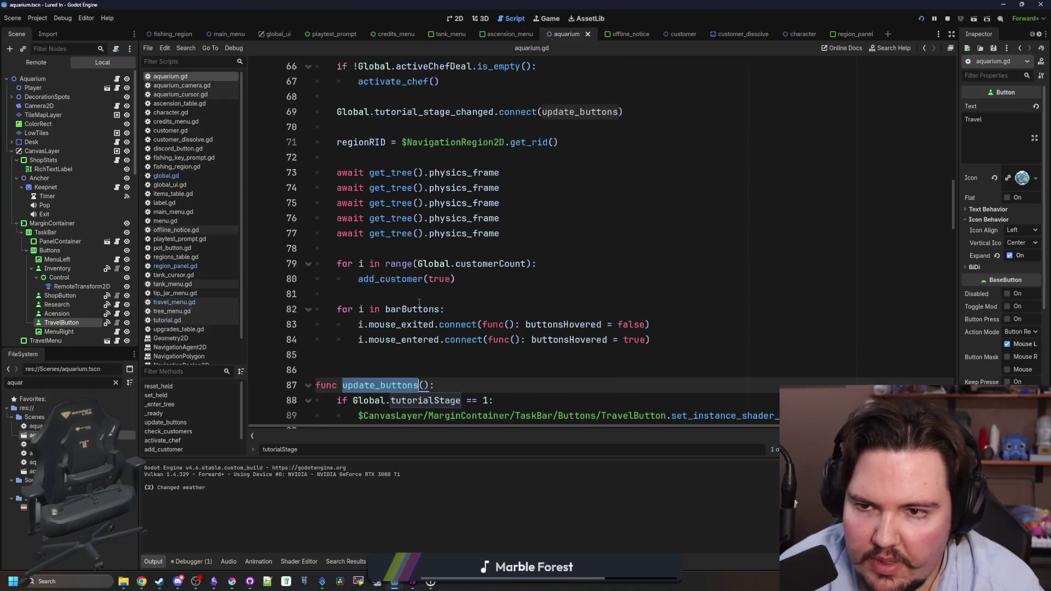
Add an update_buttons() call on a new line in _ready.
{"action": "left_click", "coordinate": [392, 249]}
{"action": "left_click", "coordinate": [392, 237]}
{"action": "key", "text": "Return"}
{"action": "type", "text": "update_buttons("}
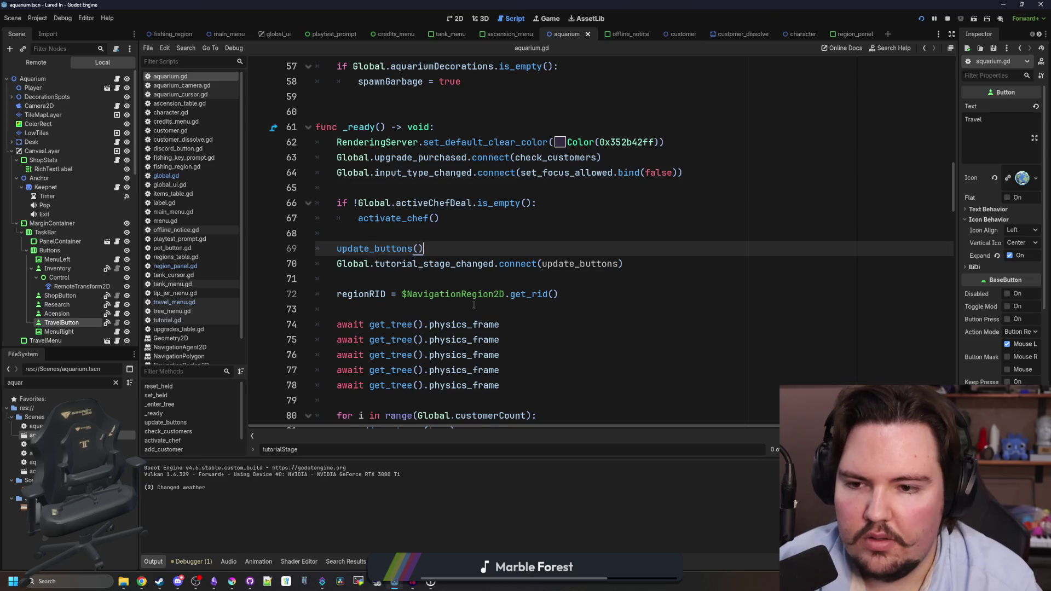
Duplicate the tutorialStage == 1 check as an empty tutorialStage == 0 check in update_buttons.
{"action": "scroll", "coordinate": [459, 295], "scroll_direction": "down", "scroll_amount": 5}
{"action": "triple_click", "coordinate": [436, 318]}
{"action": "left_click", "coordinate": [491, 320]}
{"action": "key", "text": "ctrl+shift+d"}
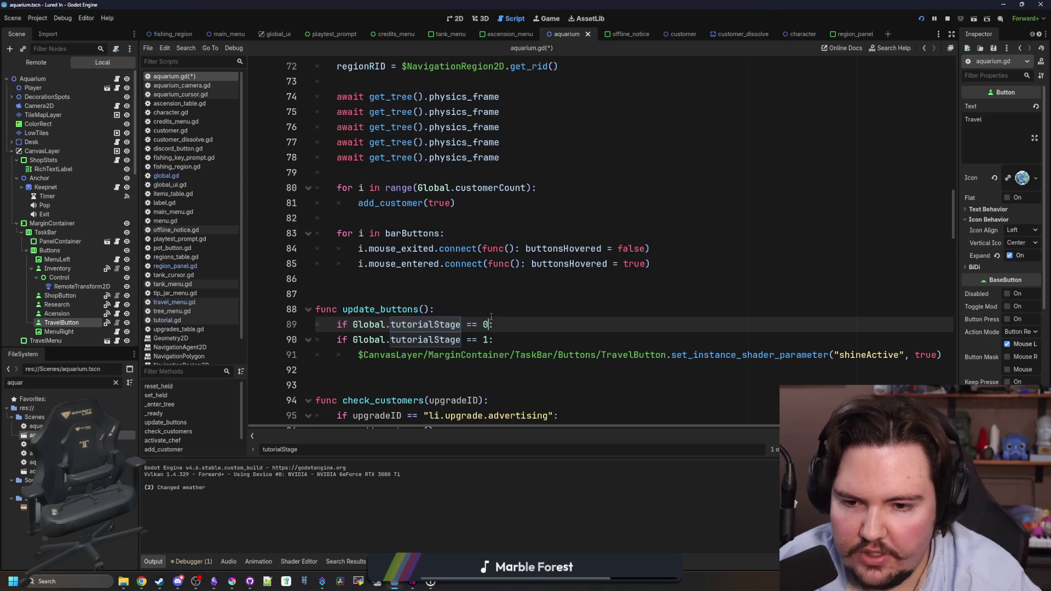
{"action": "key", "text": "Return"}
{"action": "key", "text": "Return"}
{"action": "key", "text": "Up"}
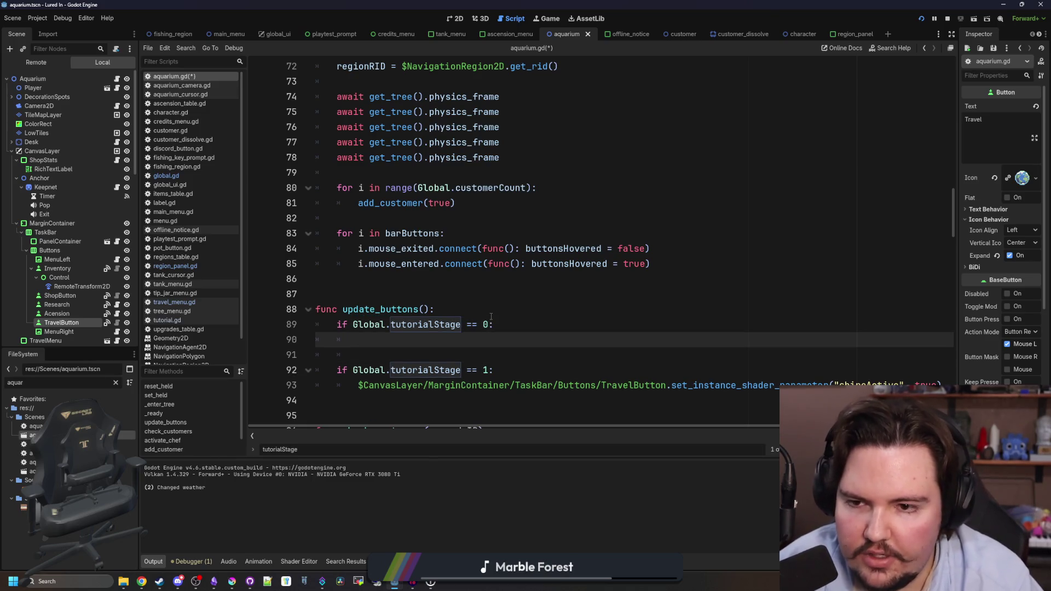
{"action": "scroll", "coordinate": [491, 316], "scroll_direction": "up", "scroll_amount": 5}
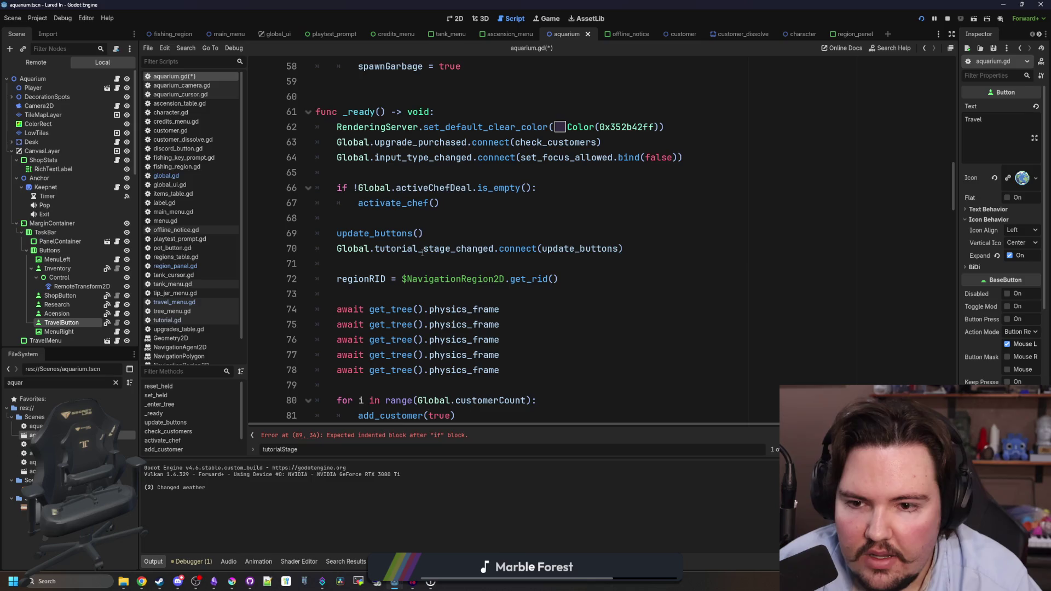
{"action": "left_click", "coordinate": [413, 259]}
{"action": "scroll", "coordinate": [413, 259], "scroll_direction": "down", "scroll_amount": 8}
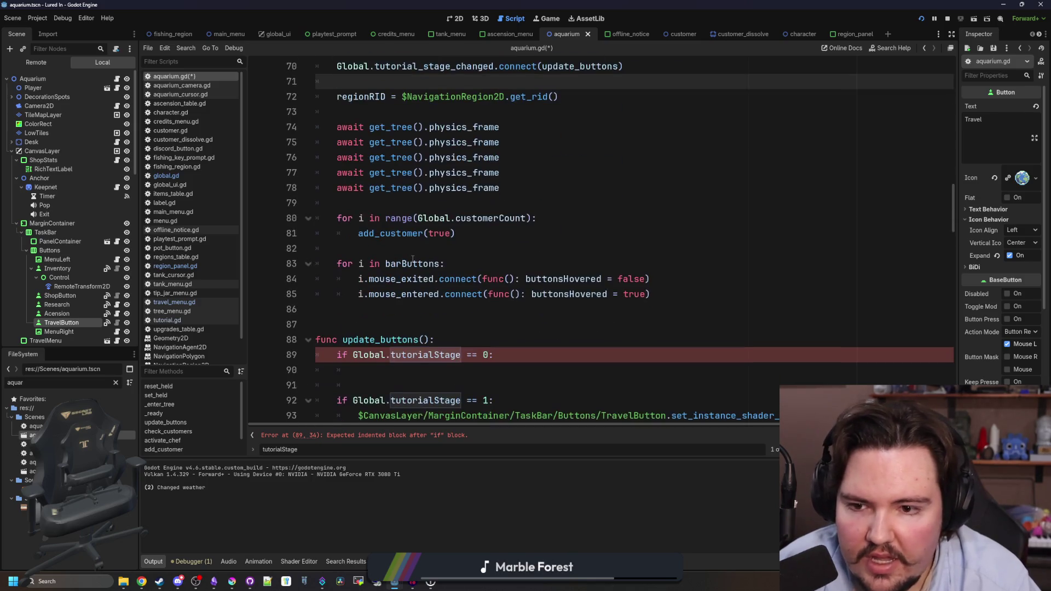
{"action": "scroll", "coordinate": [413, 259], "scroll_direction": "down", "scroll_amount": 13}
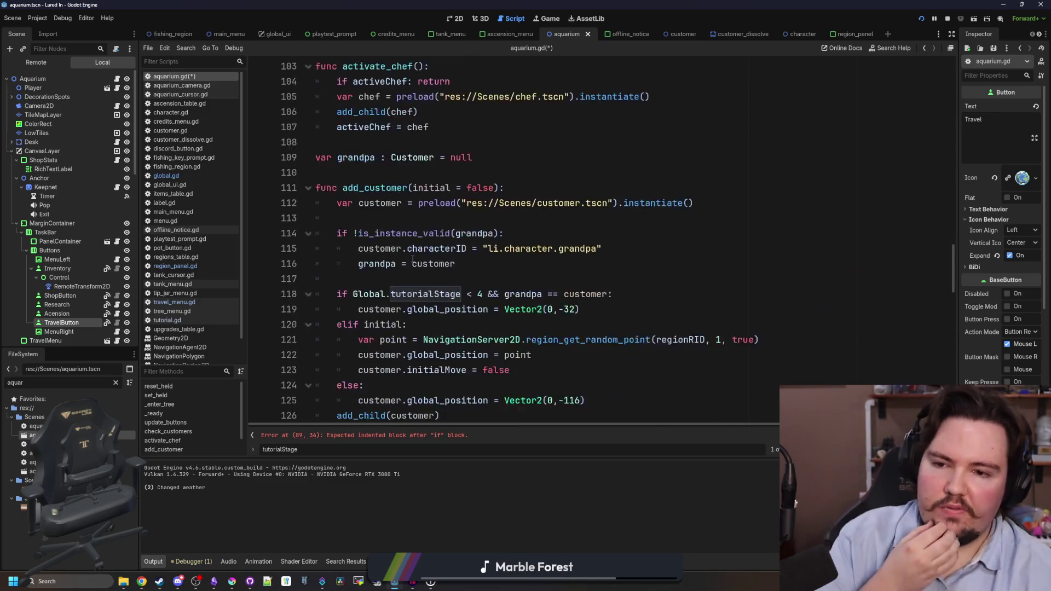
Jump to the buttonsDisabled definition and step through its search matches in aquarium.gd.
{"action": "scroll", "coordinate": [416, 259], "scroll_direction": "down", "scroll_amount": 4}
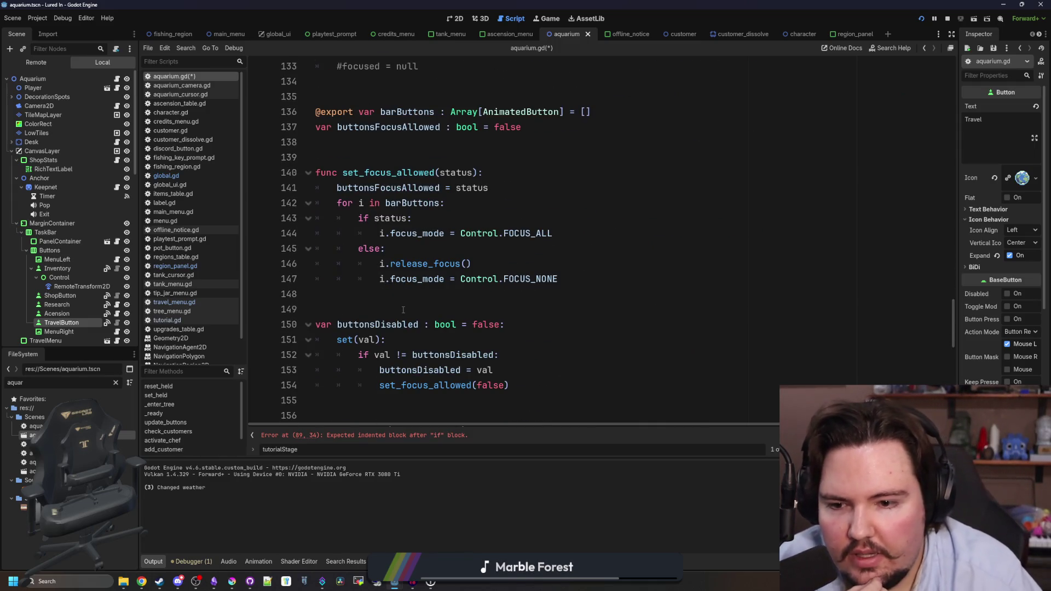
{"action": "scroll", "coordinate": [489, 285], "scroll_direction": "up", "scroll_amount": 1}
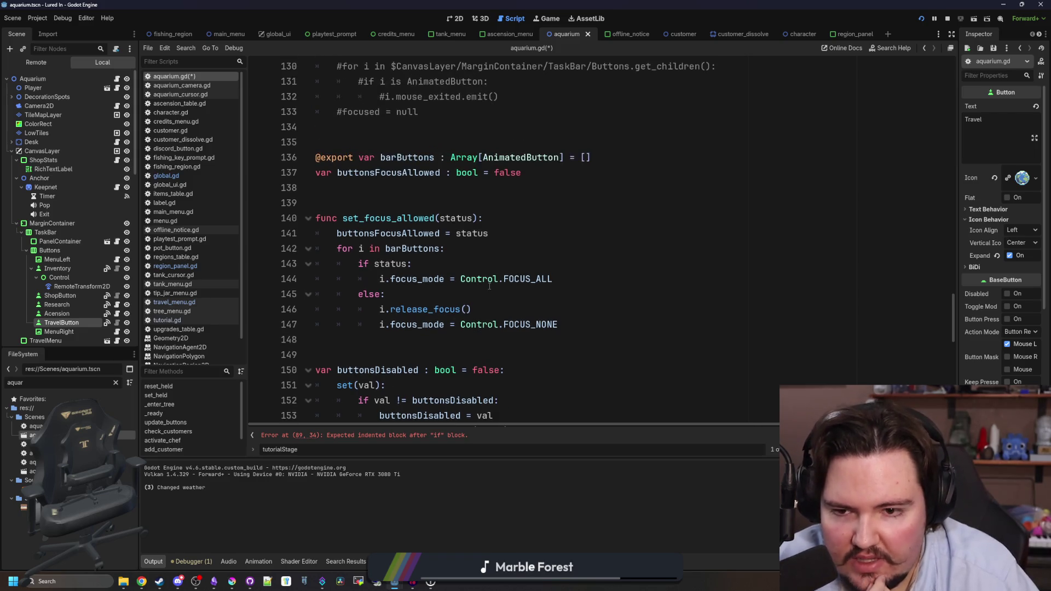
{"action": "scroll", "coordinate": [447, 172], "scroll_direction": "down", "scroll_amount": 2}
{"action": "scroll", "coordinate": [447, 173], "scroll_direction": "down", "scroll_amount": 11}
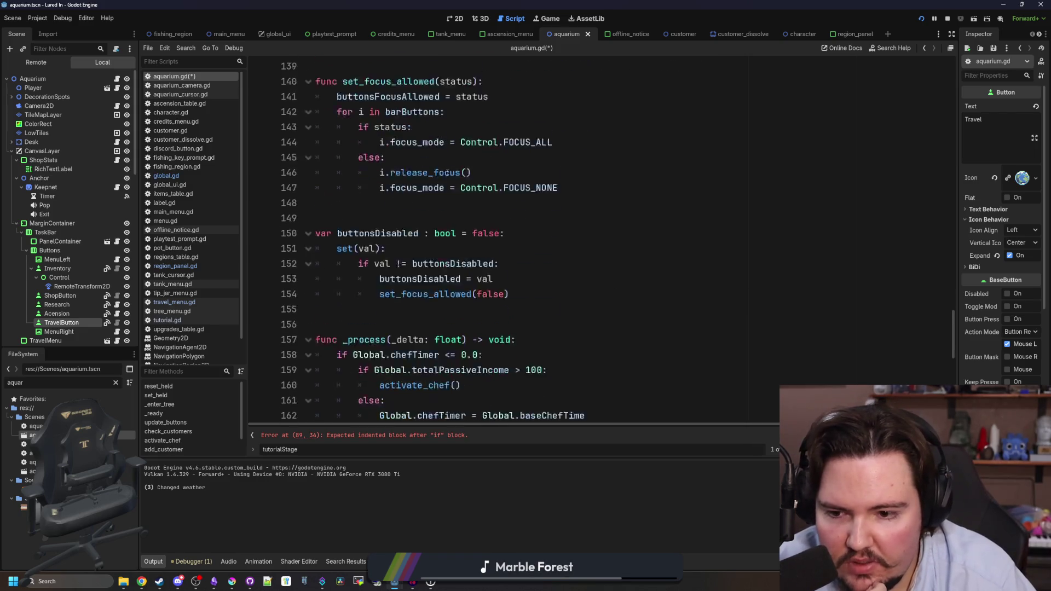
{"action": "scroll", "coordinate": [450, 179], "scroll_direction": "down", "scroll_amount": 2}
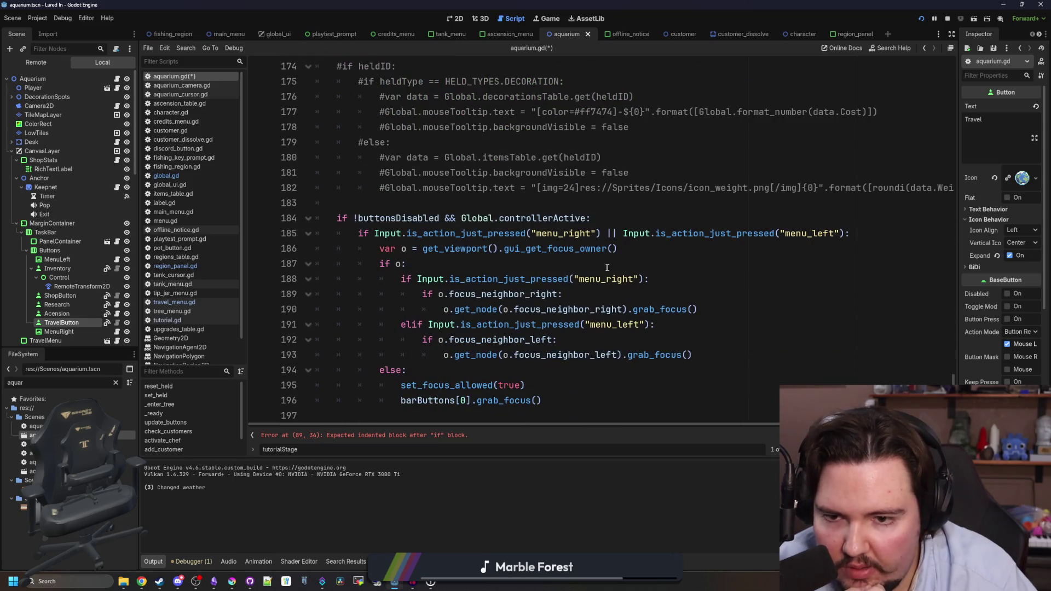
{"action": "scroll", "coordinate": [478, 279], "scroll_direction": "up", "scroll_amount": 7}
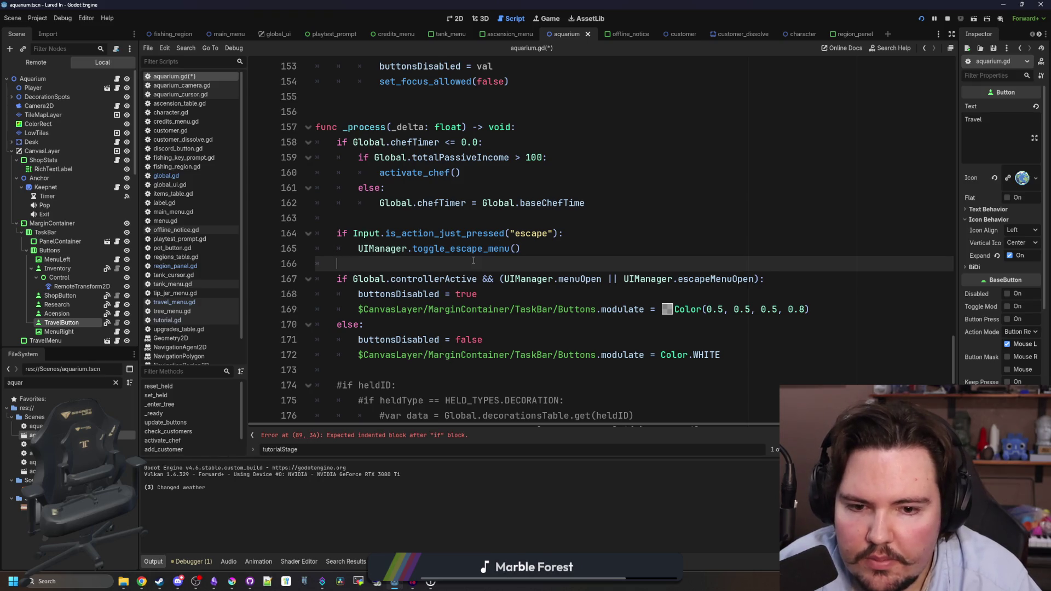
{"action": "scroll", "coordinate": [475, 296], "scroll_direction": "up", "scroll_amount": 5}
{"action": "left_click", "coordinate": [455, 326]}
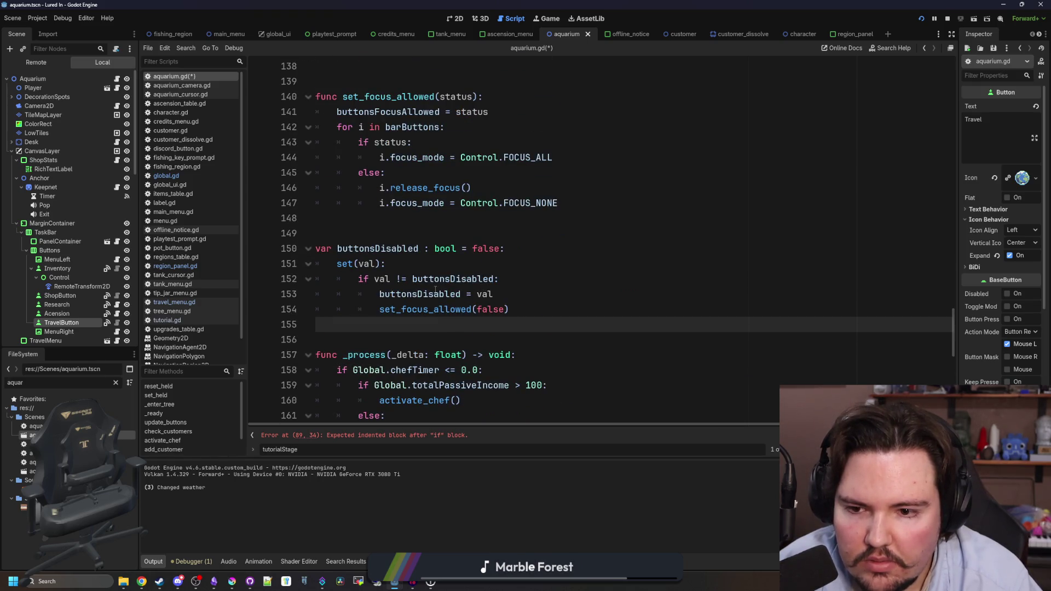
{"action": "left_click", "coordinate": [419, 294], "text": "ctrl"}
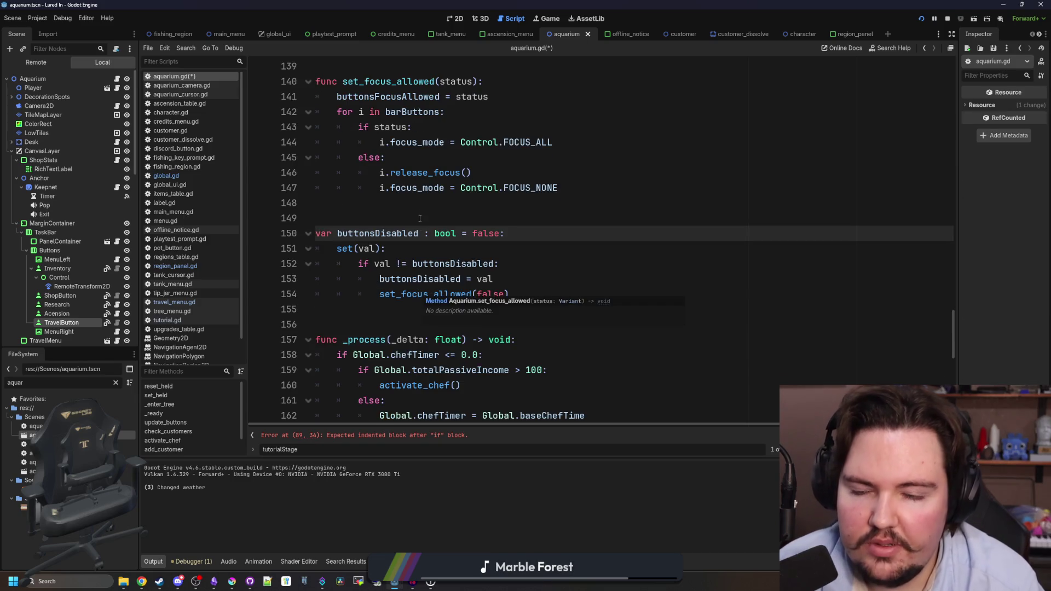
{"action": "left_click", "coordinate": [430, 204]}
{"action": "key", "text": "ctrl+f"}
{"action": "type", "text": "buttonsDisabled"}
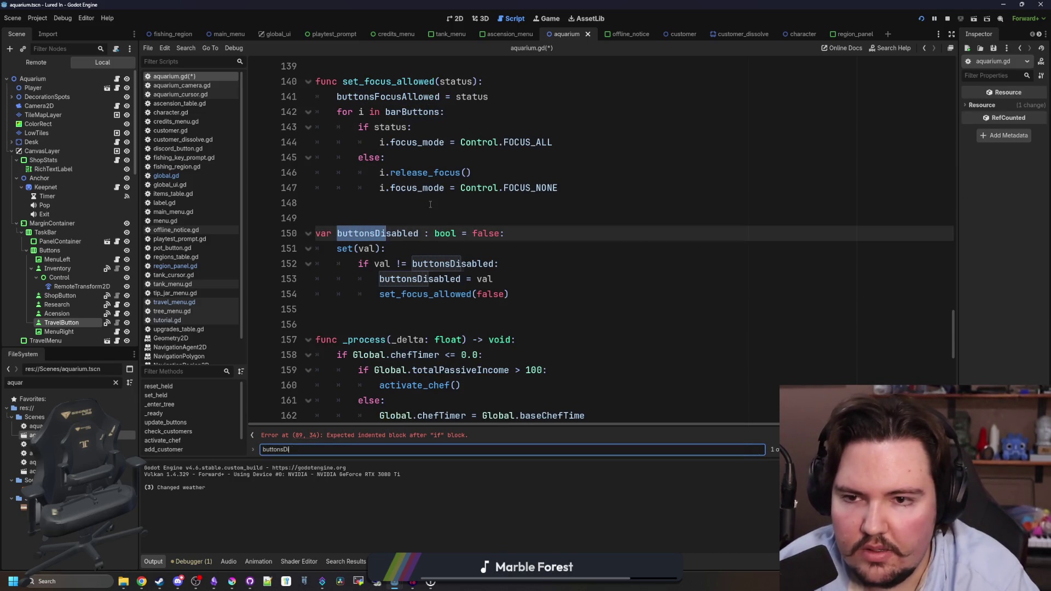
{"action": "key", "text": "Return"}
{"action": "key", "text": "Return"}
{"action": "key", "text": "Return"}
{"action": "key", "text": "Return"}
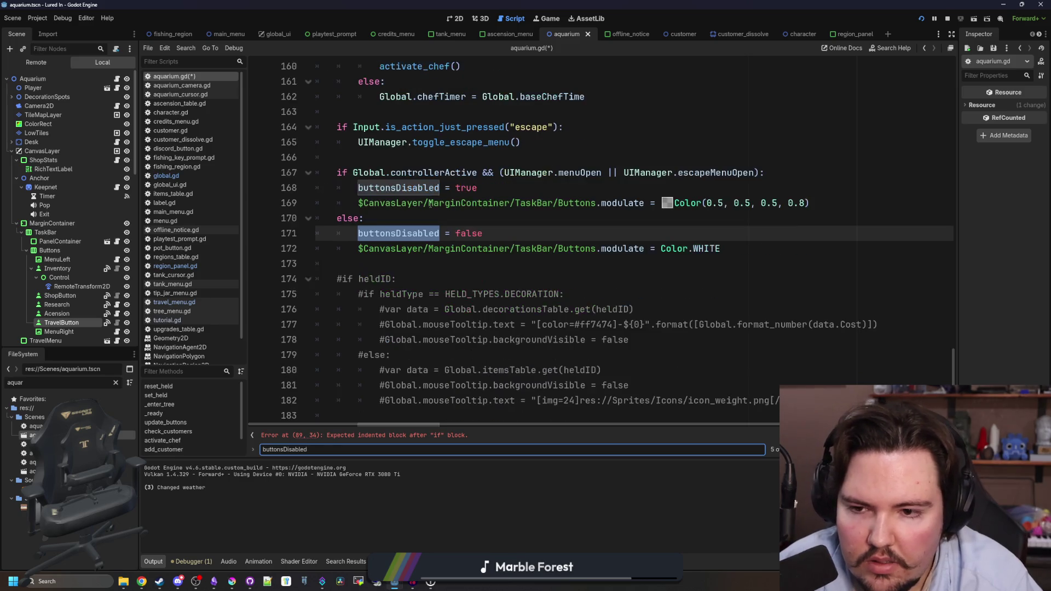
{"action": "key", "text": "Return"}
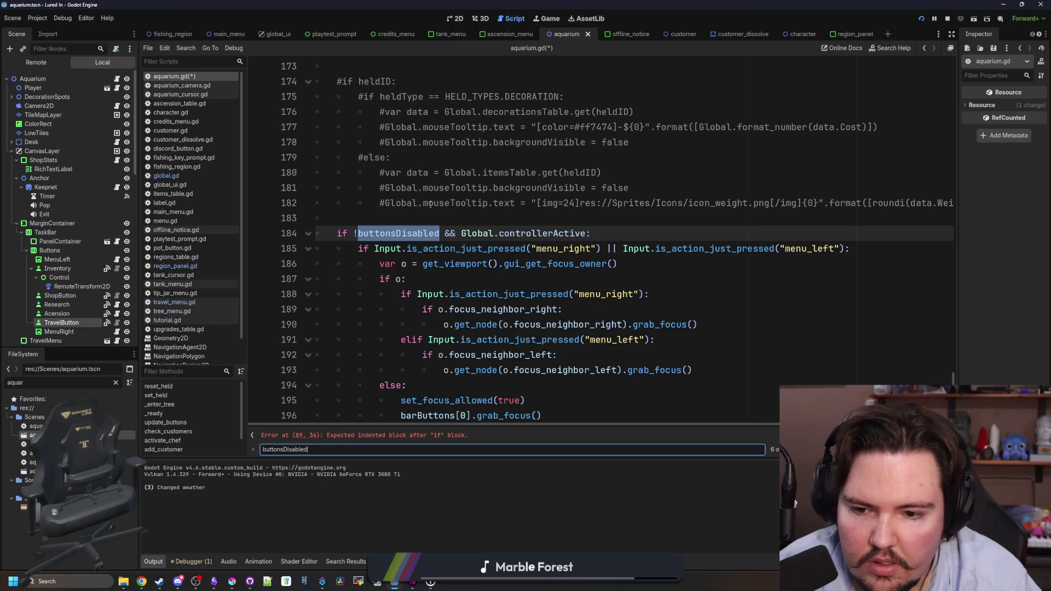
Save aquarium.gd, which reports a parse error: expected indented block at line 89.
{"action": "scroll", "coordinate": [541, 350], "scroll_direction": "down", "scroll_amount": 1}
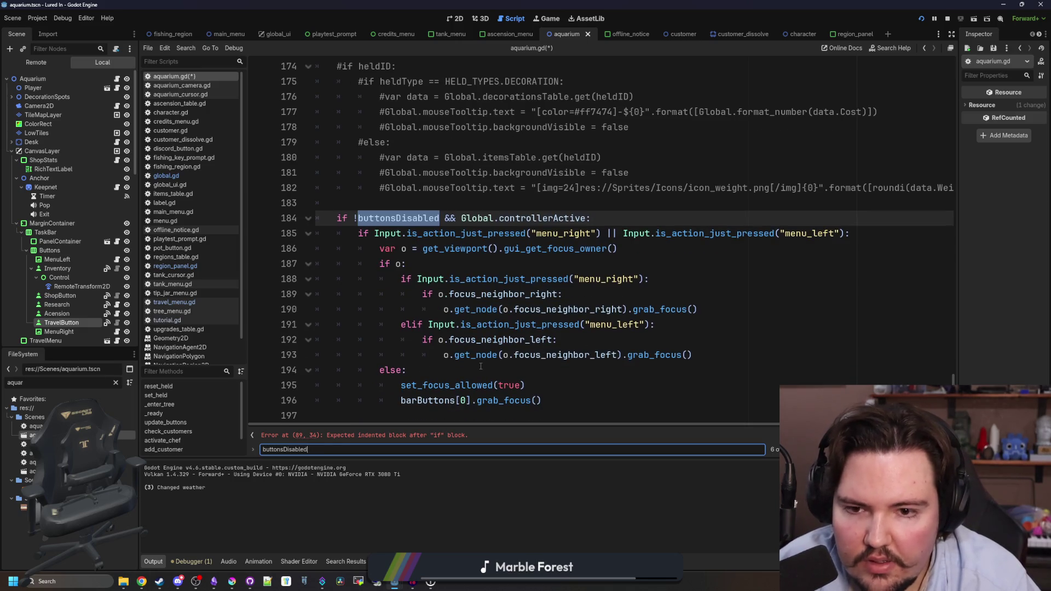
{"action": "scroll", "coordinate": [480, 365], "scroll_direction": "up", "scroll_amount": 4}
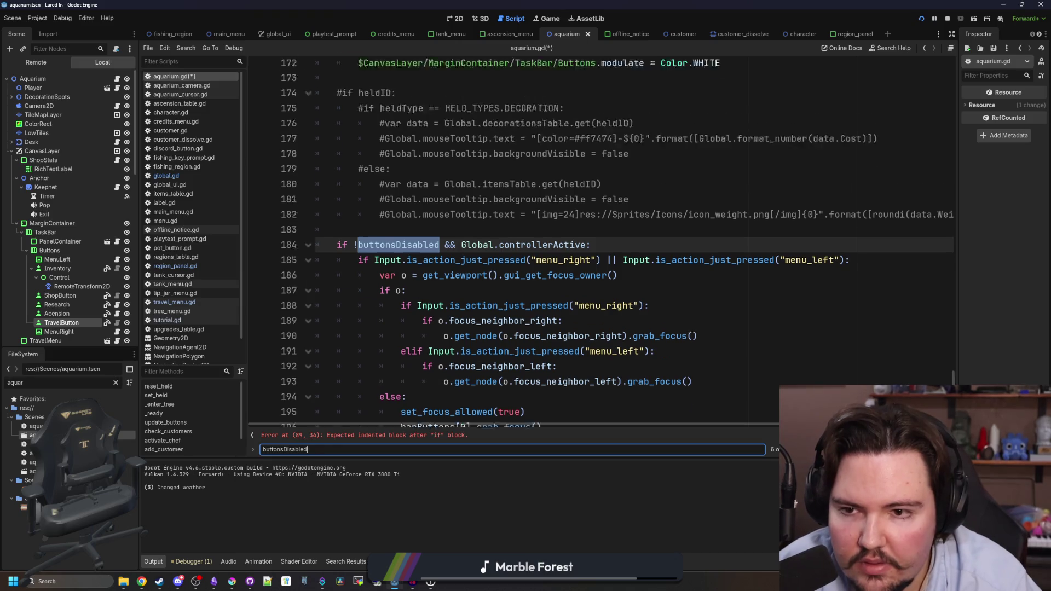
{"action": "scroll", "coordinate": [479, 298], "scroll_direction": "up", "scroll_amount": 3}
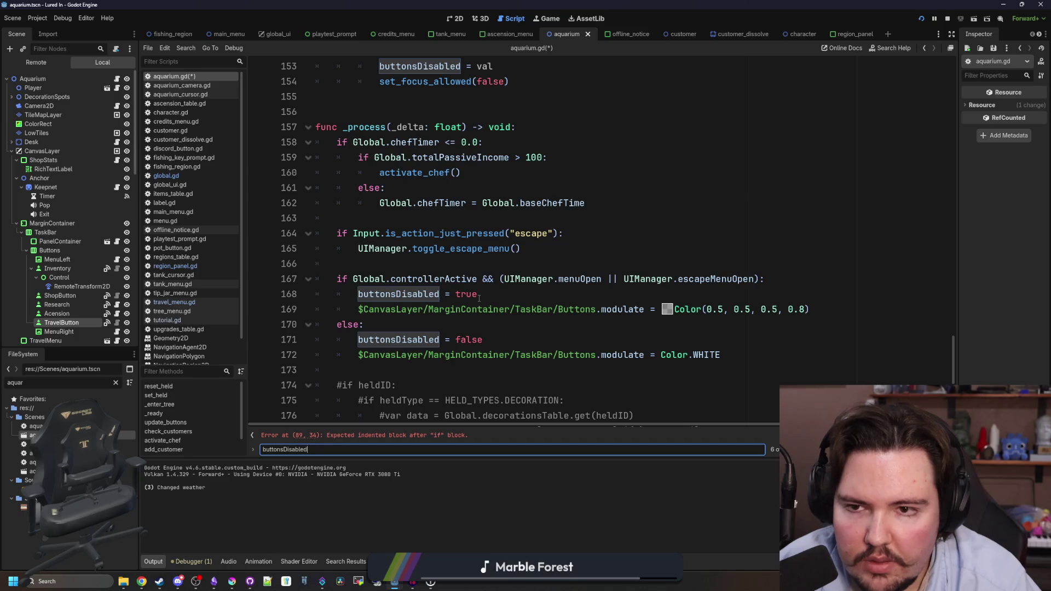
{"action": "scroll", "coordinate": [480, 298], "scroll_direction": "up", "scroll_amount": 2}
{"action": "left_click", "coordinate": [442, 195]}
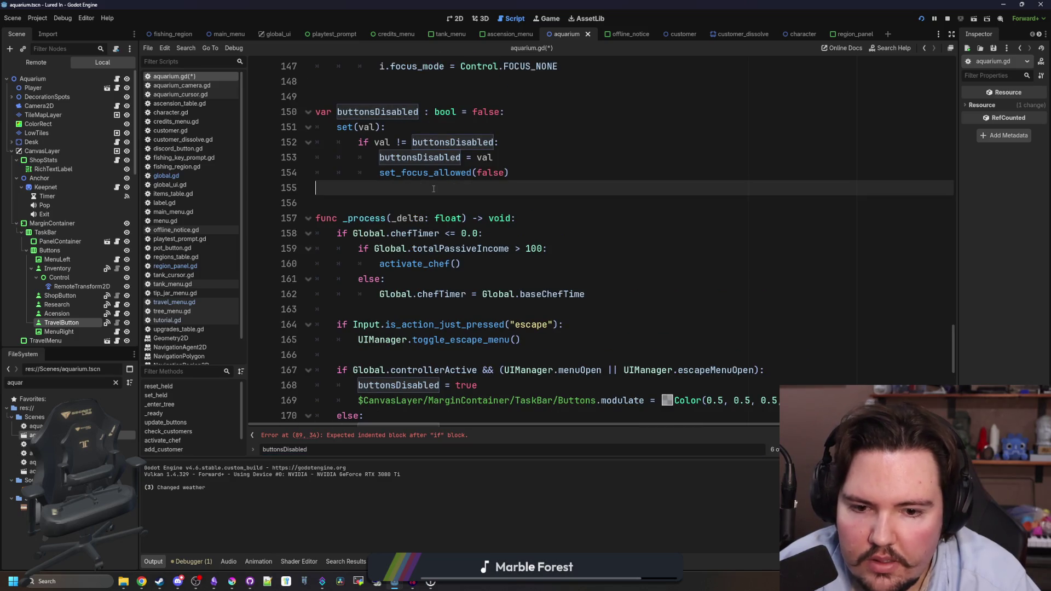
{"action": "key", "text": "ctrl+s"}
{"action": "scroll", "coordinate": [424, 288], "scroll_direction": "up", "scroll_amount": 2}
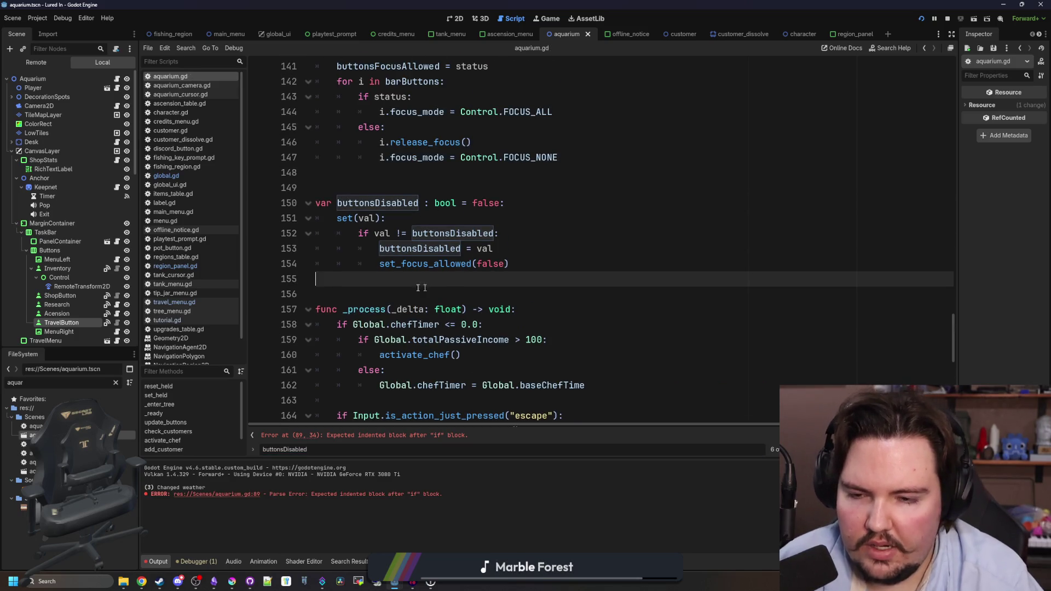
Run the game, then save the script with pass in the stage 0 branch, dismissing the warning.
{"action": "left_click", "coordinate": [398, 174]}
{"action": "left_click", "coordinate": [948, 20]}
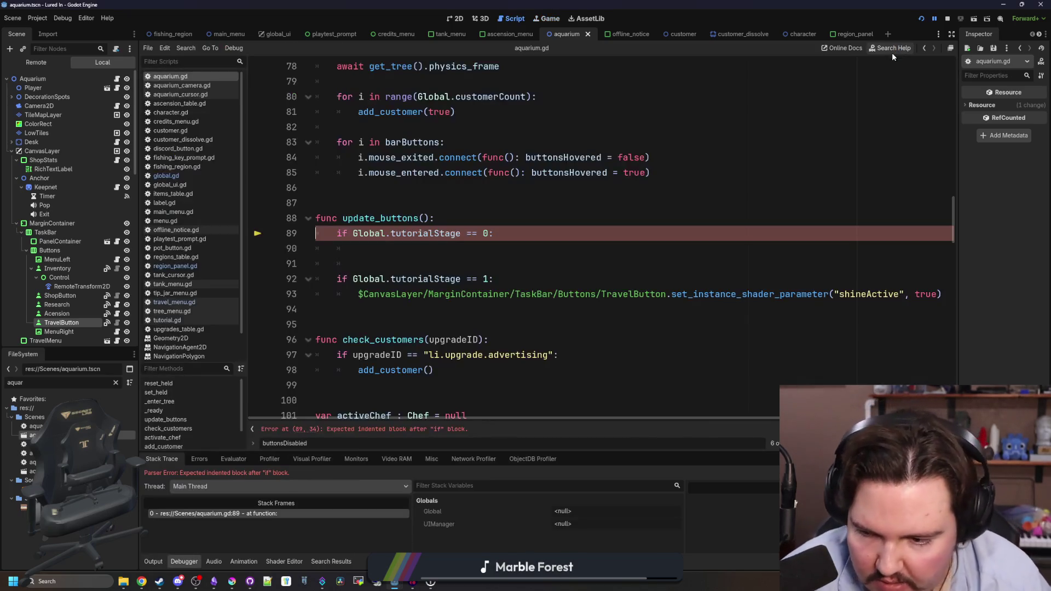
{"action": "left_click", "coordinate": [498, 249]}
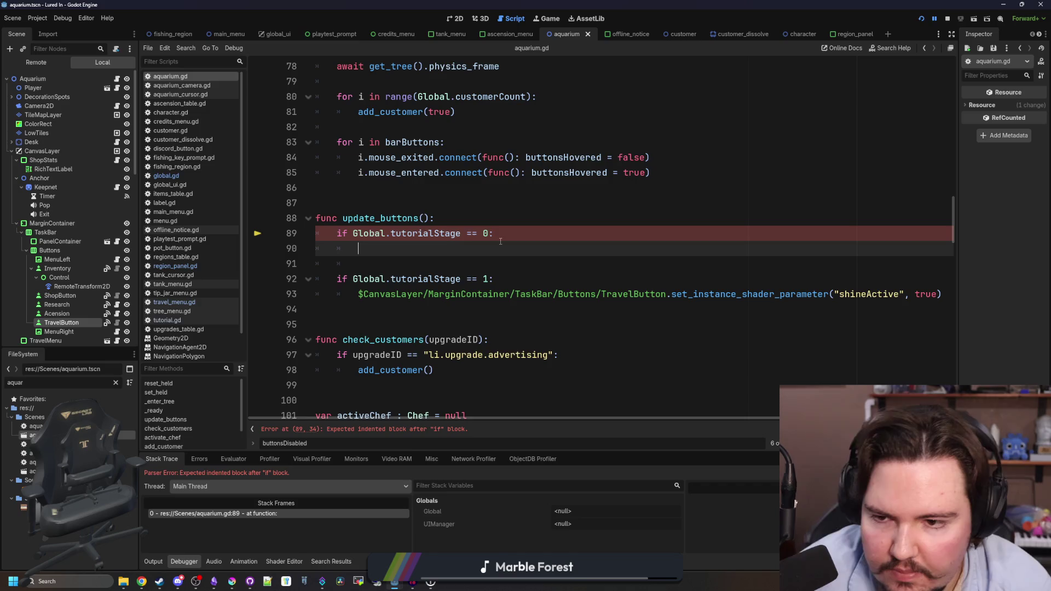
{"action": "left_click", "coordinate": [500, 218]}
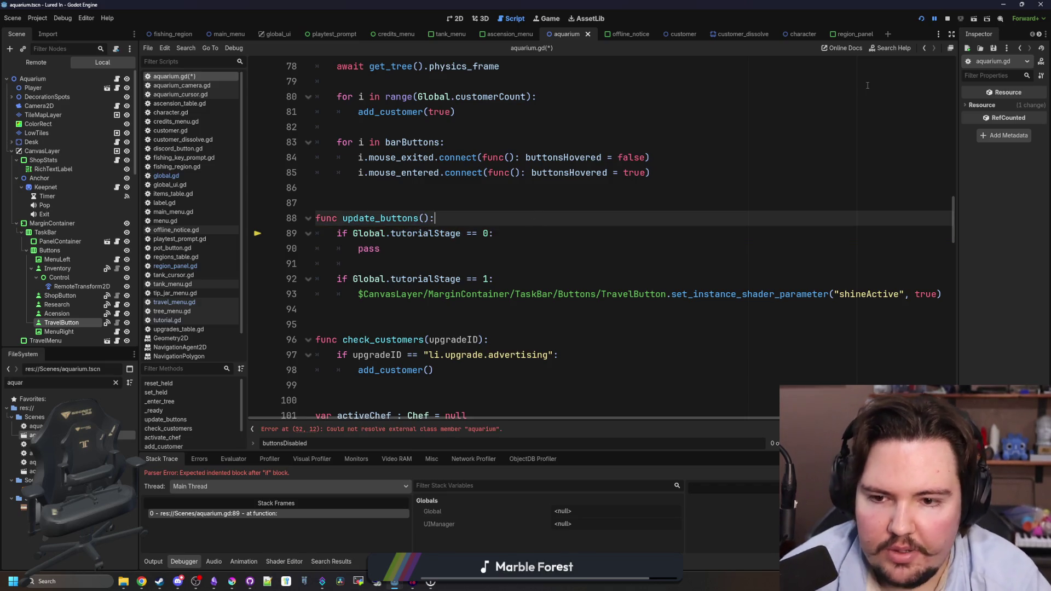
{"action": "key", "text": "ctrl+s"}
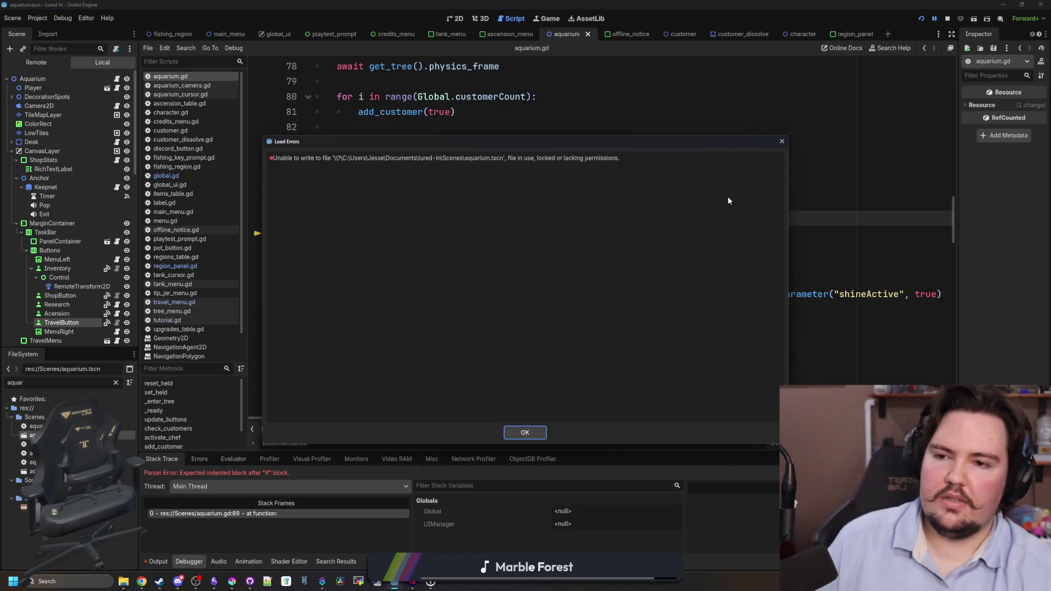
{"action": "key", "text": "Return"}
{"action": "left_click", "coordinate": [488, 256]}
{"action": "key", "text": "ctrl+s"}
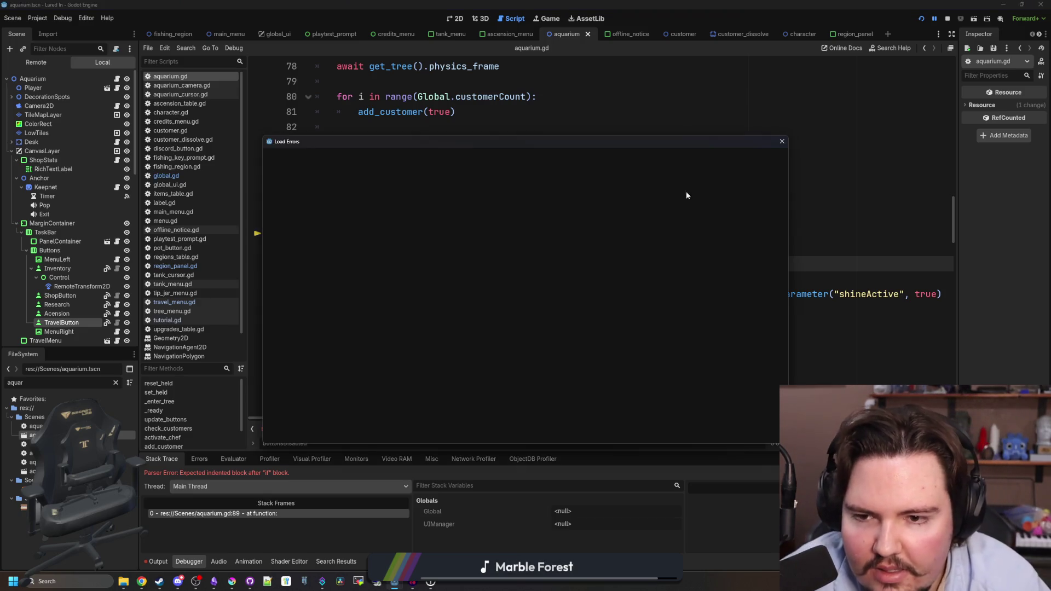
Close the Load Errors message and stop the running game.
{"action": "left_click", "coordinate": [781, 142]}
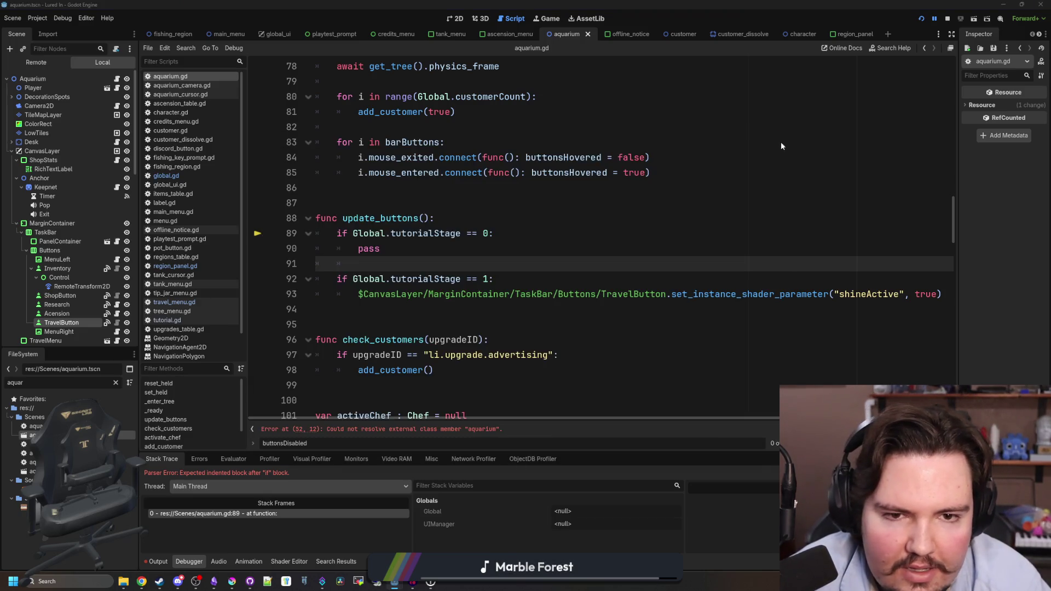
{"action": "left_click", "coordinate": [949, 18]}
{"action": "left_click", "coordinate": [493, 202]}
{"action": "left_click", "coordinate": [463, 431]}
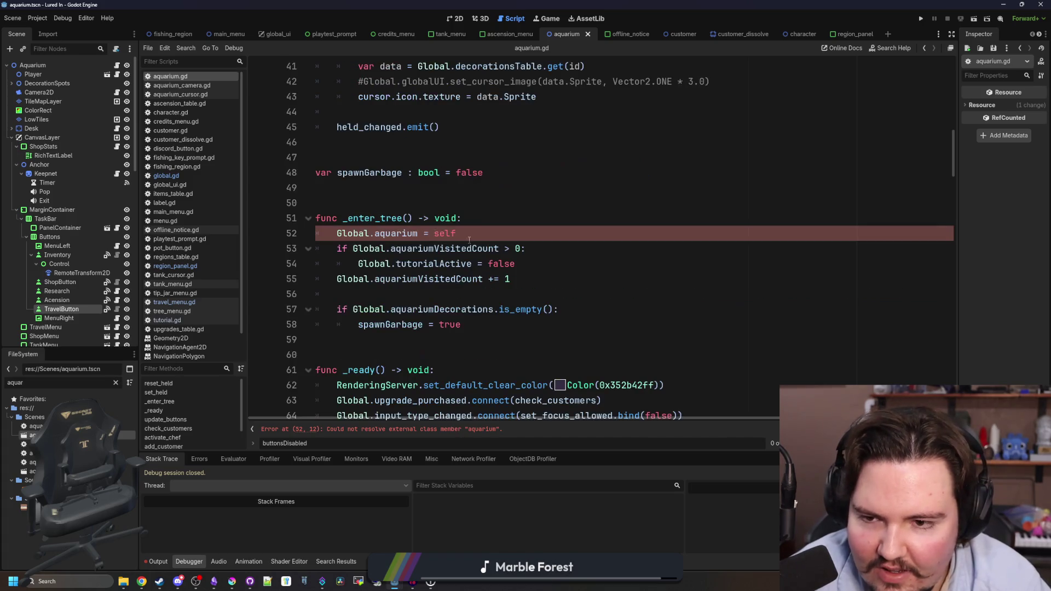
Inspect Global.aquarium in global.gd, return to aquarium.gd, save, and relaunch with F5.
{"action": "left_click", "coordinate": [400, 236], "text": "ctrl"}
{"action": "key", "text": "ctrl+s"}
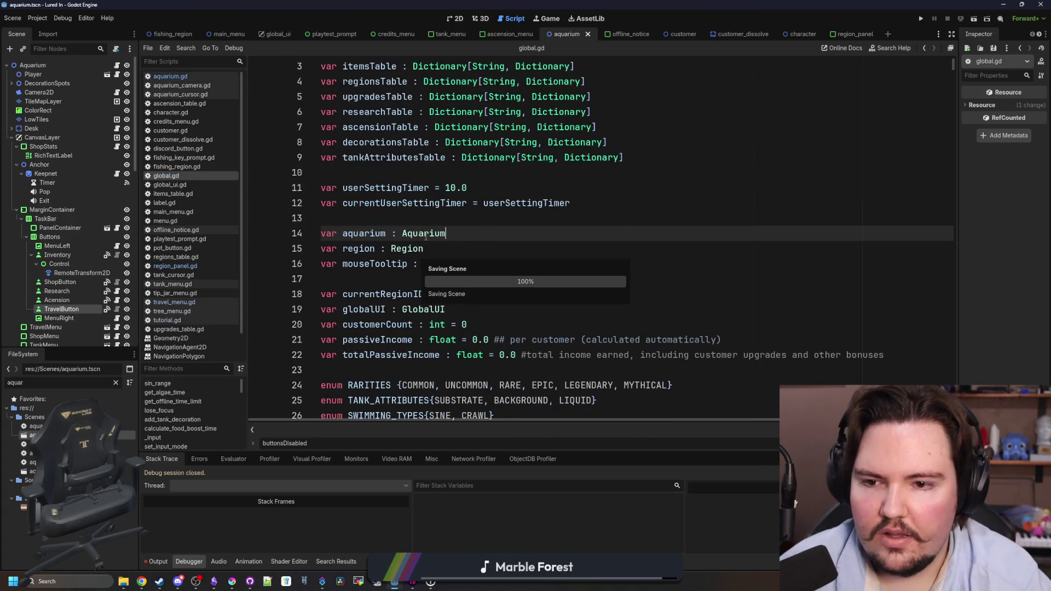
{"action": "key", "text": "alt+Left"}
{"action": "key", "text": "ctrl+s"}
{"action": "key", "text": "F5"}
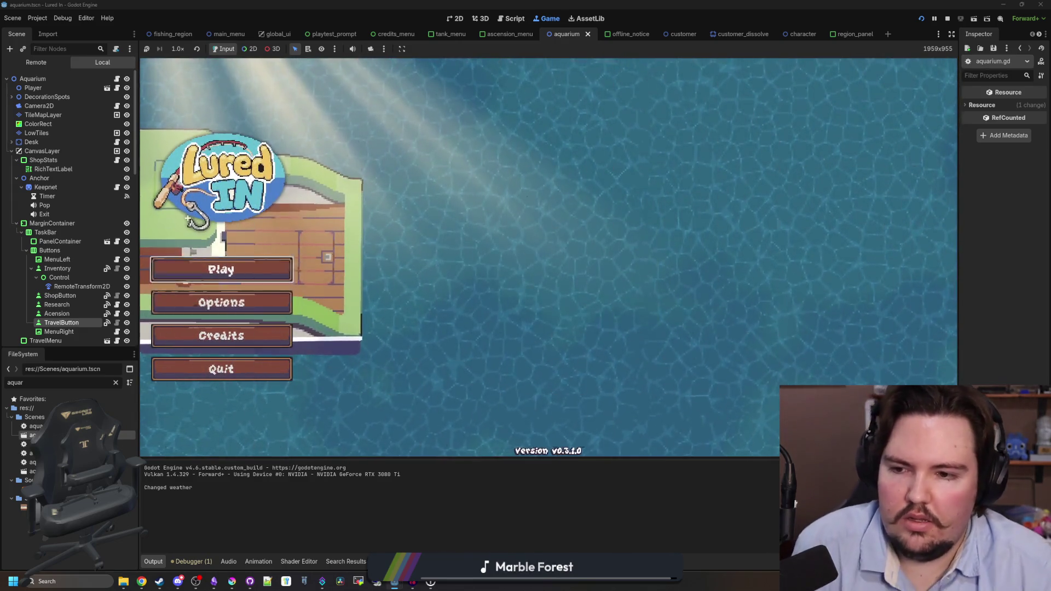
Start the game from the main menu, open and close the Shop, then open the pause menu.
{"action": "left_click", "coordinate": [219, 269]}
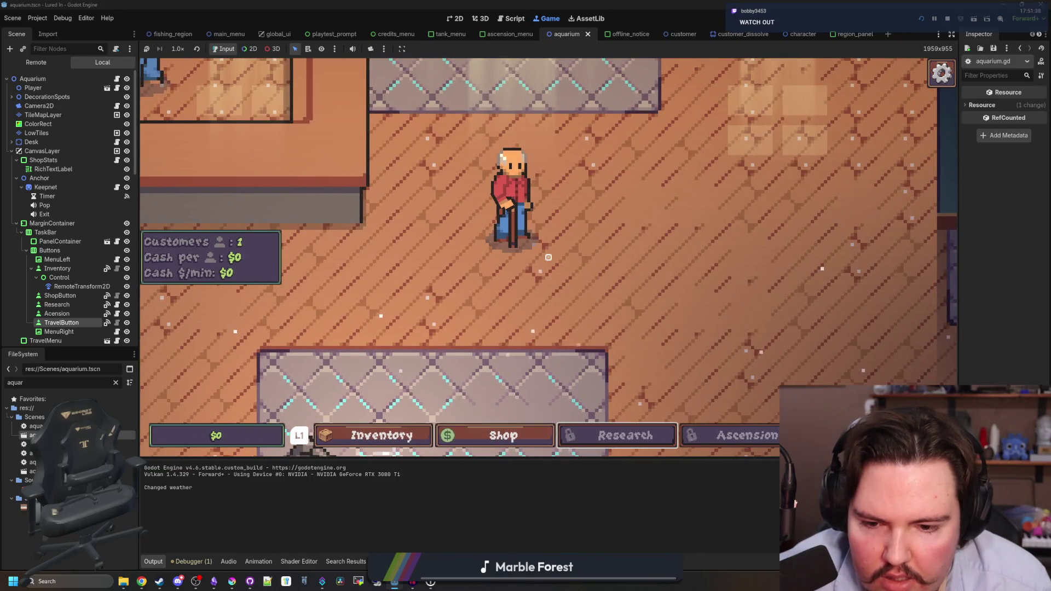
{"action": "left_click", "coordinate": [495, 435]}
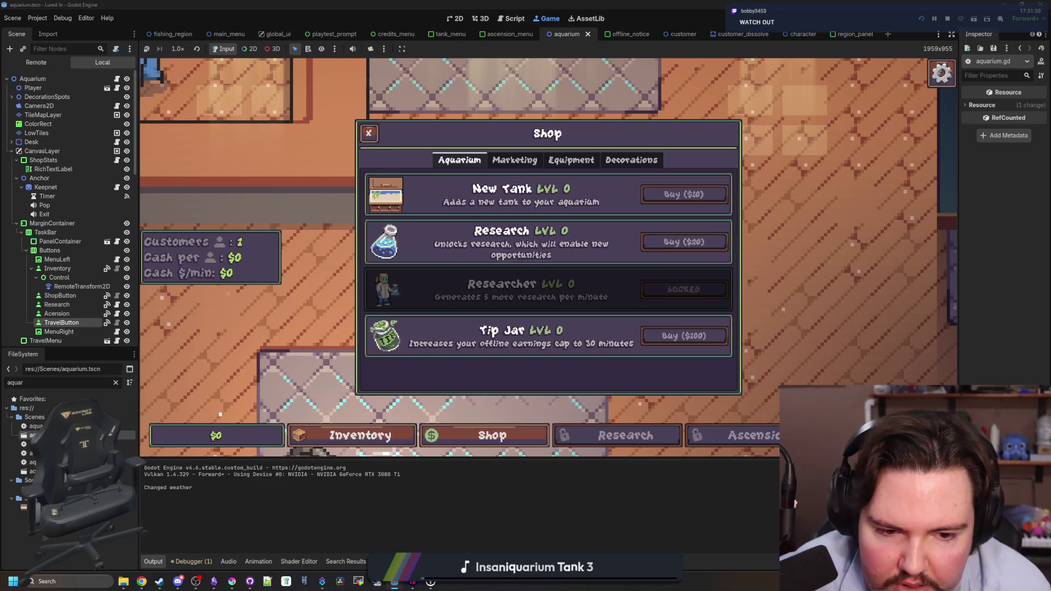
{"action": "key", "text": "Escape"}
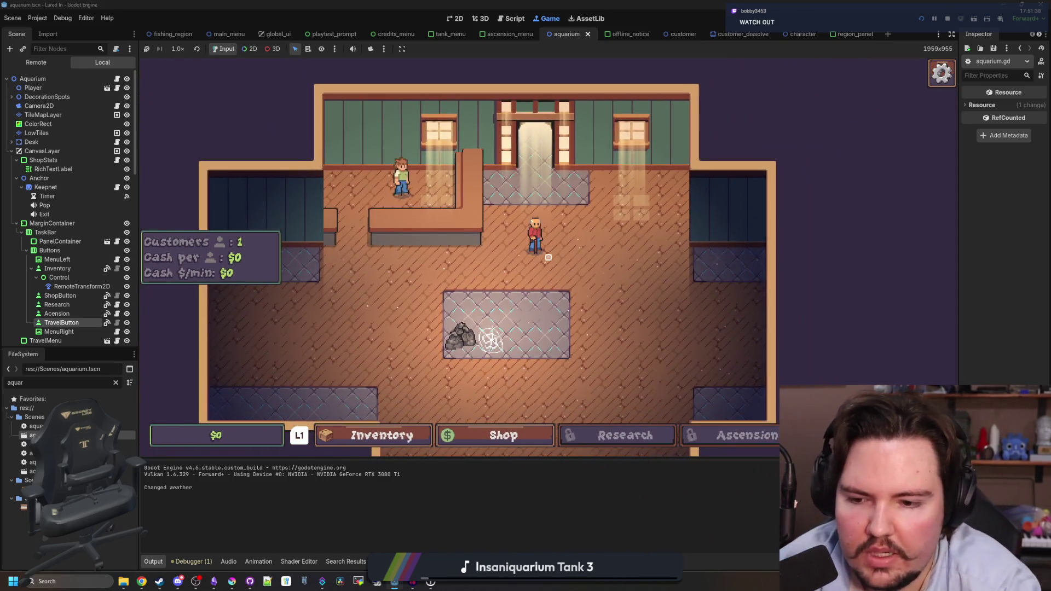
{"action": "key", "text": "Escape"}
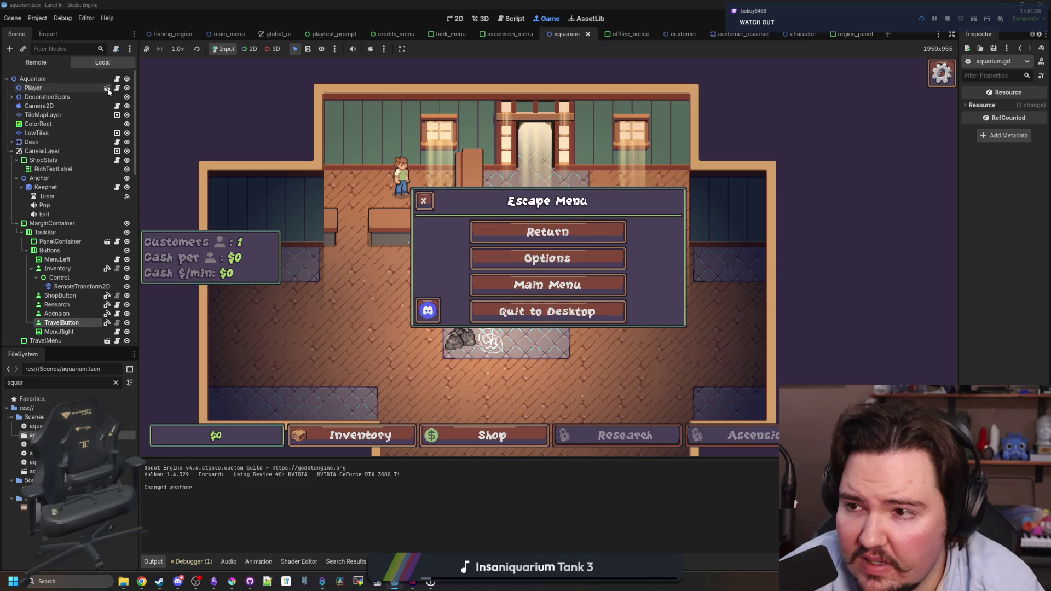
Switch back to aquarium.gd in the Script editor and save the scene.
{"action": "left_click", "coordinate": [116, 78]}
{"action": "key", "text": "ctrl+s"}
{"action": "left_click", "coordinate": [435, 199]}
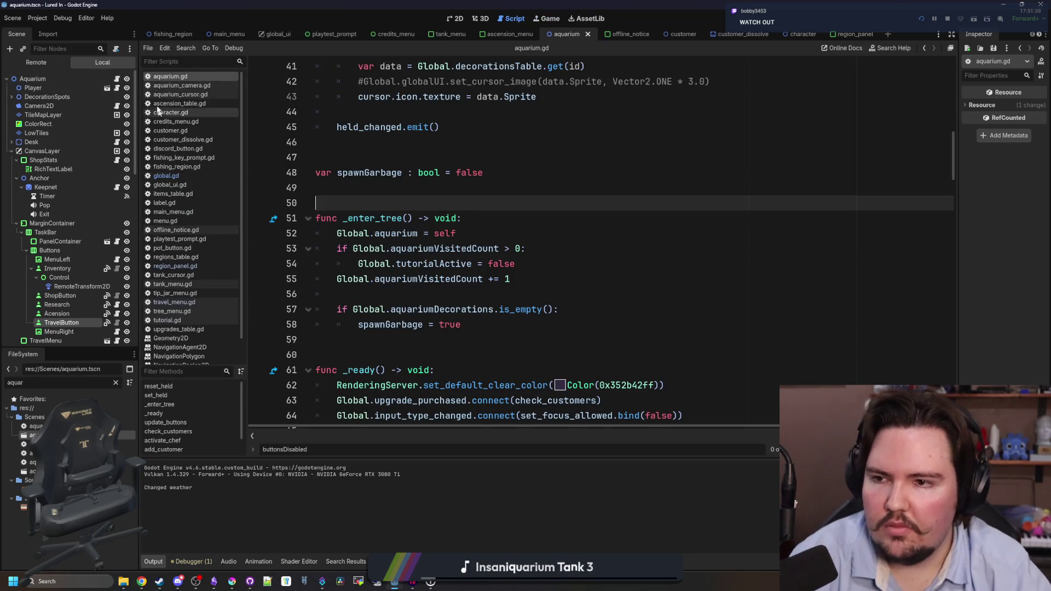
Replace the stage 0 pass with a loop setting every barButtons entry disabled, and save.
{"action": "scroll", "coordinate": [495, 224], "scroll_direction": "down", "scroll_amount": 7}
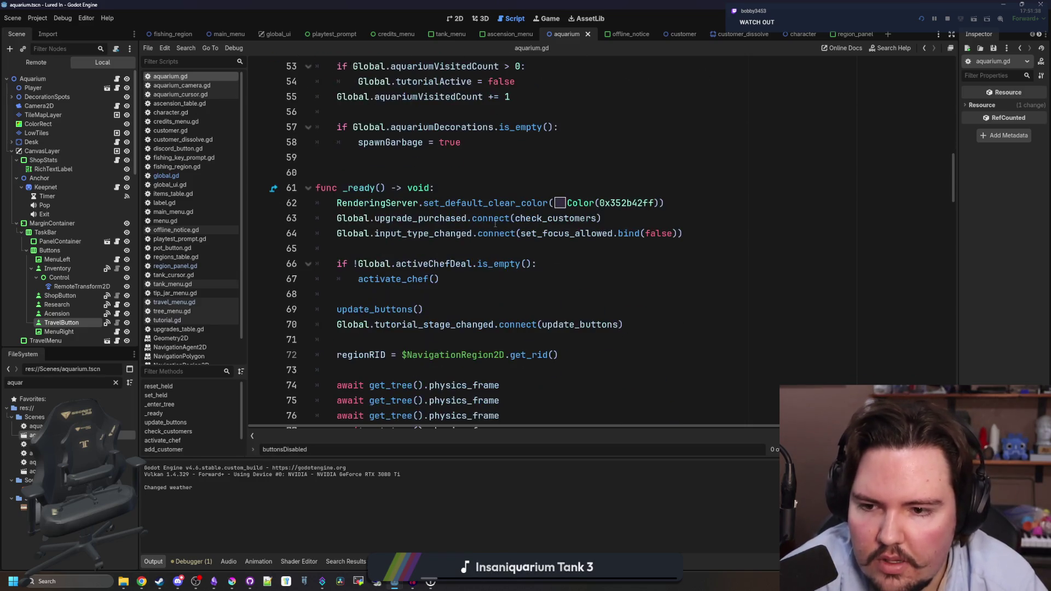
{"action": "left_click", "coordinate": [495, 232]}
{"action": "scroll", "coordinate": [509, 305], "scroll_direction": "down", "scroll_amount": 4}
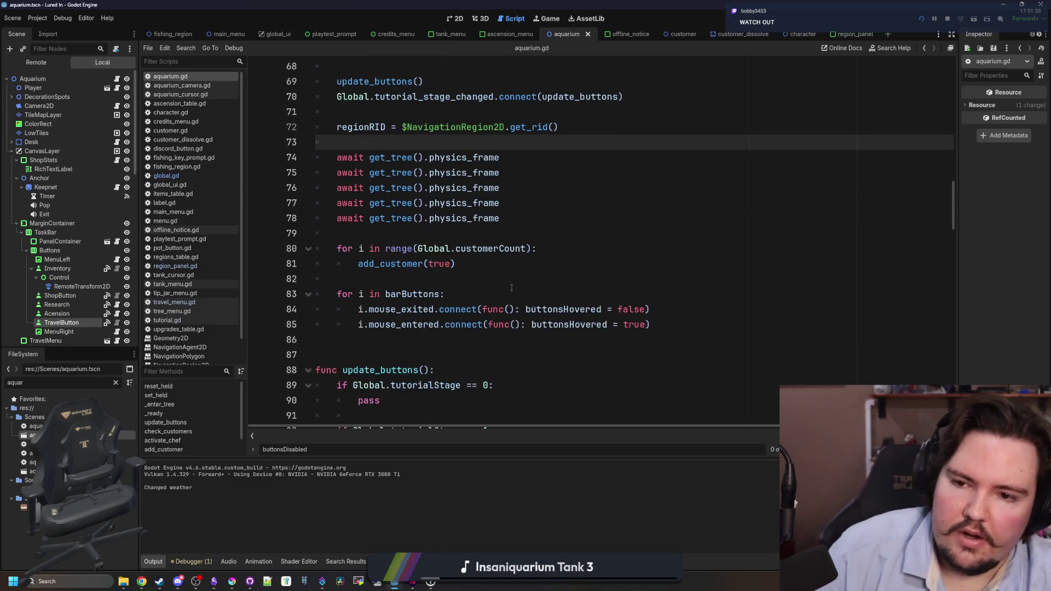
{"action": "scroll", "coordinate": [509, 305], "scroll_direction": "down", "scroll_amount": 2}
{"action": "left_click", "coordinate": [380, 263]}
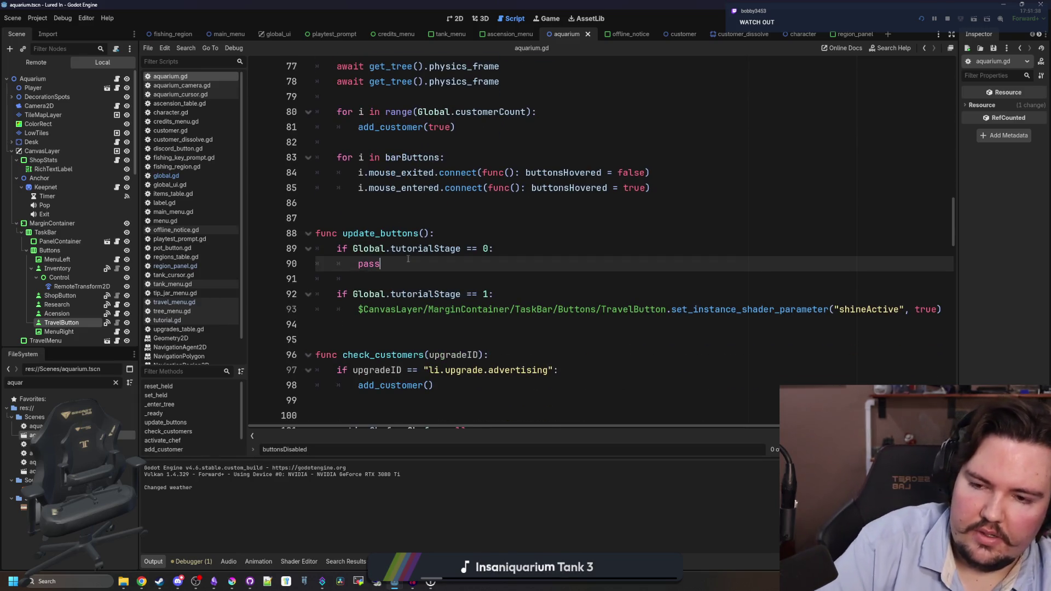
{"action": "left_click_drag", "start_coordinate": [379, 264], "coordinate": [358, 263]}
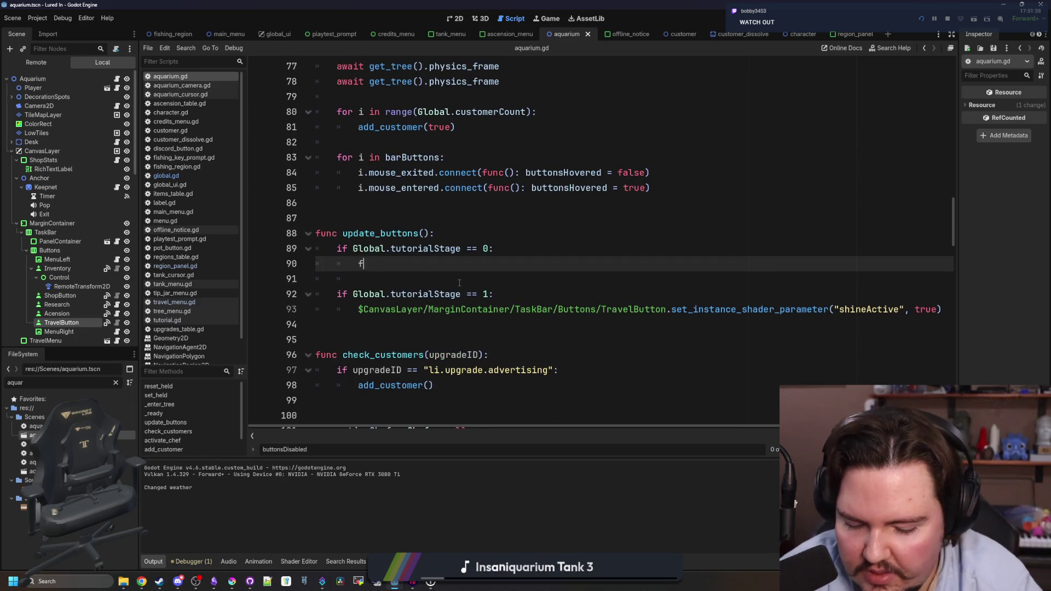
{"action": "type", "text": "uttons"}
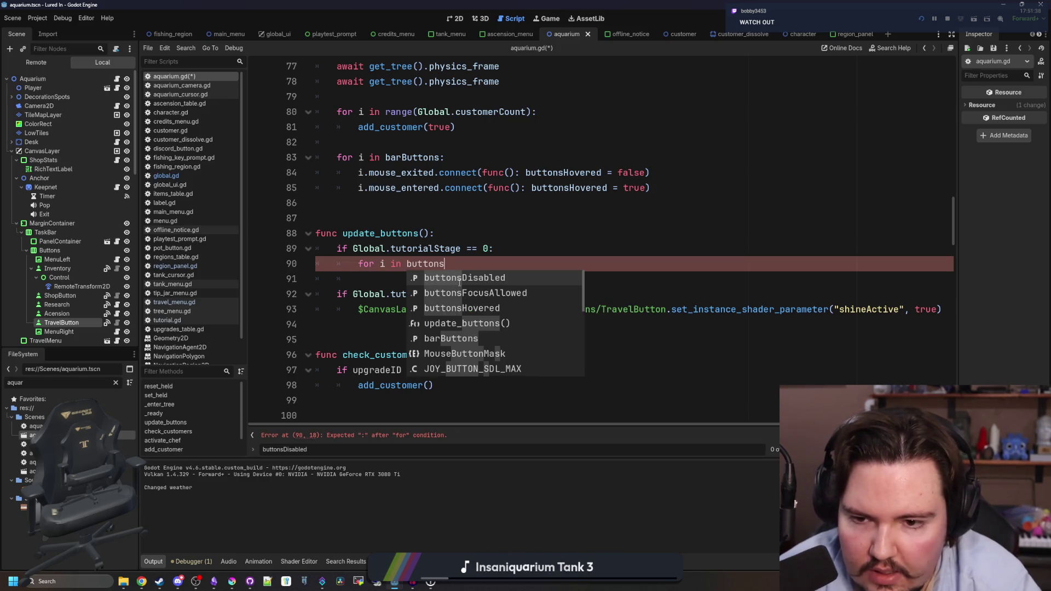
{"action": "key", "text": "BackSpace"}
{"action": "key", "text": "BackSpace"}
{"action": "key", "text": "BackSpace"}
{"action": "key", "text": "BackSpace"}
{"action": "type", "text": "bar"}
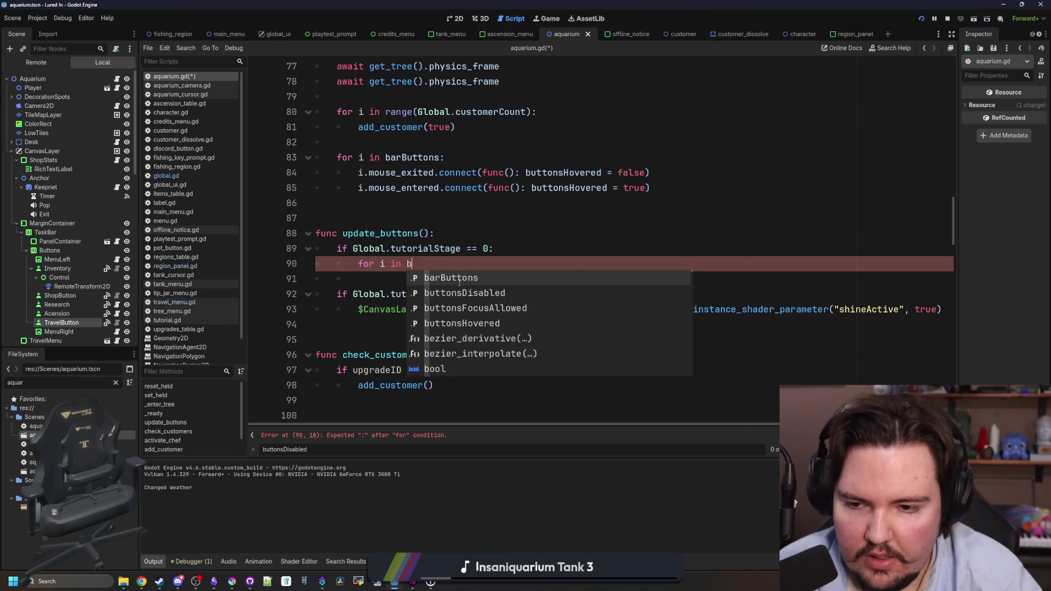
{"action": "key", "text": "Return"}
{"action": "key", "text": "Return"}
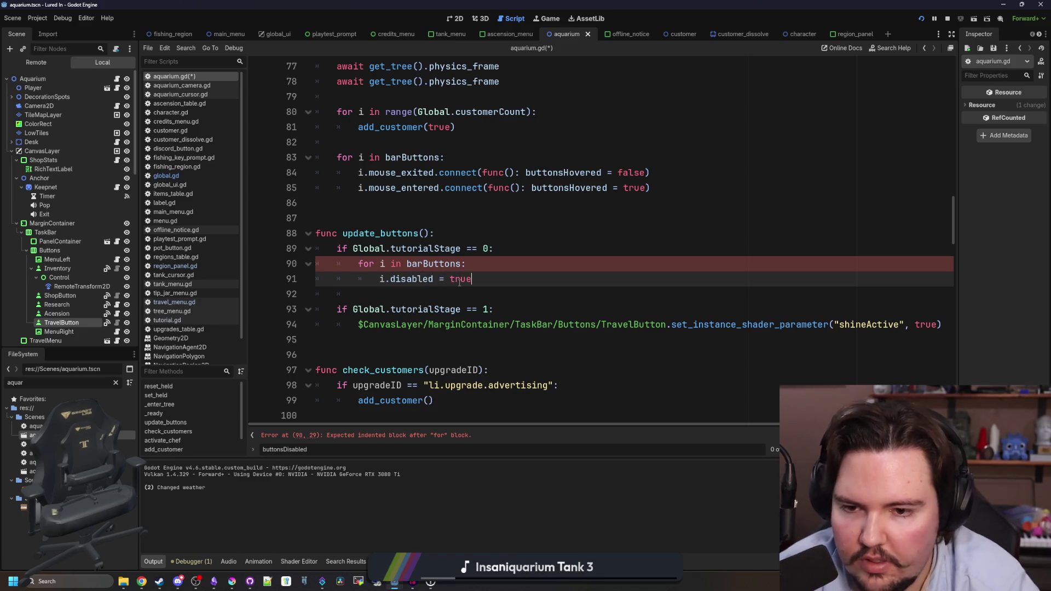
{"action": "scroll", "coordinate": [459, 282], "scroll_direction": "down", "scroll_amount": 1}
{"action": "left_click", "coordinate": [451, 255]}
{"action": "key", "text": "ctrl+s"}
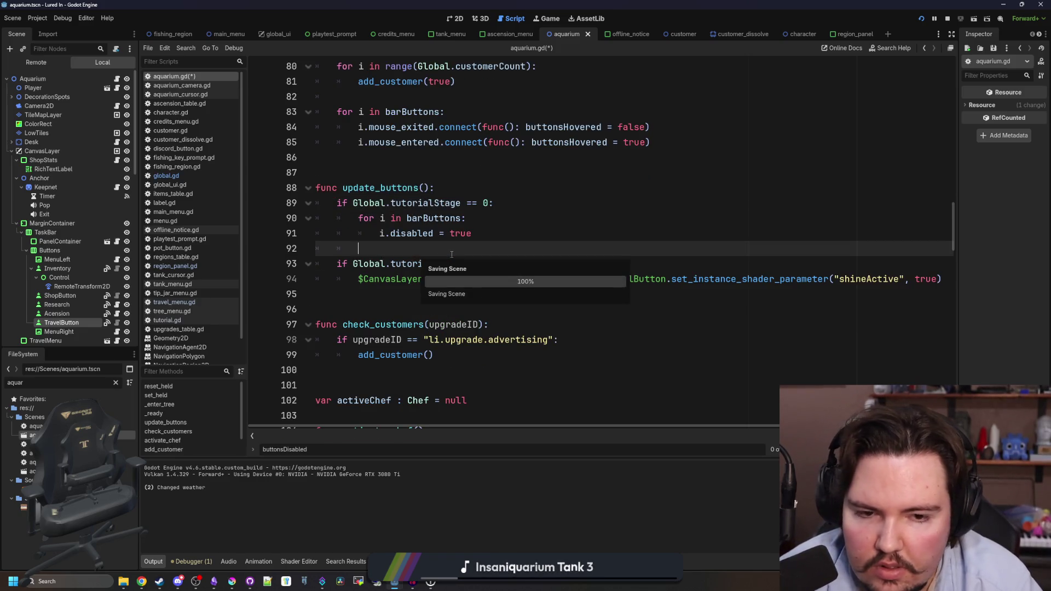
Under stage 1, add TravelButton.disabled = false using the copied TravelButton node path.
{"action": "left_click", "coordinate": [416, 340]}
{"action": "left_click_drag", "start_coordinate": [665, 279], "coordinate": [358, 278]}
{"action": "key", "text": "ctrl+c"}
{"action": "left_click", "coordinate": [505, 264]}
{"action": "key", "text": "Return"}
{"action": "key", "text": "ctrl+v"}
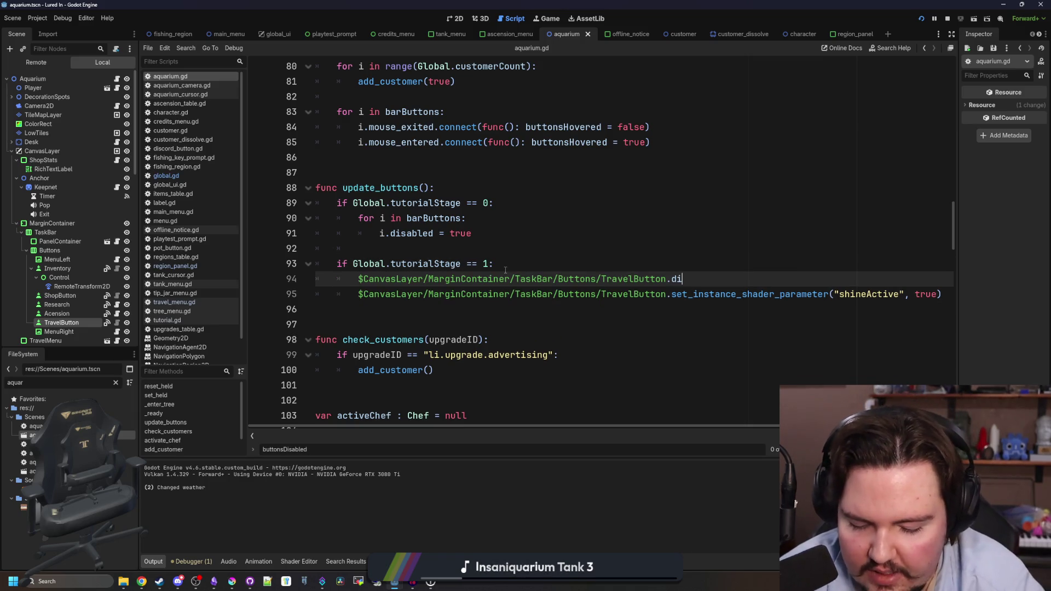
{"action": "key", "text": "Return"}
{"action": "type", "text": "= false"}
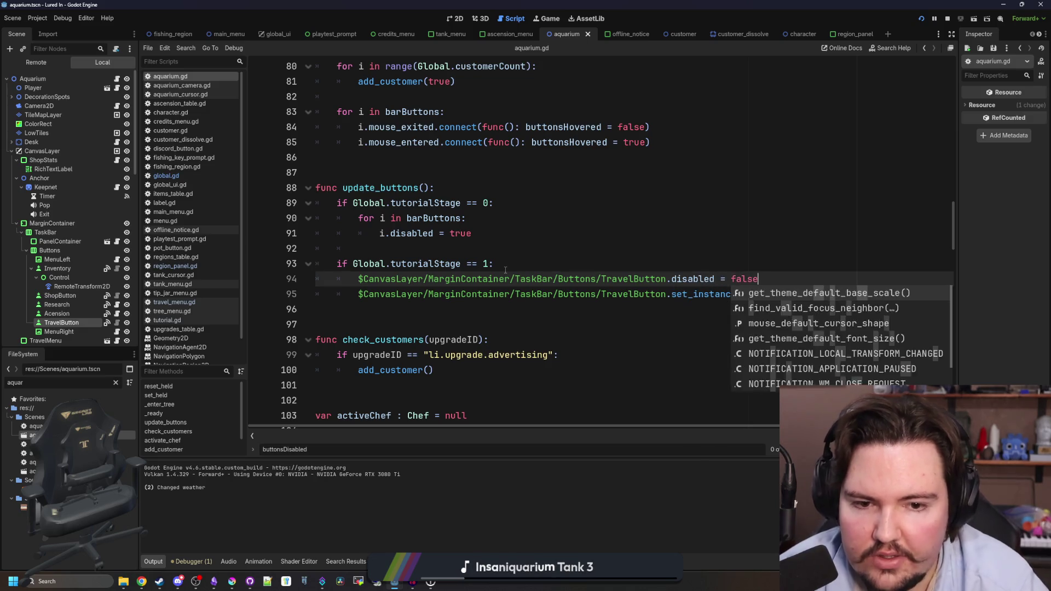
{"action": "left_click", "coordinate": [464, 247]}
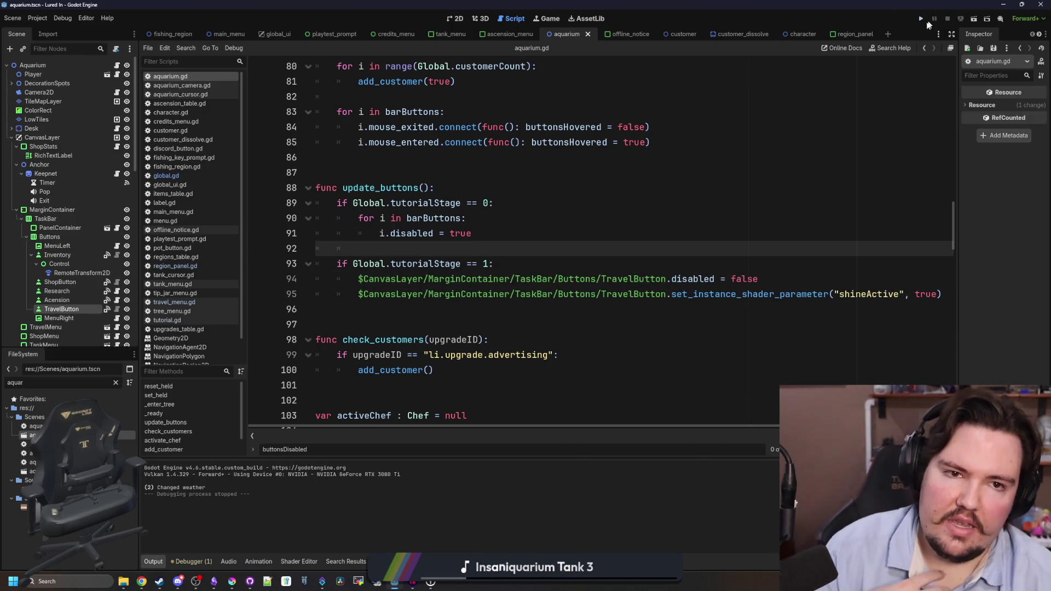
{"action": "left_click", "coordinate": [924, 22]}
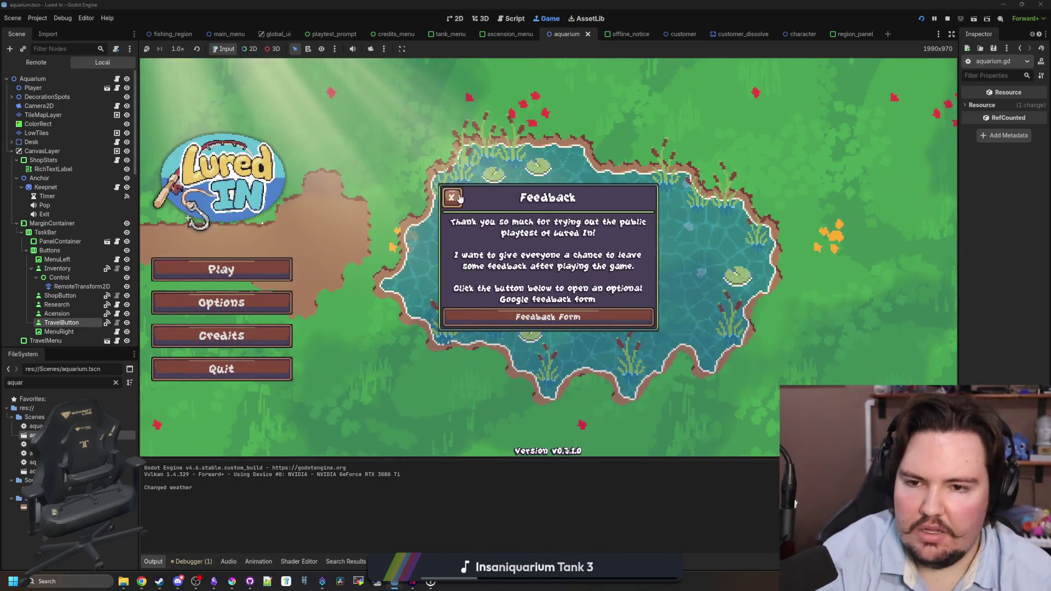
{"action": "left_click", "coordinate": [221, 270]}
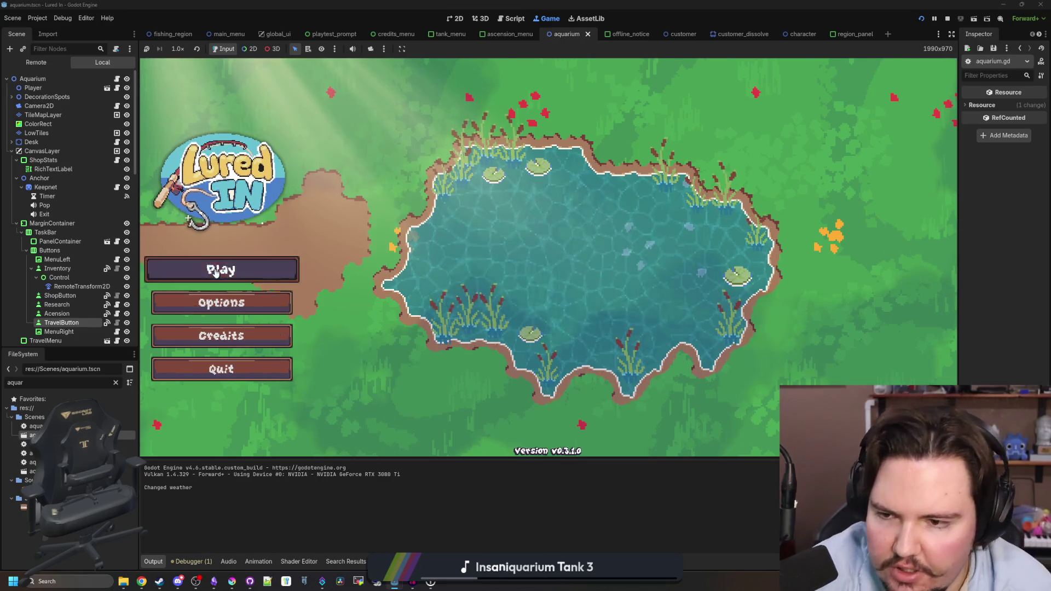
{"action": "left_click", "coordinate": [216, 271]}
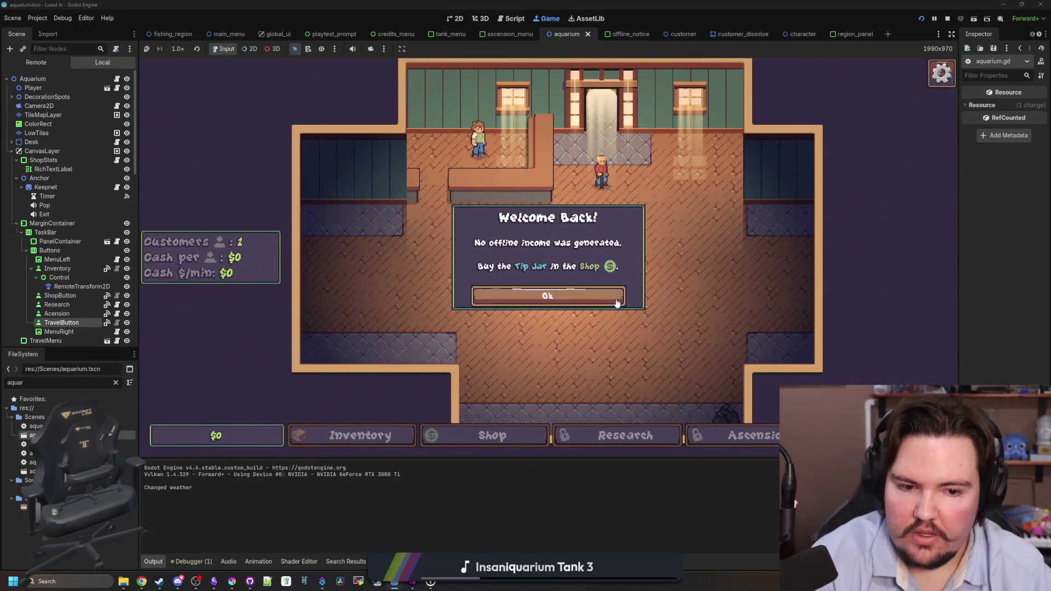
{"action": "left_click", "coordinate": [617, 301]}
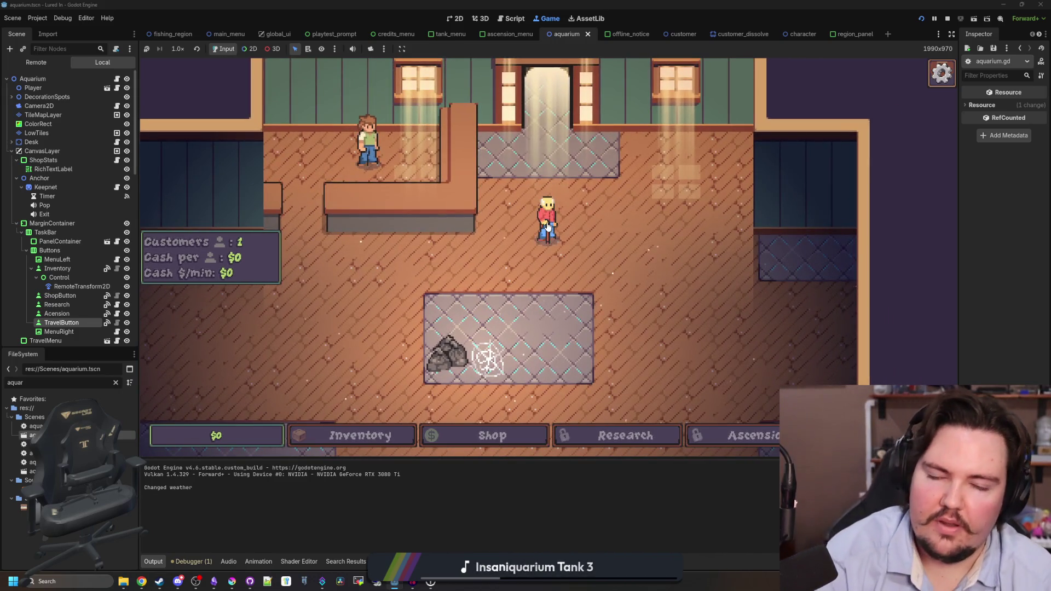
{"action": "left_click", "coordinate": [548, 226]}
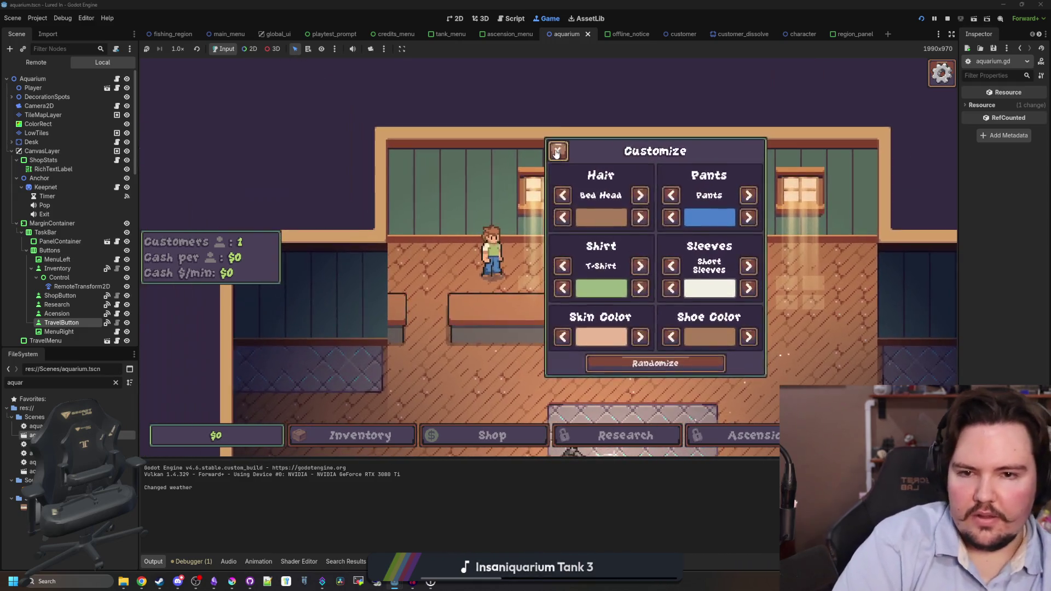
{"action": "left_click", "coordinate": [556, 153]}
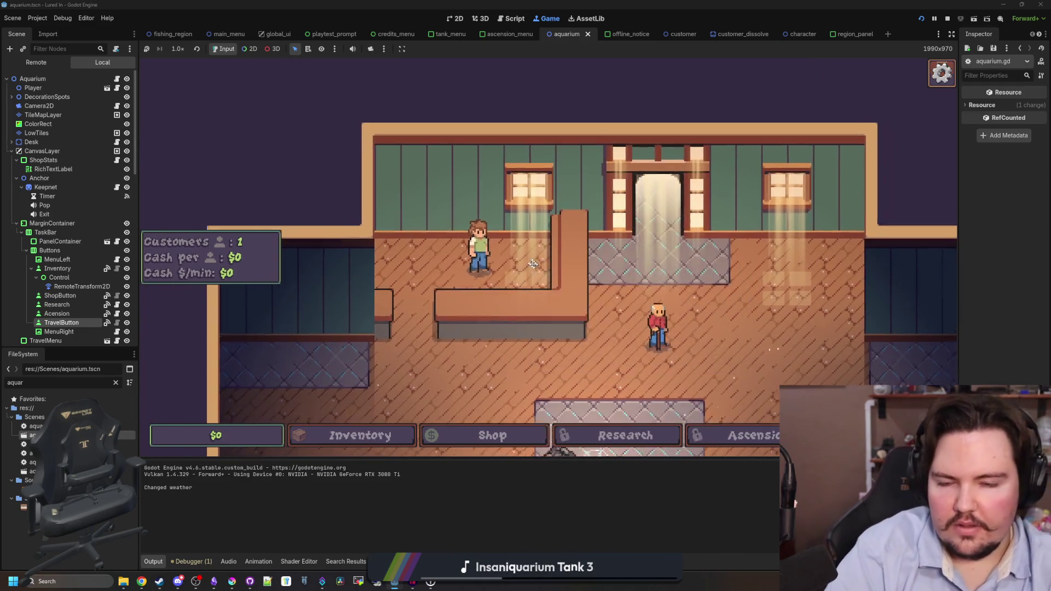
{"action": "left_click", "coordinate": [550, 149]}
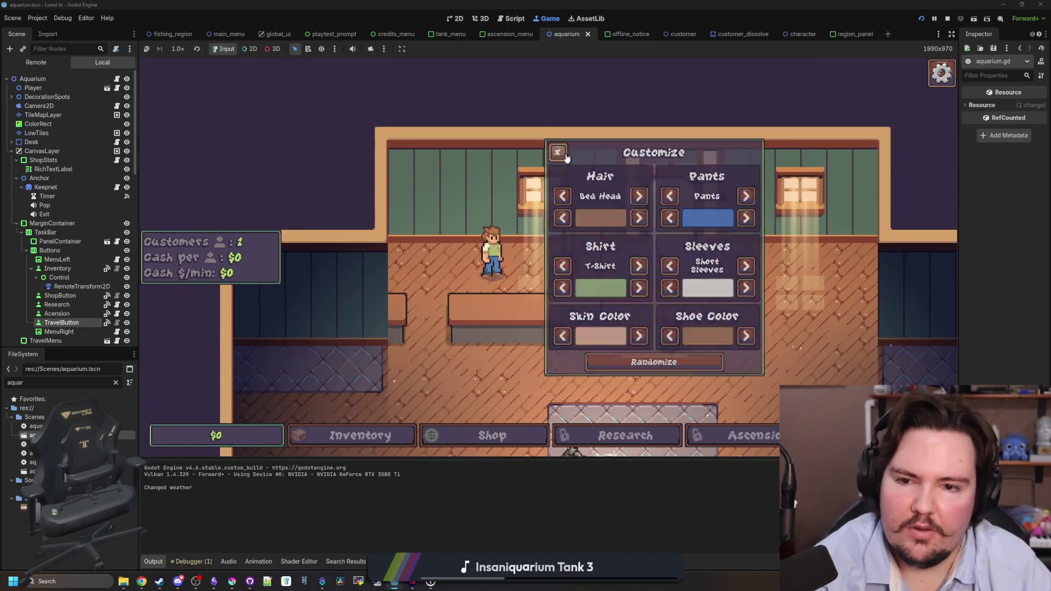
{"action": "left_click", "coordinate": [556, 151]}
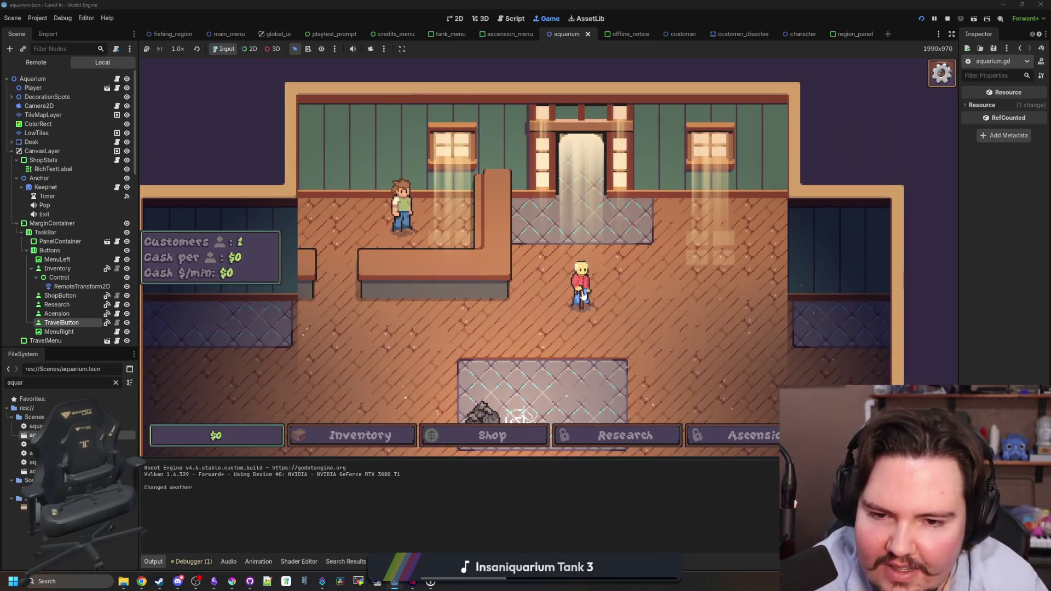
{"action": "left_click", "coordinate": [487, 413]}
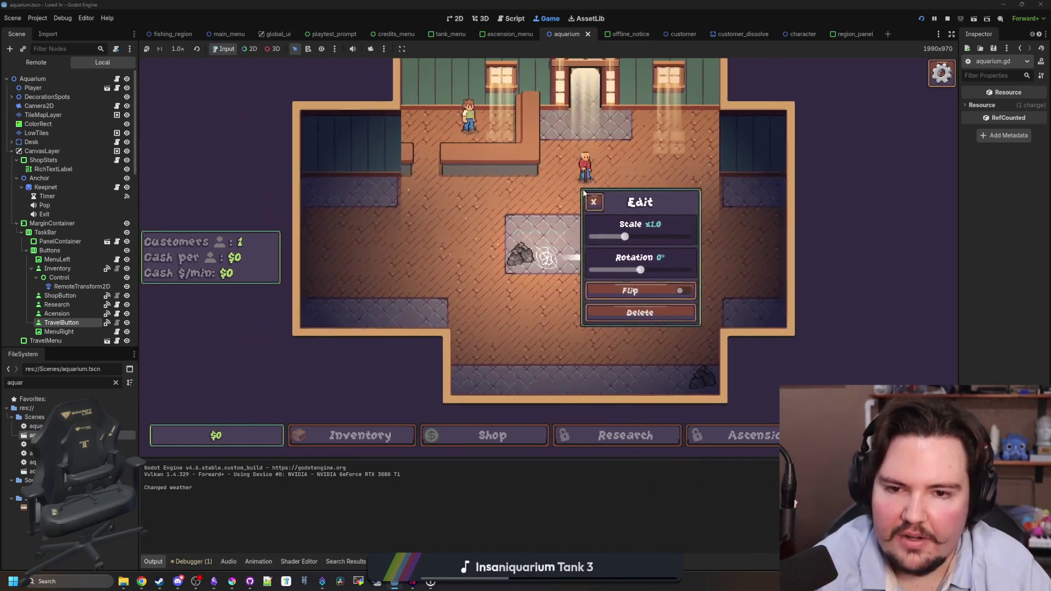
{"action": "left_click", "coordinate": [594, 201]}
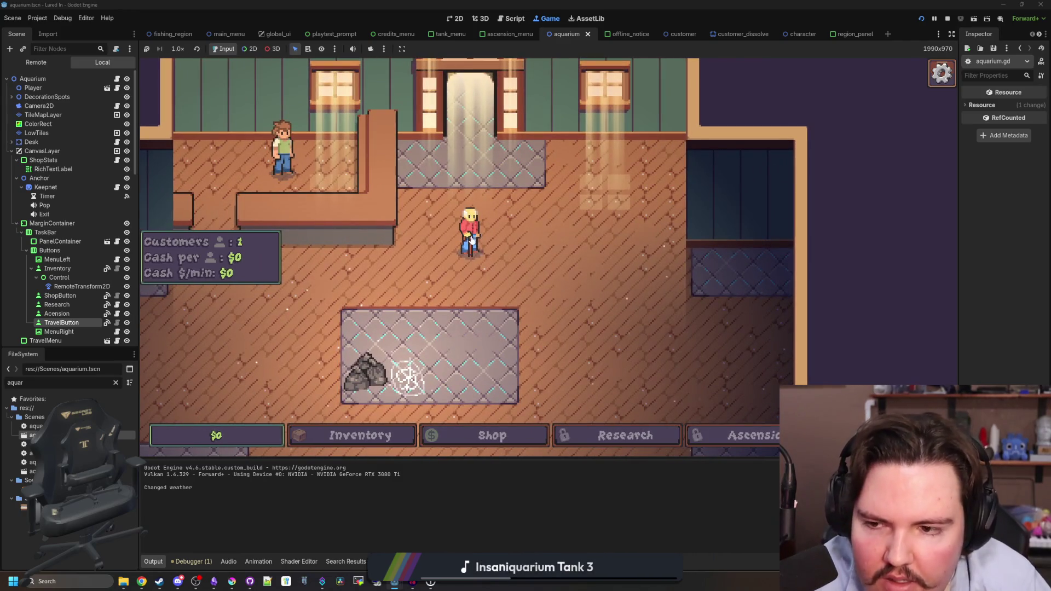
{"action": "left_click", "coordinate": [948, 18]}
{"action": "left_click", "coordinate": [115, 383]}
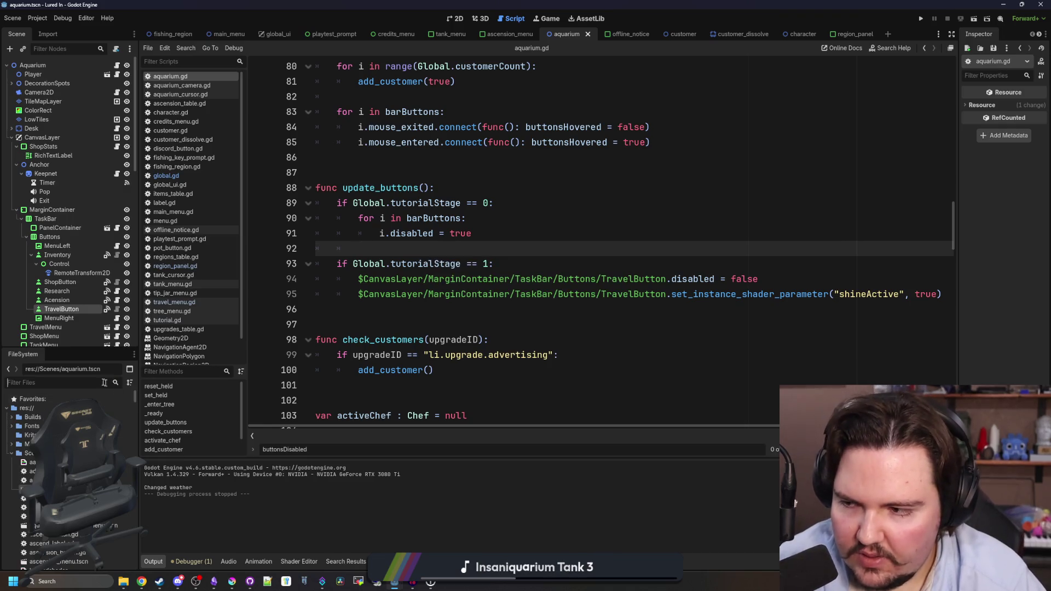
Duplicate chef_menu.tscn as grandpa_menu.tscn from the FileSystem filtered by 'chef'.
{"action": "type", "text": "chef"}
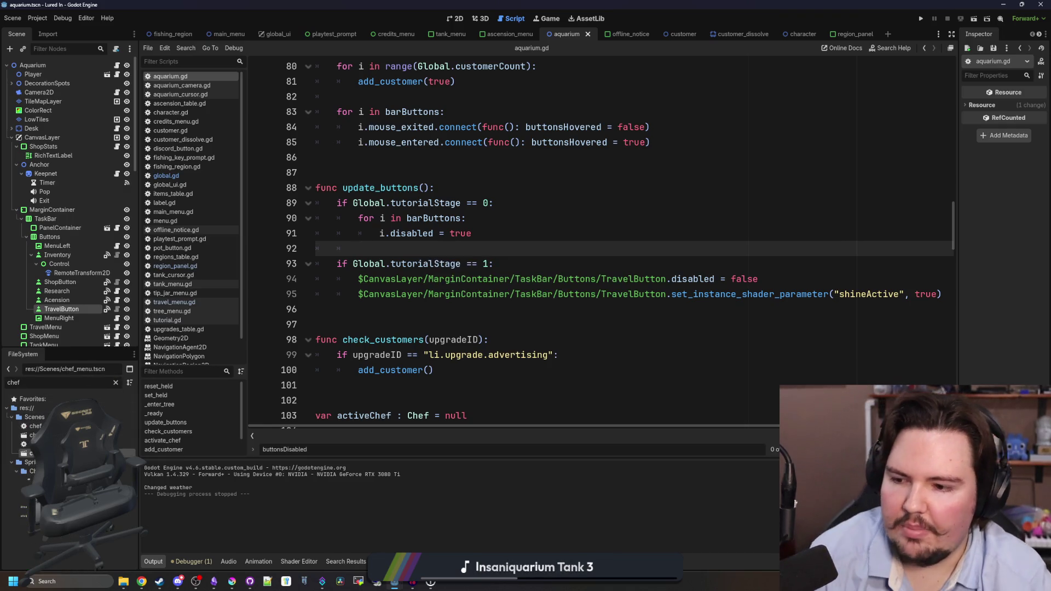
{"action": "right_click", "coordinate": [55, 453]}
{"action": "left_click", "coordinate": [87, 492]}
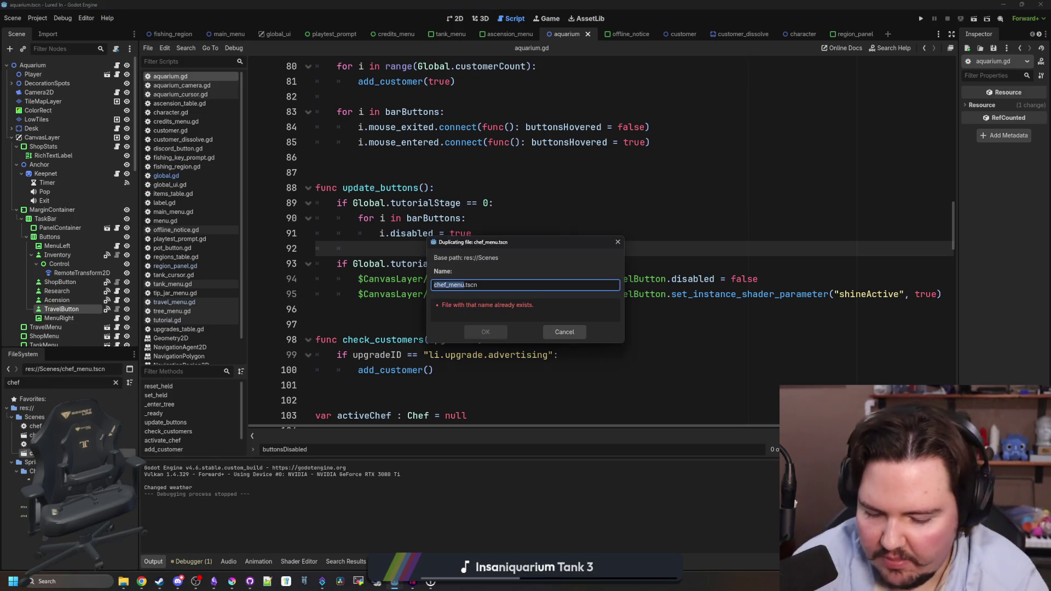
{"action": "type", "text": "grandpa"}
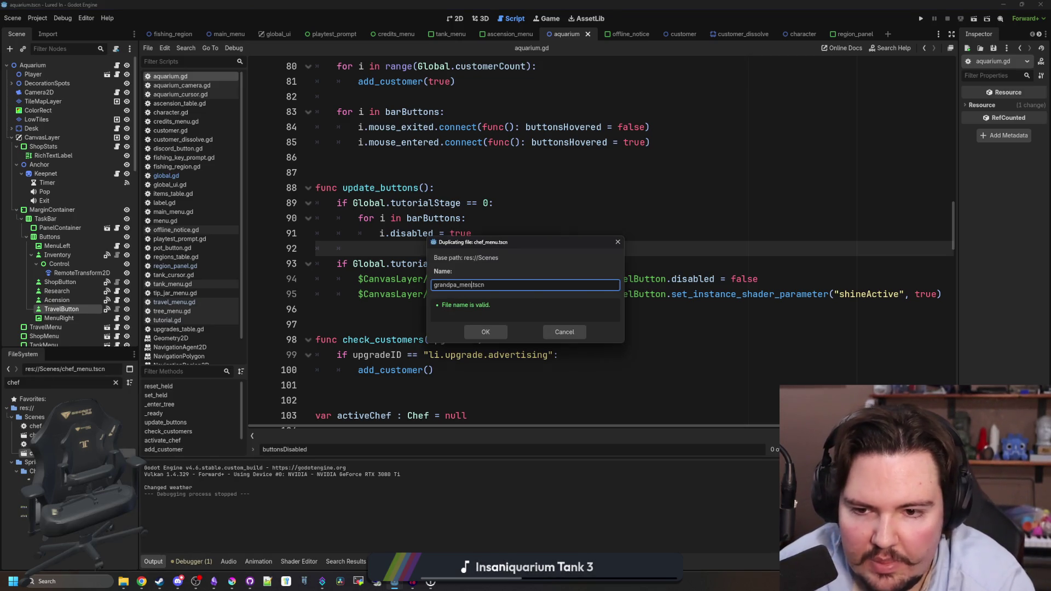
{"action": "key", "text": "Return"}
Filter FileSystem for 'customer' and open customer.gd.
{"action": "left_click", "coordinate": [115, 383]}
{"action": "type", "text": "customer"}
{"action": "double_click", "coordinate": [33, 426]}
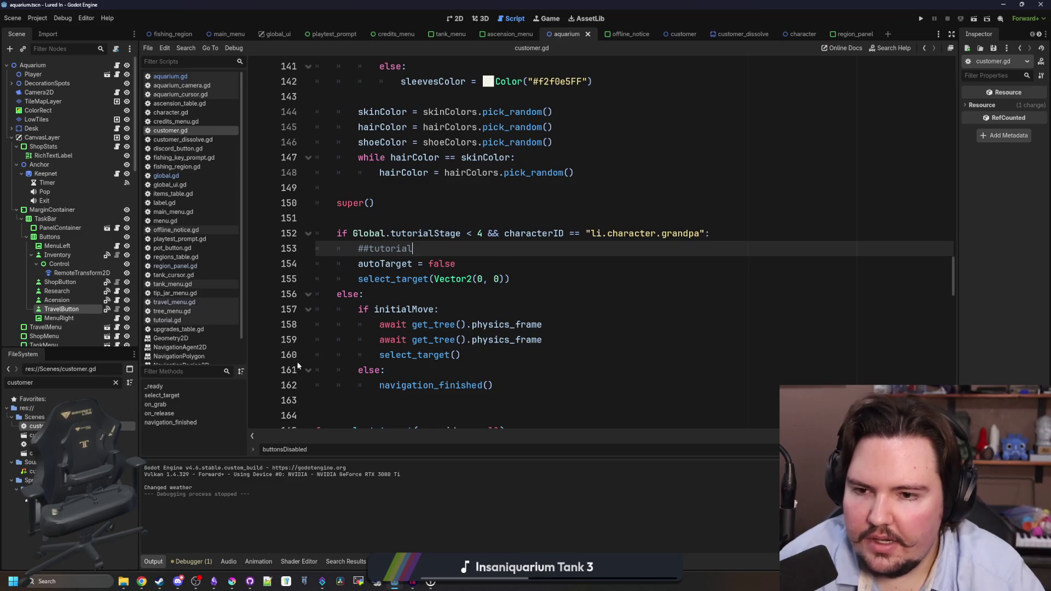
Open chef_menu.tscn and chef.tscn, and copy the chef's Control node with its ChefMenu.
{"action": "left_click", "coordinate": [438, 294]}
{"action": "double_click", "coordinate": [33, 434]}
{"action": "double_click", "coordinate": [55, 383]}
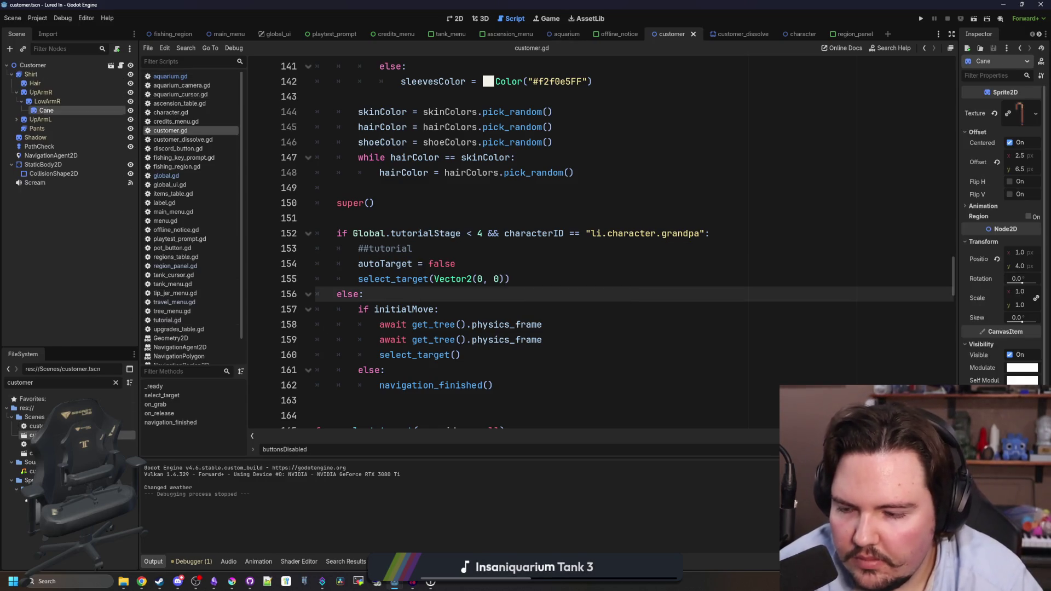
{"action": "type", "text": "chef"}
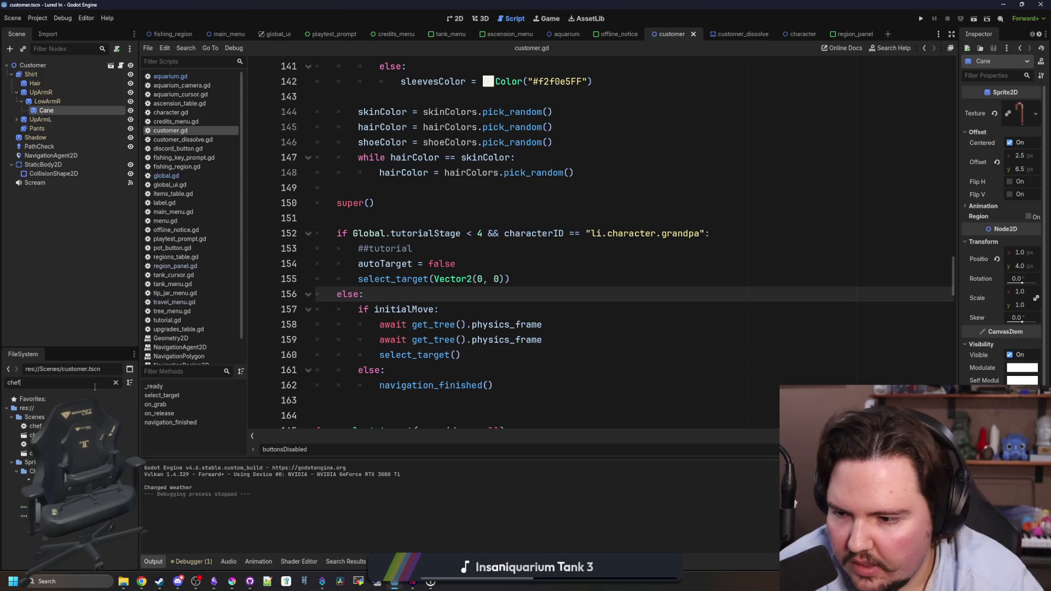
{"action": "double_click", "coordinate": [33, 435]}
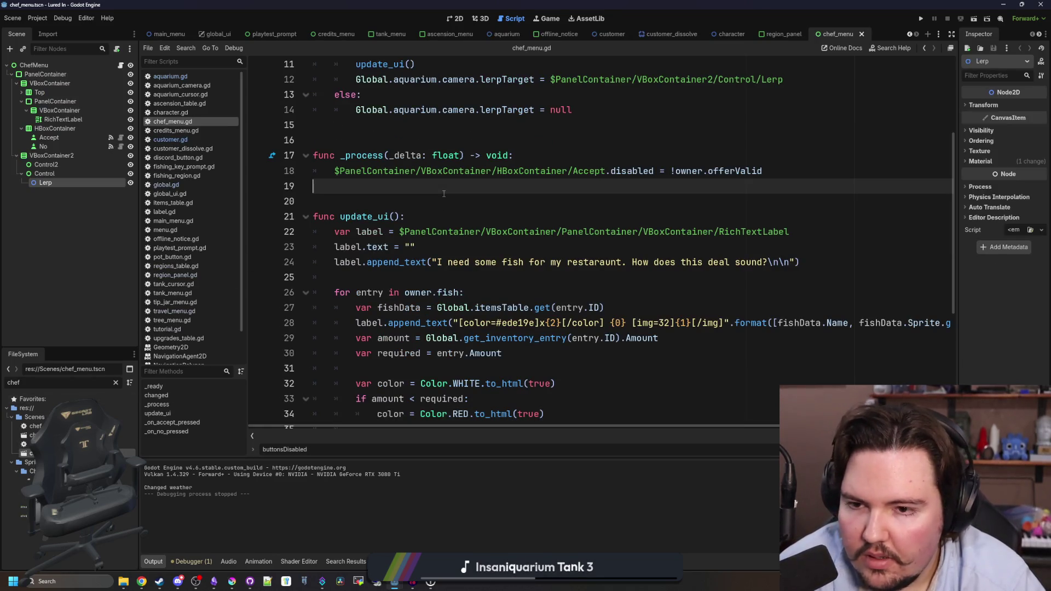
{"action": "left_click", "coordinate": [116, 383]}
{"action": "type", "text": "chef"}
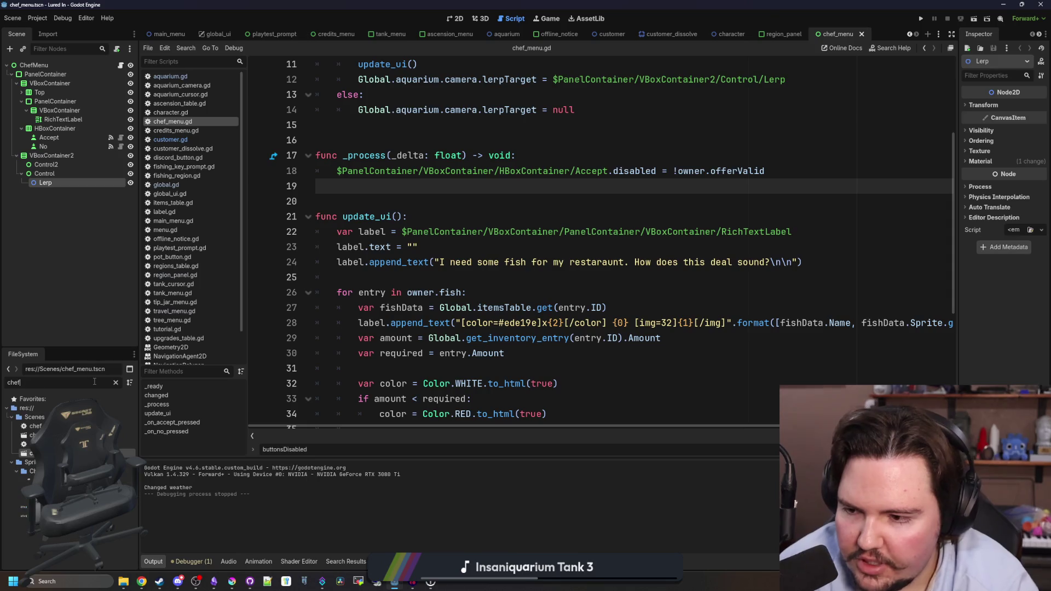
{"action": "double_click", "coordinate": [33, 435]}
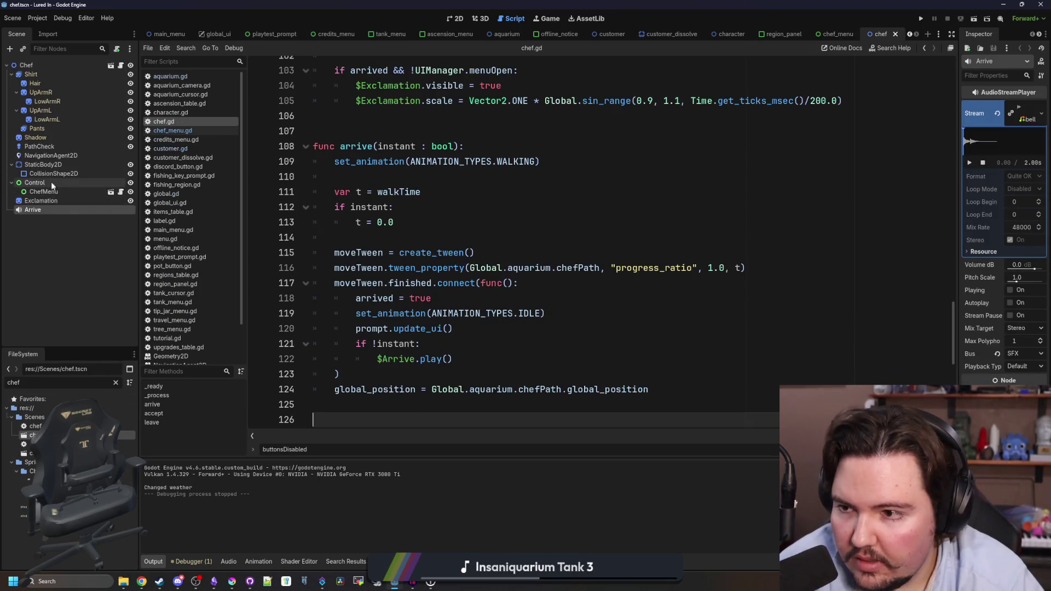
{"action": "left_click", "coordinate": [51, 183]}
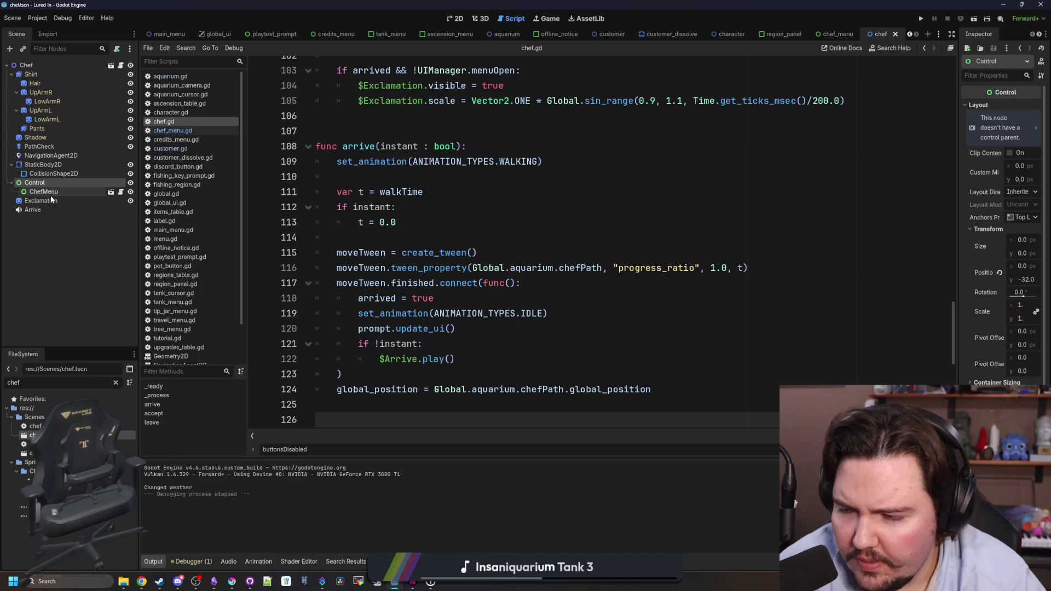
{"action": "right_click", "coordinate": [52, 185]}
{"action": "left_click", "coordinate": [87, 236]}
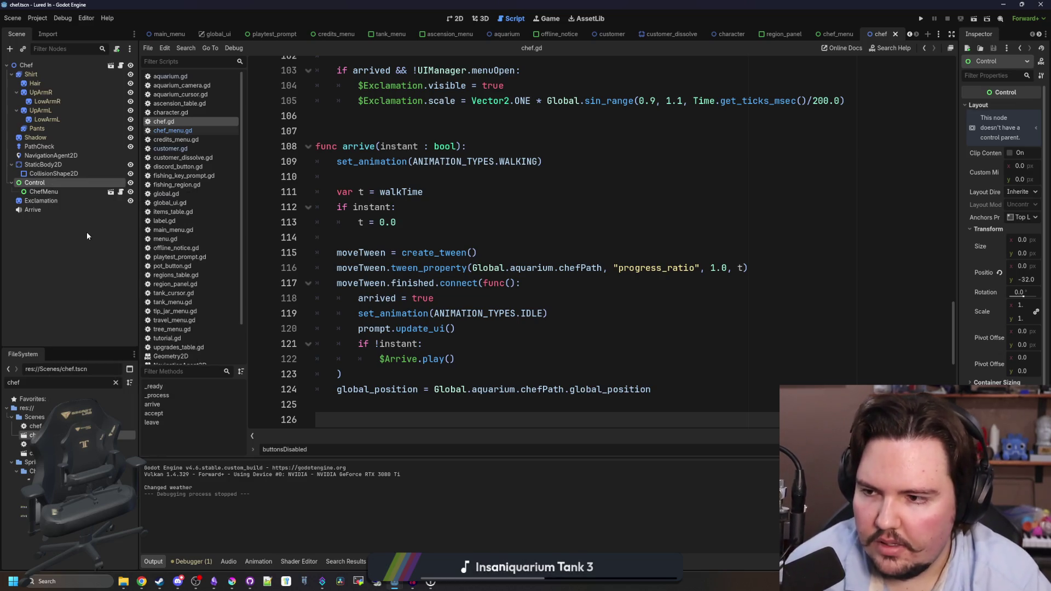
Reopen customer.tscn via the 'customer' filter and bring up the Customer root node's actions.
{"action": "key", "text": "BackSpace"}
{"action": "key", "text": "BackSpace"}
{"action": "key", "text": "BackSpace"}
{"action": "type", "text": "customer"}
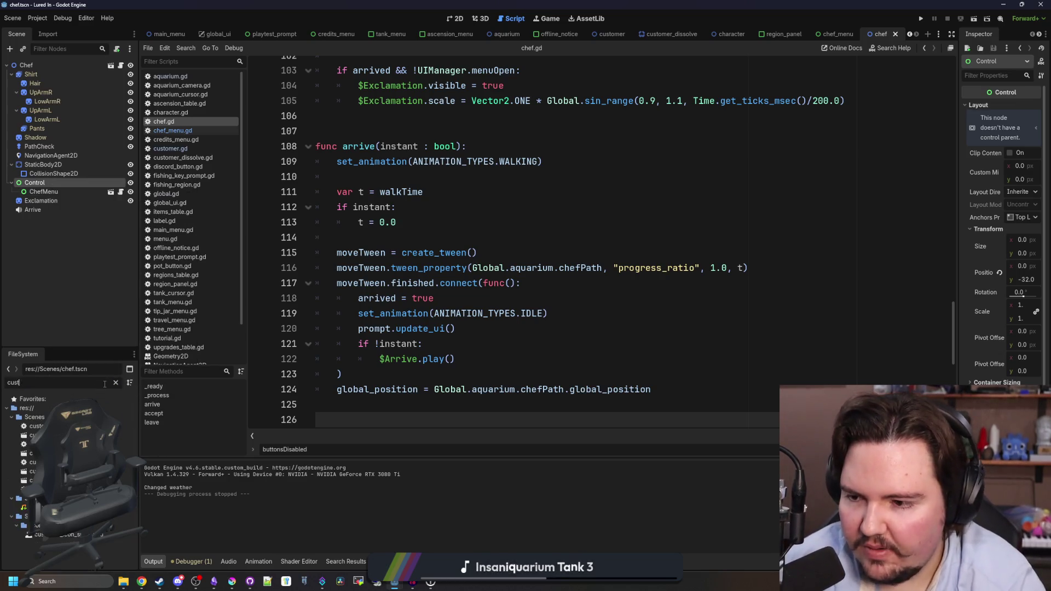
{"action": "key", "text": "Return"}
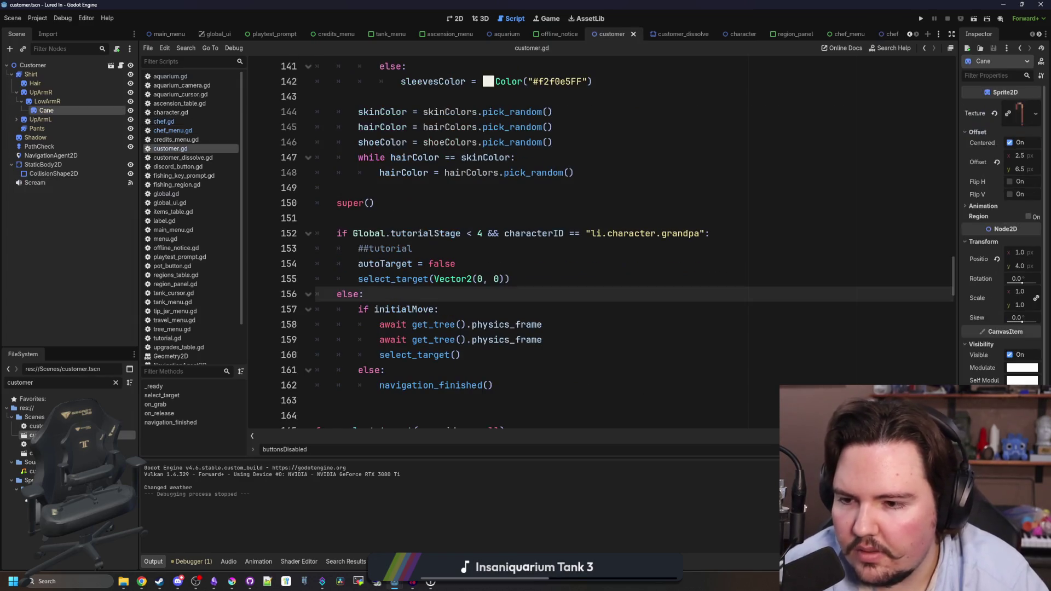
{"action": "scroll", "coordinate": [492, 264], "scroll_direction": "up", "scroll_amount": 10}
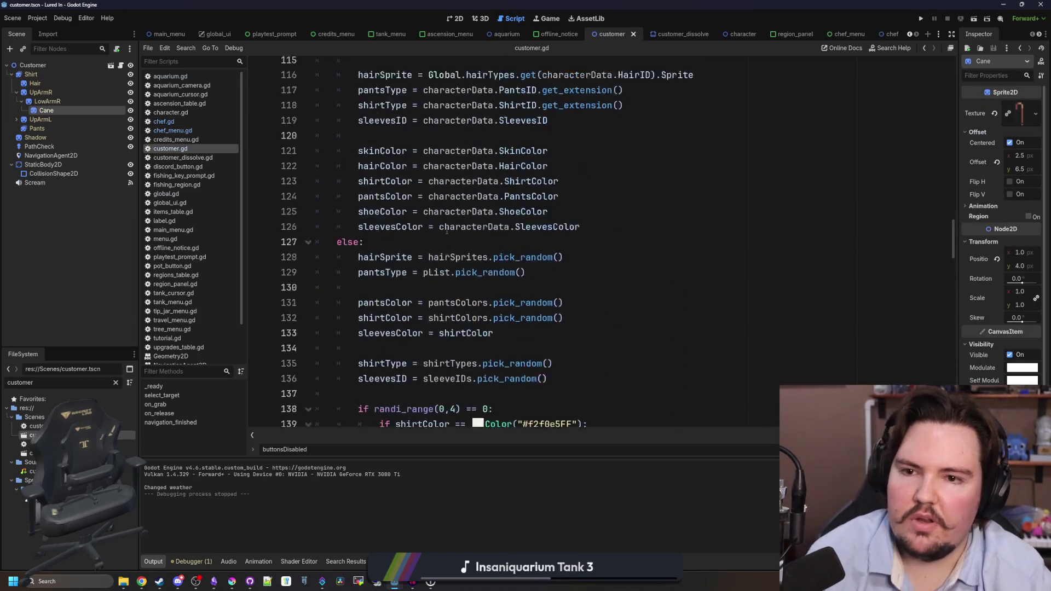
{"action": "scroll", "coordinate": [492, 264], "scroll_direction": "up", "scroll_amount": 18}
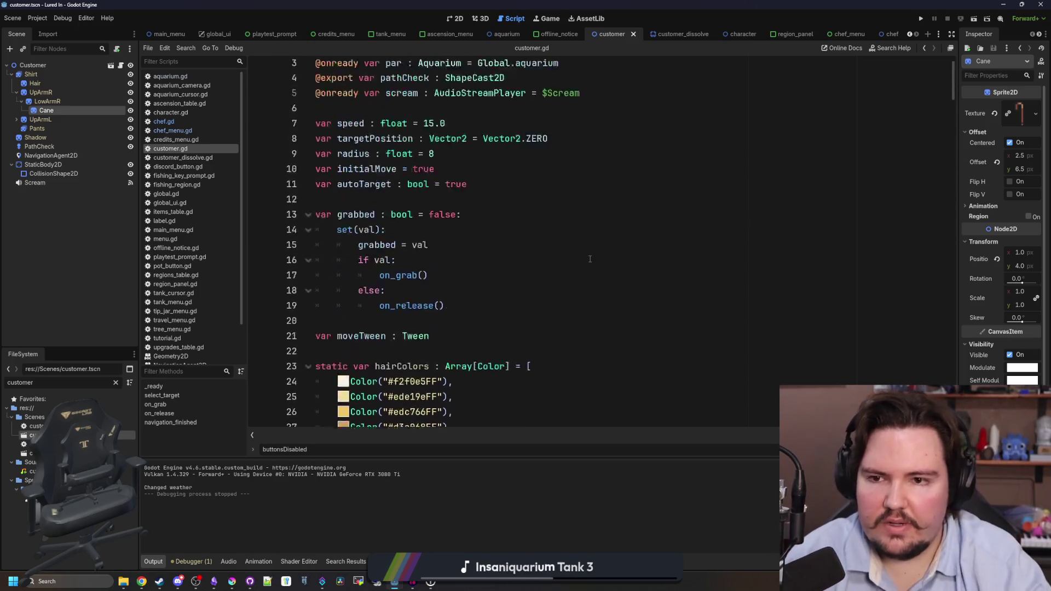
{"action": "scroll", "coordinate": [608, 194], "scroll_direction": "down", "scroll_amount": 20}
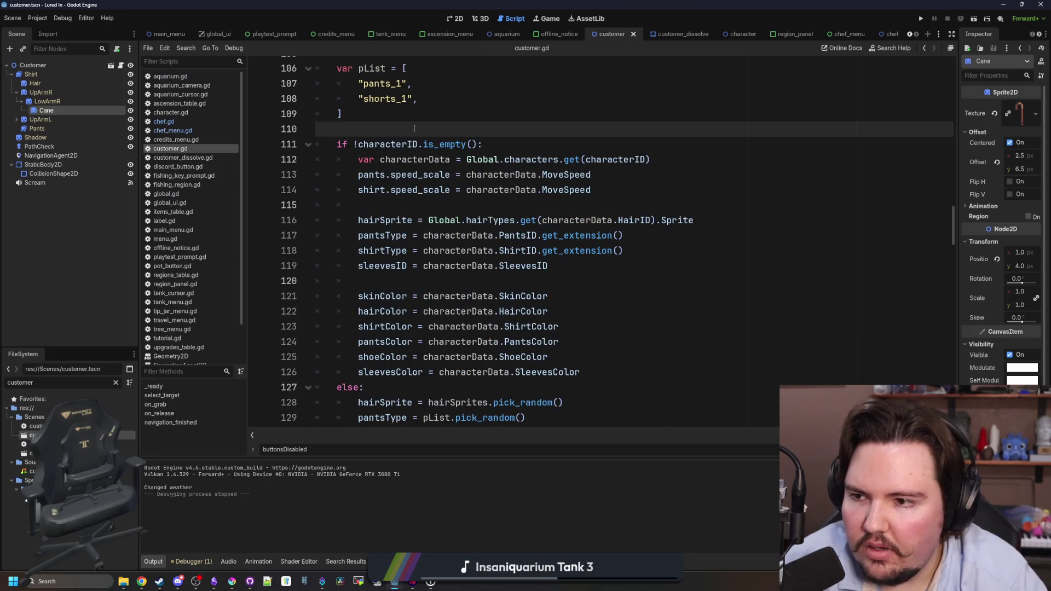
{"action": "scroll", "coordinate": [416, 152], "scroll_direction": "down", "scroll_amount": 5}
{"action": "right_click", "coordinate": [44, 65]}
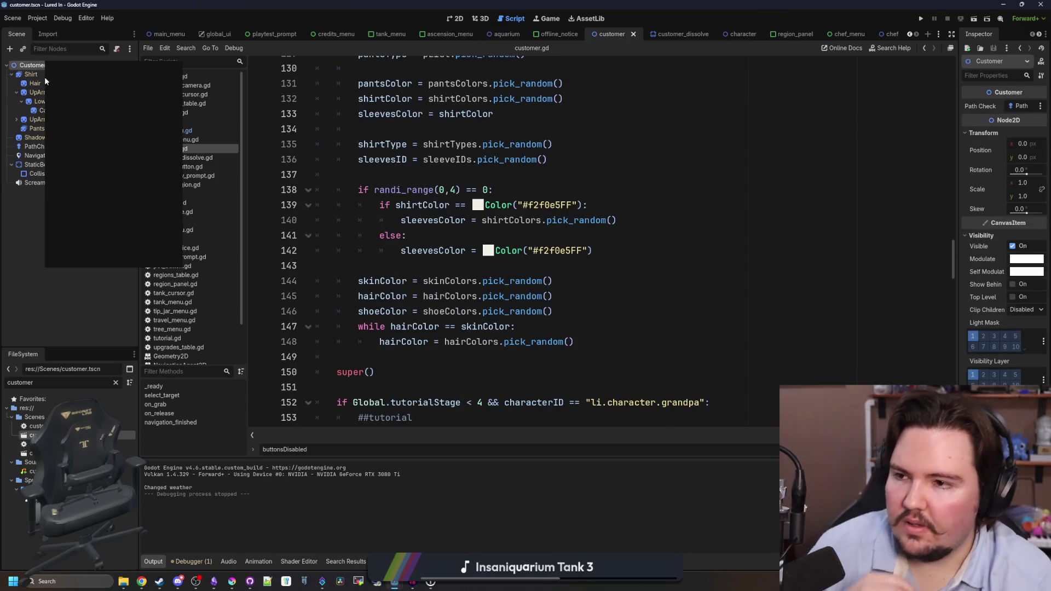
Paste the copied Control node under Customer and rename it Anchor.
{"action": "left_click", "coordinate": [81, 135]}
{"action": "key", "text": "ctrl+v"}
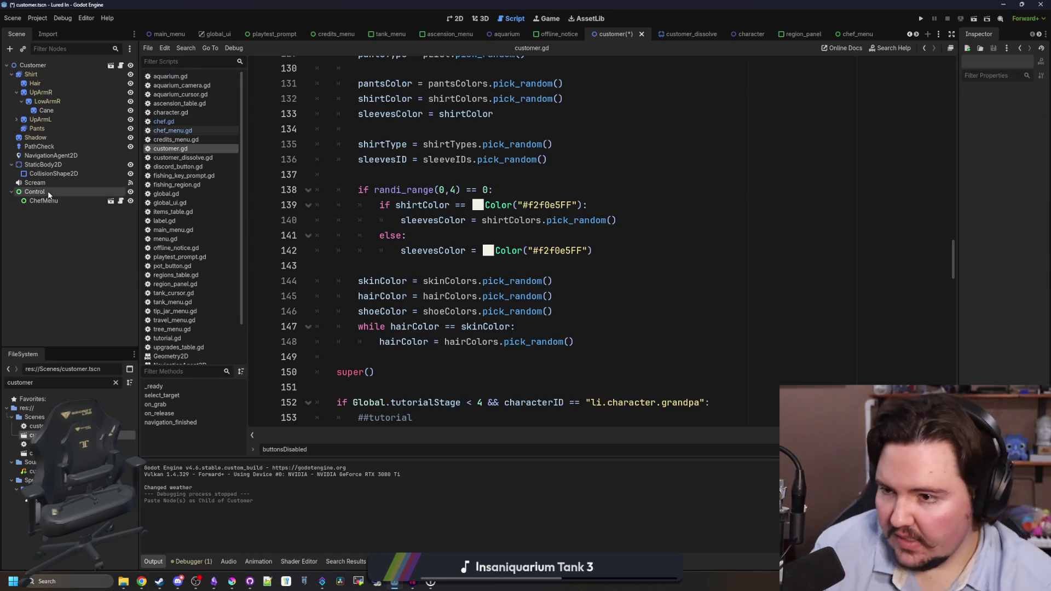
{"action": "double_click", "coordinate": [47, 191]}
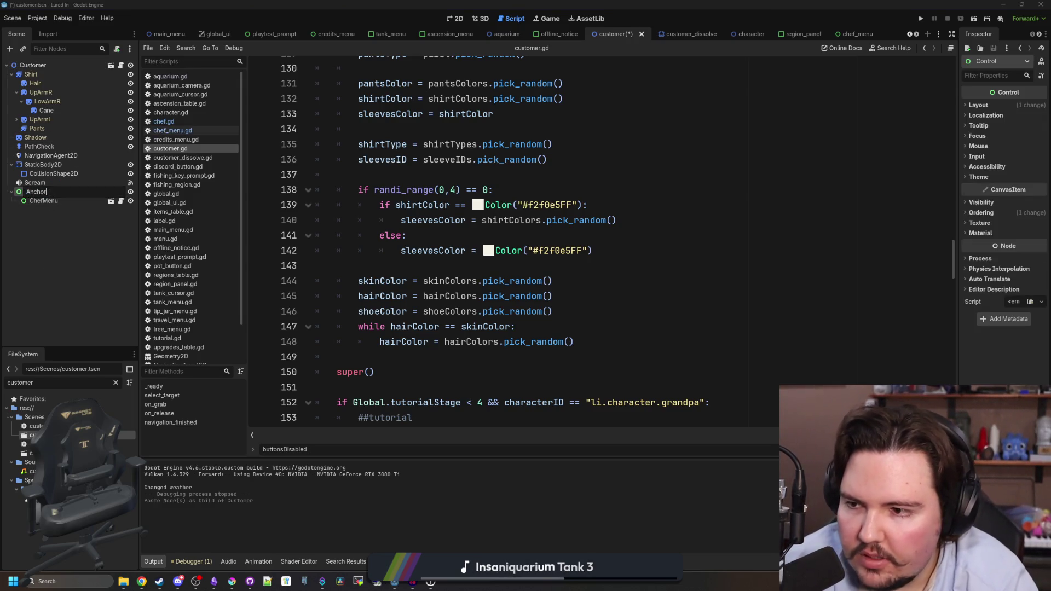
{"action": "type", "text": "r"}
{"action": "left_click", "coordinate": [477, 296]}
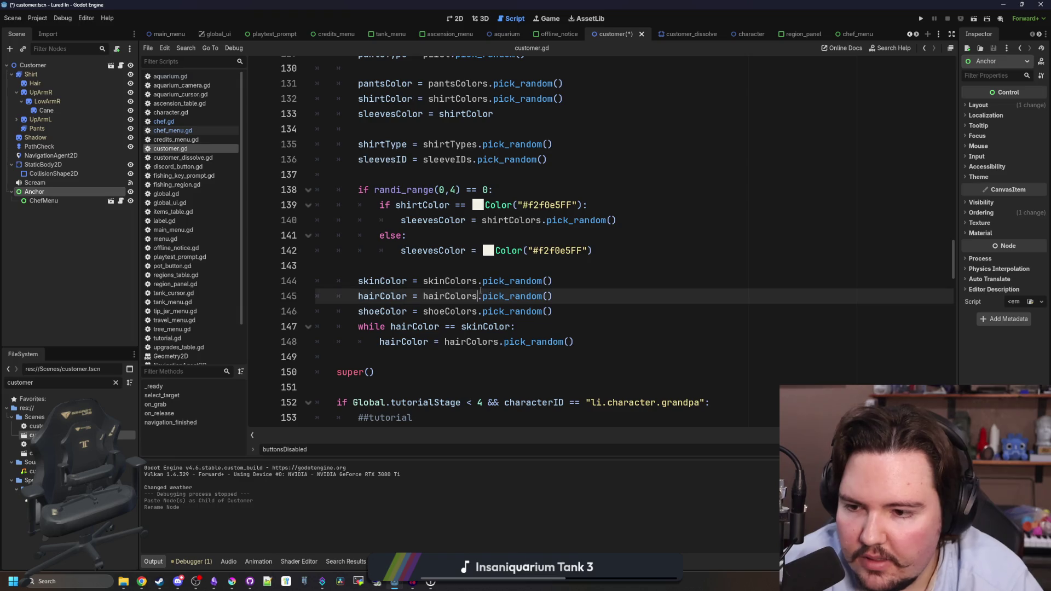
Review chef.gd's _process code that scales the Control node, saving along the way.
{"action": "left_click", "coordinate": [164, 121]}
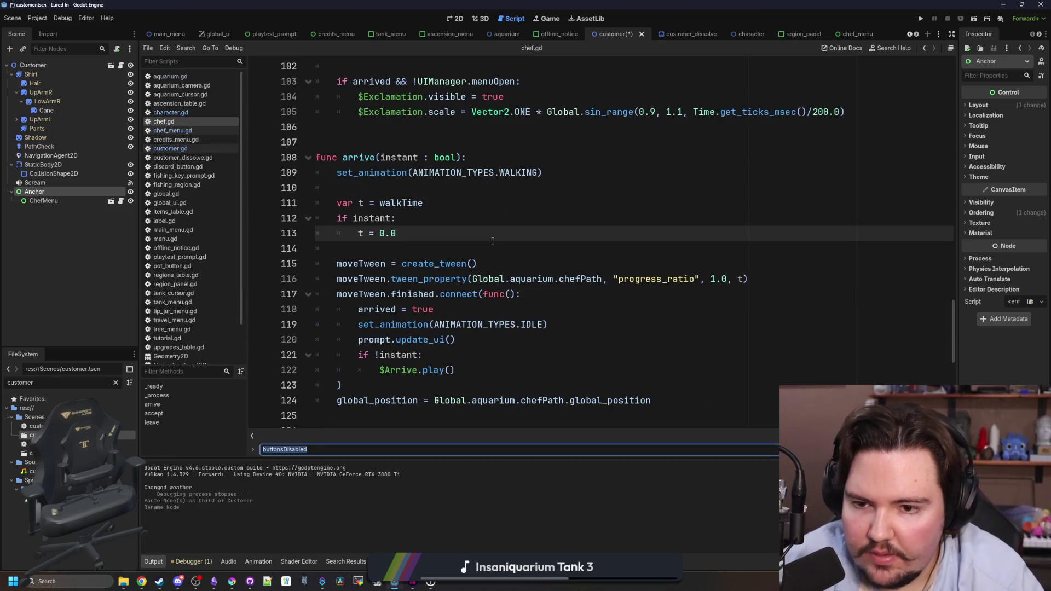
{"action": "scroll", "coordinate": [494, 237], "scroll_direction": "up", "scroll_amount": 6}
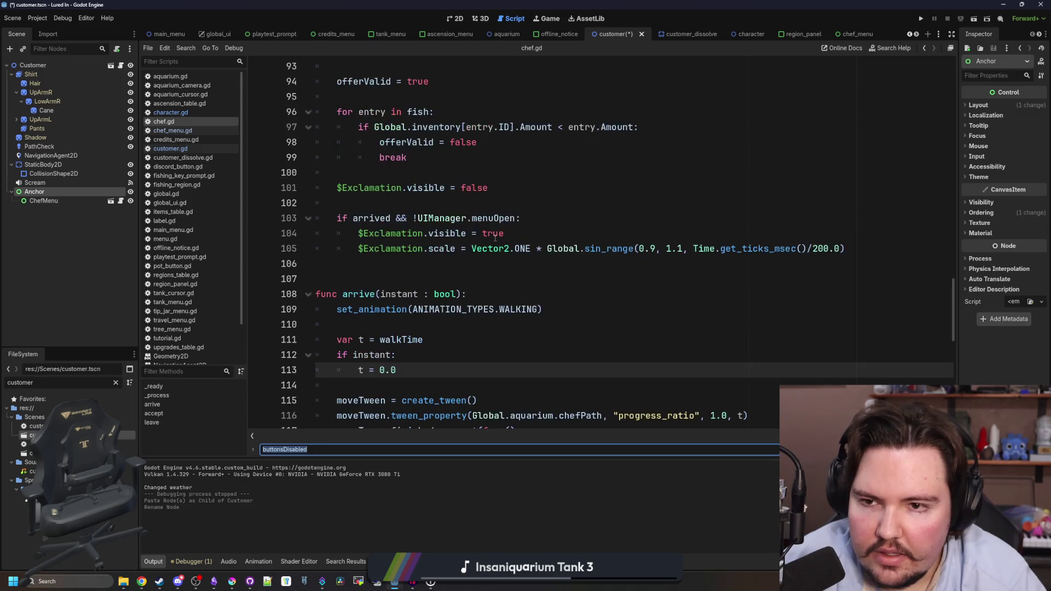
{"action": "scroll", "coordinate": [494, 238], "scroll_direction": "down", "scroll_amount": 6}
{"action": "scroll", "coordinate": [495, 238], "scroll_direction": "up", "scroll_amount": 6}
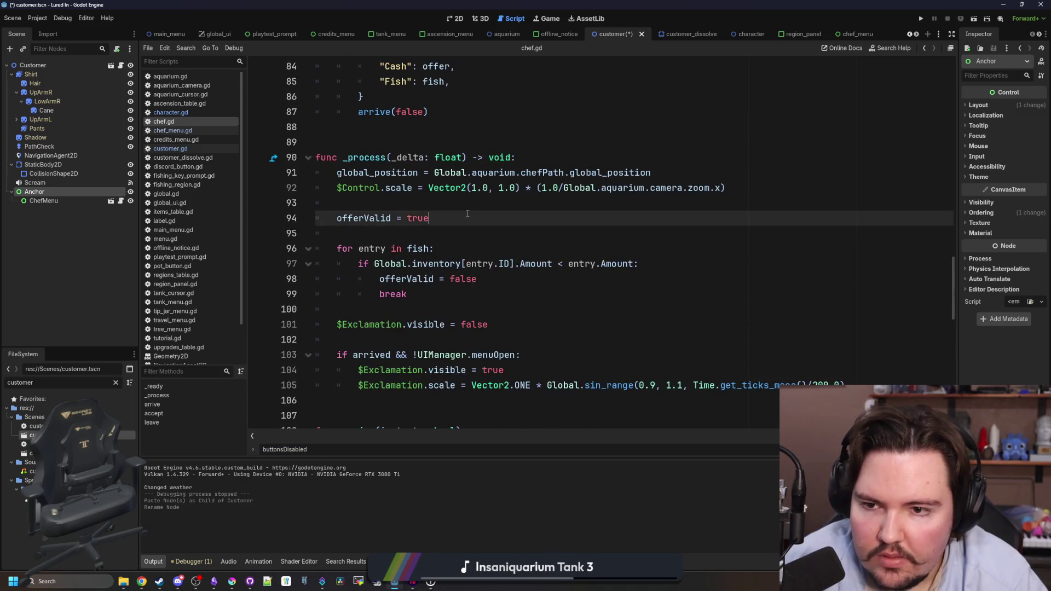
{"action": "left_click", "coordinate": [477, 197]}
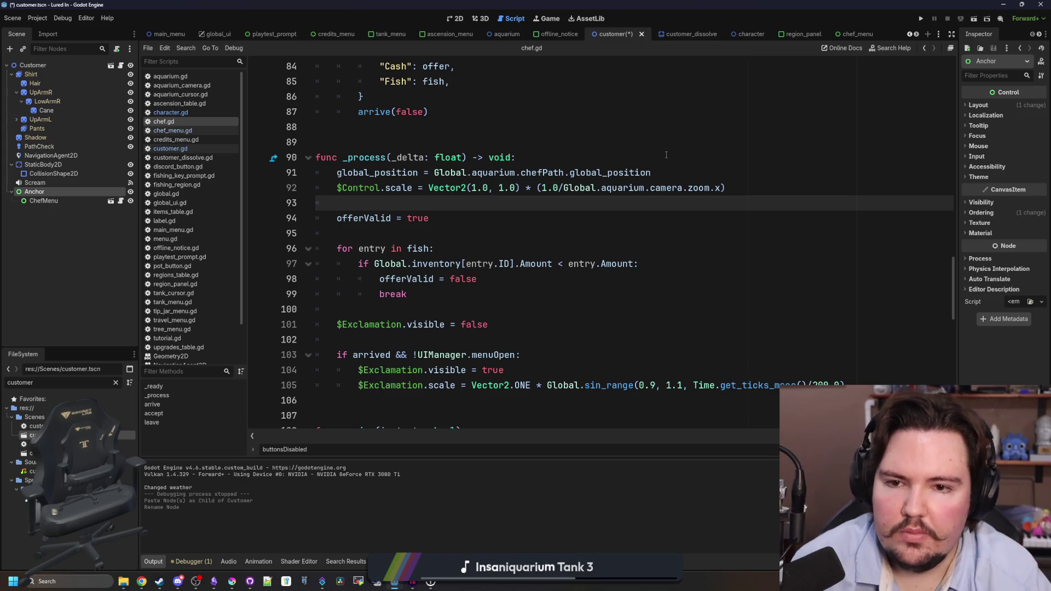
{"action": "mouse_move", "coordinate": [738, 188]}
{"action": "left_mouse_down"}
{"action": "mouse_move", "coordinate": [334, 206]}
{"action": "mouse_move", "coordinate": [336, 188]}
{"action": "left_mouse_up"}
{"action": "left_click", "coordinate": [352, 206]}
{"action": "key", "text": "ctrl+s"}
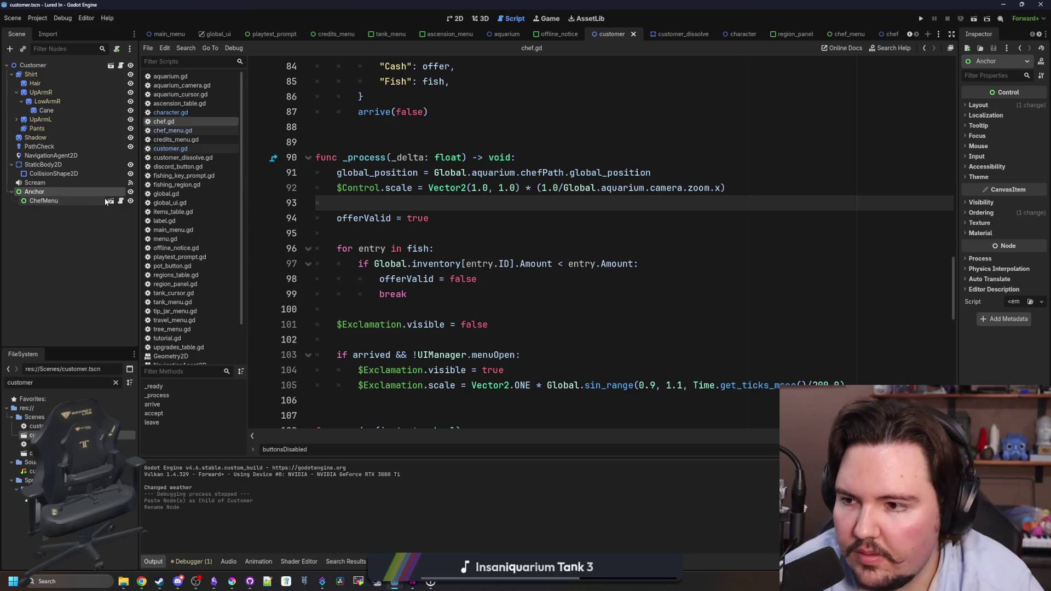
{"action": "left_click", "coordinate": [490, 324]}
{"action": "scroll", "coordinate": [490, 325], "scroll_direction": "down", "scroll_amount": 1}
{"action": "scroll", "coordinate": [490, 324], "scroll_direction": "up", "scroll_amount": 1}
{"action": "left_click_drag", "start_coordinate": [316, 397], "coordinate": [289, 176]}
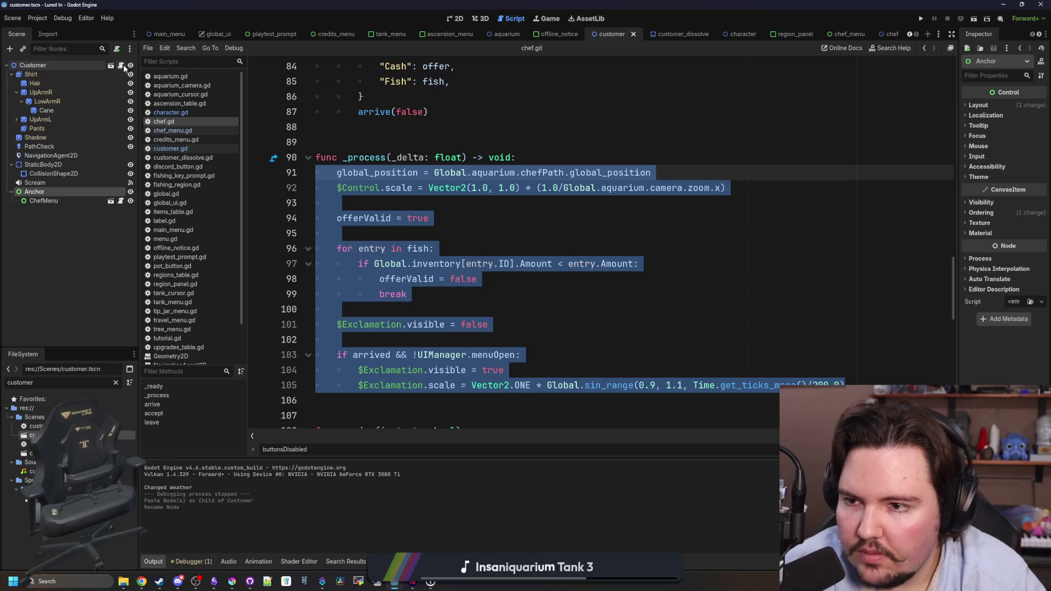
Scroll through character.gd to review its code.
{"action": "left_click", "coordinate": [183, 114]}
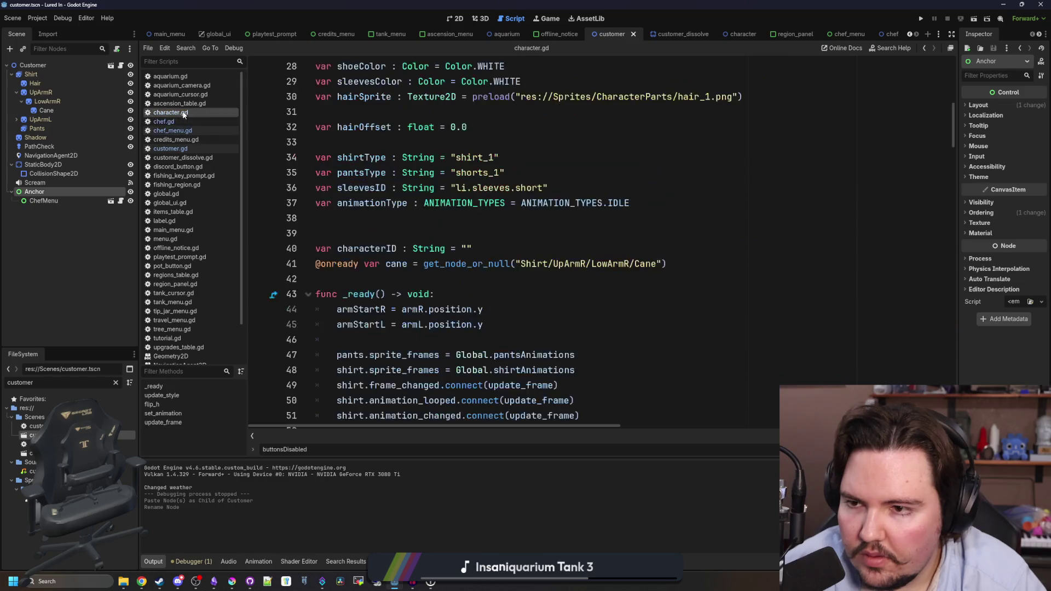
{"action": "scroll", "coordinate": [397, 213], "scroll_direction": "down", "scroll_amount": 8}
{"action": "scroll", "coordinate": [397, 213], "scroll_direction": "down", "scroll_amount": 20}
{"action": "scroll", "coordinate": [485, 329], "scroll_direction": "down", "scroll_amount": 14}
{"action": "scroll", "coordinate": [449, 259], "scroll_direction": "down", "scroll_amount": 9}
{"action": "scroll", "coordinate": [479, 268], "scroll_direction": "up", "scroll_amount": 20}
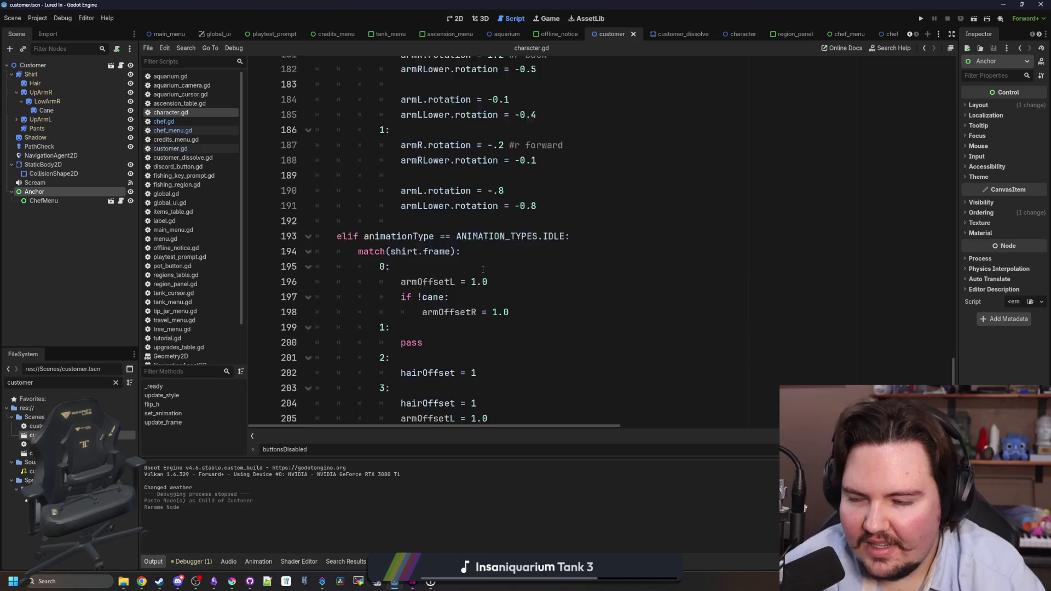
{"action": "scroll", "coordinate": [482, 269], "scroll_direction": "up", "scroll_amount": 10}
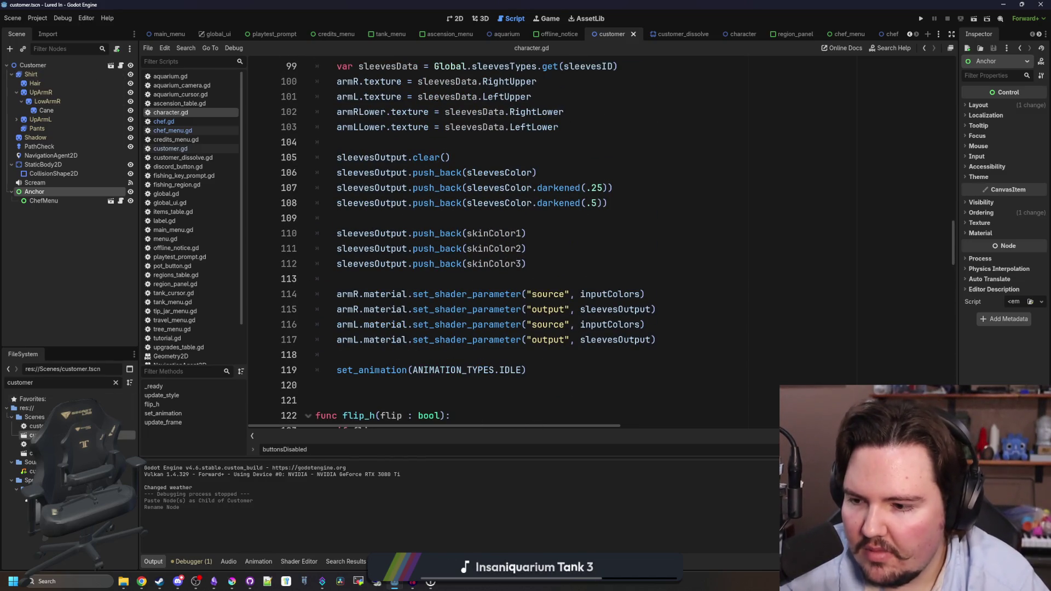
Create a scene inheriting customer.tscn, save it as Scenes/grandpa.tscn, and begin renaming its root.
{"action": "right_click", "coordinate": [47, 435]}
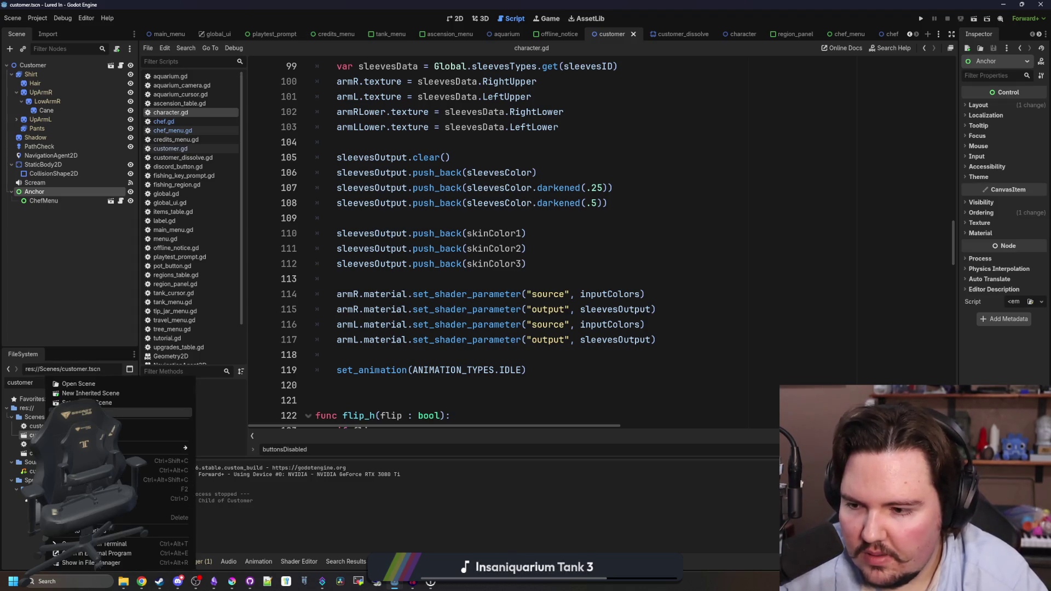
{"action": "left_click", "coordinate": [91, 394]}
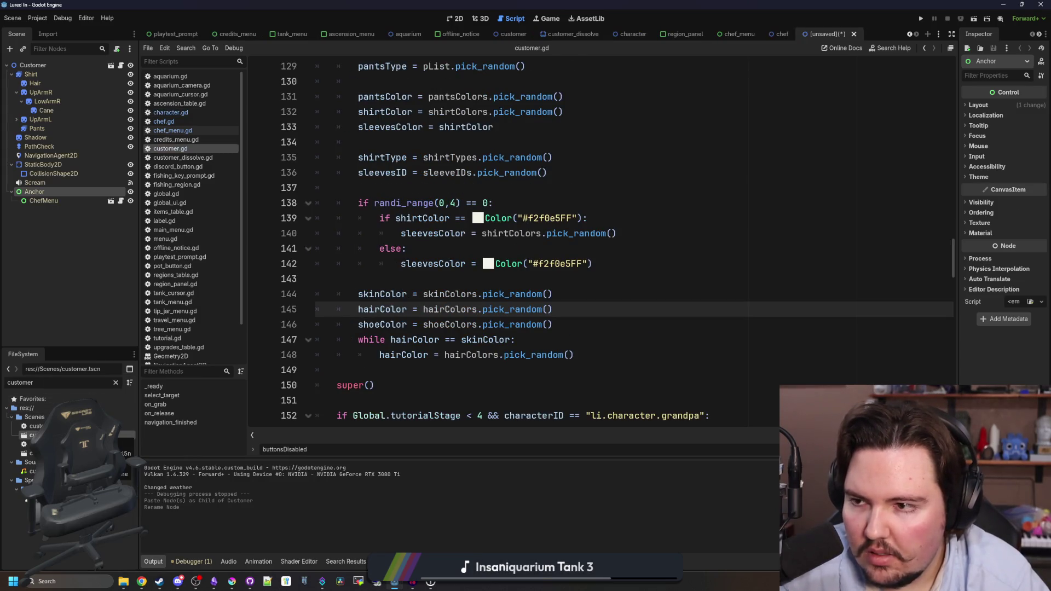
{"action": "key", "text": "ctrl+s"}
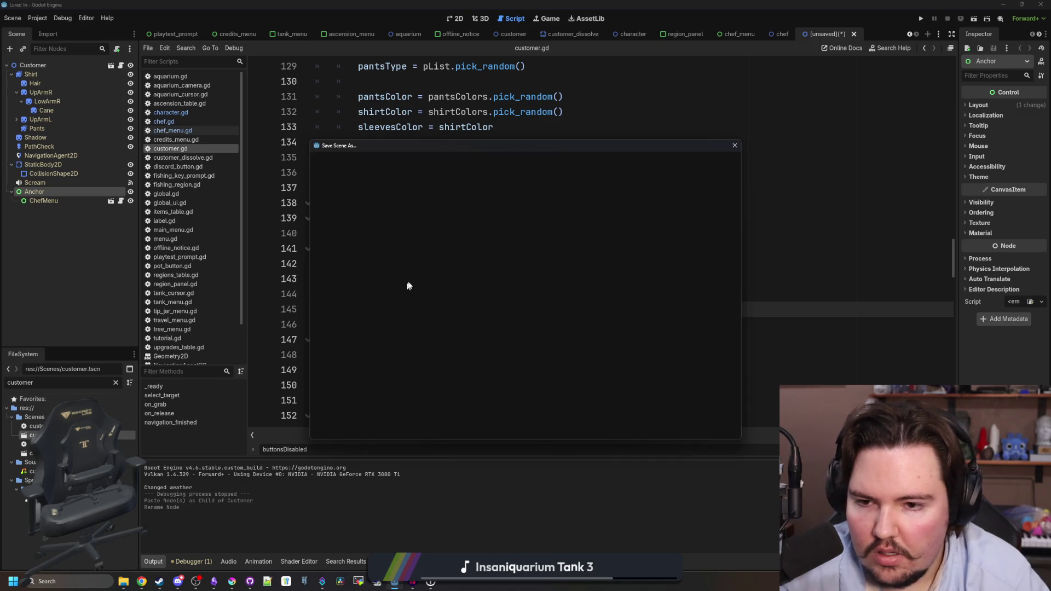
{"action": "type", "text": "grandpa"}
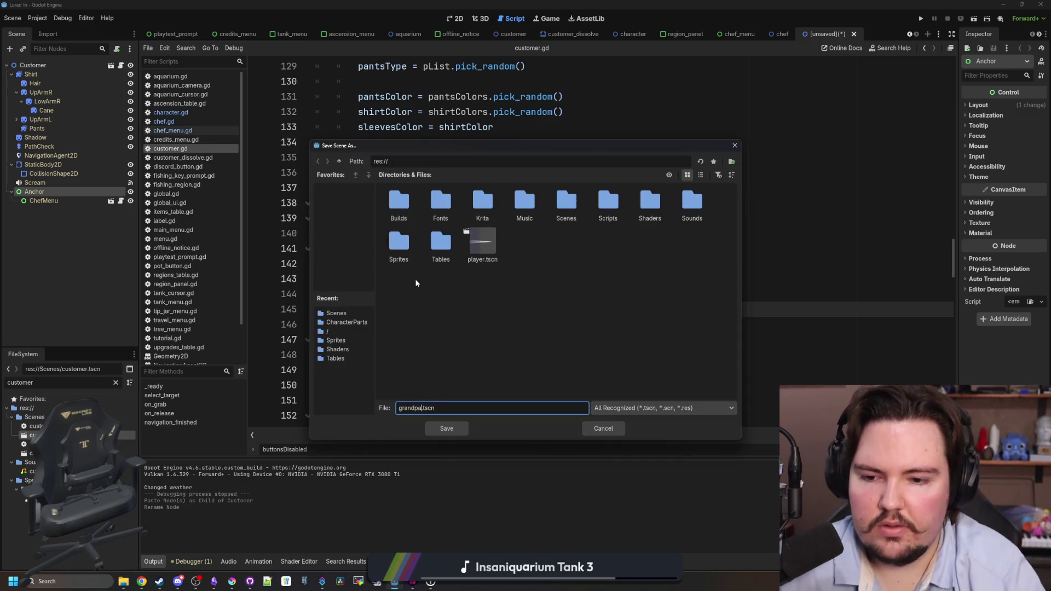
{"action": "double_click", "coordinate": [566, 203]}
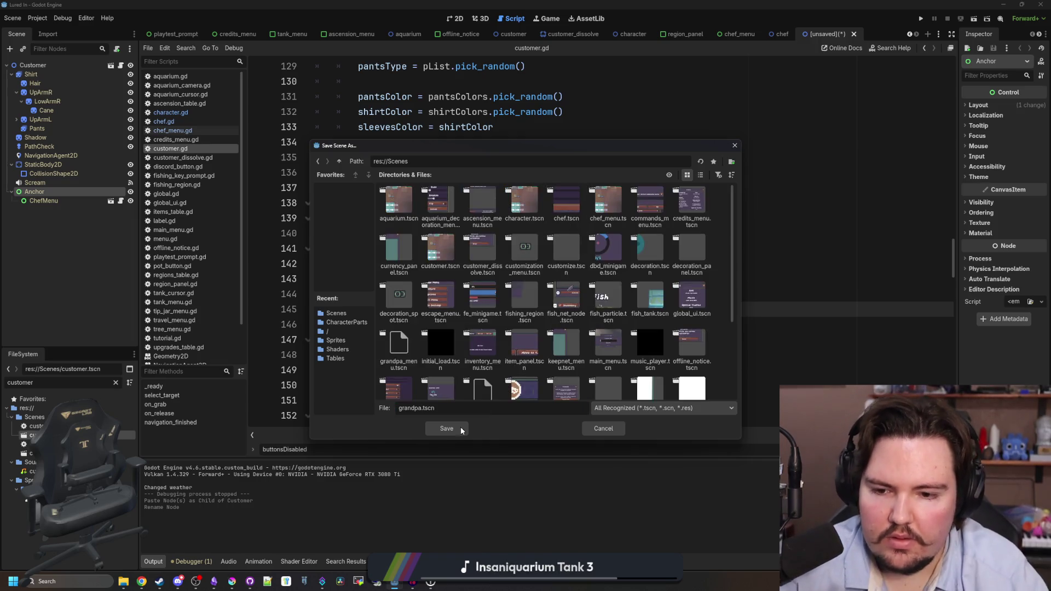
{"action": "left_click", "coordinate": [446, 428]}
{"action": "left_click", "coordinate": [82, 66]}
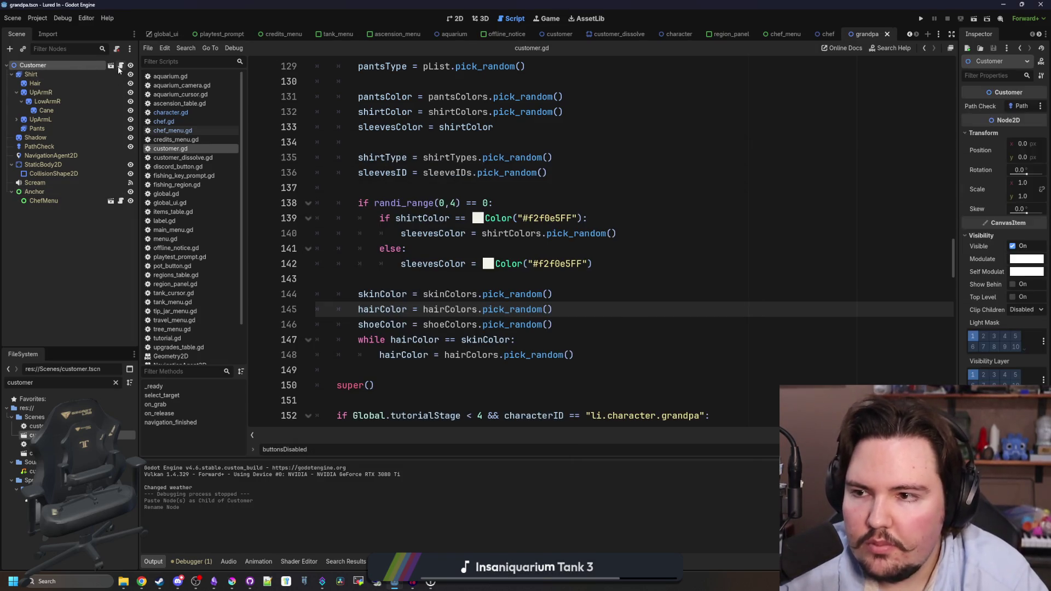
{"action": "double_click", "coordinate": [77, 63]}
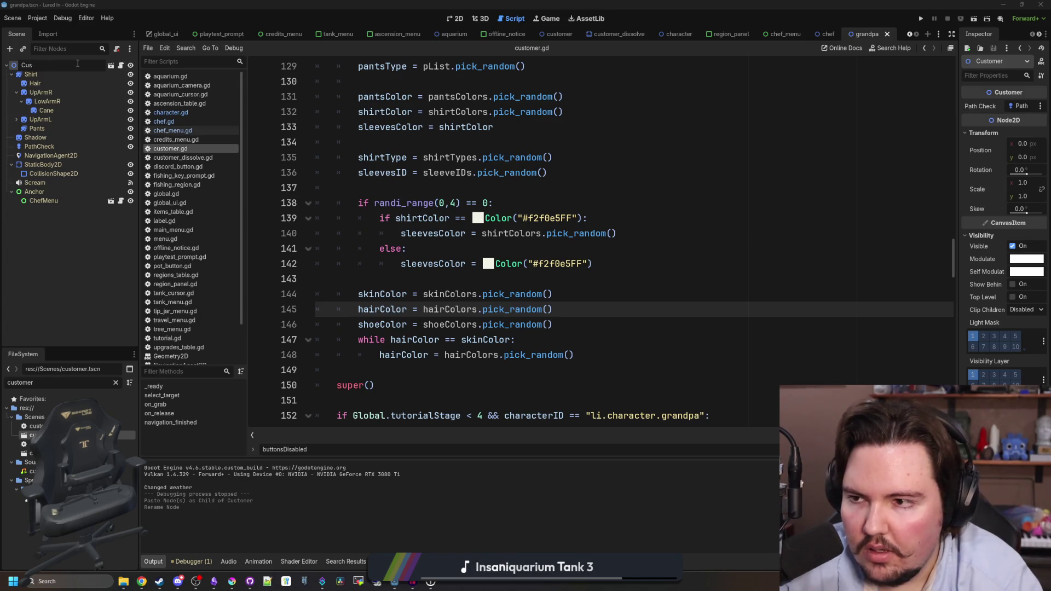
Name the root node Grandpa and copy the entire customer.gd code.
{"action": "key", "text": "Return"}
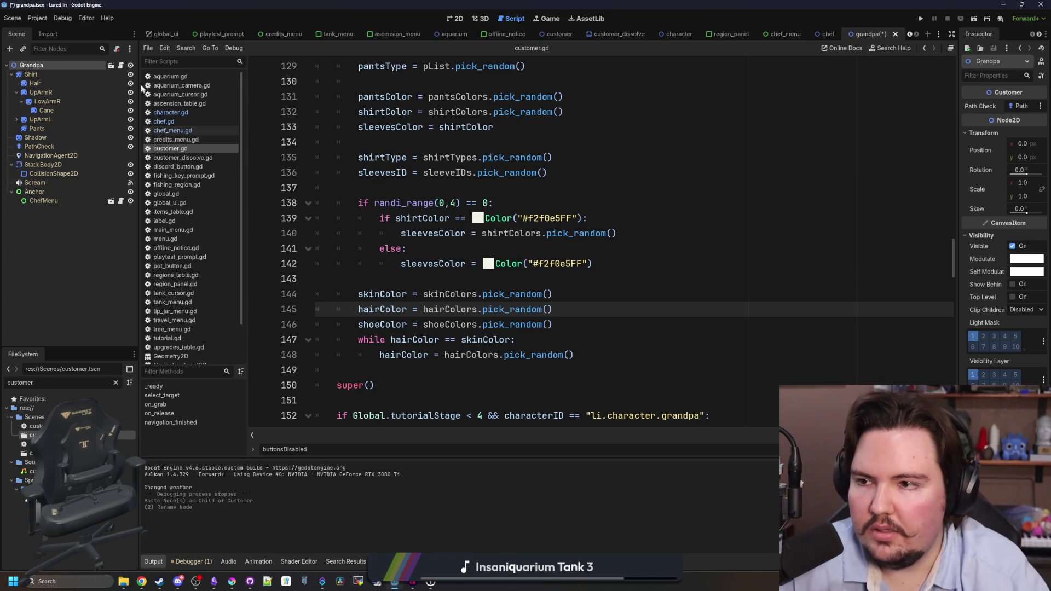
{"action": "scroll", "coordinate": [667, 339], "scroll_direction": "down", "scroll_amount": 10}
{"action": "scroll", "coordinate": [661, 360], "scroll_direction": "down", "scroll_amount": 20}
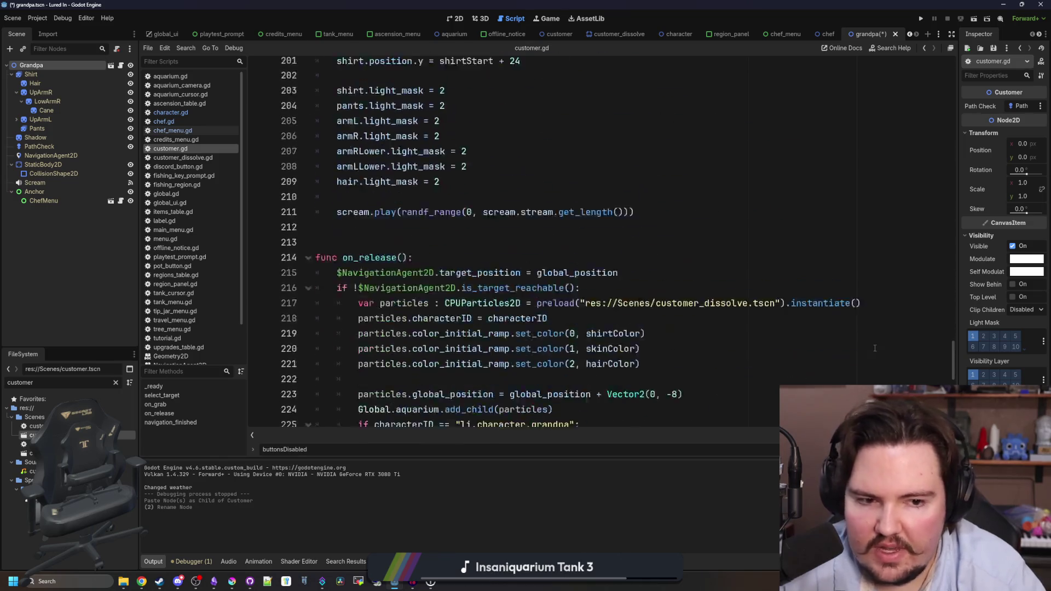
{"action": "left_click", "coordinate": [422, 403]}
{"action": "left_click_drag", "start_coordinate": [753, 403], "coordinate": [258, 2]}
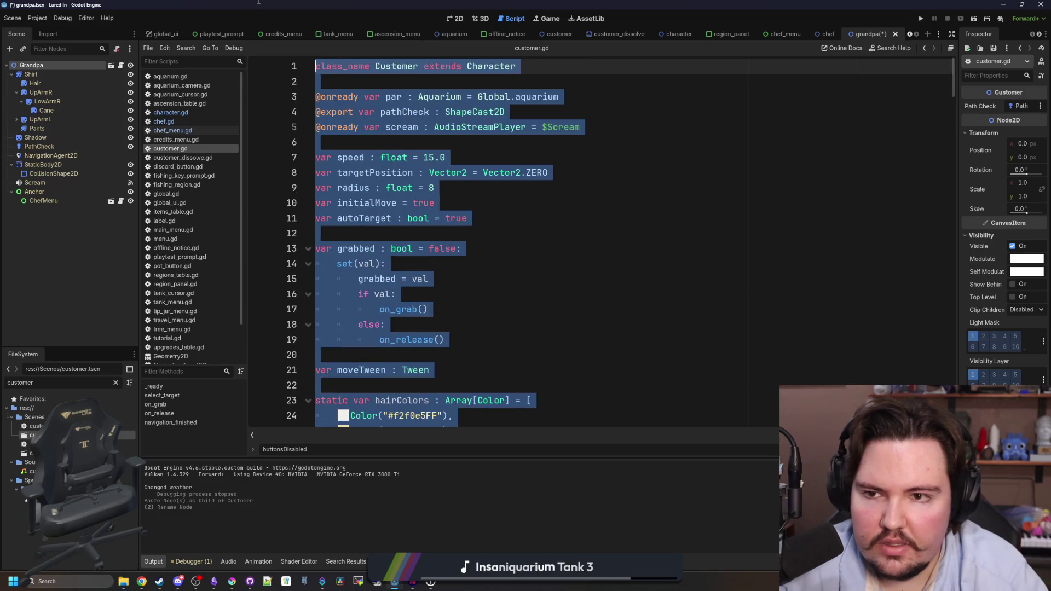
{"action": "left_click", "coordinate": [518, 156]}
Detach customer.gd from Grandpa and attach a new script, res://Scenes/grandpa.gd.
{"action": "left_click", "coordinate": [67, 67]}
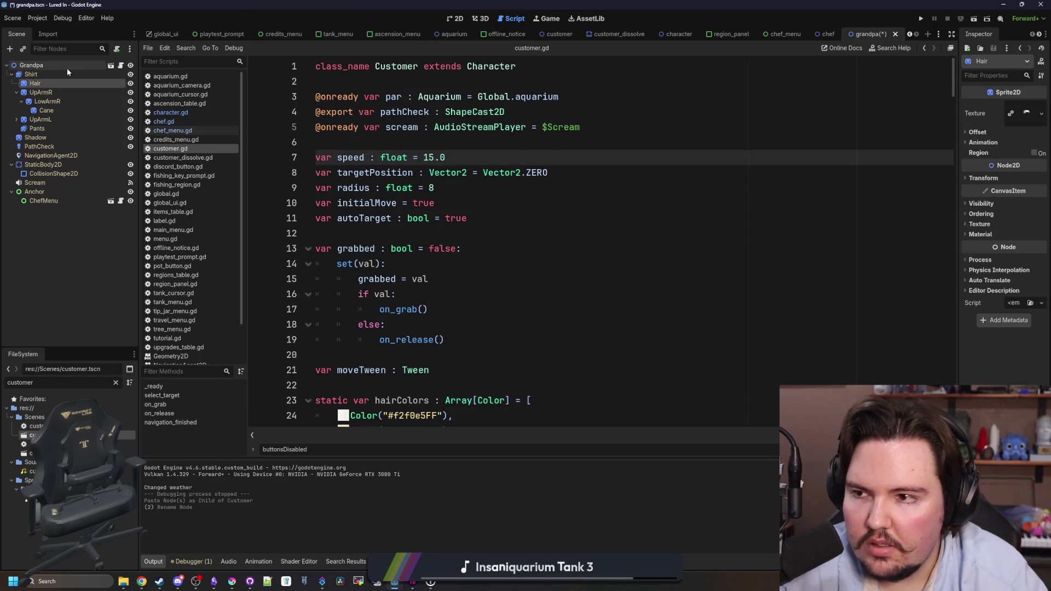
{"action": "left_click", "coordinate": [118, 49]}
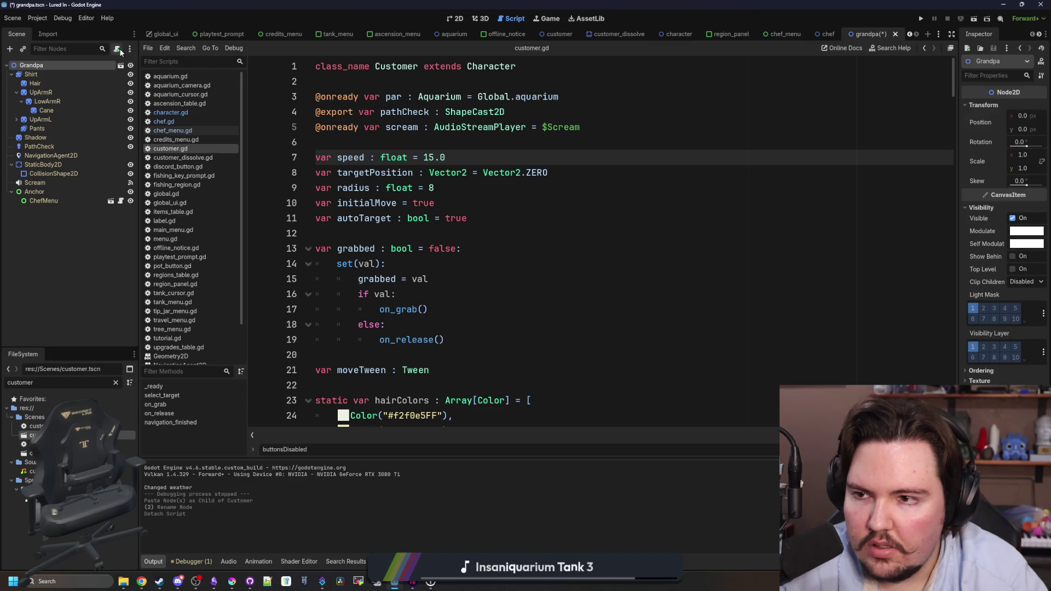
{"action": "left_click", "coordinate": [117, 49]}
{"action": "left_click", "coordinate": [496, 363]}
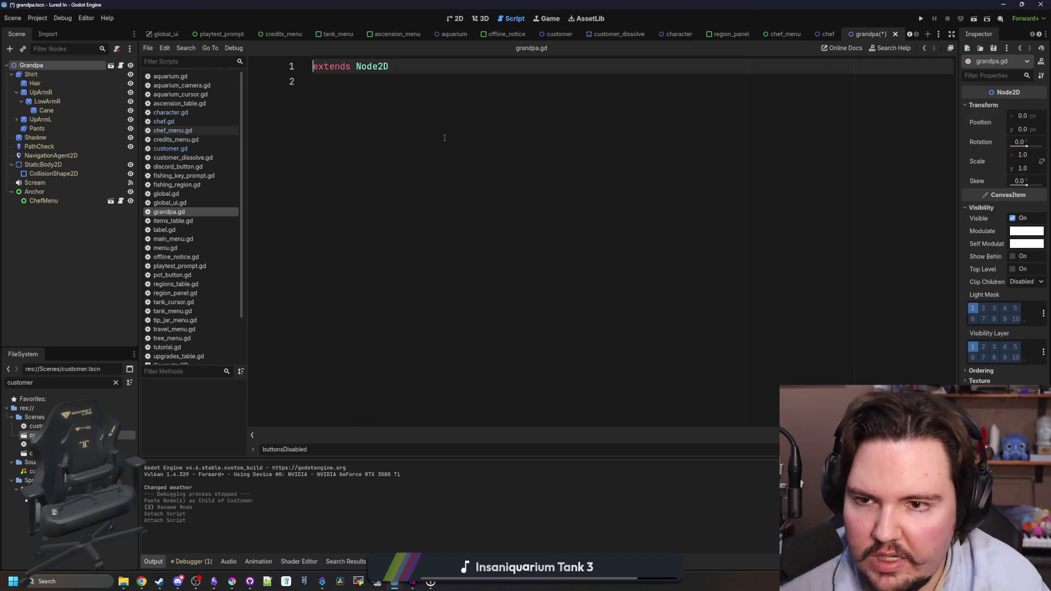
Replace grandpa.gd's template with the copied customer code and delete its on_grab function.
{"action": "key", "text": "ctrl+a"}
{"action": "key", "text": "ctrl+v"}
{"action": "scroll", "coordinate": [740, 270], "scroll_direction": "up", "scroll_amount": 14}
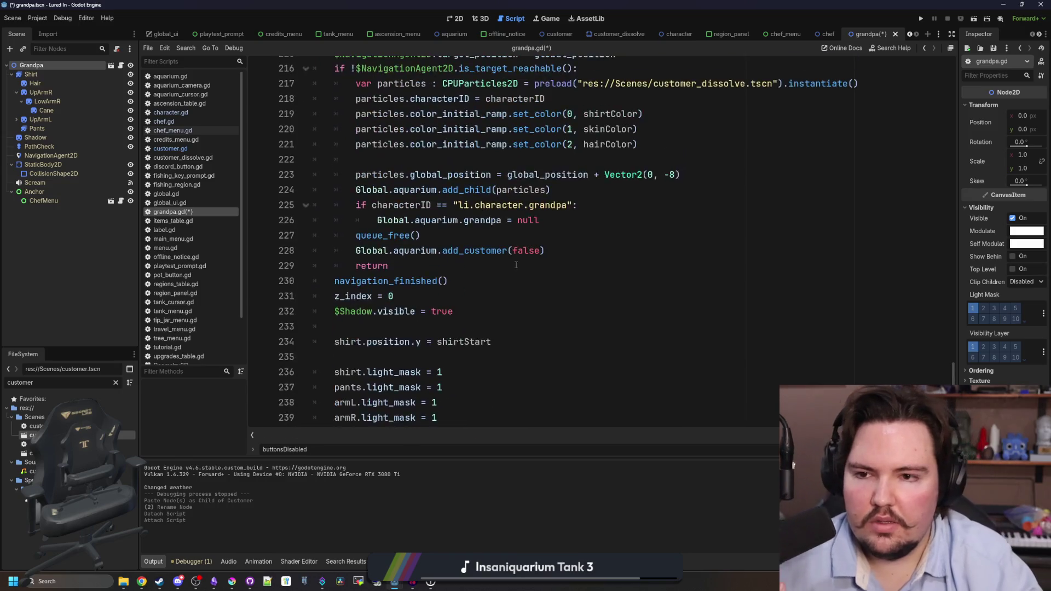
{"action": "left_click", "coordinate": [740, 265]}
{"action": "scroll", "coordinate": [504, 260], "scroll_direction": "down", "scroll_amount": 1}
{"action": "scroll", "coordinate": [650, 372], "scroll_direction": "up", "scroll_amount": 1}
{"action": "mouse_move", "coordinate": [666, 404]}
{"action": "left_mouse_down"}
{"action": "mouse_move", "coordinate": [340, 266]}
{"action": "mouse_move", "coordinate": [317, 128]}
{"action": "left_mouse_up"}
{"action": "key", "text": "BackSpace"}
Change line 1 to 'class_name Grandpa extends Customer'.
{"action": "left_click", "coordinate": [409, 435]}
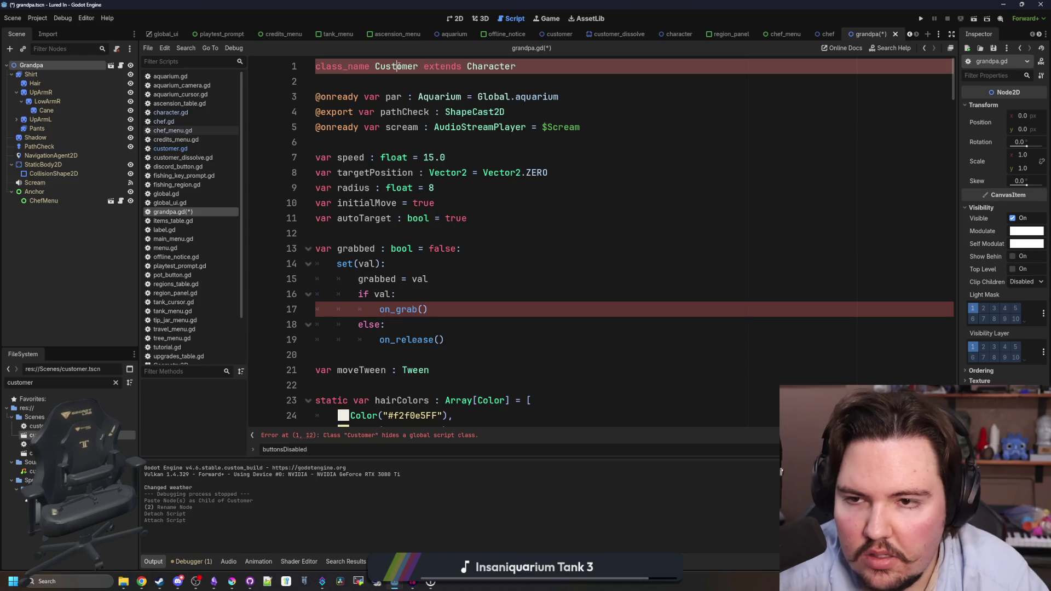
{"action": "double_click", "coordinate": [398, 66]}
{"action": "type", "text": "Grandpa"}
{"action": "double_click", "coordinate": [485, 67]}
{"action": "type", "text": "Customer"}
{"action": "left_click", "coordinate": [527, 240]}
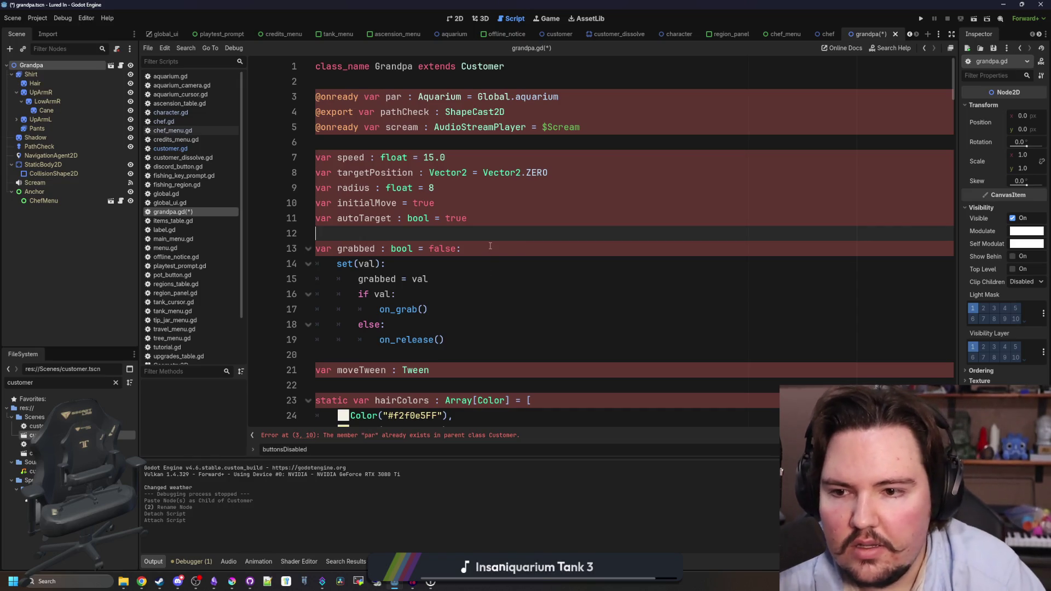
Delete the duplicated variable declarations, including grabbed and moveTween.
{"action": "left_click", "coordinate": [492, 223]}
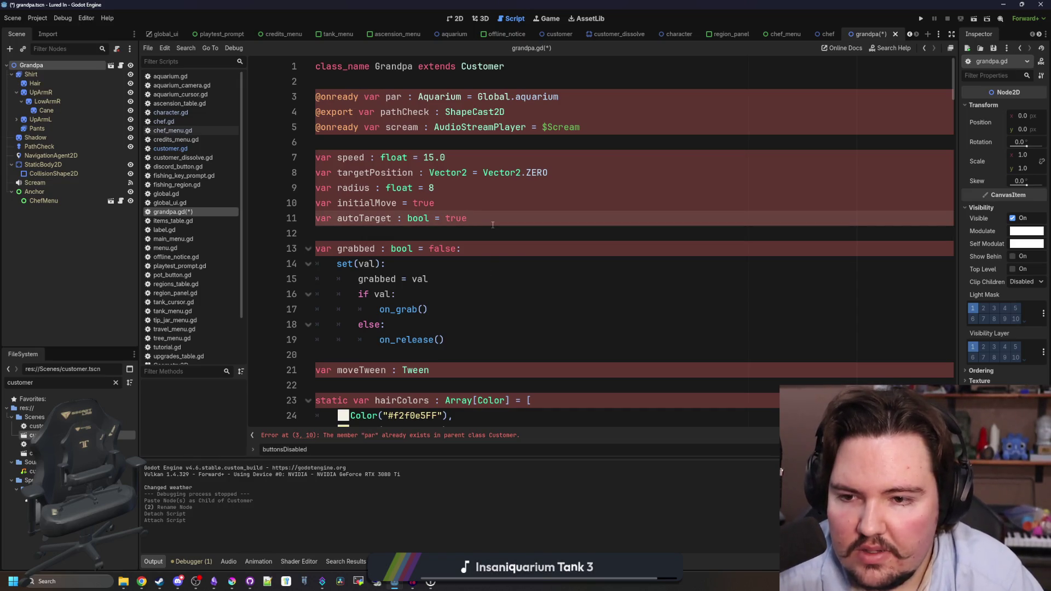
{"action": "left_click_drag", "start_coordinate": [493, 224], "coordinate": [315, 97]}
{"action": "key", "text": "BackSpace"}
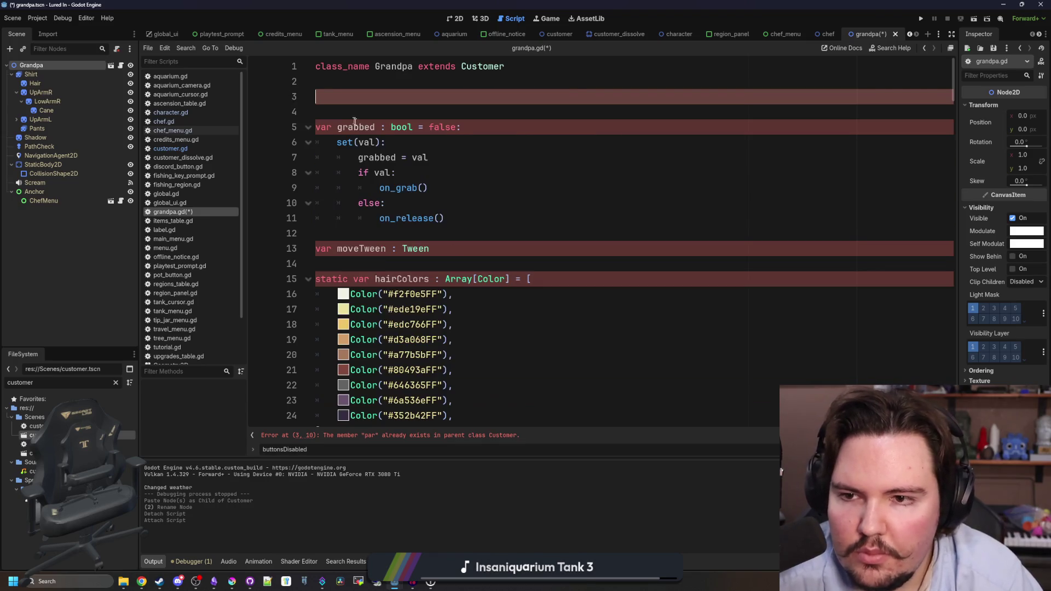
{"action": "mouse_move", "coordinate": [450, 249]}
{"action": "left_mouse_down"}
{"action": "mouse_move", "coordinate": [329, 186]}
{"action": "mouse_move", "coordinate": [307, 115]}
{"action": "left_mouse_up"}
{"action": "key", "text": "BackSpace"}
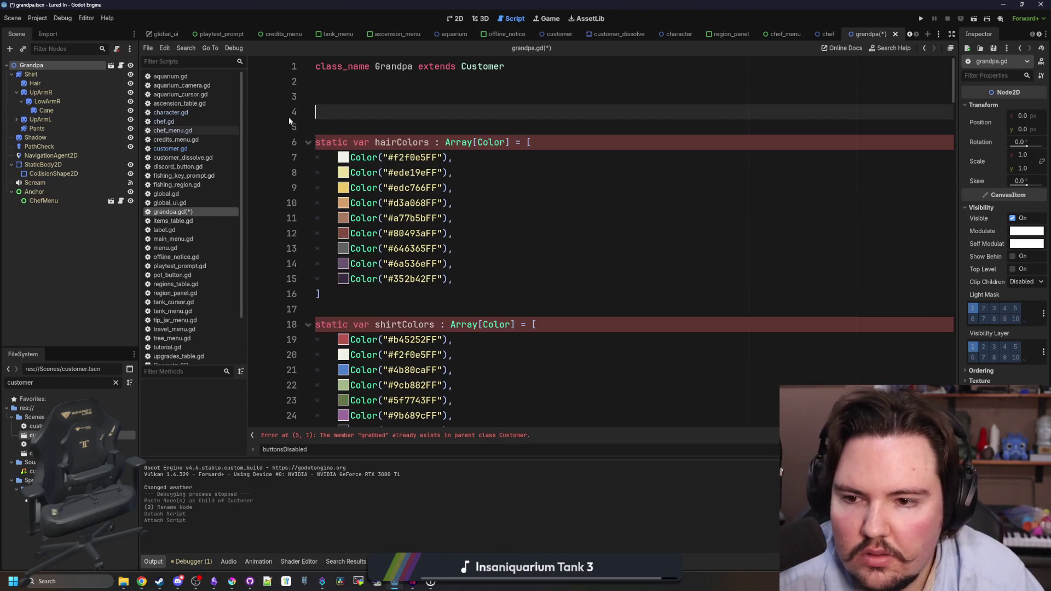
Delete the static hair, shirt, pants, shoe, skin, clothing and hairSprites arrays.
{"action": "mouse_move", "coordinate": [322, 294]}
{"action": "left_mouse_down"}
{"action": "mouse_move", "coordinate": [296, 145]}
{"action": "mouse_move", "coordinate": [390, 296]}
{"action": "left_mouse_up"}
{"action": "key", "text": "BackSpace"}
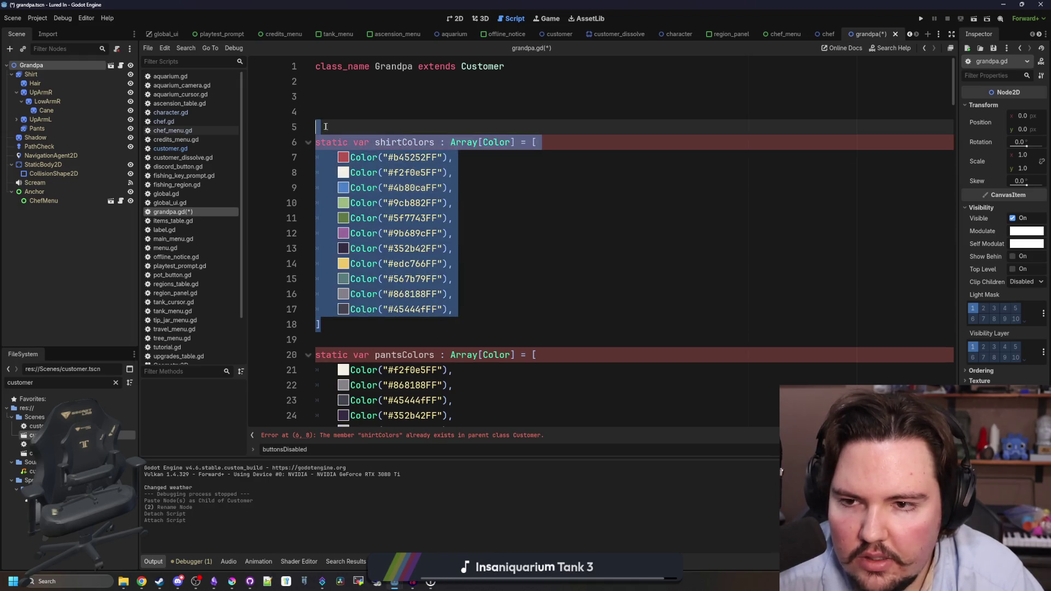
{"action": "key", "text": "BackSpace"}
{"action": "left_click_drag", "start_coordinate": [367, 416], "coordinate": [309, 145]}
{"action": "key", "text": "BackSpace"}
{"action": "left_click_drag", "start_coordinate": [378, 402], "coordinate": [310, 160]}
{"action": "key", "text": "BackSpace"}
{"action": "left_click_drag", "start_coordinate": [320, 355], "coordinate": [312, 127]}
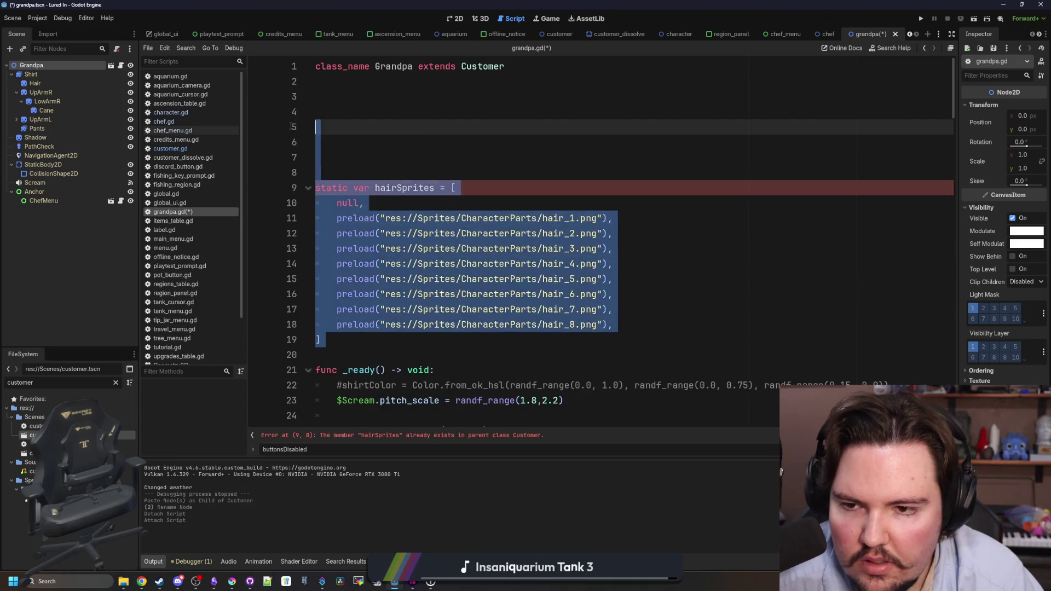
{"action": "key", "text": "BackSpace"}
{"action": "key", "text": "BackSpace"}
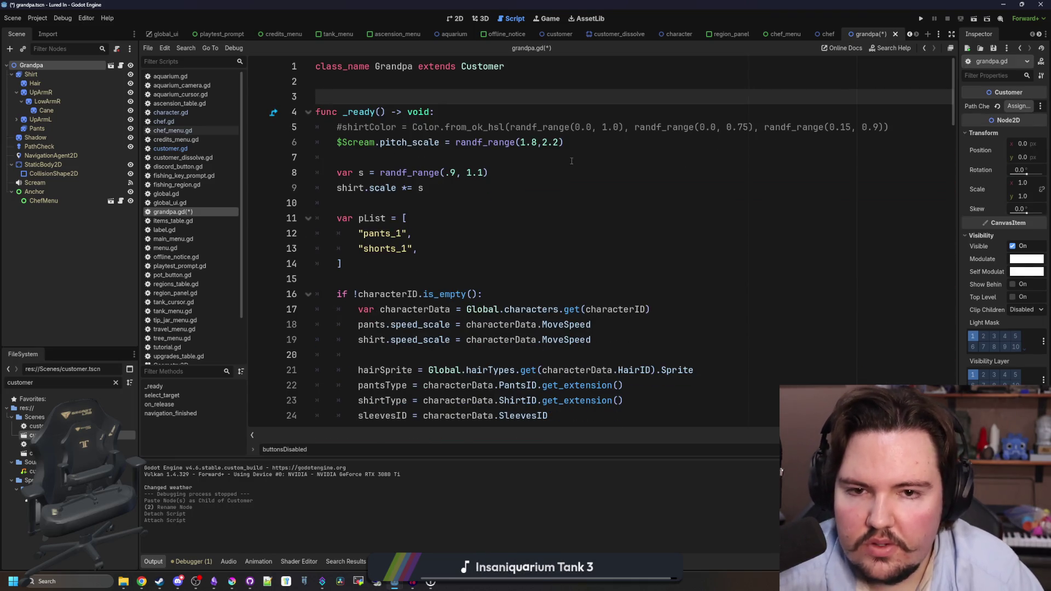
{"action": "left_click", "coordinate": [365, 268]}
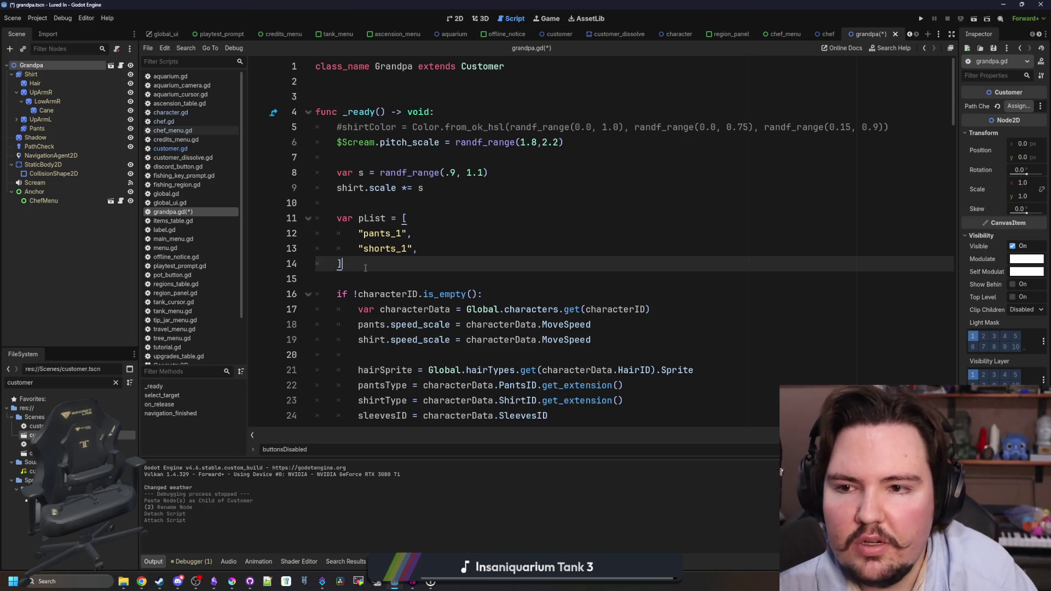
Add a super() call at the top of Grandpa's _ready function.
{"action": "left_click", "coordinate": [461, 124]}
{"action": "left_click", "coordinate": [468, 119]}
{"action": "key", "text": "Return"}
{"action": "type", "text": "super()"}
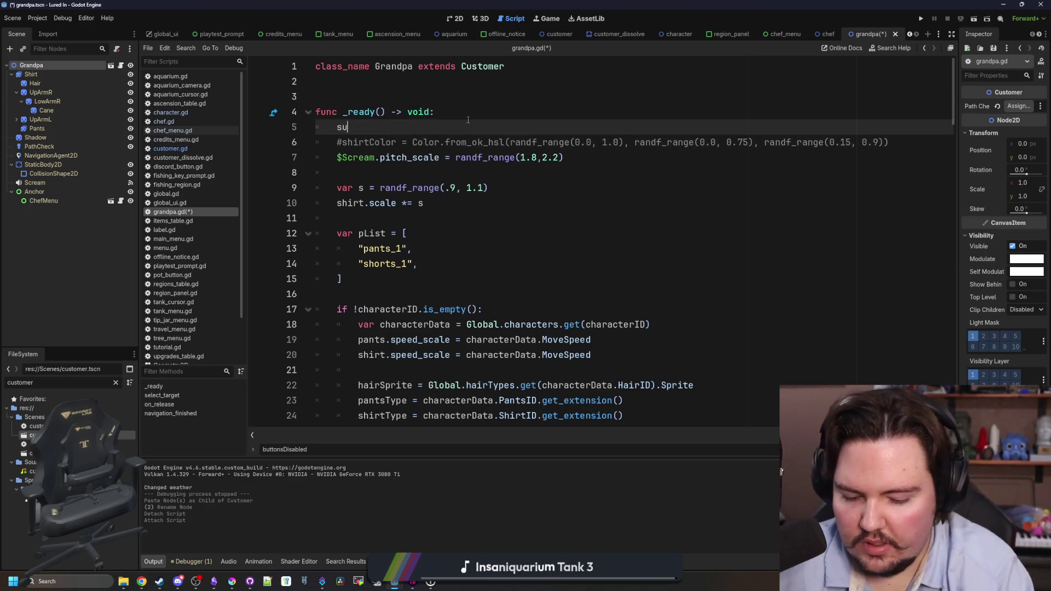
Delete the copied appearance setup code from _ready.
{"action": "left_click", "coordinate": [393, 286], "text": "shift"}
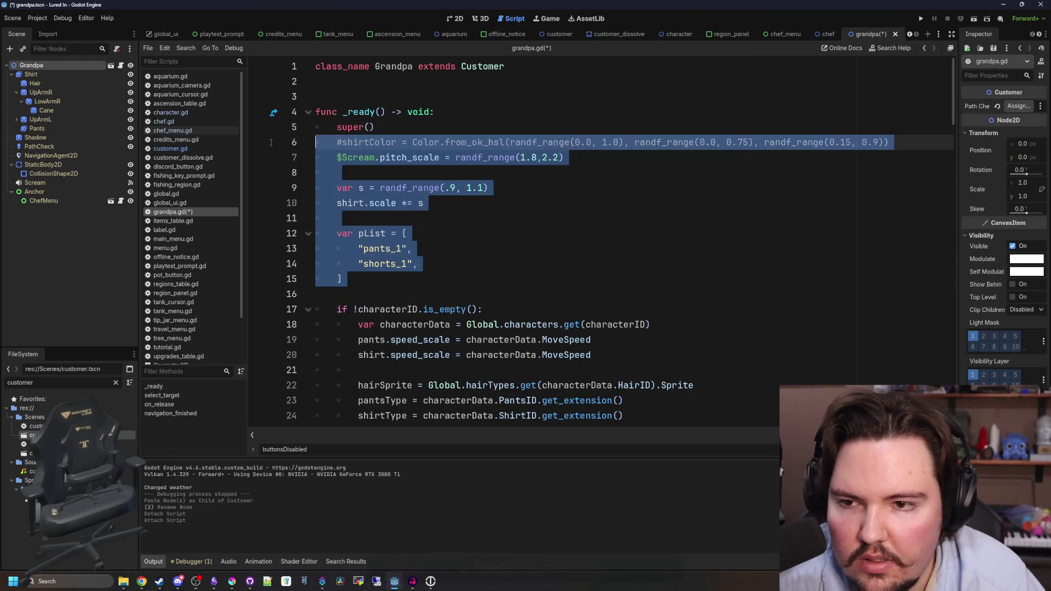
{"action": "key", "text": "BackSpace"}
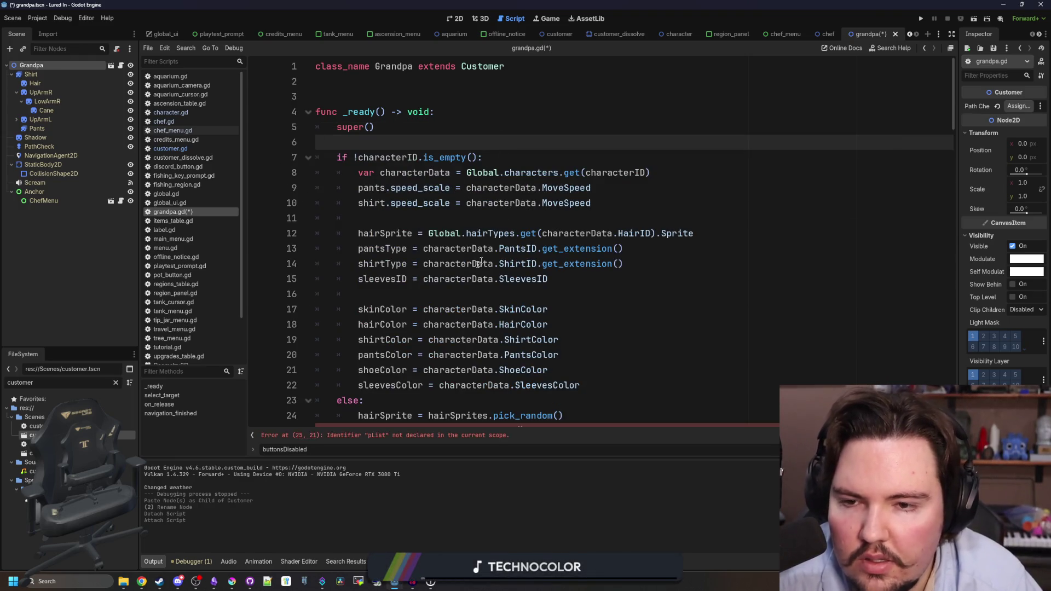
{"action": "scroll", "coordinate": [466, 191], "scroll_direction": "down", "scroll_amount": 4}
{"action": "scroll", "coordinate": [466, 335], "scroll_direction": "down", "scroll_amount": 5}
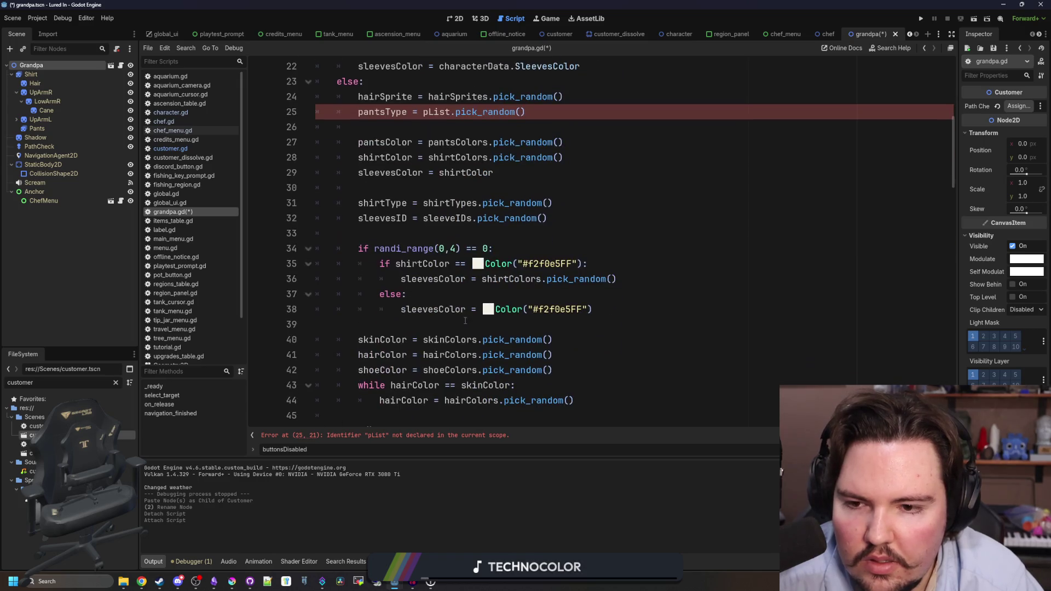
{"action": "scroll", "coordinate": [389, 337], "scroll_direction": "down", "scroll_amount": 4}
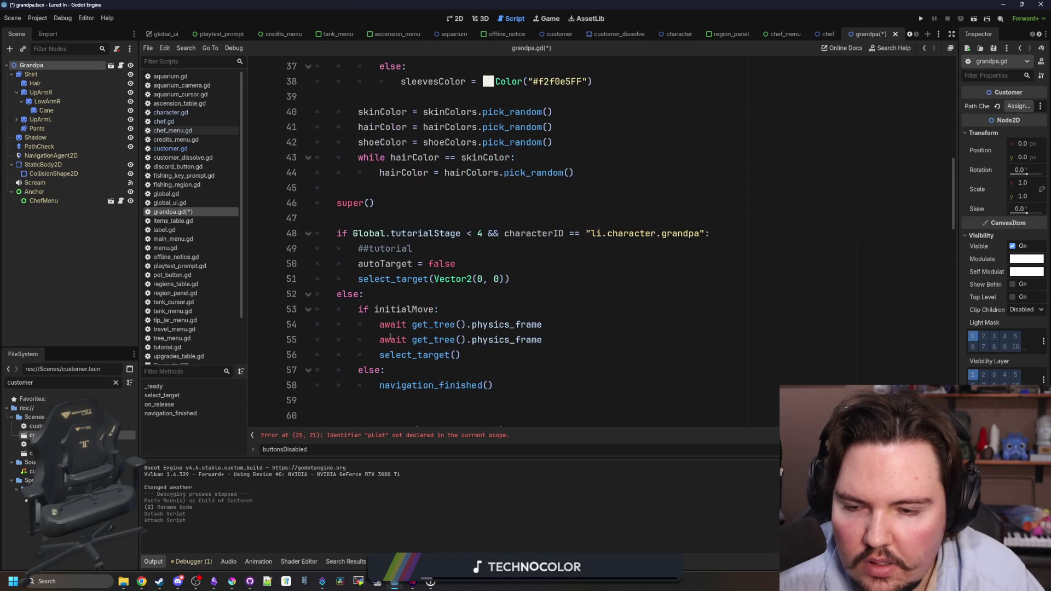
{"action": "scroll", "coordinate": [429, 306], "scroll_direction": "up", "scroll_amount": 4}
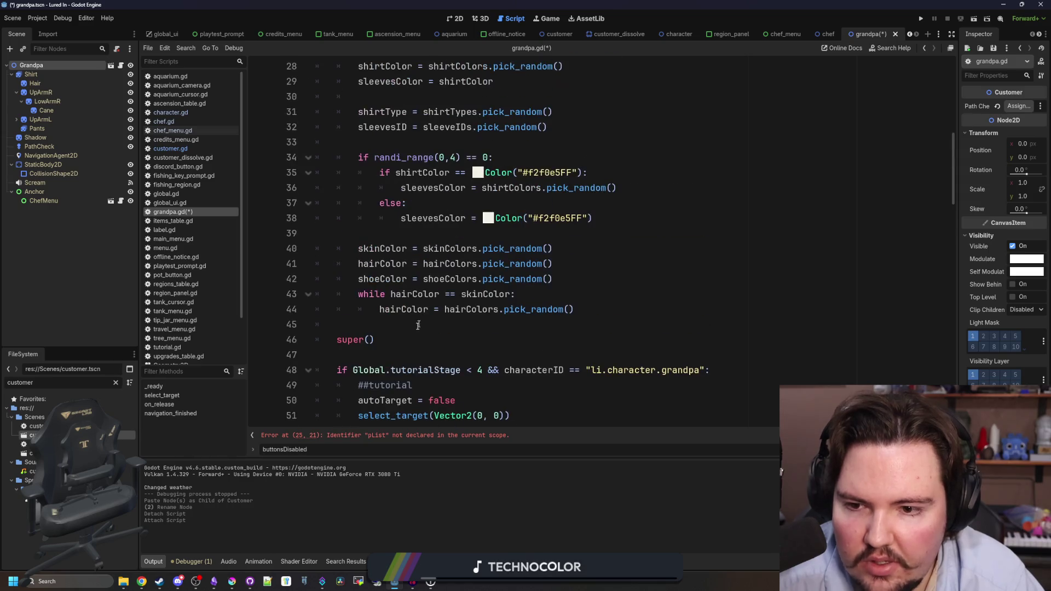
{"action": "mouse_move", "coordinate": [410, 340]}
{"action": "left_mouse_down"}
{"action": "mouse_move", "coordinate": [329, 294]}
{"action": "mouse_move", "coordinate": [306, 65]}
{"action": "mouse_move", "coordinate": [279, 150]}
{"action": "left_mouse_up"}
{"action": "key", "text": "BackSpace"}
Remove the grandpa character check from the condition and delete the else block.
{"action": "key", "text": "BackSpace"}
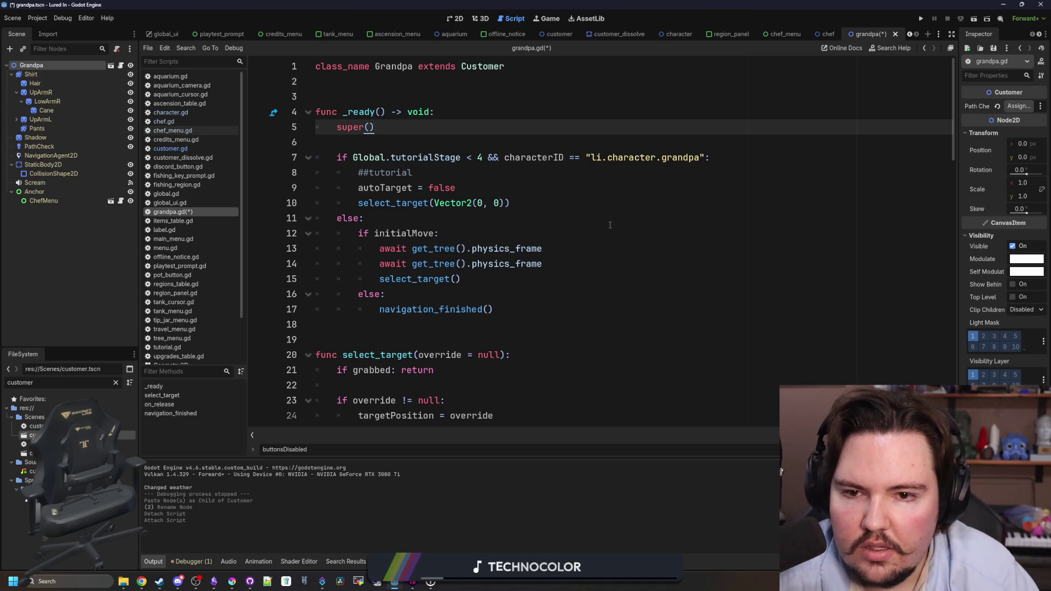
{"action": "left_click", "coordinate": [609, 225]}
{"action": "left_click_drag", "start_coordinate": [703, 157], "coordinate": [488, 157]}
{"action": "key", "text": "BackSpace"}
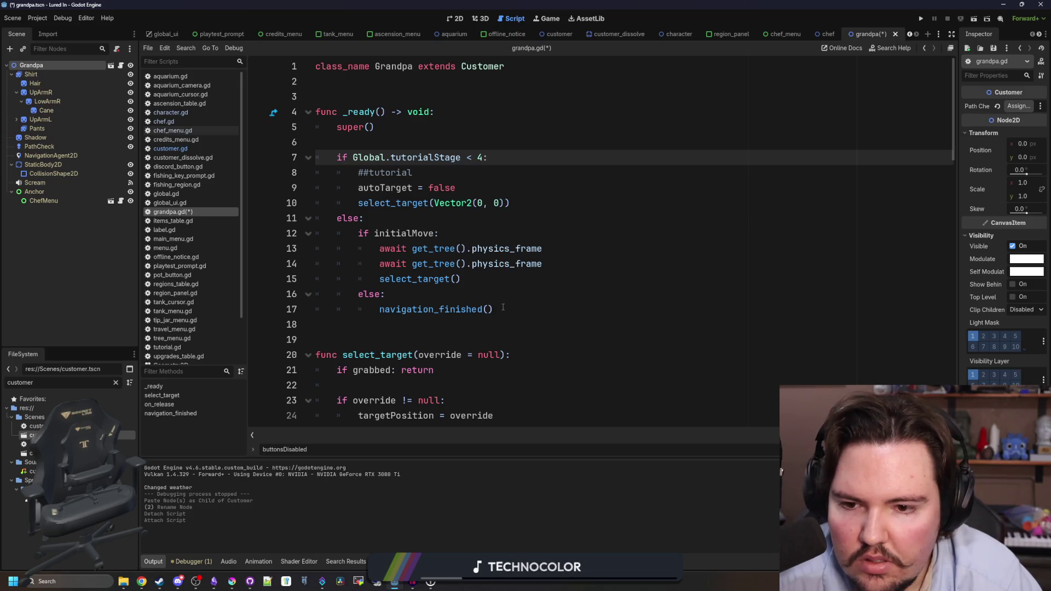
{"action": "left_click_drag", "start_coordinate": [502, 308], "coordinate": [318, 218]}
{"action": "key", "text": "BackSpace"}
Delete the ##tutorial comment line, tidy the blank line, and save the script.
{"action": "left_click", "coordinate": [407, 144]}
{"action": "left_click", "coordinate": [432, 172]}
{"action": "triple_click", "coordinate": [431, 172]}
{"action": "key", "text": "BackSpace"}
{"action": "key", "text": "BackSpace"}
{"action": "key", "text": "Up"}
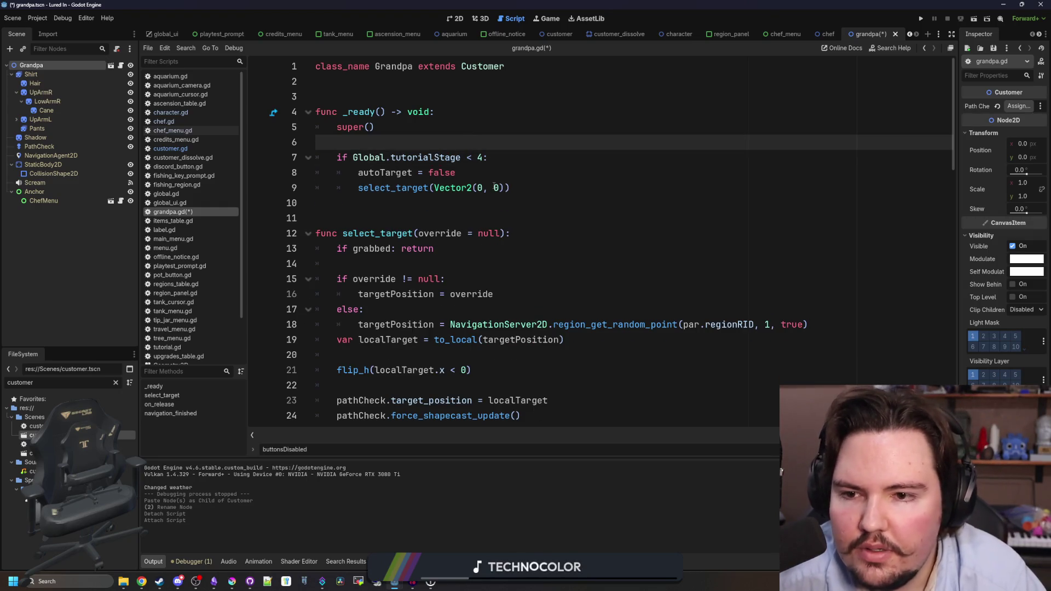
{"action": "left_click", "coordinate": [536, 177]}
{"action": "left_click", "coordinate": [379, 127]}
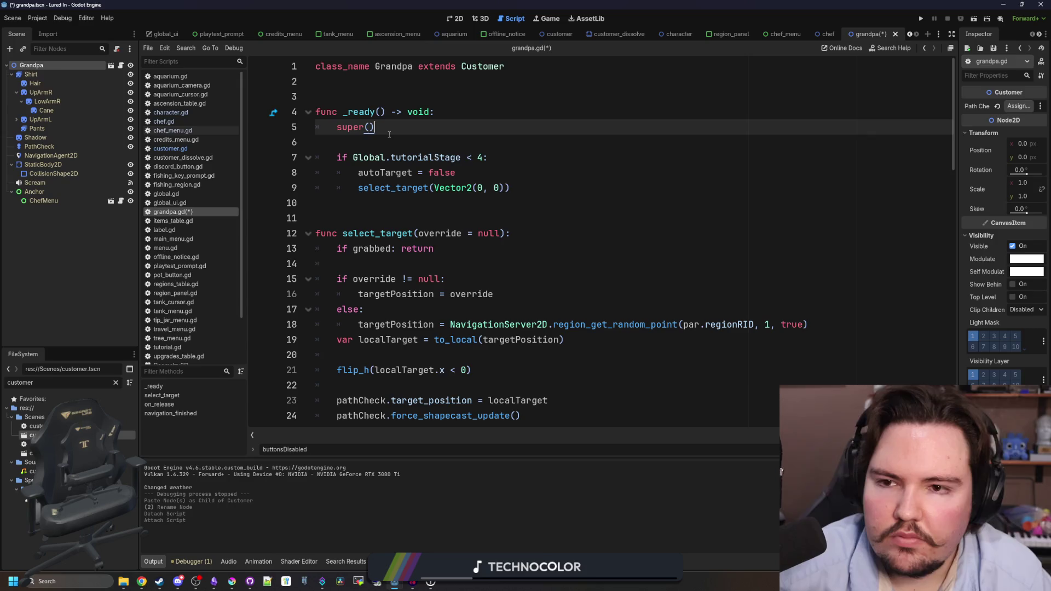
{"action": "left_click", "coordinate": [380, 140]}
{"action": "key", "text": "ctrl+s"}
Delete select_target and every other copied function after _ready.
{"action": "scroll", "coordinate": [429, 376], "scroll_direction": "down", "scroll_amount": 4}
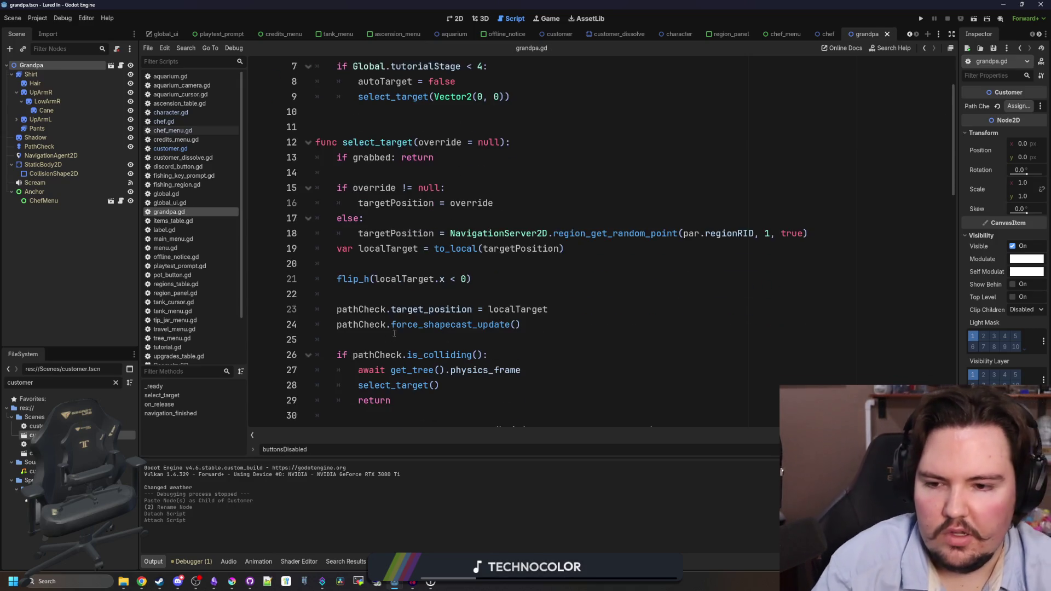
{"action": "scroll", "coordinate": [429, 377], "scroll_direction": "down", "scroll_amount": 4}
{"action": "mouse_move", "coordinate": [488, 267]}
{"action": "left_mouse_down"}
{"action": "mouse_move", "coordinate": [312, 304]}
{"action": "mouse_move", "coordinate": [304, 230]}
{"action": "left_mouse_up"}
{"action": "key", "text": "Delete"}
{"action": "scroll", "coordinate": [402, 322], "scroll_direction": "down", "scroll_amount": 9}
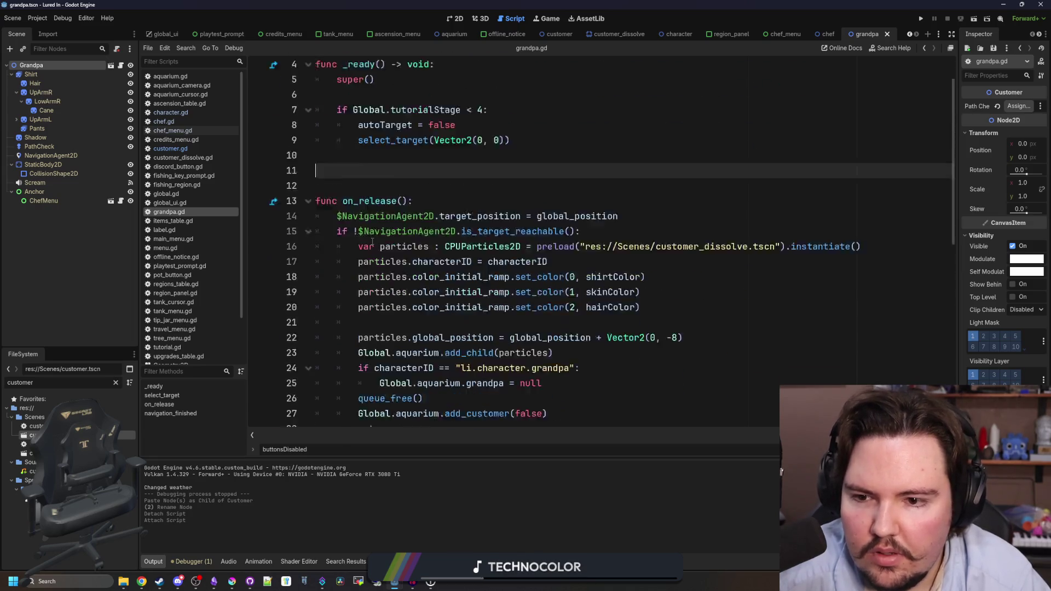
{"action": "scroll", "coordinate": [401, 322], "scroll_direction": "up", "scroll_amount": 7}
{"action": "scroll", "coordinate": [402, 322], "scroll_direction": "down", "scroll_amount": 7}
{"action": "left_click", "coordinate": [526, 415]}
{"action": "key", "text": "Return"}
{"action": "type", "text": "if autoTarget: \t\tget_tree().create_timer(randf_range(0, 5)).timeout.connect(select_target)"}
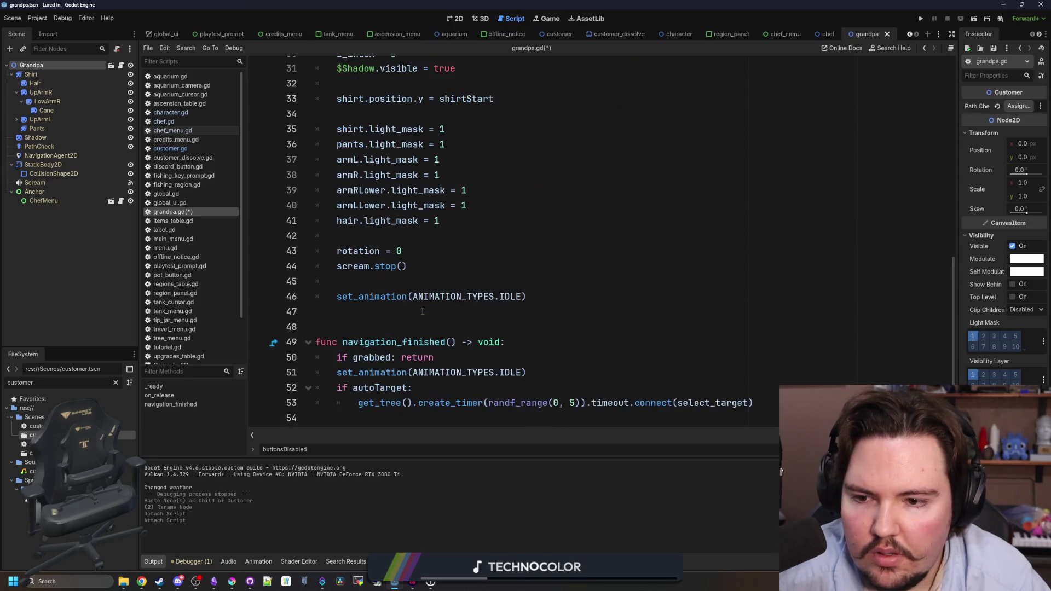
{"action": "mouse_move", "coordinate": [428, 414]}
{"action": "left_mouse_down"}
{"action": "mouse_move", "coordinate": [383, 355]}
{"action": "mouse_move", "coordinate": [424, 236]}
{"action": "left_mouse_up"}
{"action": "key", "text": "Delete"}
Add an empty _process(delta: float) function after _ready via autocomplete.
{"action": "key", "text": "Return"}
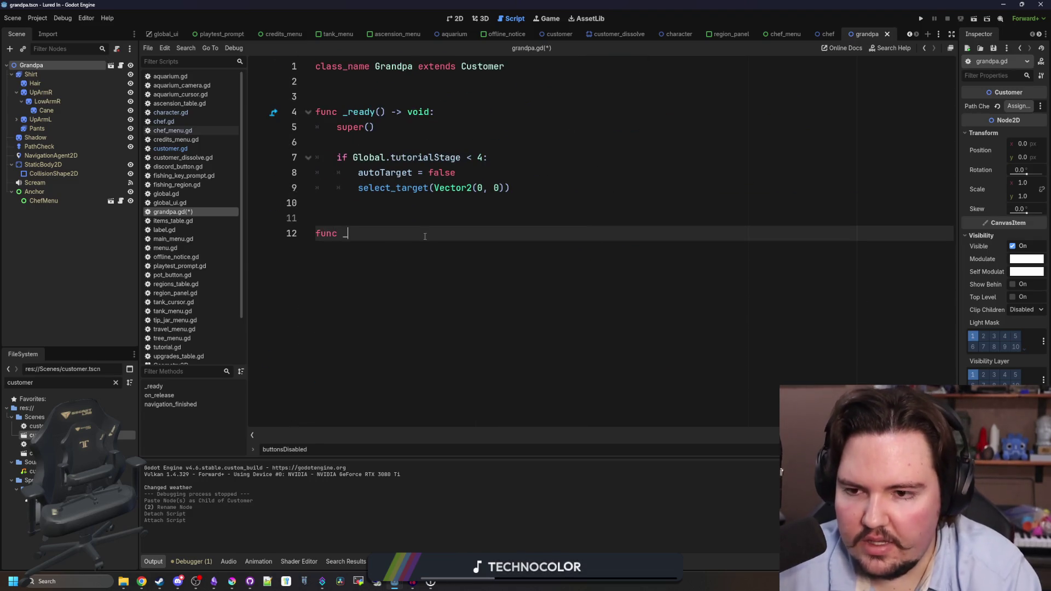
{"action": "type", "text": "pr"}
{"action": "key", "text": "Return"}
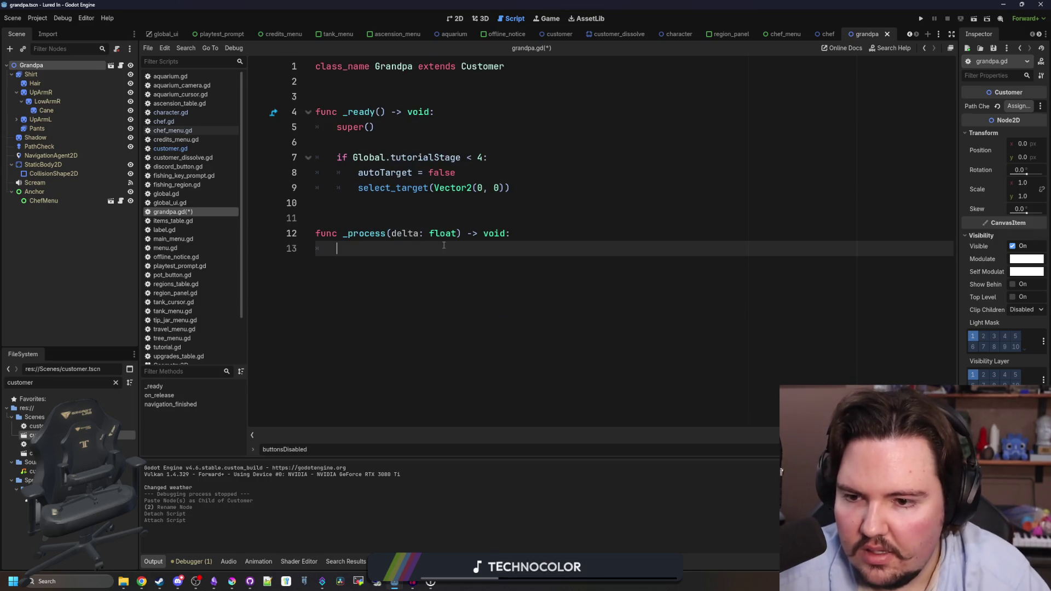
Copy chef.gd's _process body into Grandpa's _process and fix the indentation.
{"action": "left_click", "coordinate": [163, 121]}
{"action": "key", "text": "ctrl+c"}
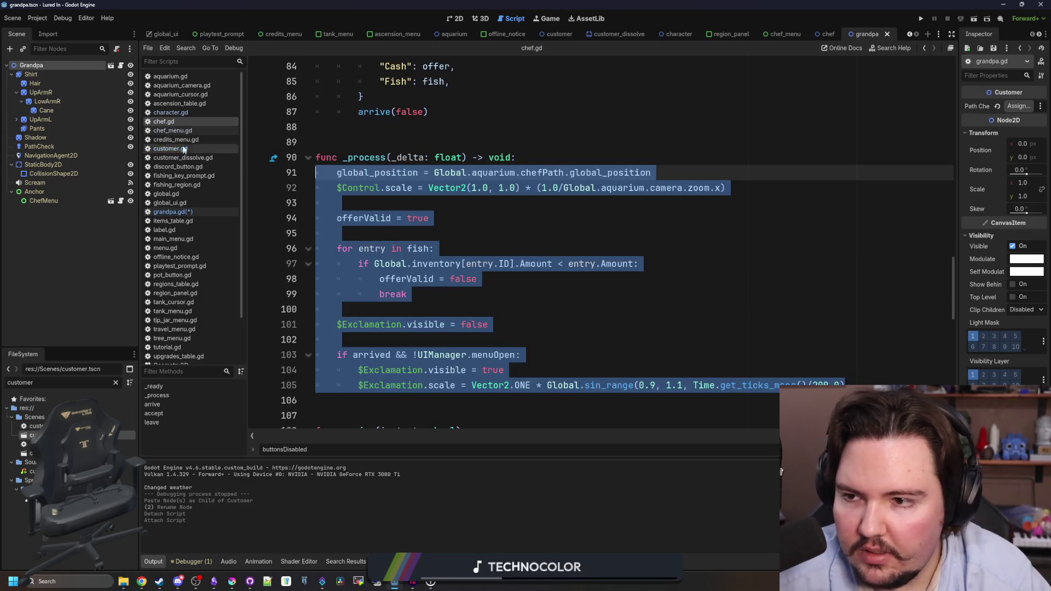
{"action": "left_click", "coordinate": [172, 212]}
{"action": "key", "text": "ctrl+v"}
{"action": "left_click", "coordinate": [358, 205]}
{"action": "key", "text": "BackSpace"}
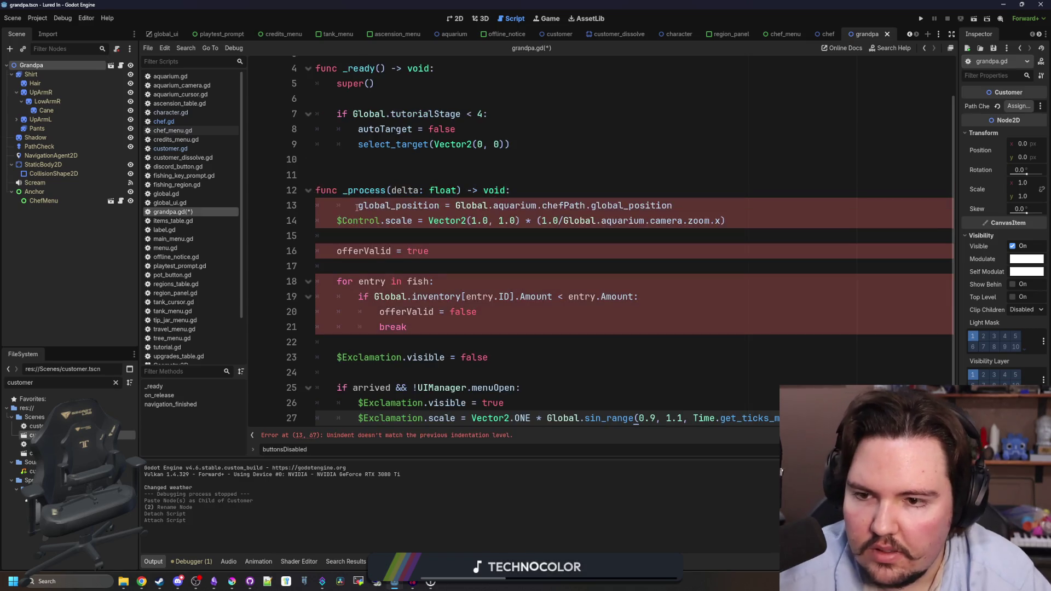
Delete the pasted global_position line, the offerValid check and the fish loop.
{"action": "left_click", "coordinate": [496, 239]}
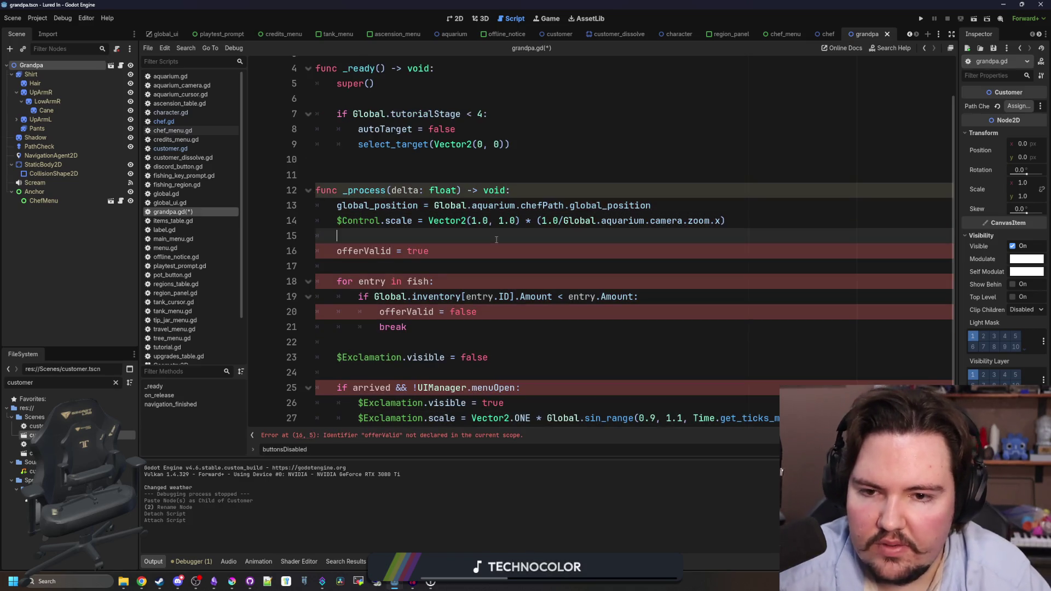
{"action": "triple_click", "coordinate": [681, 206]}
{"action": "key", "text": "BackSpace"}
{"action": "key", "text": "BackSpace"}
{"action": "left_click", "coordinate": [391, 222]}
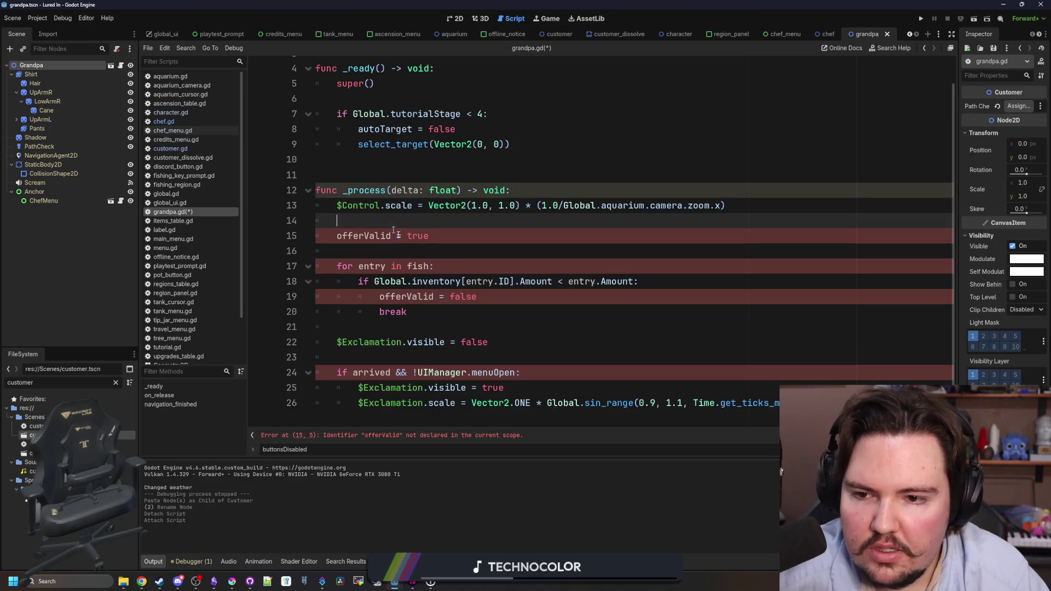
{"action": "mouse_move", "coordinate": [408, 311]}
{"action": "left_mouse_down"}
{"action": "mouse_move", "coordinate": [384, 241]}
{"action": "mouse_move", "coordinate": [316, 221]}
{"action": "left_mouse_up"}
{"action": "key", "text": "BackSpace"}
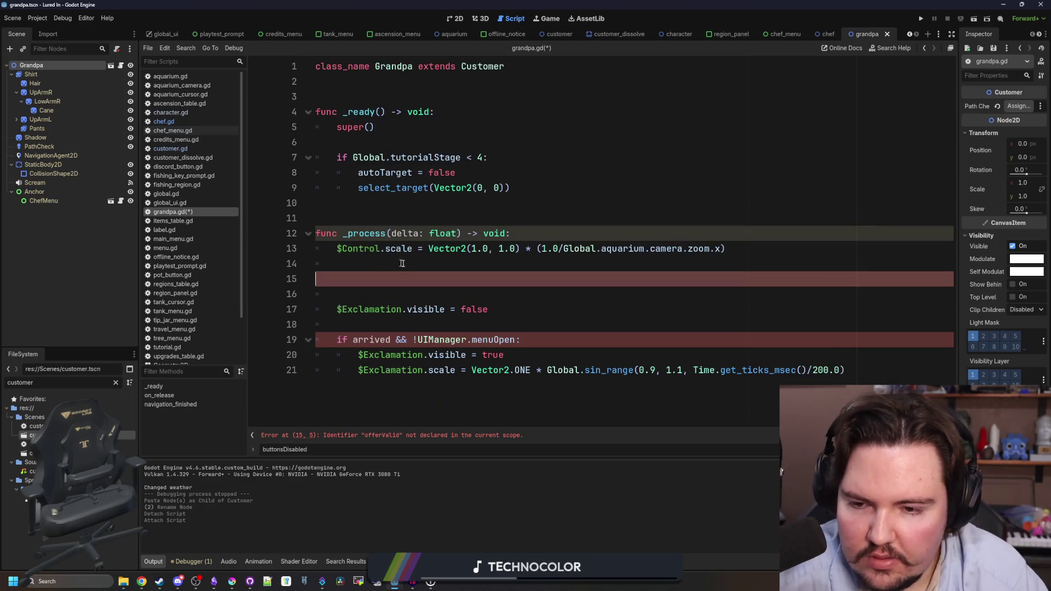
{"action": "key", "text": "Delete"}
{"action": "left_click", "coordinate": [400, 294]}
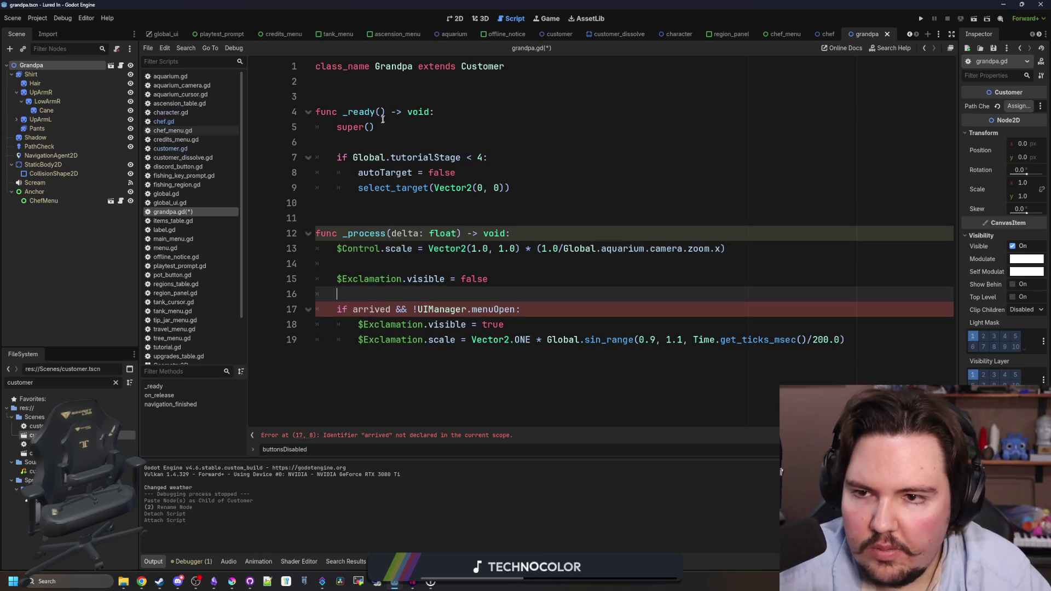
Add an 'arrived : bool = false' member variable below the class declaration.
{"action": "left_click", "coordinate": [383, 85]}
{"action": "key", "text": "Return"}
{"action": "type", "text": "ved = false"}
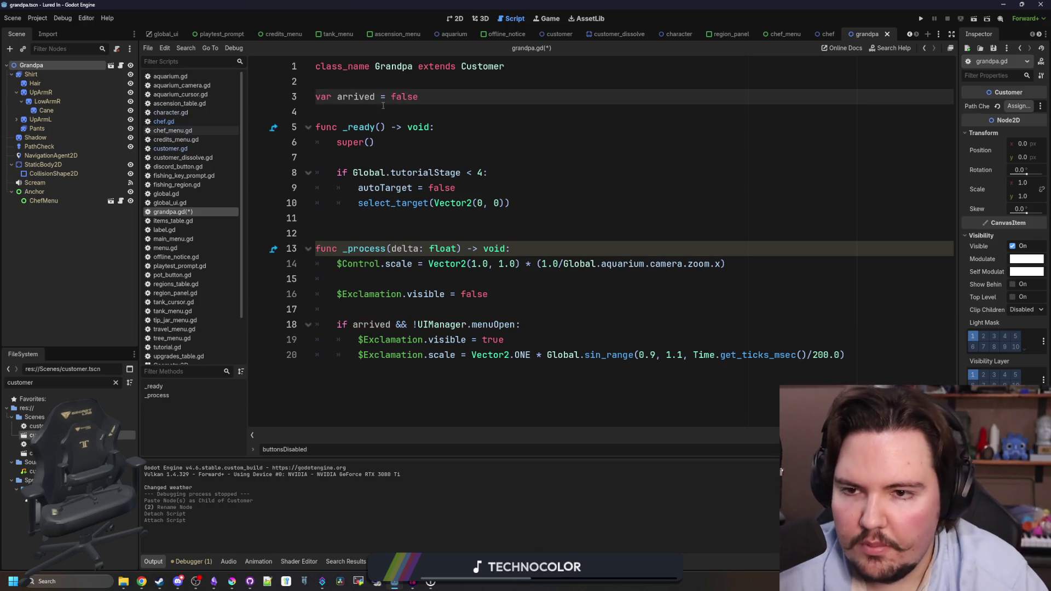
{"action": "type", "text": " : bool"}
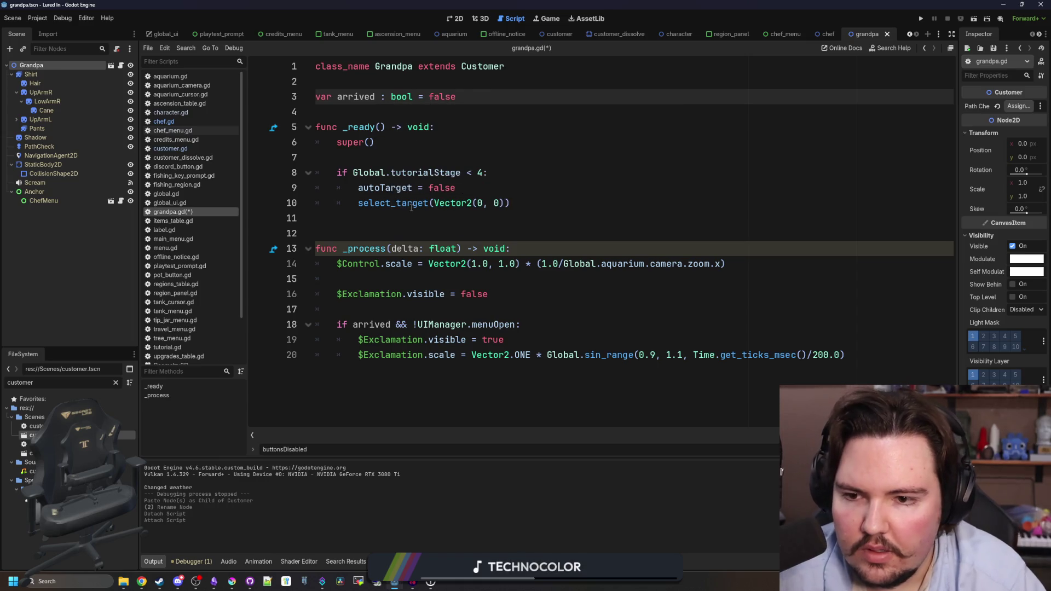
{"action": "left_click", "coordinate": [384, 234]}
{"action": "left_click", "coordinate": [383, 219]}
{"action": "left_click", "coordinate": [566, 207]}
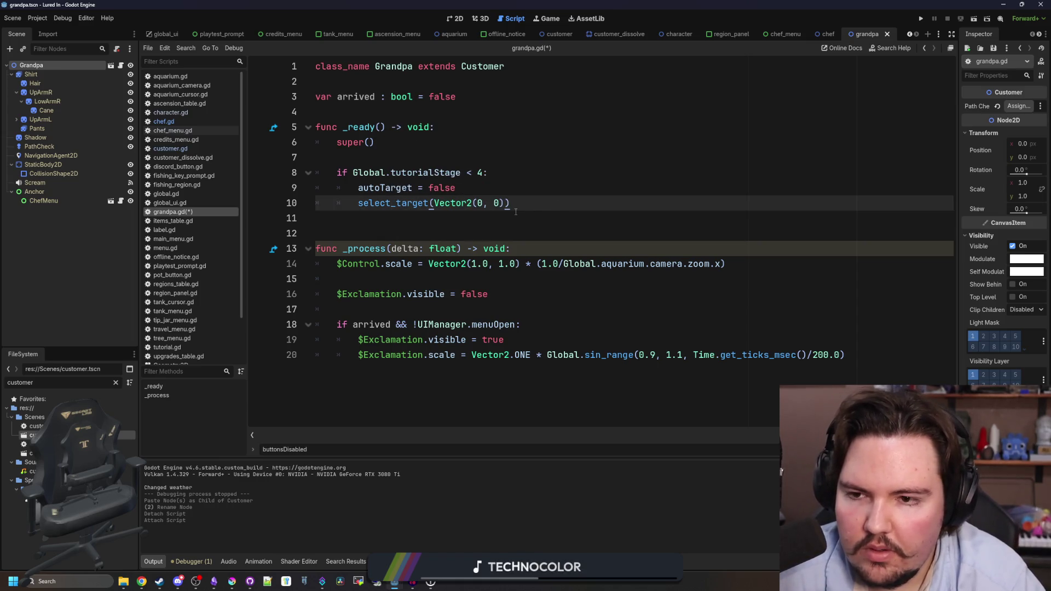
{"action": "key", "text": "Return"}
{"action": "key", "text": "Return"}
{"action": "key", "text": "Return"}
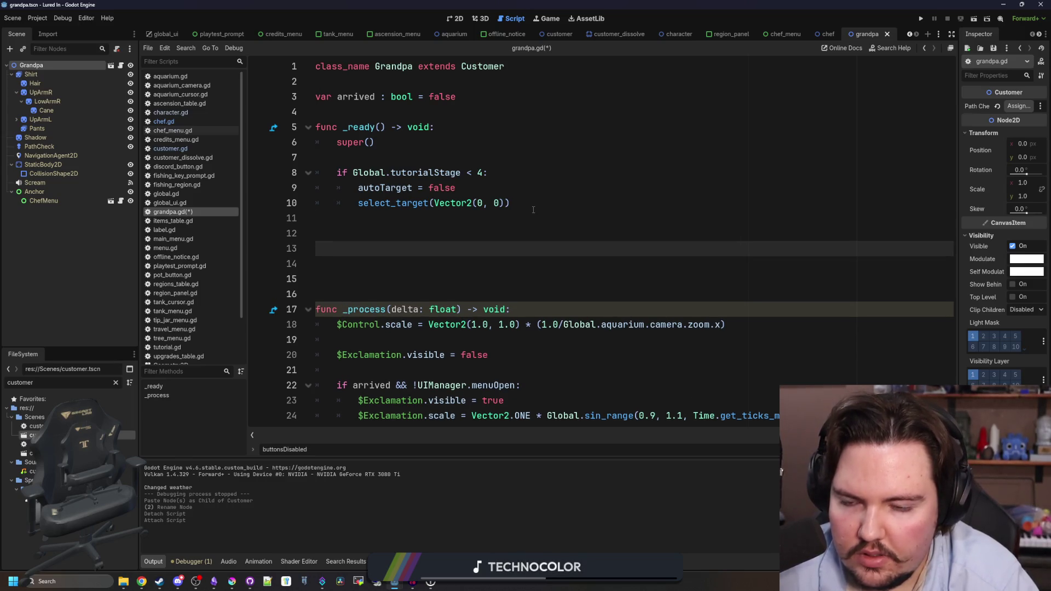
{"action": "key", "text": "BackSpace"}
{"action": "key", "text": "BackSpace"}
{"action": "key", "text": "BackSpace"}
{"action": "key", "text": "Return"}
{"action": "key", "text": "Return"}
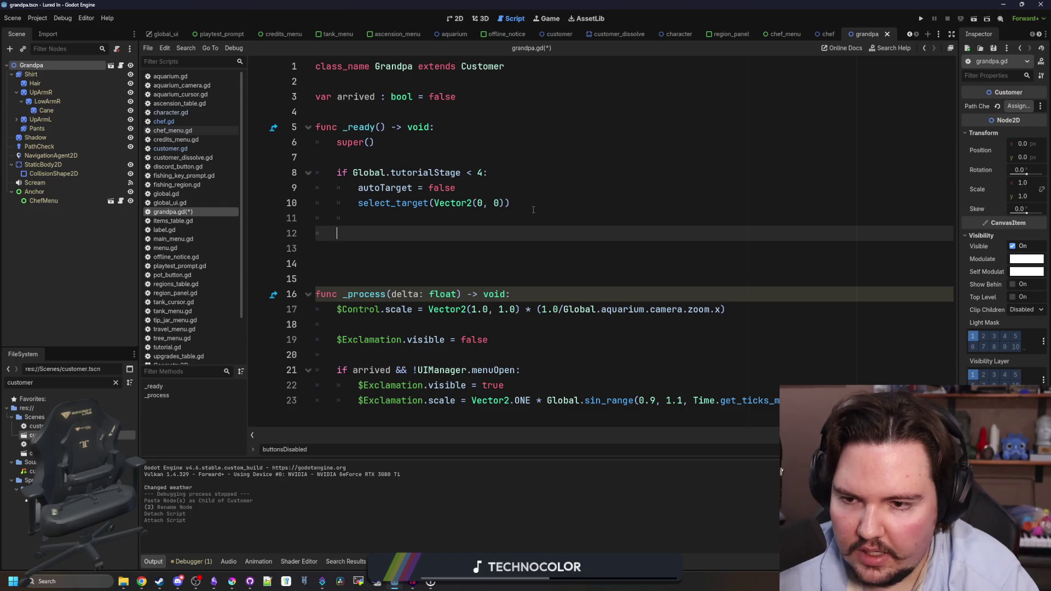
{"action": "type", "text": "target"}
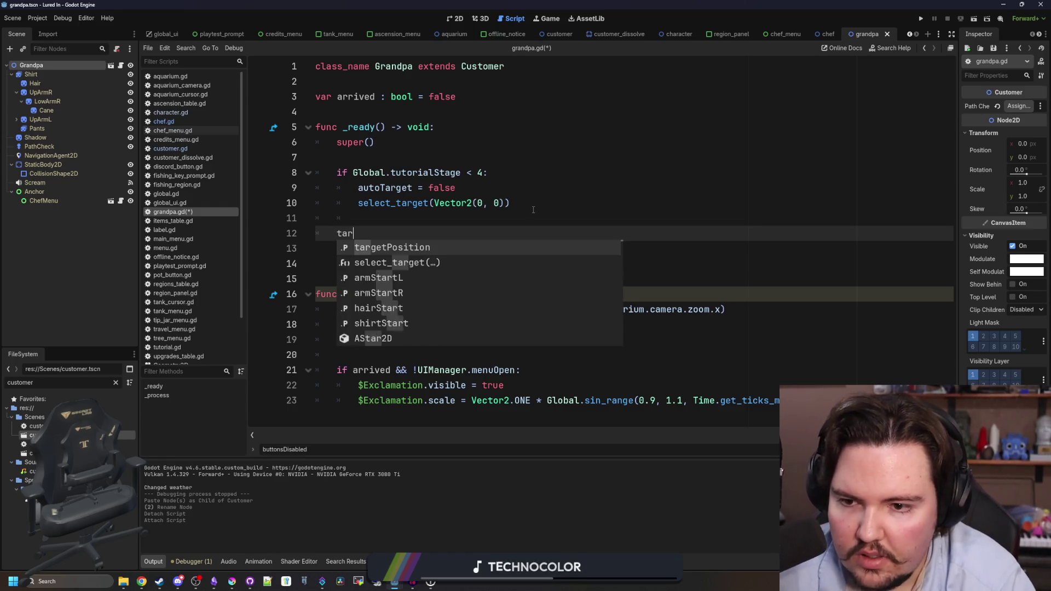
{"action": "key", "text": "BackSpace"}
{"action": "key", "text": "BackSpace"}
{"action": "key", "text": "BackSpace"}
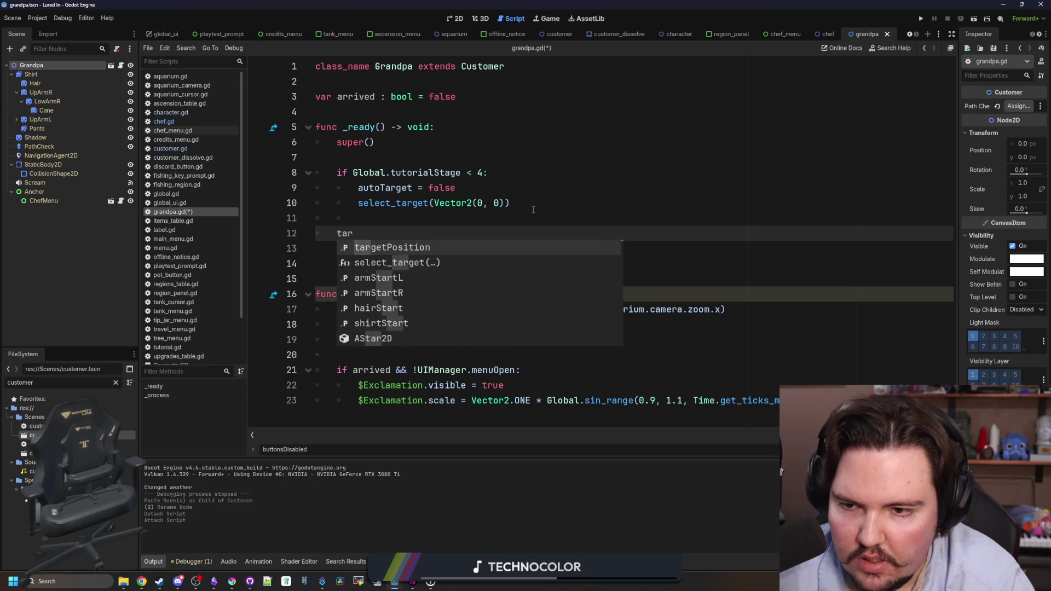
{"action": "key", "text": "Return"}
{"action": "type", "text": "func target"}
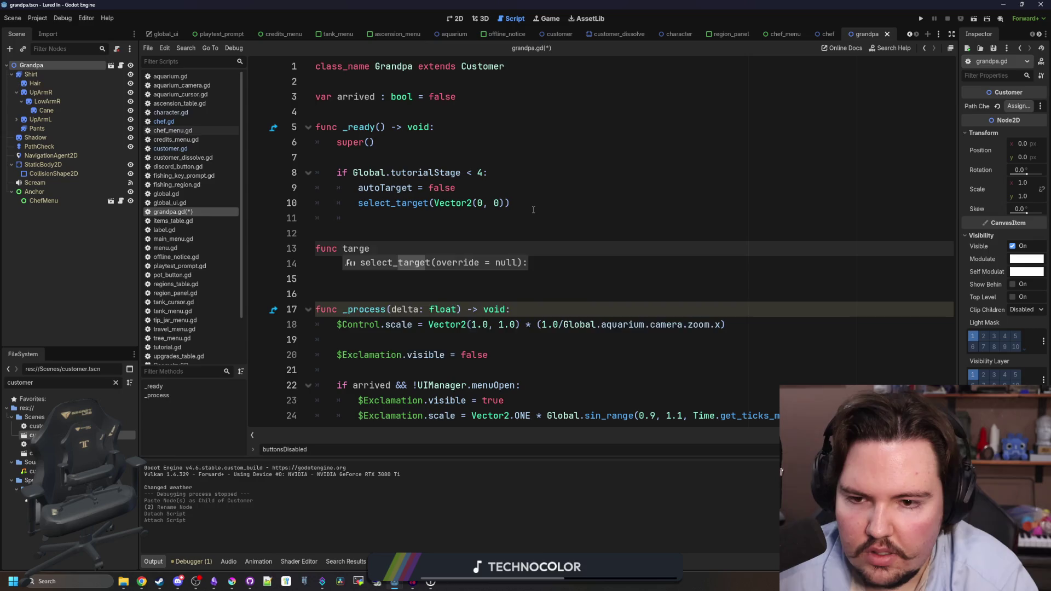
{"action": "key", "text": "BackSpace"}
{"action": "key", "text": "BackSpace"}
{"action": "key", "text": "BackSpace"}
{"action": "key", "text": "BackSpace"}
{"action": "key", "text": "BackSpace"}
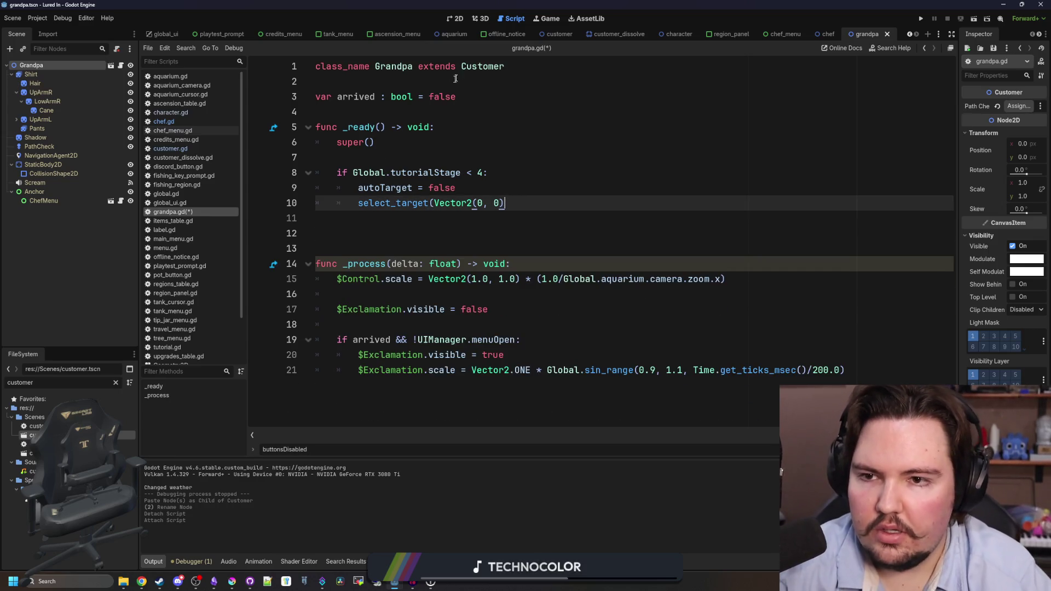
{"action": "left_click", "coordinate": [489, 66], "text": "ctrl"}
{"action": "scroll", "coordinate": [547, 219], "scroll_direction": "down", "scroll_amount": 20}
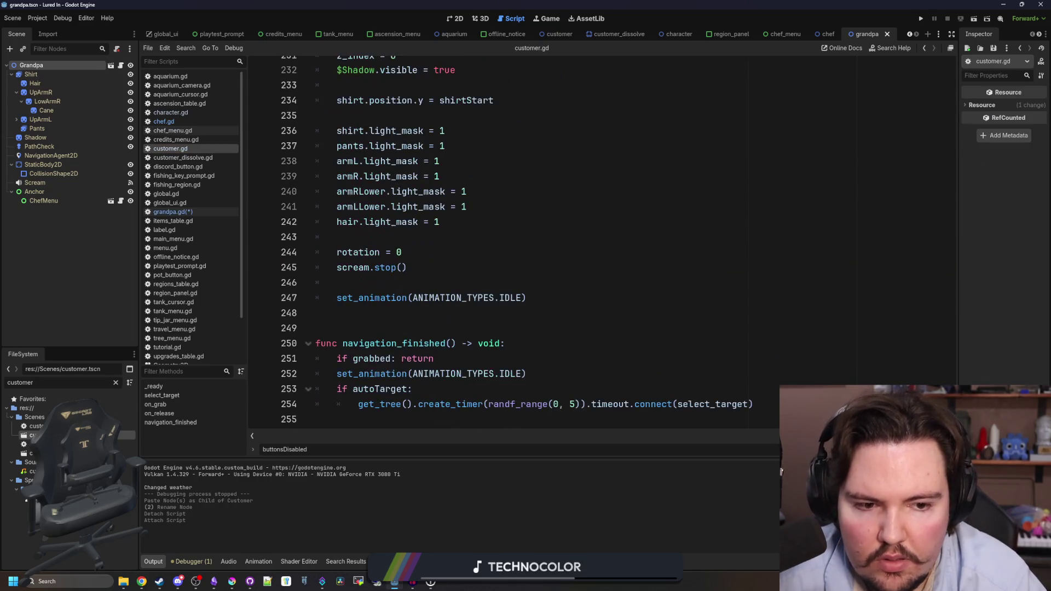
{"action": "left_click_drag", "start_coordinate": [506, 343], "coordinate": [312, 343]}
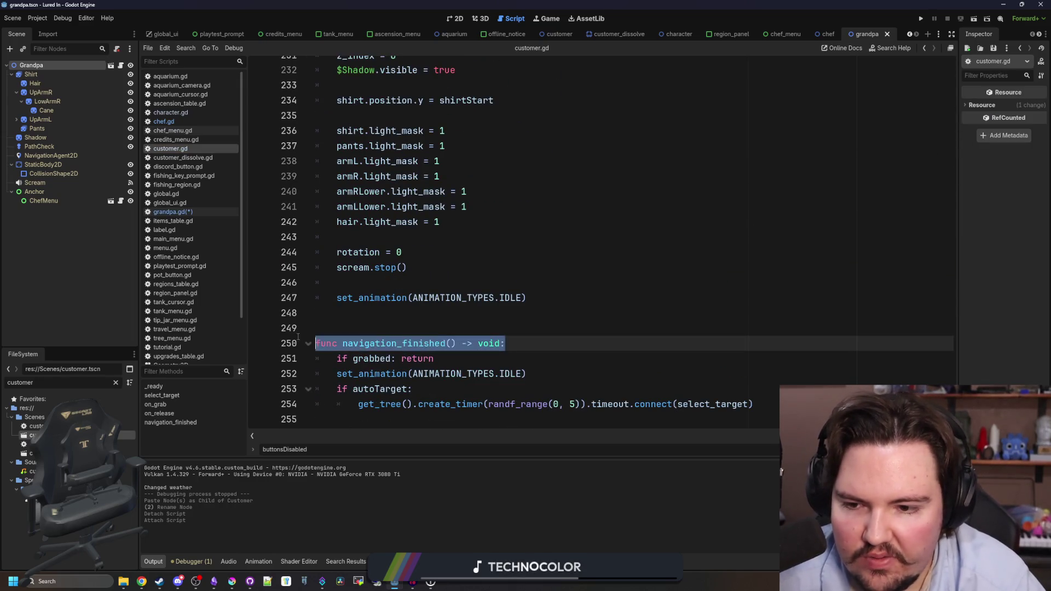
{"action": "left_click_drag", "start_coordinate": [593, 343], "coordinate": [309, 344]}
{"action": "key", "text": "ctrl+c"}
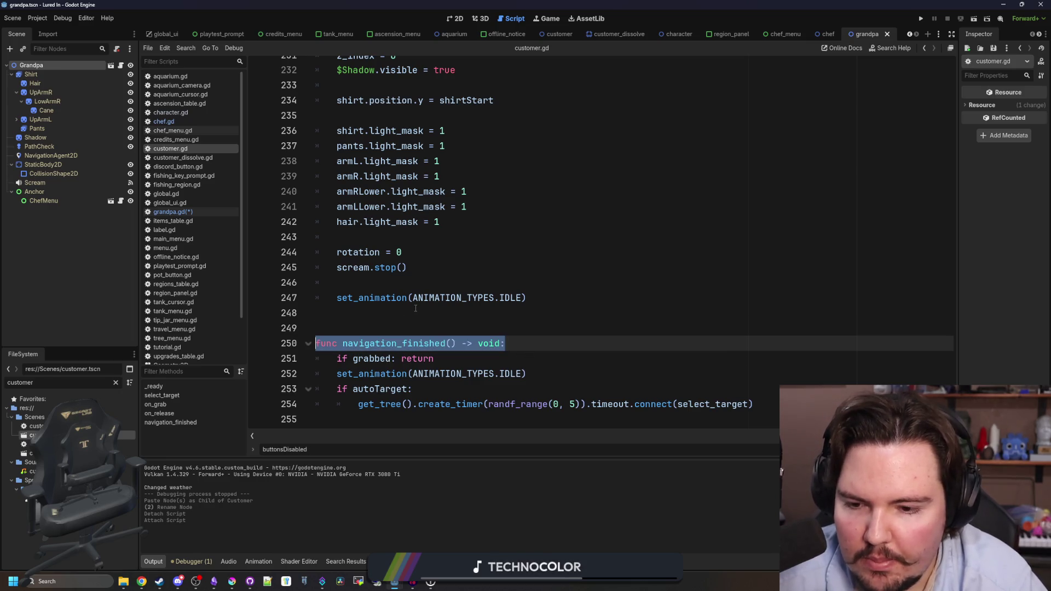
{"action": "scroll", "coordinate": [940, 342], "scroll_direction": "up", "scroll_amount": 3}
{"action": "scroll", "coordinate": [935, 358], "scroll_direction": "down", "scroll_amount": 3}
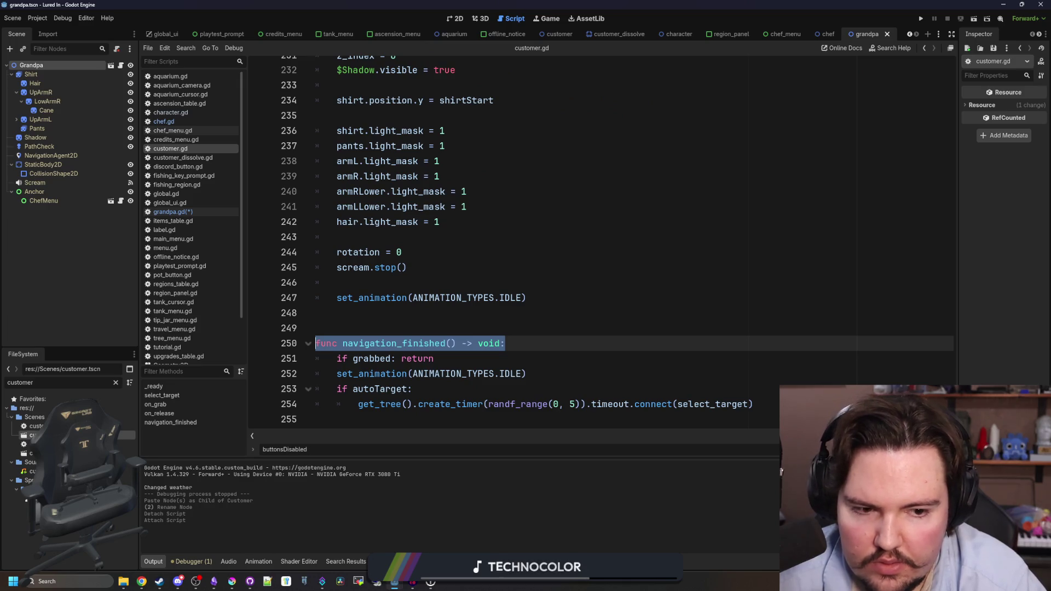
{"action": "key", "text": "ctrl+Home"}
{"action": "left_click", "coordinate": [185, 214]}
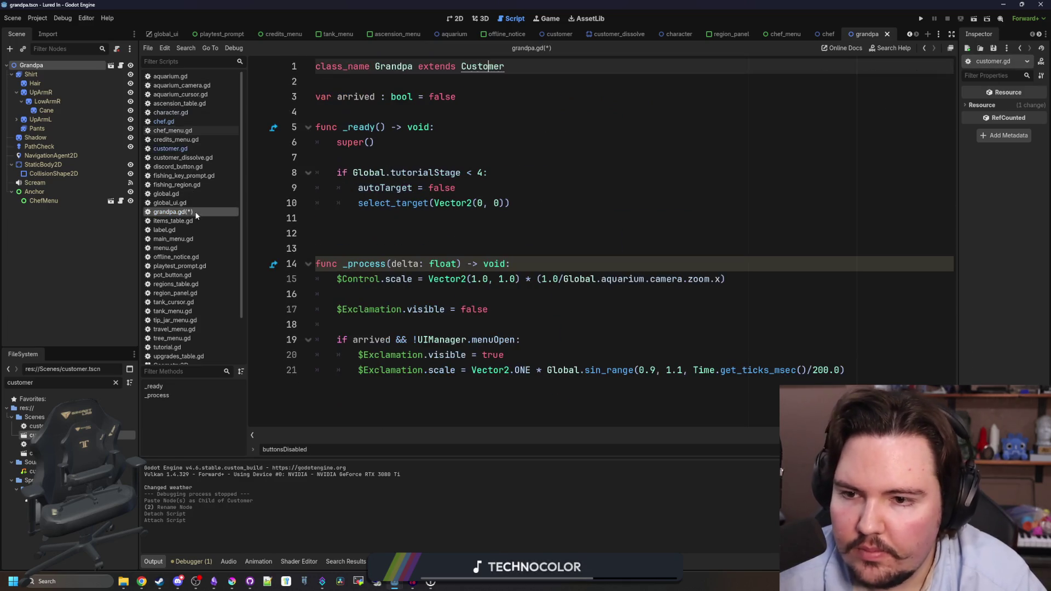
Add navigation_finished() calling super() and setting arrived = true, then save.
{"action": "left_click", "coordinate": [390, 222]}
{"action": "key", "text": "Return"}
{"action": "key", "text": "Return"}
{"action": "key", "text": "ctrl+v"}
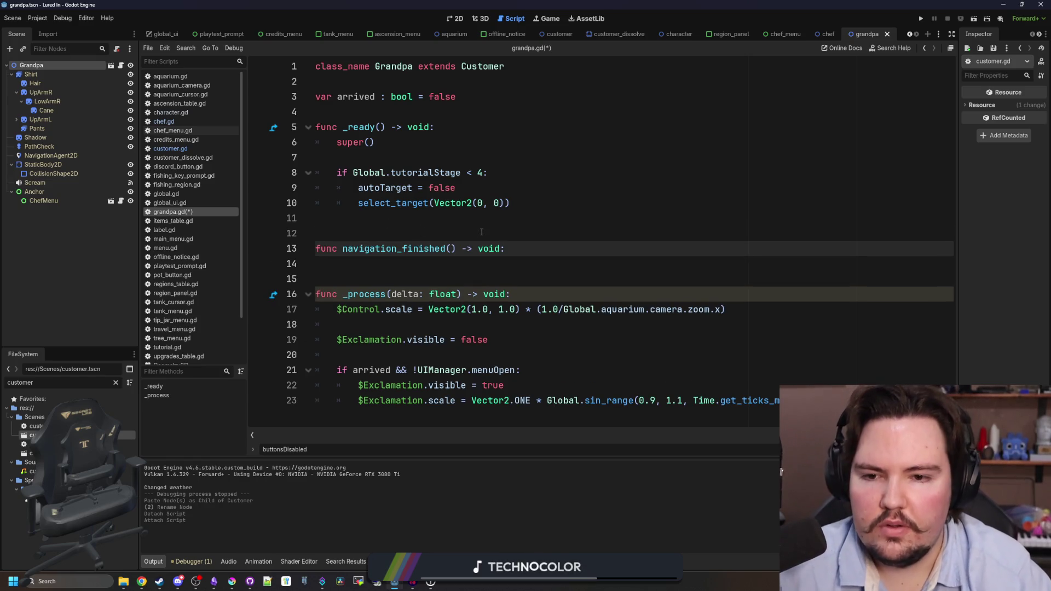
{"action": "key", "text": "Return"}
{"action": "type", "text": "super()"}
{"action": "key", "text": "Return"}
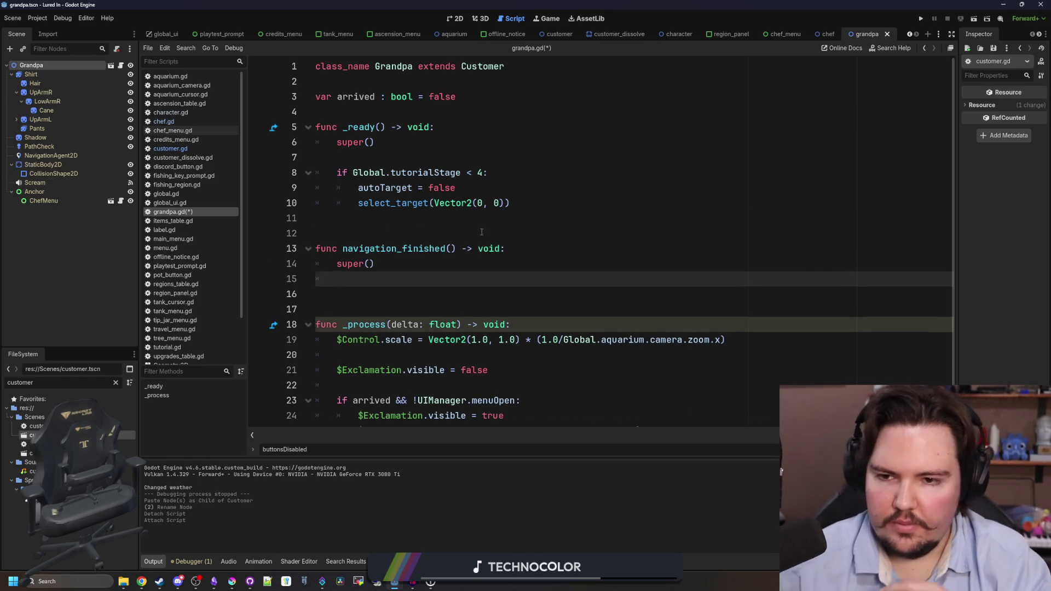
{"action": "type", "text": "arrived = tr"}
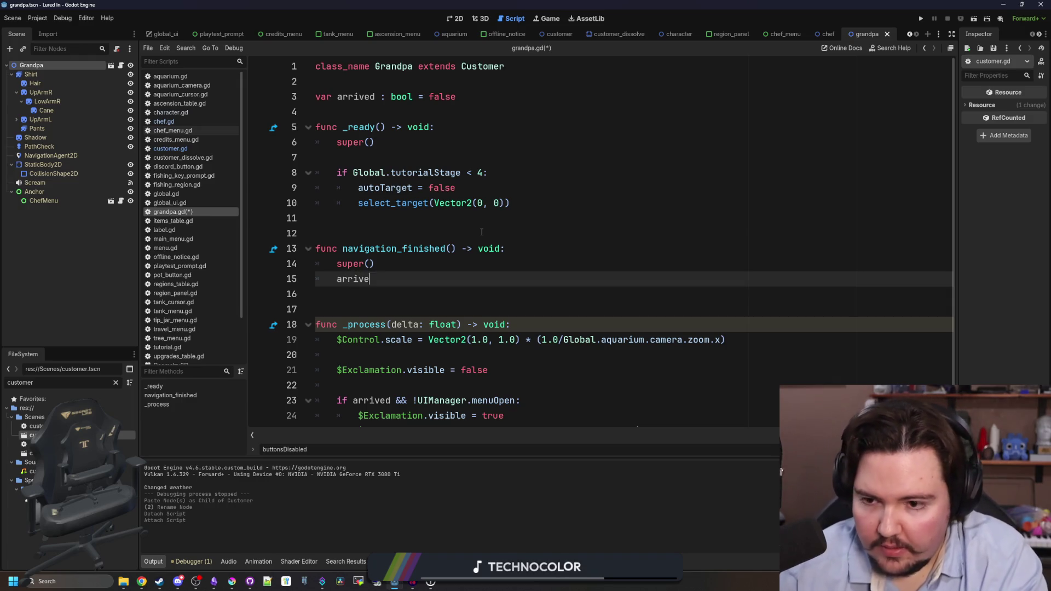
{"action": "type", "text": "ue"}
{"action": "left_click", "coordinate": [481, 232]}
{"action": "key", "text": "ctrl+s"}
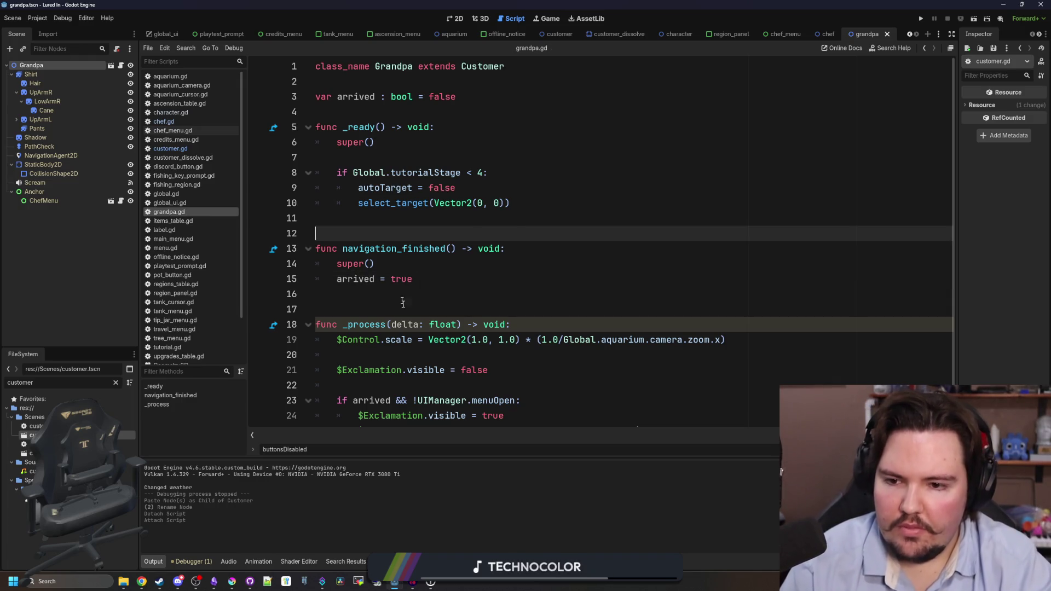
Wrap the whole _process body in an 'if arrived:' block, indented beneath it.
{"action": "scroll", "coordinate": [495, 296], "scroll_direction": "down", "scroll_amount": 1}
{"action": "left_click", "coordinate": [531, 296]}
{"action": "key", "text": "Return"}
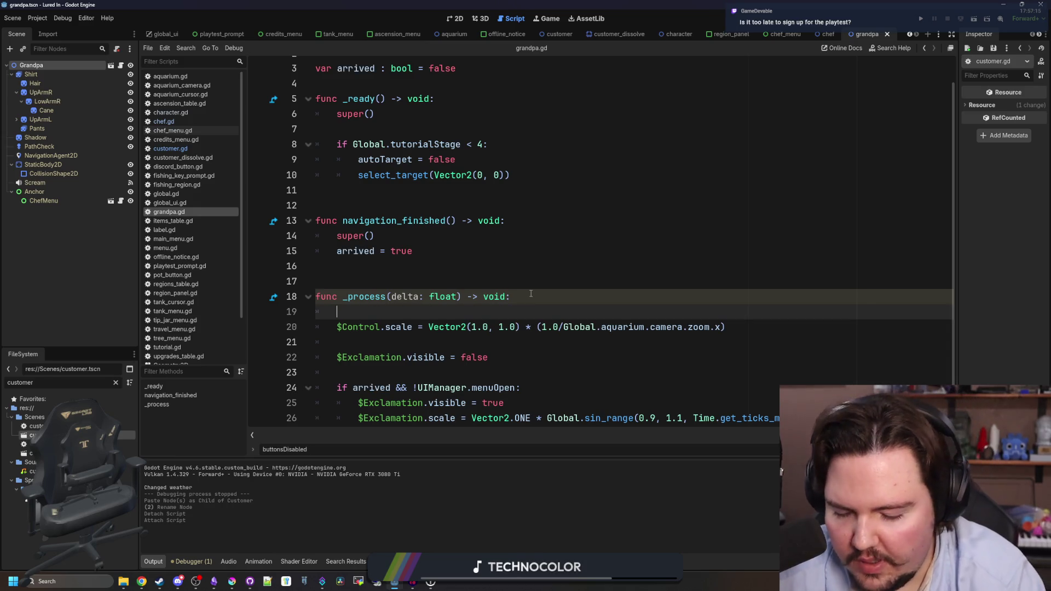
{"action": "type", "text": "arrived:"}
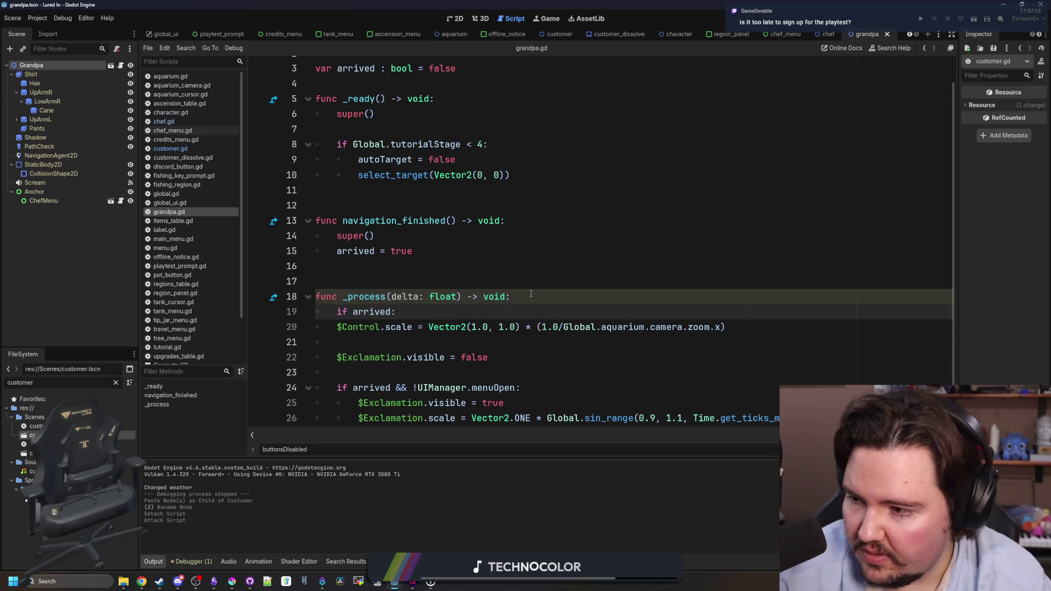
{"action": "scroll", "coordinate": [531, 293], "scroll_direction": "down", "scroll_amount": 1}
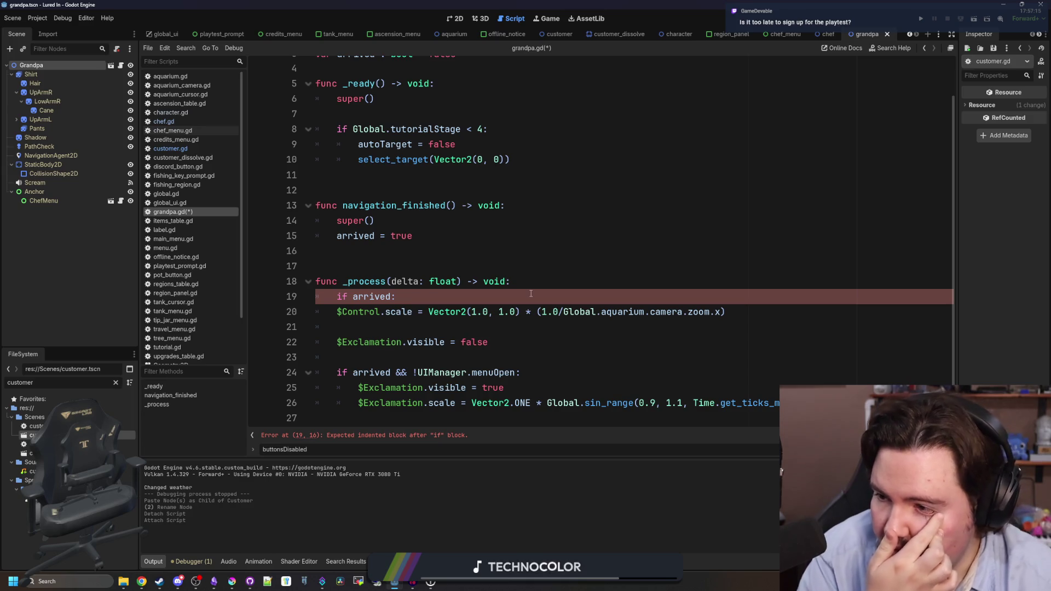
{"action": "left_click", "coordinate": [467, 267]}
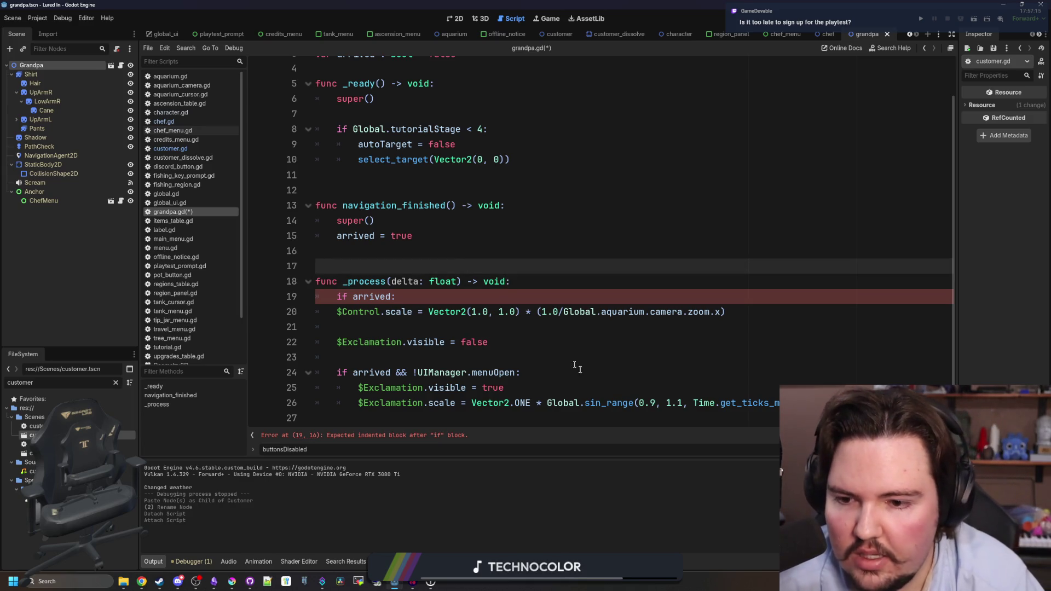
{"action": "left_click", "coordinate": [508, 361]}
{"action": "left_click", "coordinate": [766, 403]}
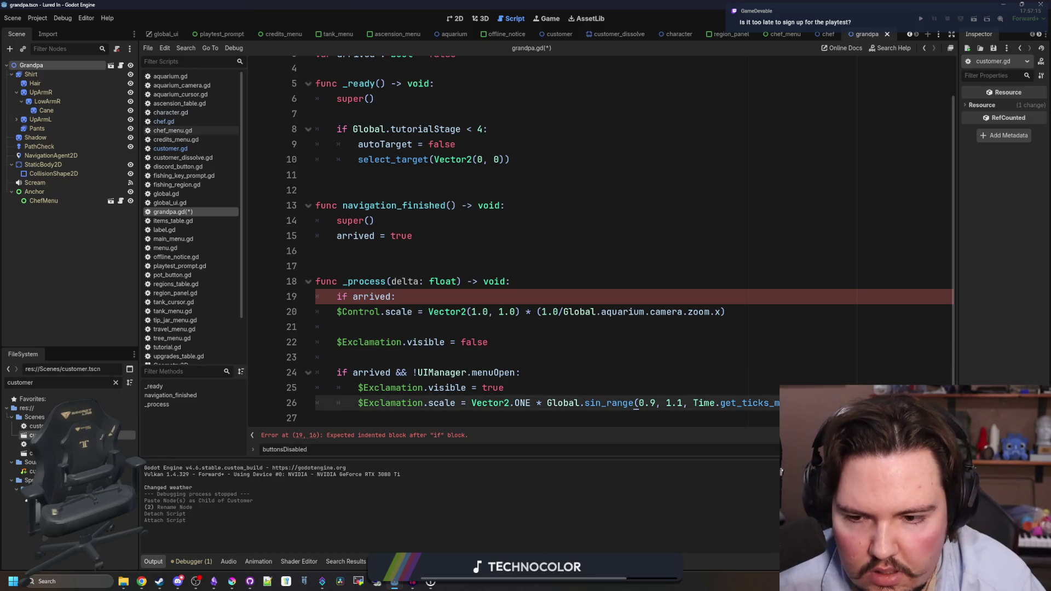
{"action": "left_click", "coordinate": [316, 296], "text": "shift"}
{"action": "key", "text": "Tab"}
{"action": "left_click", "coordinate": [484, 342]}
{"action": "left_click", "coordinate": [412, 327]}
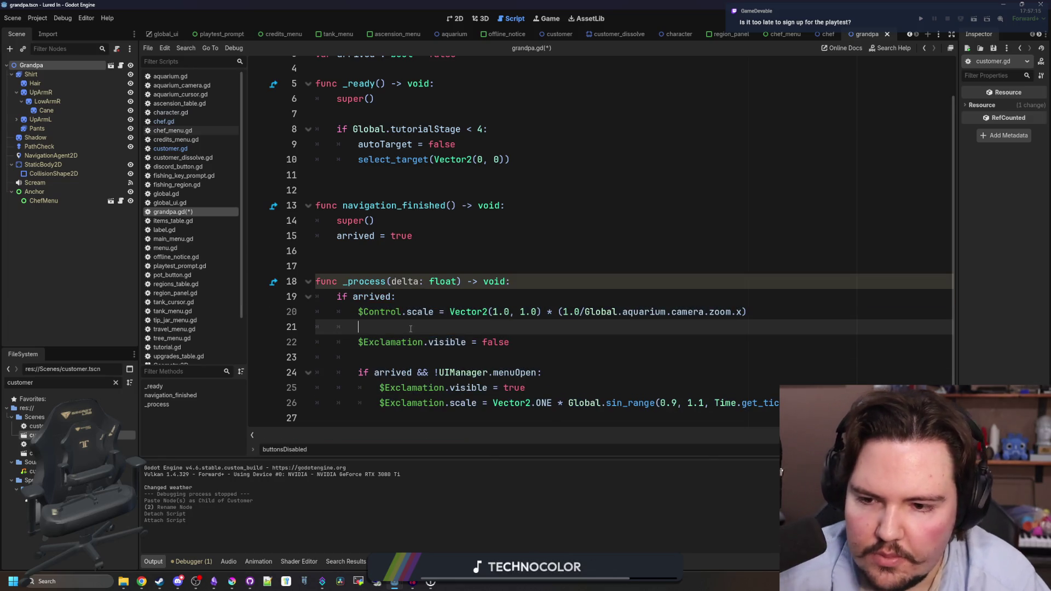
{"action": "key", "text": "BackSpace"}
{"action": "key", "text": "BackSpace"}
{"action": "key", "text": "BackSpace"}
{"action": "left_click", "coordinate": [67, 190]}
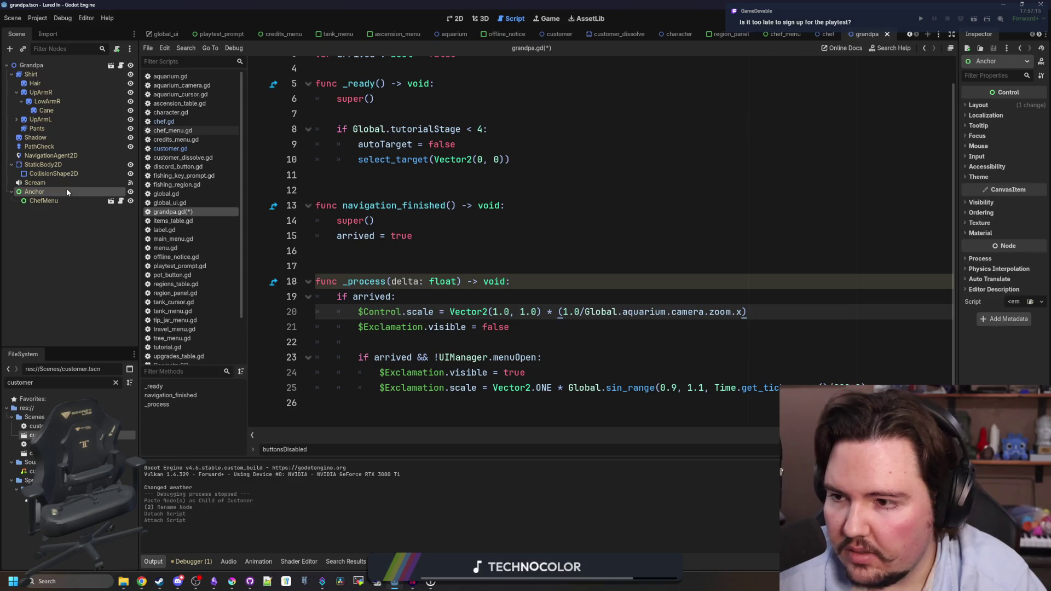
Cut the Anchor branch with ChefMenu out of the customer scene and save it.
{"action": "left_click", "coordinate": [825, 35]}
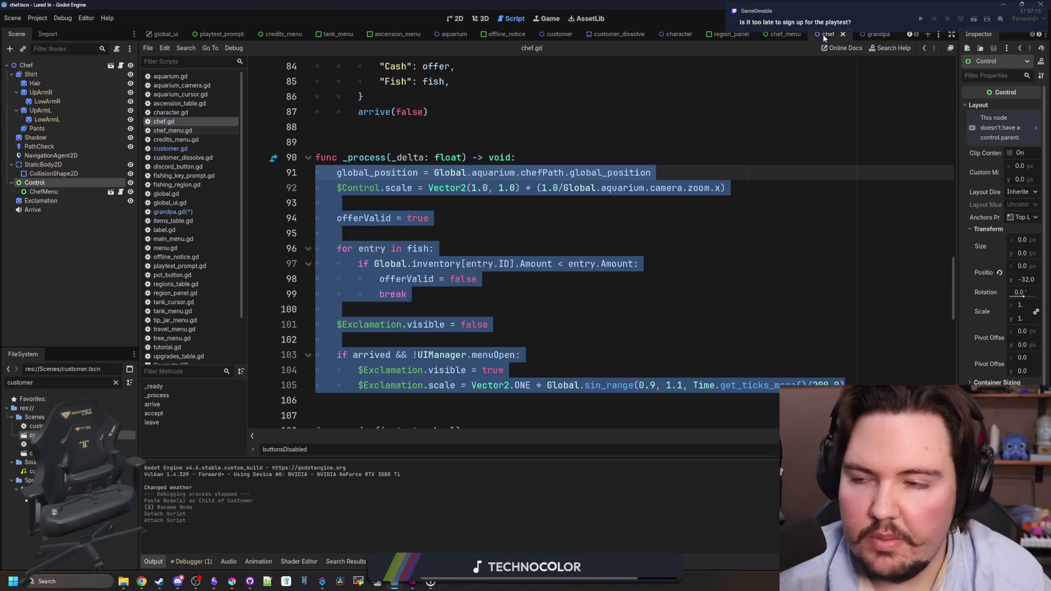
{"action": "left_click", "coordinate": [680, 34]}
{"action": "left_click", "coordinate": [560, 34]}
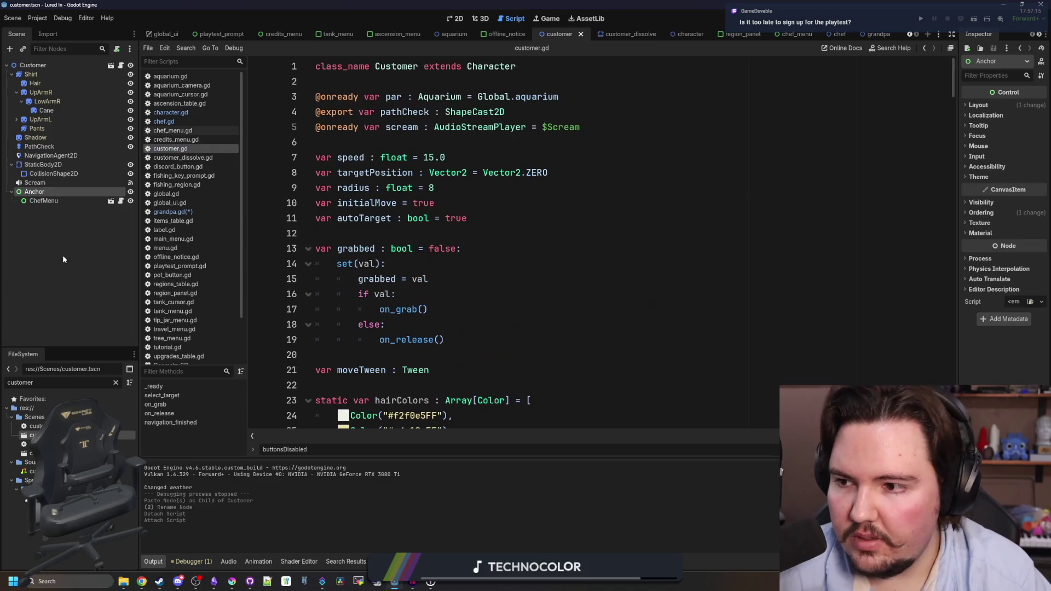
{"action": "right_click", "coordinate": [30, 196]}
{"action": "left_click", "coordinate": [64, 234]}
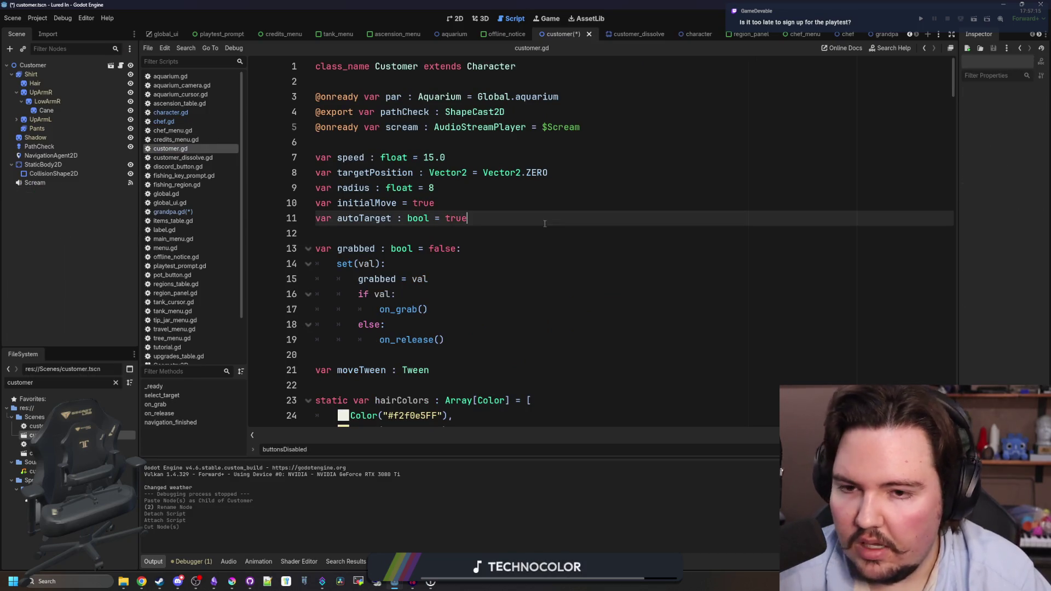
{"action": "key", "text": "ctrl+s"}
Paste Anchor under the Grandpa root node and rename it to Control.
{"action": "left_click", "coordinate": [886, 34]}
{"action": "left_click", "coordinate": [31, 65]}
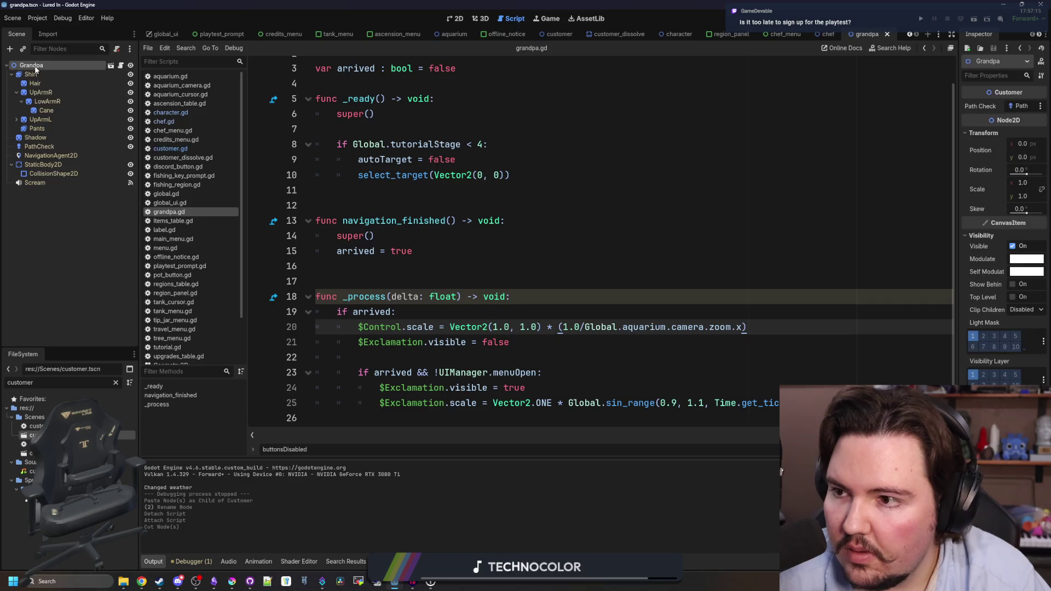
{"action": "right_click", "coordinate": [33, 67]}
{"action": "left_click", "coordinate": [59, 139]}
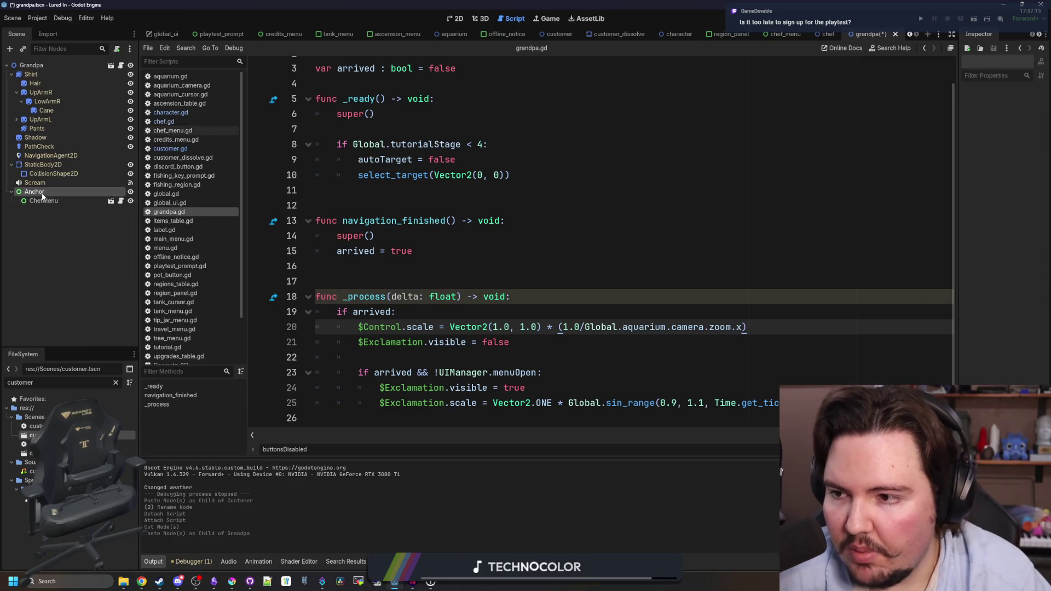
{"action": "double_click", "coordinate": [53, 193]}
{"action": "type", "text": "Control"}
{"action": "key", "text": "Return"}
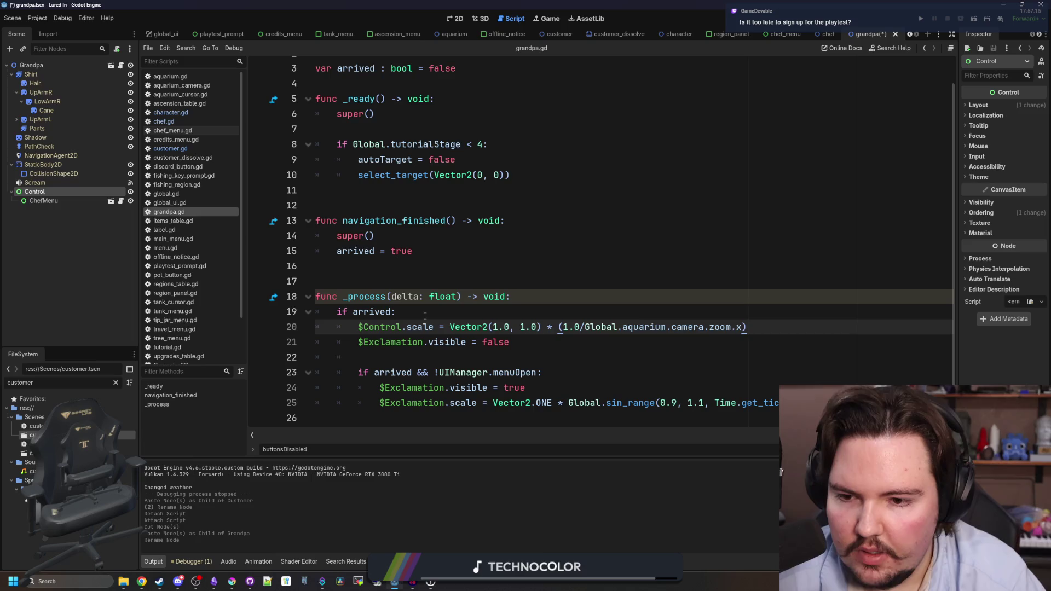
Copy the Exclamation node from the chef scene.
{"action": "left_click", "coordinate": [460, 354]}
{"action": "left_click", "coordinate": [687, 72]}
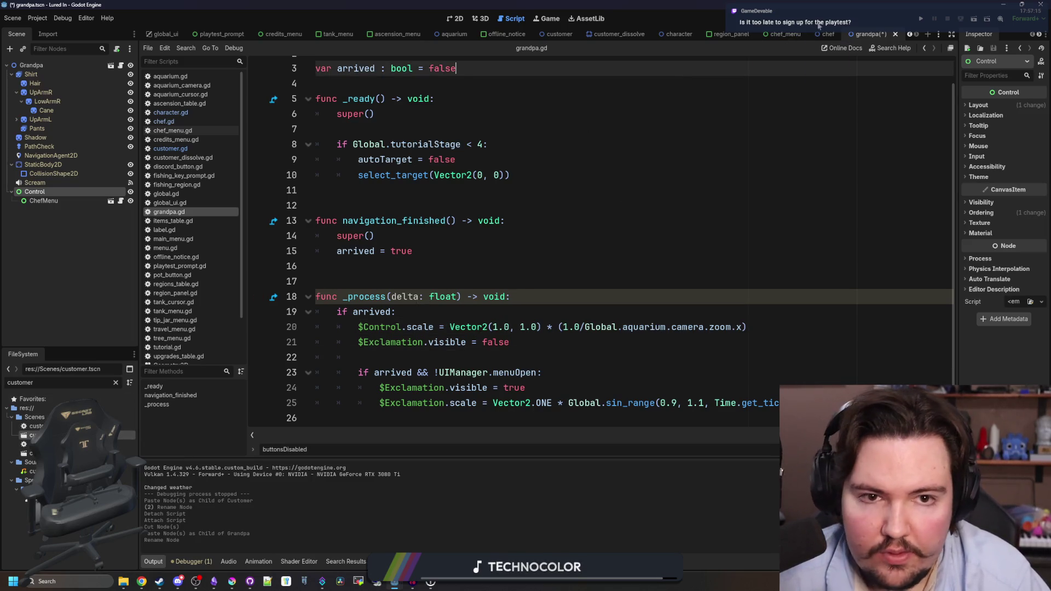
{"action": "left_click", "coordinate": [826, 34]}
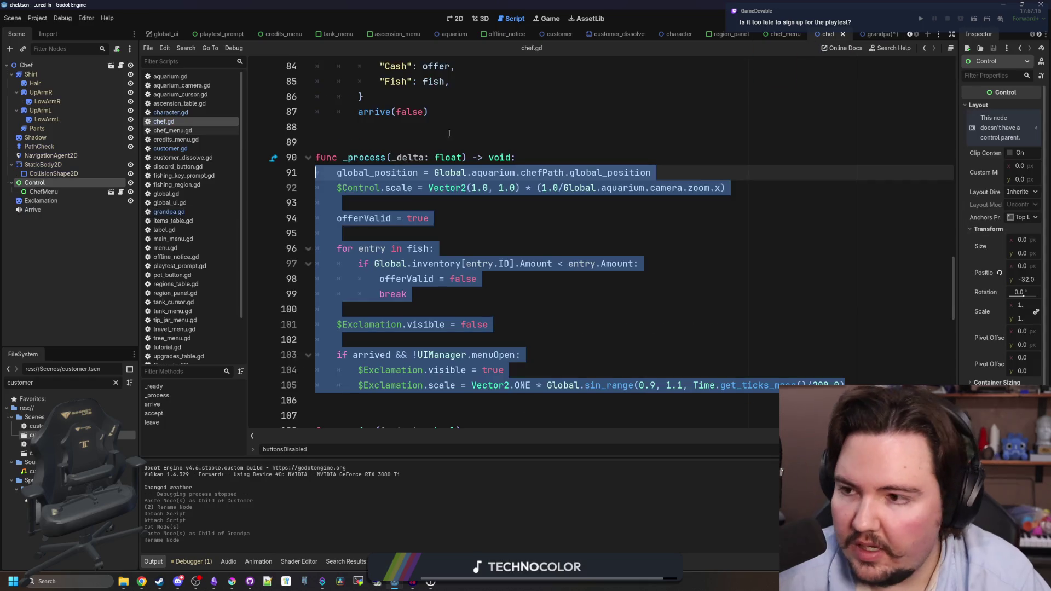
{"action": "right_click", "coordinate": [43, 202]}
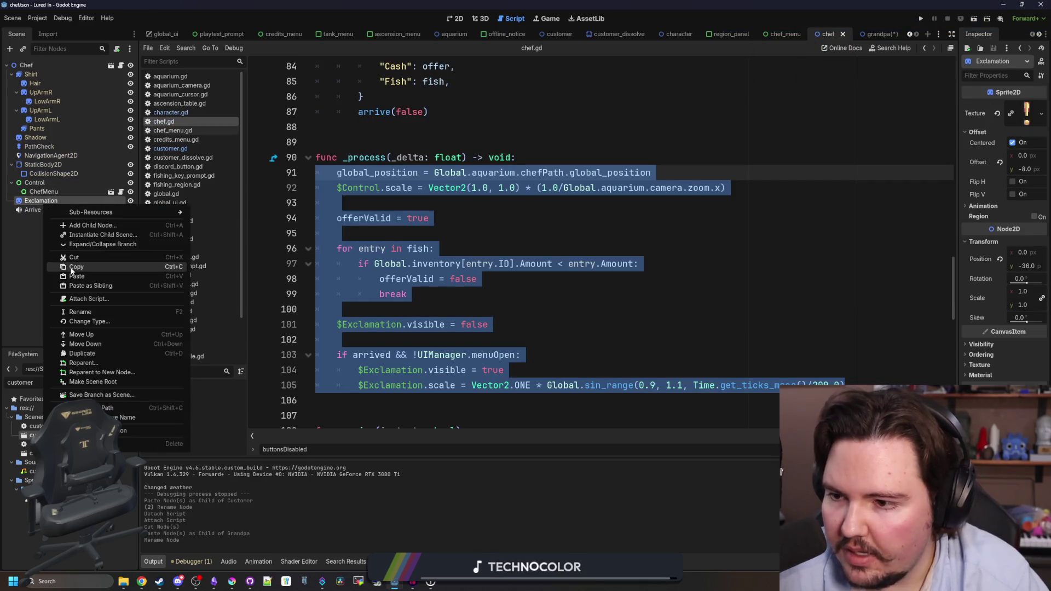
{"action": "left_click", "coordinate": [71, 268]}
{"action": "left_click", "coordinate": [875, 34]}
Paste the copied Exclamation node under the Grandpa root node.
{"action": "right_click", "coordinate": [40, 67]}
{"action": "left_click", "coordinate": [71, 135]}
{"action": "left_click", "coordinate": [423, 249]}
{"action": "scroll", "coordinate": [424, 265], "scroll_direction": "down", "scroll_amount": 1}
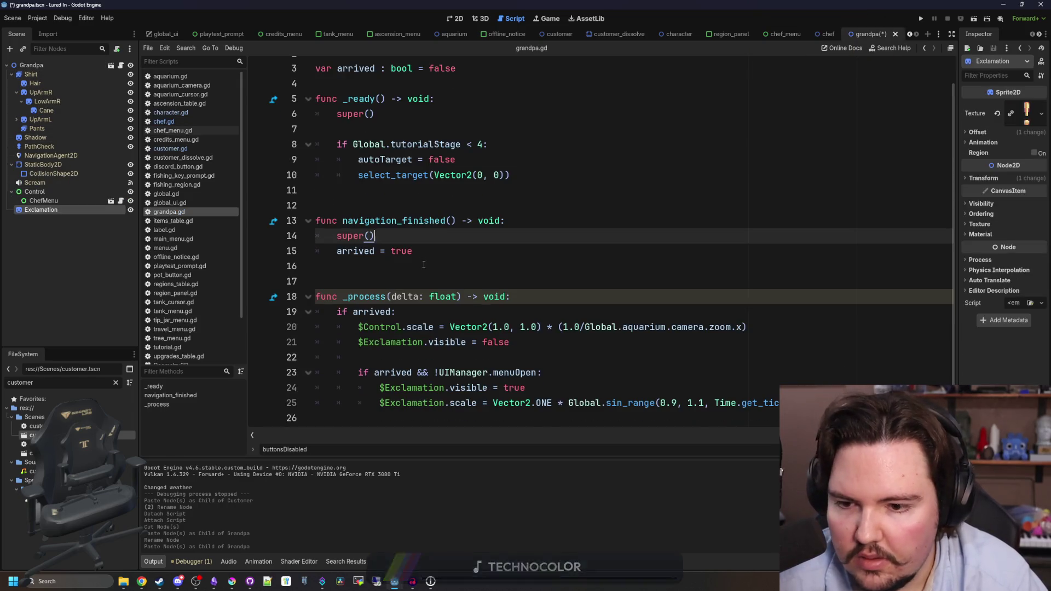
{"action": "left_click", "coordinate": [423, 266]}
{"action": "left_click", "coordinate": [489, 342]}
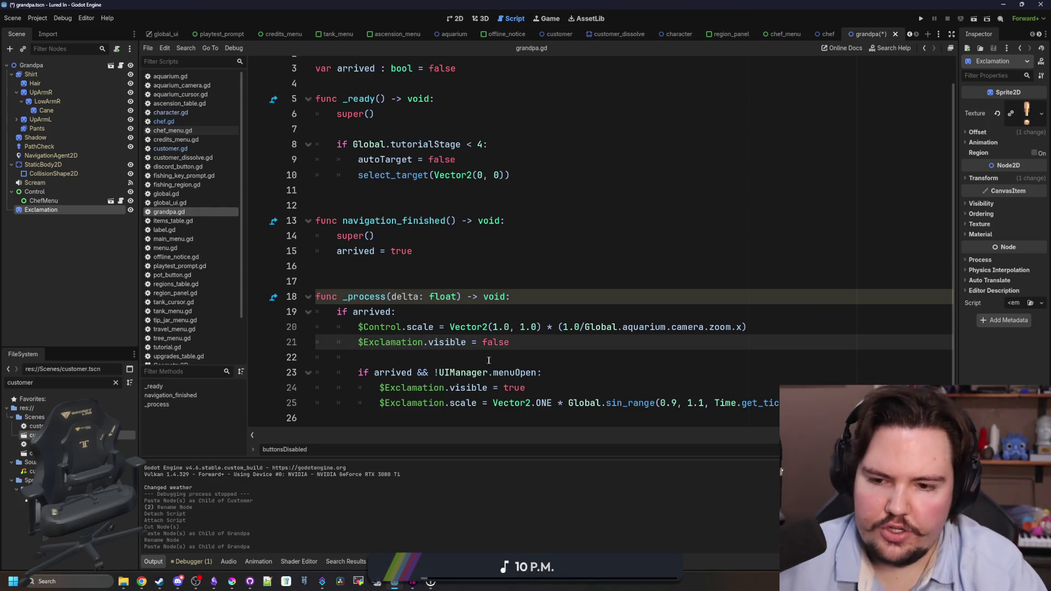
{"action": "left_click", "coordinate": [490, 359]}
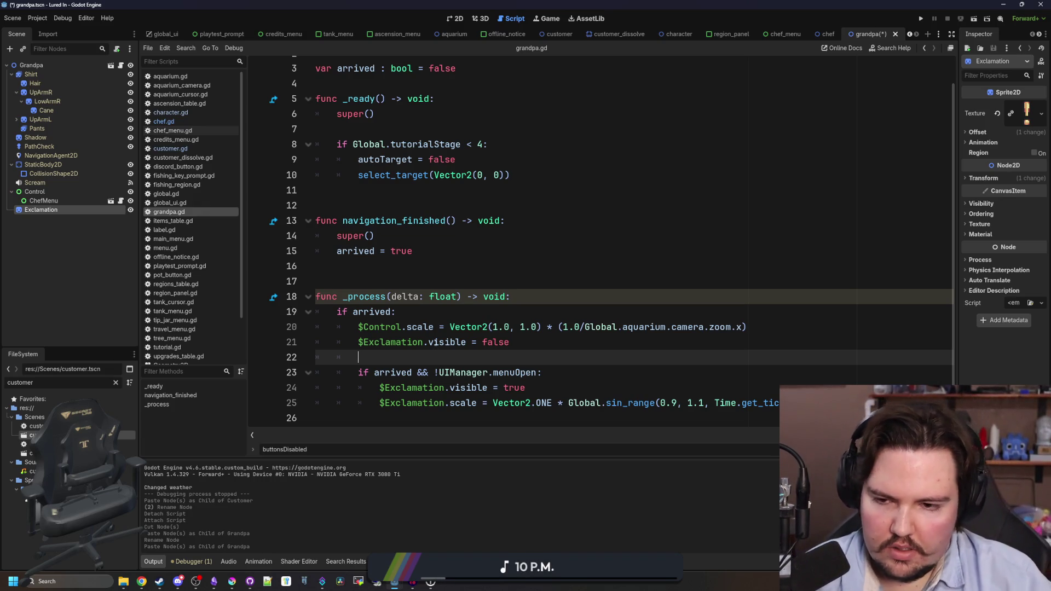
{"action": "left_click", "coordinate": [371, 289]}
Change line 19 to 'if arrived && Global.tutorialStage == 0:' and save grandpa.gd.
{"action": "left_click", "coordinate": [392, 310]}
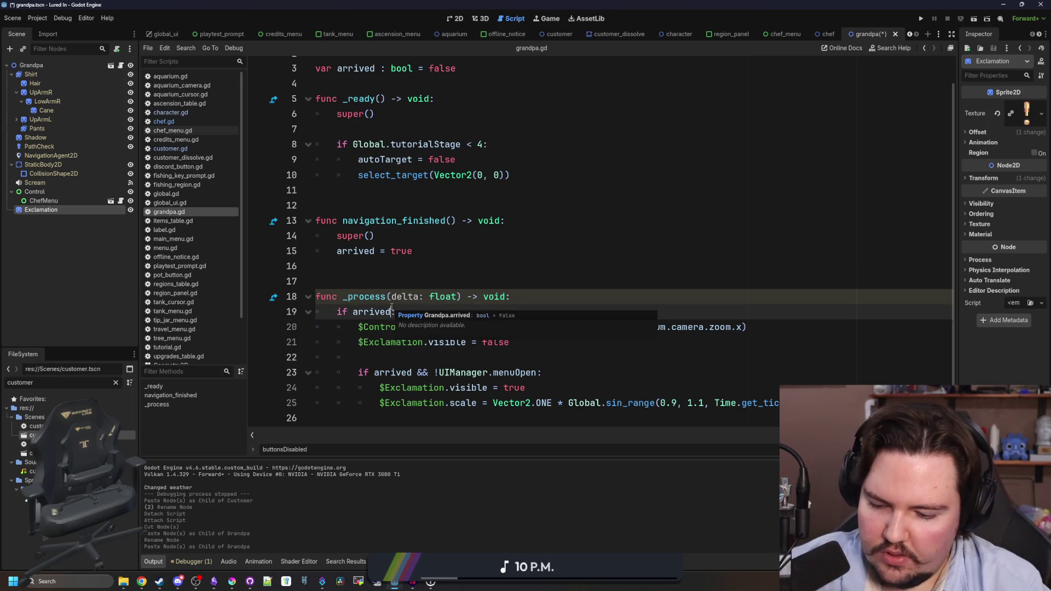
{"action": "type", "text": "&& Global."}
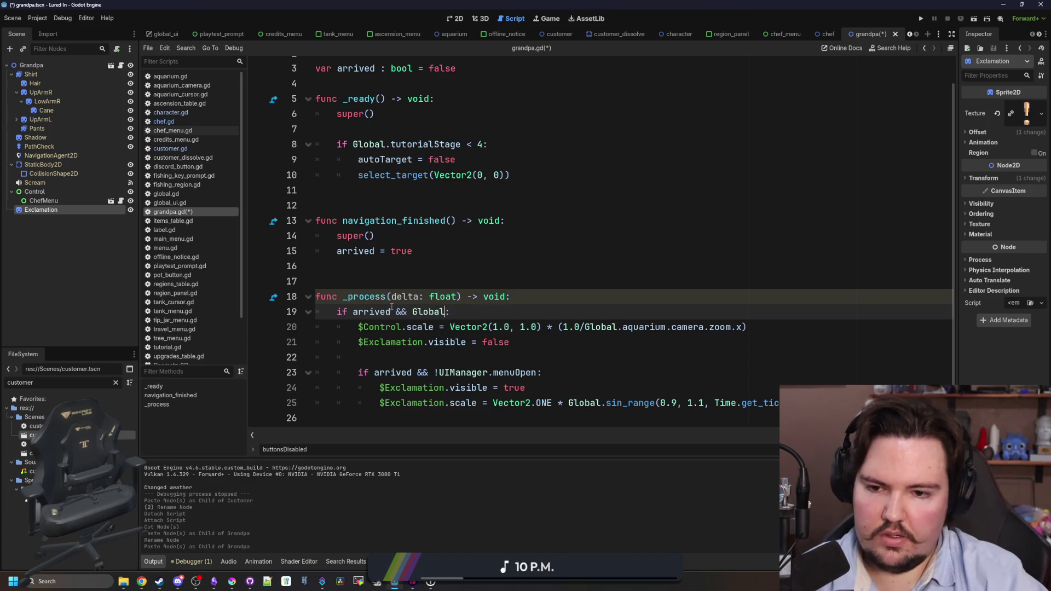
{"action": "type", "text": "tutorial"}
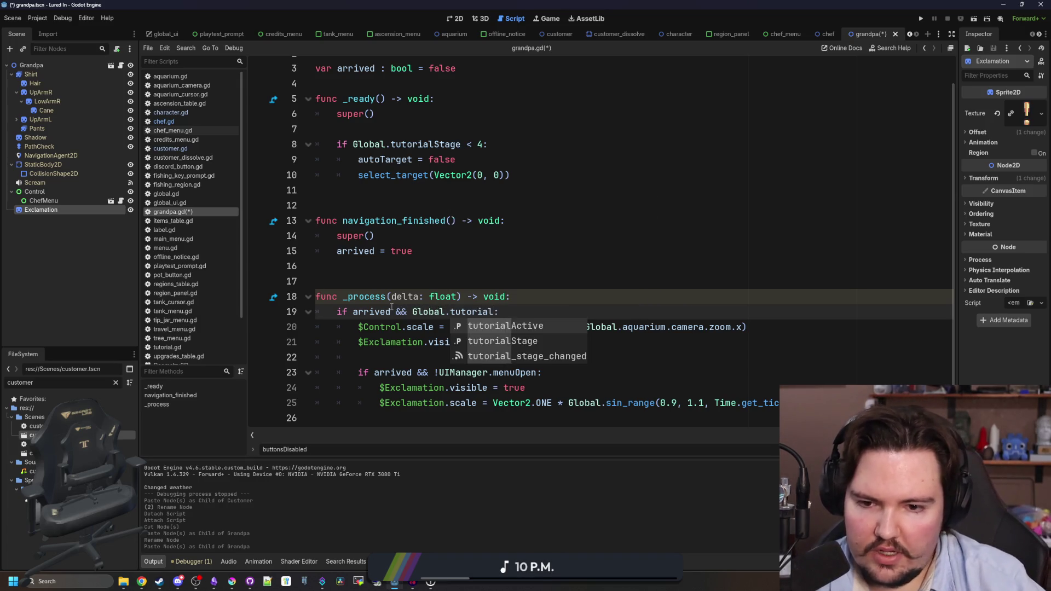
{"action": "key", "text": "Down"}
{"action": "key", "text": "Return"}
{"action": "type", "text": "== 0"}
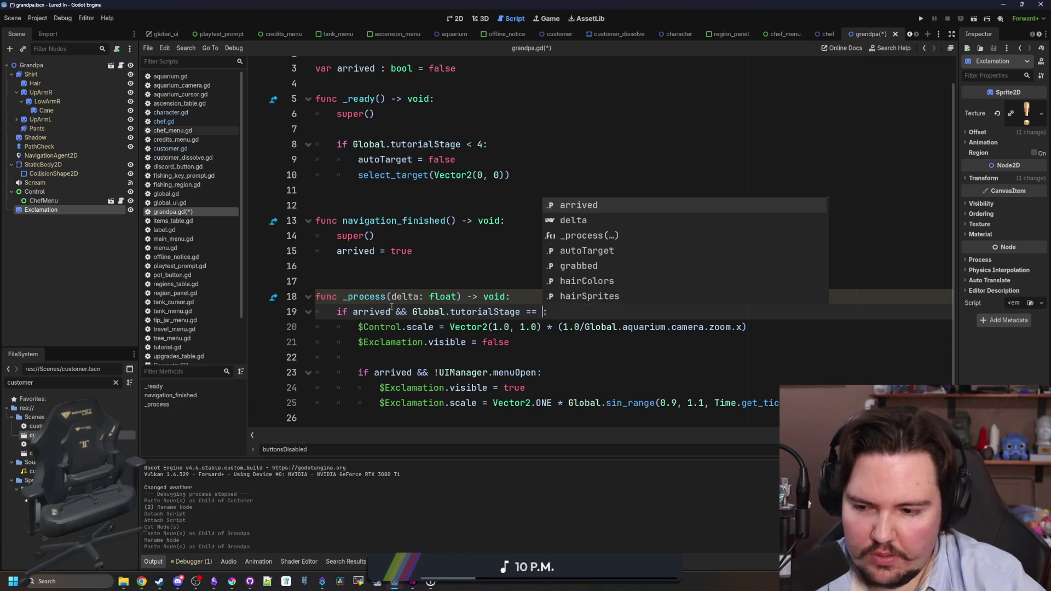
{"action": "left_click", "coordinate": [483, 280]}
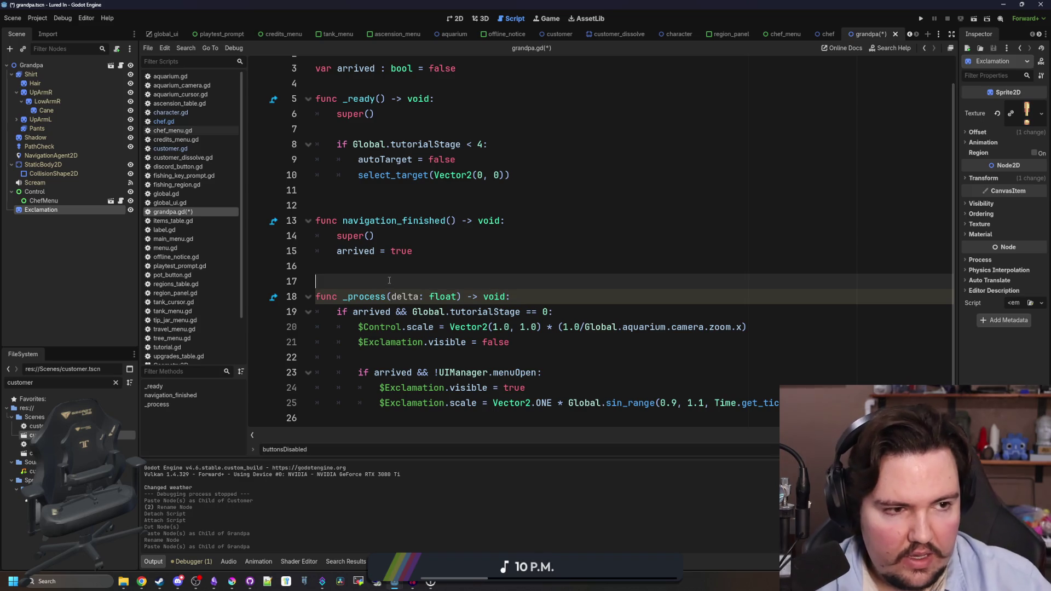
{"action": "left_click", "coordinate": [420, 267]}
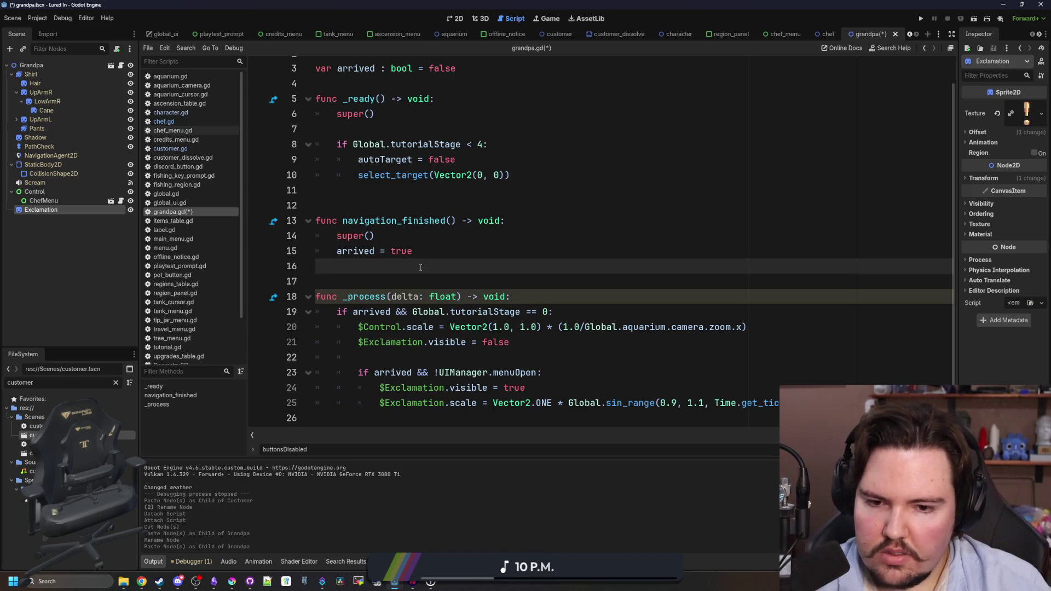
{"action": "scroll", "coordinate": [536, 275], "scroll_direction": "up", "scroll_amount": 1}
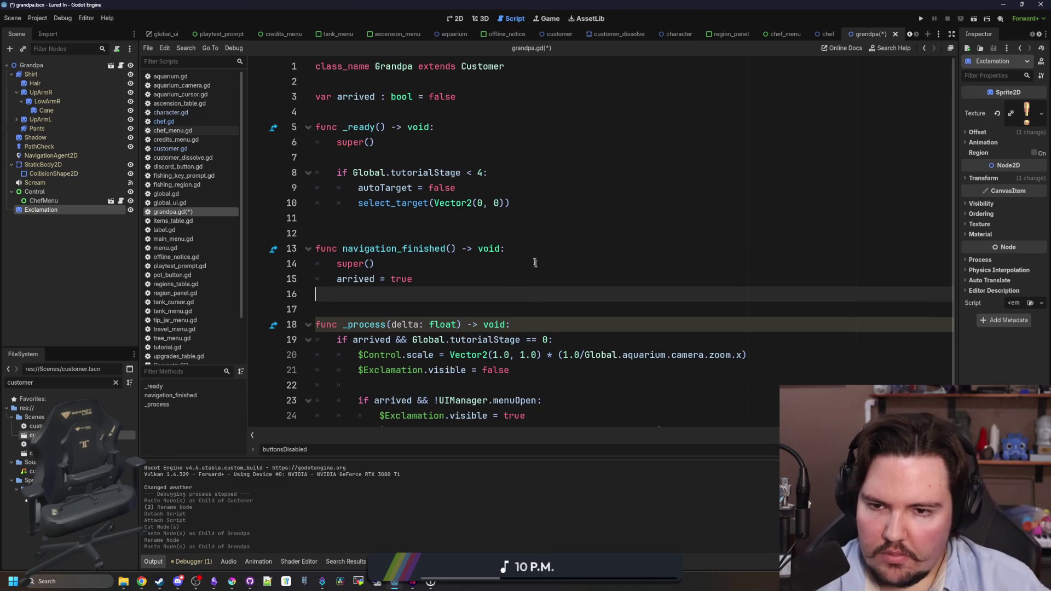
{"action": "left_click", "coordinate": [396, 230]}
{"action": "key", "text": "ctrl+s"}
Launch the game to test Grandpa.
{"action": "scroll", "coordinate": [403, 219], "scroll_direction": "down", "scroll_amount": 1}
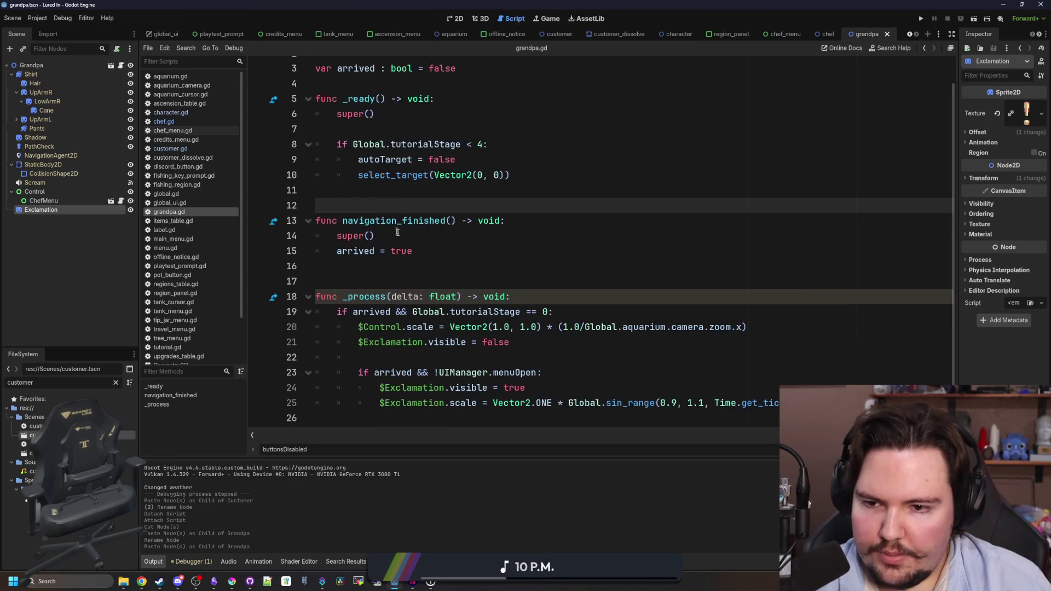
{"action": "key", "text": "Down"}
{"action": "key", "text": "Down"}
{"action": "key", "text": "Down"}
{"action": "left_click", "coordinate": [408, 209]}
{"action": "scroll", "coordinate": [408, 210], "scroll_direction": "up", "scroll_amount": 1}
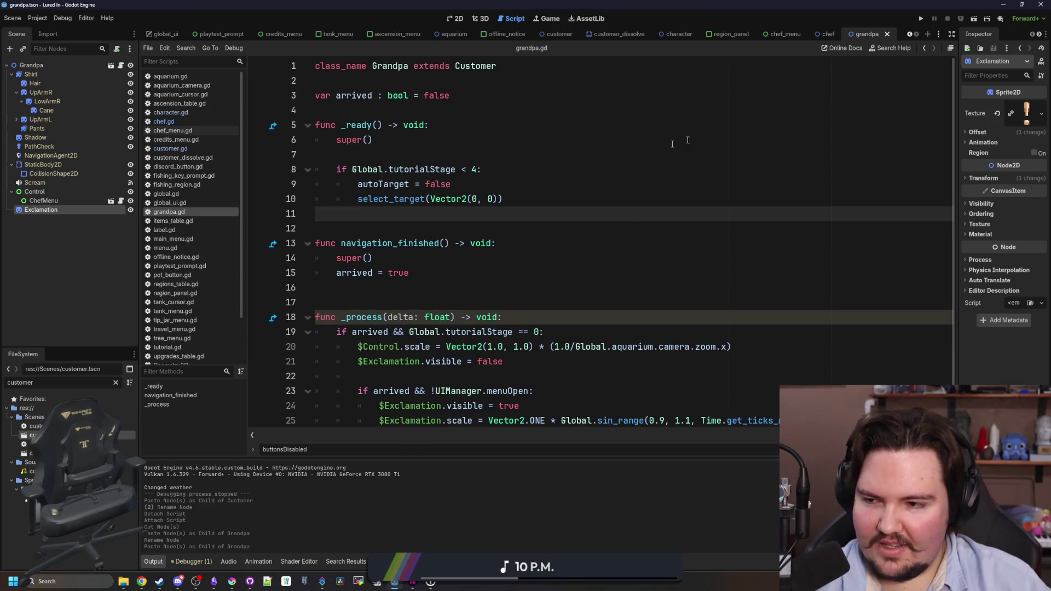
{"action": "left_click", "coordinate": [921, 18]}
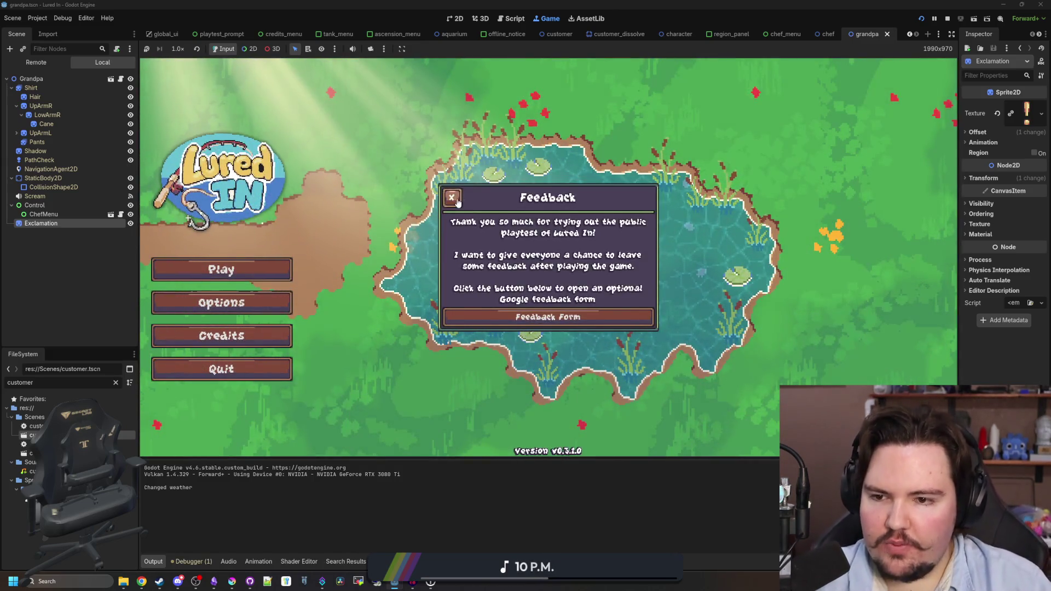
Start the game from the main menu, watch Grandpa walk in, then stop the playtest.
{"action": "left_click", "coordinate": [451, 197]}
{"action": "left_click", "coordinate": [263, 269]}
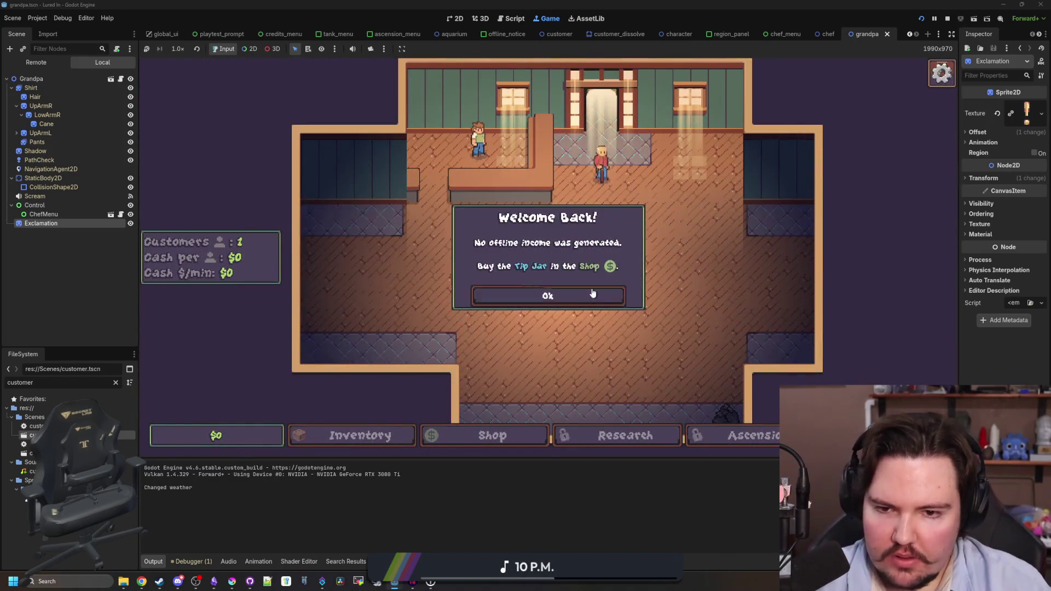
{"action": "left_click", "coordinate": [548, 296]}
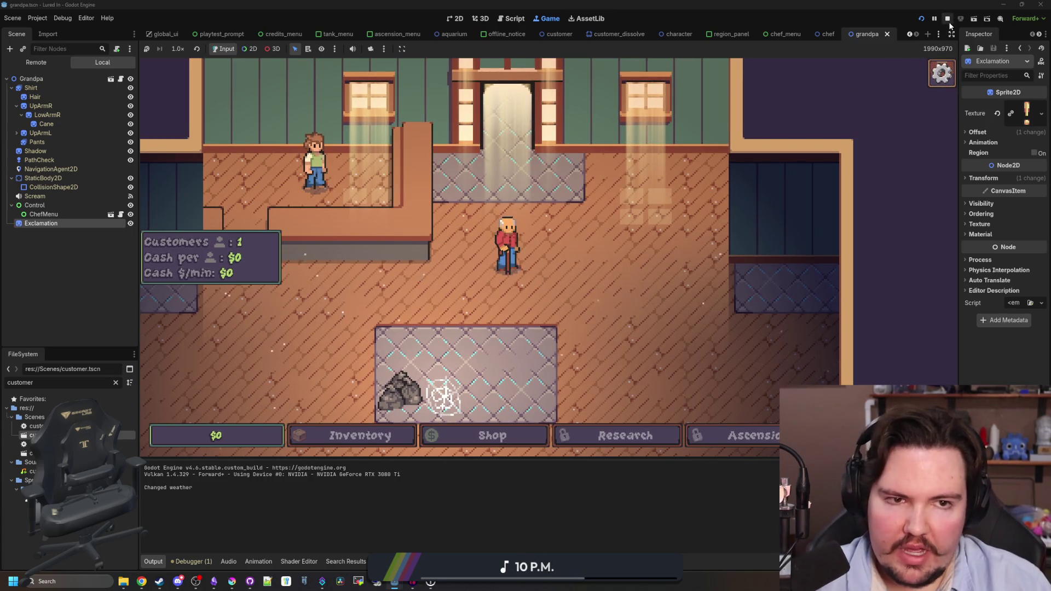
{"action": "key", "text": "F8"}
Begin a new 'func open_menu(' header after line 10 of grandpa.gd.
{"action": "key", "text": "Return"}
{"action": "key", "text": "Return"}
{"action": "key", "text": "Return"}
{"action": "key", "text": "Up"}
{"action": "type", "text": "func open_menu():"}
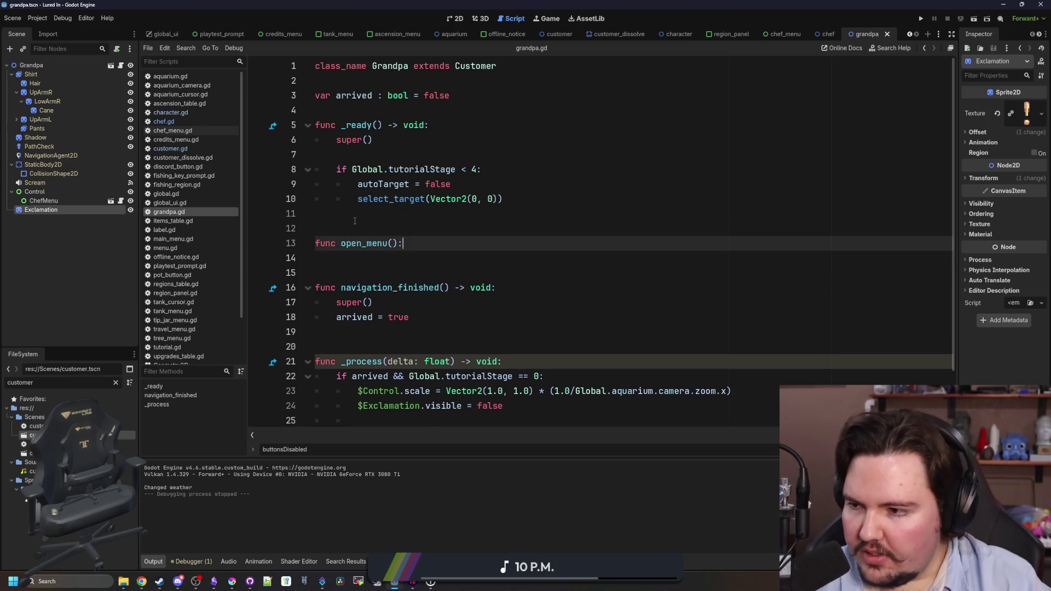
Make open_menu's body call $Control/ChefMenu.toggle_on().
{"action": "key", "text": "Return"}
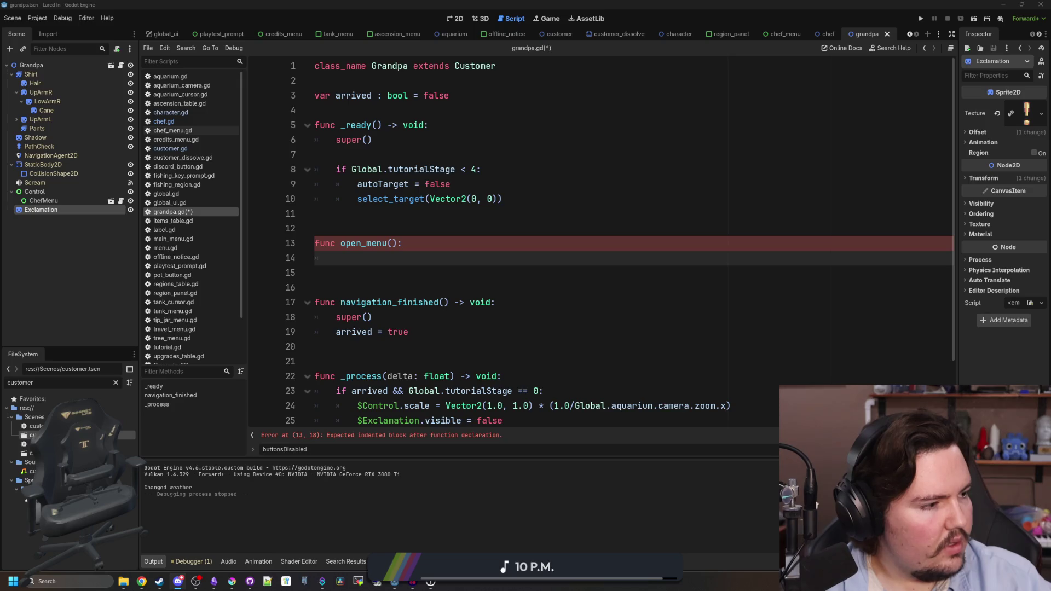
{"action": "left_click", "coordinate": [500, 296]}
{"action": "left_click", "coordinate": [412, 260]}
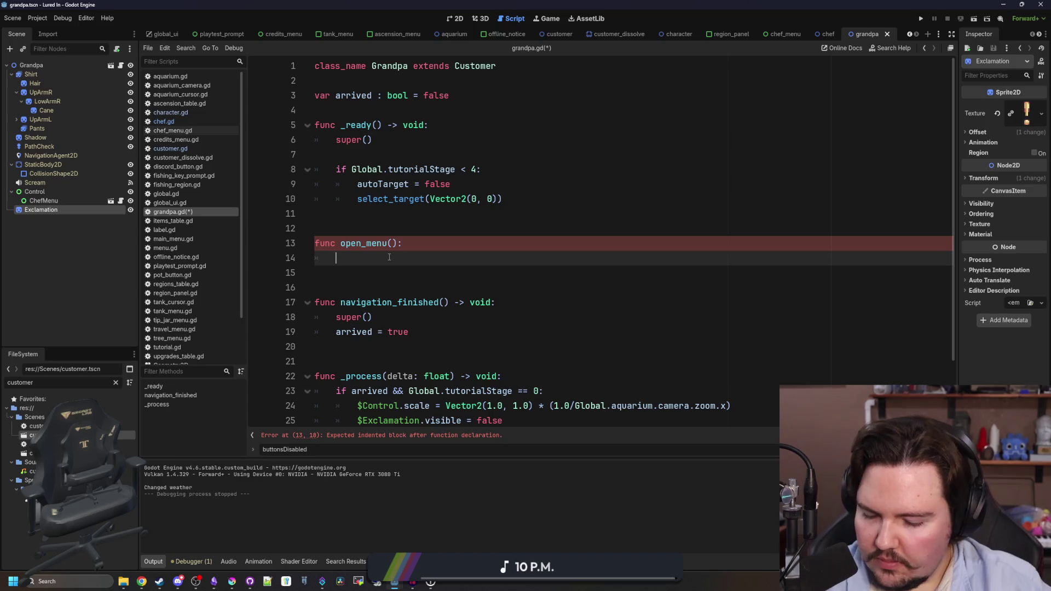
{"action": "key", "text": "BackSpace"}
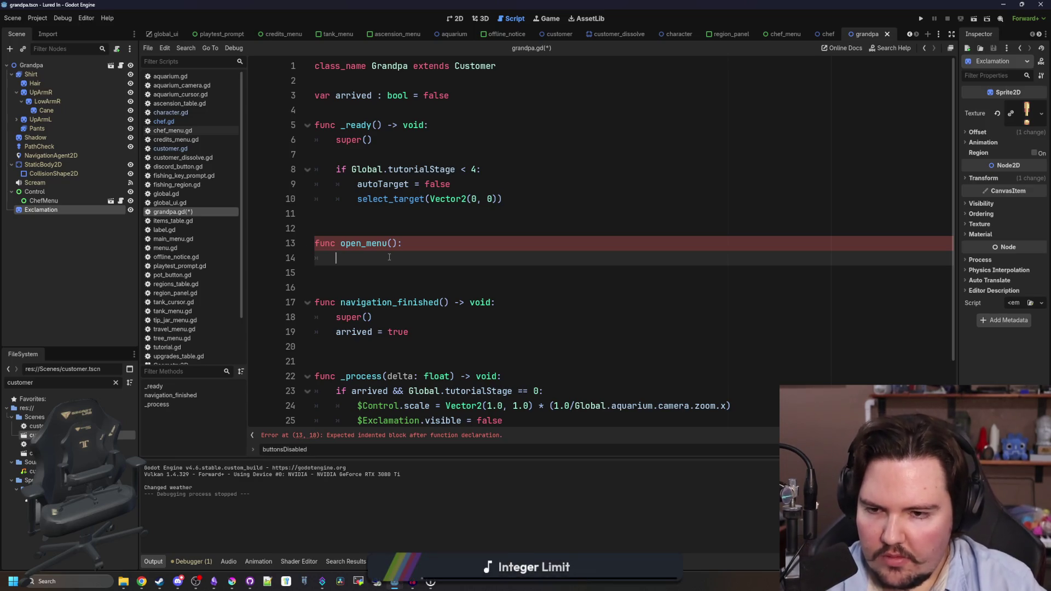
{"action": "mouse_move", "coordinate": [44, 200]}
{"action": "left_mouse_down"}
{"action": "mouse_move", "coordinate": [336, 225]}
{"action": "mouse_move", "coordinate": [375, 259]}
{"action": "left_mouse_up"}
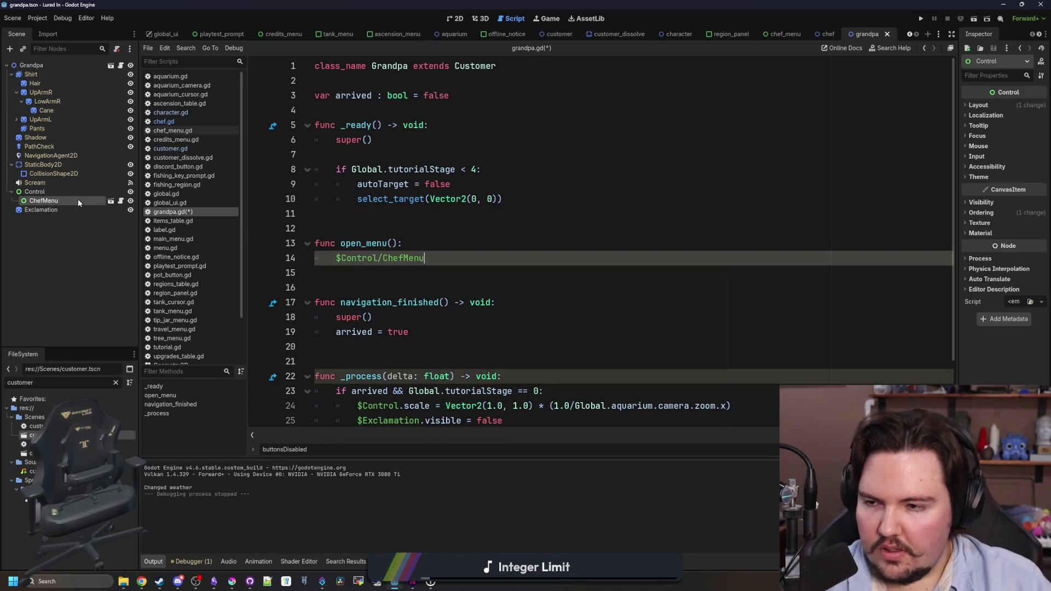
{"action": "type", "text": ".toggle_on"}
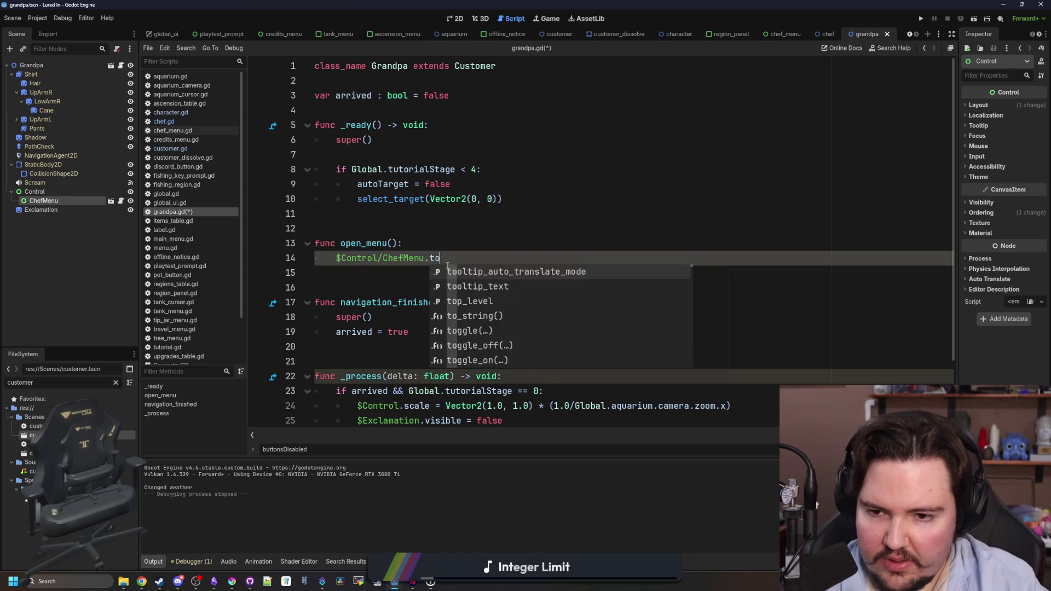
{"action": "key", "text": "Return"}
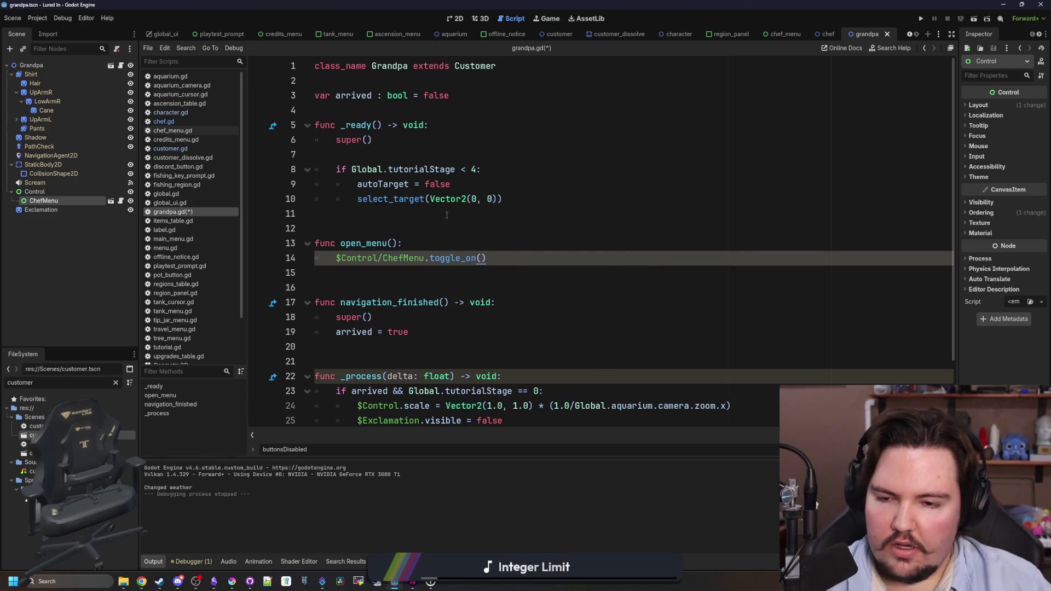
Save grandpa.gd and filter the FileSystem for 'aquar'.
{"action": "left_click", "coordinate": [446, 229]}
{"action": "key", "text": "ctrl+s"}
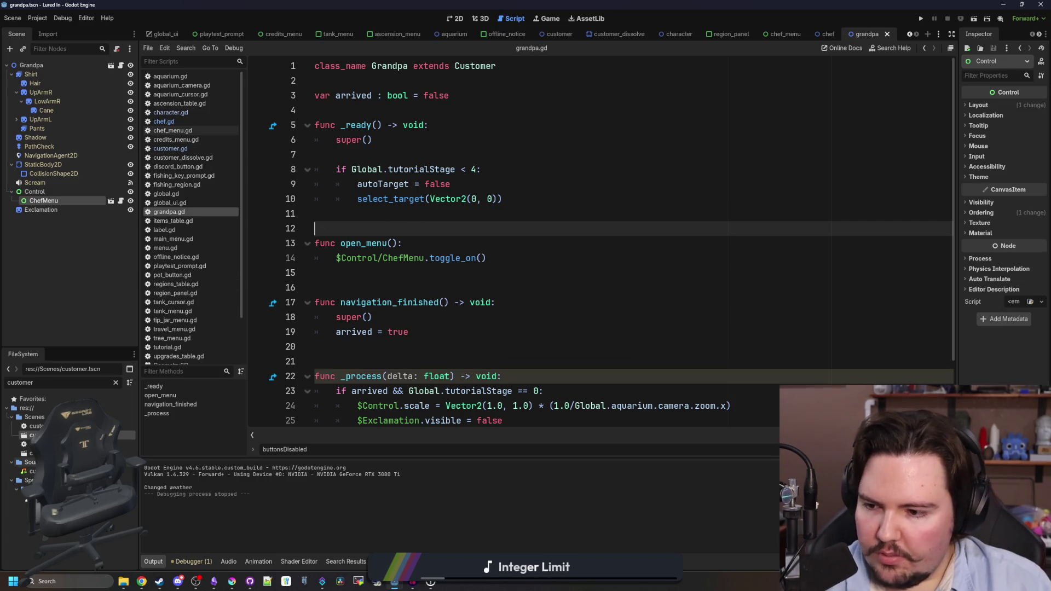
{"action": "left_click", "coordinate": [115, 381]}
{"action": "type", "text": "aquar"}
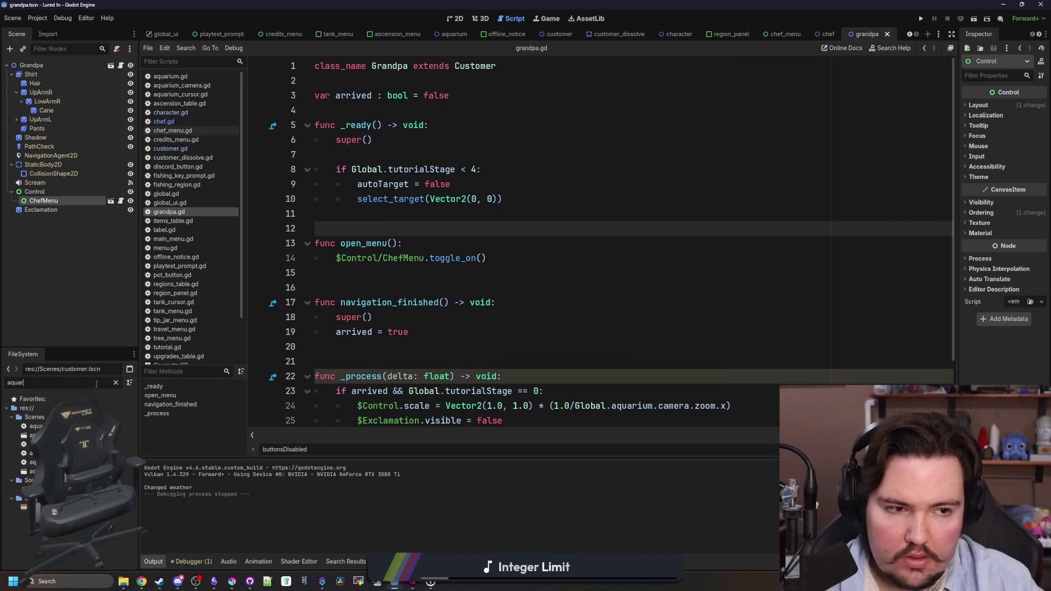
Replace 'pass' on line 160 of aquarium_cursor.gd with object.open_menu.
{"action": "double_click", "coordinate": [30, 453]}
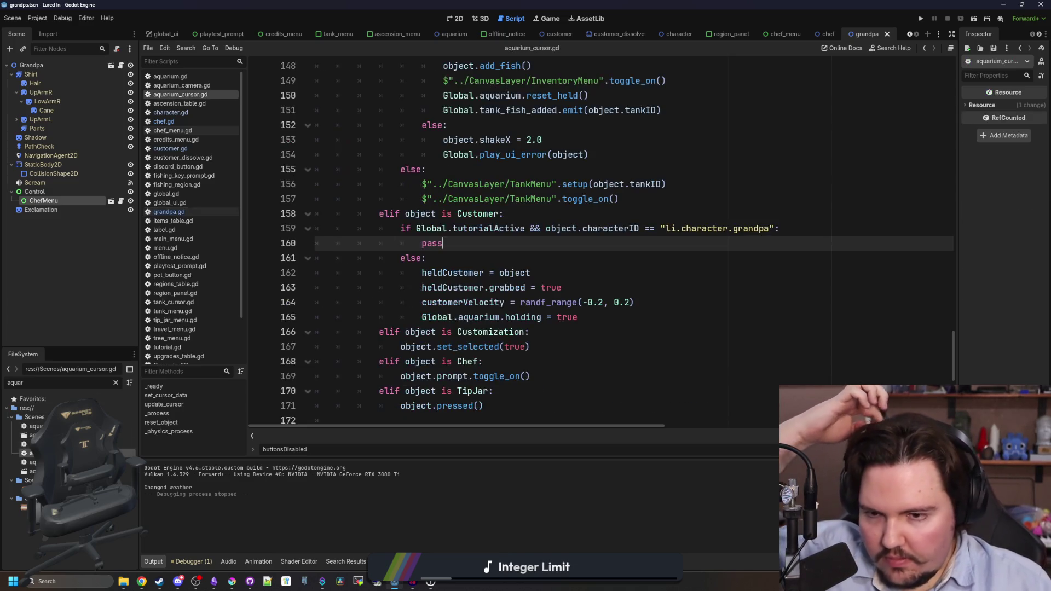
{"action": "left_click_drag", "start_coordinate": [442, 243], "coordinate": [422, 244]}
{"action": "type", "text": "object.open_menu"}
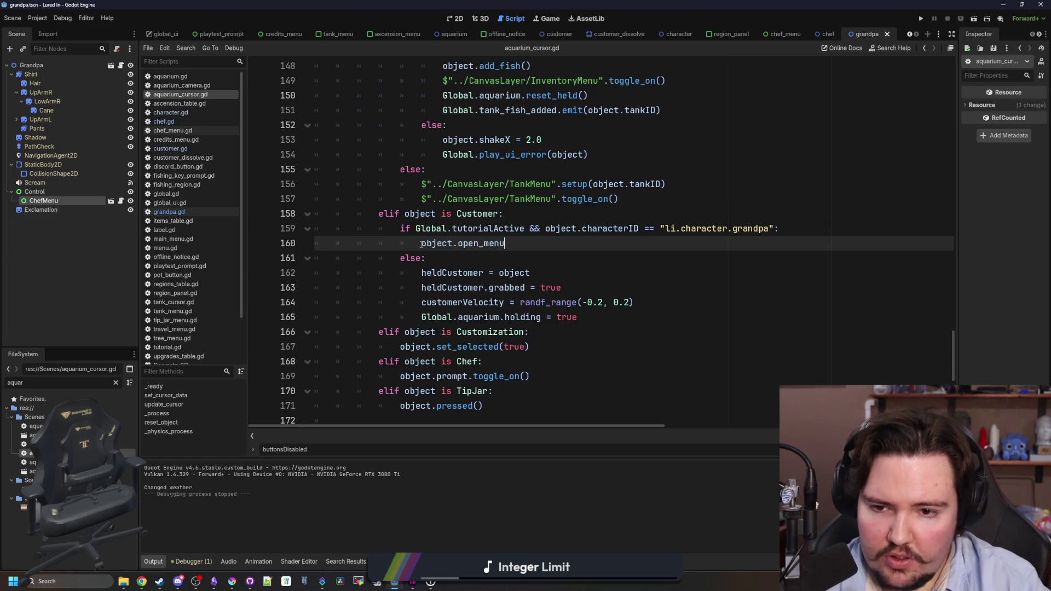
{"action": "left_click", "coordinate": [435, 244], "text": "ctrl"}
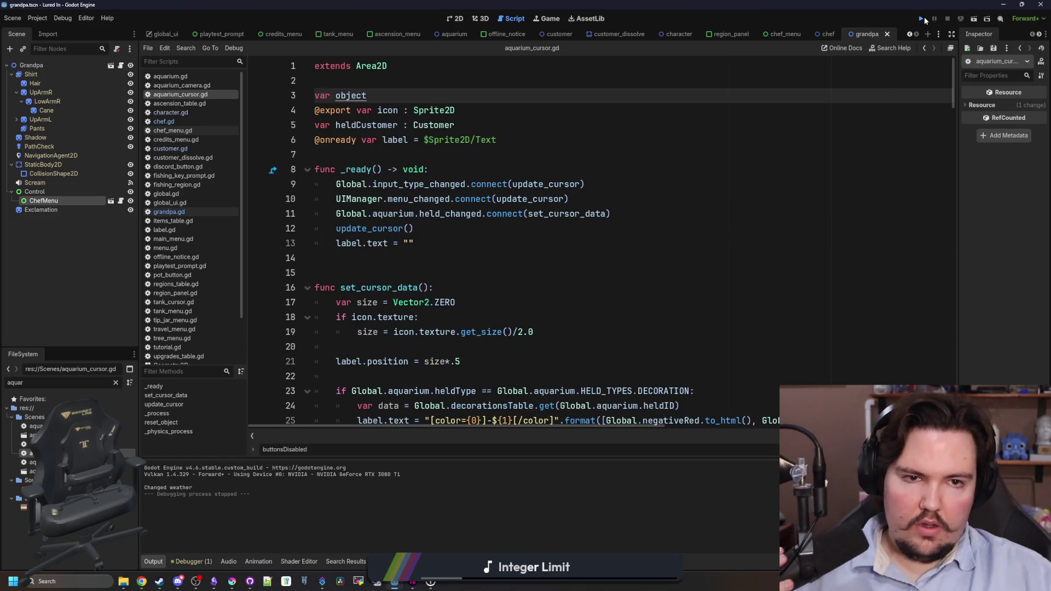
Run the game, dismiss Welcome Back, and click Grandpa, hitting the nonexistent open_menu error.
{"action": "left_click", "coordinate": [923, 18]}
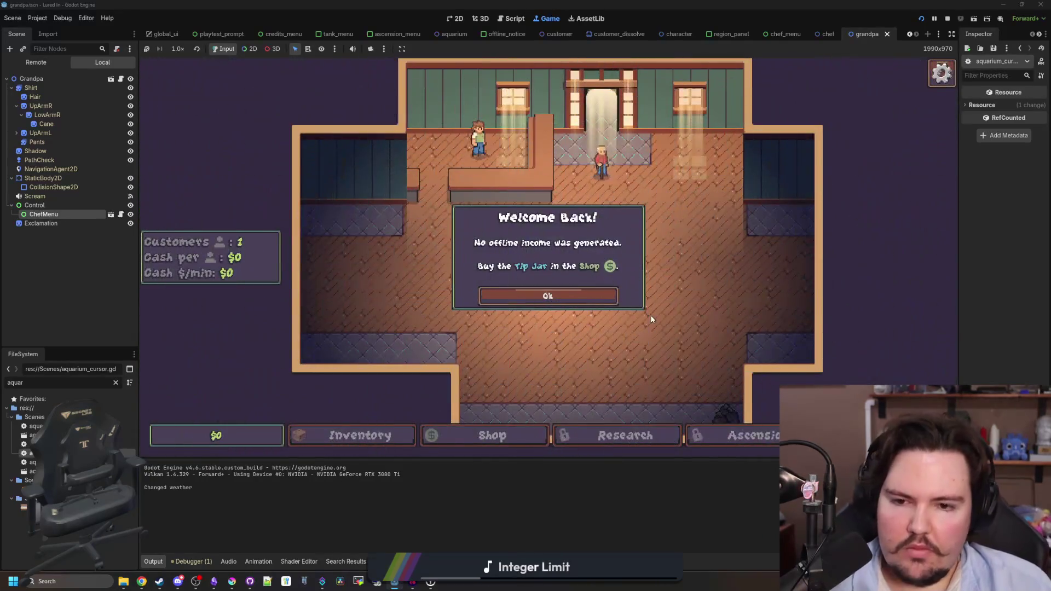
{"action": "left_click", "coordinate": [595, 301]}
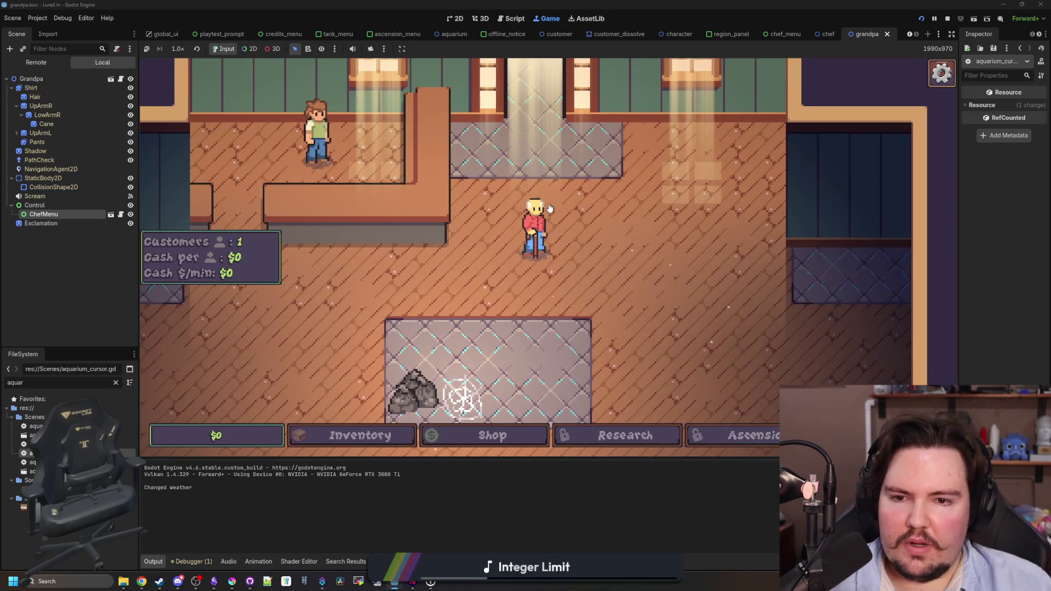
{"action": "left_click", "coordinate": [550, 208]}
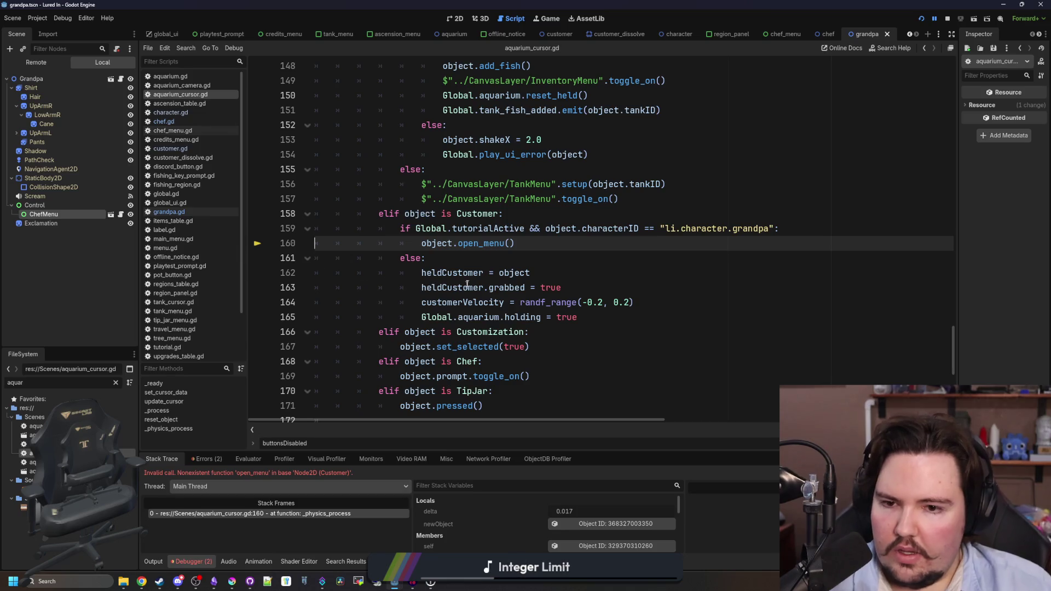
{"action": "left_click", "coordinate": [470, 254]}
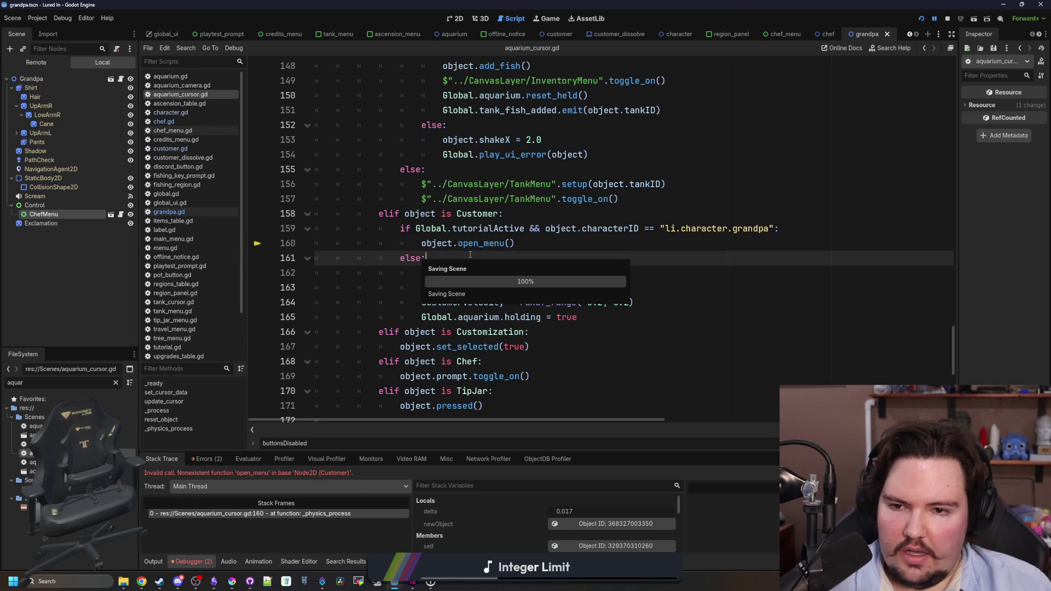
{"action": "left_click", "coordinate": [548, 243]}
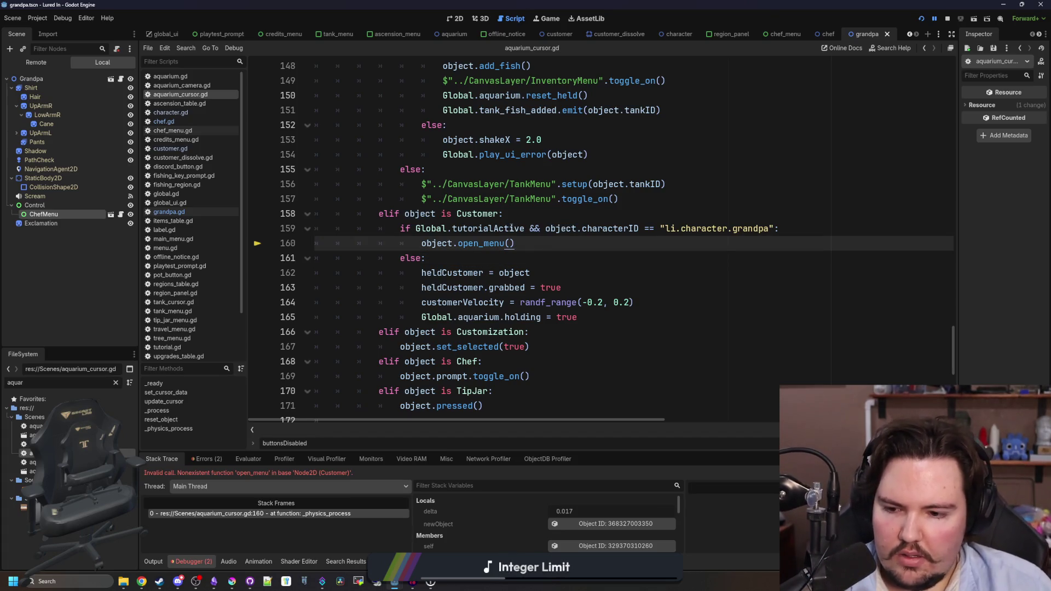
{"action": "left_click", "coordinate": [169, 211]}
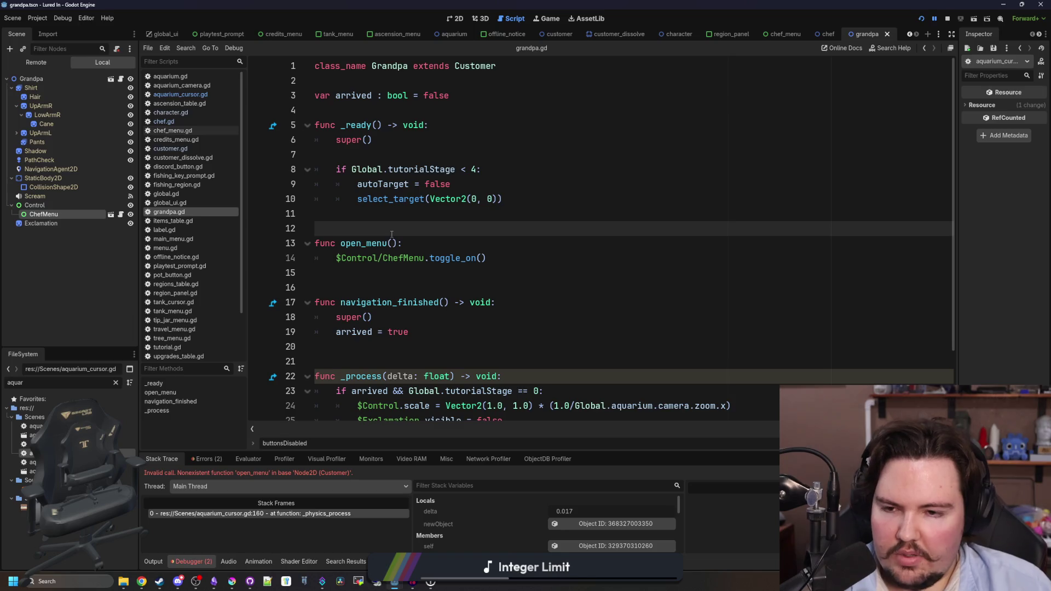
{"action": "left_click", "coordinate": [271, 514]}
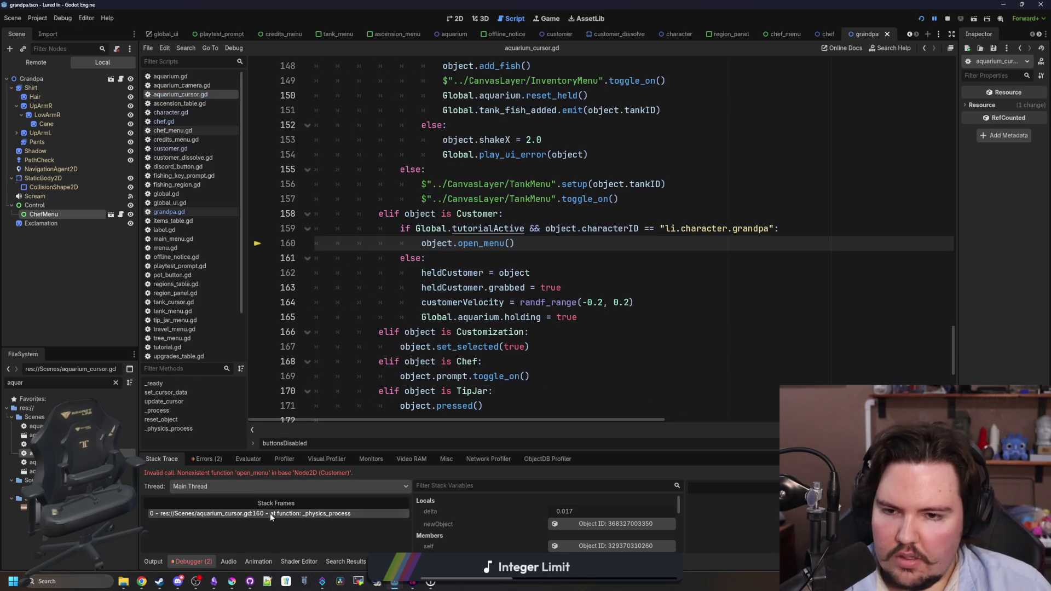
{"action": "key", "text": "Down"}
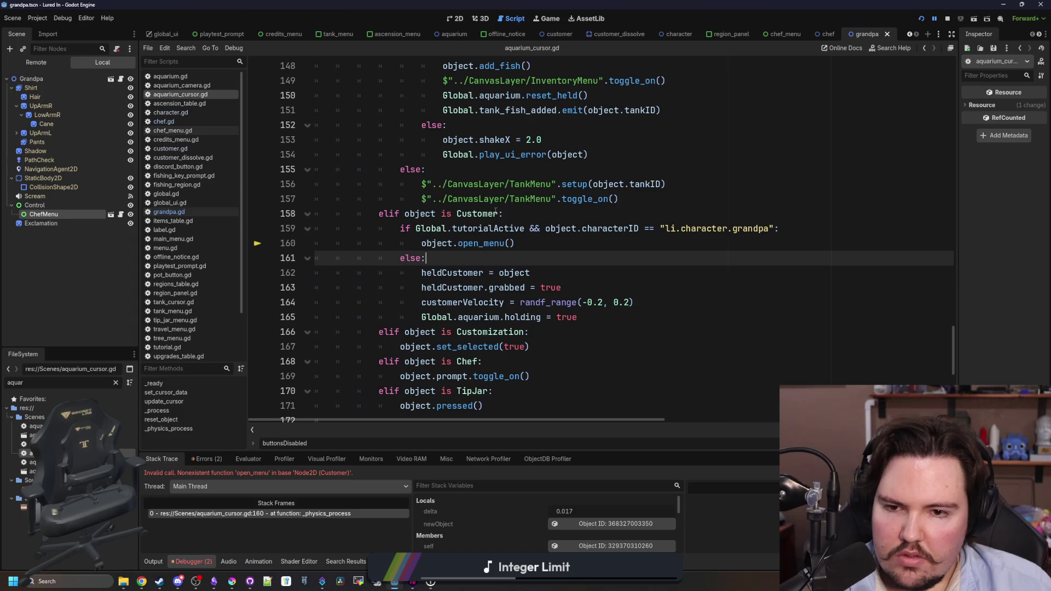
Add 'if object is Grandpa && Global.tutorialStage > 0:' under the Customer check.
{"action": "left_click", "coordinate": [515, 212]}
{"action": "key", "text": "Return"}
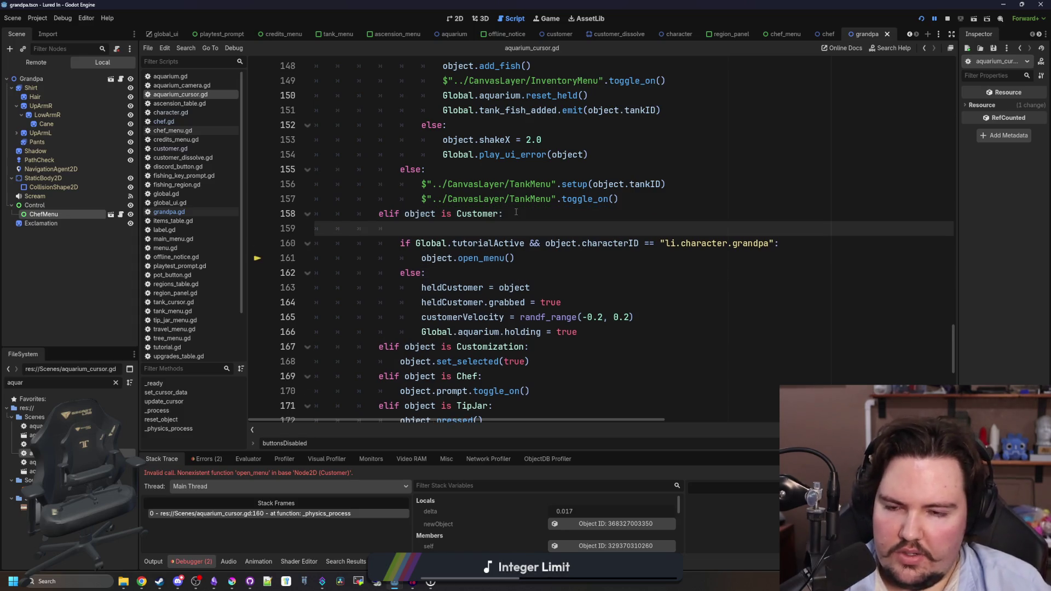
{"action": "type", "text": "f object is Grandpa:"}
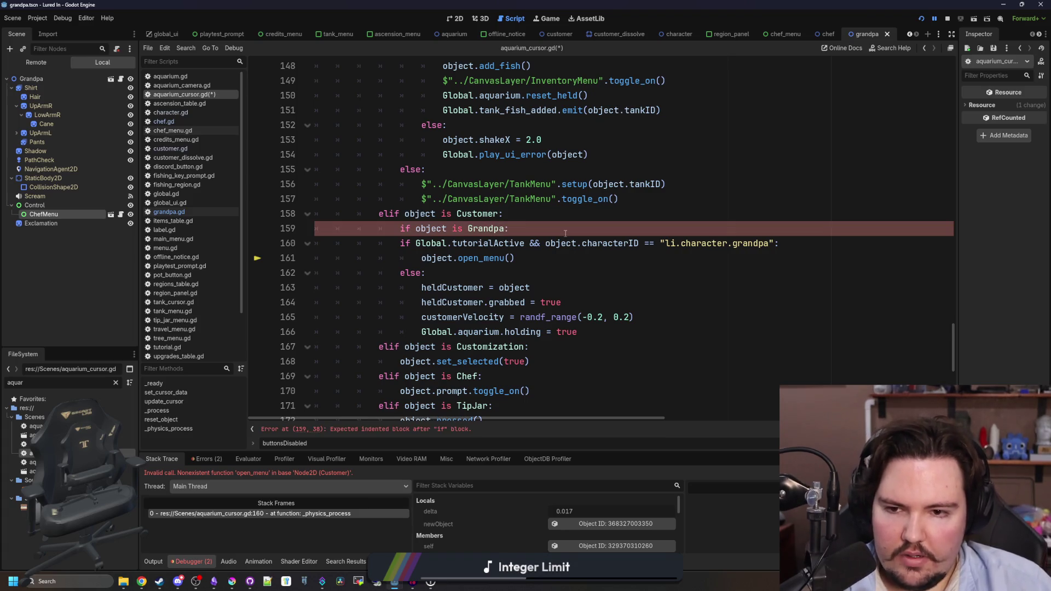
{"action": "key", "text": "Left"}
{"action": "type", "text": "&& "}
{"action": "type", "text": "Global.tutori"}
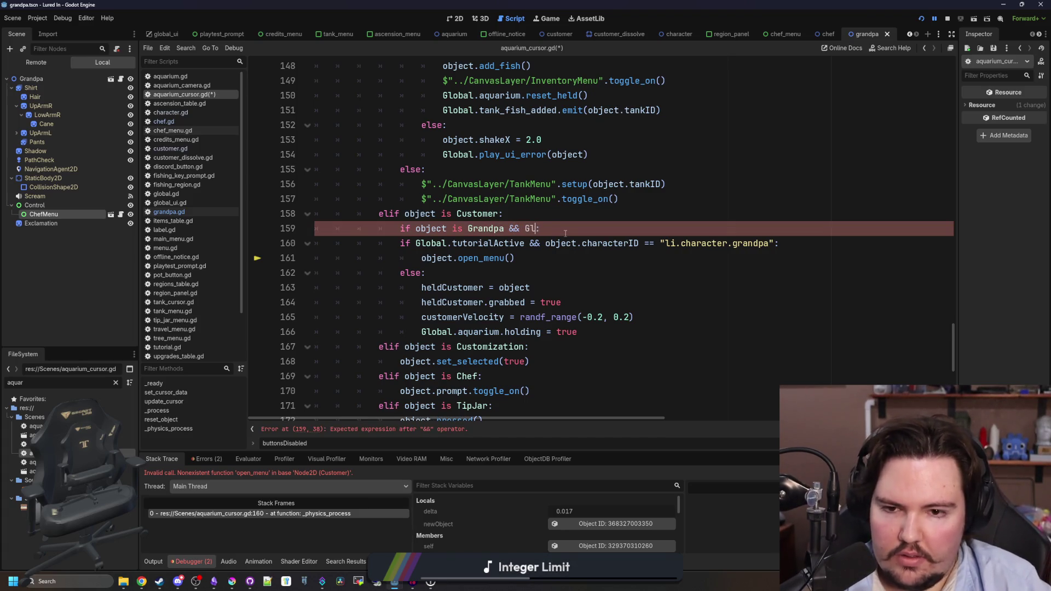
{"action": "type", "text": "al"}
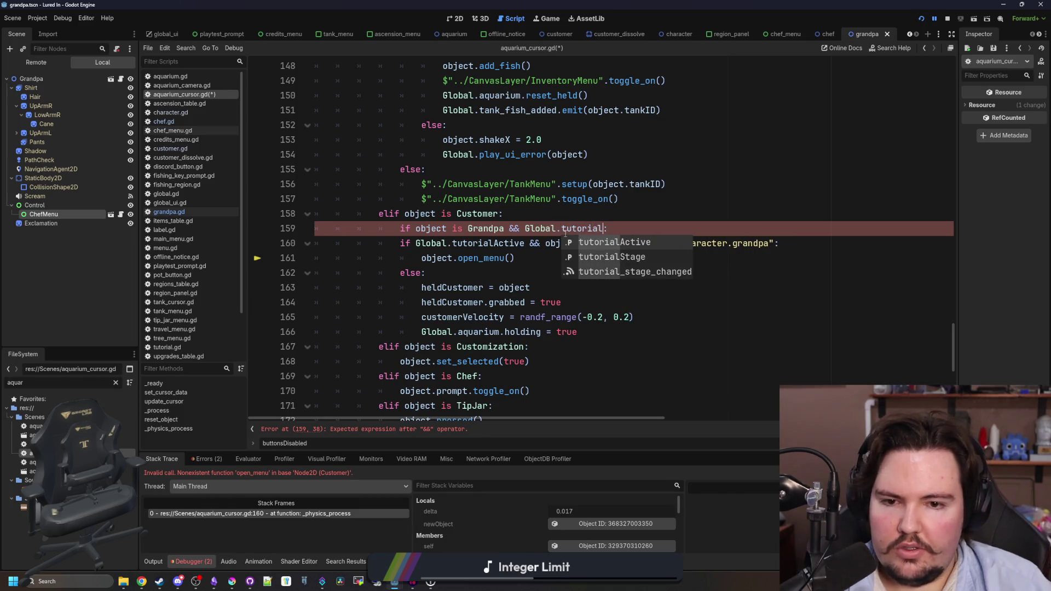
{"action": "key", "text": "Down"}
{"action": "key", "text": "Return"}
{"action": "type", "text": "> 0"}
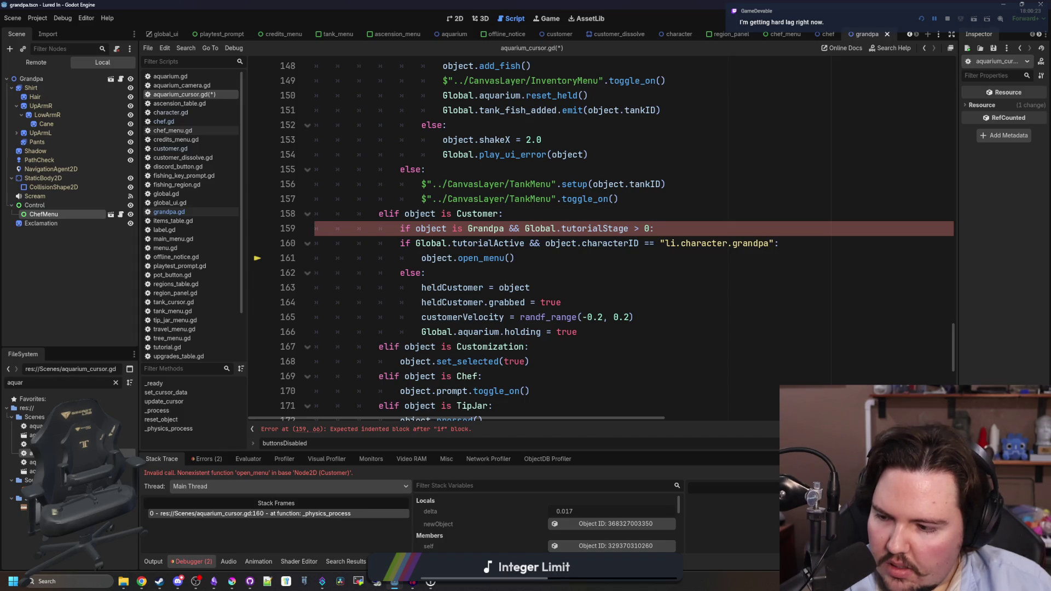
{"action": "left_click", "coordinate": [633, 317]}
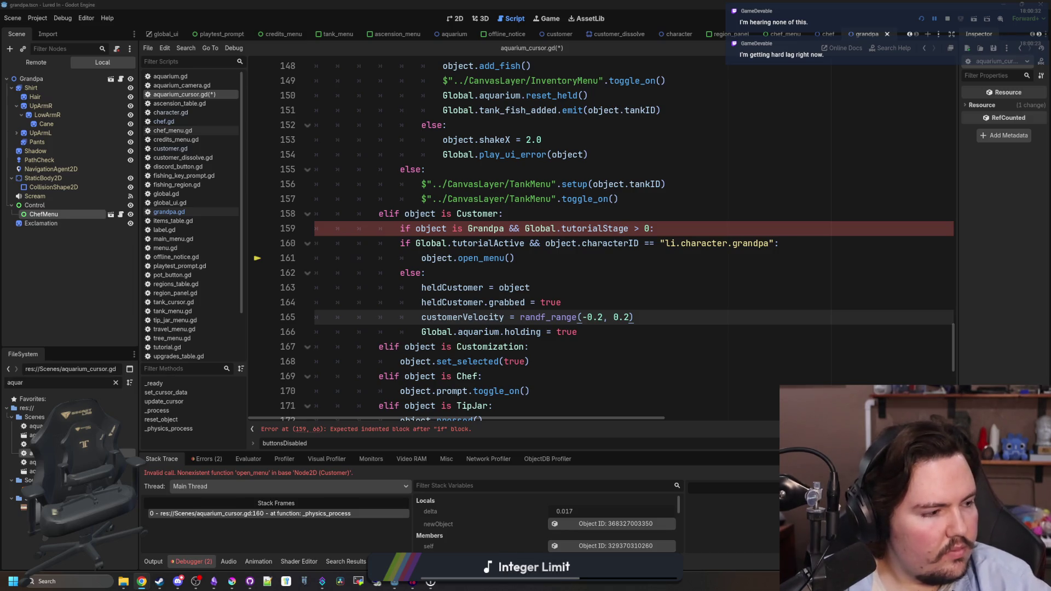
Delete the old tutorialActive condition line, save aquarium_cursor.gd, and stop the game.
{"action": "left_click", "coordinate": [486, 272]}
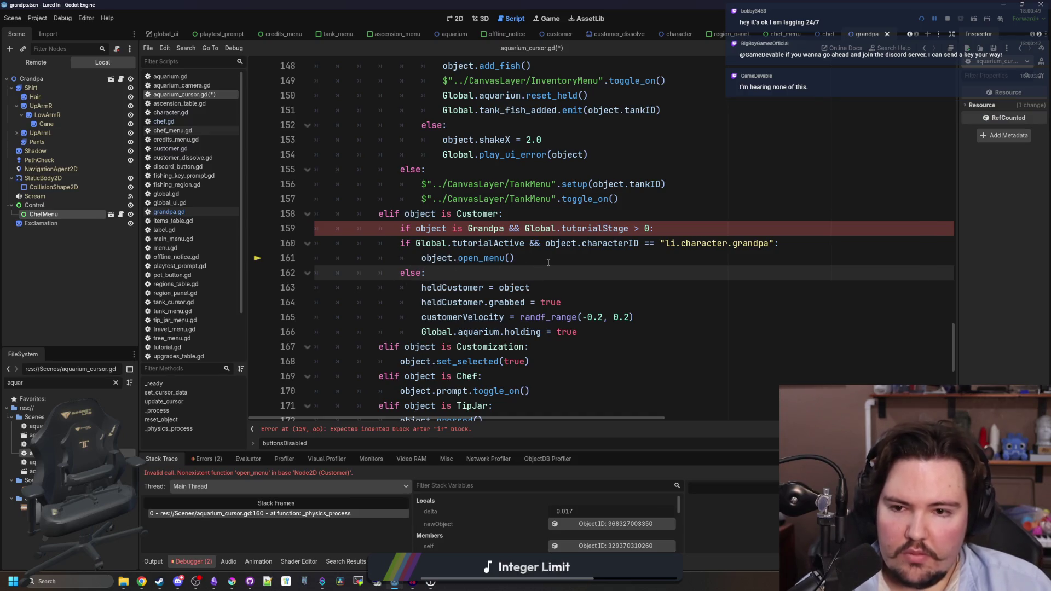
{"action": "left_click", "coordinate": [502, 258]}
{"action": "left_click_drag", "start_coordinate": [780, 243], "coordinate": [328, 244]}
{"action": "key", "text": "BackSpace"}
{"action": "key", "text": "BackSpace"}
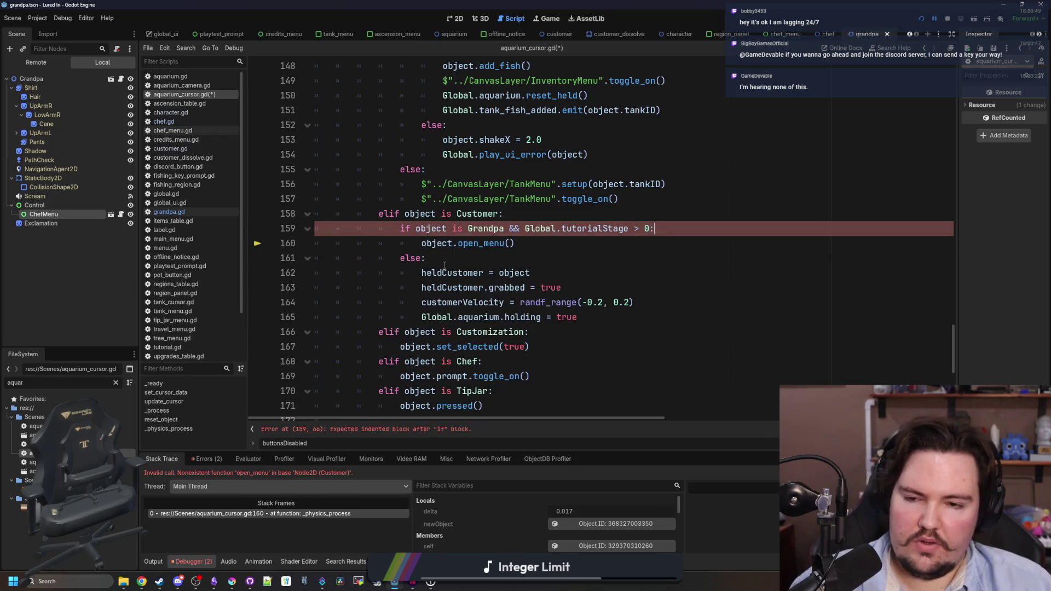
{"action": "left_click", "coordinate": [443, 265]}
{"action": "key", "text": "ctrl+s"}
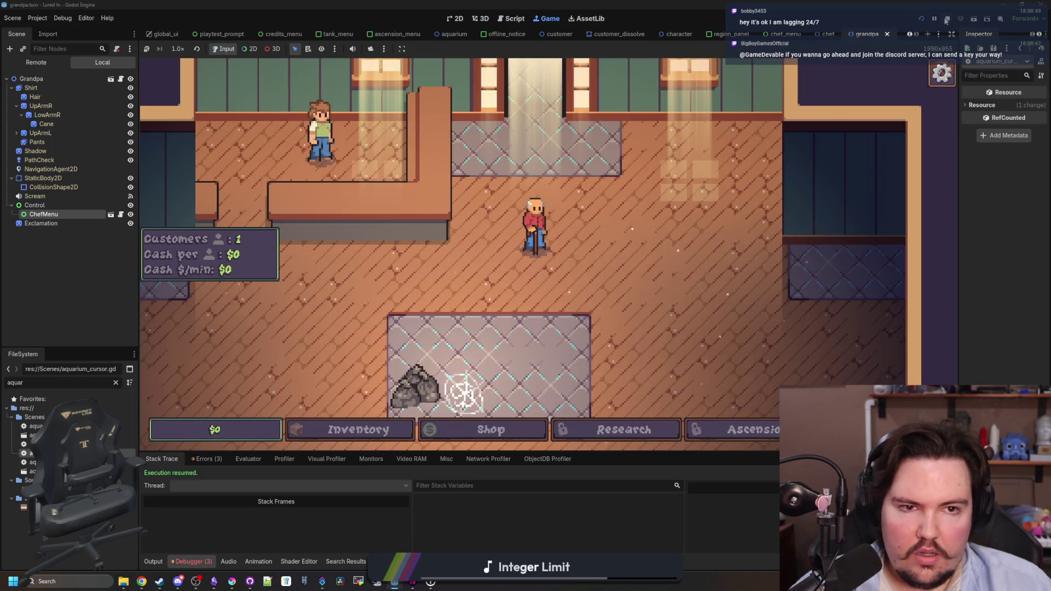
{"action": "left_click", "coordinate": [924, 18]}
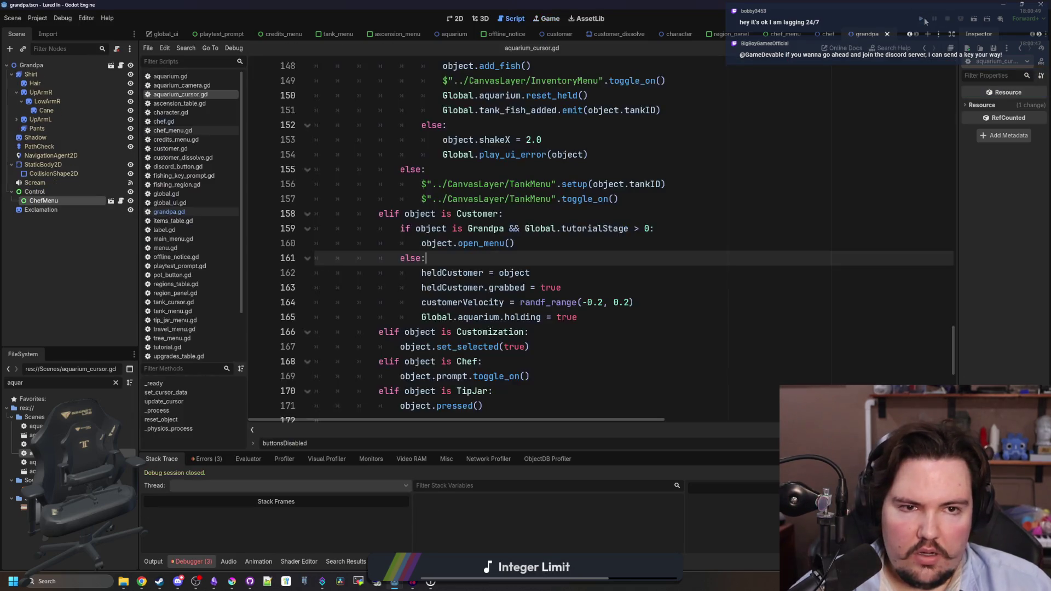
Relaunch the game, start play past the popups, and click Grandpa on the shop floor.
{"action": "left_click", "coordinate": [924, 17]}
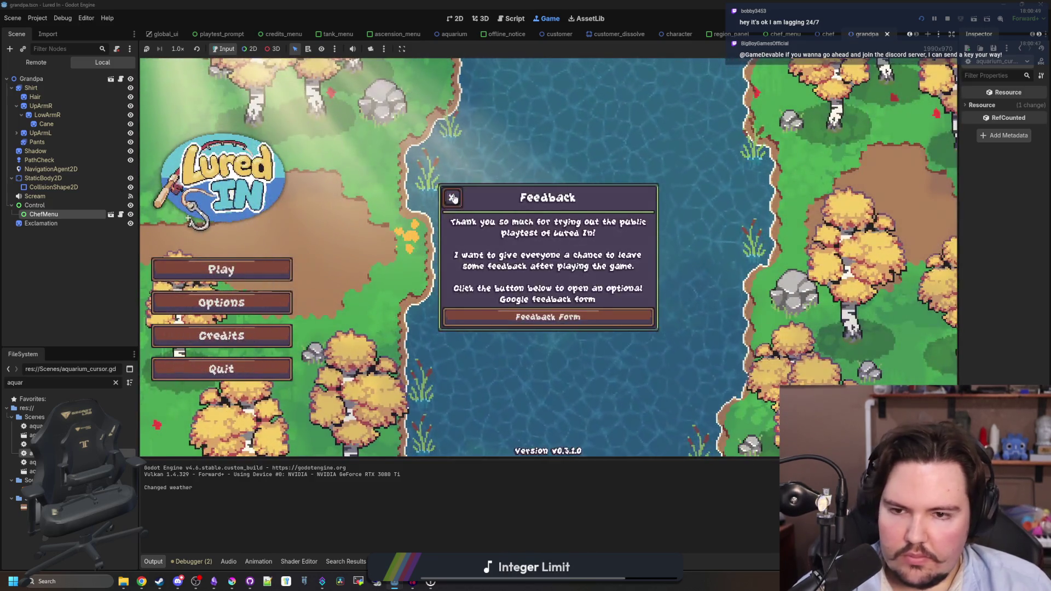
{"action": "left_click", "coordinate": [244, 281]}
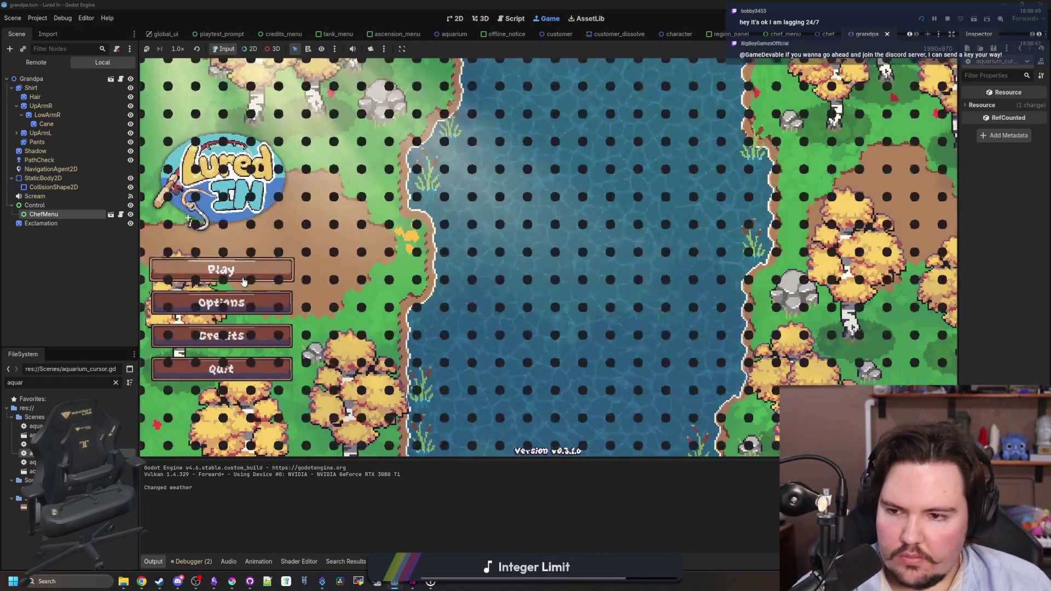
{"action": "left_click", "coordinate": [244, 281]}
{"action": "left_click", "coordinate": [547, 298]}
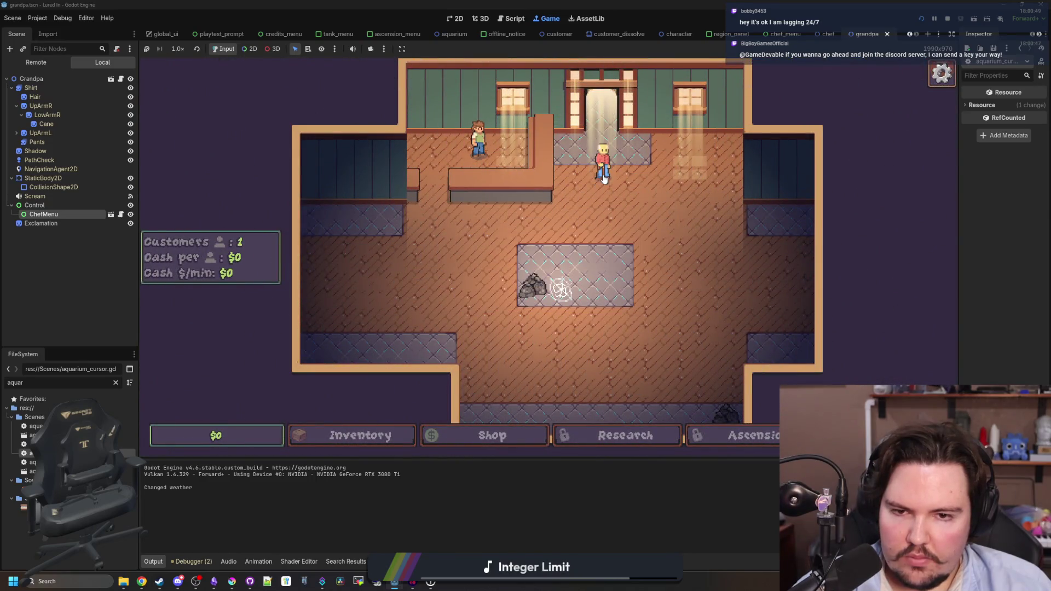
{"action": "left_click", "coordinate": [516, 244]}
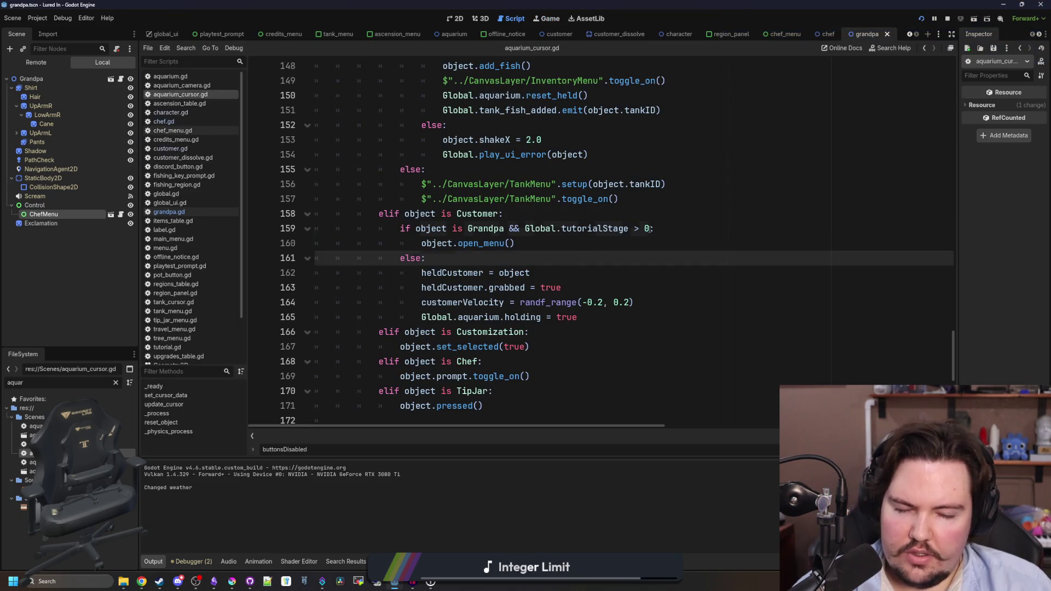
Change the check to tutorialStage < 4, playtest again into the shop, then stop.
{"action": "left_click", "coordinate": [649, 228]}
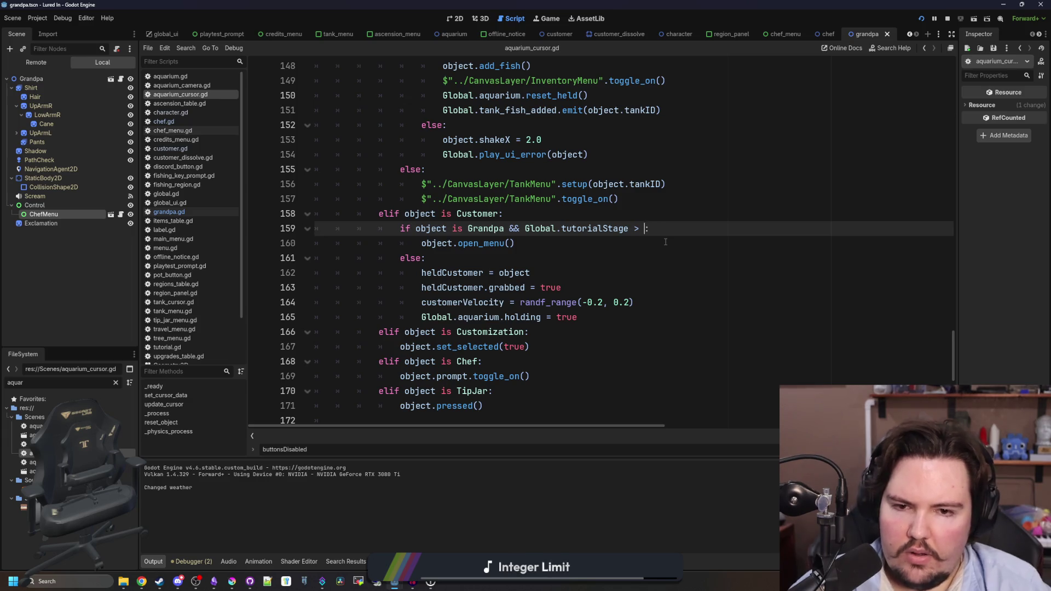
{"action": "left_click", "coordinate": [665, 242]}
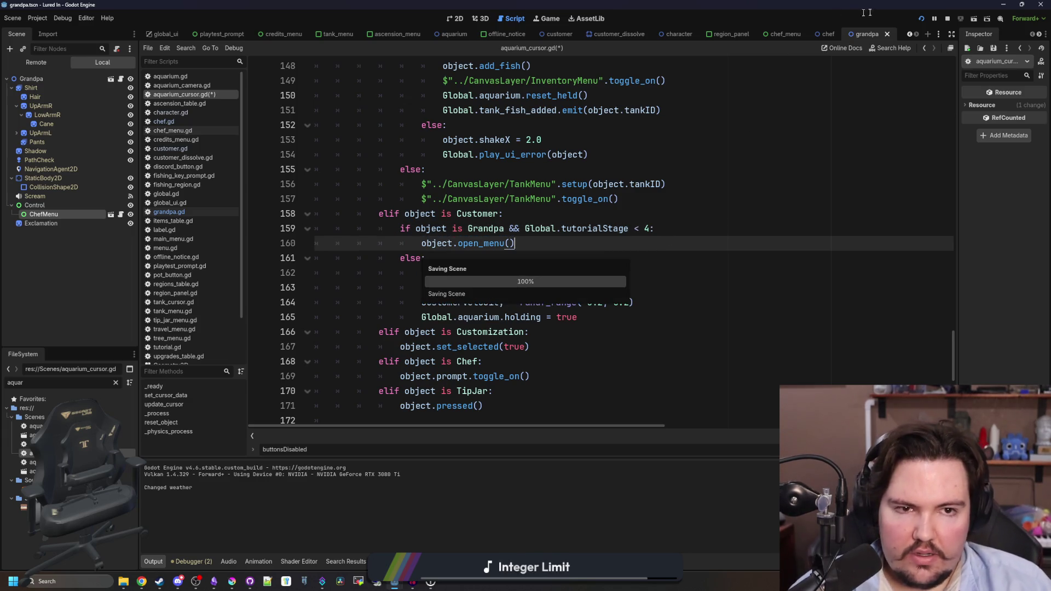
{"action": "left_click", "coordinate": [924, 21]}
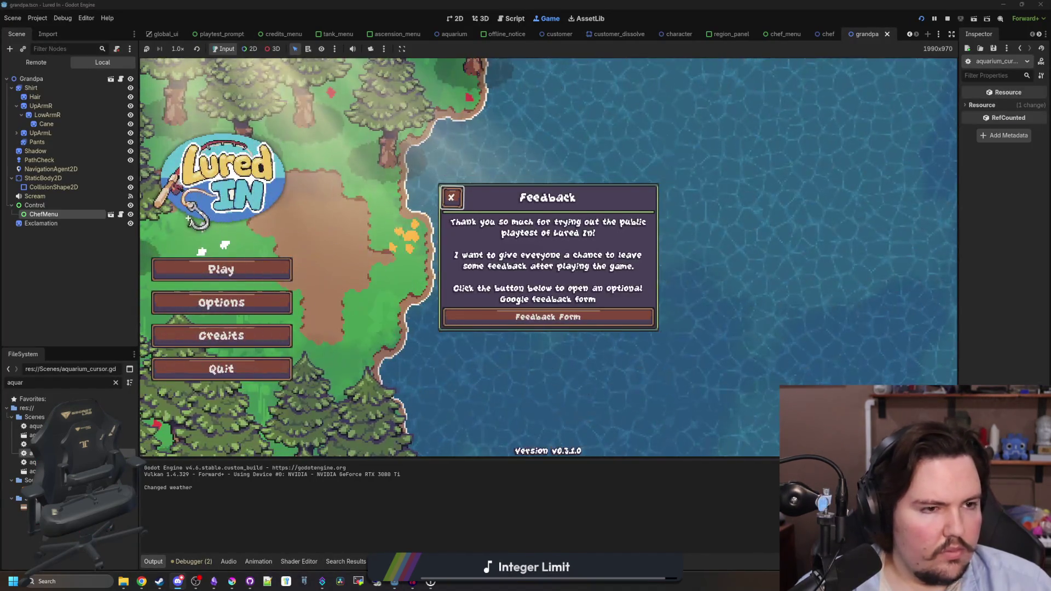
{"action": "left_click", "coordinate": [452, 197]}
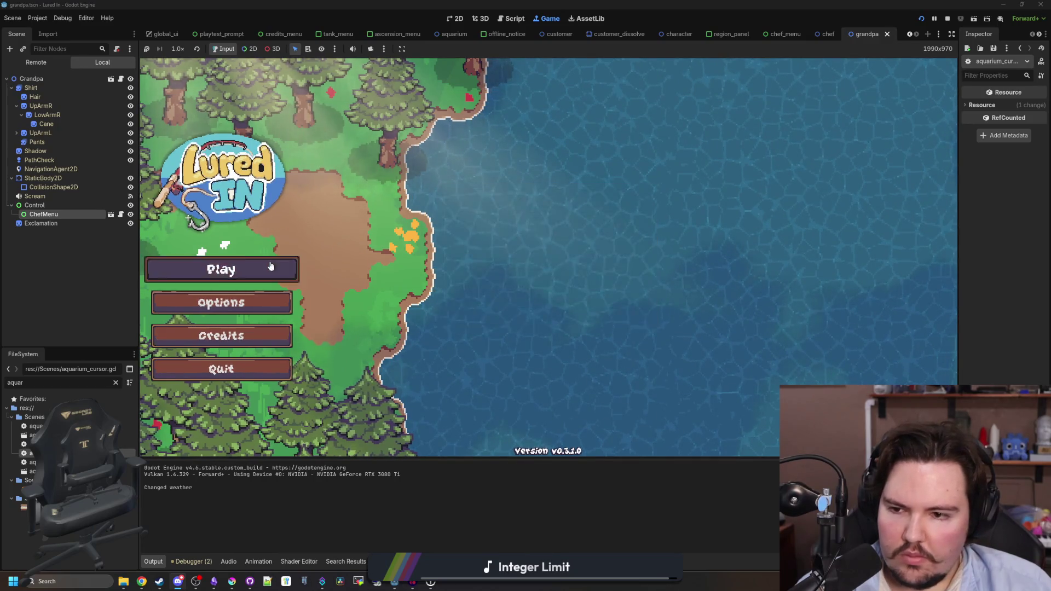
{"action": "left_click", "coordinate": [221, 269]}
{"action": "left_click", "coordinate": [558, 298]}
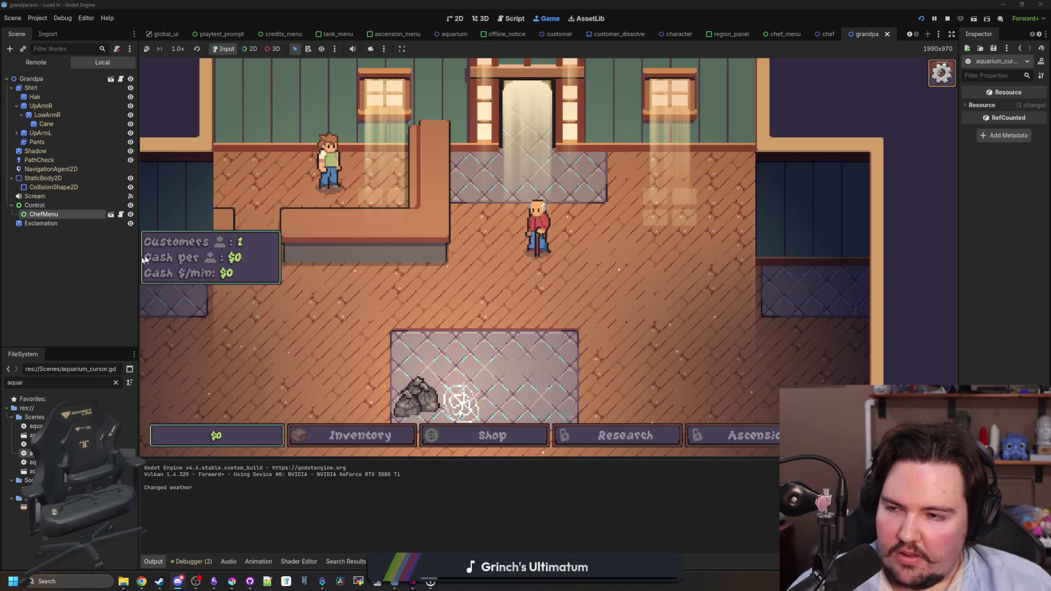
{"action": "left_click", "coordinate": [946, 20]}
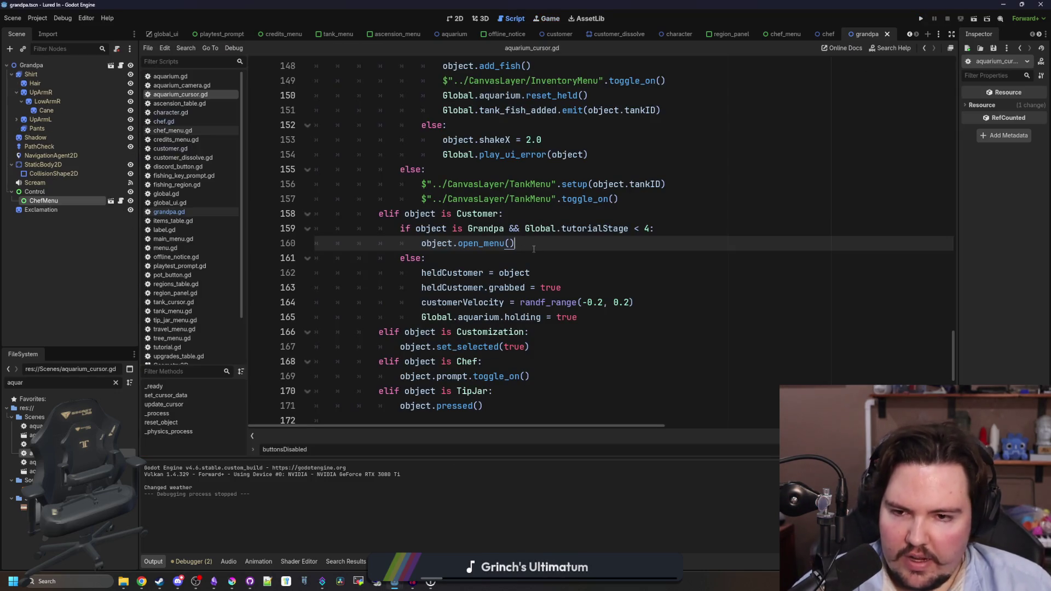
Filter the FileSystem for 'aquar' and open the aquarium scene with its script.
{"action": "key", "text": "Up"}
{"action": "key", "text": "Up"}
{"action": "key", "text": "Up"}
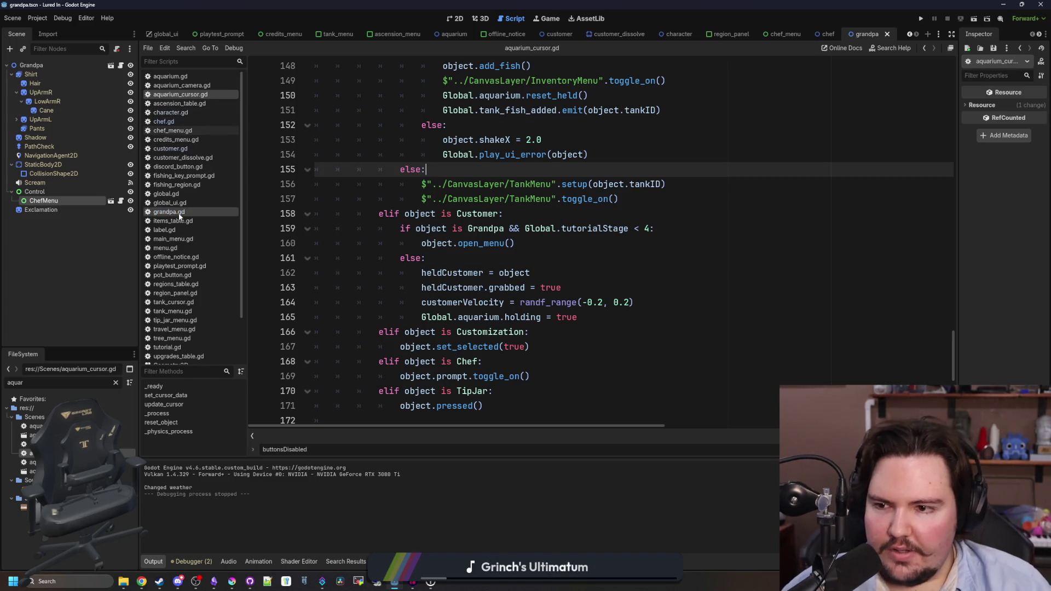
{"action": "left_click", "coordinate": [115, 382]}
{"action": "type", "text": "aquar"}
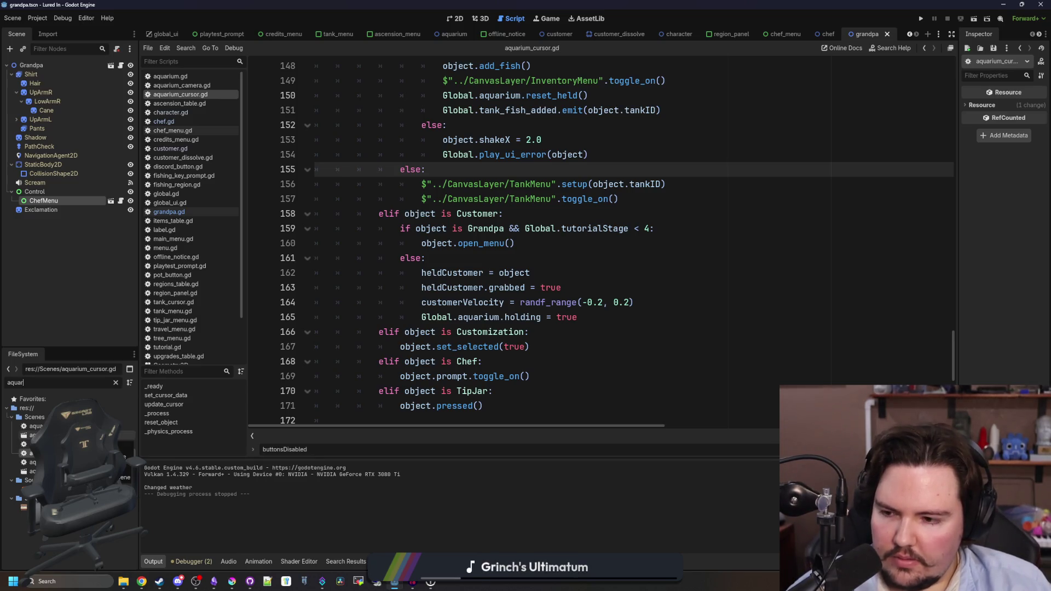
{"action": "left_click", "coordinate": [33, 435]}
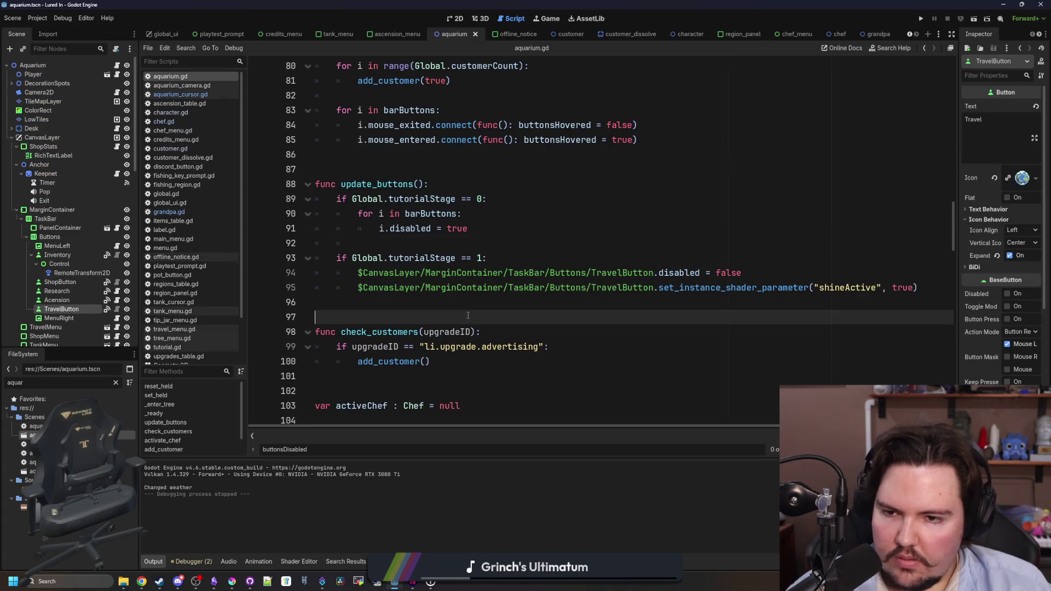
{"action": "left_click", "coordinate": [433, 229]}
Search aquarium.gd for add_customer and jump to its definition.
{"action": "scroll", "coordinate": [522, 250], "scroll_direction": "up", "scroll_amount": 5}
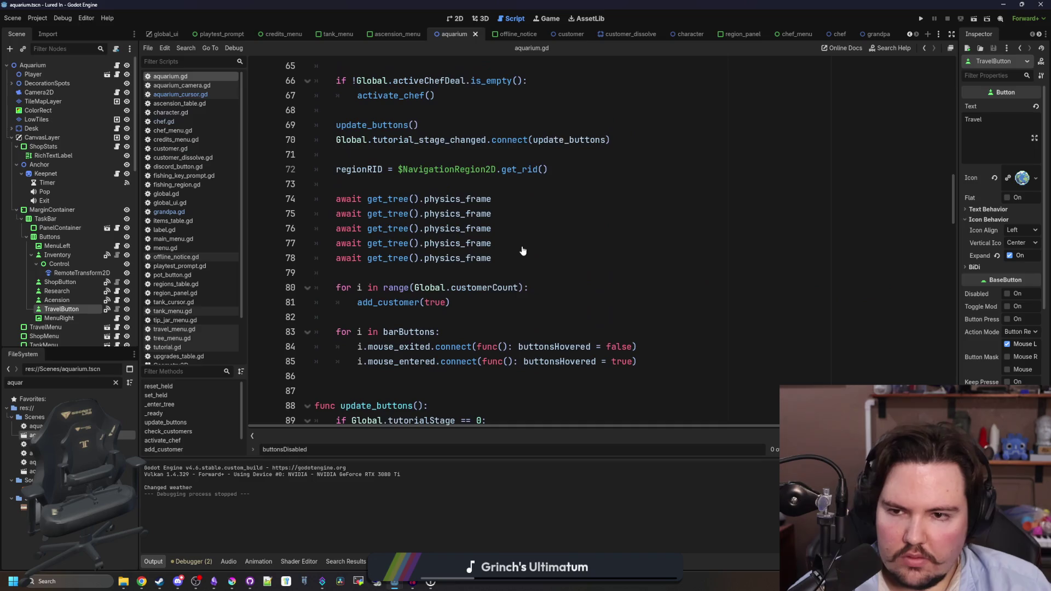
{"action": "scroll", "coordinate": [523, 250], "scroll_direction": "up", "scroll_amount": 5}
{"action": "left_click", "coordinate": [558, 216]}
{"action": "scroll", "coordinate": [559, 230], "scroll_direction": "up", "scroll_amount": 2}
{"action": "scroll", "coordinate": [559, 242], "scroll_direction": "down", "scroll_amount": 2}
{"action": "scroll", "coordinate": [559, 242], "scroll_direction": "down", "scroll_amount": 8}
{"action": "key", "text": "ctrl+f"}
{"action": "type", "text": "add_customer"}
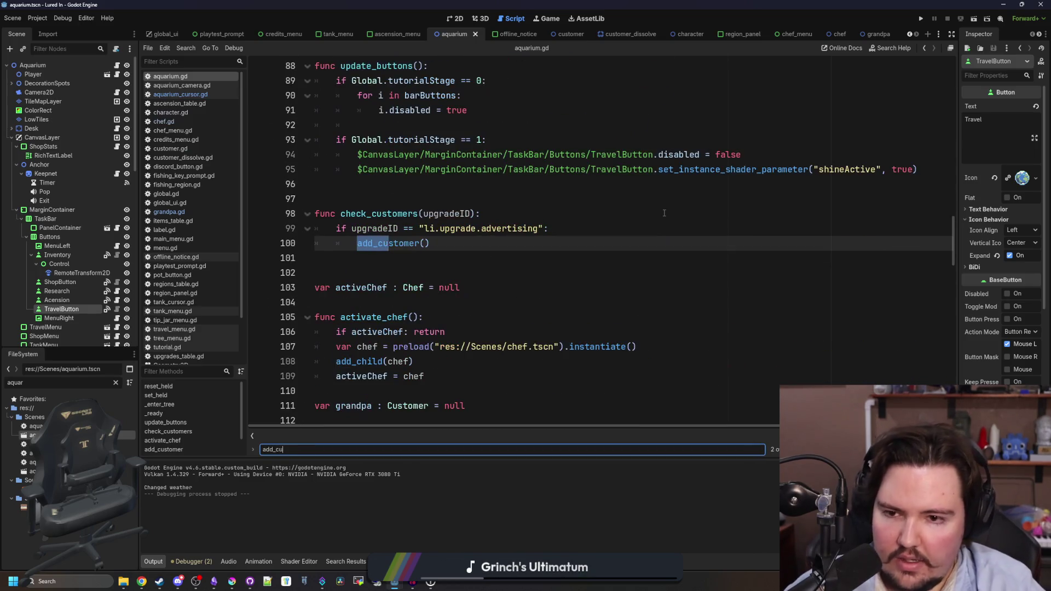
{"action": "left_click", "coordinate": [372, 243], "text": "ctrl"}
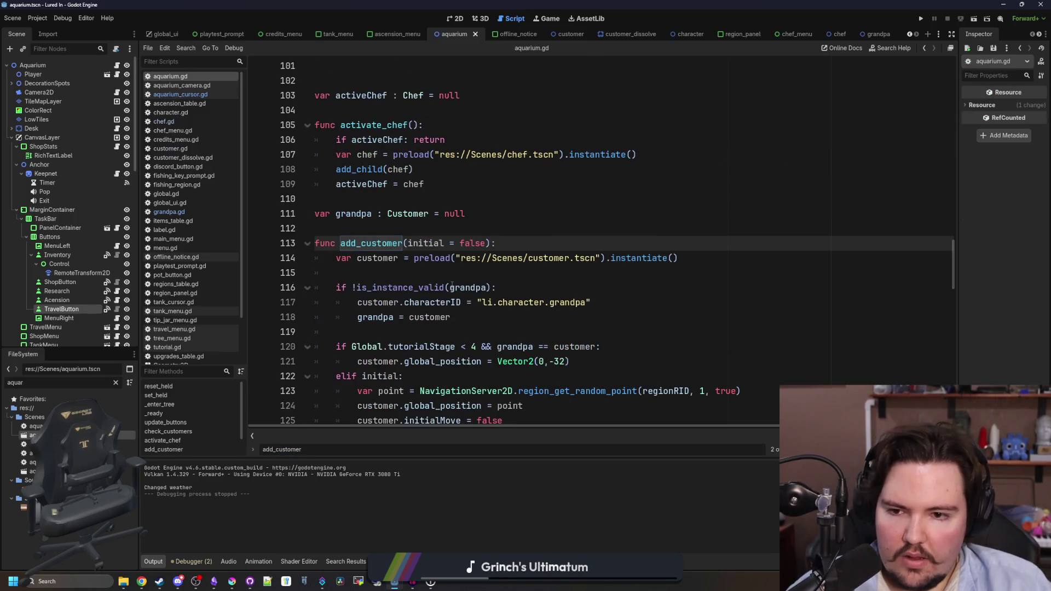
Select line 114's customer instantiation code in add_customer.
{"action": "scroll", "coordinate": [452, 284], "scroll_direction": "down", "scroll_amount": 2}
{"action": "left_click", "coordinate": [466, 241]}
{"action": "scroll", "coordinate": [486, 238], "scroll_direction": "up", "scroll_amount": 1}
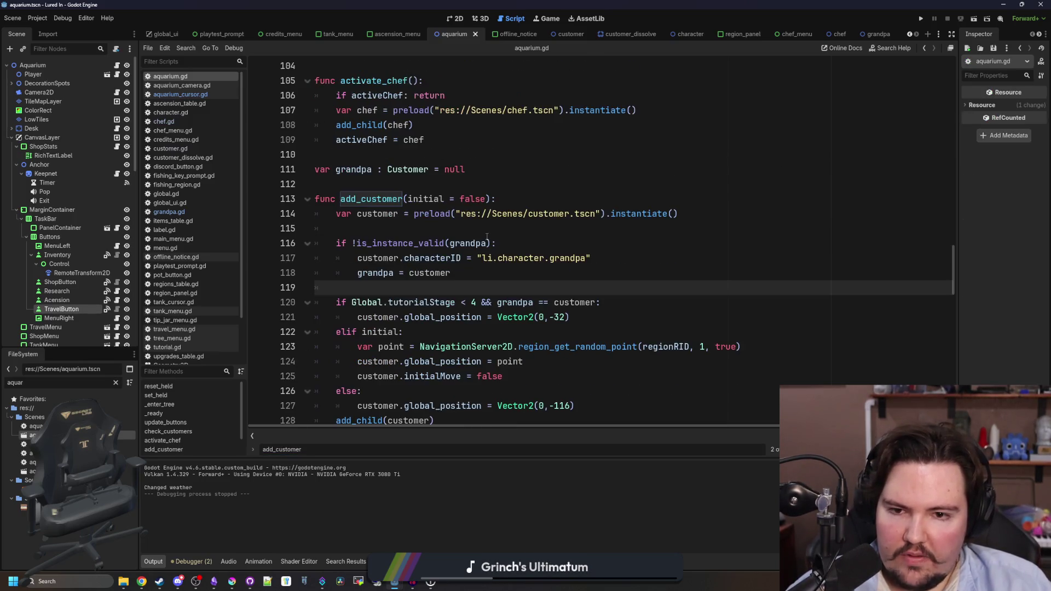
{"action": "left_click_drag", "start_coordinate": [697, 214], "coordinate": [335, 214]}
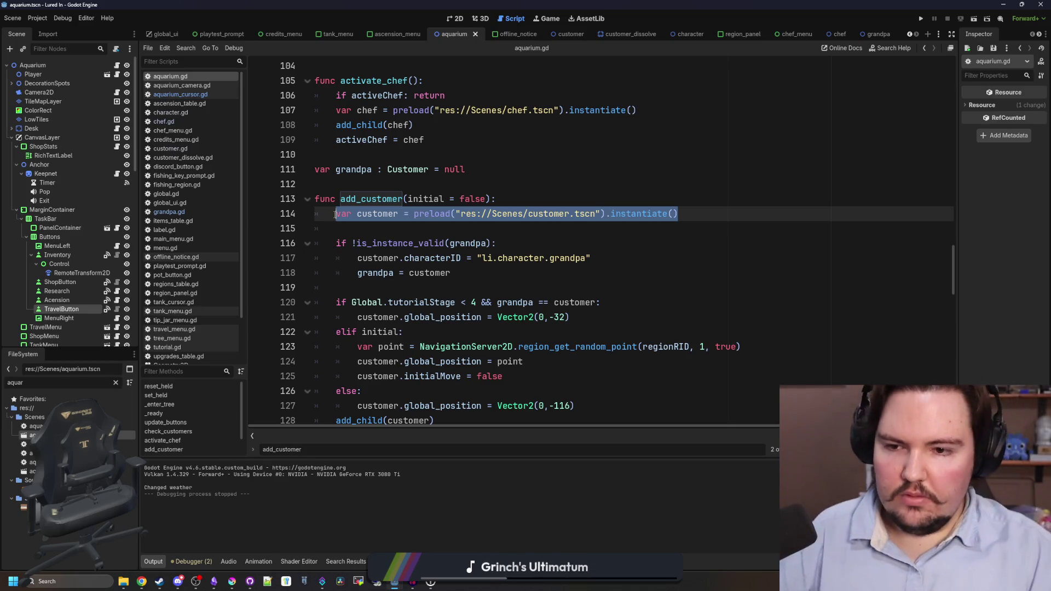
Declare 'var customer' at the top of add_customer and cut the preload call from the original instantiation line.
{"action": "key", "text": "ctrl+x"}
{"action": "key", "text": "BackSpace"}
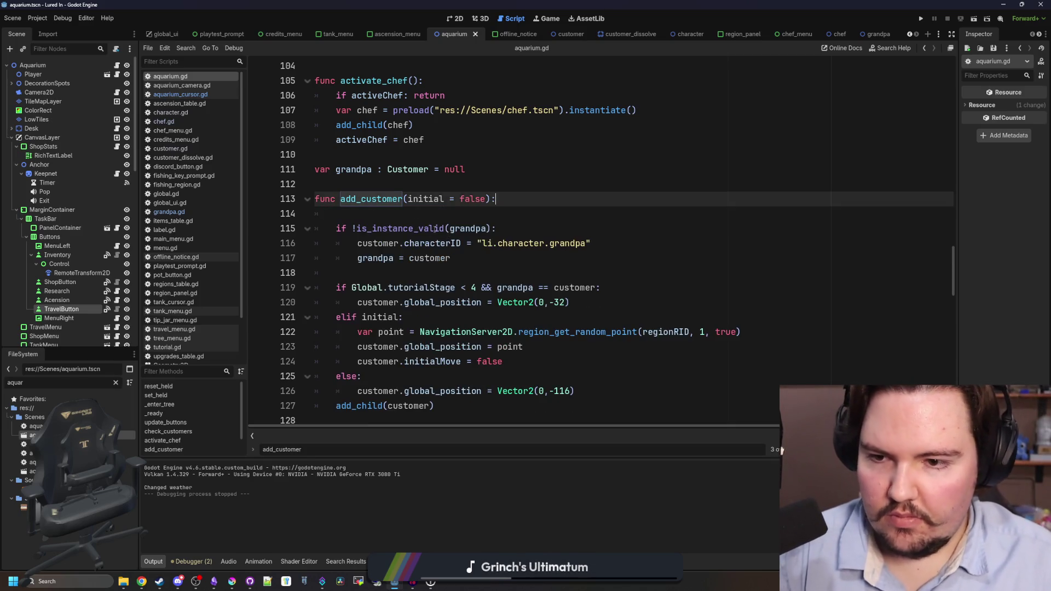
{"action": "key", "text": "Return"}
{"action": "type", "text": "var customer"}
{"action": "key", "text": "BackSpace"}
{"action": "key", "text": "BackSpace"}
{"action": "key", "text": "BackSpace"}
{"action": "key", "text": "BackSpace"}
{"action": "key", "text": "BackSpace"}
{"action": "key", "text": "BackSpace"}
{"action": "key", "text": "ctrl+v"}
{"action": "left_click_drag", "start_coordinate": [686, 220], "coordinate": [415, 216]}
{"action": "key", "text": "BackSpace"}
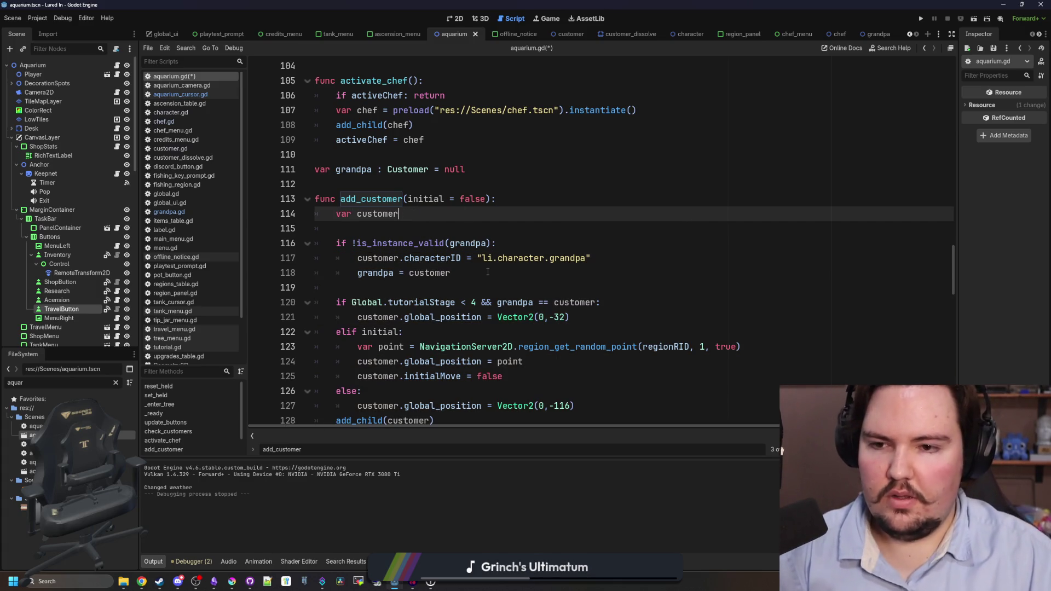
Paste the preload call into the grandpa branch, pointing it at grandpa.tscn.
{"action": "left_click", "coordinate": [515, 247]}
{"action": "key", "text": "Return"}
{"action": "key", "text": "ctrl+v"}
{"action": "double_click", "coordinate": [493, 258]}
{"action": "type", "text": "grandpa"}
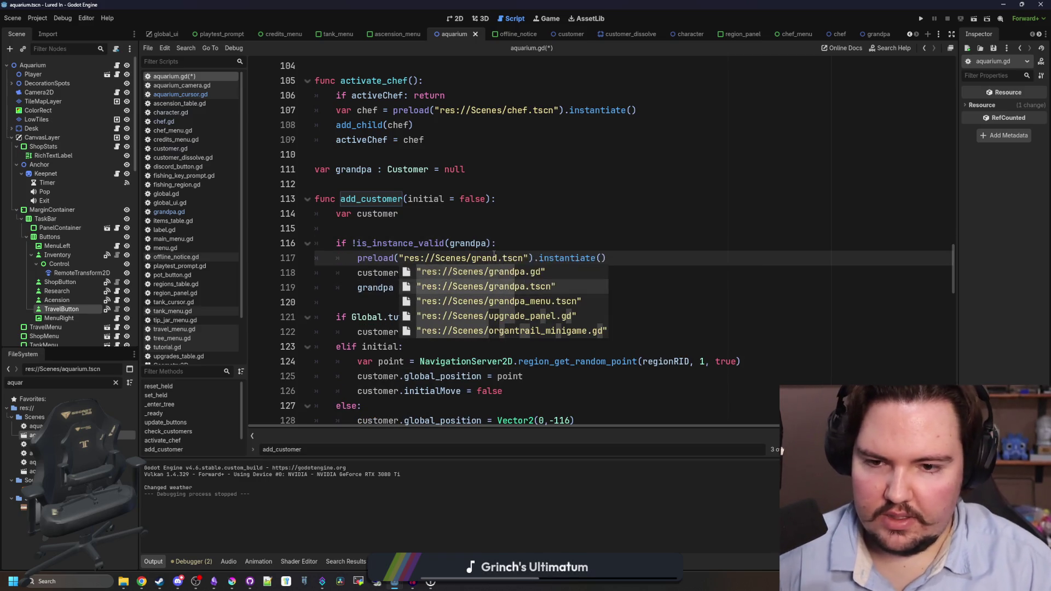
Add an 'if !customer' fallback that preloads res://Scenes/customer.tscn.
{"action": "left_click", "coordinate": [425, 299]}
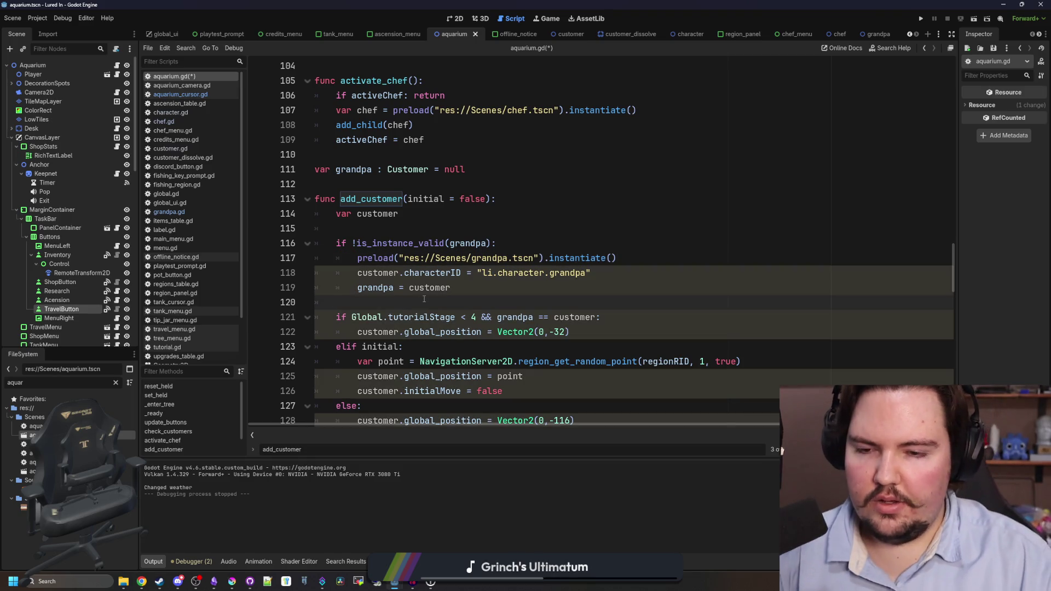
{"action": "key", "text": "Return"}
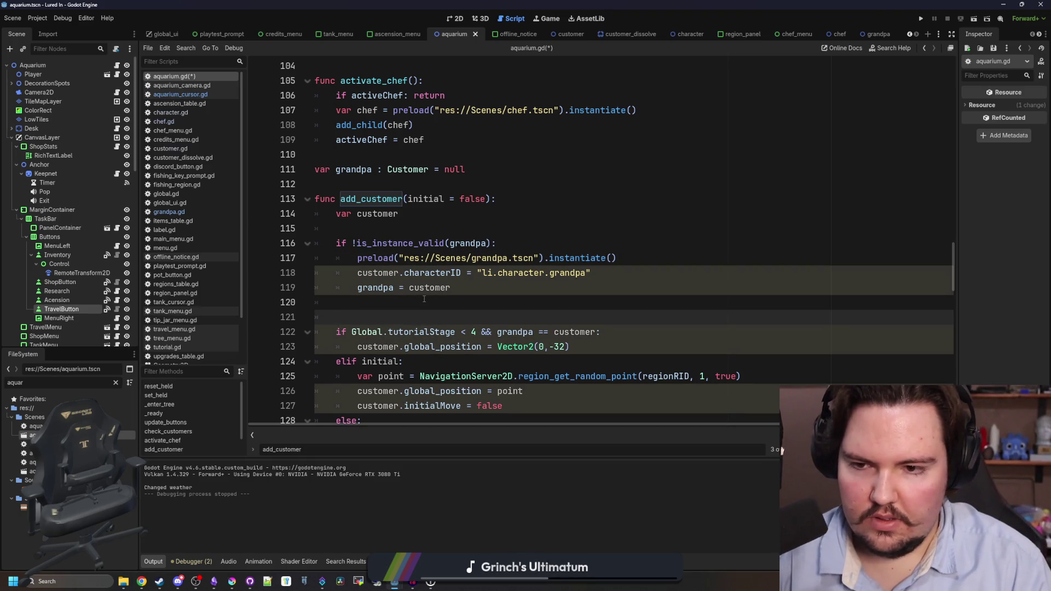
{"action": "key", "text": "Return"}
{"action": "type", "text": "customer:"}
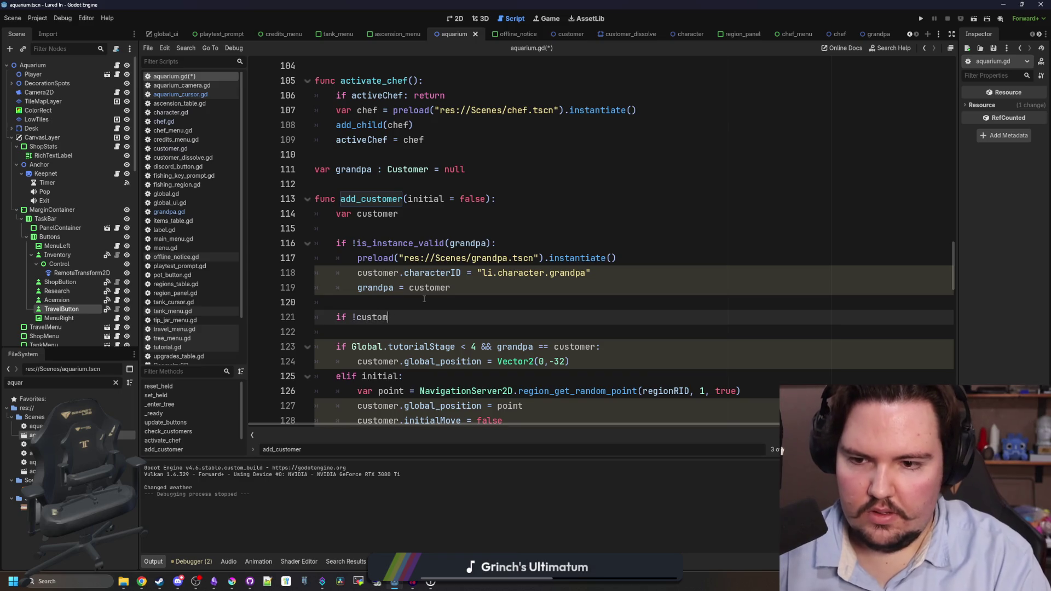
{"action": "key", "text": "Return"}
{"action": "type", "text": "stomer = preload(\"res://Scenes/customer"}
{"action": "key", "text": "Down"}
{"action": "key", "text": "Return"}
{"action": "type", "text": "q"}
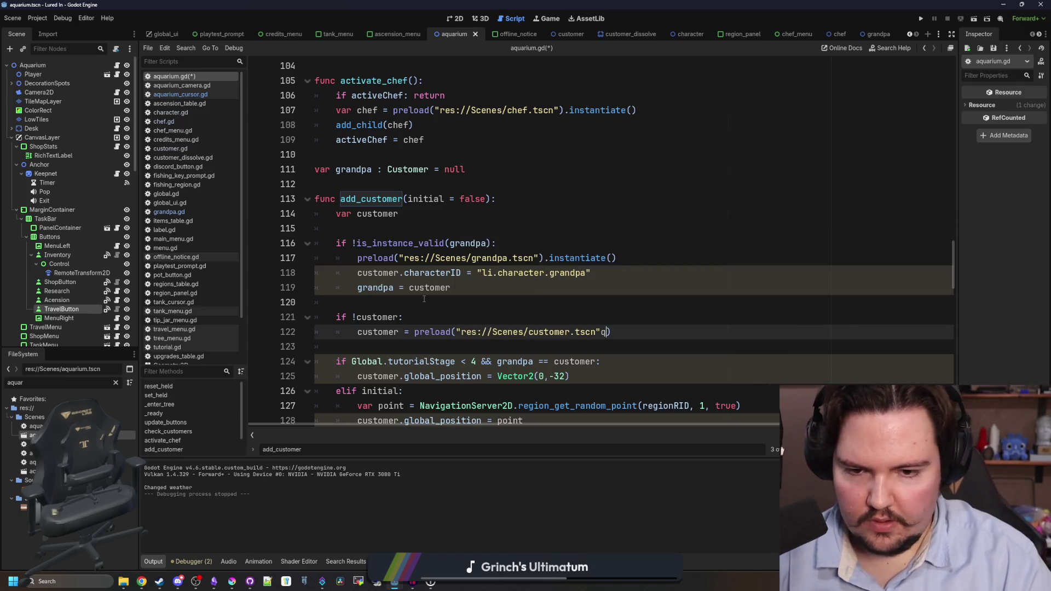
{"action": "key", "text": "BackSpace"}
{"action": "key", "text": "Down"}
Append .instantiate() to the fallback and assign the grandpa preload to 'customer ='.
{"action": "left_click_drag", "start_coordinate": [547, 258], "coordinate": [617, 258]}
{"action": "key", "text": "ctrl+c"}
{"action": "left_click", "coordinate": [612, 331]}
{"action": "key", "text": "ctrl+v"}
{"action": "key", "text": "Up"}
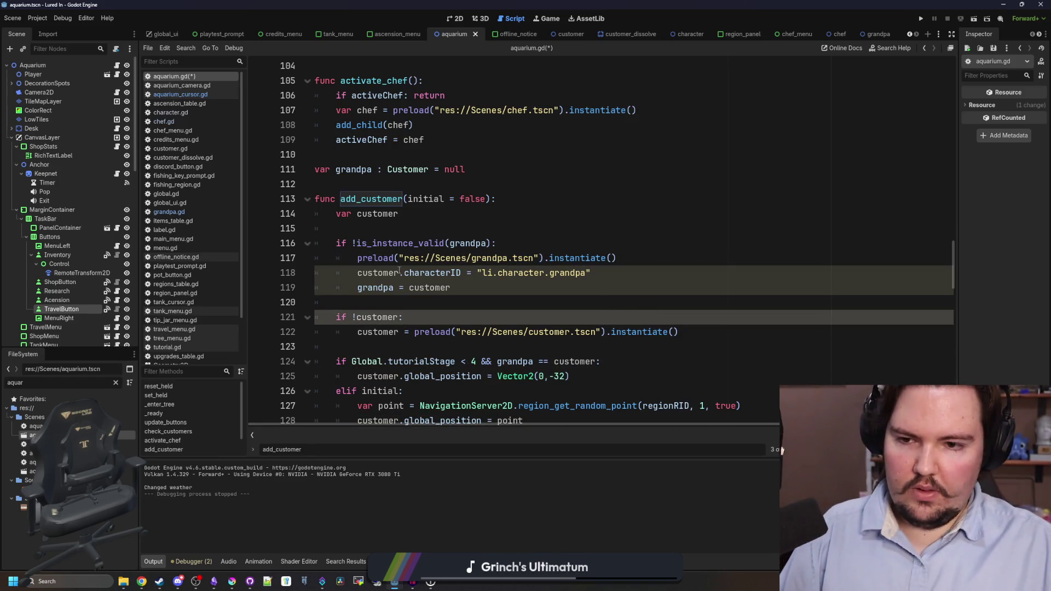
{"action": "left_click", "coordinate": [356, 258]}
{"action": "type", "text": "customer ="}
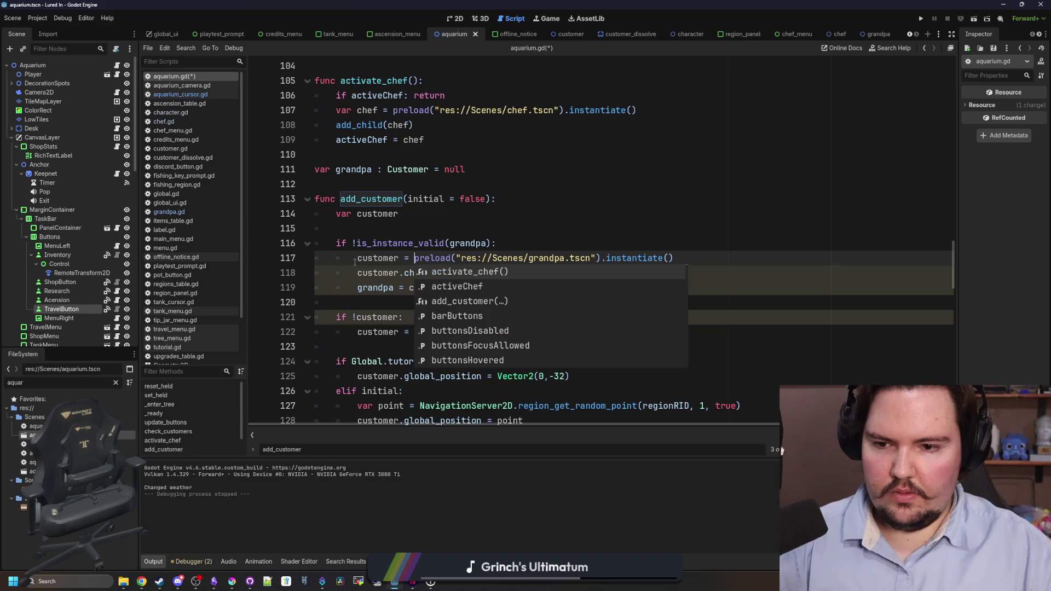
{"action": "key", "text": "Escape"}
{"action": "key", "text": "Down"}
{"action": "key", "text": "Down"}
{"action": "key", "text": "Down"}
{"action": "key", "text": "Home"}
{"action": "key", "text": "BackSpace"}
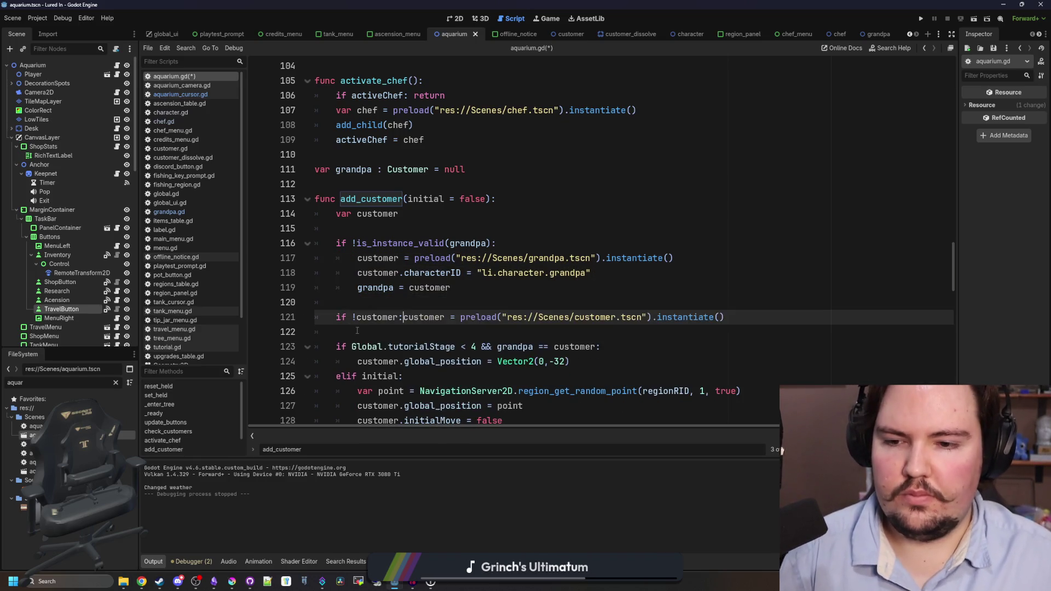
{"action": "left_click", "coordinate": [453, 303]}
Save the aquarium script, review the spawn positioning branches, and run the project.
{"action": "key", "text": "ctrl+s"}
{"action": "scroll", "coordinate": [491, 288], "scroll_direction": "down", "scroll_amount": 2}
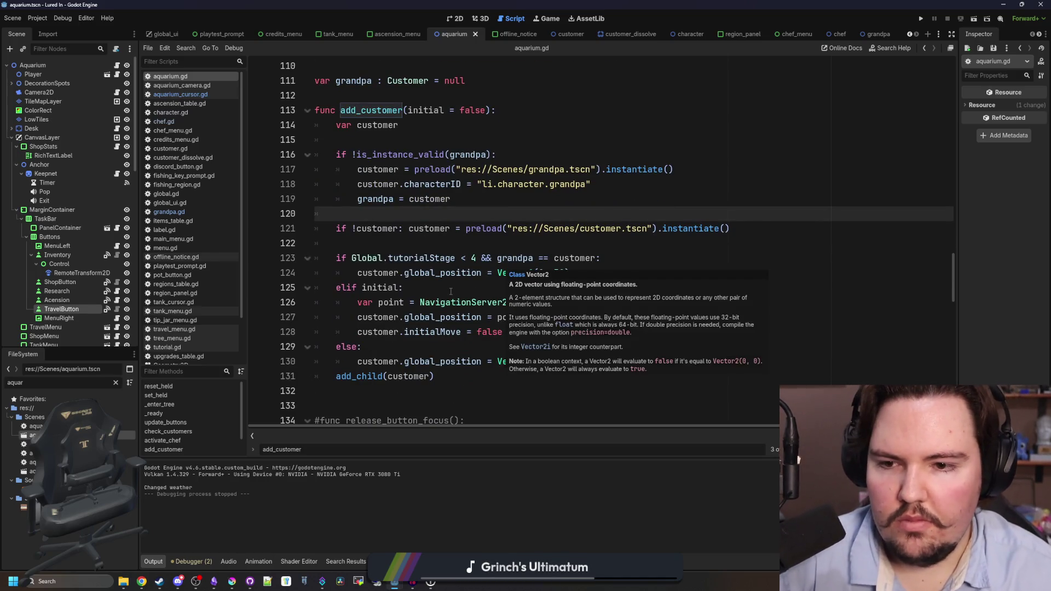
{"action": "left_click", "coordinate": [450, 291]}
{"action": "scroll", "coordinate": [451, 290], "scroll_direction": "up", "scroll_amount": 1}
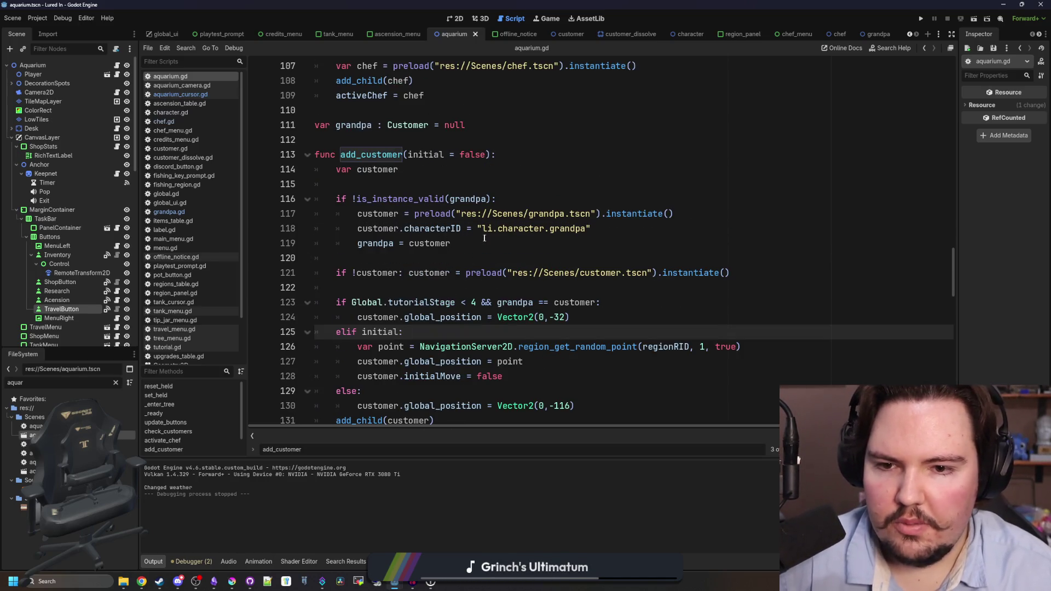
{"action": "left_click_drag", "start_coordinate": [483, 241], "coordinate": [337, 199]}
{"action": "left_click", "coordinate": [438, 258]}
{"action": "scroll", "coordinate": [456, 294], "scroll_direction": "down", "scroll_amount": 1}
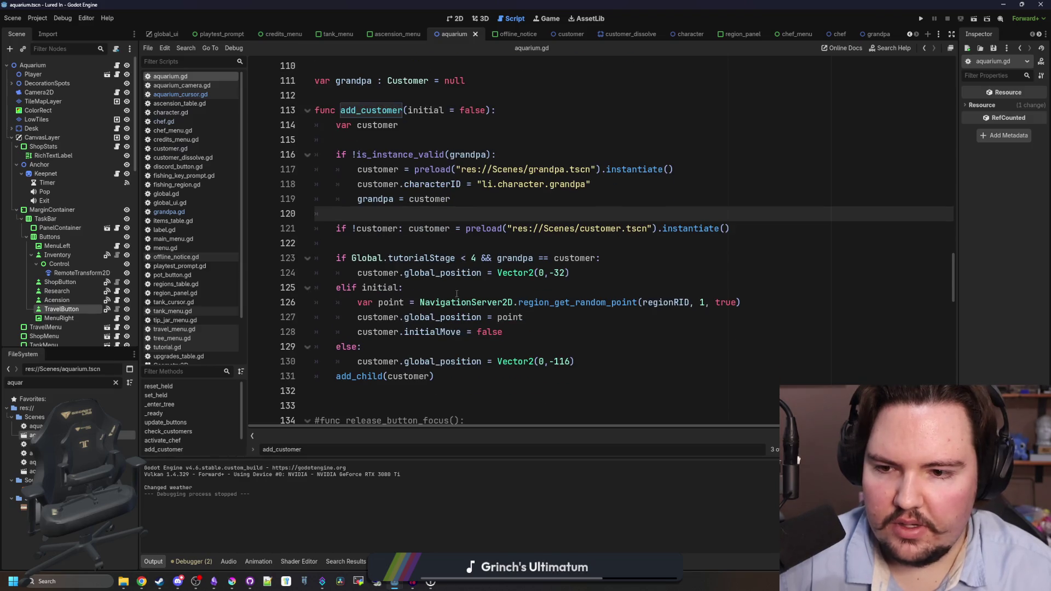
{"action": "left_click", "coordinate": [347, 287]}
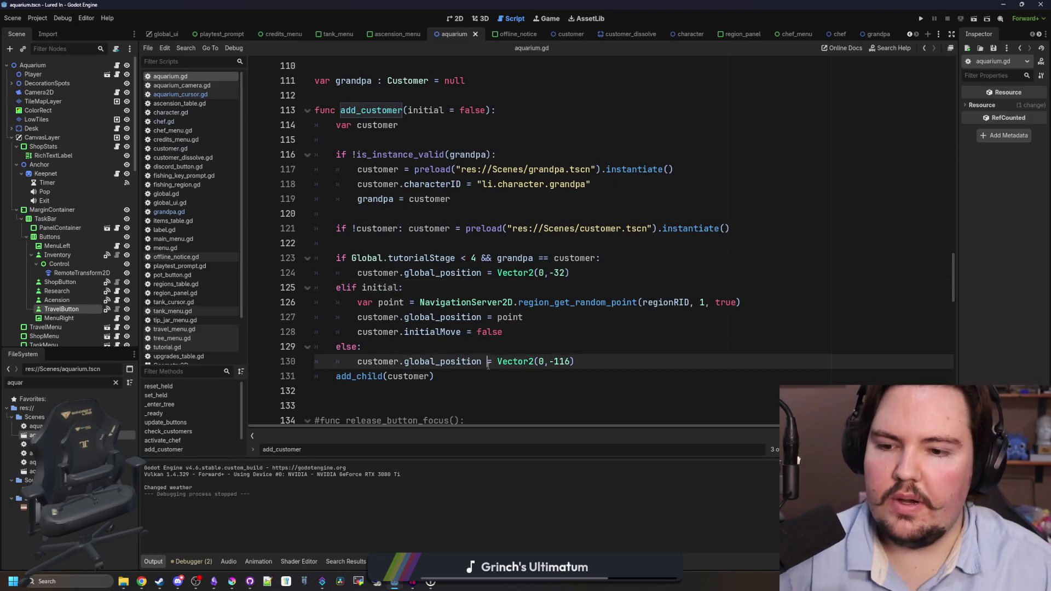
{"action": "left_click_drag", "start_coordinate": [575, 361], "coordinate": [336, 287]}
{"action": "left_click", "coordinate": [393, 243]}
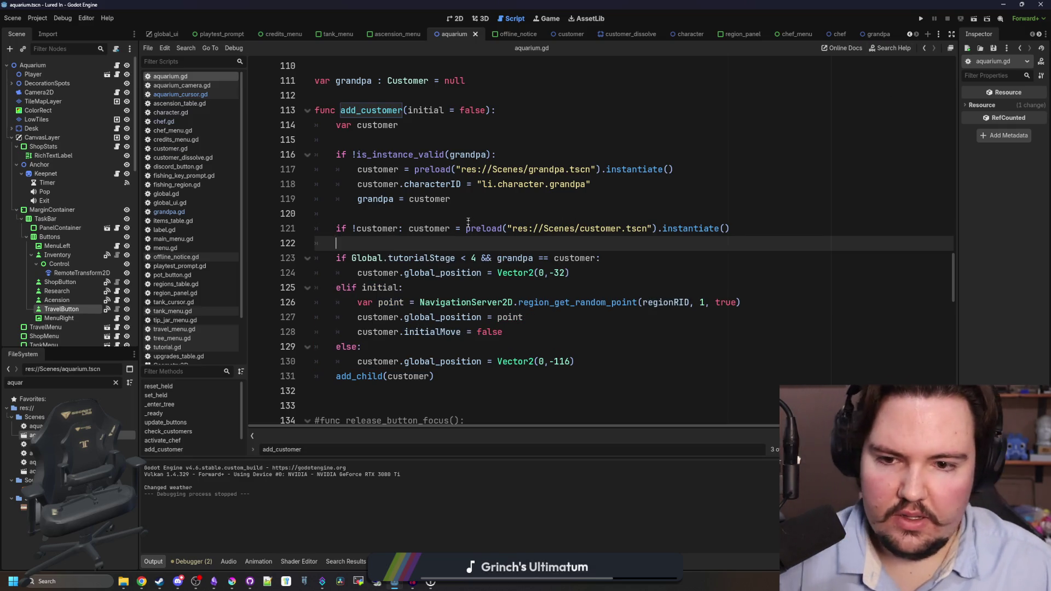
{"action": "left_click", "coordinate": [514, 257]}
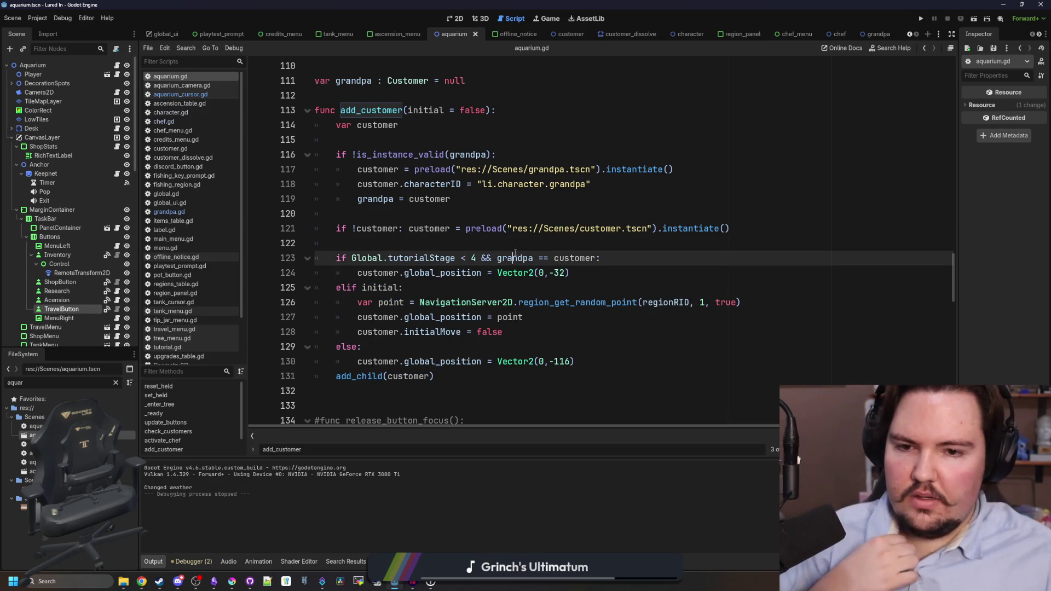
{"action": "left_click", "coordinate": [571, 244]}
{"action": "left_click", "coordinate": [922, 19]}
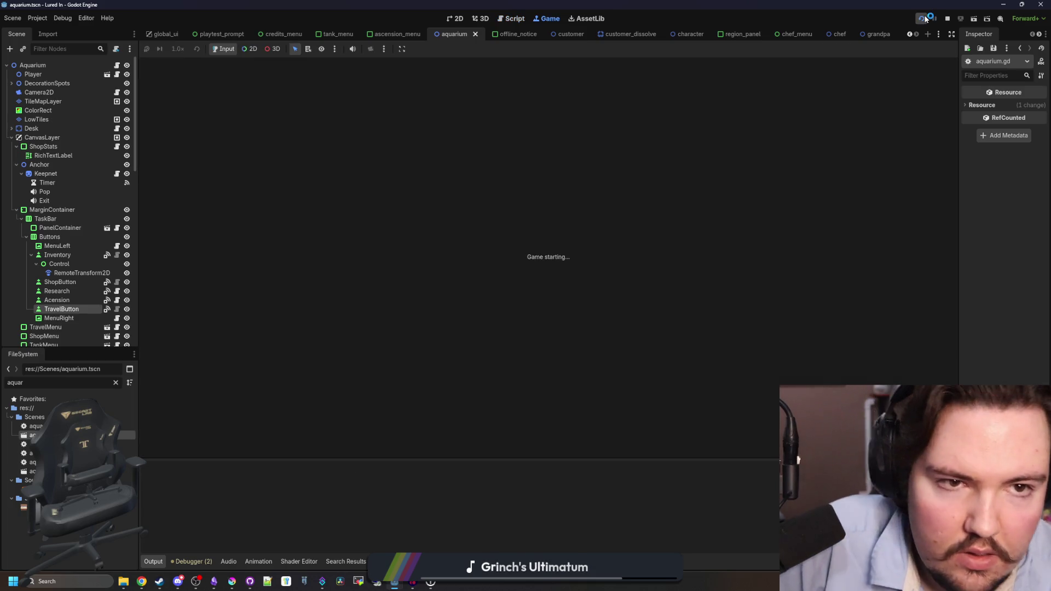
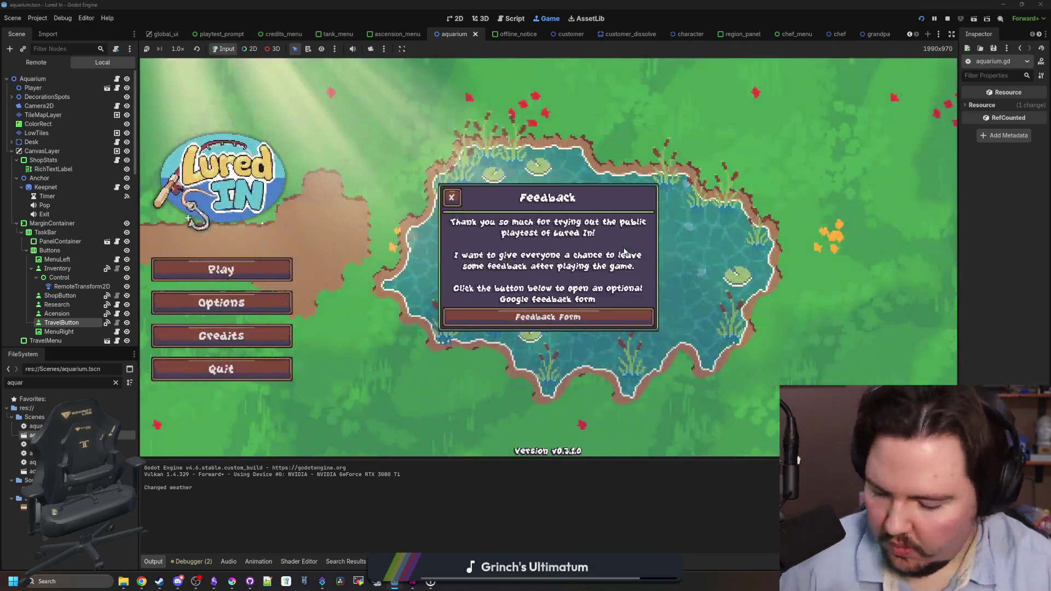
Start the game and filter the FileSystem dock for 'gran'.
{"action": "left_click", "coordinate": [233, 278]}
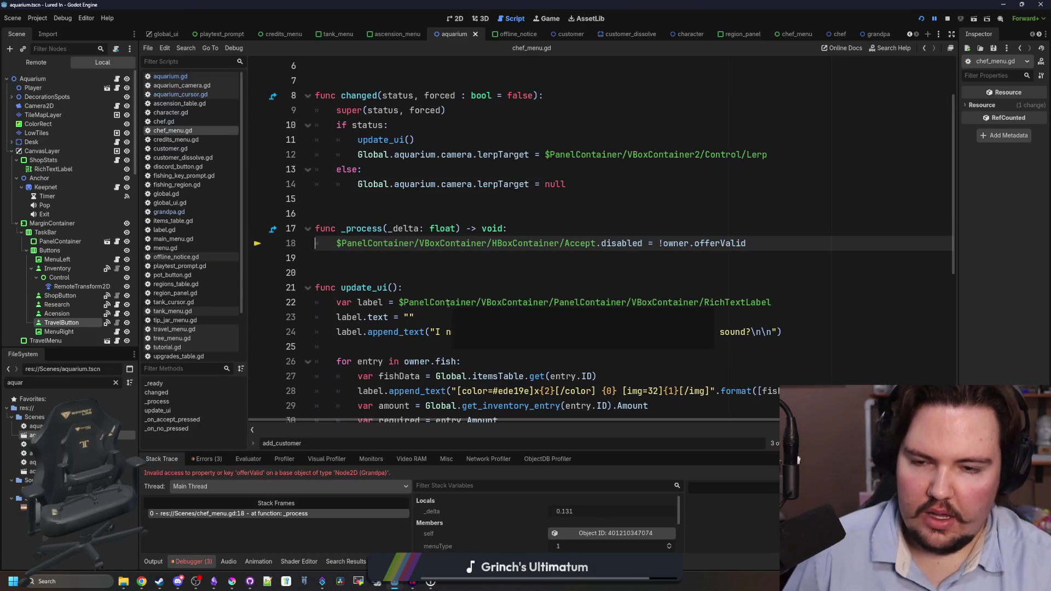
{"action": "left_click", "coordinate": [435, 265]}
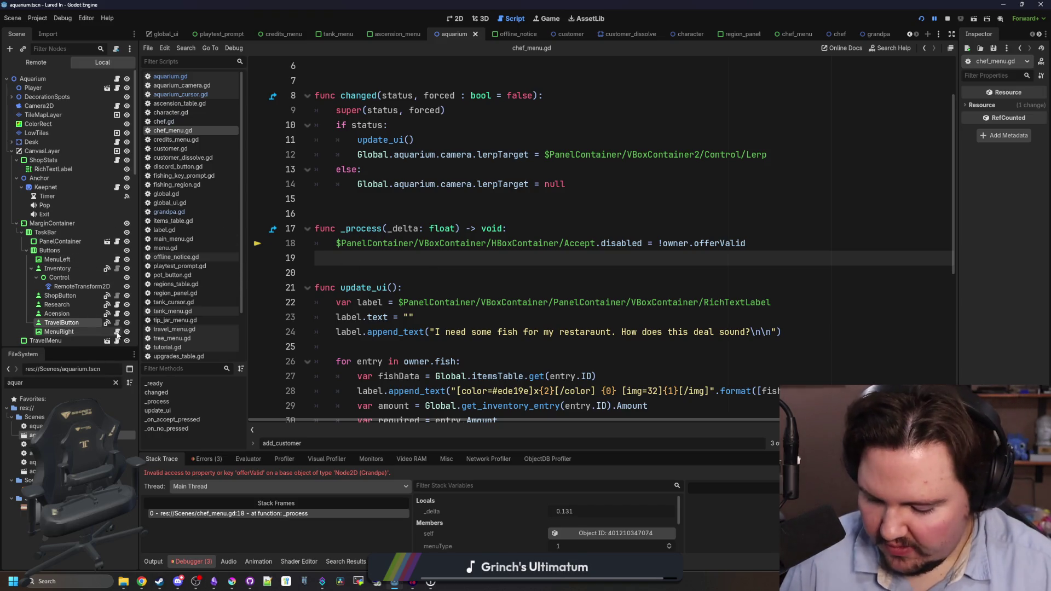
{"action": "double_click", "coordinate": [105, 383]}
{"action": "type", "text": "grand"}
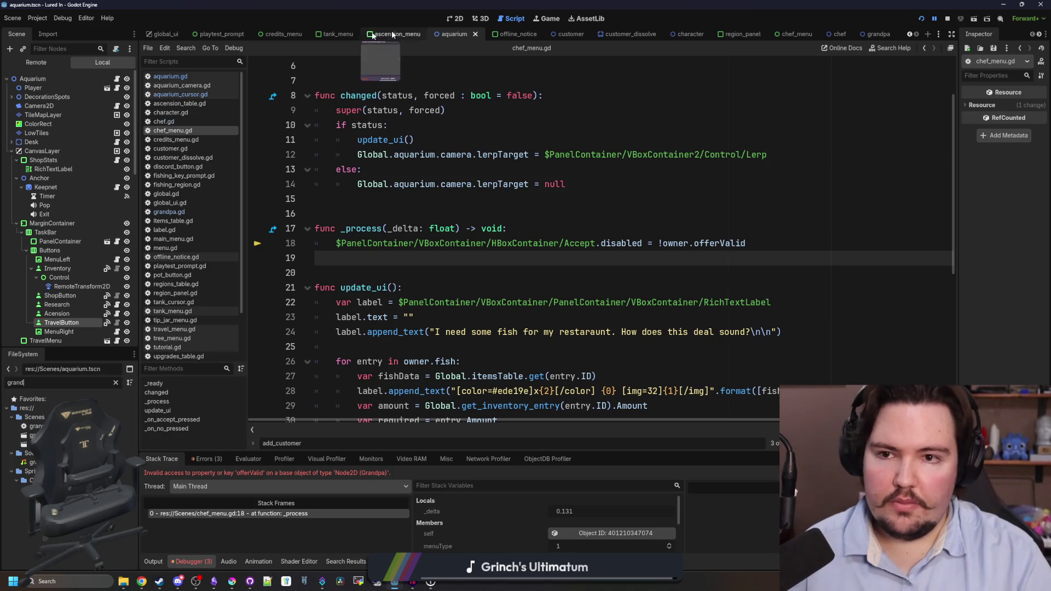
Open grandpa.tscn and delete its ChefMenu node.
{"action": "double_click", "coordinate": [126, 435]}
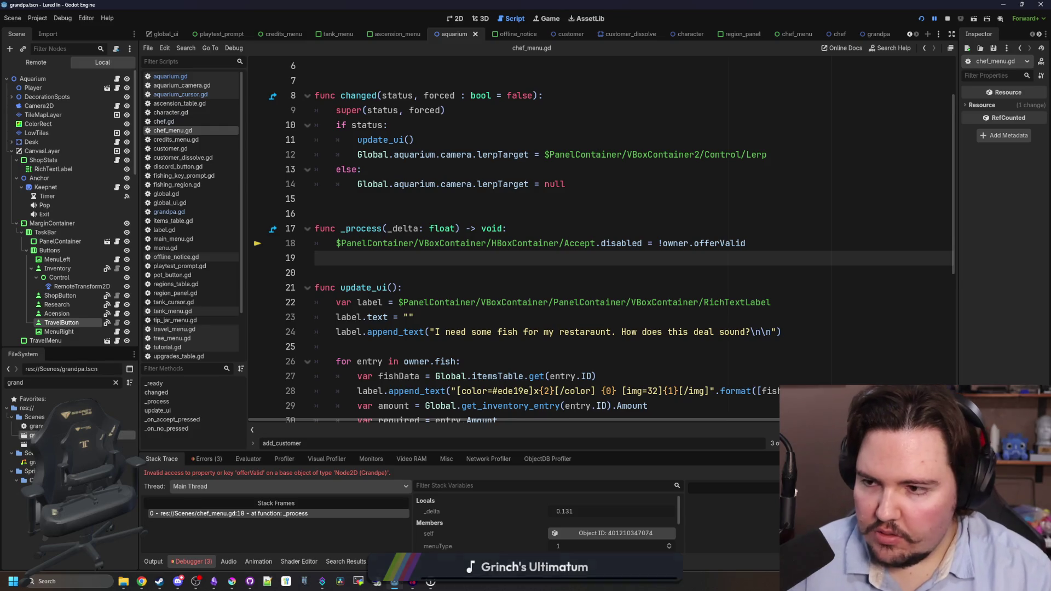
{"action": "left_click", "coordinate": [55, 215]}
{"action": "key", "text": "Delete"}
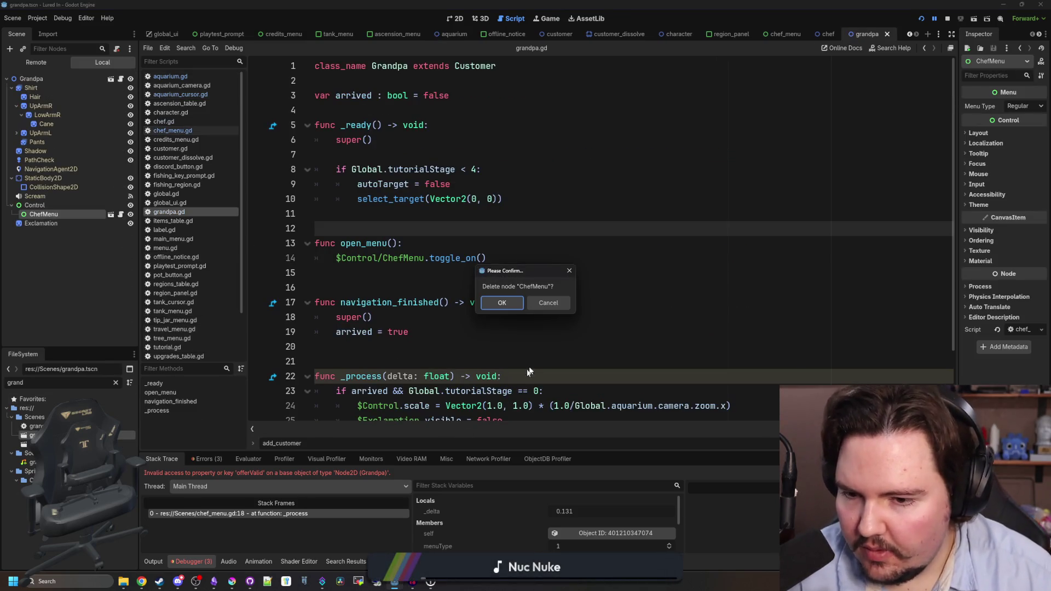
Confirm ChefMenu's deletion, then rename grandpa_menu.tscn's root to GrandpaMenu and save.
{"action": "left_click", "coordinate": [510, 308]}
{"action": "double_click", "coordinate": [126, 435]}
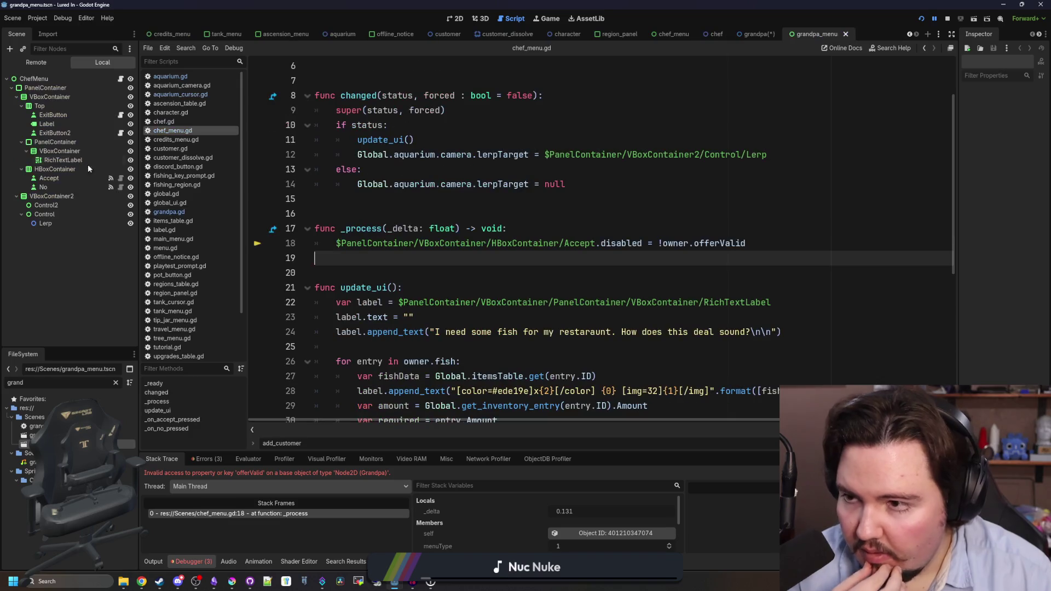
{"action": "double_click", "coordinate": [59, 80]}
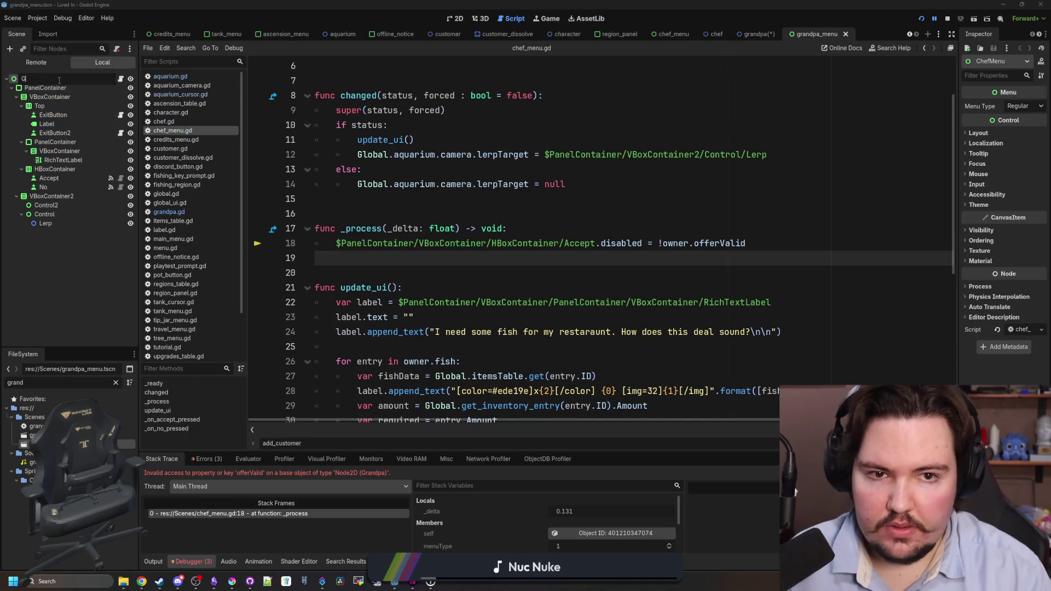
{"action": "type", "text": "enu"}
{"action": "key", "text": "Return"}
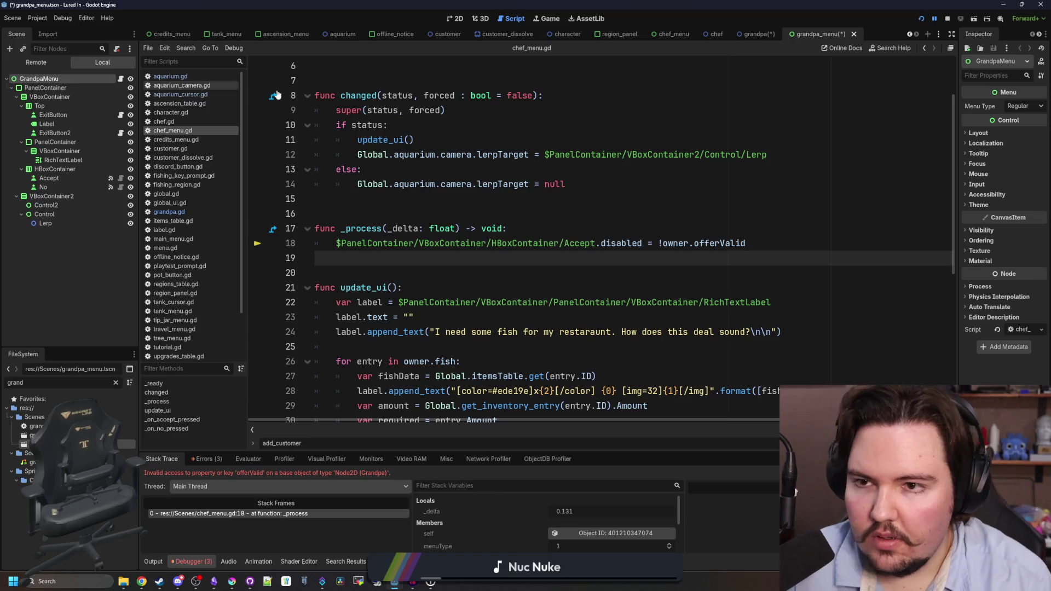
{"action": "key", "text": "ctrl+s"}
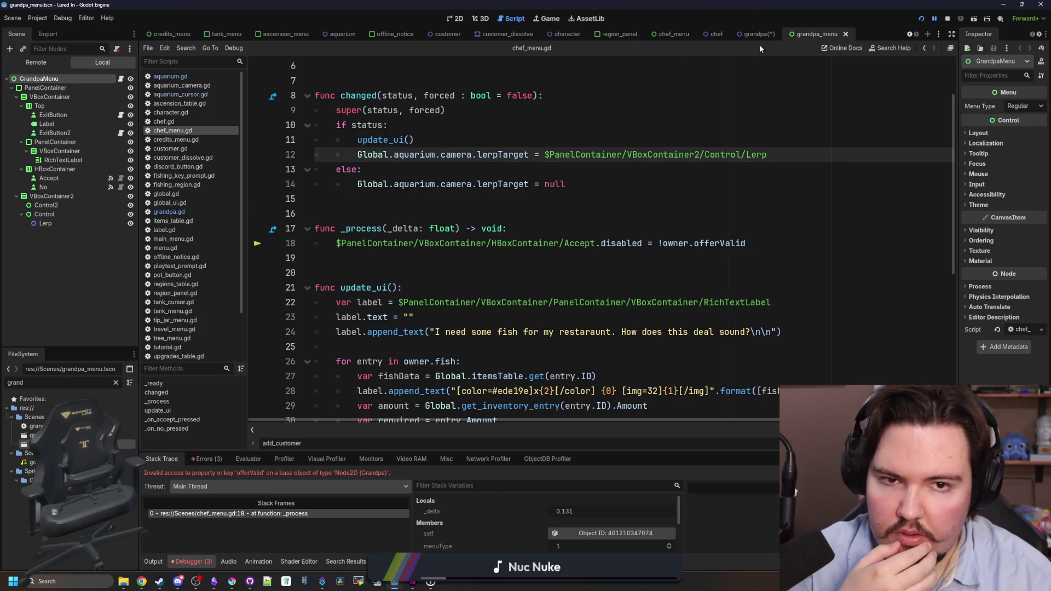
Add the GrandpaMenu scene under grandpa's Control node and open it for editing.
{"action": "left_click", "coordinate": [758, 34]}
{"action": "left_click_drag", "start_coordinate": [33, 435], "coordinate": [38, 207]}
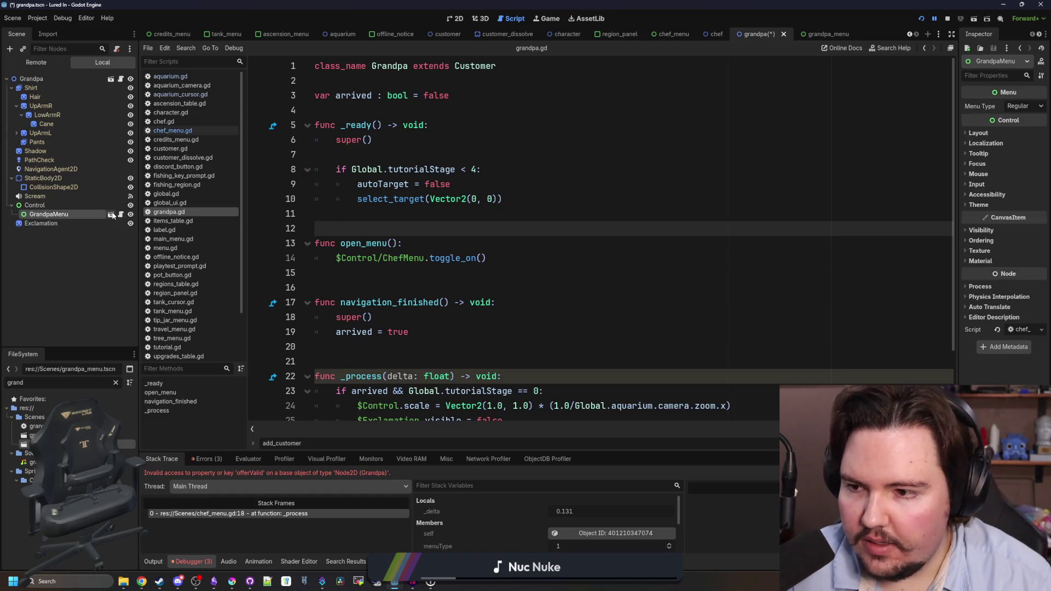
{"action": "left_click", "coordinate": [111, 215]}
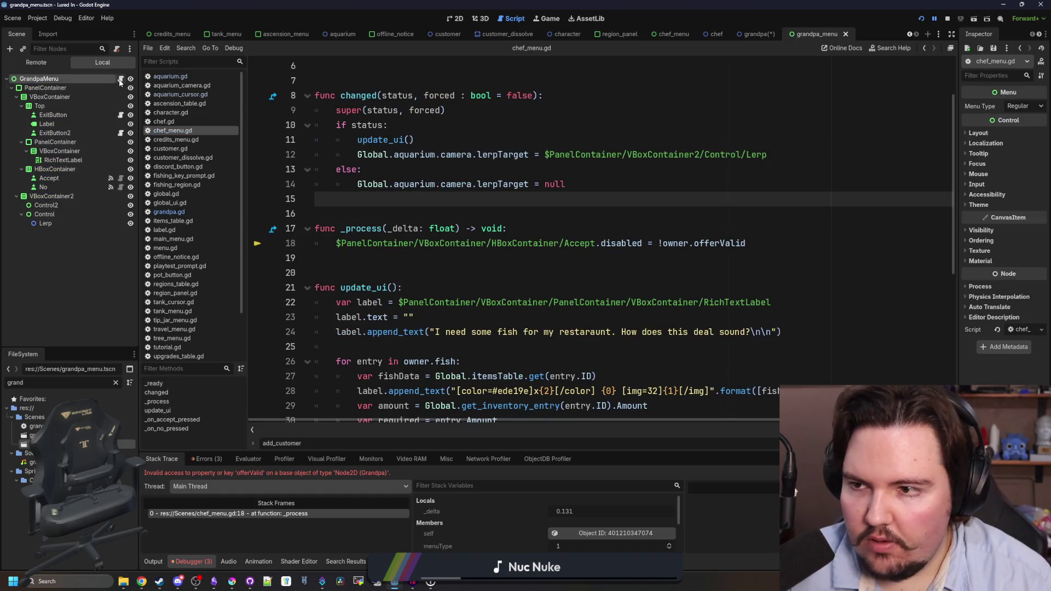
Select the chef_menu.gd code and start attaching a new script to GrandpaMenu.
{"action": "scroll", "coordinate": [450, 331], "scroll_direction": "down", "scroll_amount": 7}
{"action": "mouse_move", "coordinate": [502, 393]}
{"action": "left_mouse_down"}
{"action": "mouse_move", "coordinate": [309, 363]}
{"action": "mouse_move", "coordinate": [260, 1]}
{"action": "left_mouse_up"}
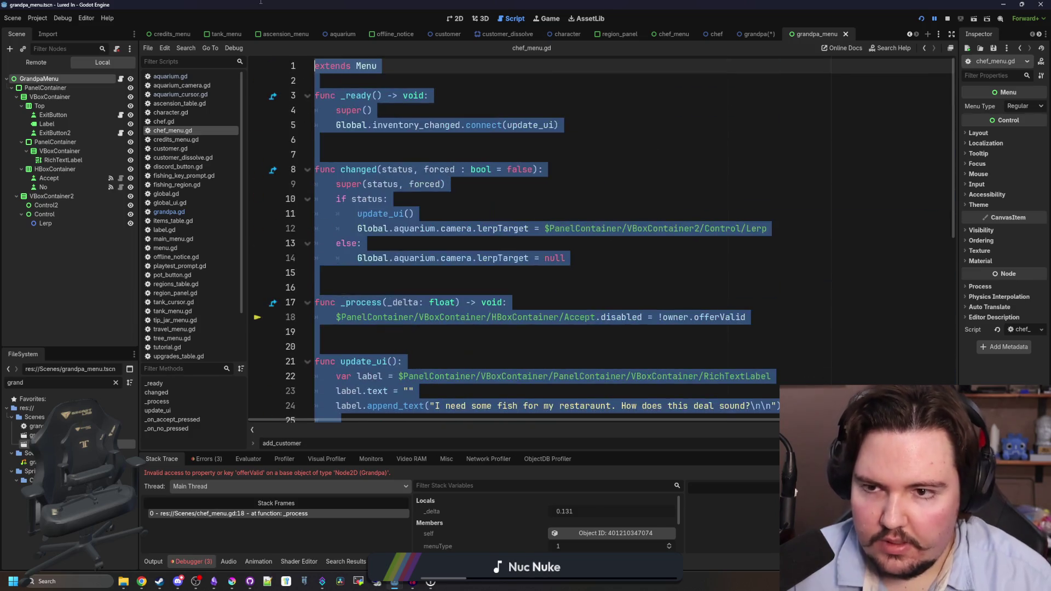
{"action": "left_click", "coordinate": [116, 48]}
{"action": "left_click", "coordinate": [117, 49]}
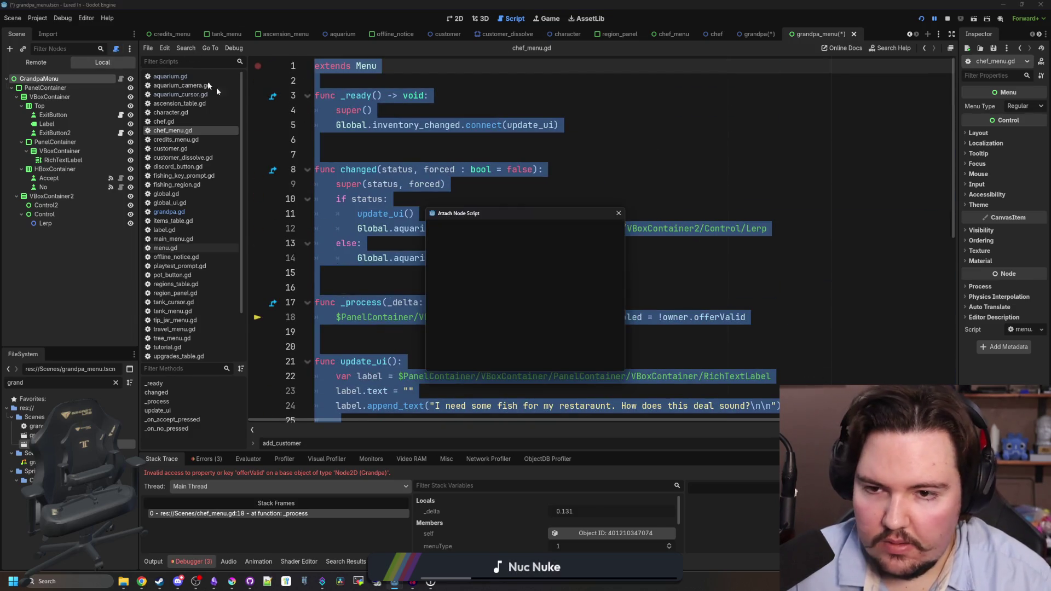
Create grandpa_menu.gd with the pasted chef menu code, minus the accept and no handlers.
{"action": "left_click", "coordinate": [493, 361]}
{"action": "key", "text": "ctrl+a"}
{"action": "key", "text": "ctrl+v"}
{"action": "scroll", "coordinate": [376, 169], "scroll_direction": "up", "scroll_amount": 8}
{"action": "scroll", "coordinate": [375, 169], "scroll_direction": "down", "scroll_amount": 8}
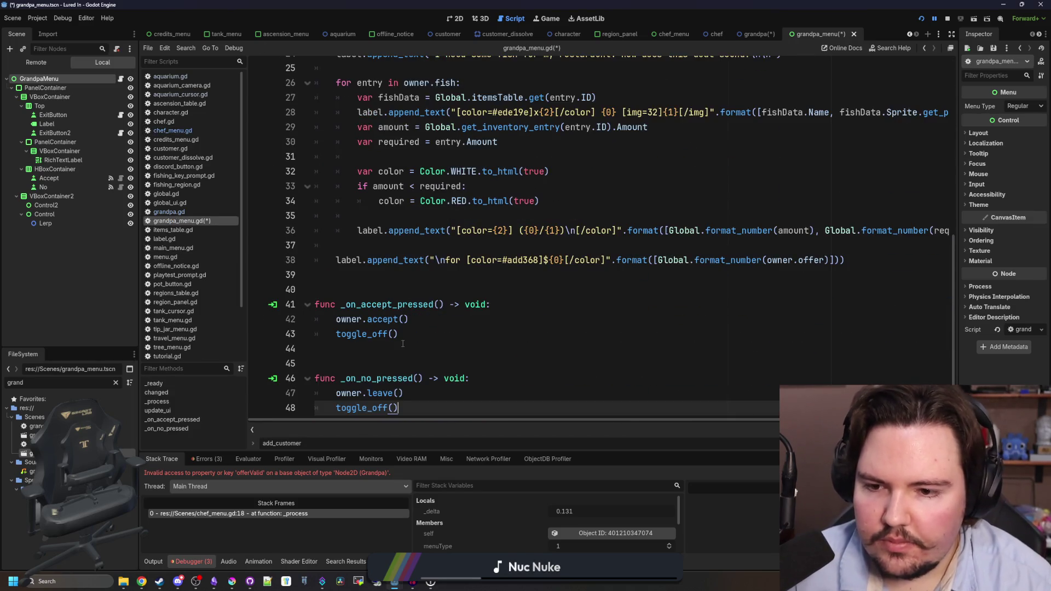
{"action": "left_click", "coordinate": [318, 349]}
{"action": "key", "text": "ctrl+shift+End"}
{"action": "key", "text": "shift+Up"}
{"action": "key", "text": "shift+Up"}
{"action": "key", "text": "shift+Up"}
{"action": "key", "text": "BackSpace"}
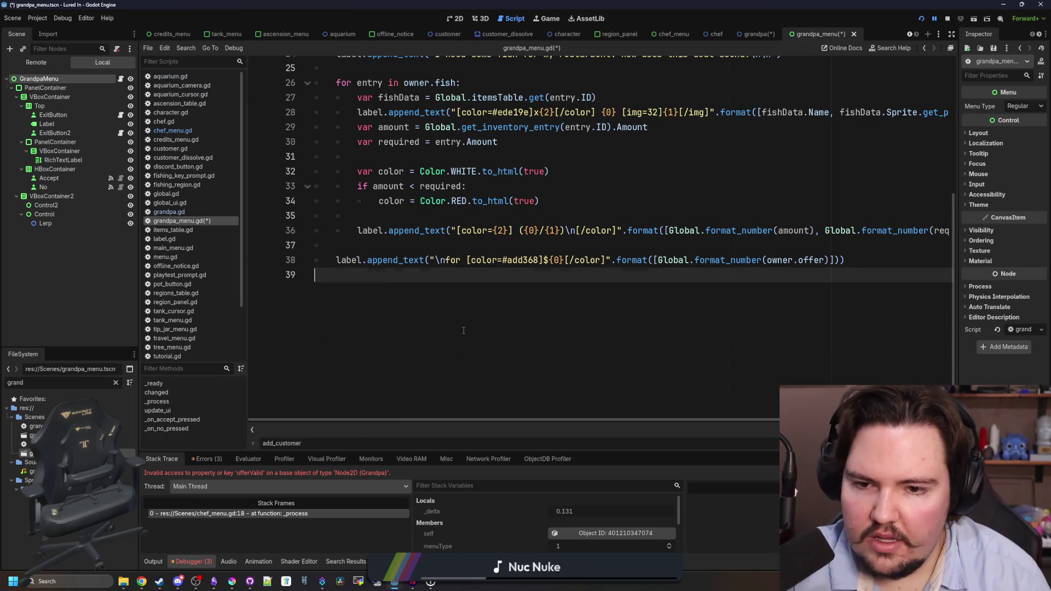
Remove the update_ui and _process functions from grandpa_menu.gd.
{"action": "scroll", "coordinate": [622, 331], "scroll_direction": "up", "scroll_amount": 5}
{"action": "scroll", "coordinate": [623, 332], "scroll_direction": "down", "scroll_amount": 3}
{"action": "left_click_drag", "start_coordinate": [314, 407], "coordinate": [315, 60]}
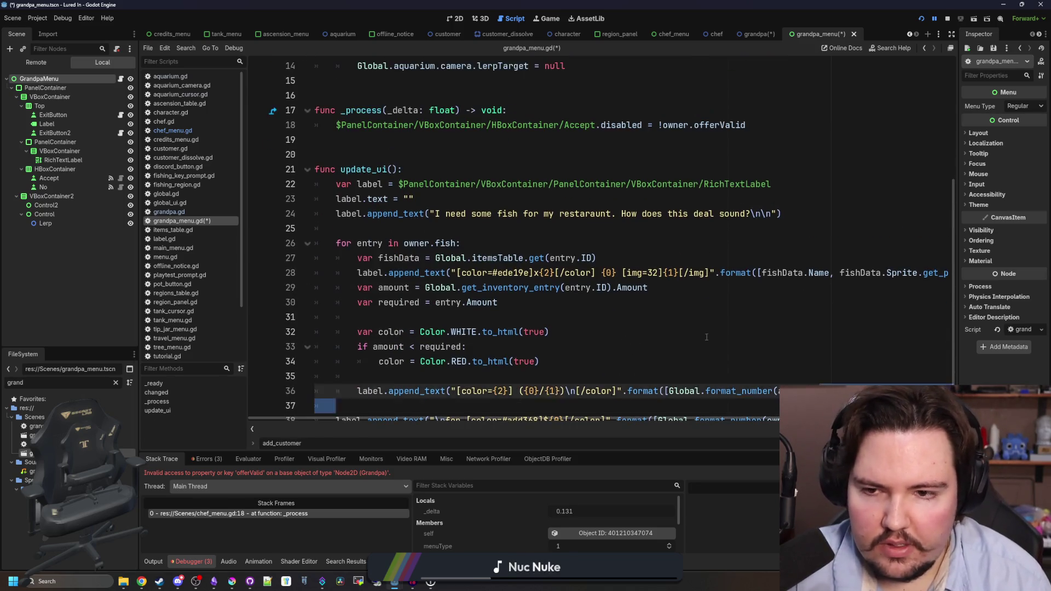
{"action": "key", "text": "BackSpace"}
{"action": "left_click_drag", "start_coordinate": [854, 361], "coordinate": [255, 284]}
{"action": "key", "text": "BackSpace"}
{"action": "key", "text": "BackSpace"}
{"action": "key", "text": "BackSpace"}
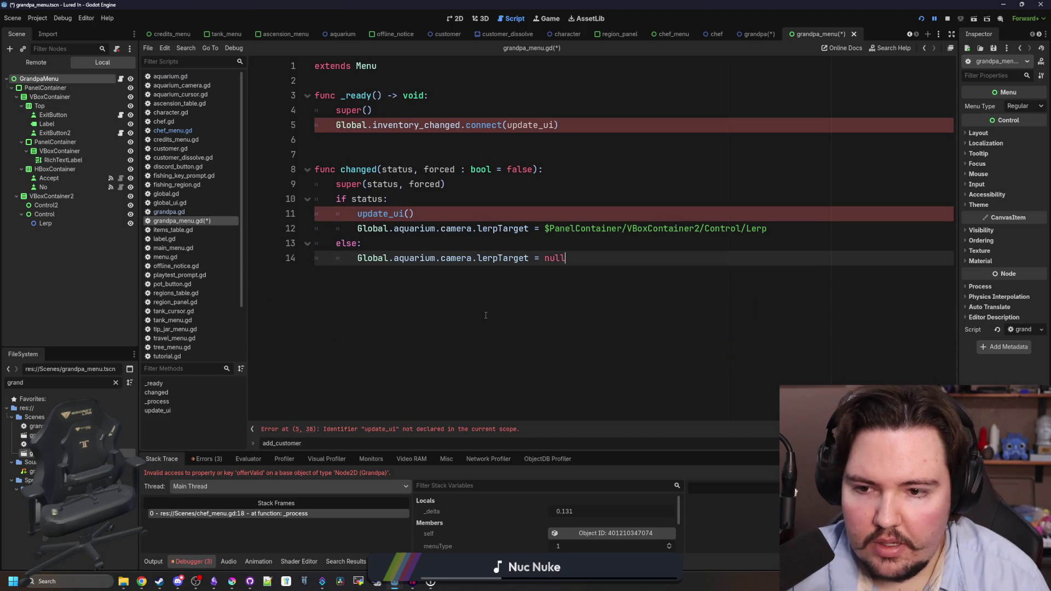
Drop the update_ui call and inventory_changed connection, save grandpa_menu.gd, and rerun the project.
{"action": "left_click_drag", "start_coordinate": [416, 217], "coordinate": [300, 220]}
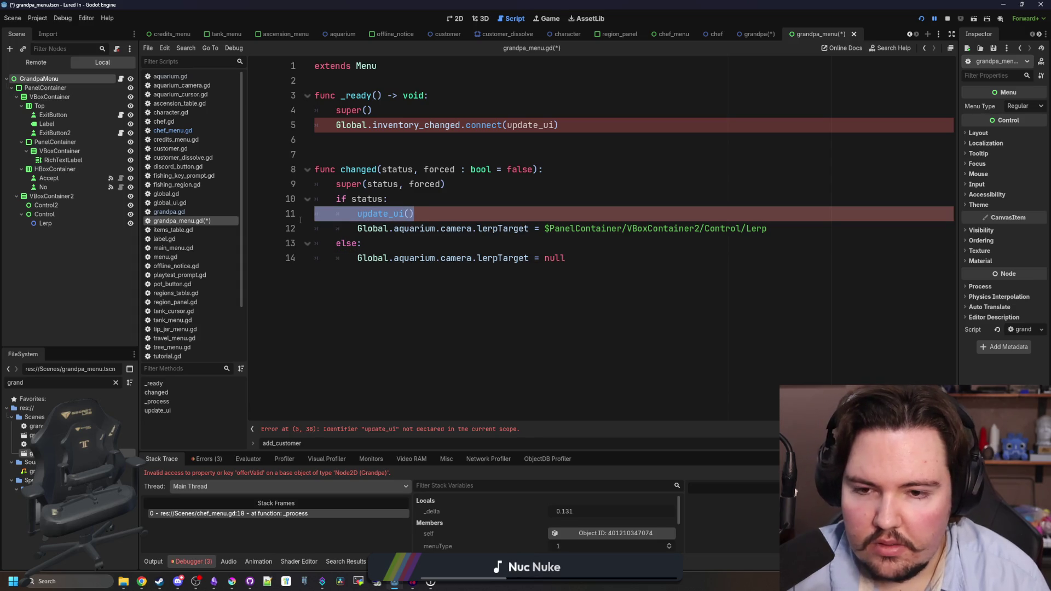
{"action": "key", "text": "BackSpace"}
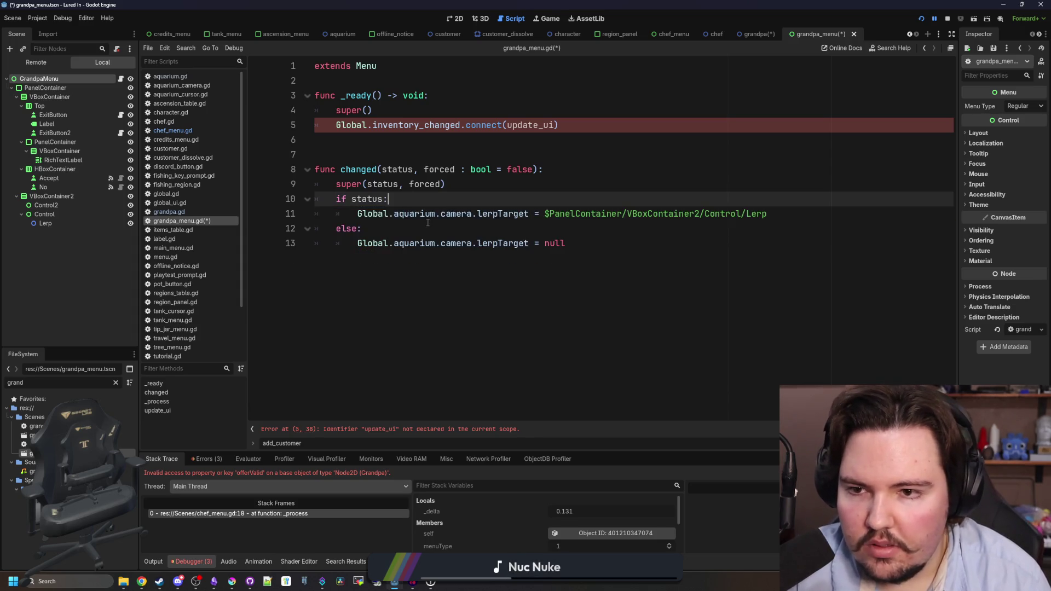
{"action": "left_click_drag", "start_coordinate": [546, 140], "coordinate": [362, 121]}
{"action": "key", "text": "BackSpace"}
{"action": "left_click", "coordinate": [361, 121]}
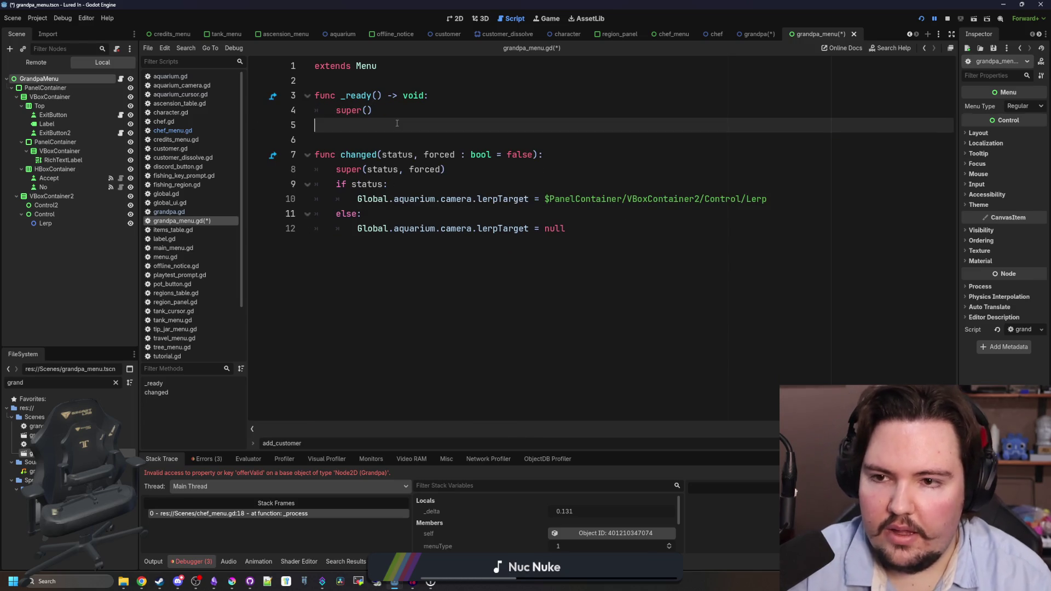
{"action": "key", "text": "ctrl+s"}
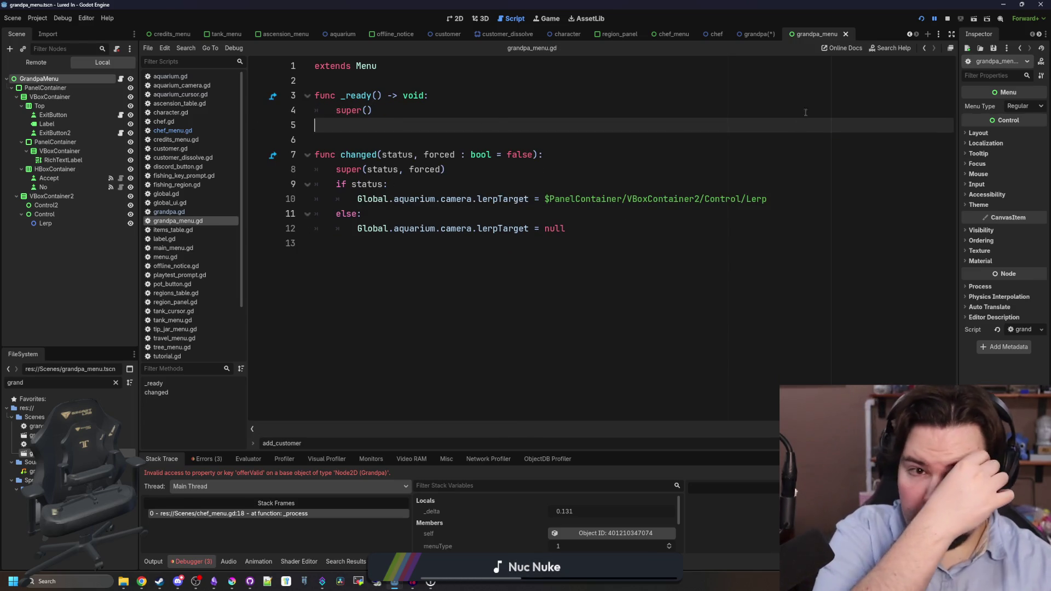
{"action": "left_click", "coordinate": [947, 19]}
{"action": "left_click", "coordinate": [921, 19]}
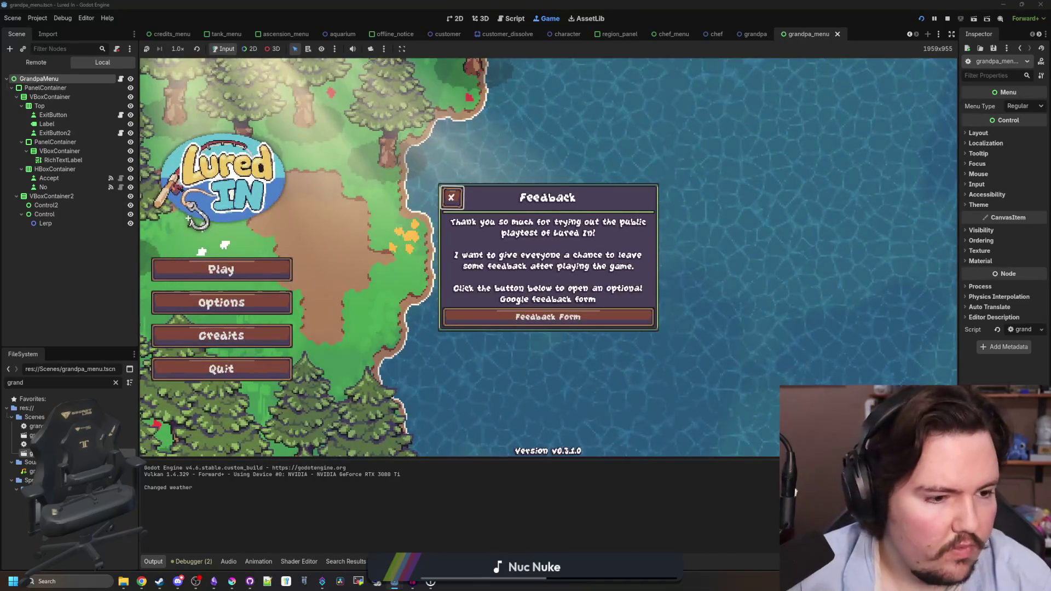
Dismiss the Feedback and Welcome Back popups, start playing, and click grandpa in the restaurant.
{"action": "left_click", "coordinate": [451, 197]}
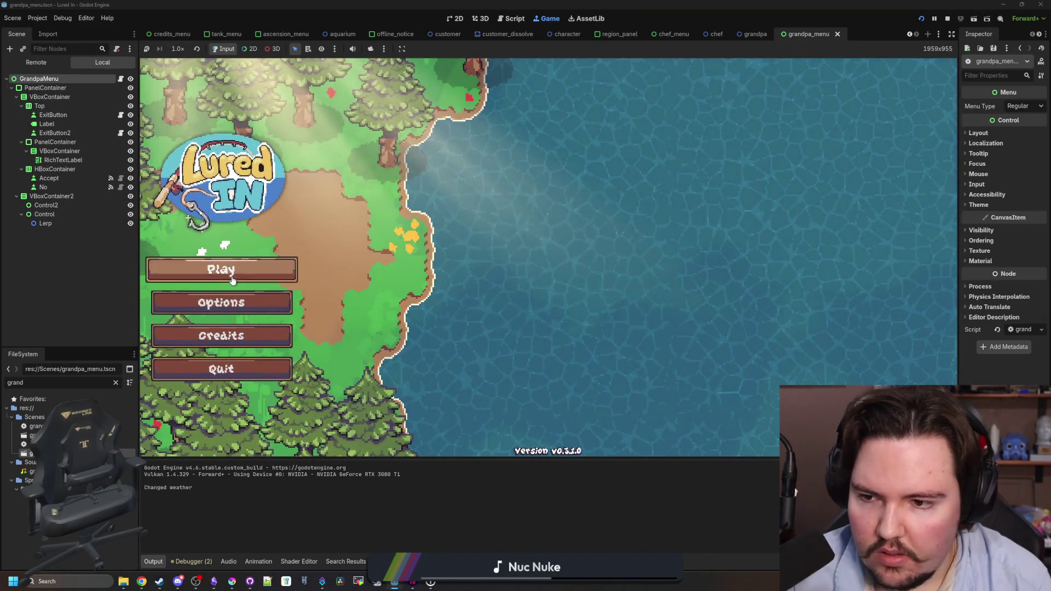
{"action": "left_click", "coordinate": [222, 269]}
{"action": "left_click", "coordinate": [629, 299]}
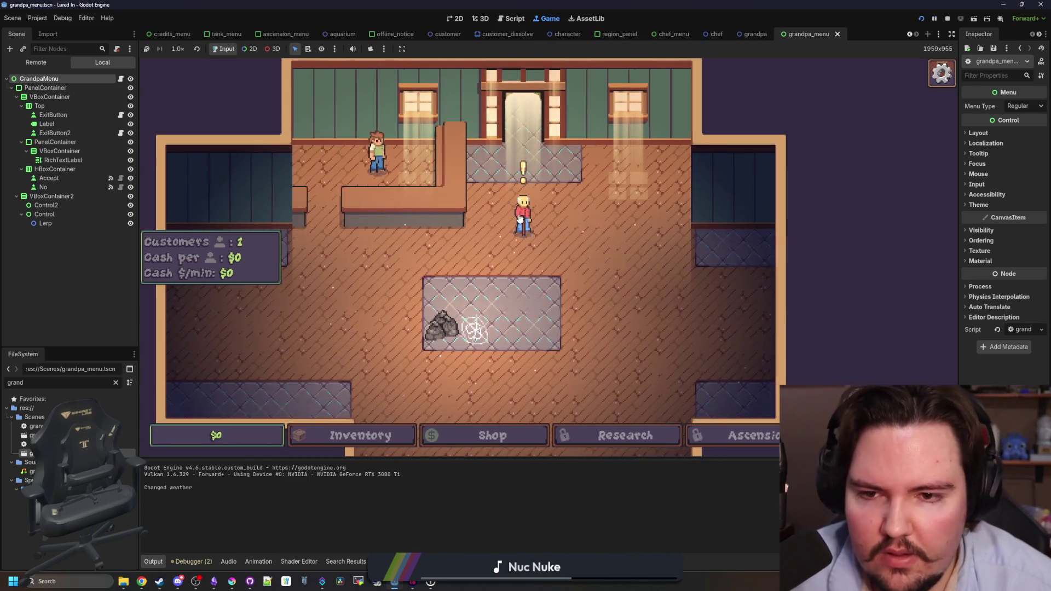
{"action": "left_click", "coordinate": [528, 224]}
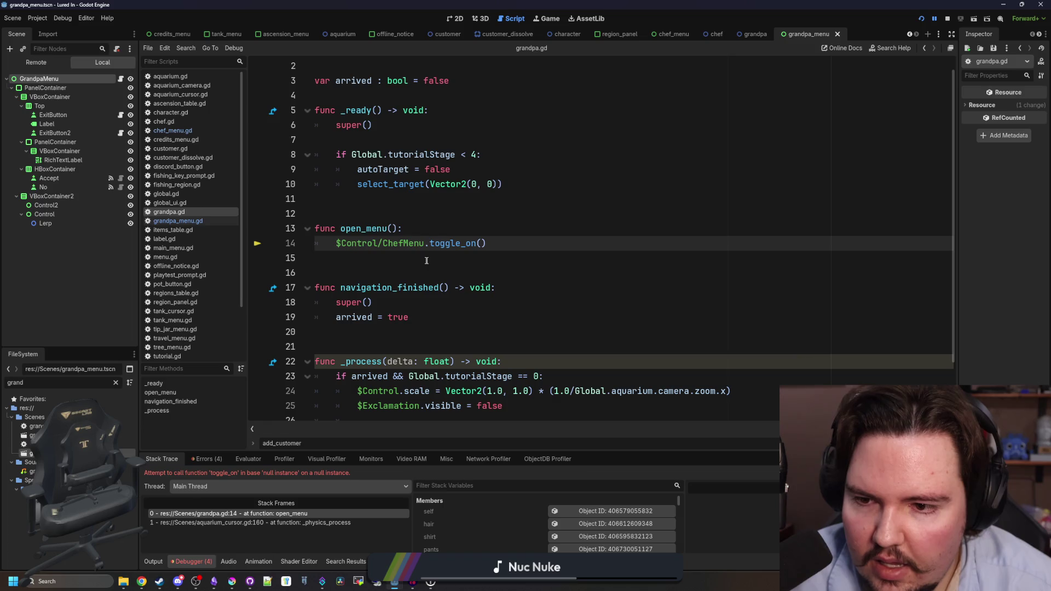
Point open_menu's toggle_on call at $Control/GrandpaMenu instead of ChefMenu.
{"action": "double_click", "coordinate": [410, 244]}
{"action": "type", "text": "Grandpa"}
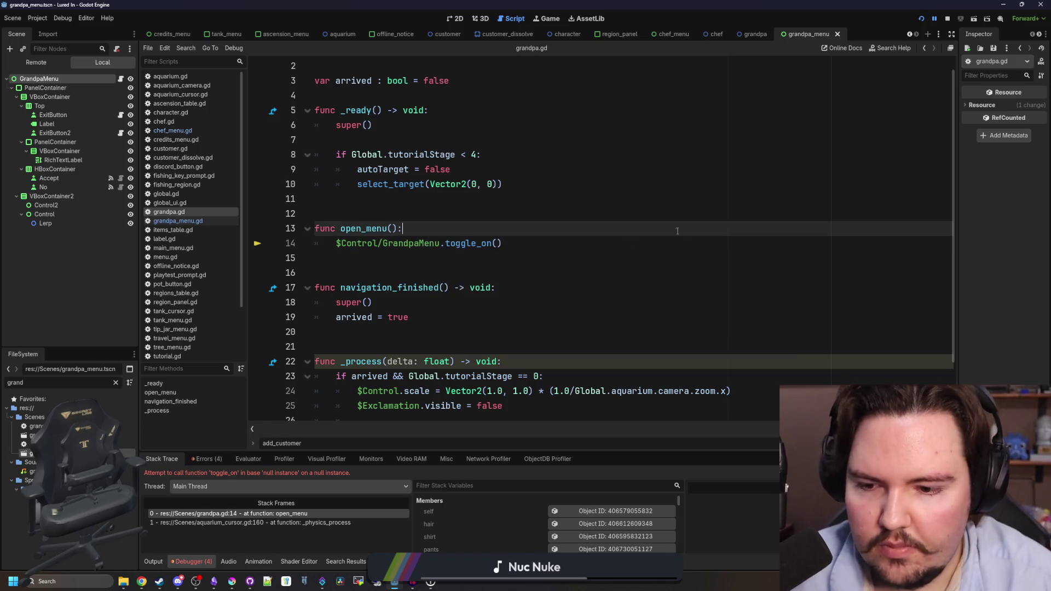
{"action": "scroll", "coordinate": [409, 293], "scroll_direction": "down", "scroll_amount": 2}
Copy the Exclamation visibility line into _ready, then resume and stop the game.
{"action": "left_click_drag", "start_coordinate": [503, 338], "coordinate": [354, 343]}
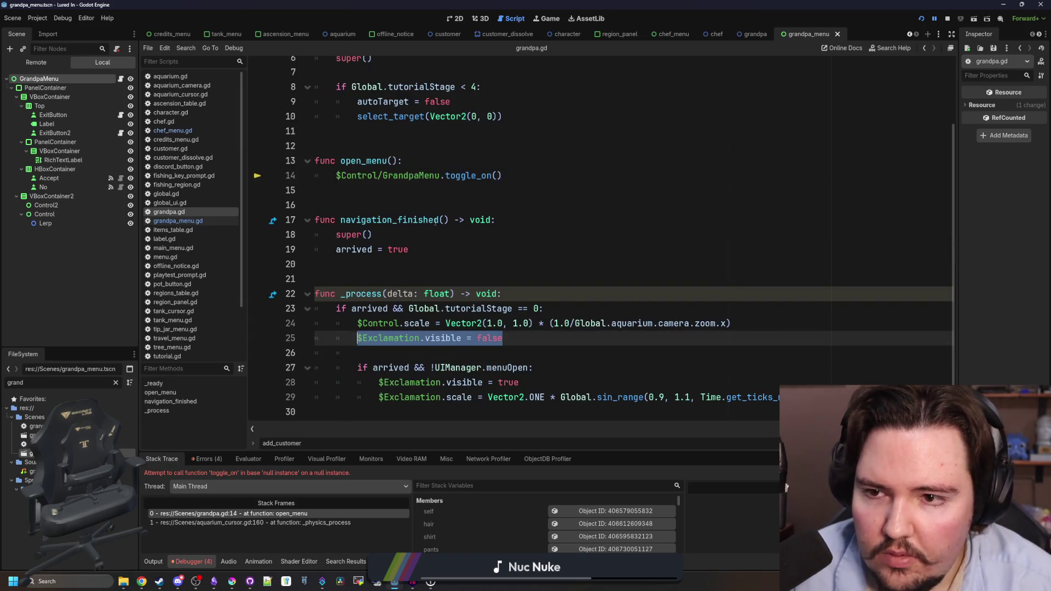
{"action": "key", "text": "ctrl+c"}
{"action": "scroll", "coordinate": [436, 224], "scroll_direction": "up", "scroll_amount": 2}
{"action": "left_click", "coordinate": [317, 155]}
{"action": "key", "text": "ctrl+v"}
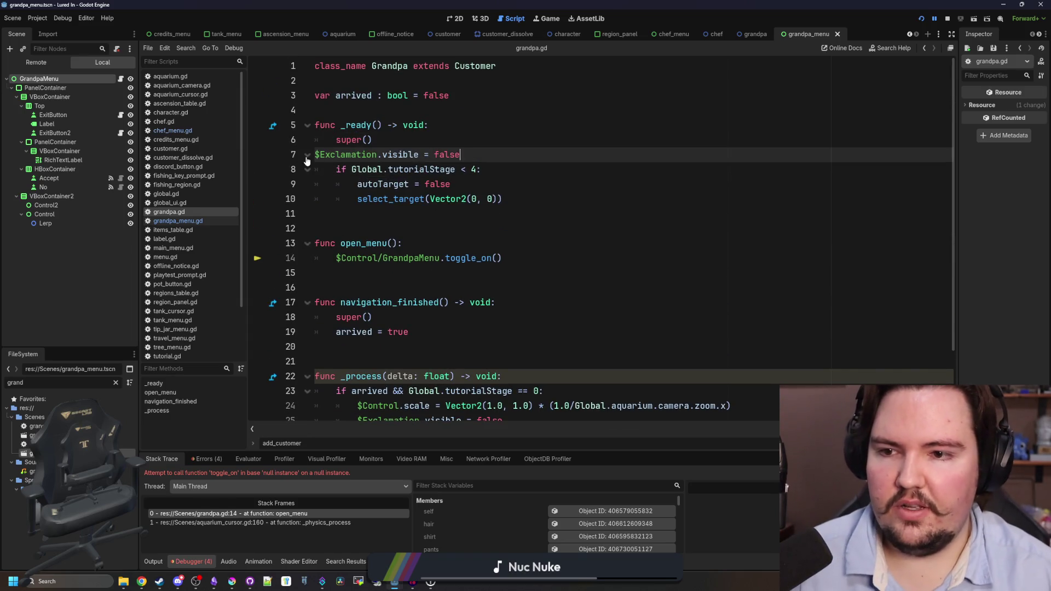
{"action": "key", "text": "Tab"}
{"action": "key", "text": "End"}
{"action": "key", "text": "Return"}
{"action": "key", "text": "Up"}
{"action": "key", "text": "Up"}
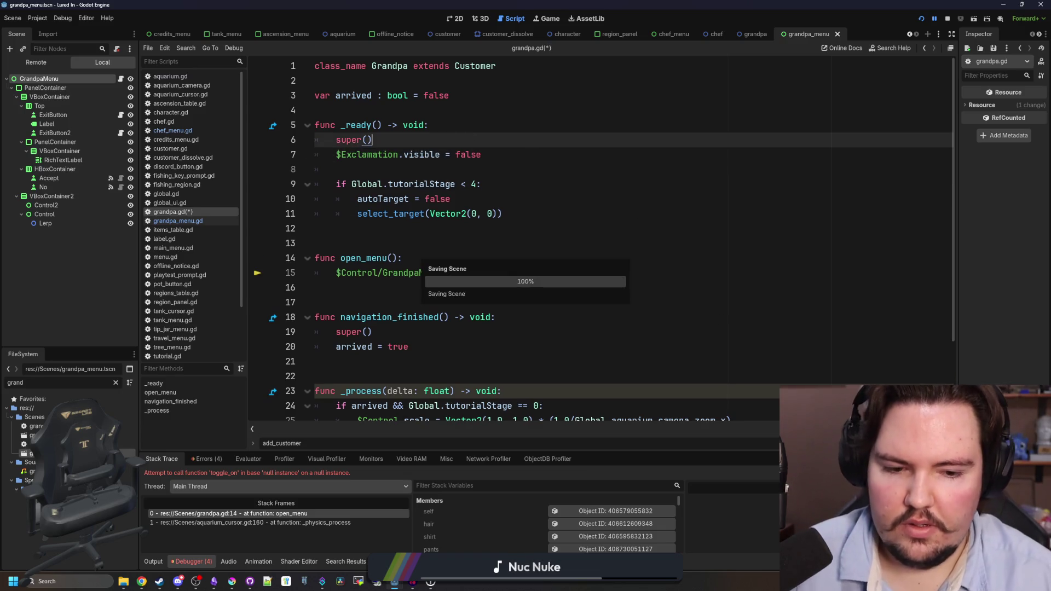
{"action": "key", "text": "F12"}
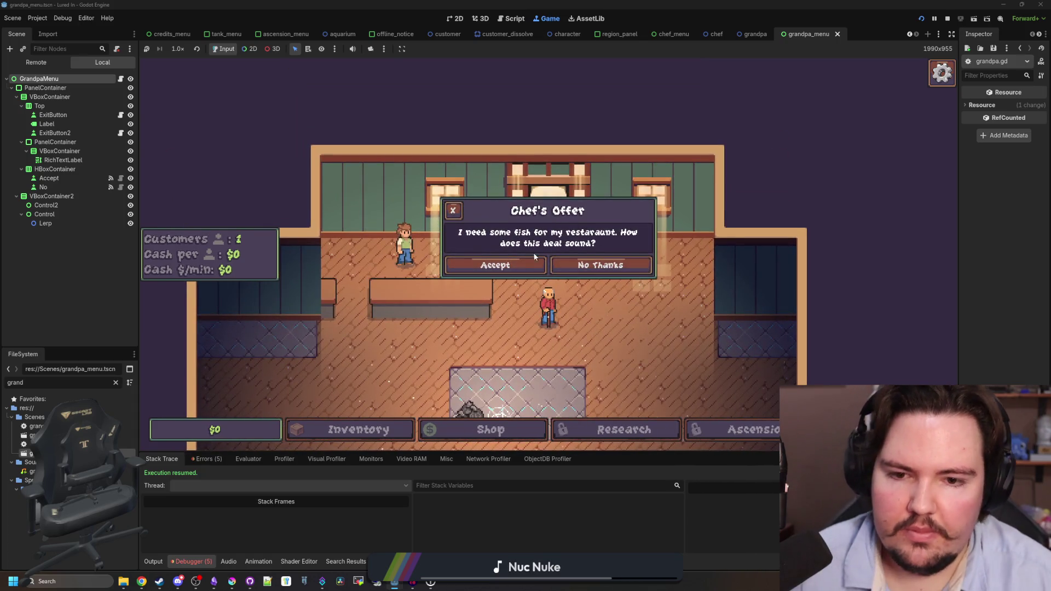
{"action": "left_click", "coordinate": [947, 18]}
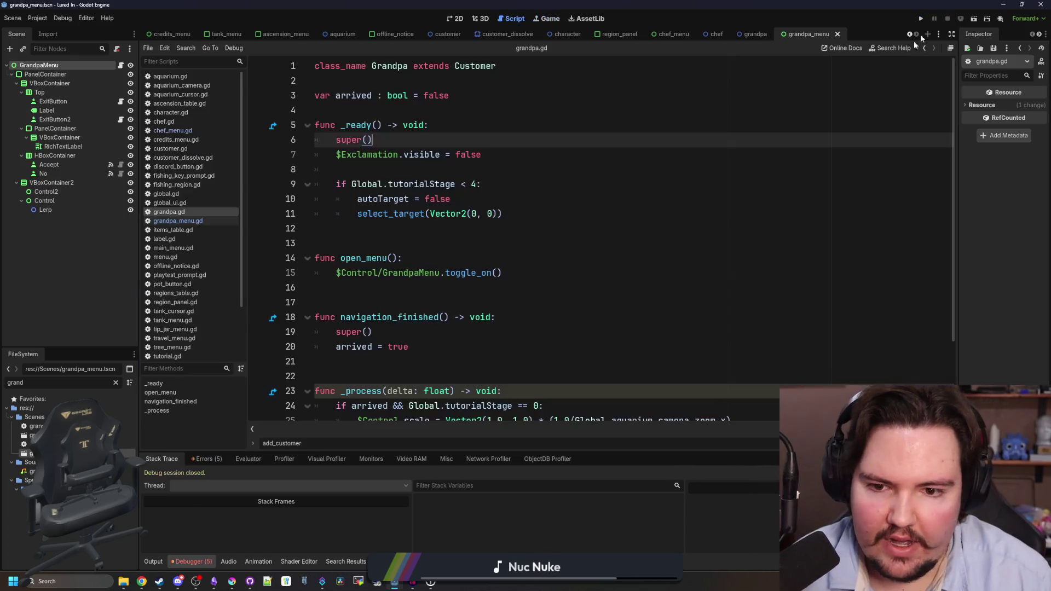
Stop the game and delete the No button node from GrandpaMenu.
{"action": "left_click", "coordinate": [556, 262]}
{"action": "left_click", "coordinate": [459, 19]}
{"action": "scroll", "coordinate": [228, 158], "scroll_direction": "down", "scroll_amount": 3}
{"action": "scroll", "coordinate": [186, 104], "scroll_direction": "up", "scroll_amount": 3}
{"action": "scroll", "coordinate": [334, 245], "scroll_direction": "down", "scroll_amount": 2}
{"action": "scroll", "coordinate": [335, 250], "scroll_direction": "up", "scroll_amount": 3}
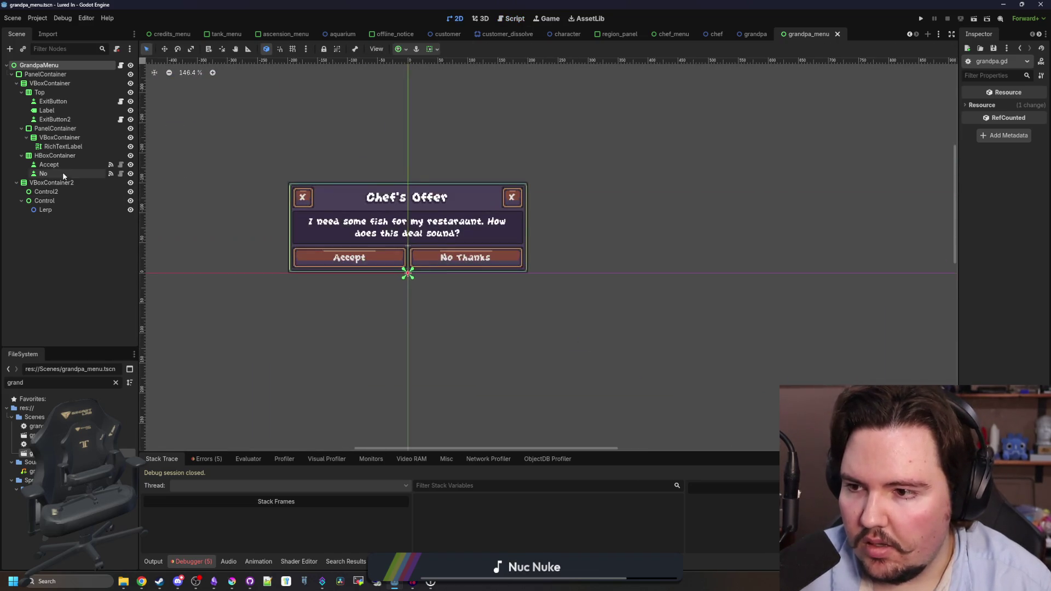
{"action": "left_click", "coordinate": [57, 172]}
{"action": "key", "text": "Delete"}
{"action": "left_click", "coordinate": [502, 302]}
Change the Accept button's text to Ok.
{"action": "left_click", "coordinate": [49, 164]}
{"action": "double_click", "coordinate": [974, 119]}
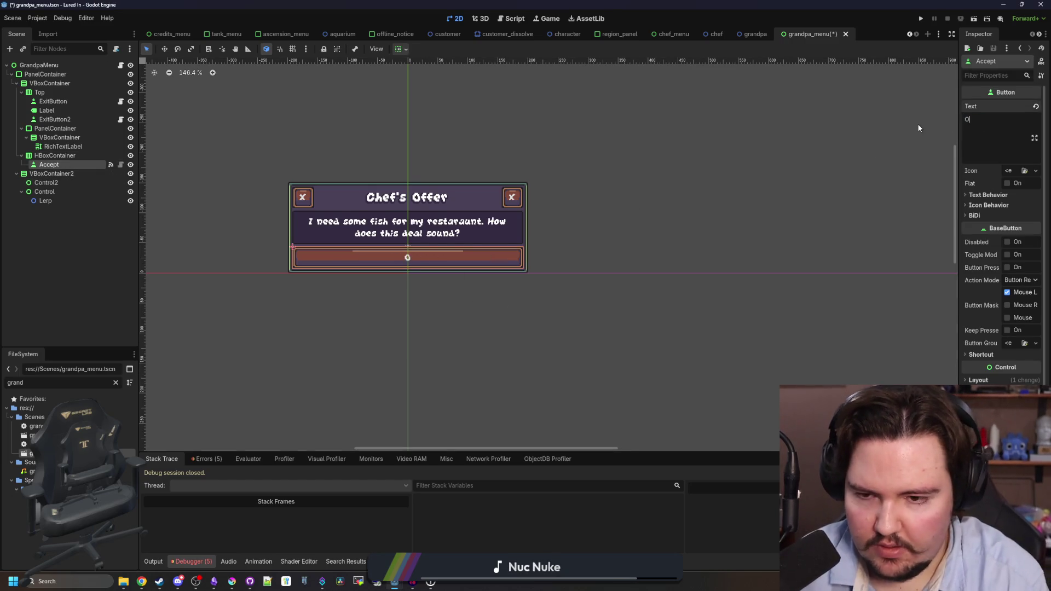
{"action": "scroll", "coordinate": [363, 213], "scroll_direction": "up", "scroll_amount": 2}
{"action": "left_click", "coordinate": [78, 147]}
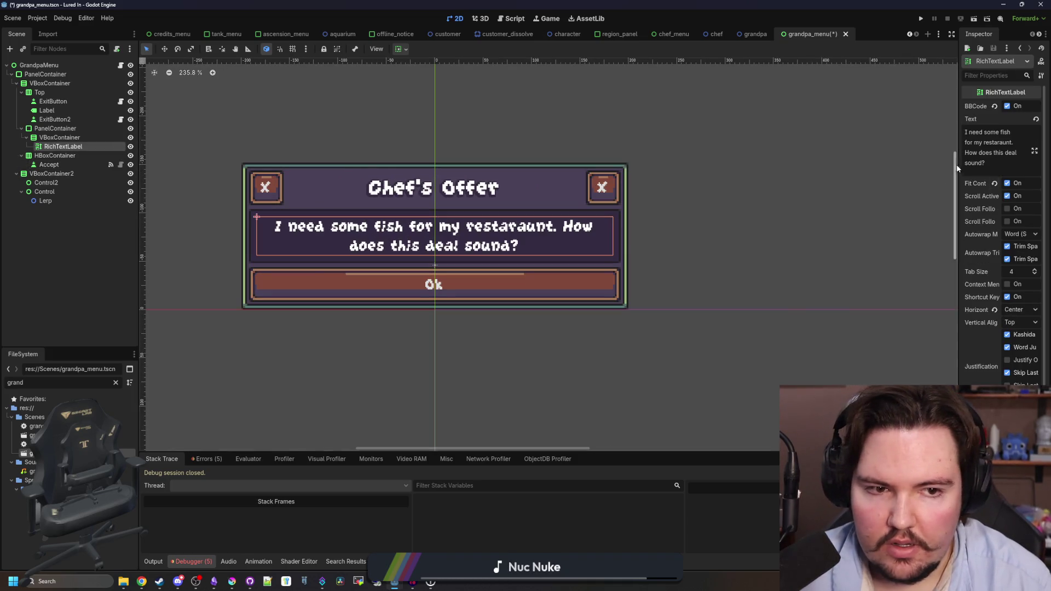
{"action": "left_click_drag", "start_coordinate": [958, 202], "coordinate": [850, 203]}
Retitle the dialog's Label from Chef's Offer to 'Welcome Kiddo!'.
{"action": "left_click", "coordinate": [46, 110]}
{"action": "left_click_drag", "start_coordinate": [936, 131], "coordinate": [821, 109]}
{"action": "type", "text": "Welcome kiddo"}
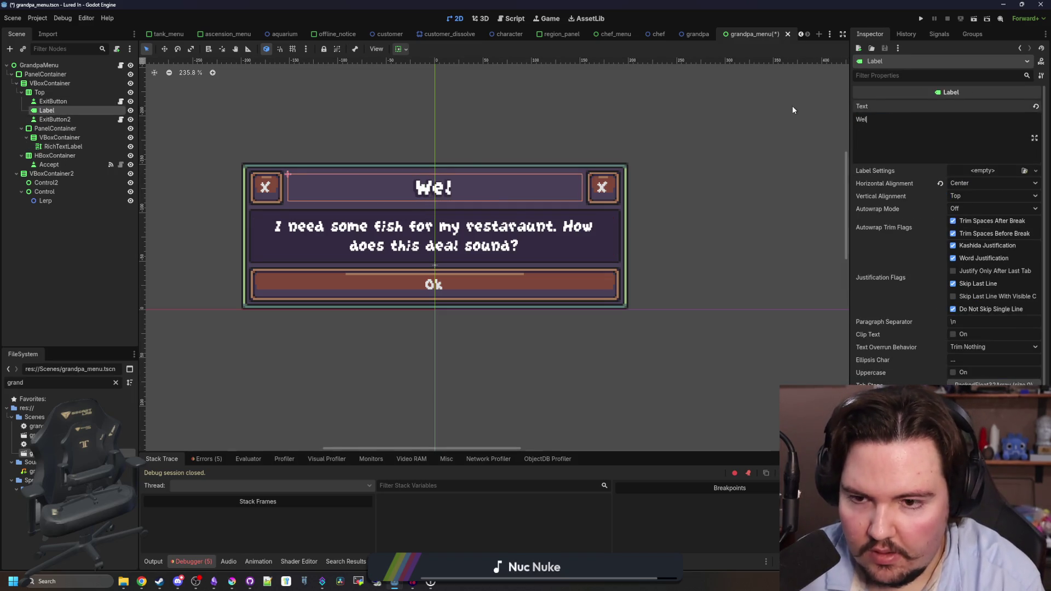
{"action": "type", "text": "!"}
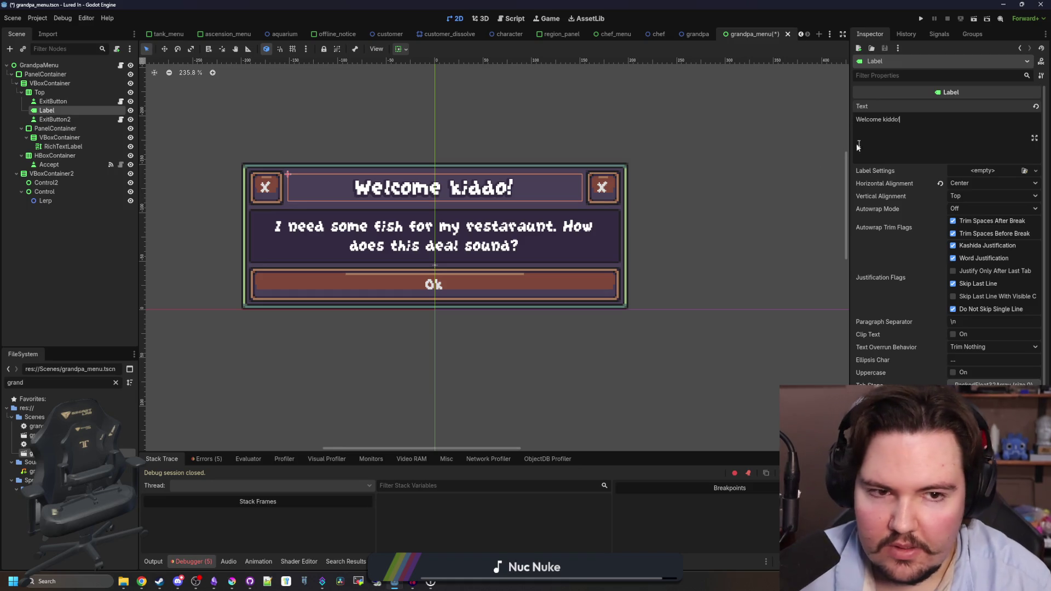
{"action": "key", "text": "BackSpace"}
{"action": "type", "text": "K"}
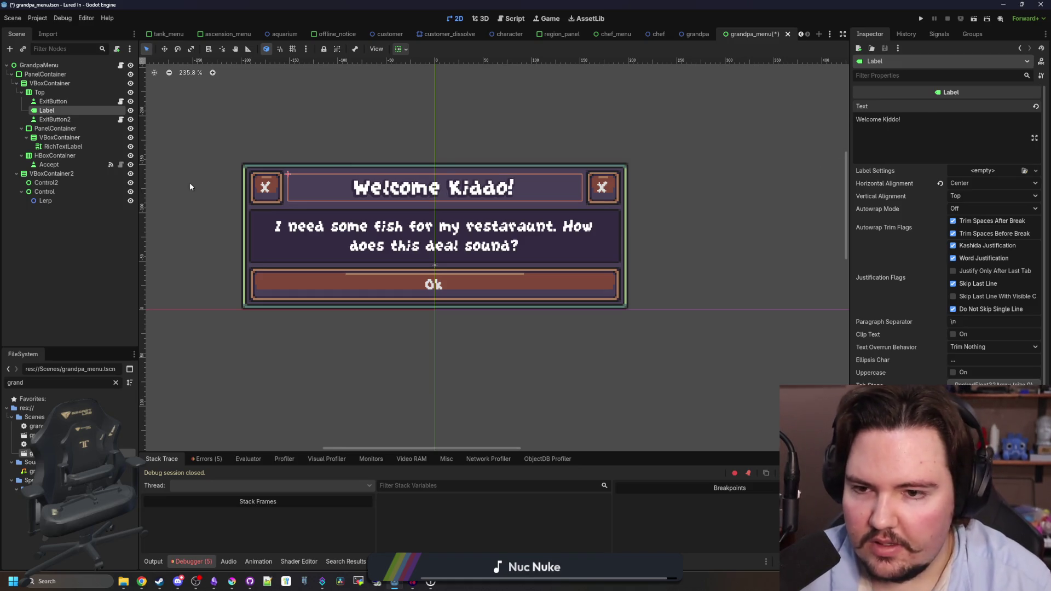
Move RichTextLabel out of its VBoxContainer and delete that VBoxContainer.
{"action": "left_click", "coordinate": [72, 146]}
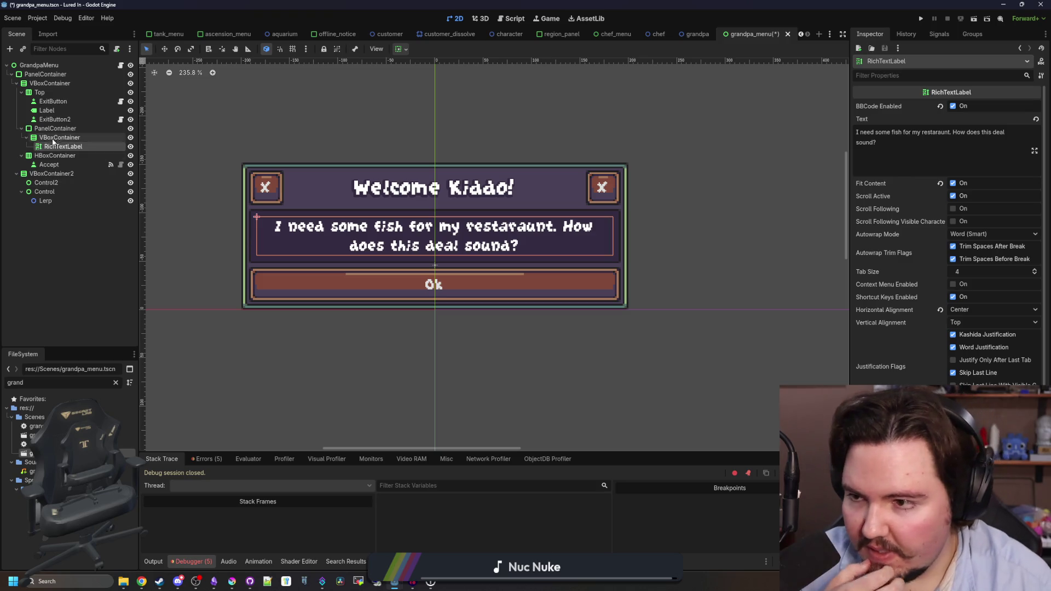
{"action": "mouse_move", "coordinate": [63, 147]}
{"action": "left_mouse_down"}
{"action": "mouse_move", "coordinate": [63, 156]}
{"action": "mouse_move", "coordinate": [62, 138]}
{"action": "left_mouse_up"}
{"action": "left_click", "coordinate": [59, 146]}
{"action": "key", "text": "Delete"}
{"action": "left_click", "coordinate": [502, 302]}
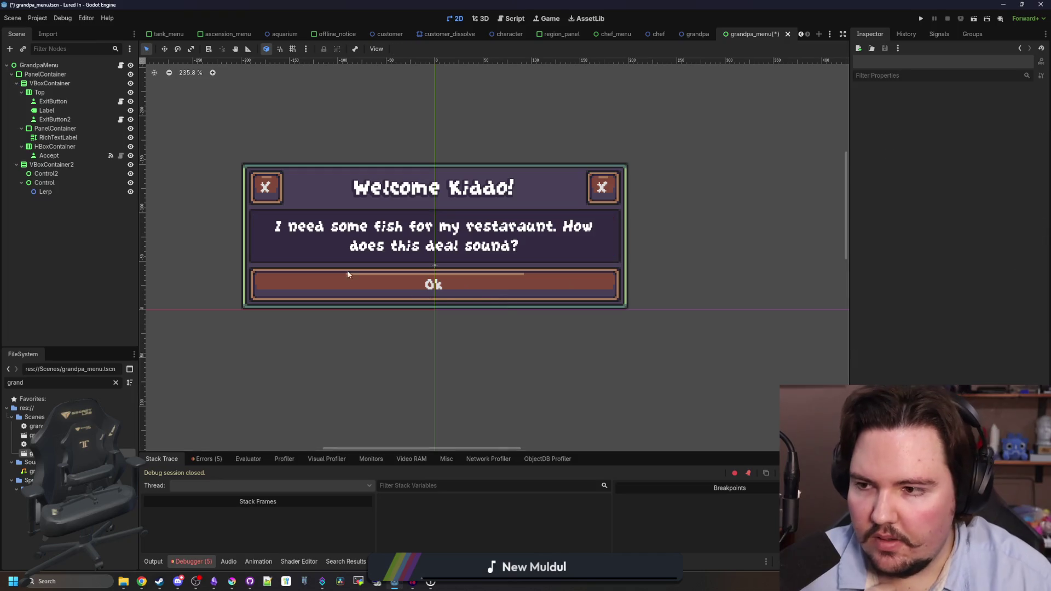
Pull the Accept button out of HBoxContainer and delete the empty HBoxContainer.
{"action": "left_click", "coordinate": [70, 147]}
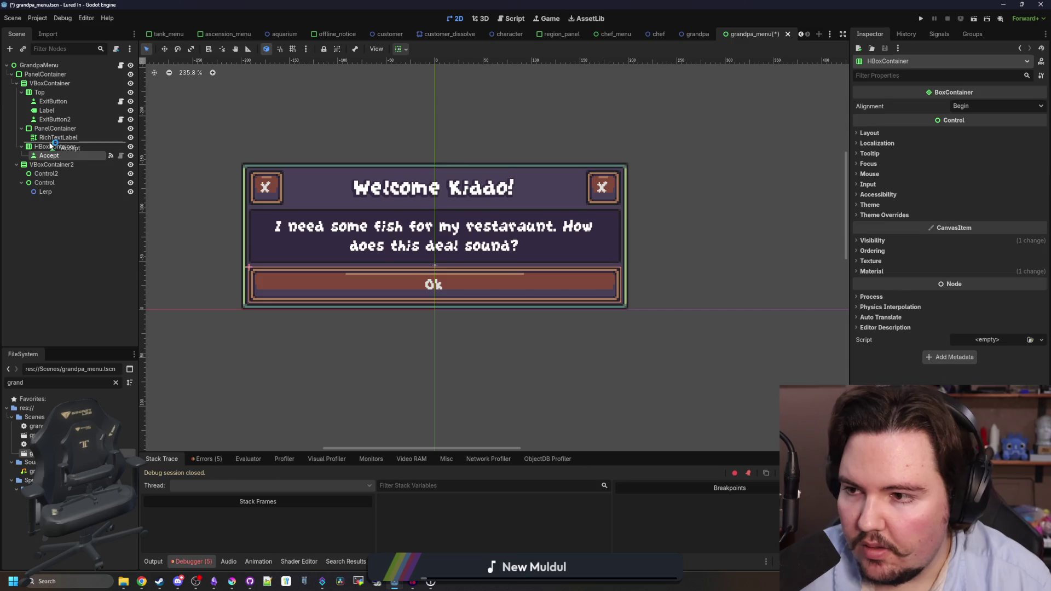
{"action": "left_click_drag", "start_coordinate": [51, 145], "coordinate": [50, 145]}
{"action": "left_click", "coordinate": [55, 156]}
{"action": "key", "text": "Delete"}
{"action": "left_click", "coordinate": [502, 304]}
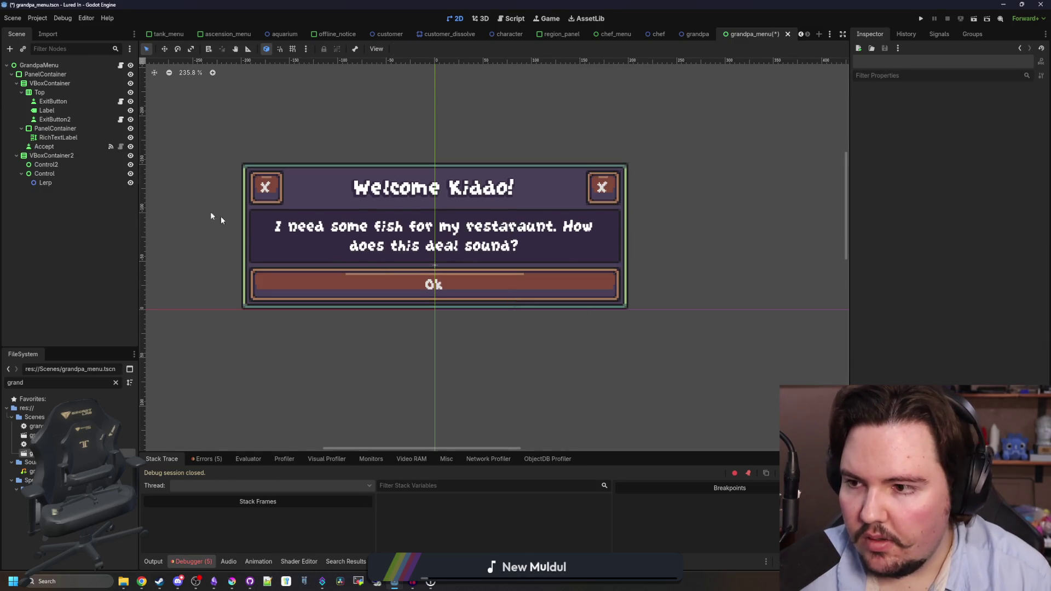
Inspect the Control2, Accept, Lerp, Control and VBoxContainer2 nodes.
{"action": "left_click", "coordinate": [49, 164]}
{"action": "scroll", "coordinate": [418, 261], "scroll_direction": "down", "scroll_amount": 1}
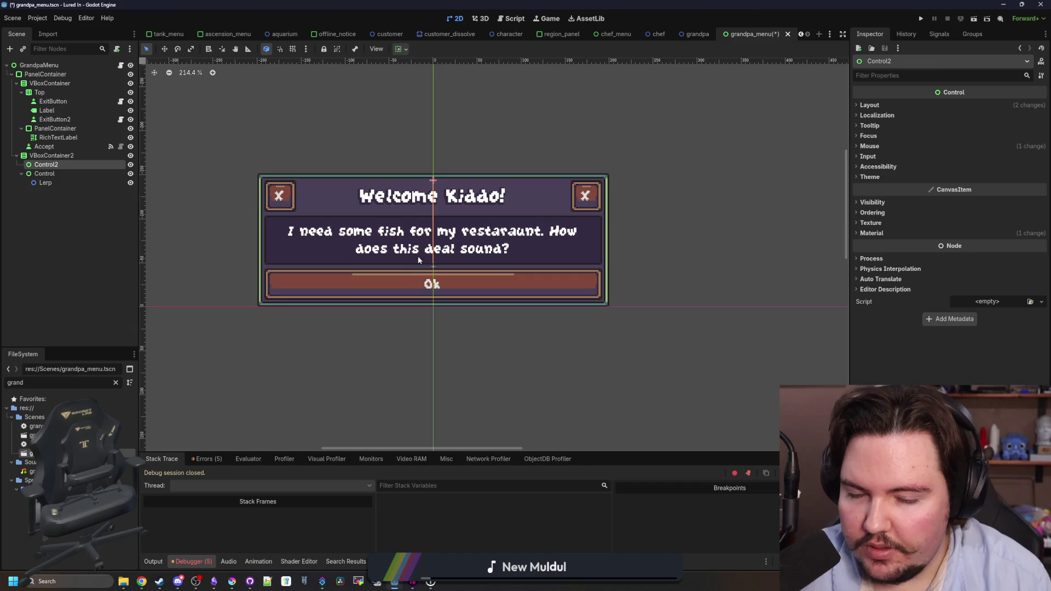
{"action": "scroll", "coordinate": [418, 261], "scroll_direction": "up", "scroll_amount": 4}
{"action": "scroll", "coordinate": [432, 258], "scroll_direction": "down", "scroll_amount": 4}
{"action": "scroll", "coordinate": [438, 262], "scroll_direction": "up", "scroll_amount": 4}
{"action": "scroll", "coordinate": [515, 366], "scroll_direction": "down", "scroll_amount": 3}
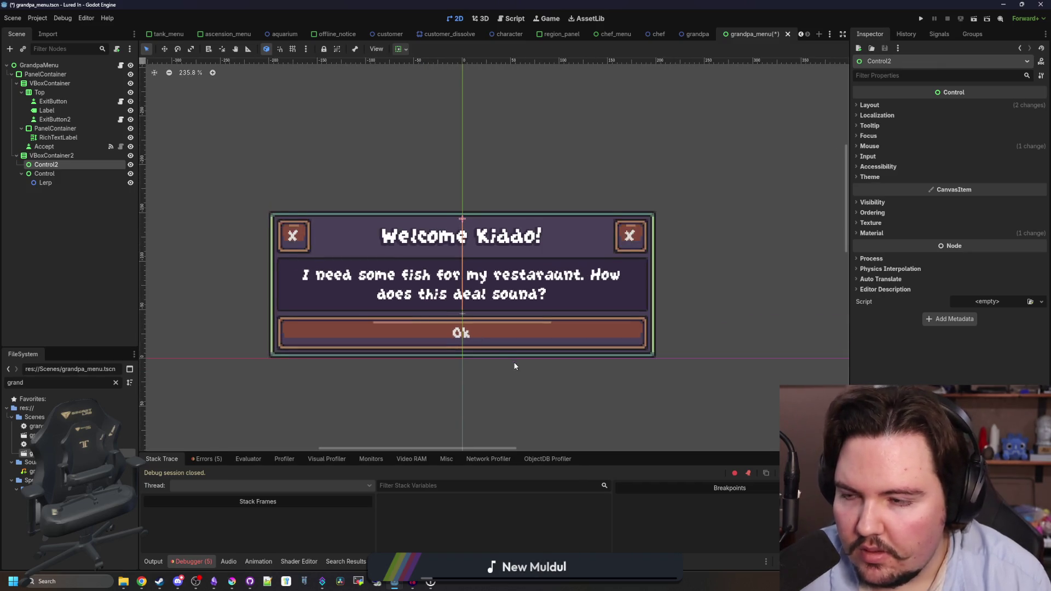
{"action": "scroll", "coordinate": [514, 365], "scroll_direction": "up", "scroll_amount": 3}
{"action": "left_click", "coordinate": [44, 146]}
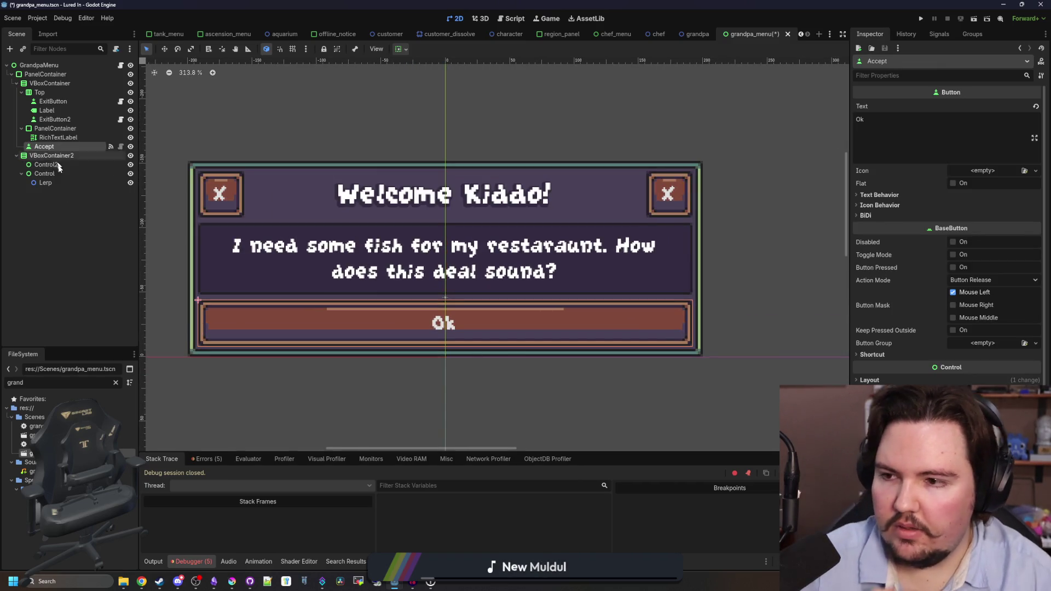
{"action": "left_click", "coordinate": [61, 185]}
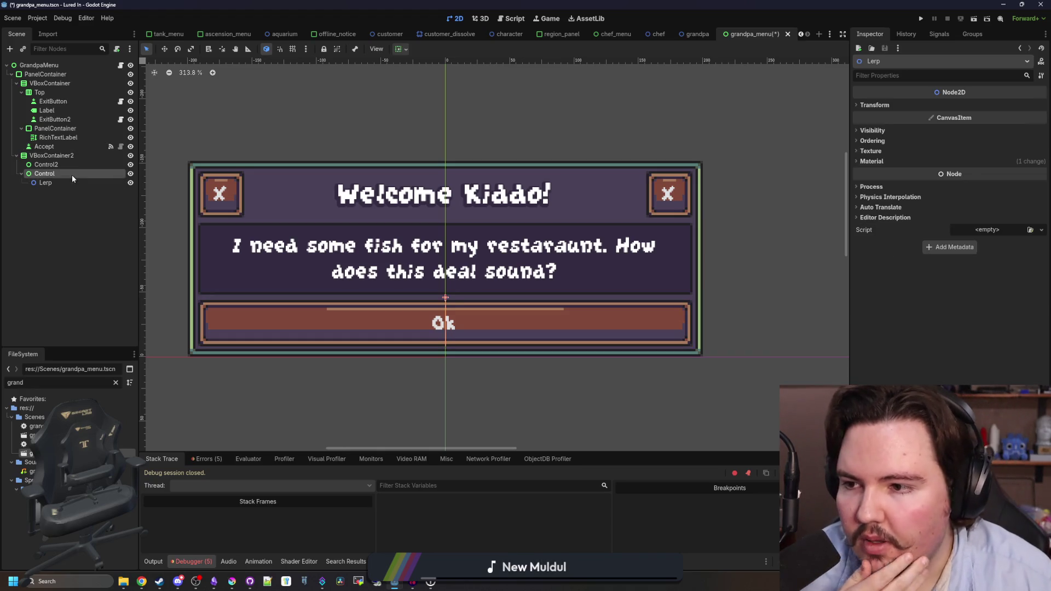
{"action": "left_click", "coordinate": [71, 175]}
{"action": "left_click", "coordinate": [70, 155]}
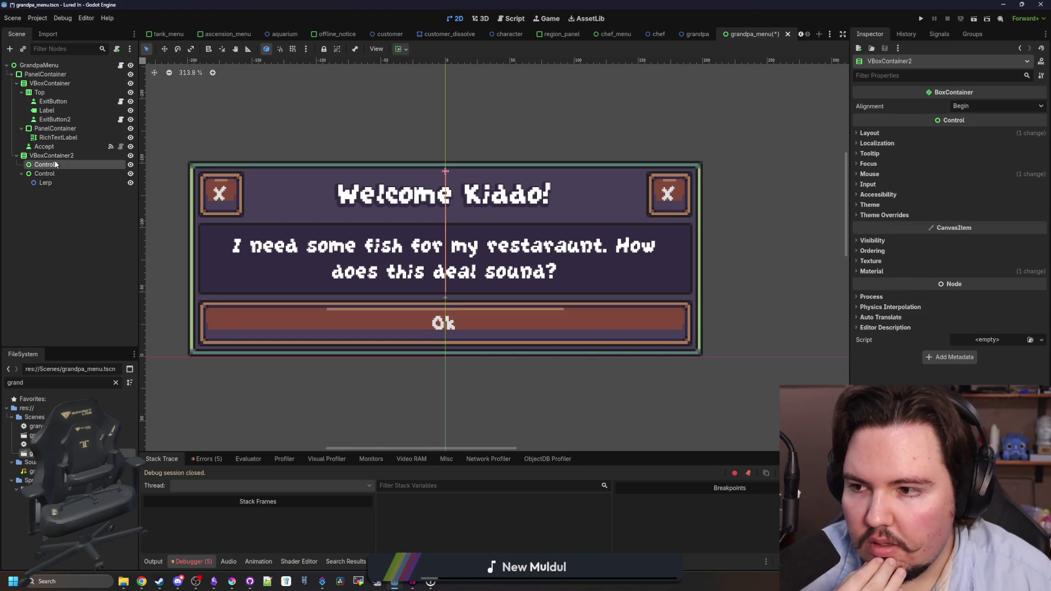
{"action": "left_click", "coordinate": [55, 164]}
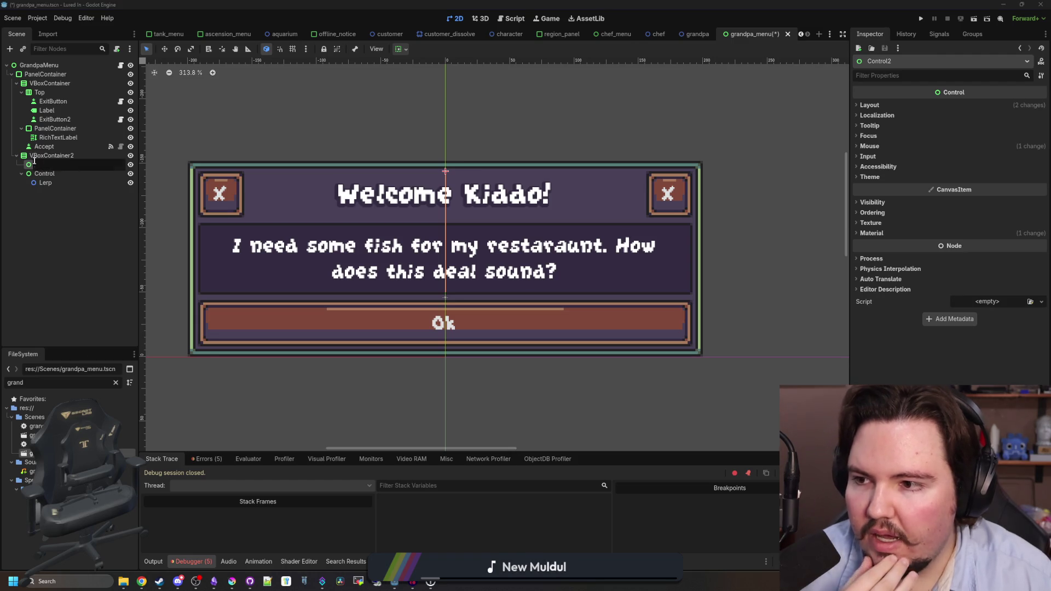
Rename the Accept button node to Ok.
{"action": "left_click", "coordinate": [16, 156]}
{"action": "left_click", "coordinate": [50, 148]}
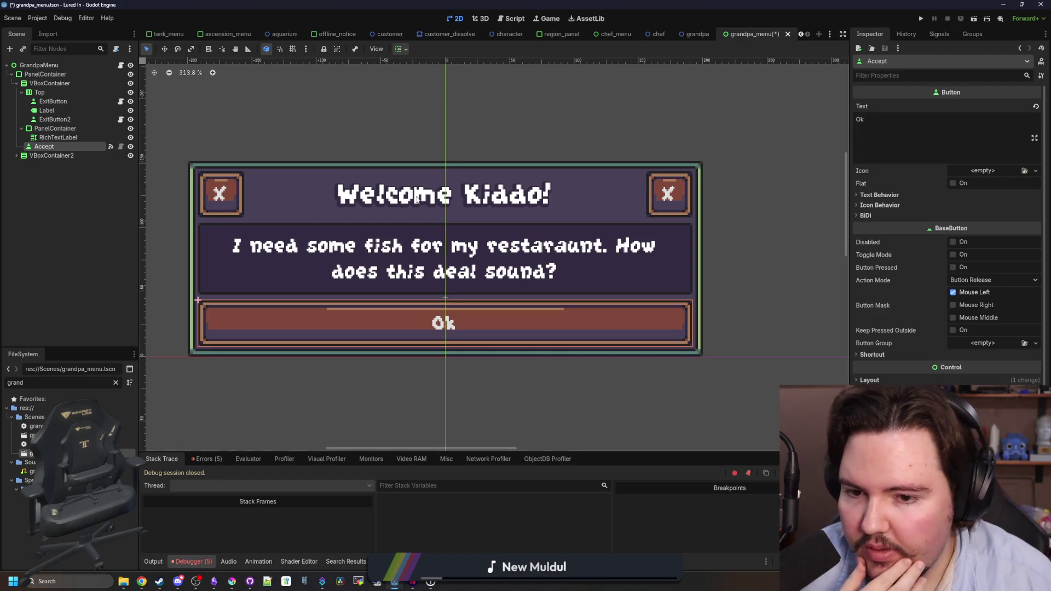
{"action": "double_click", "coordinate": [57, 148]}
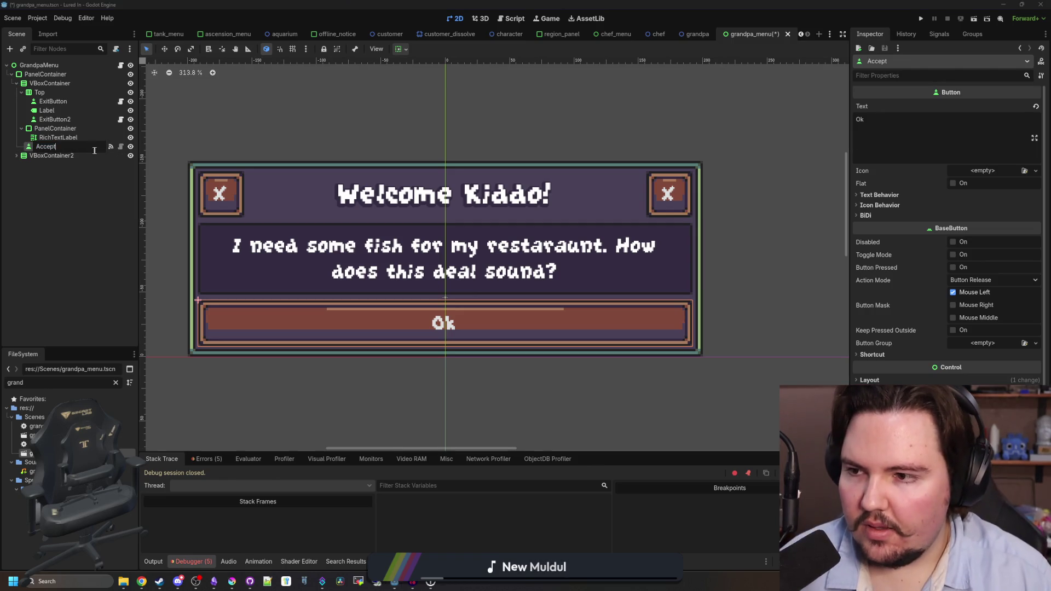
{"action": "type", "text": "k"}
{"action": "key", "text": "Return"}
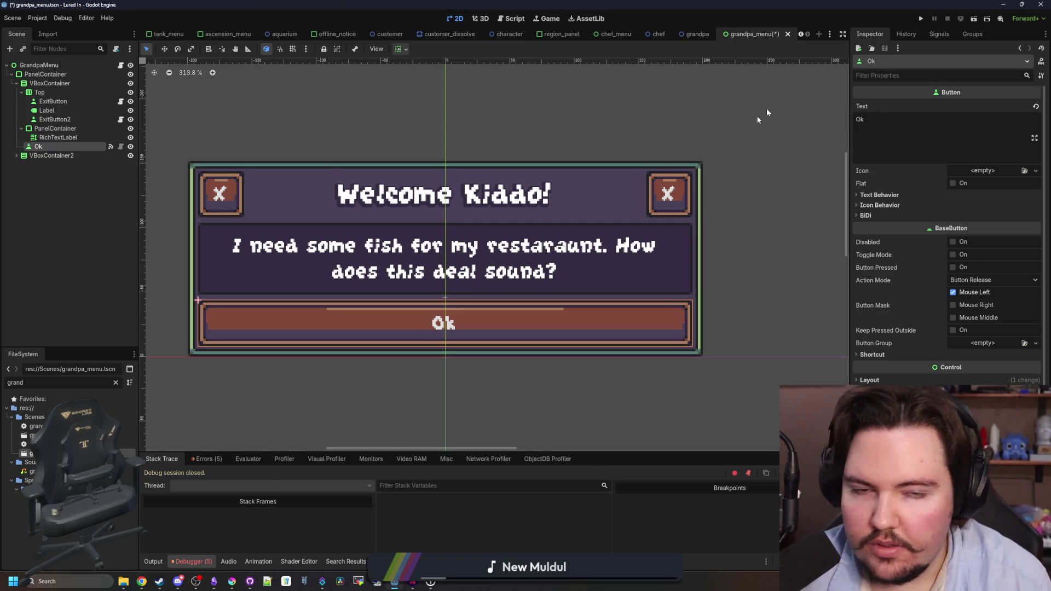
Replace the pressed signal's _on_accept_pressed connection with a new _on_ok_pressed handler.
{"action": "left_click", "coordinate": [939, 34]}
{"action": "right_click", "coordinate": [915, 101]}
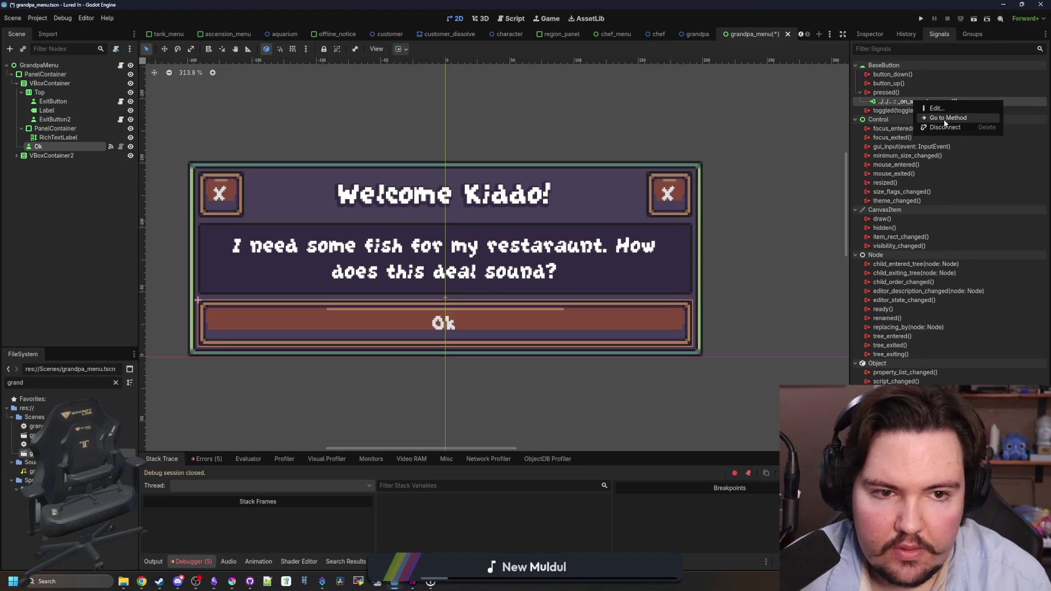
{"action": "left_click", "coordinate": [945, 130]}
{"action": "right_click", "coordinate": [893, 93]}
{"action": "left_click", "coordinate": [906, 99]}
{"action": "left_click", "coordinate": [497, 263]}
{"action": "key", "text": "Escape"}
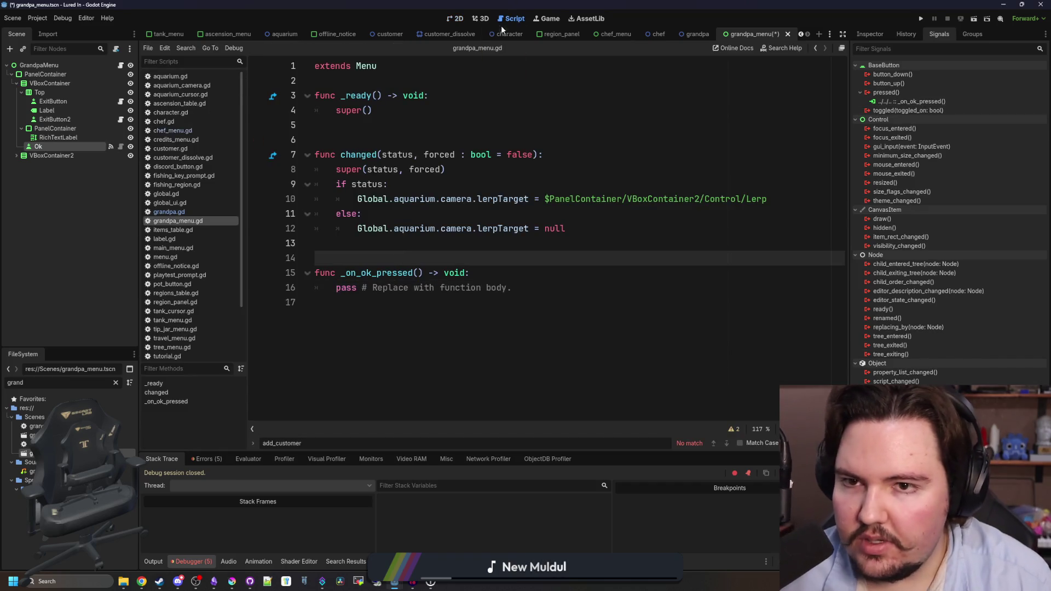
{"action": "left_click", "coordinate": [454, 18]}
{"action": "left_click", "coordinate": [58, 137]}
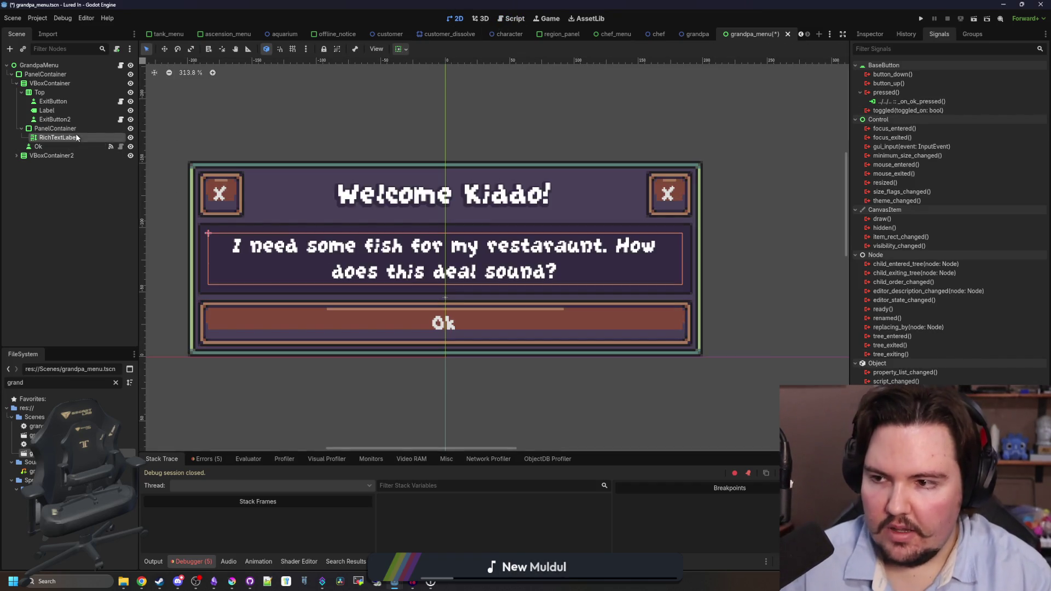
Replace the RichTextLabel's Text with placeholder text 'Hehirhuehradiuh waisdhiwASD'.
{"action": "left_click_drag", "start_coordinate": [850, 37], "coordinate": [748, 37]}
{"action": "left_click", "coordinate": [767, 34]}
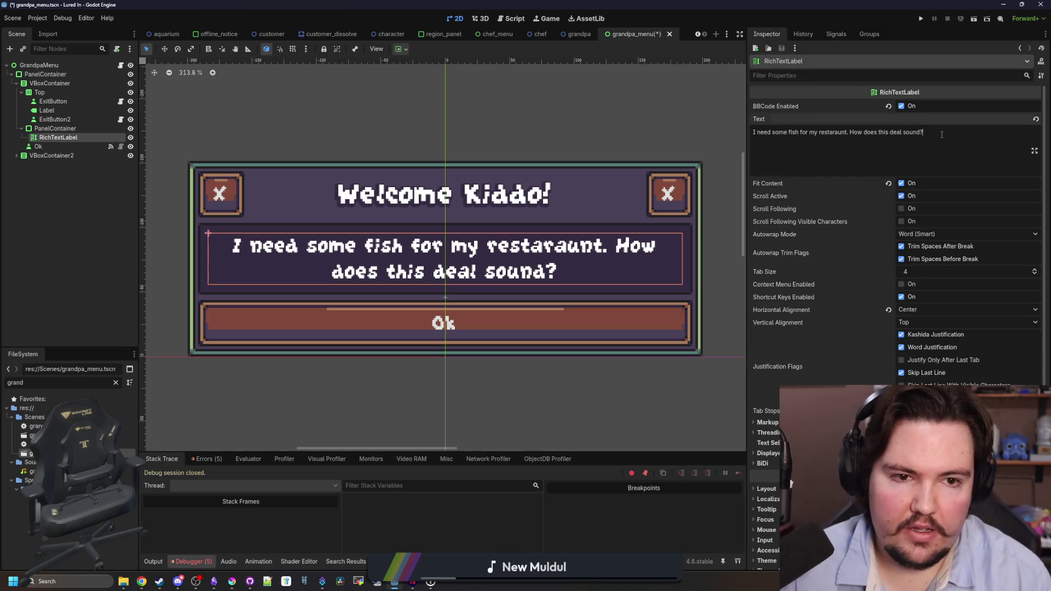
{"action": "left_click", "coordinate": [943, 135]}
{"action": "key", "text": "ctrl+a"}
{"action": "key", "text": "BackSpace"}
{"action": "type", "text": "Hehirhuehradiuh waisdh"}
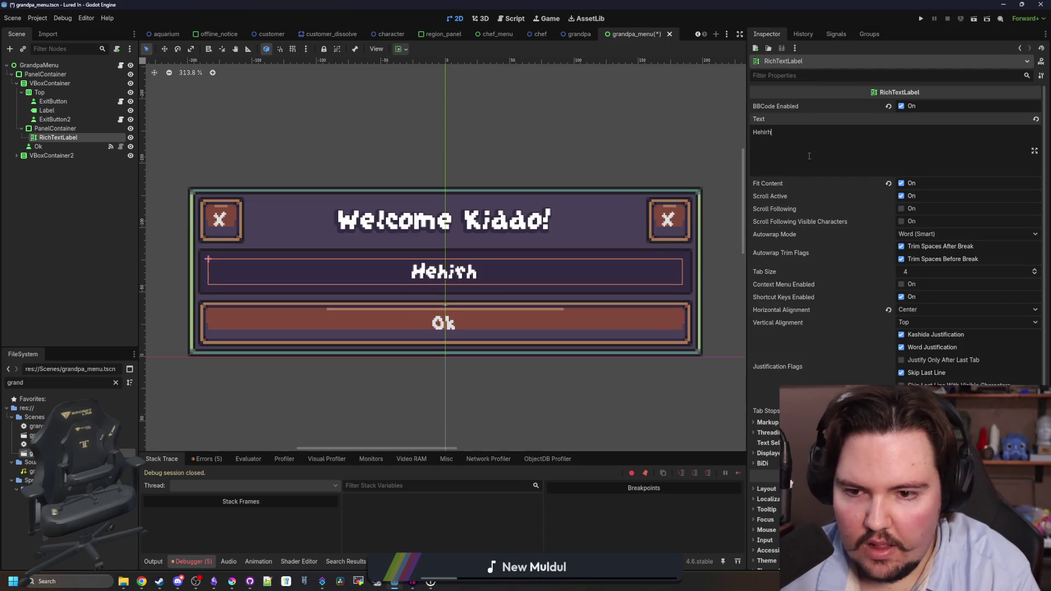
{"action": "type", "text": "iwASD"}
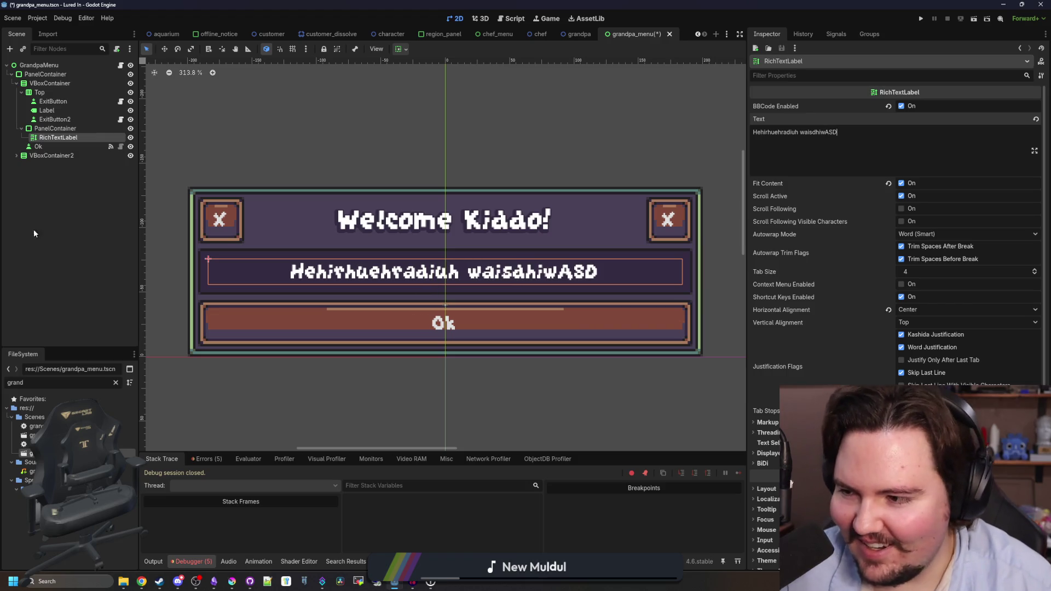
Open the tutorial.gd script from the FileSystem and go to its end.
{"action": "left_click", "coordinate": [122, 331]}
{"action": "left_click", "coordinate": [116, 382]}
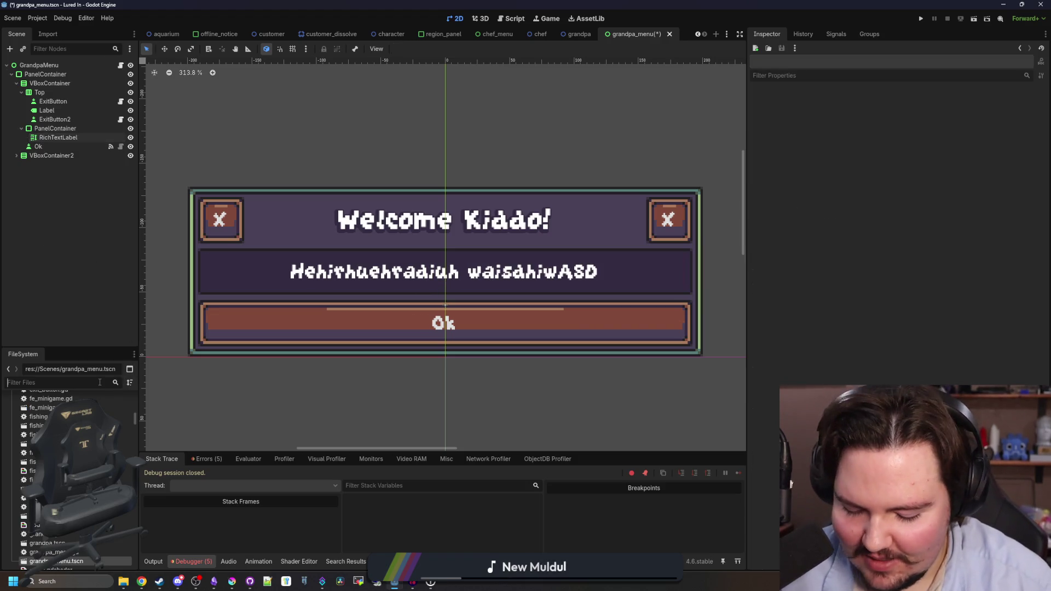
{"action": "type", "text": "tutori"}
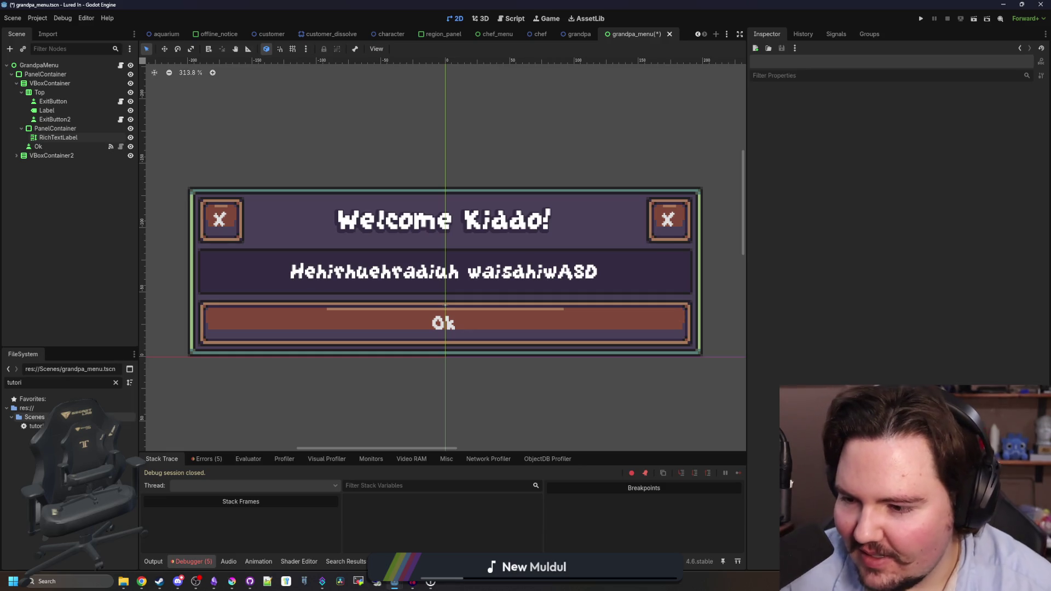
{"action": "double_click", "coordinate": [87, 426]}
{"action": "left_click", "coordinate": [116, 382]}
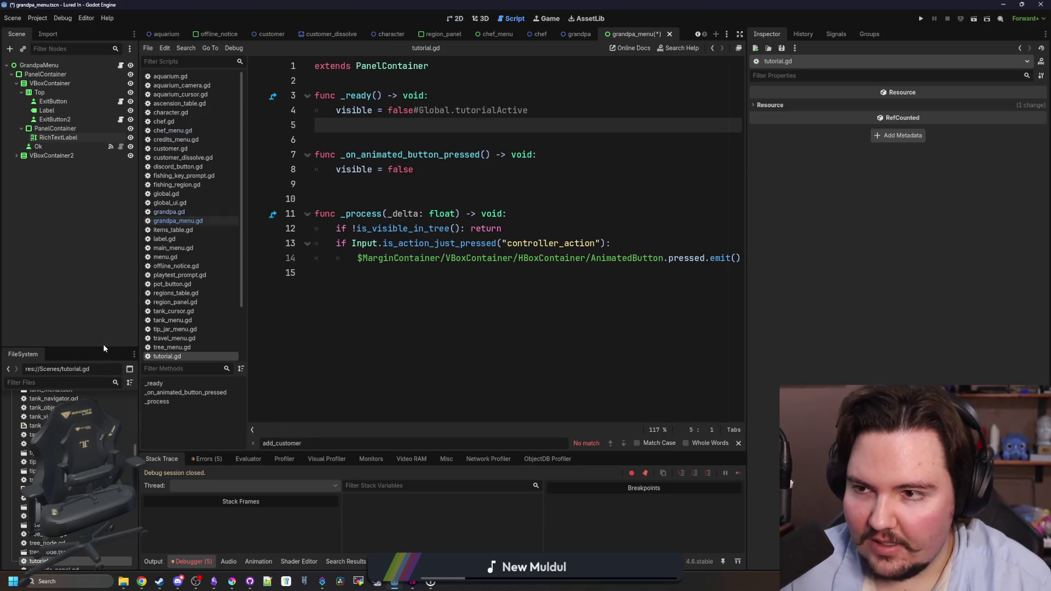
{"action": "left_click", "coordinate": [411, 291]}
Open aquarium.tscn and copy all the text of the Tutorial's RichTextLabel.
{"action": "left_click", "coordinate": [109, 383]}
{"action": "type", "text": "aquar"}
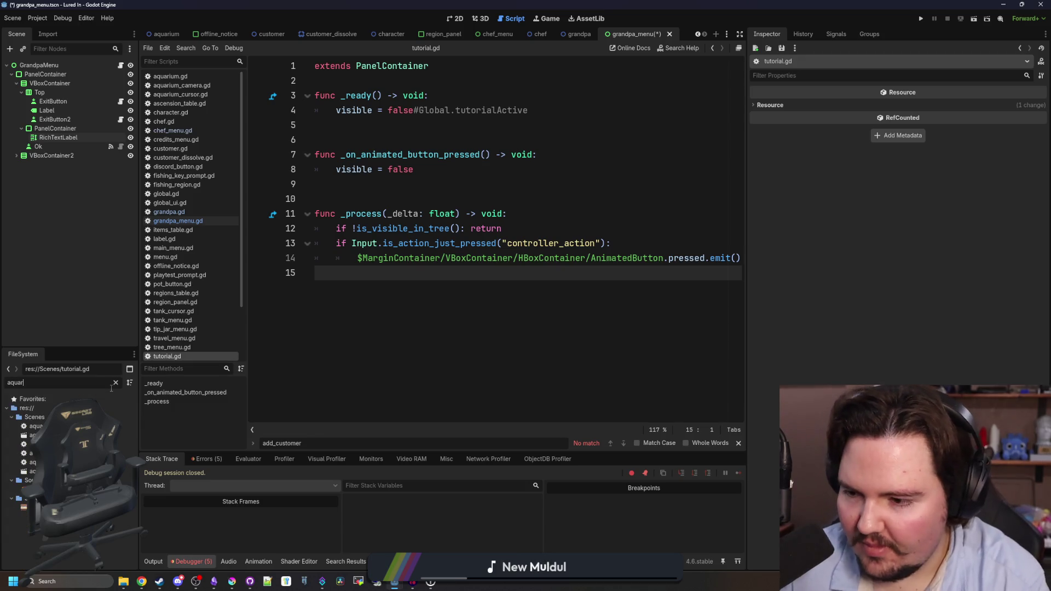
{"action": "double_click", "coordinate": [32, 435]}
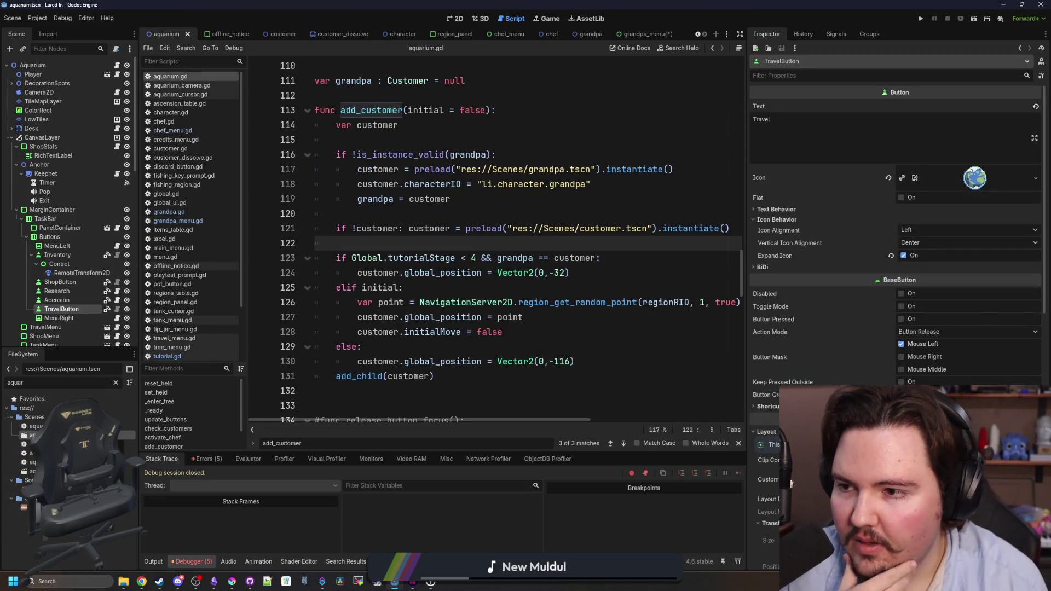
{"action": "scroll", "coordinate": [110, 193], "scroll_direction": "down", "scroll_amount": 4}
{"action": "left_click", "coordinate": [45, 312]}
{"action": "scroll", "coordinate": [61, 310], "scroll_direction": "down", "scroll_amount": 1}
{"action": "left_click", "coordinate": [68, 303]}
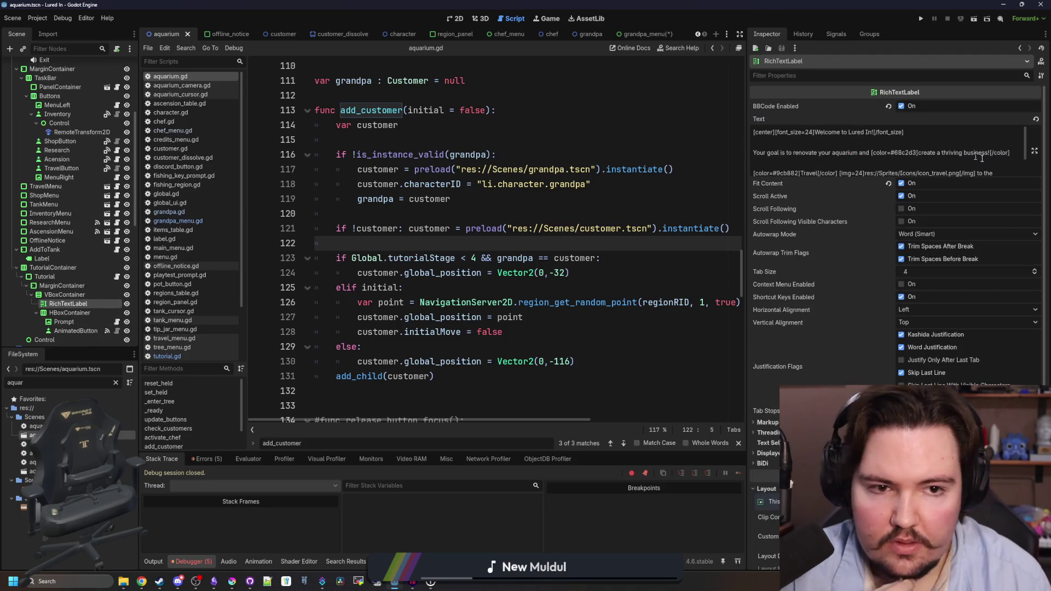
{"action": "left_click", "coordinate": [1034, 151]}
{"action": "key", "text": "ctrl+a"}
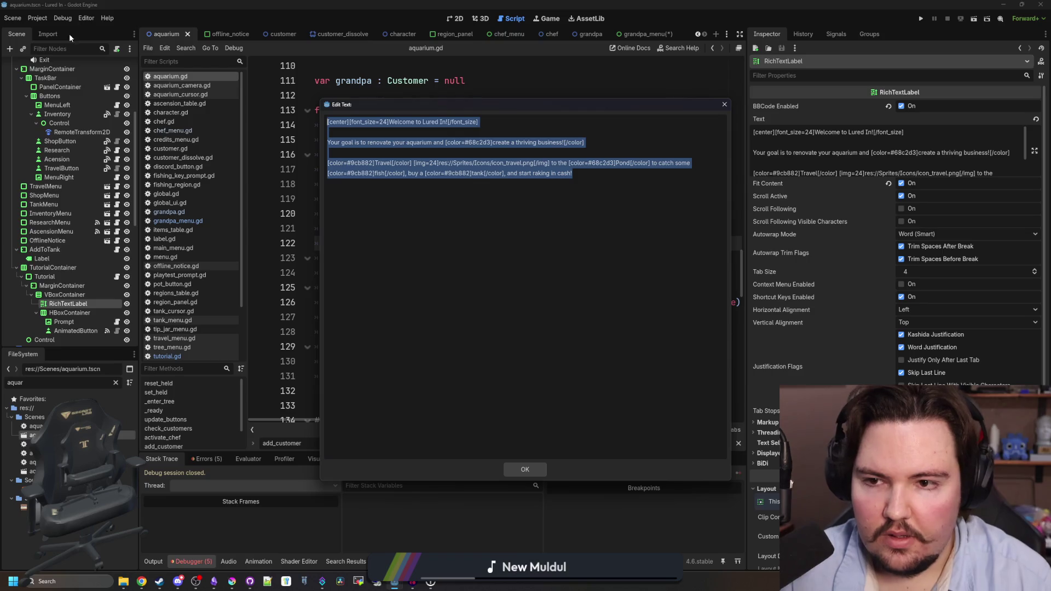
{"action": "left_click", "coordinate": [525, 469]}
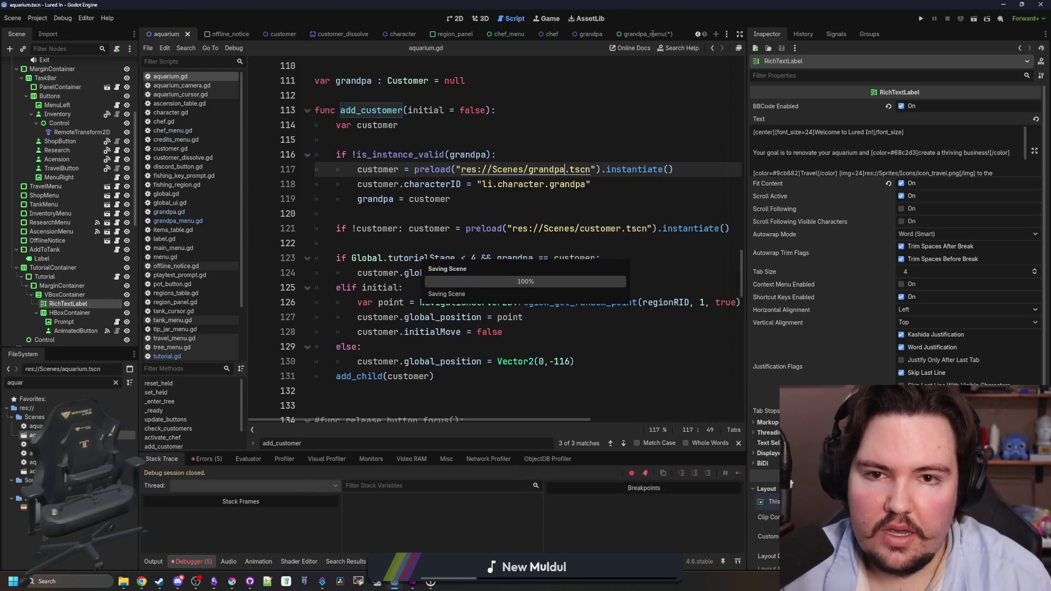
Return to the grandpa_menu scene in 2D view and select its RichTextLabel.
{"action": "left_click", "coordinate": [653, 35]}
{"action": "left_click", "coordinate": [58, 138]}
{"action": "left_click", "coordinate": [455, 19]}
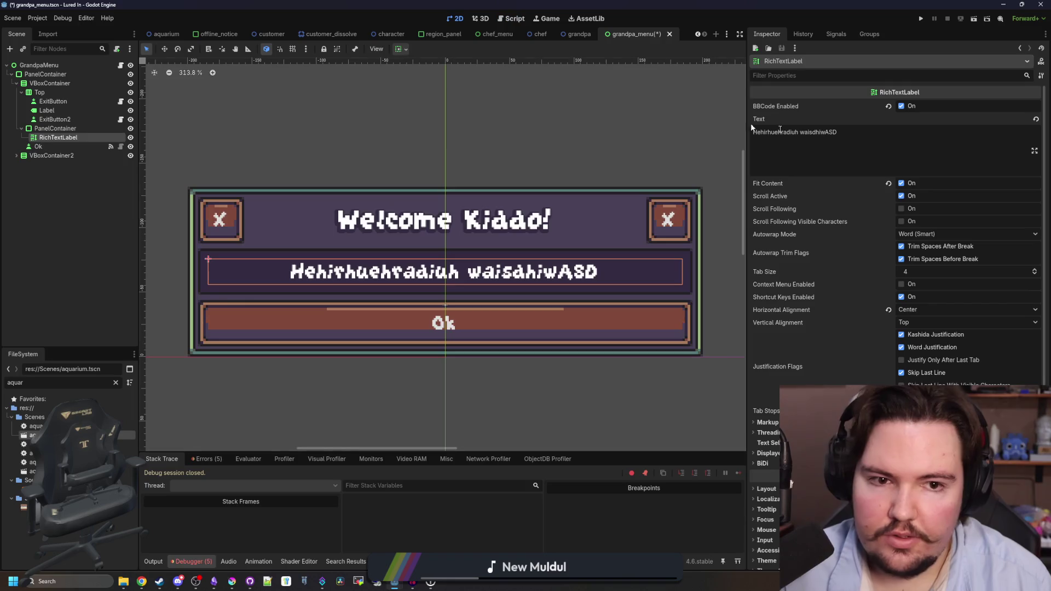
Paste the copied tutorial text into the grandpa menu RichTextLabel's Text property.
{"action": "key", "text": "ctrl+v"}
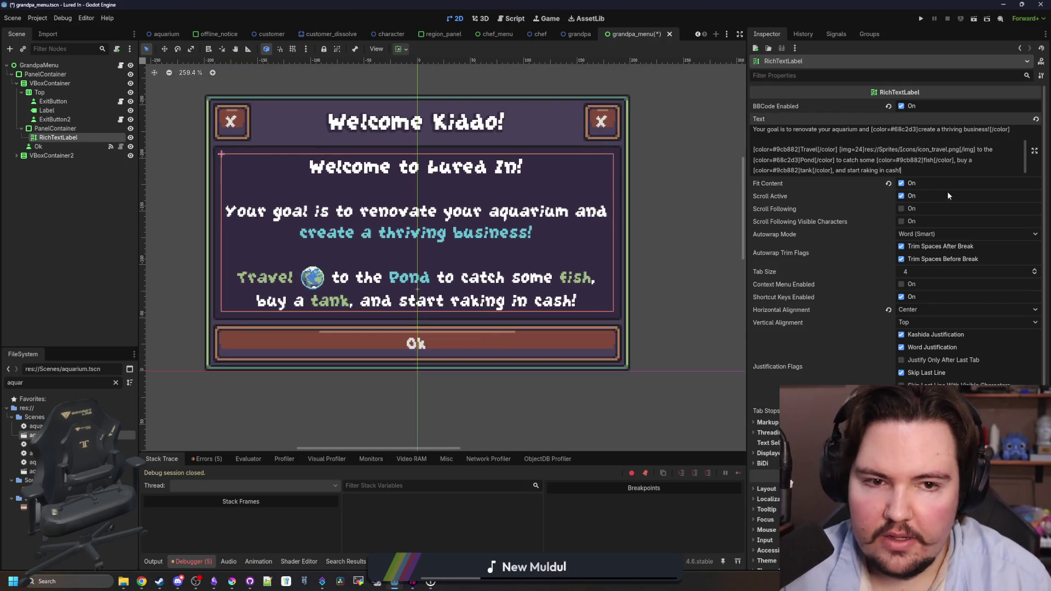
{"action": "left_click", "coordinate": [1034, 151]}
{"action": "left_click_drag", "start_coordinate": [446, 99], "coordinate": [764, 116]}
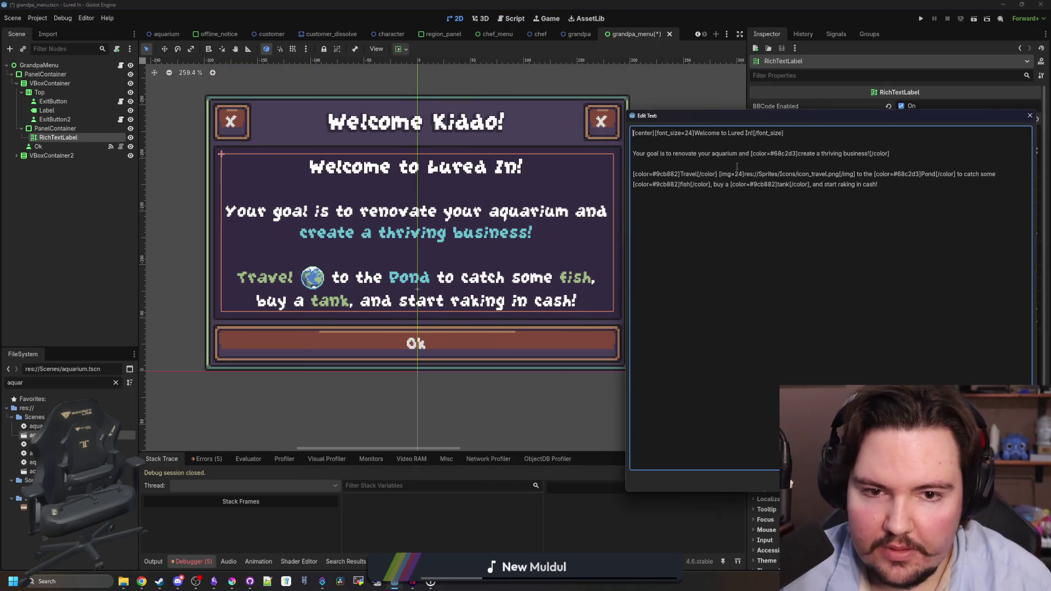
{"action": "left_click", "coordinate": [1029, 116]}
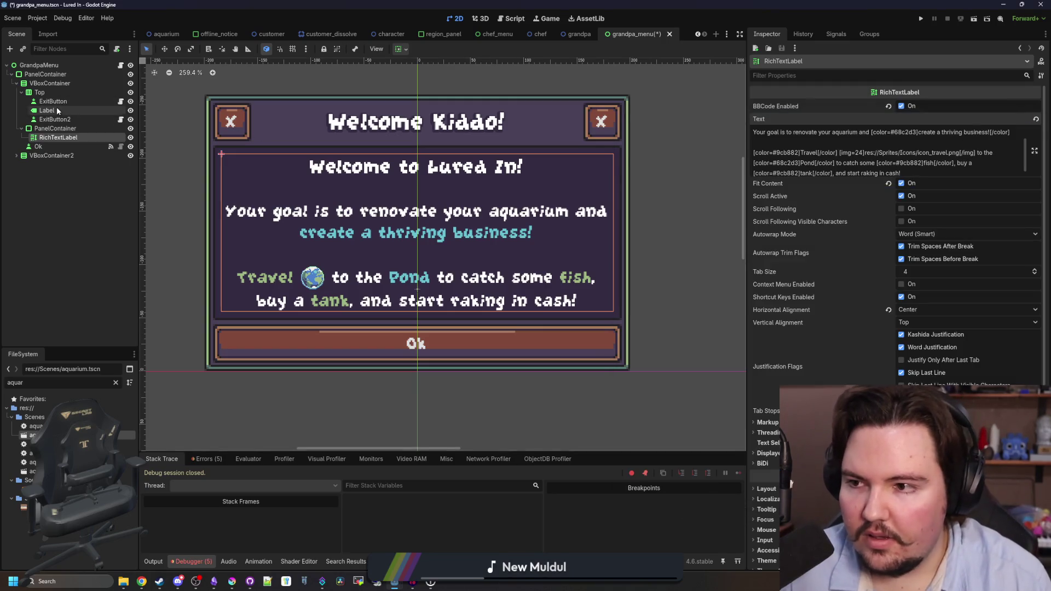
{"action": "scroll", "coordinate": [550, 131], "scroll_direction": "up", "scroll_amount": 1}
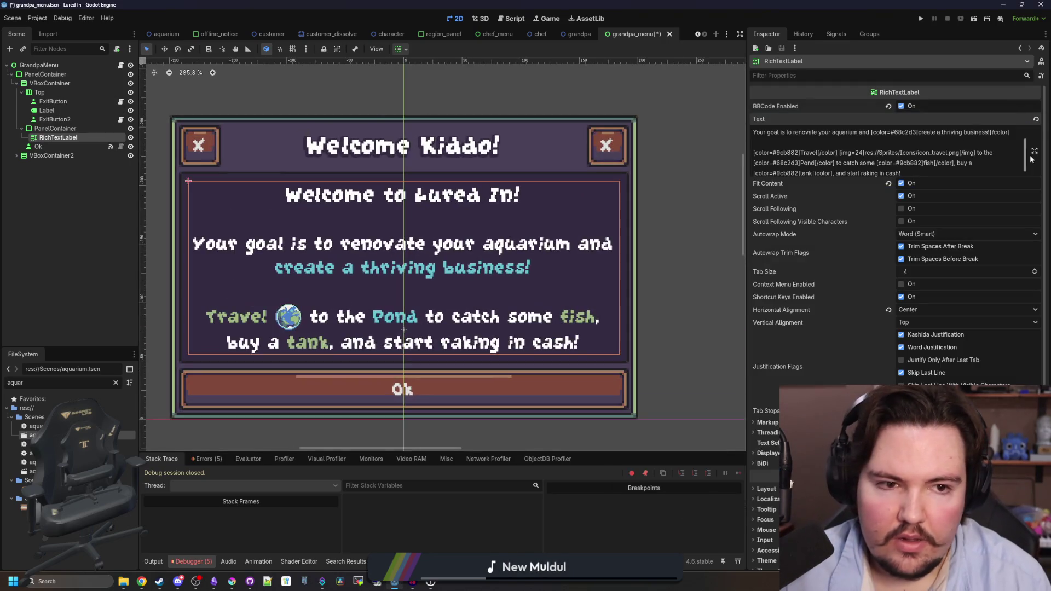
{"action": "left_click", "coordinate": [1034, 151]}
Replace the 'Welcome to Lured In!' heading with grandpa's failing-health, taking-the-reigns sentence and a blank line.
{"action": "left_click_drag", "start_coordinate": [499, 121], "coordinate": [287, 103]}
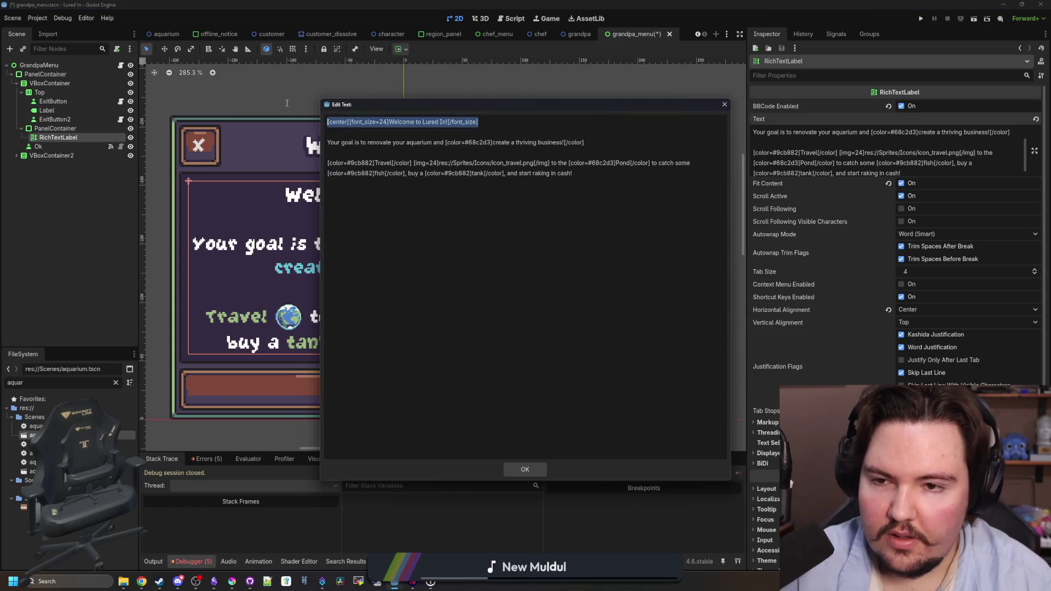
{"action": "key", "text": "BackSpace"}
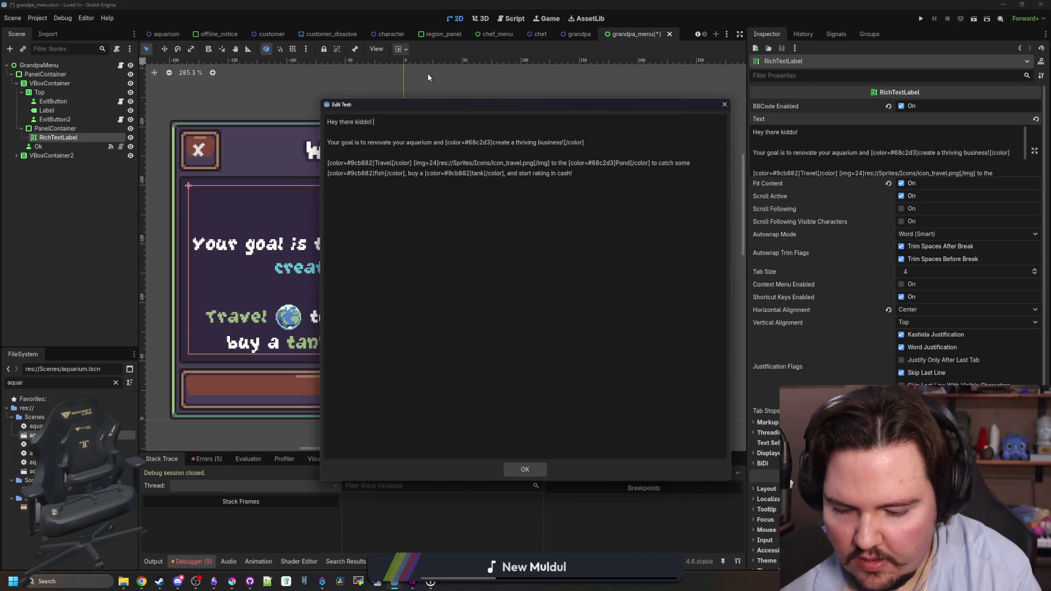
{"action": "type", "text": "As you know"}
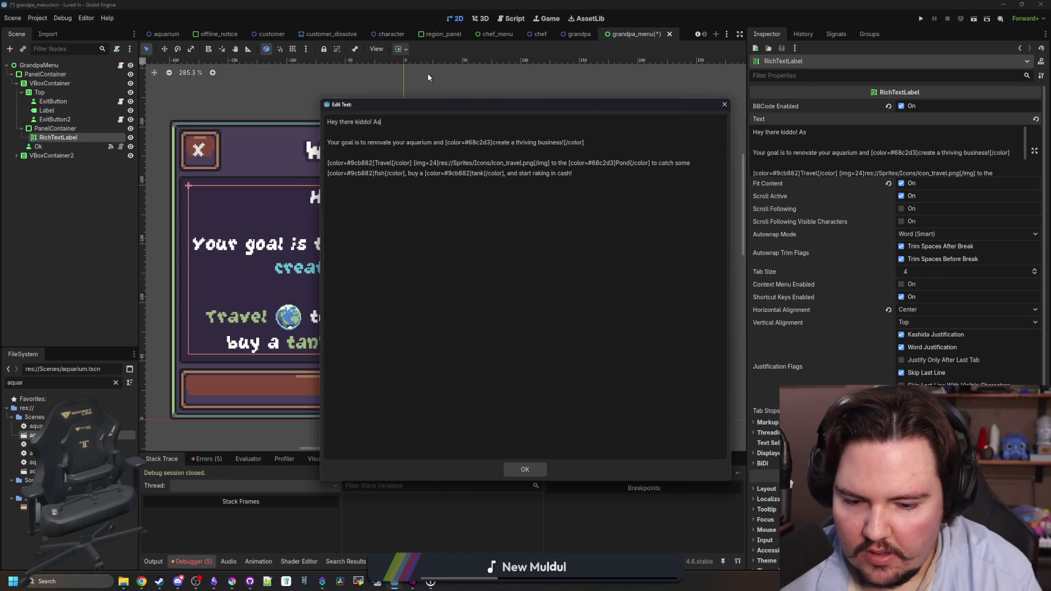
{"action": "type", "text": ", my health h"}
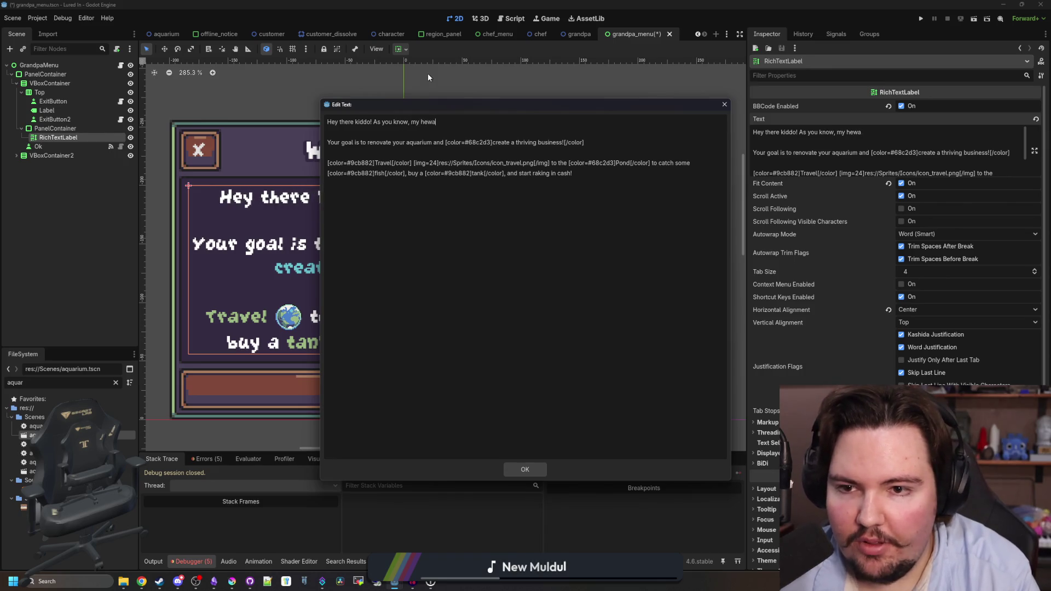
{"action": "type", "text": "en failing me, so"}
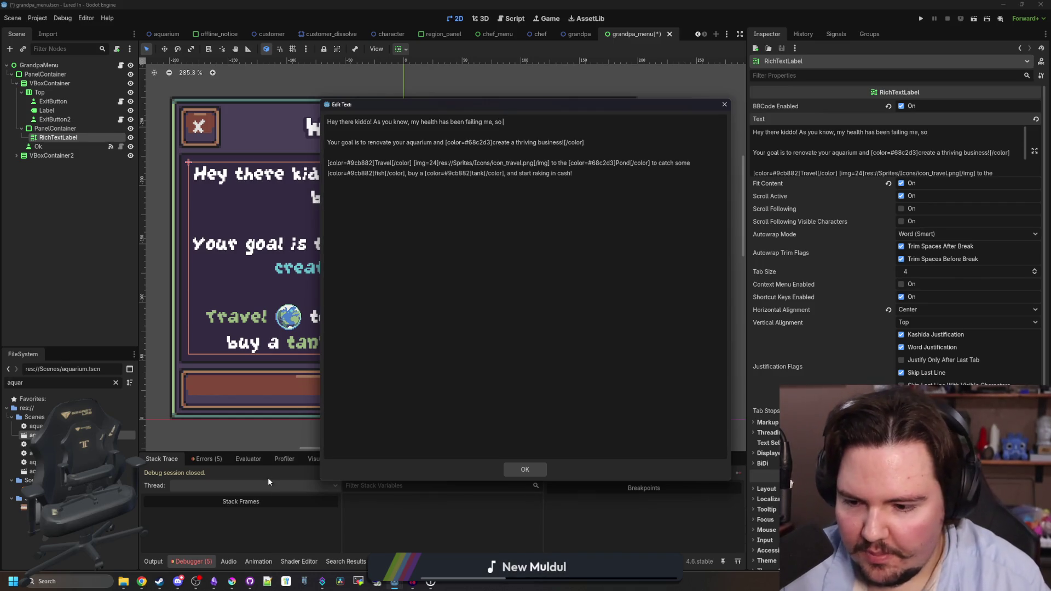
{"action": "left_click", "coordinate": [214, 582]}
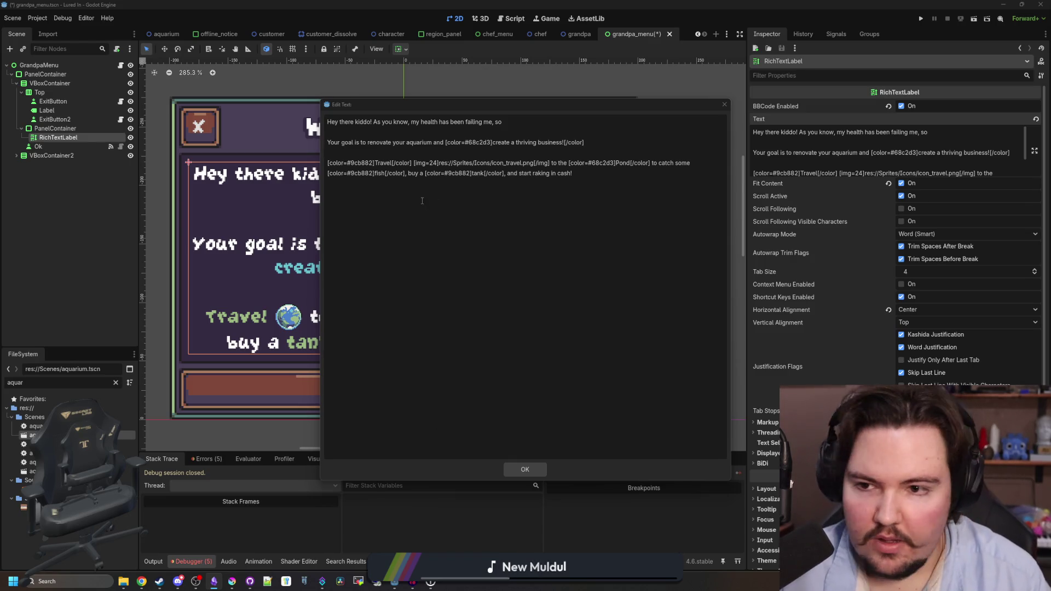
{"action": "left_click", "coordinate": [539, 122]}
{"action": "type", "text": "I'm glad y"}
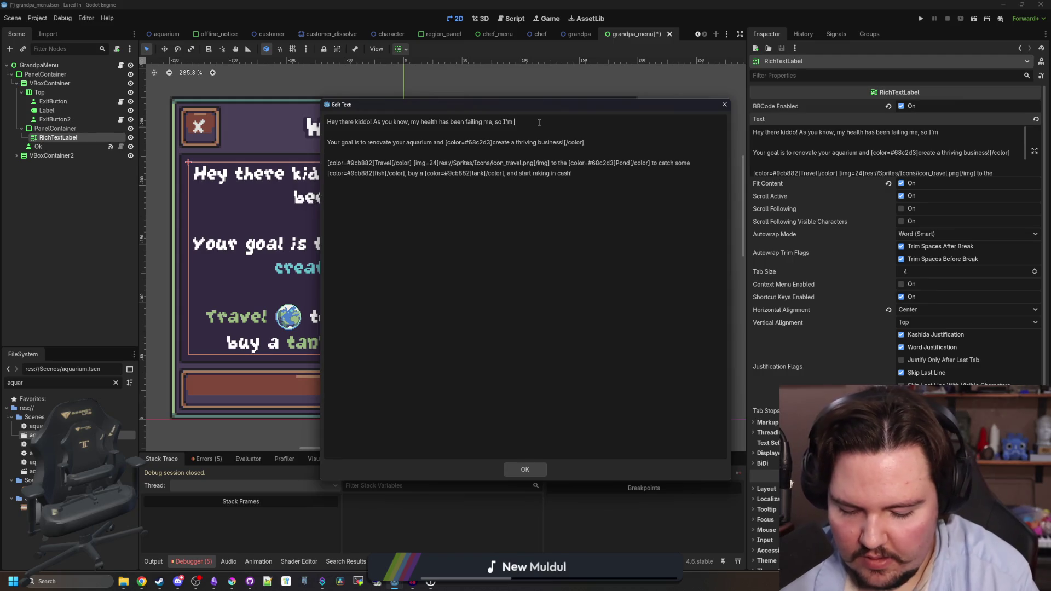
{"action": "type", "text": "our taking the reins"}
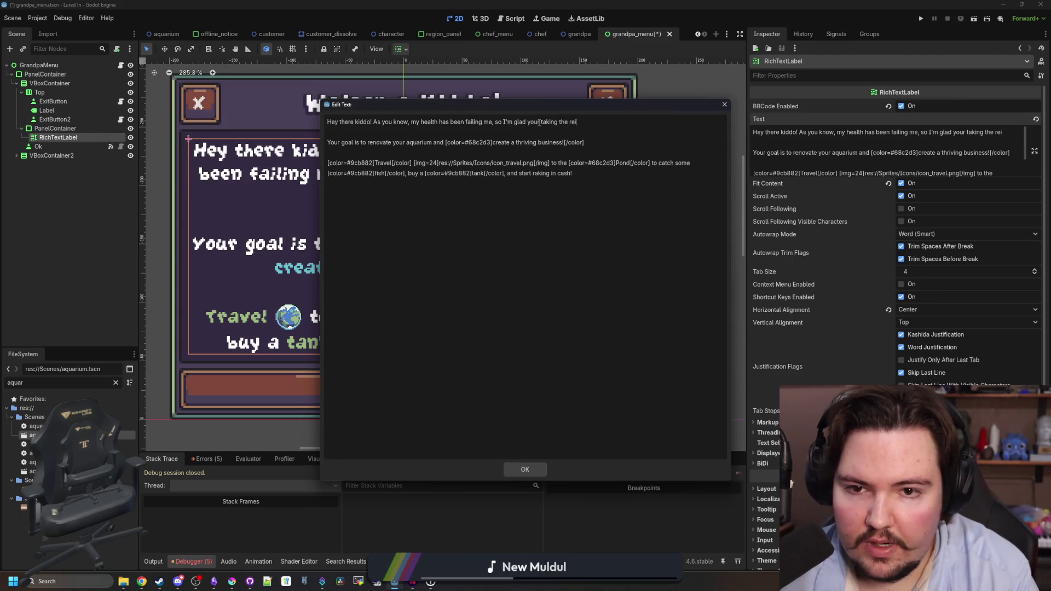
{"action": "key", "text": "BackSpace"}
{"action": "key", "text": "BackSpace"}
{"action": "type", "text": "gns."}
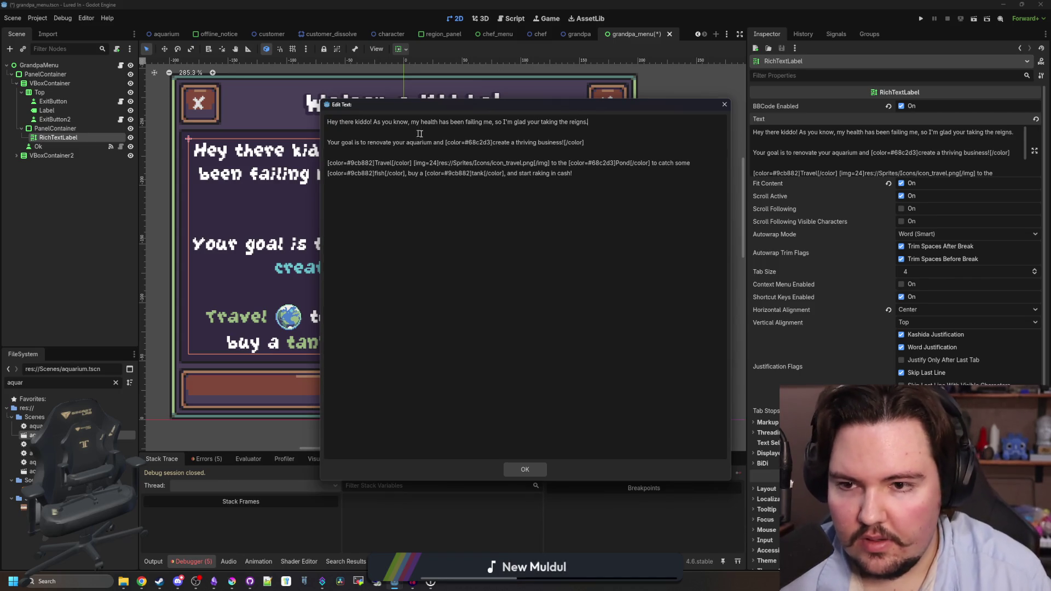
{"action": "left_click", "coordinate": [419, 133]}
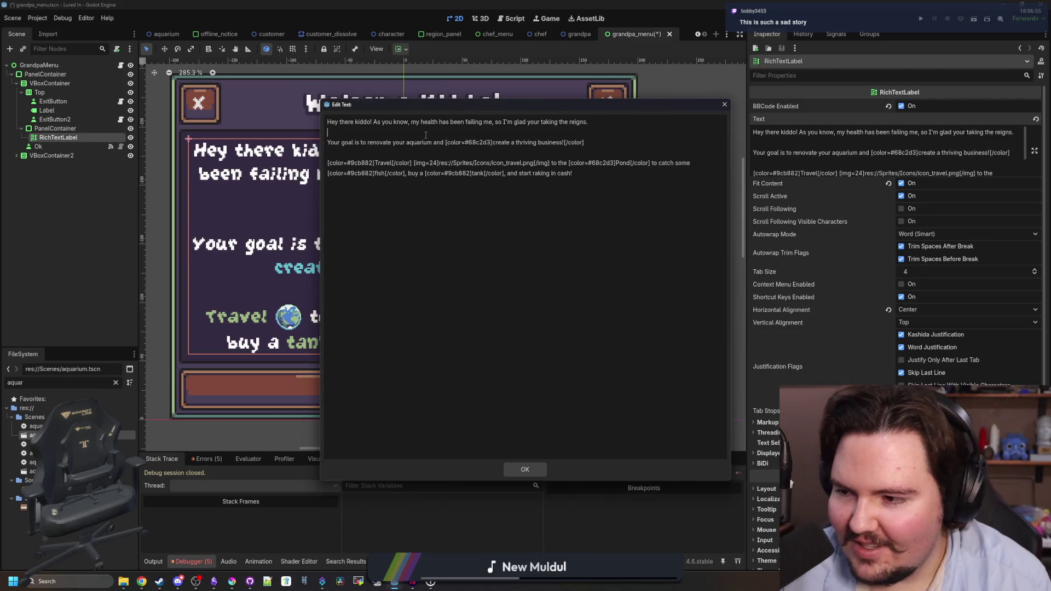
{"action": "key", "text": "Return"}
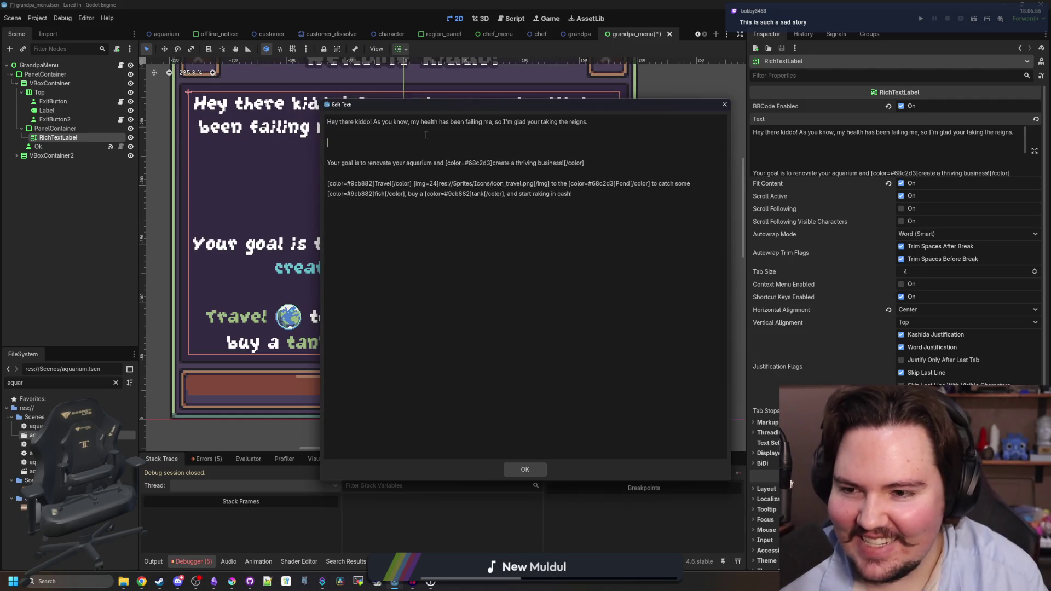
{"action": "mouse_move", "coordinate": [385, 111]}
{"action": "left_mouse_down"}
{"action": "mouse_move", "coordinate": [364, 152]}
{"action": "mouse_move", "coordinate": [350, 127]}
{"action": "left_mouse_up"}
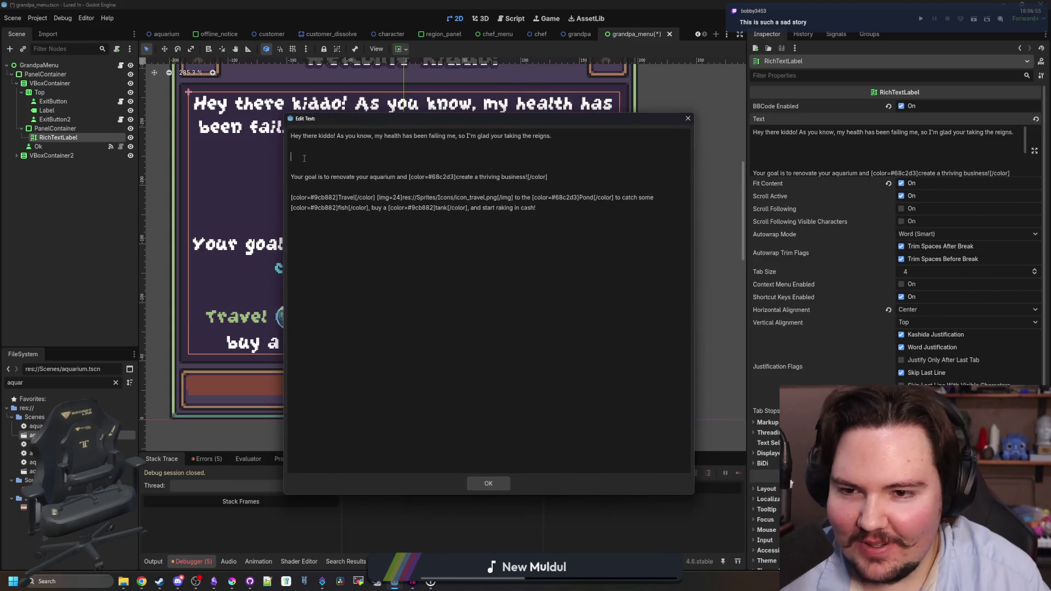
Continue grandpa's line with 'on my aquarium. I've let this place rundown a little bit, but now's your chance to'.
{"action": "type", "text": "This place is a littler un"}
{"action": "key", "text": "BackSpace"}
{"action": "key", "text": "BackSpace"}
{"action": "key", "text": "BackSpace"}
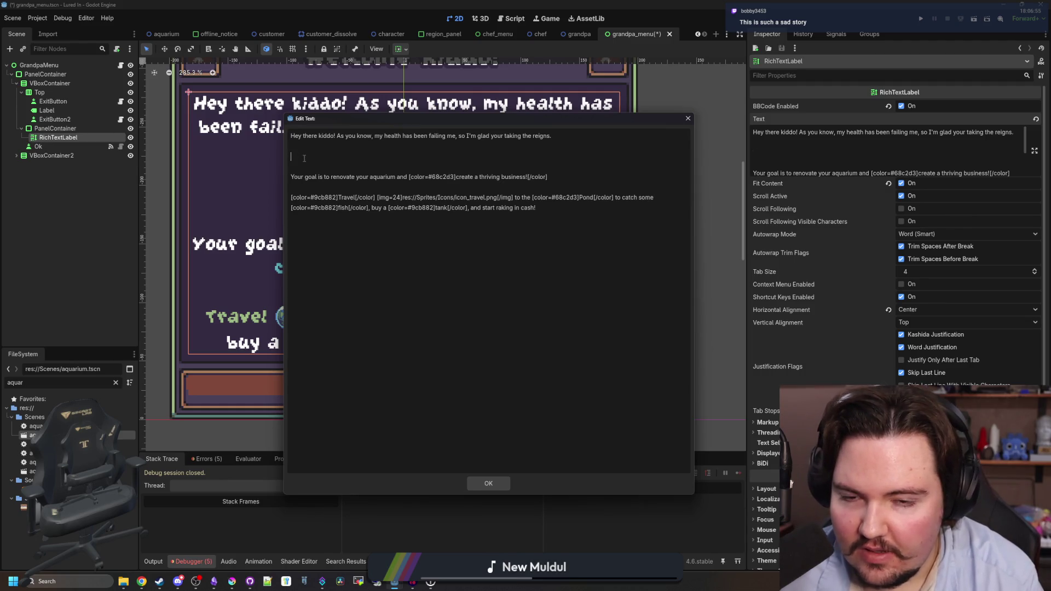
{"action": "type", "text": "I've"}
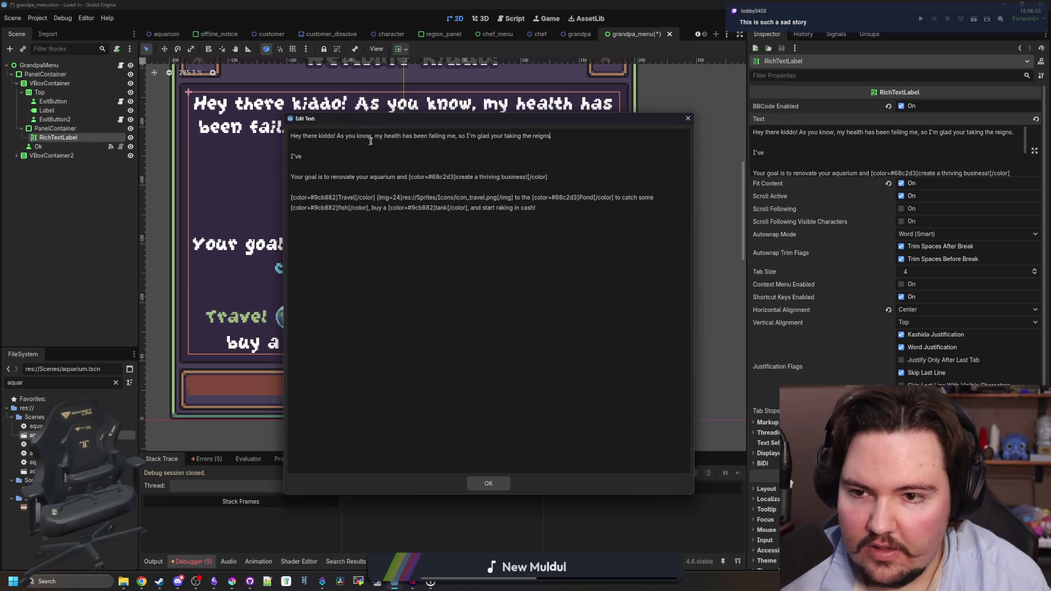
{"action": "left_click_drag", "start_coordinate": [415, 136], "coordinate": [538, 136]}
{"action": "left_click", "coordinate": [550, 137]}
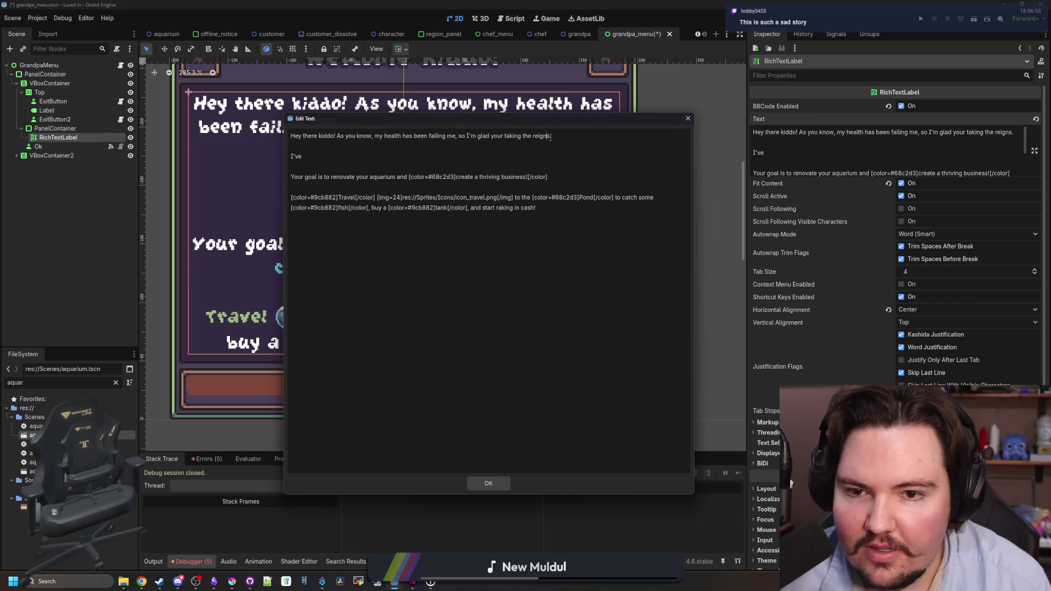
{"action": "type", "text": "on my aquarium.  I've"}
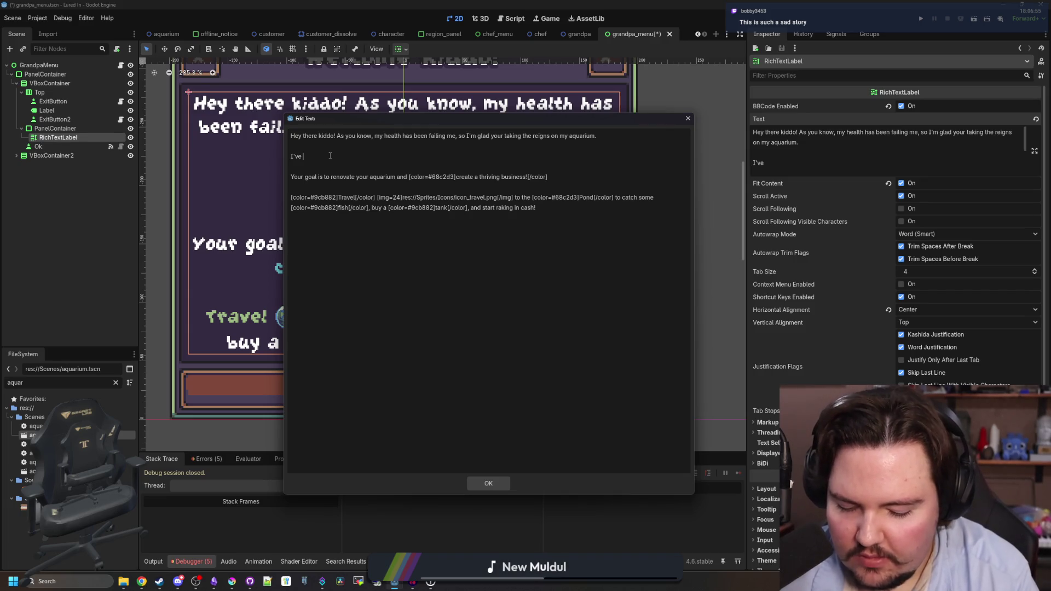
{"action": "type", "text": " let this place run"}
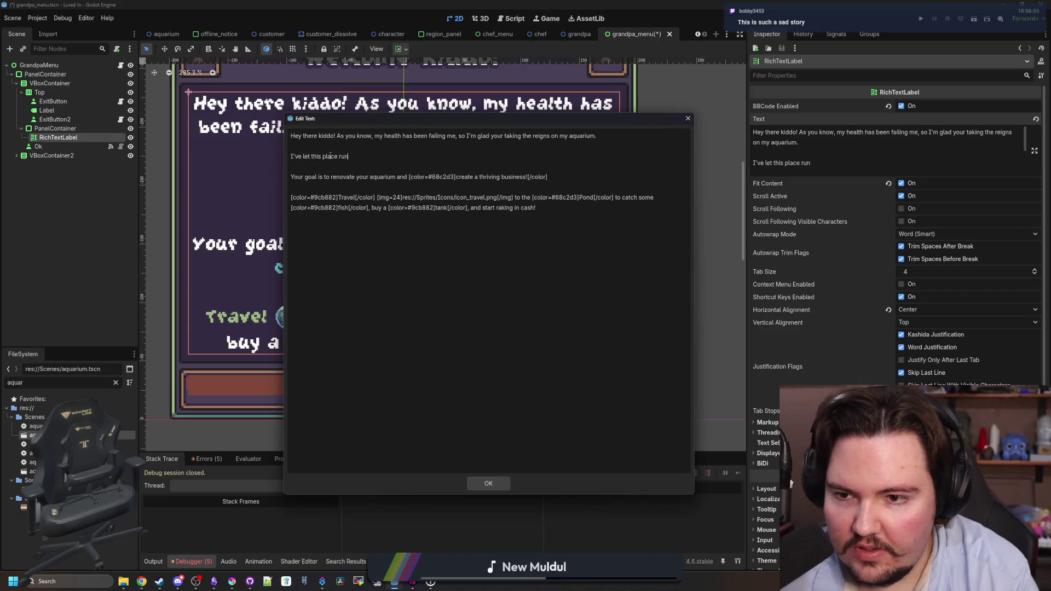
{"action": "type", "text": "down a little bit,"}
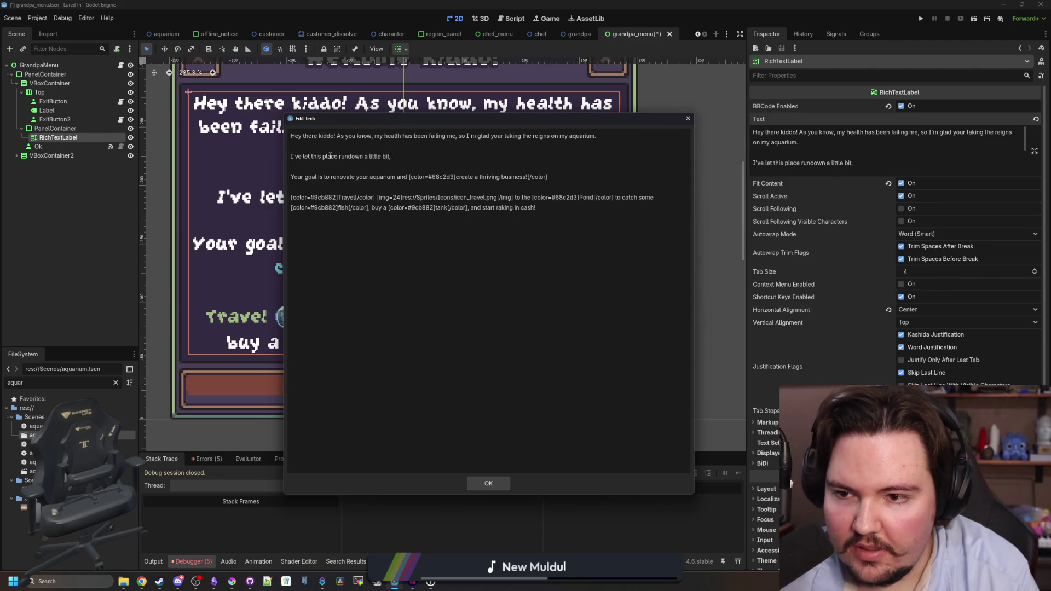
{"action": "left_click_drag", "start_coordinate": [331, 180], "coordinate": [403, 158]}
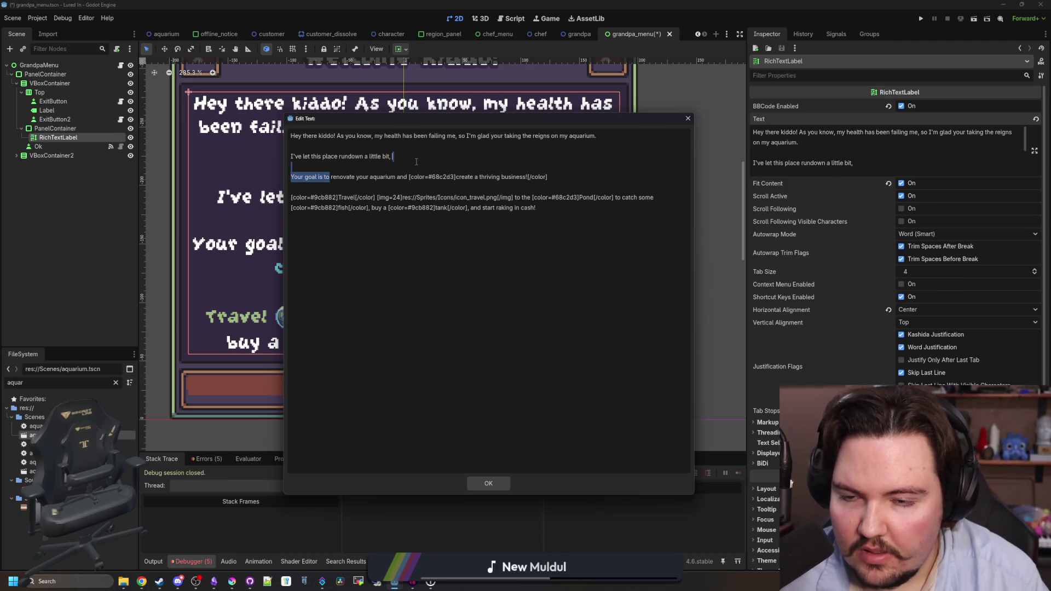
{"action": "type", "text": "but "}
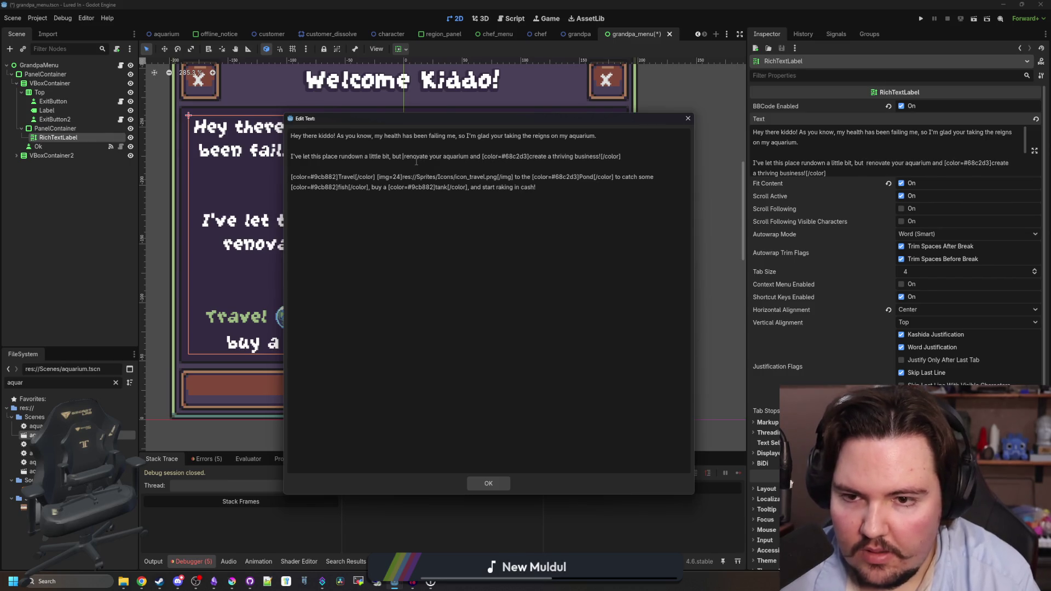
{"action": "type", "text": "now's"}
{"action": "key", "text": "BackSpace"}
{"action": "key", "text": "BackSpace"}
{"action": "key", "text": "BackSpace"}
{"action": "type", "text": "s your cha"}
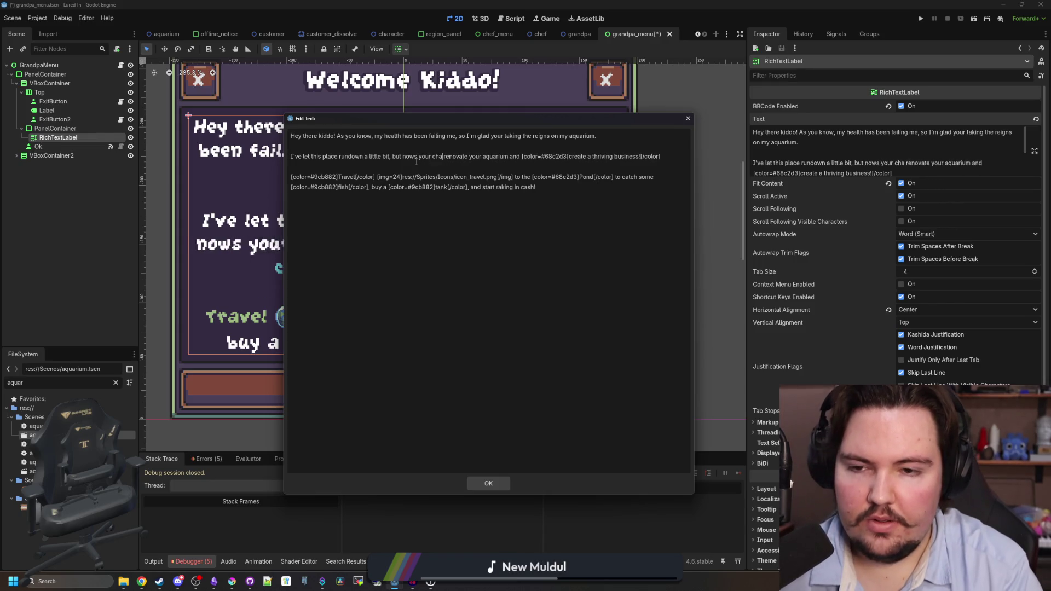
{"action": "type", "text": "nce to"}
Change 'your aquarium' to 'it', delete the Travel paragraph, and confirm the text.
{"action": "double_click", "coordinate": [493, 157]}
{"action": "key", "text": "BackSpace"}
{"action": "double_click", "coordinate": [501, 157]}
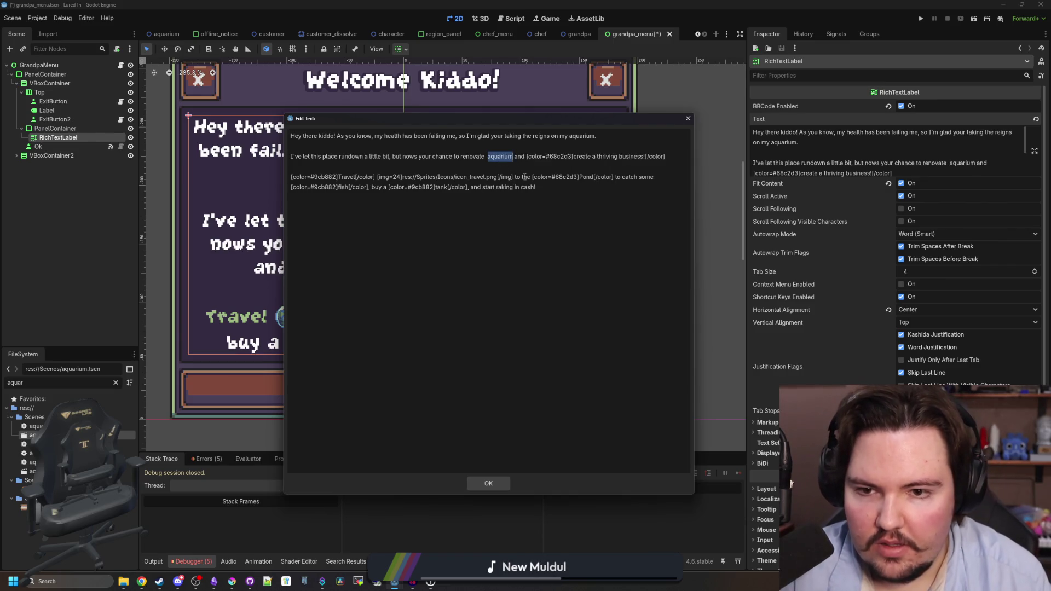
{"action": "type", "text": "it"}
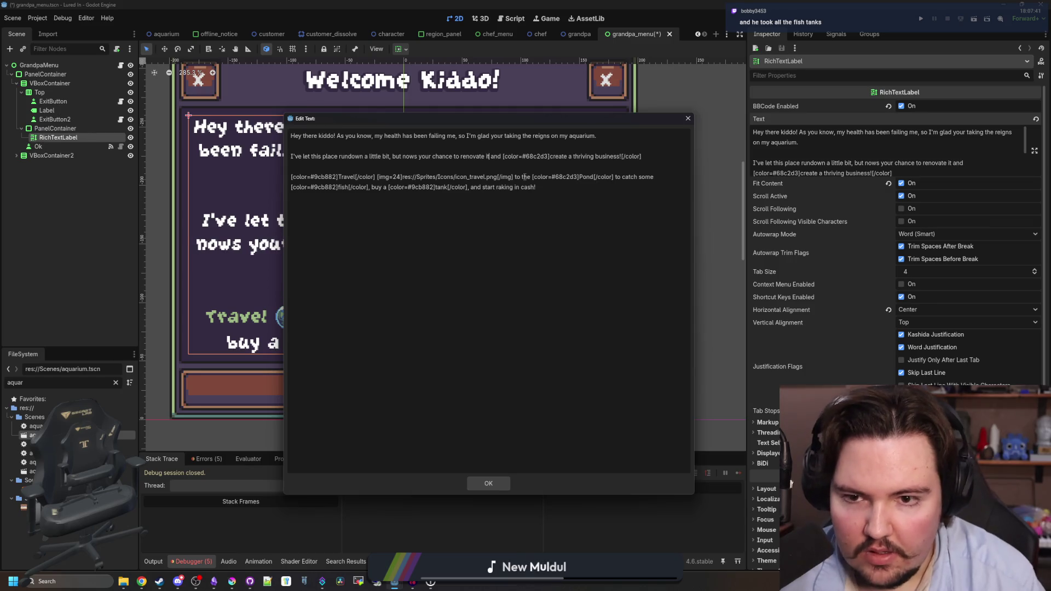
{"action": "mouse_move", "coordinate": [578, 120]}
{"action": "left_mouse_down"}
{"action": "mouse_move", "coordinate": [835, 319]}
{"action": "mouse_move", "coordinate": [789, 248]}
{"action": "mouse_move", "coordinate": [928, 111]}
{"action": "left_mouse_up"}
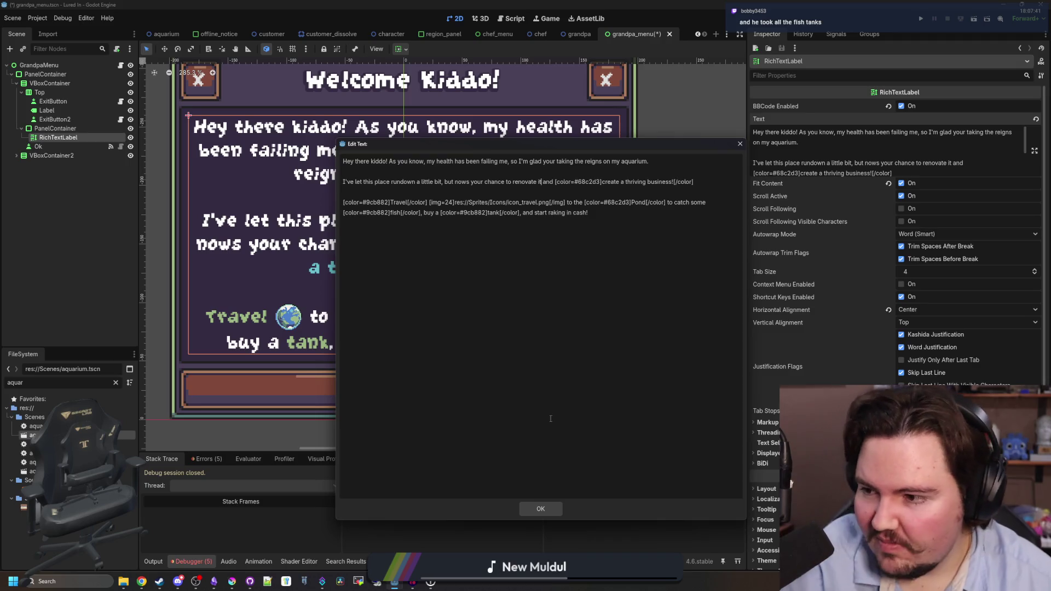
{"action": "left_click_drag", "start_coordinate": [594, 213], "coordinate": [306, 193]}
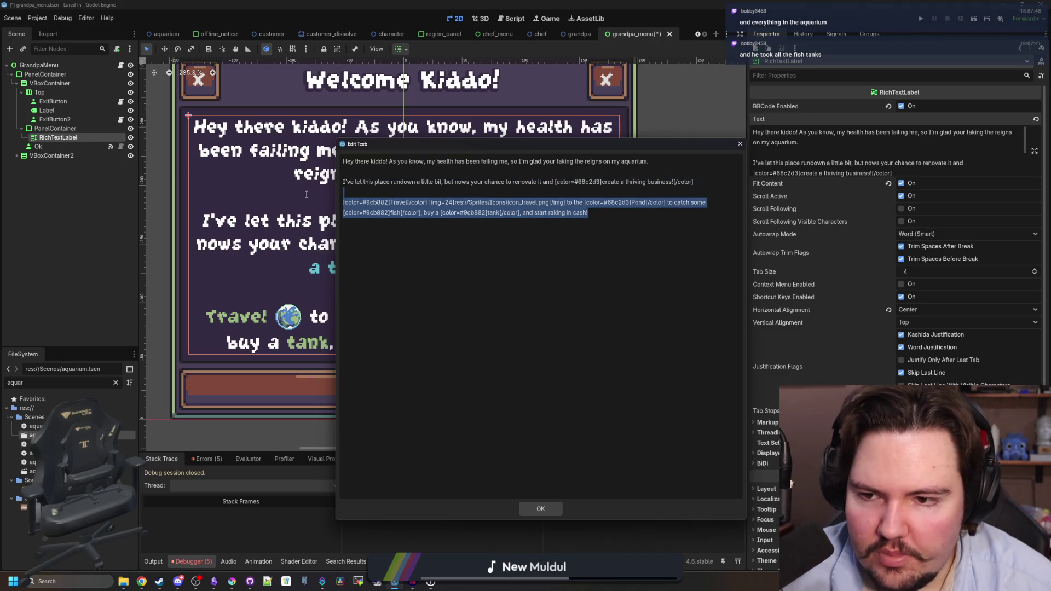
{"action": "key", "text": "BackSpace"}
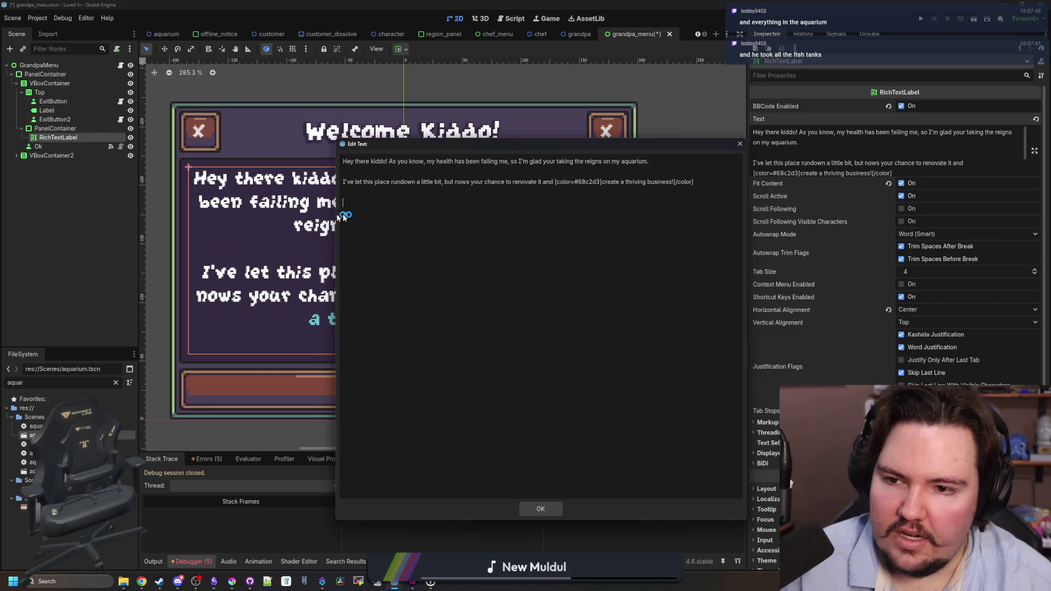
{"action": "left_click", "coordinate": [551, 509]}
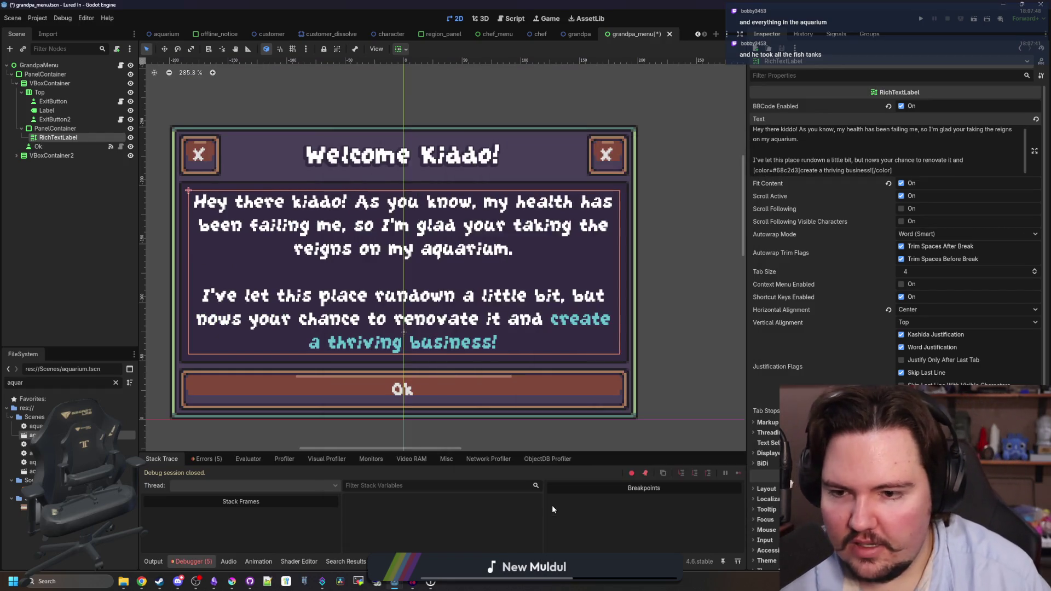
Open the GrandpaMenu script and start a new line below 'extends Menu'.
{"action": "scroll", "coordinate": [609, 292], "scroll_direction": "down", "scroll_amount": 3}
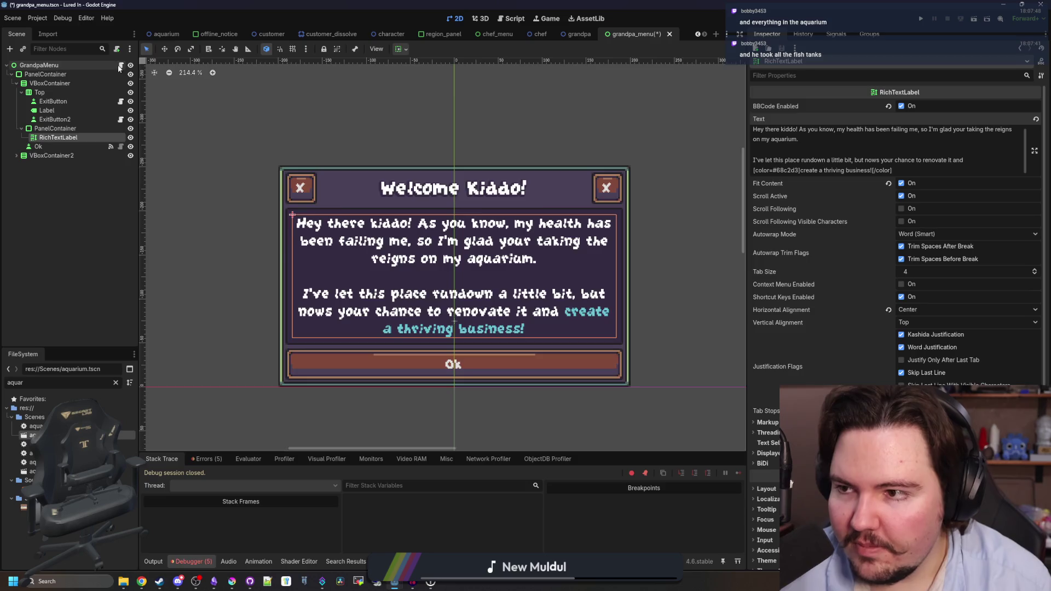
{"action": "left_click", "coordinate": [120, 66]}
{"action": "left_click", "coordinate": [357, 82]}
{"action": "key", "text": "Return"}
Declare 'var lines = [' and add the pasted Travel tutorial line as a quoted, comma-terminated string.
{"action": "type", "text": "var lines = ["}
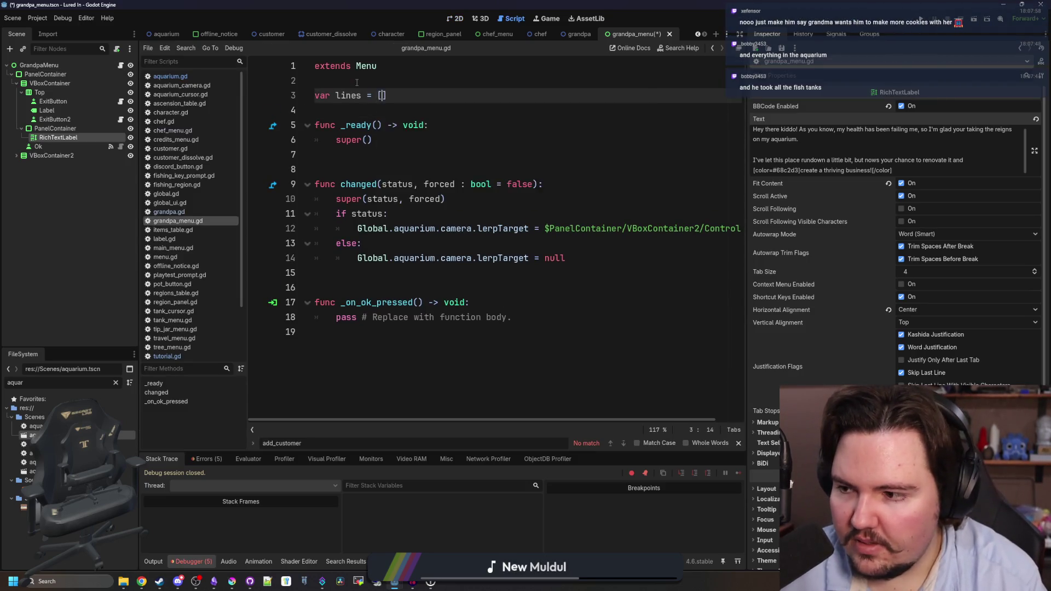
{"action": "key", "text": "Return"}
{"action": "key", "text": "ctrl+v"}
{"action": "scroll", "coordinate": [500, 147], "scroll_direction": "left", "scroll_amount": 10}
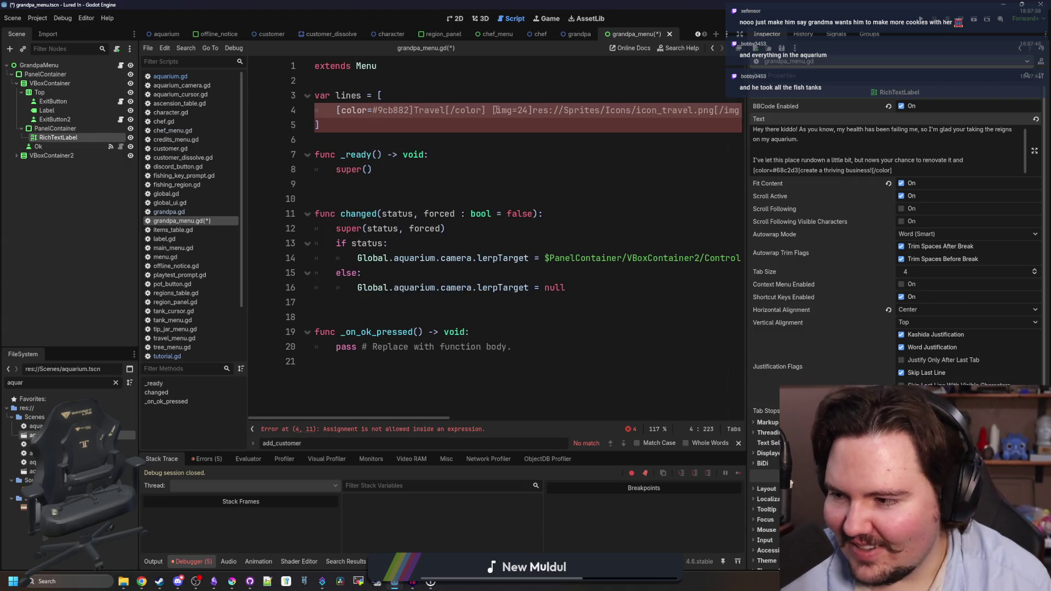
{"action": "left_click", "coordinate": [335, 114]}
{"action": "type", "text": "\"\""}
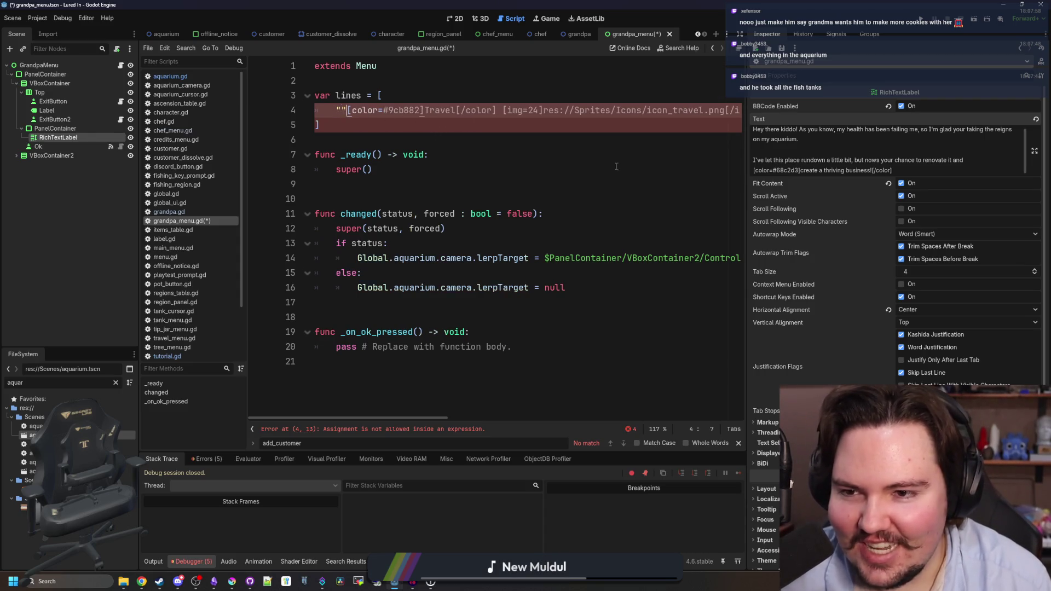
{"action": "key", "text": "BackSpace"}
{"action": "scroll", "coordinate": [602, 159], "scroll_direction": "right", "scroll_amount": 10}
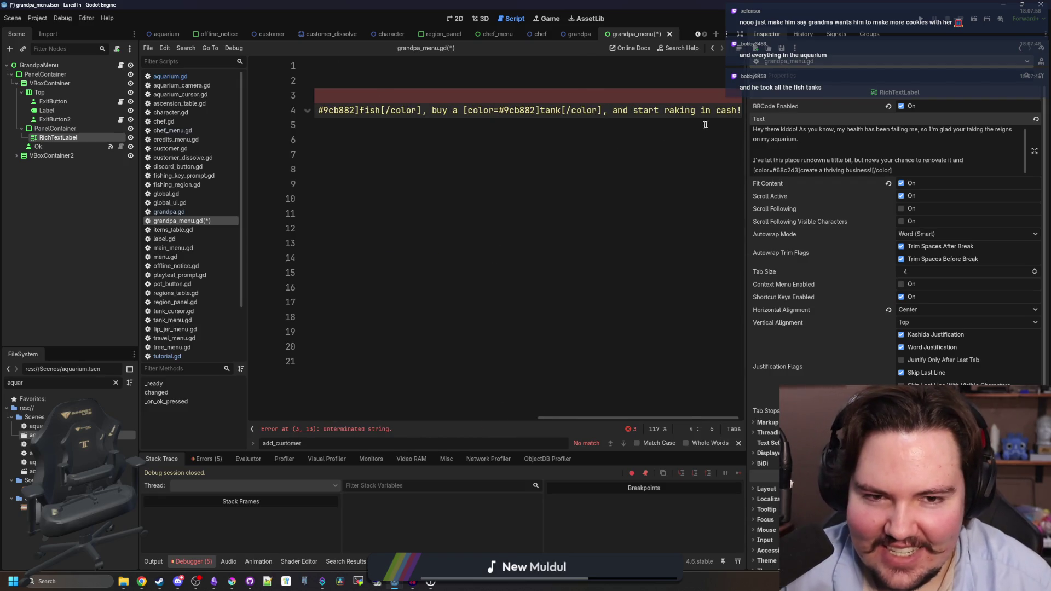
{"action": "left_click", "coordinate": [733, 110]}
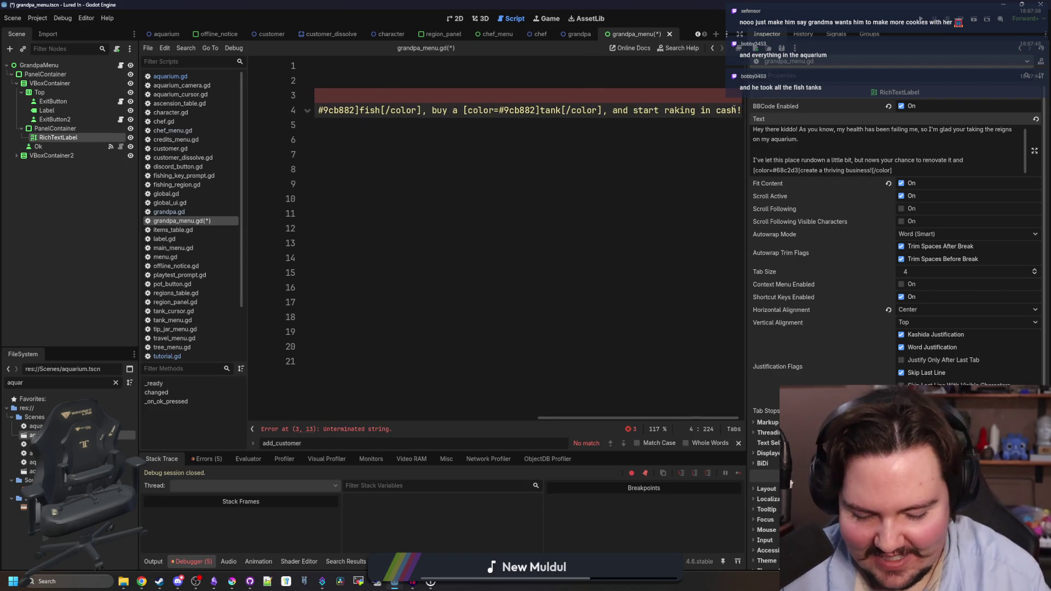
{"action": "type", "text": "\","}
{"action": "scroll", "coordinate": [664, 105], "scroll_direction": "left", "scroll_amount": 10}
{"action": "key", "text": "Return"}
{"action": "key", "text": "Tab"}
{"action": "type", "text": "\"\","}
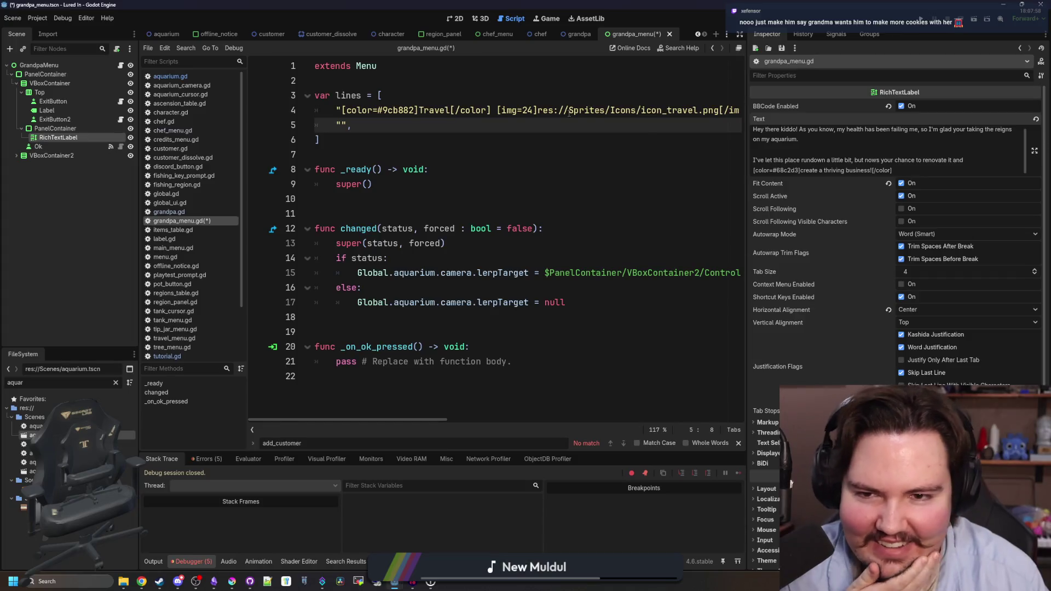
{"action": "left_click", "coordinate": [342, 110]}
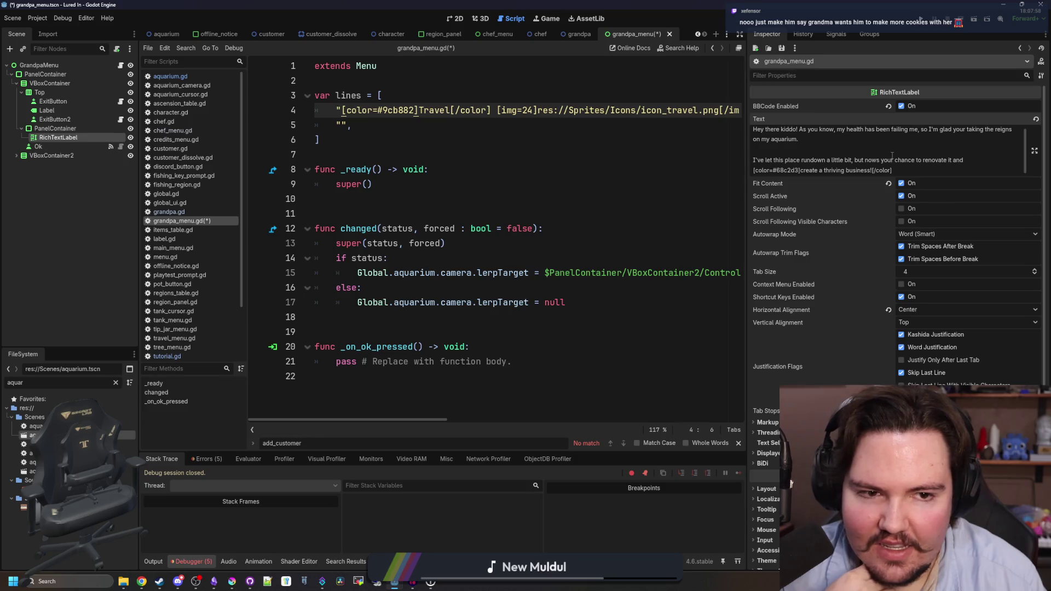
Cut the label's Text and paste it as the first array string, joining both welcome paragraphs.
{"action": "left_click_drag", "start_coordinate": [892, 170], "coordinate": [741, 163]}
{"action": "left_click", "coordinate": [517, 132]}
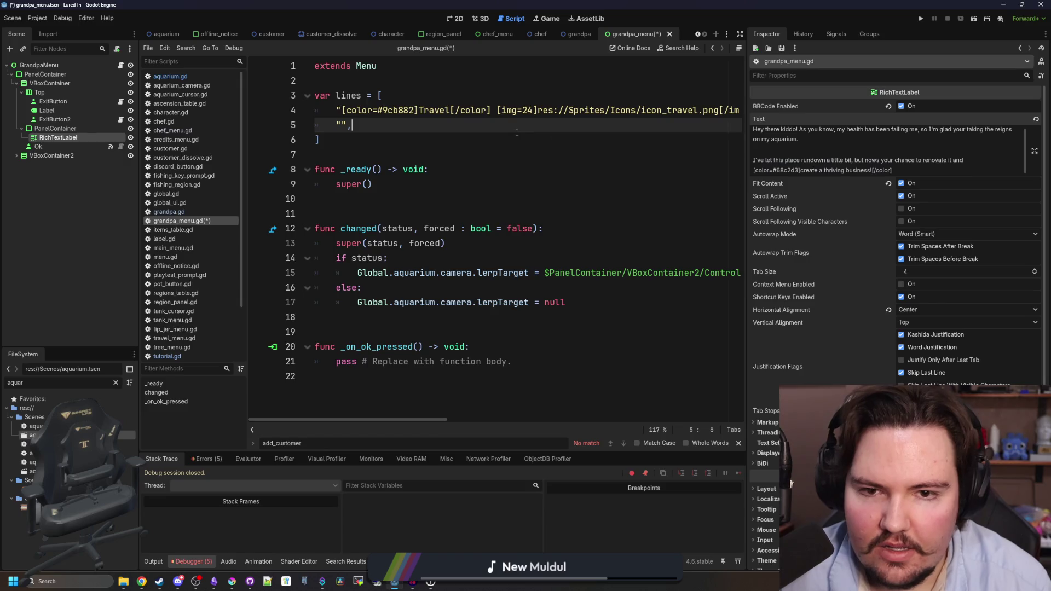
{"action": "key", "text": "ctrl+a"}
{"action": "key", "text": "ctrl+x"}
{"action": "left_click", "coordinate": [395, 98]}
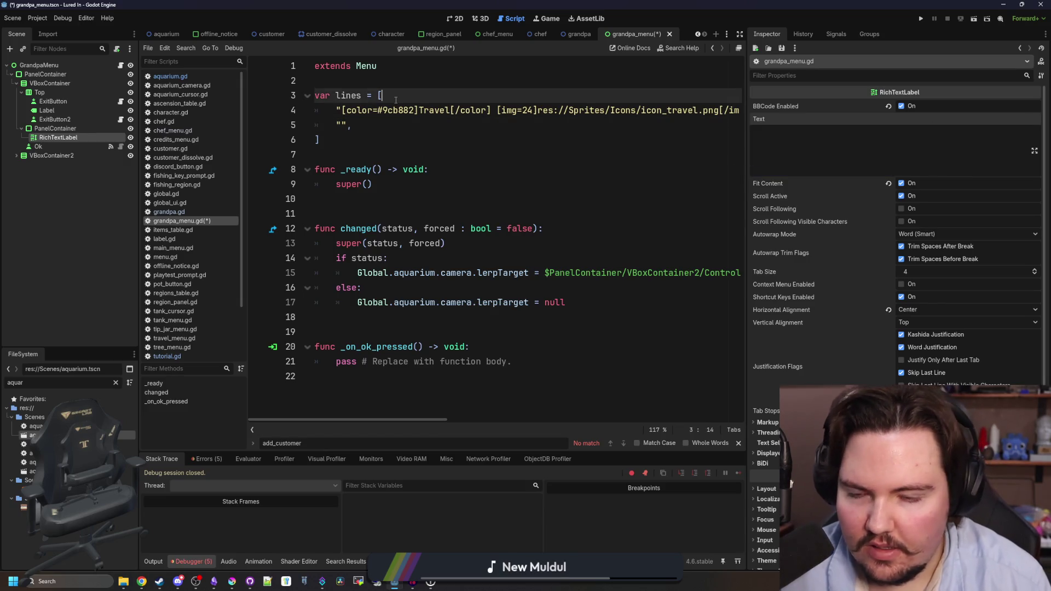
{"action": "key", "text": "Return"}
{"action": "type", "text": "\""}
{"action": "key", "text": "ctrl+v"}
{"action": "scroll", "coordinate": [356, 147], "scroll_direction": "left", "scroll_amount": 5}
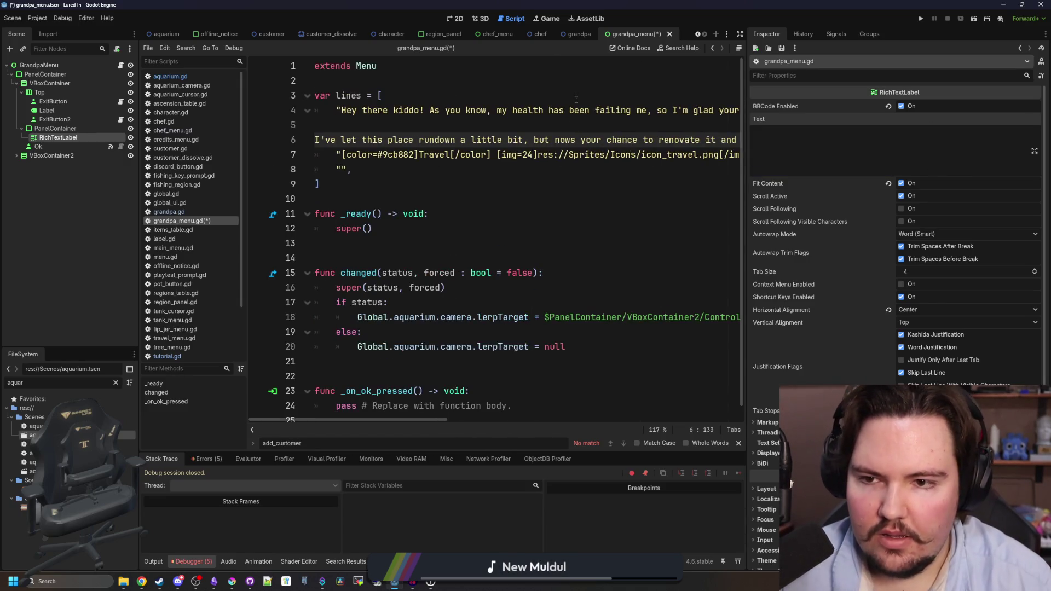
{"action": "left_click", "coordinate": [356, 148]}
{"action": "key", "text": "End"}
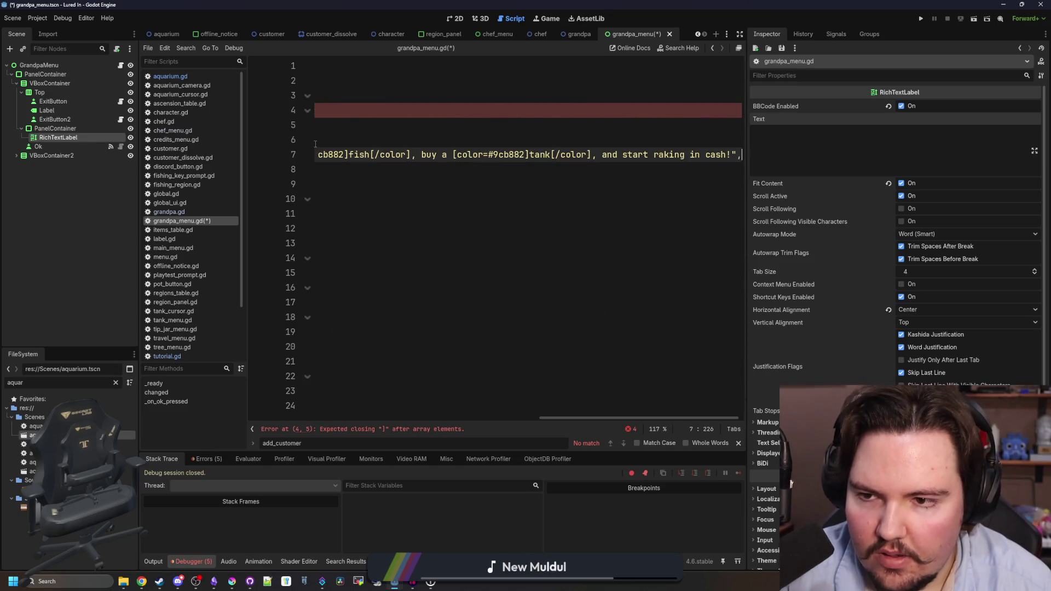
{"action": "scroll", "coordinate": [336, 121], "scroll_direction": "left", "scroll_amount": 5}
{"action": "left_click", "coordinate": [314, 140]}
{"action": "key", "text": "BackSpace"}
{"action": "key", "text": "BackSpace"}
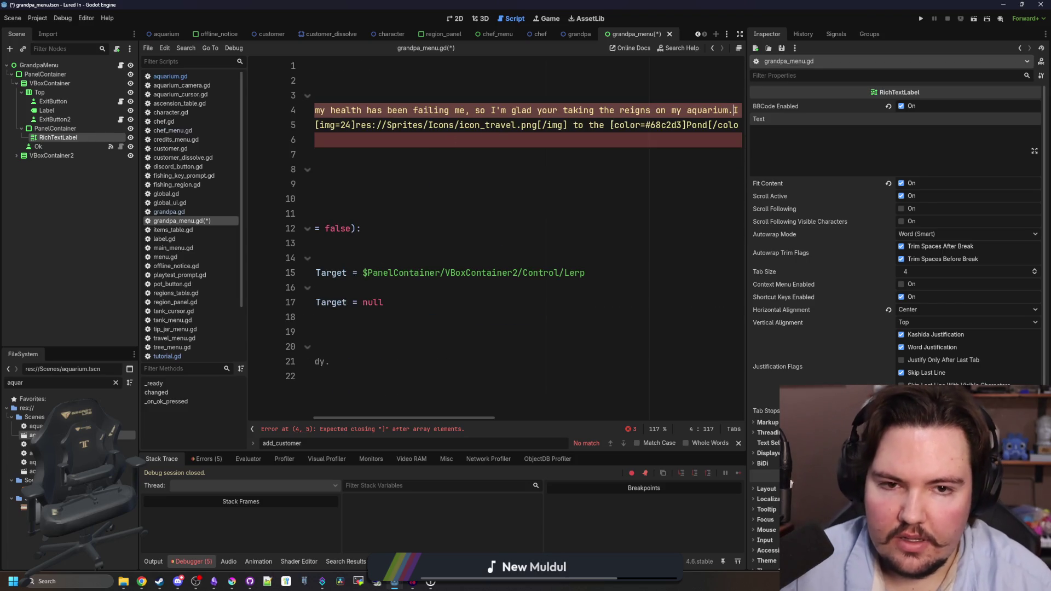
{"action": "scroll", "coordinate": [617, 141], "scroll_direction": "left", "scroll_amount": 5}
{"action": "scroll", "coordinate": [618, 142], "scroll_direction": "right", "scroll_amount": 3}
{"action": "scroll", "coordinate": [618, 142], "scroll_direction": "left", "scroll_amount": 10}
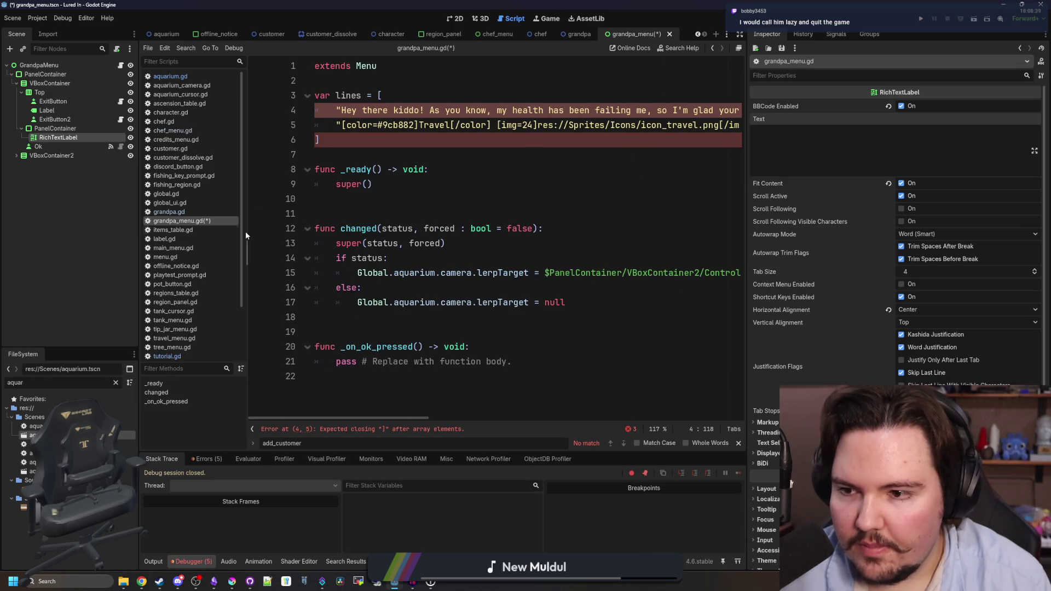
Widen the script editor panel to show the long string lines.
{"action": "right_click", "coordinate": [507, 173]}
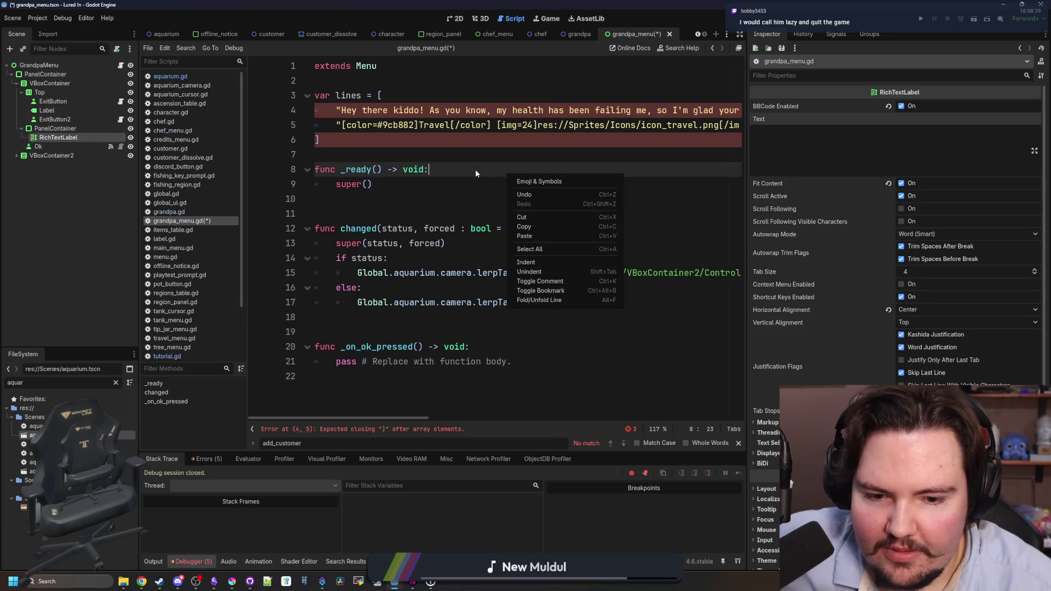
{"action": "key", "text": "Escape"}
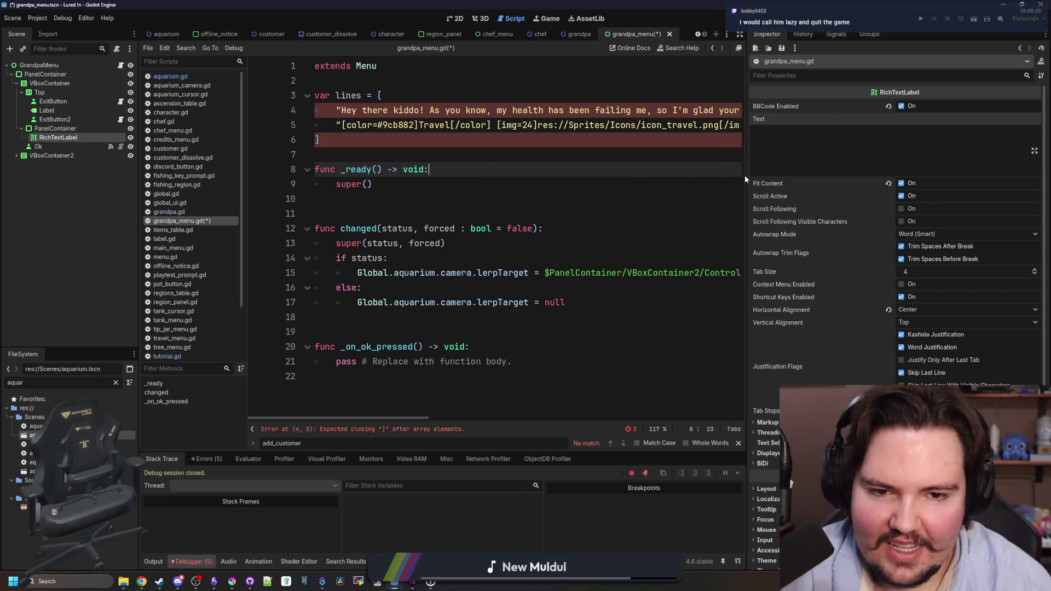
{"action": "left_click_drag", "start_coordinate": [745, 176], "coordinate": [958, 166]}
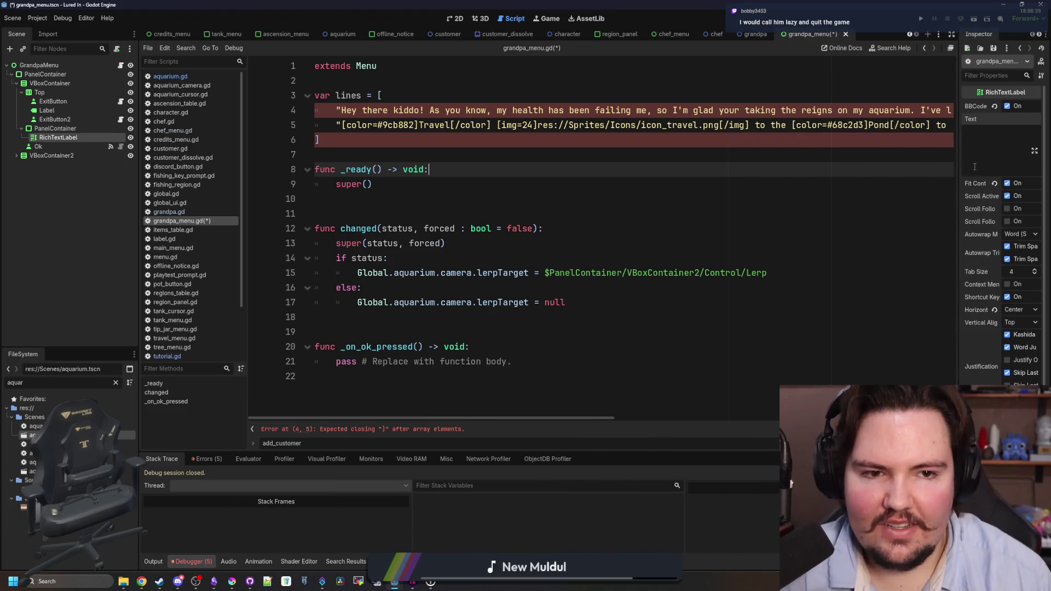
{"action": "left_click", "coordinate": [671, 144]}
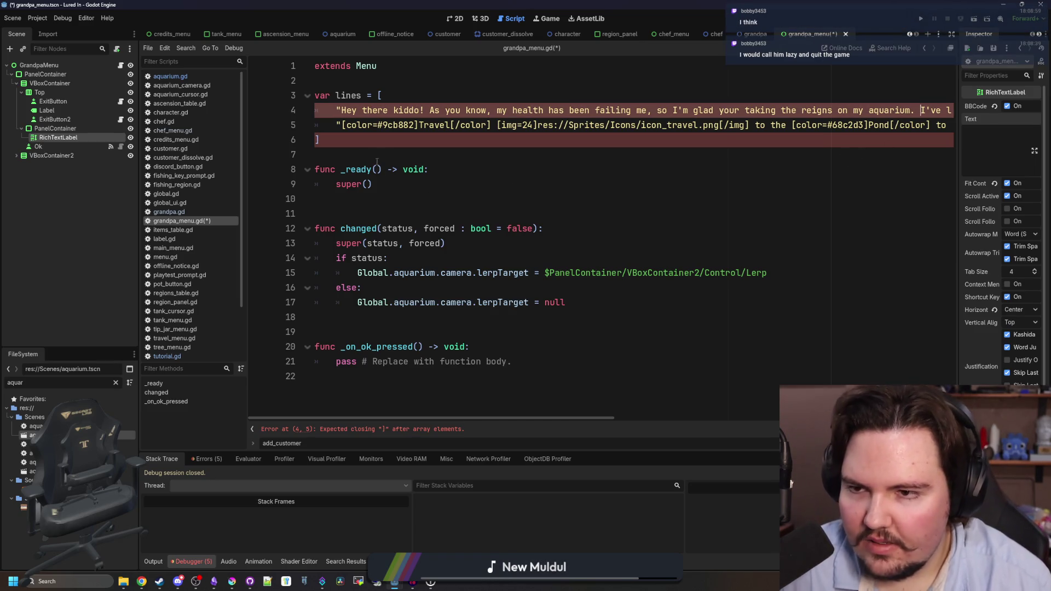
Search Editor Settings for 'wrap' and view Text Editor Appearance, keeping Autowrap Mode at Word (Smart).
{"action": "left_click", "coordinate": [86, 19]}
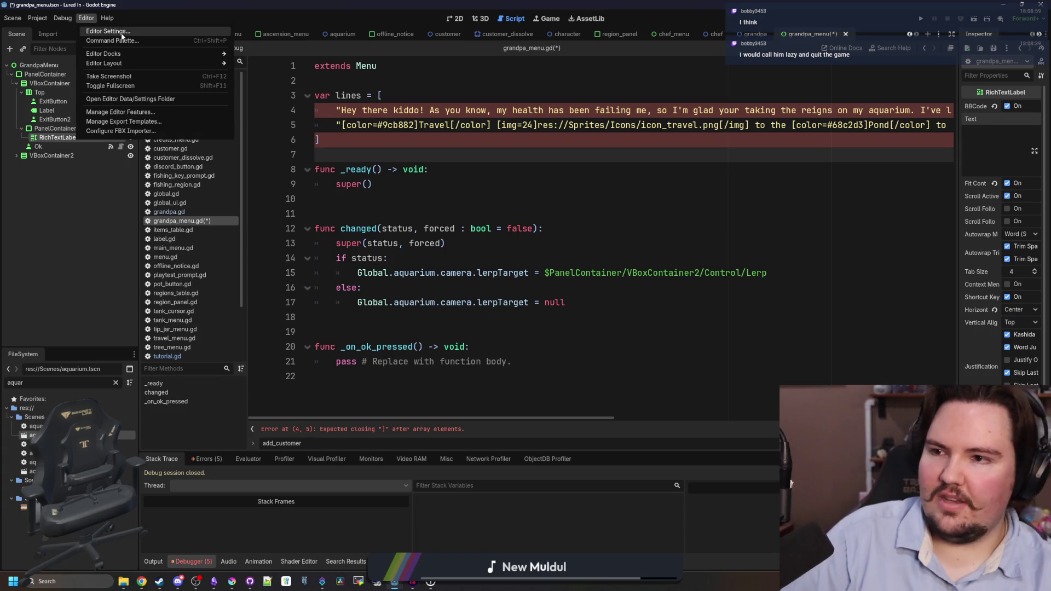
{"action": "left_click", "coordinate": [122, 33]}
{"action": "type", "text": "wr"}
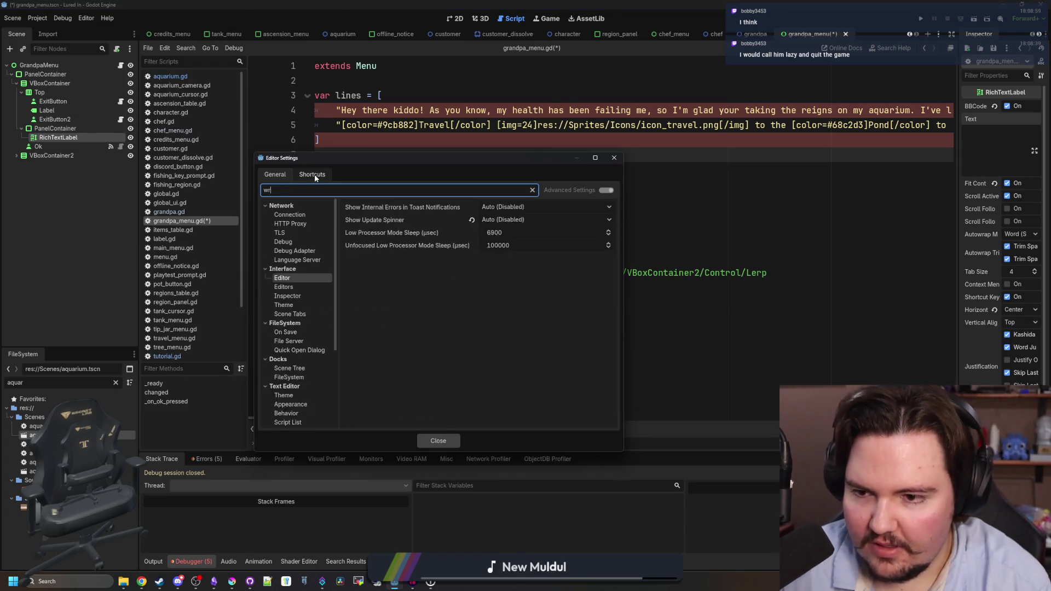
{"action": "type", "text": "ap"}
{"action": "left_click", "coordinate": [297, 214]}
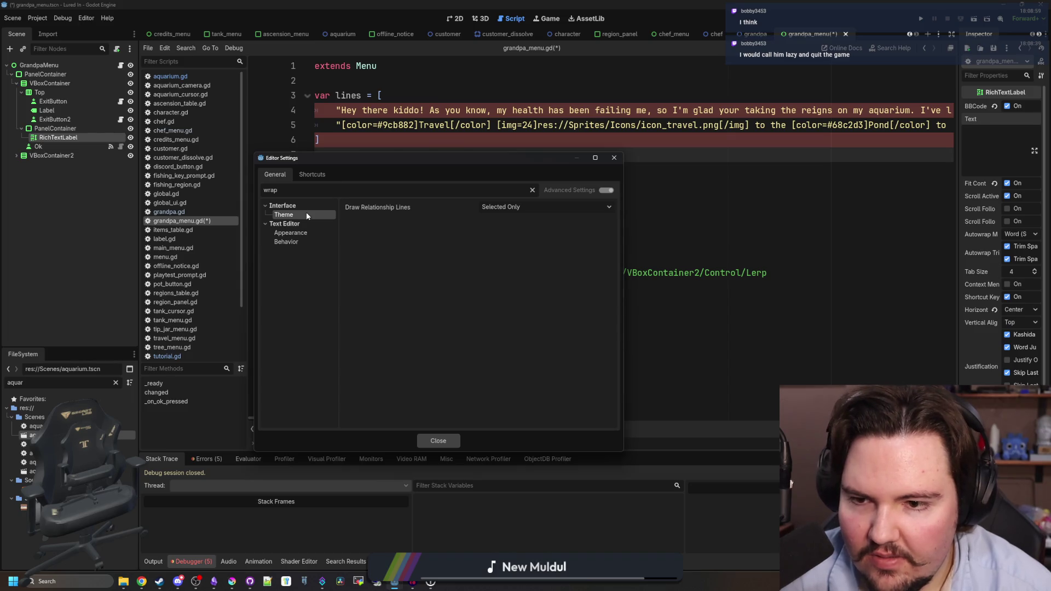
{"action": "left_click", "coordinate": [298, 233]}
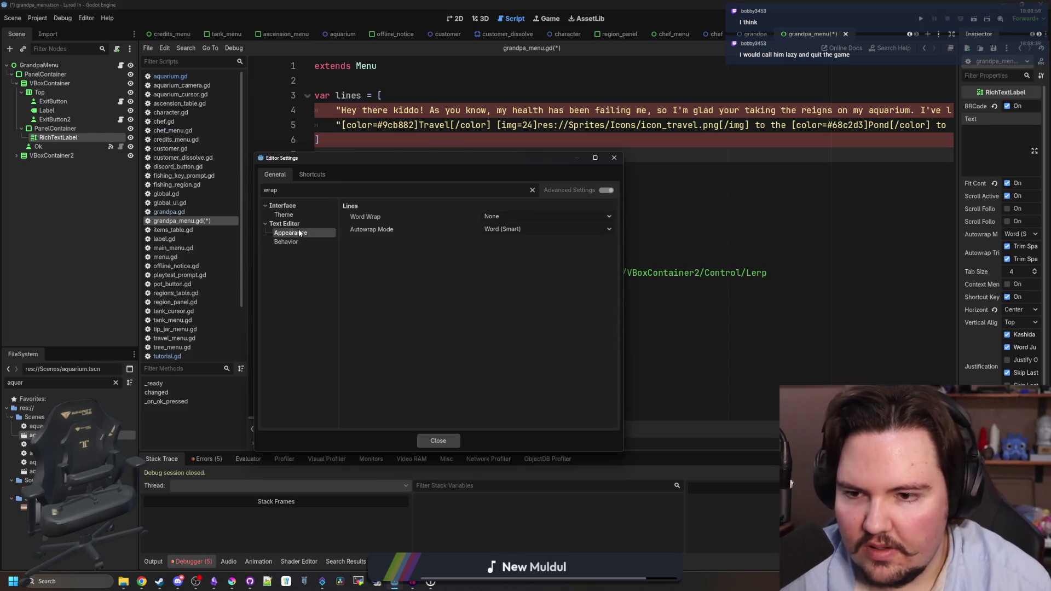
{"action": "left_click", "coordinate": [535, 229]}
{"action": "left_click", "coordinate": [513, 240]}
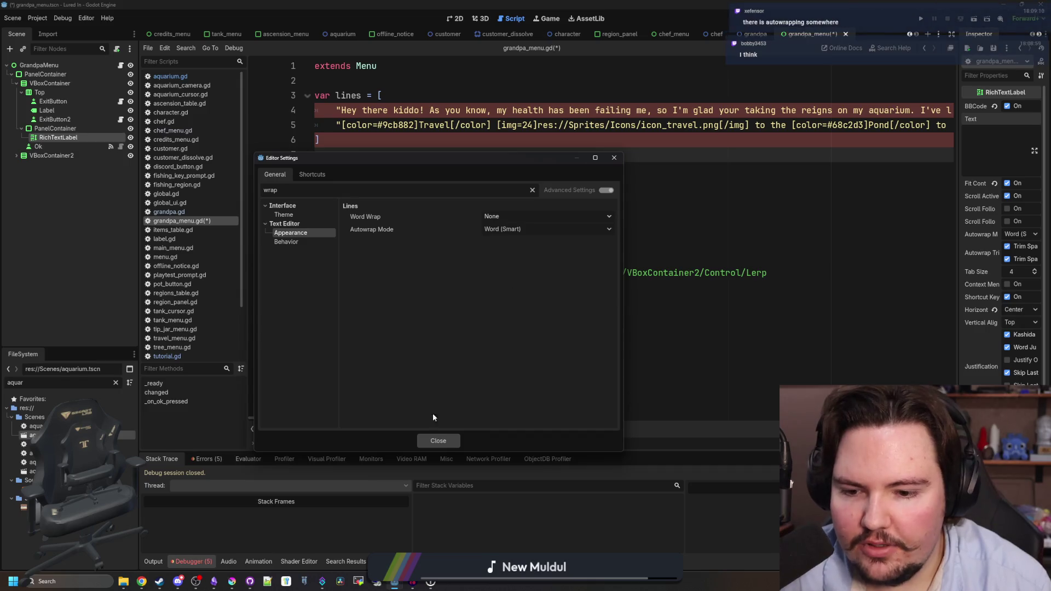
{"action": "left_click", "coordinate": [438, 441]}
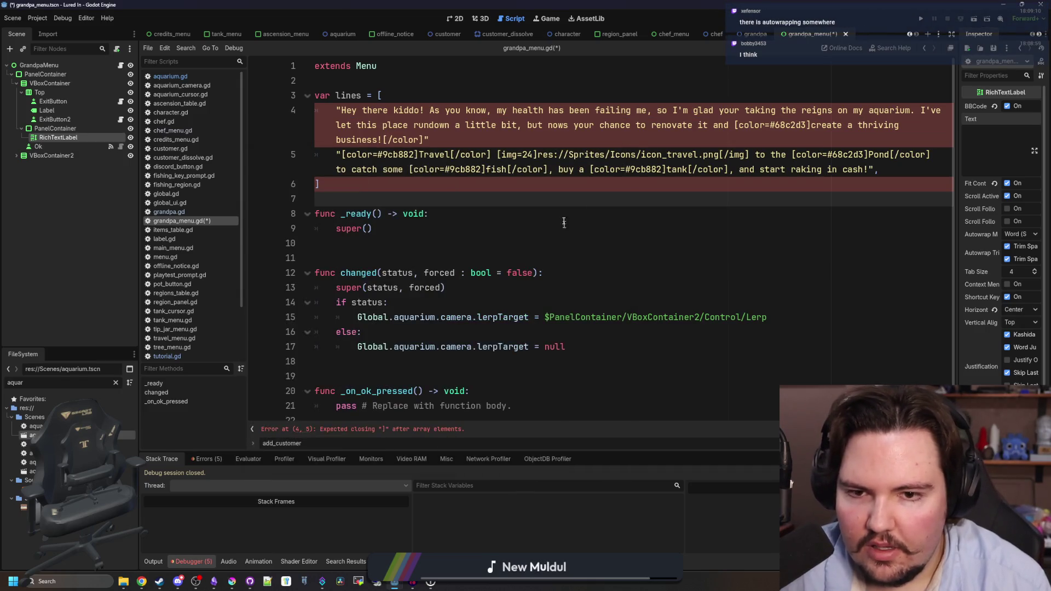
Delete the failing-health phrase from grandpa's first line and break before 'I've let this place'.
{"action": "left_click", "coordinate": [675, 261]}
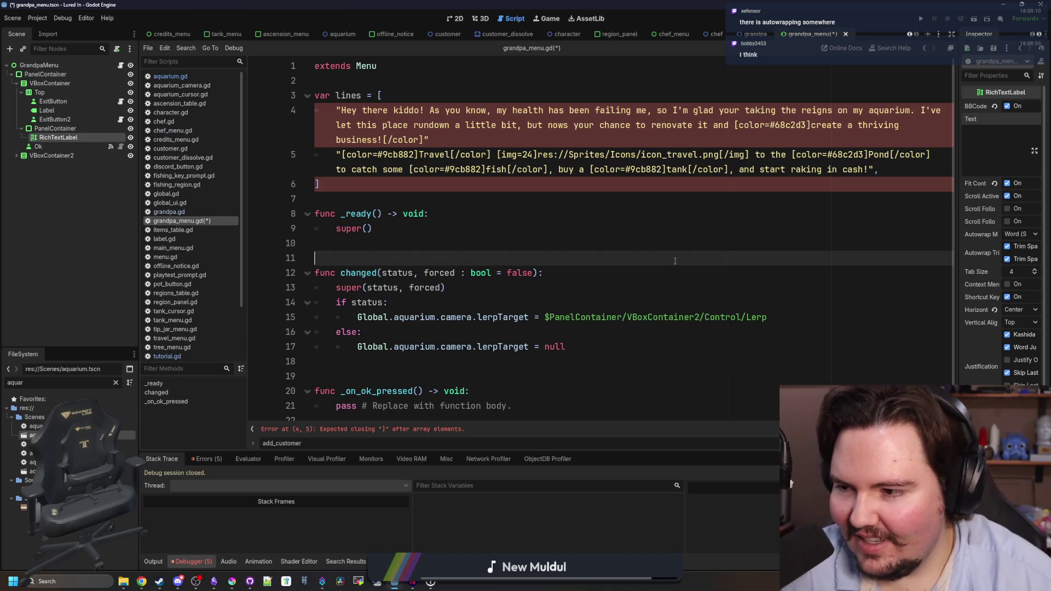
{"action": "left_click", "coordinate": [422, 188]}
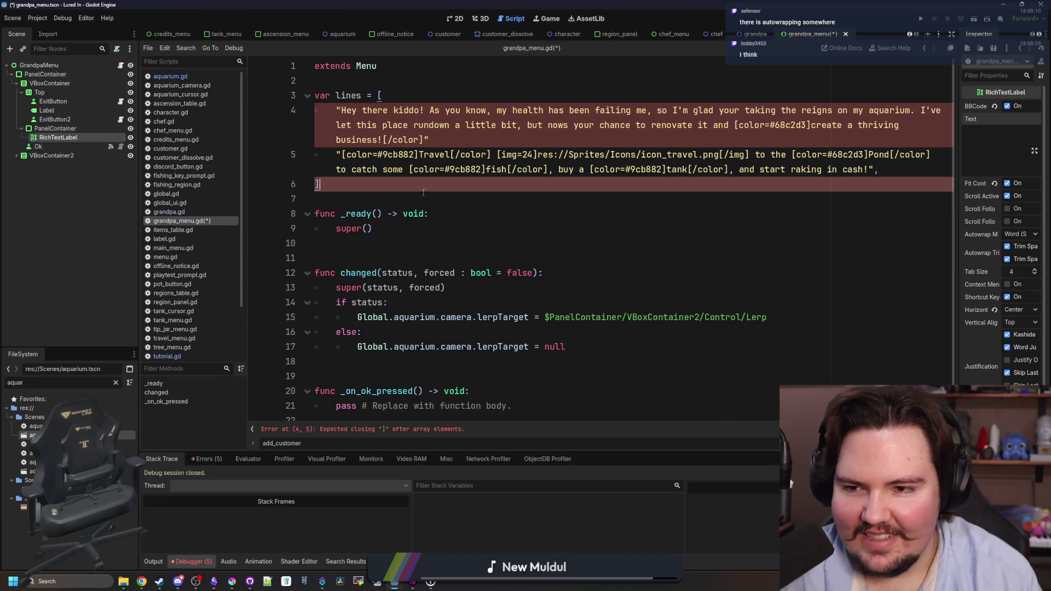
{"action": "left_click", "coordinate": [434, 140]}
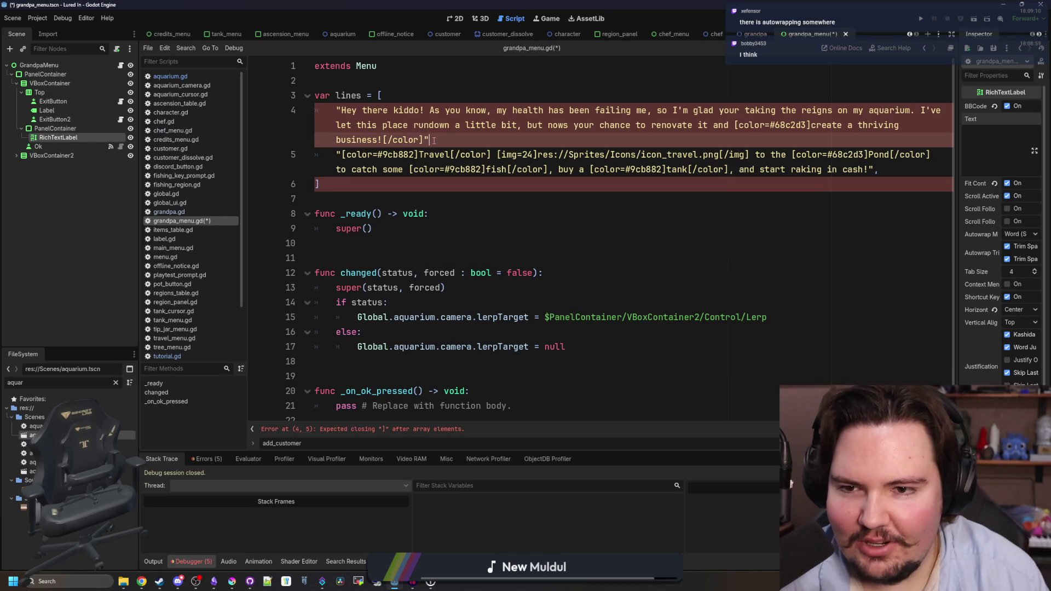
{"action": "left_click", "coordinate": [399, 201]}
{"action": "left_click", "coordinate": [457, 139]}
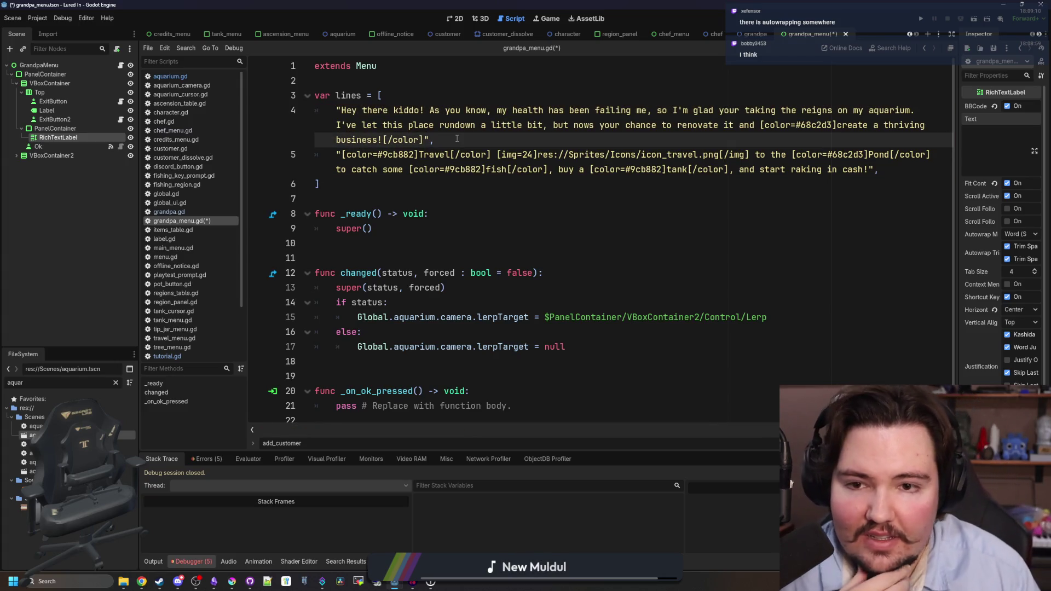
{"action": "mouse_move", "coordinate": [911, 110]}
{"action": "left_mouse_down"}
{"action": "mouse_move", "coordinate": [315, 95]}
{"action": "mouse_move", "coordinate": [429, 110]}
{"action": "left_mouse_up"}
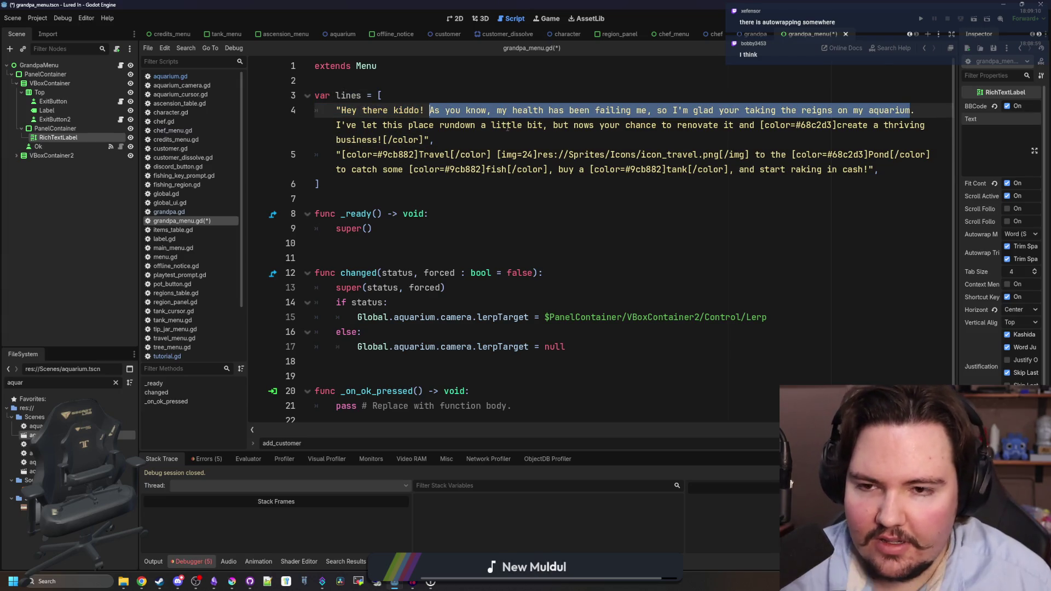
{"action": "left_click", "coordinate": [588, 146]}
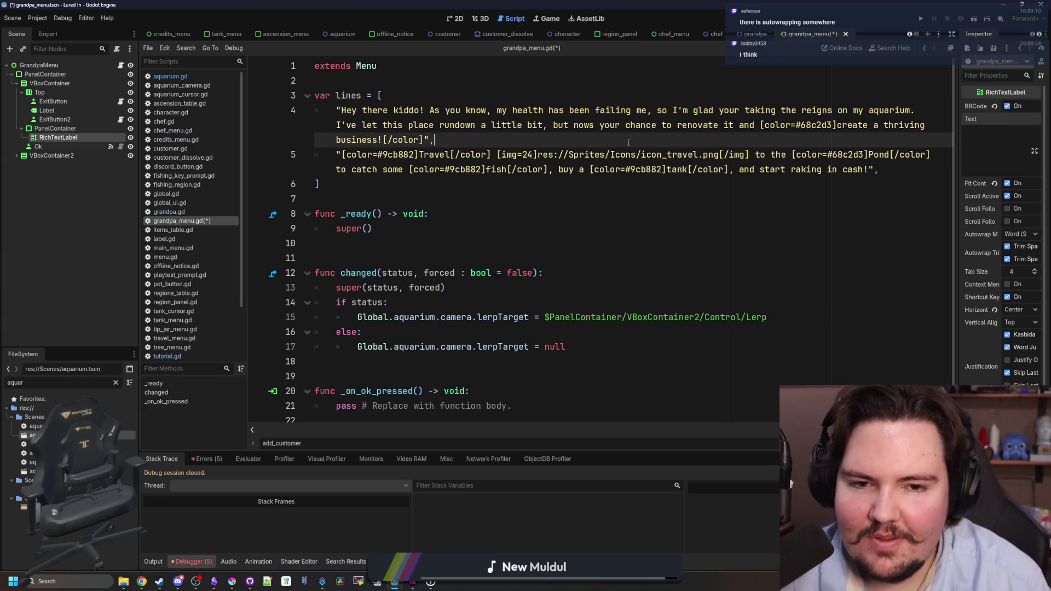
{"action": "left_click_drag", "start_coordinate": [672, 110], "coordinate": [430, 110]}
{"action": "key", "text": "BackSpace"}
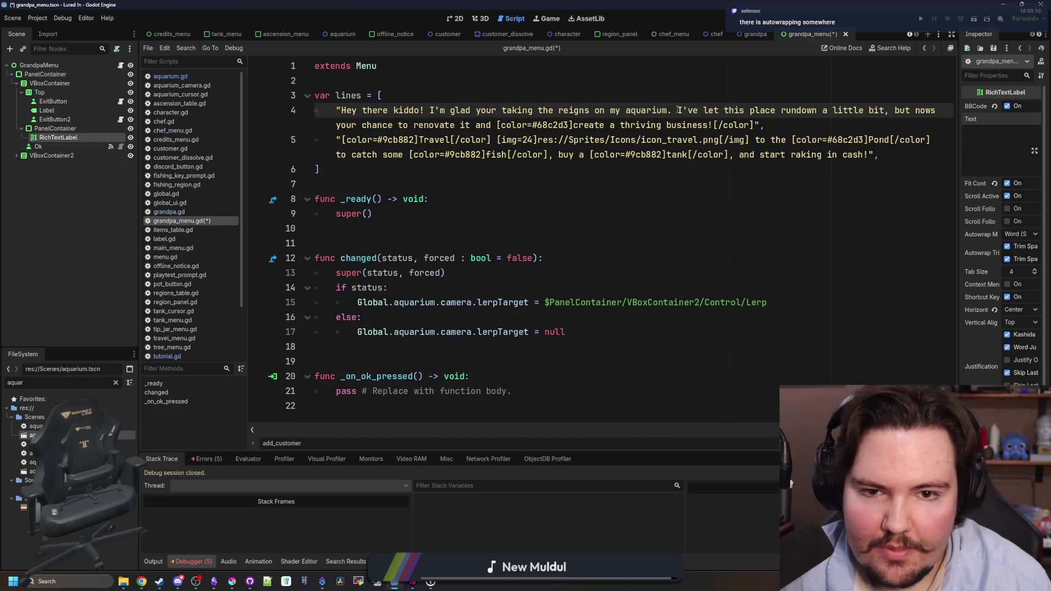
{"action": "key", "text": "BackSpace"}
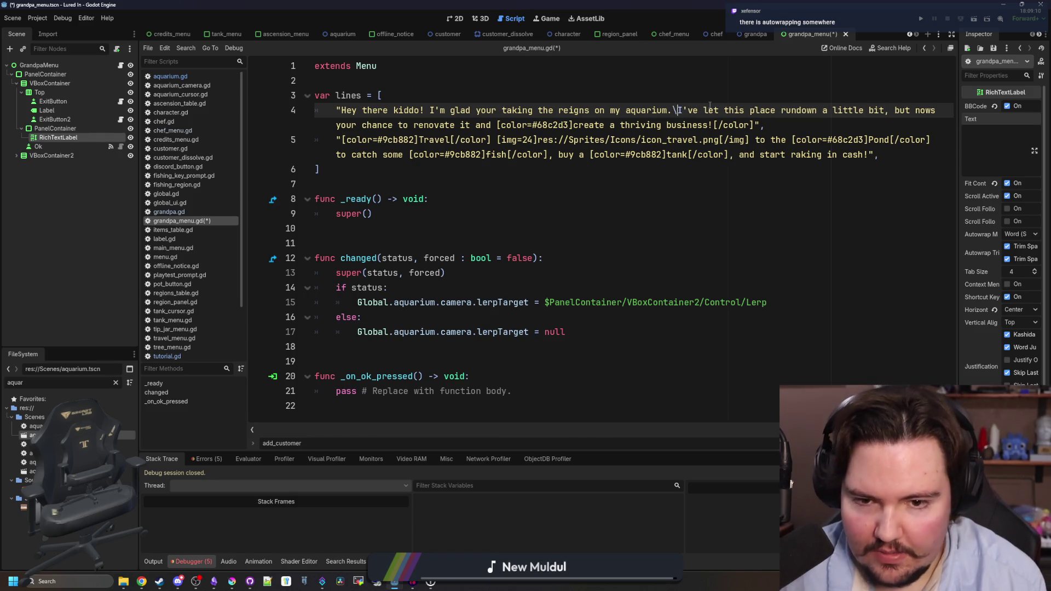
Insert 'Your grandma needs help with baking anyways.' after 'aquarium.' in the first string.
{"action": "left_click", "coordinate": [673, 110]}
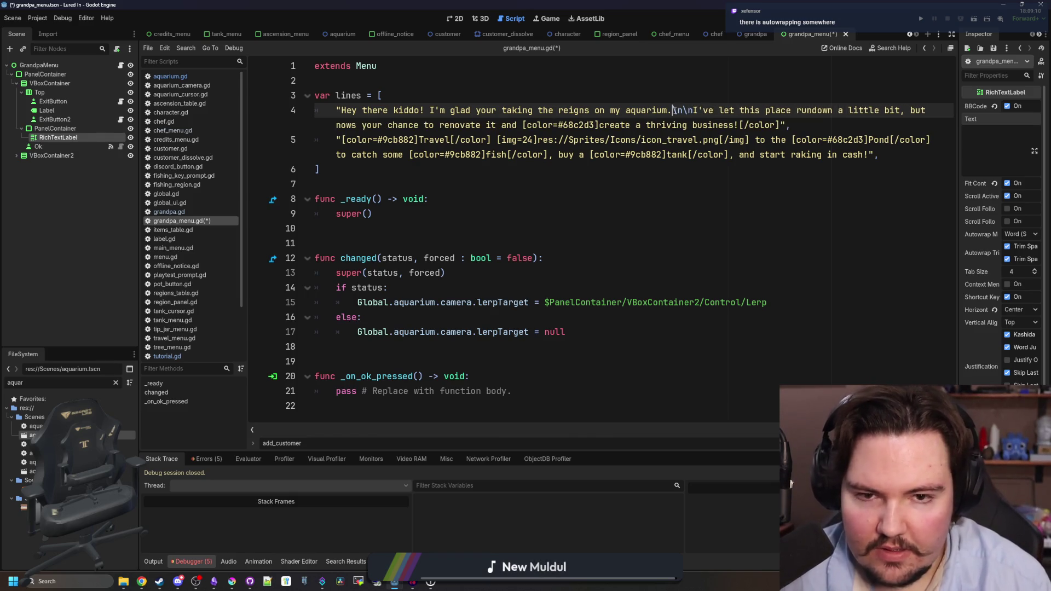
{"action": "type", "text": "G"}
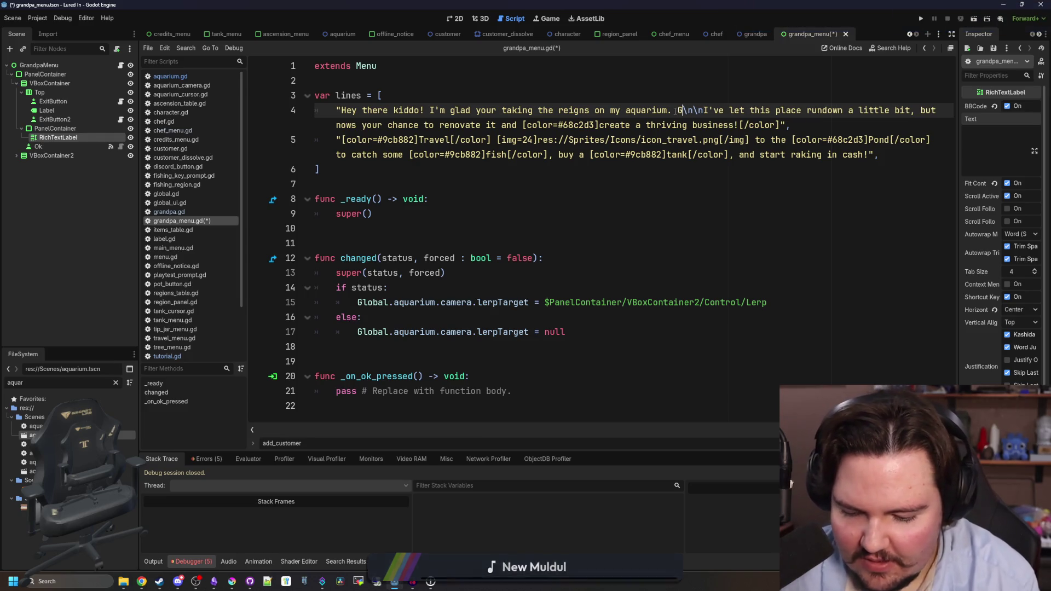
{"action": "type", "text": "randma needs [color"}
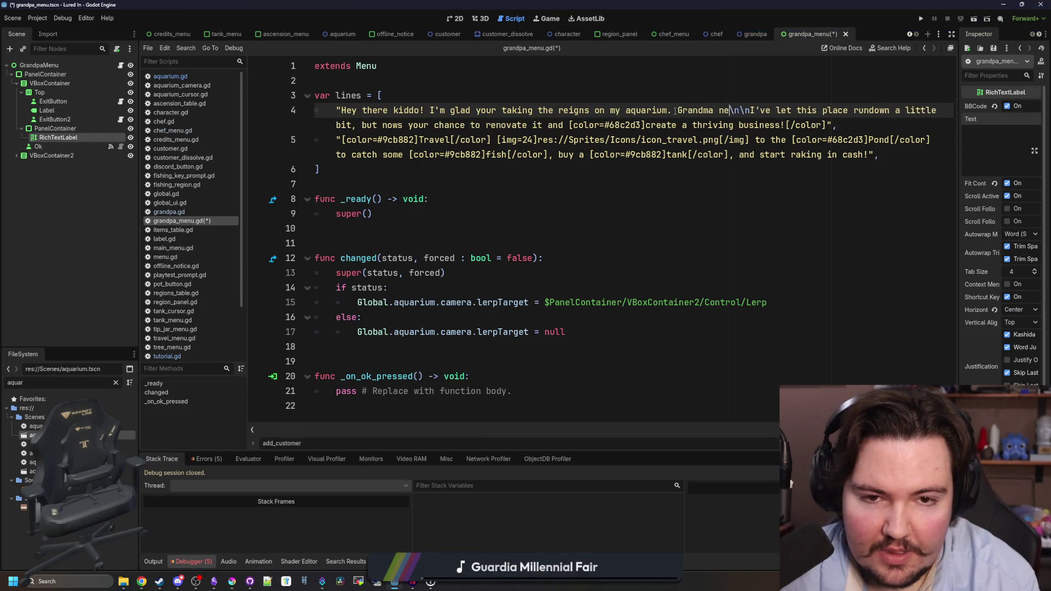
{"action": "key", "text": "ctrl+BackSpace"}
{"action": "key", "text": "ctrl+BackSpace"}
{"action": "key", "text": "ctrl+BackSpace"}
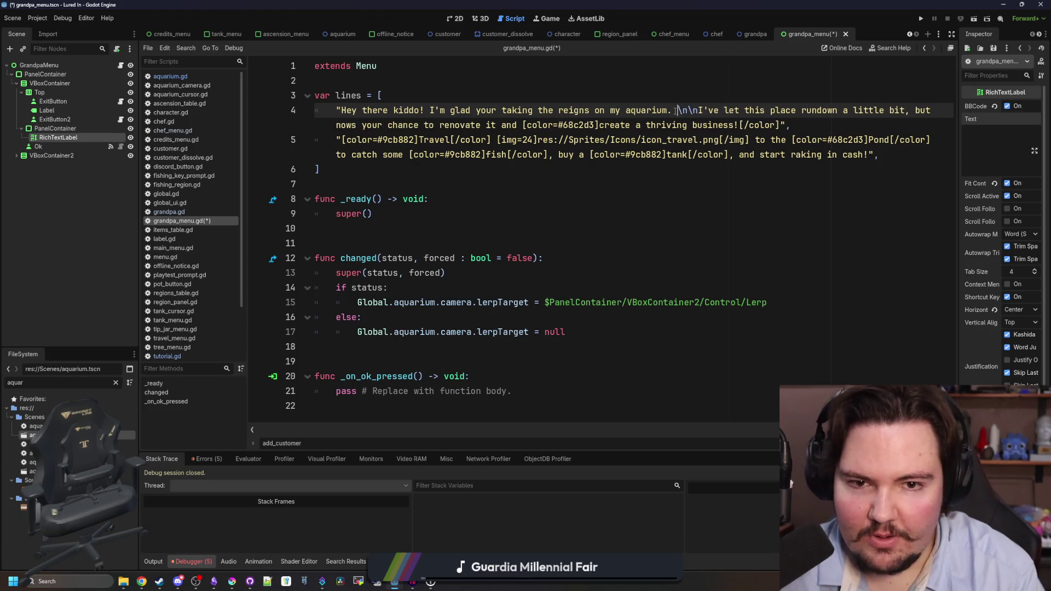
{"action": "type", "text": "Your"}
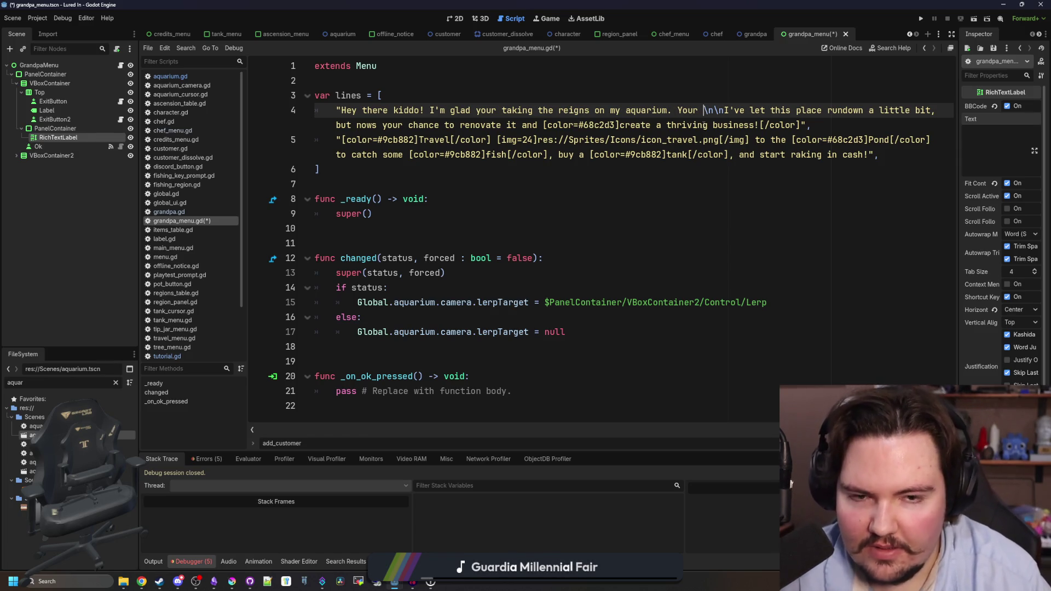
{"action": "type", "text": "grandma needs "}
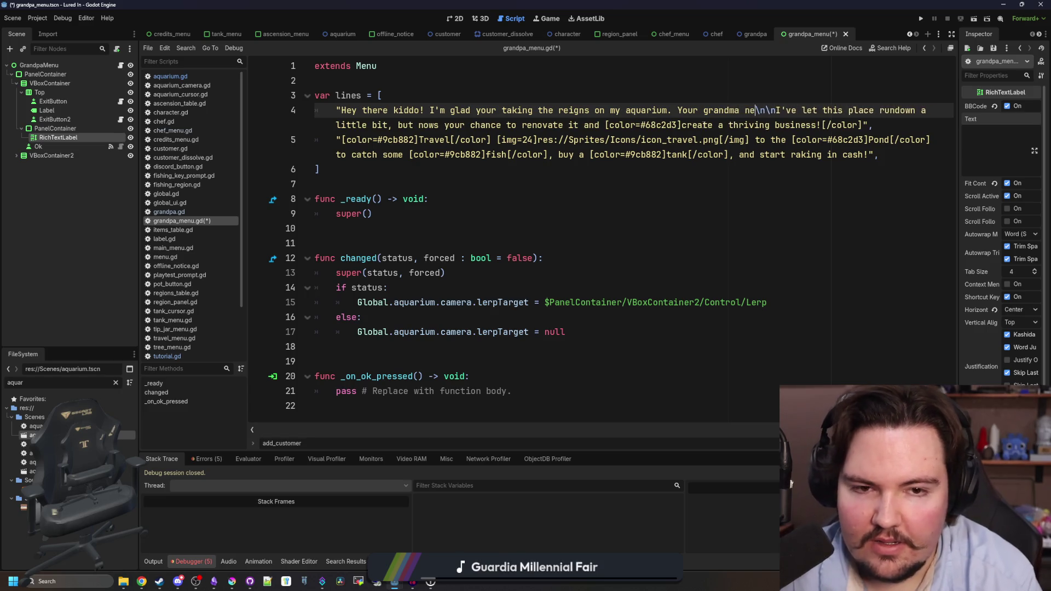
{"action": "type", "text": "help with "}
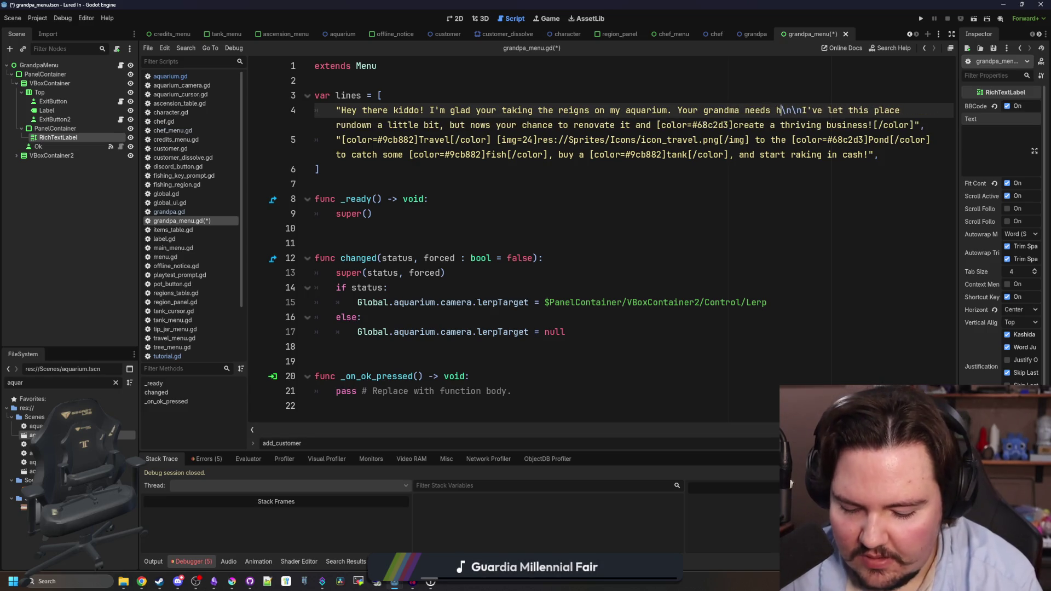
{"action": "type", "text": "baking anyways."}
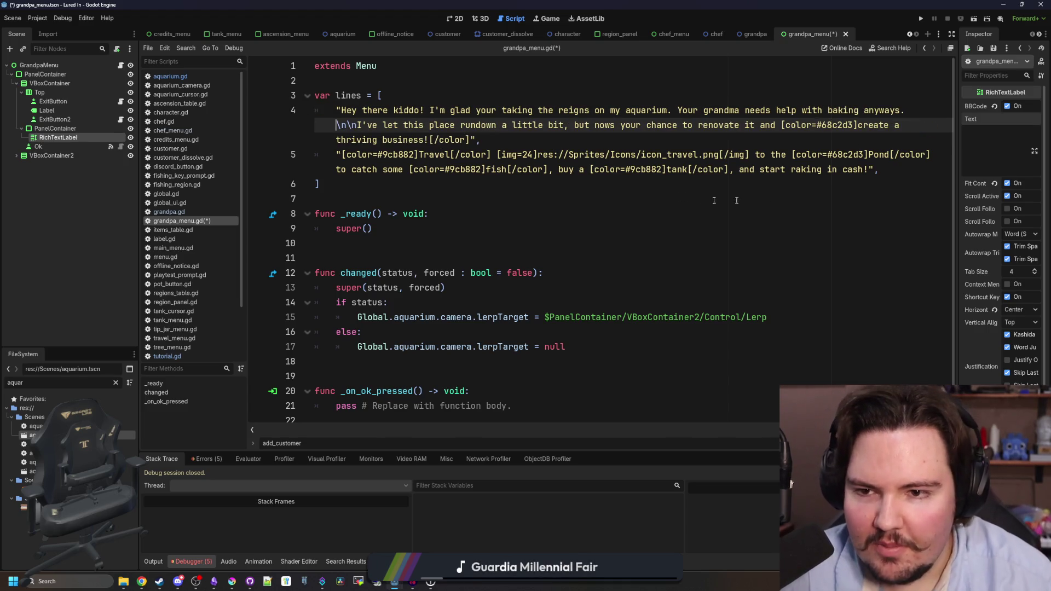
Fix the array's line endings so both strings are comma-terminated before the closing bracket.
{"action": "left_click_drag", "start_coordinate": [560, 125], "coordinate": [914, 125]}
{"action": "left_click", "coordinate": [494, 139]}
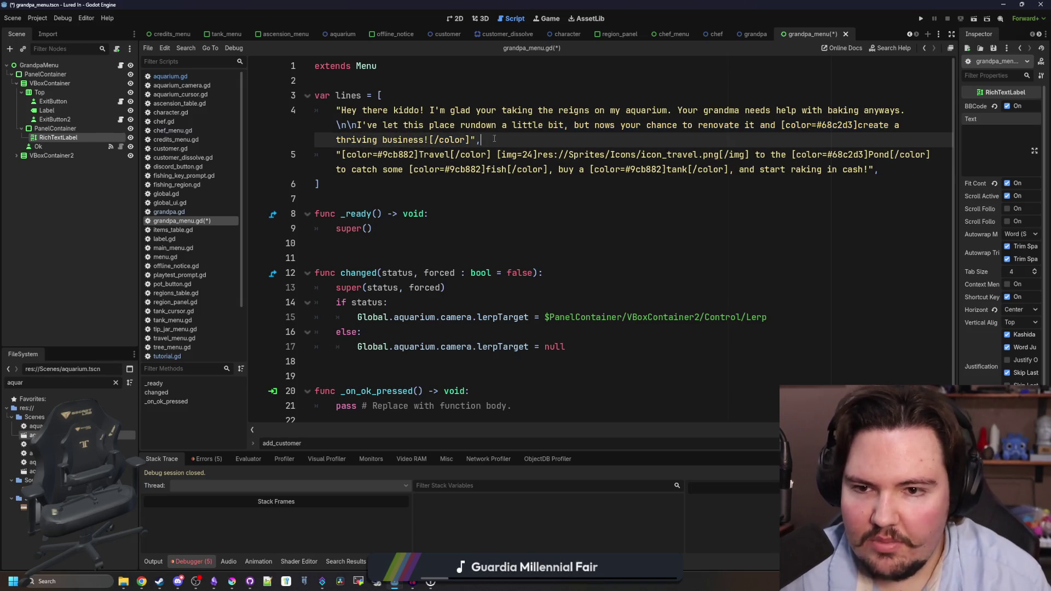
{"action": "left_click", "coordinate": [361, 181]}
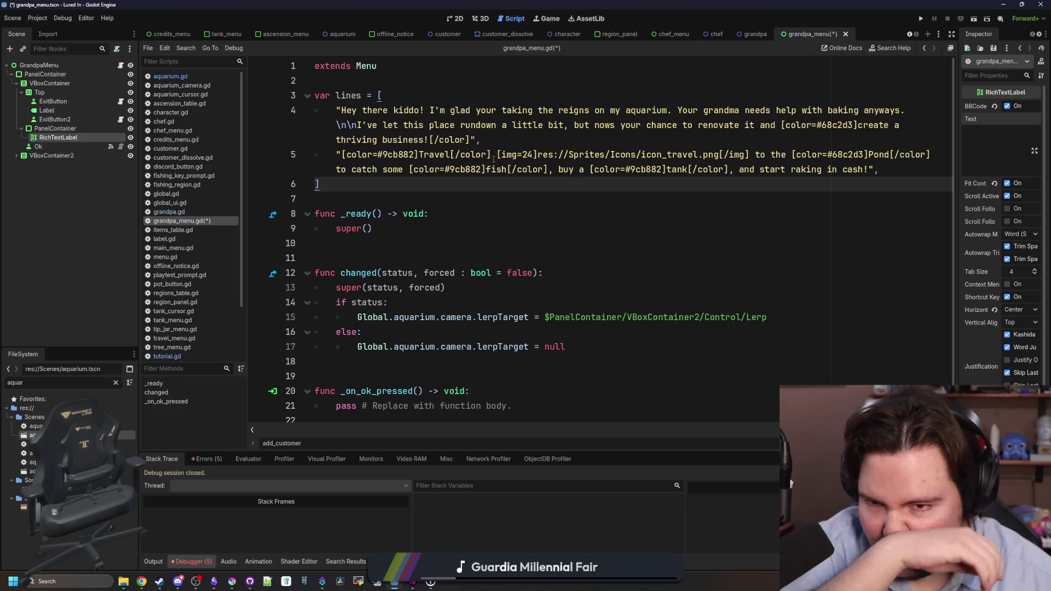
{"action": "left_click_drag", "start_coordinate": [496, 153], "coordinate": [620, 138]}
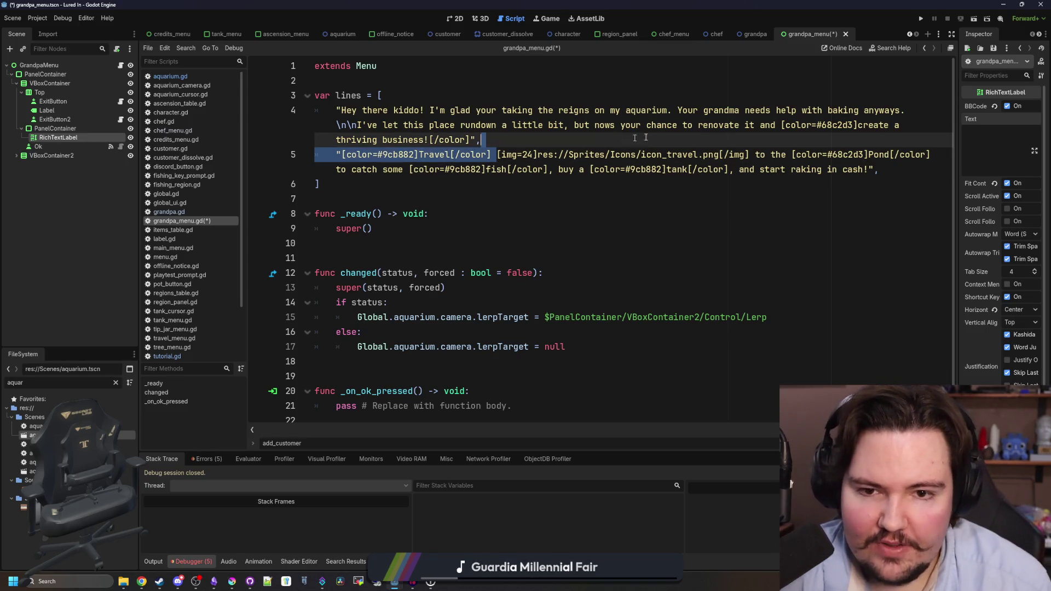
{"action": "left_click_drag", "start_coordinate": [818, 146], "coordinate": [922, 154]}
{"action": "left_click", "coordinate": [465, 170]}
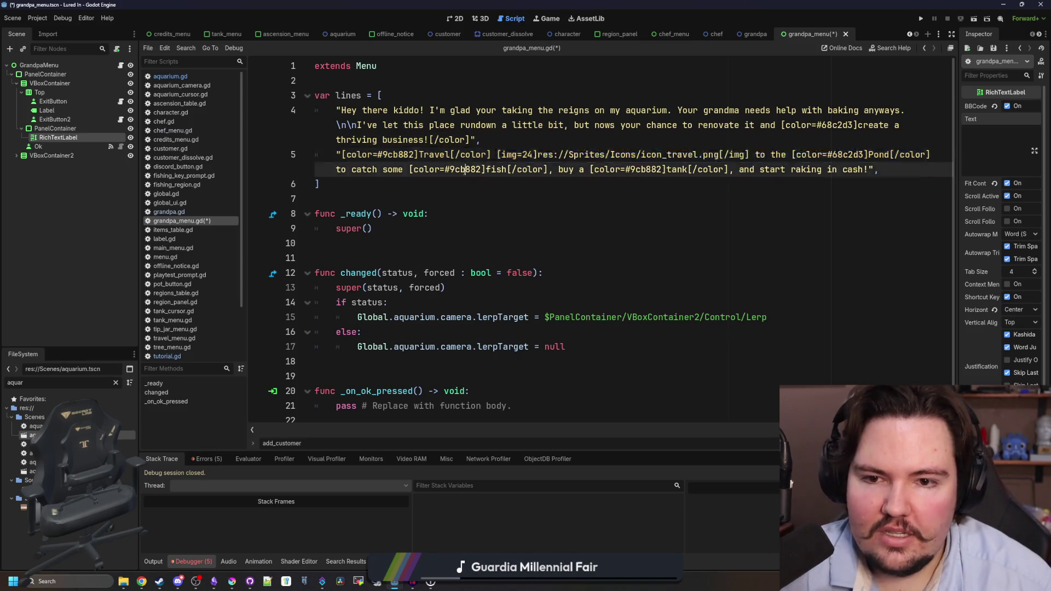
{"action": "mouse_move", "coordinate": [579, 170]}
{"action": "left_mouse_down"}
{"action": "mouse_move", "coordinate": [881, 170]}
{"action": "mouse_move", "coordinate": [558, 170]}
{"action": "left_mouse_up"}
{"action": "left_click", "coordinate": [885, 169]}
Move the buy-a-tank phrase out of line 5 into a commented-out line below the array.
{"action": "left_click", "coordinate": [558, 170]}
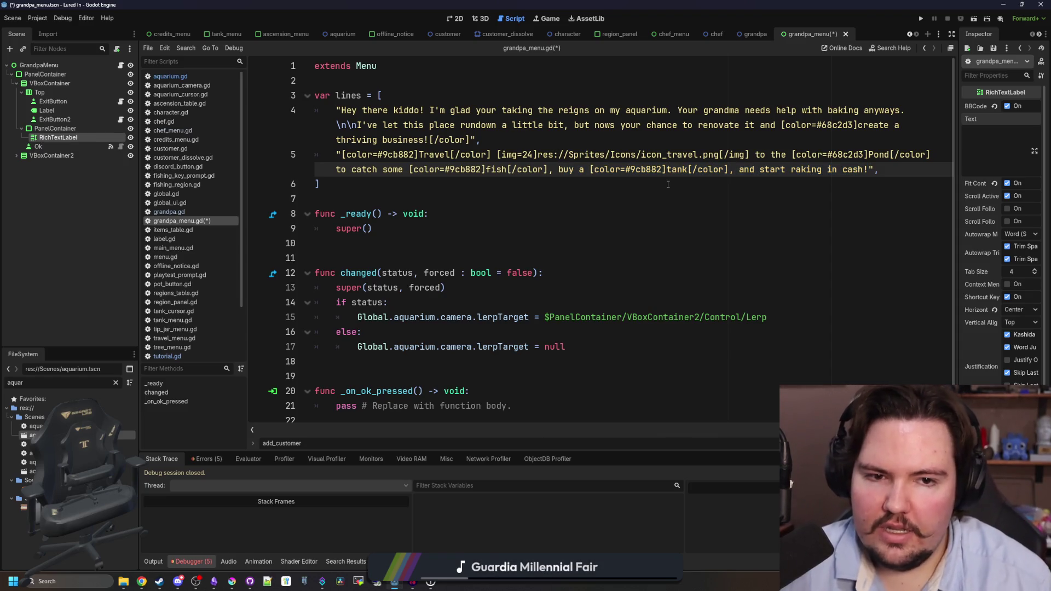
{"action": "left_click", "coordinate": [873, 170], "text": "shift"}
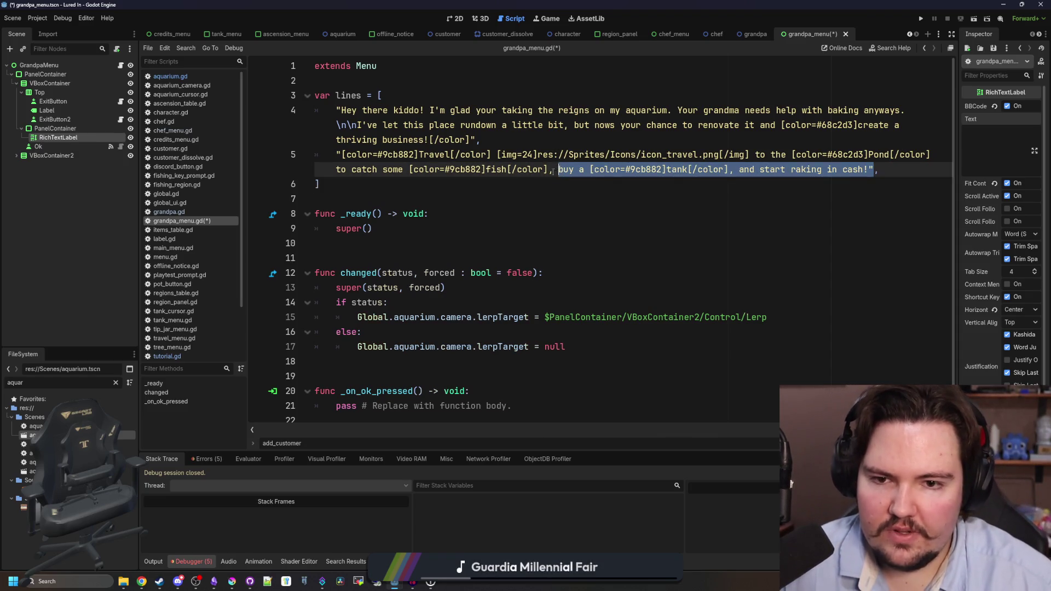
{"action": "key", "text": "Delete"}
{"action": "left_click", "coordinate": [351, 192]}
{"action": "type", "text": "buy a [color=#9cb882]tank[/color], and start raking in cash!\""}
{"action": "left_click", "coordinate": [549, 169]}
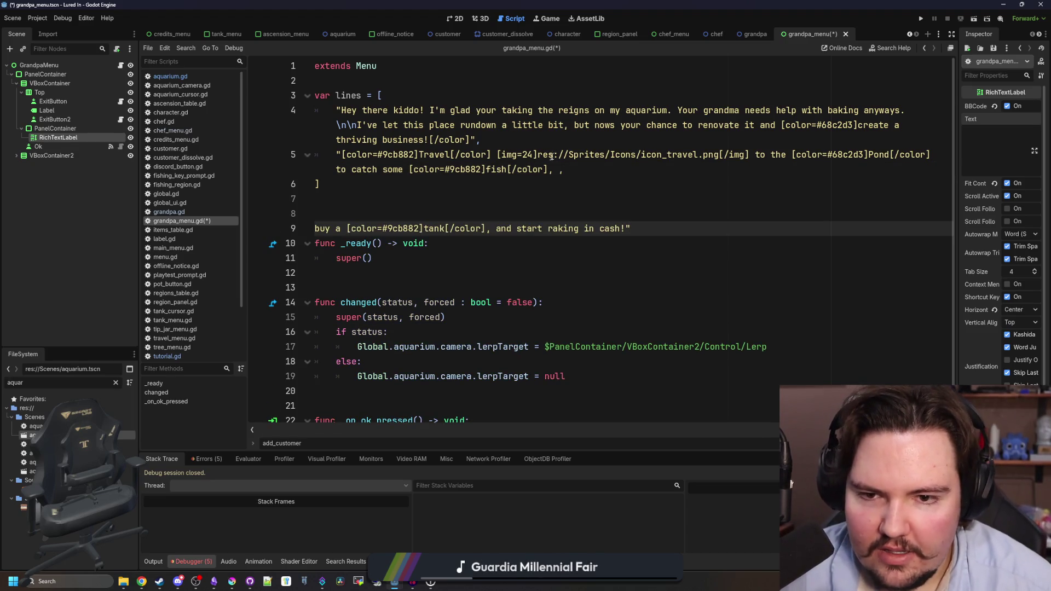
{"action": "type", "text": "\""}
{"action": "key", "text": "Delete"}
{"action": "key", "text": "Delete"}
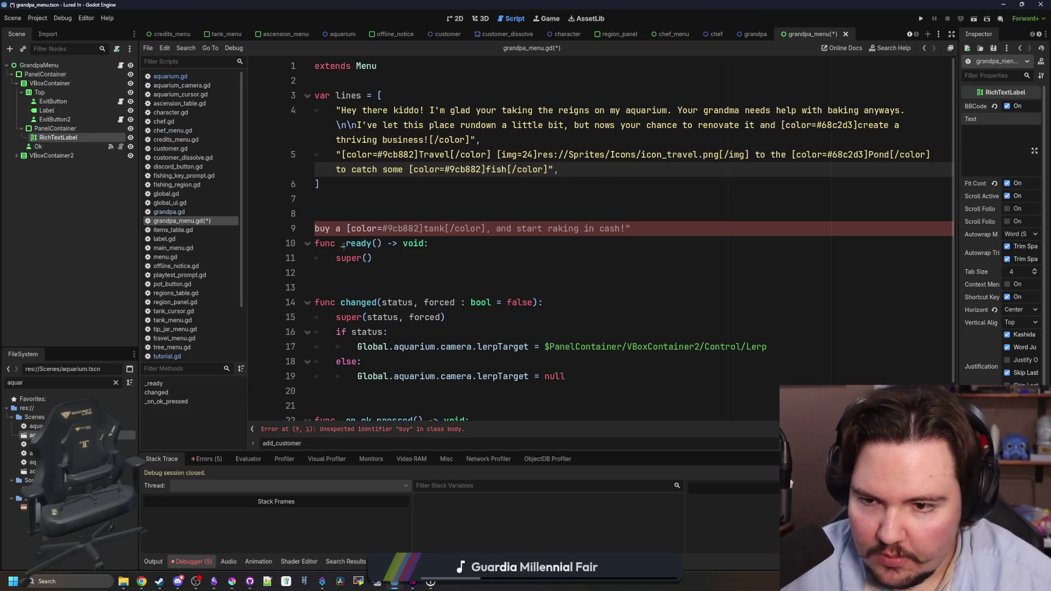
{"action": "left_click", "coordinate": [316, 228]}
{"action": "type", "text": "\""}
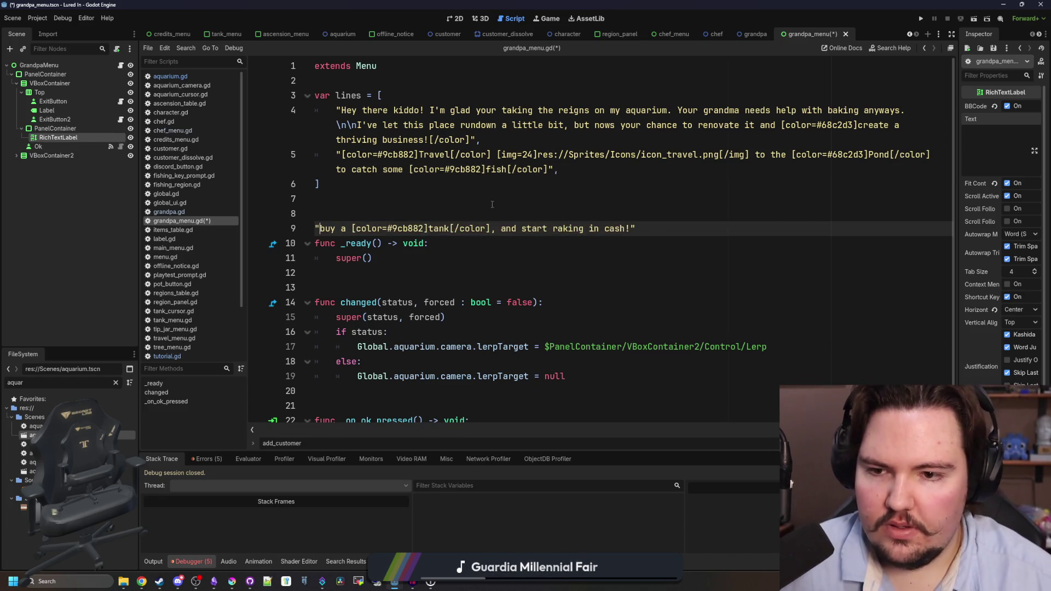
{"action": "key", "text": "Home"}
{"action": "type", "text": "#"}
End line 5's string with ", and I'll meet back with you here!" and save grandpa_menu.gd.
{"action": "left_click", "coordinate": [392, 202]}
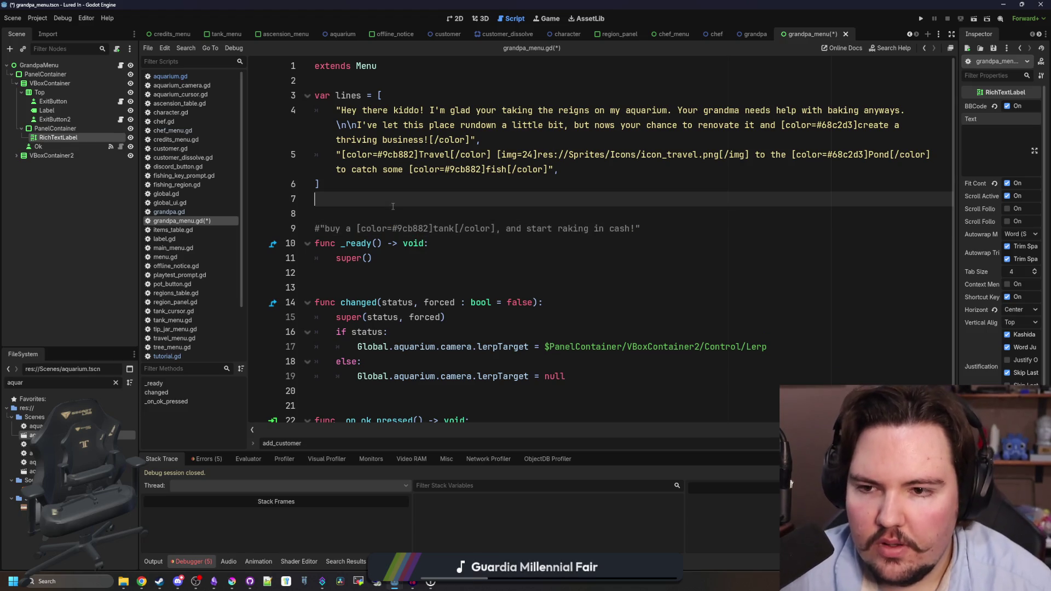
{"action": "left_click", "coordinate": [436, 183]}
{"action": "key", "text": "Up"}
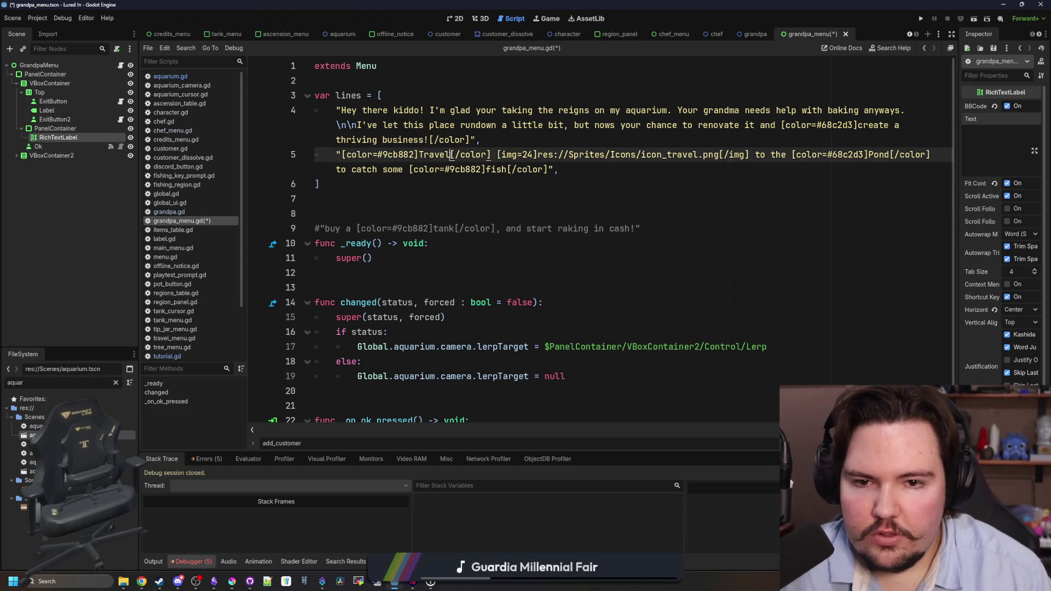
{"action": "key", "text": "ctrl+Left"}
{"action": "key", "text": "ctrl+Left"}
{"action": "key", "text": "ctrl+Left"}
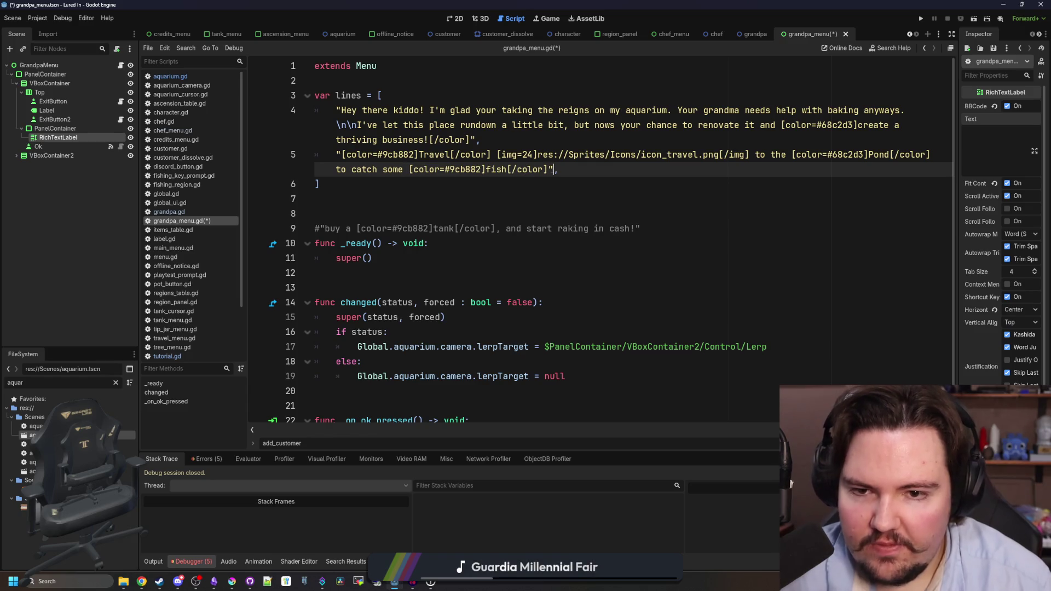
{"action": "key", "text": "Left"}
{"action": "type", "text": ", and I'll meet"}
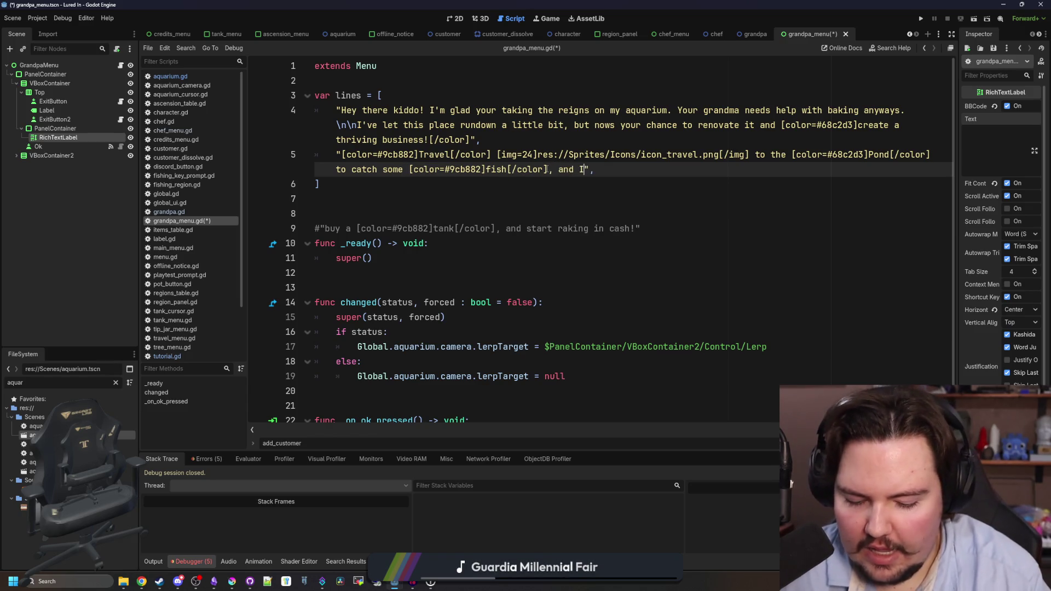
{"action": "type", "text": " back with you "}
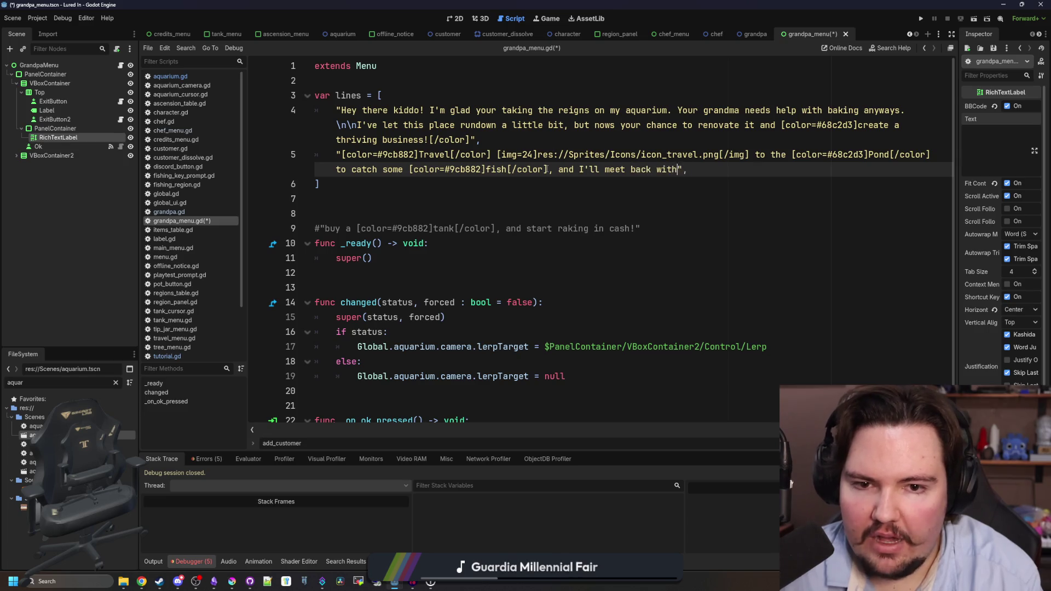
{"action": "type", "text": "here!"}
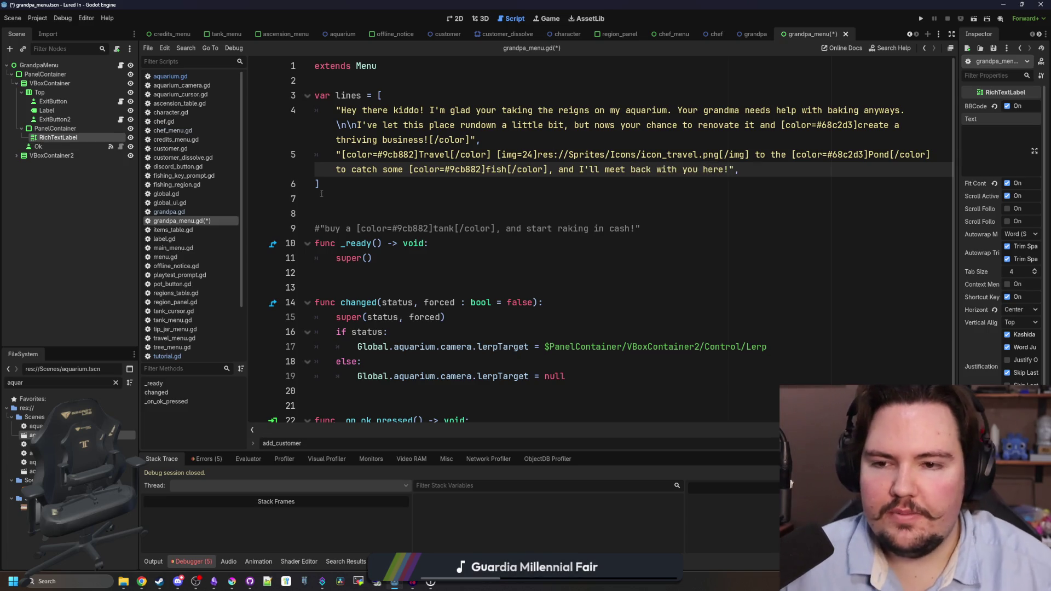
{"action": "left_click", "coordinate": [432, 188]}
{"action": "key", "text": "ctrl+s"}
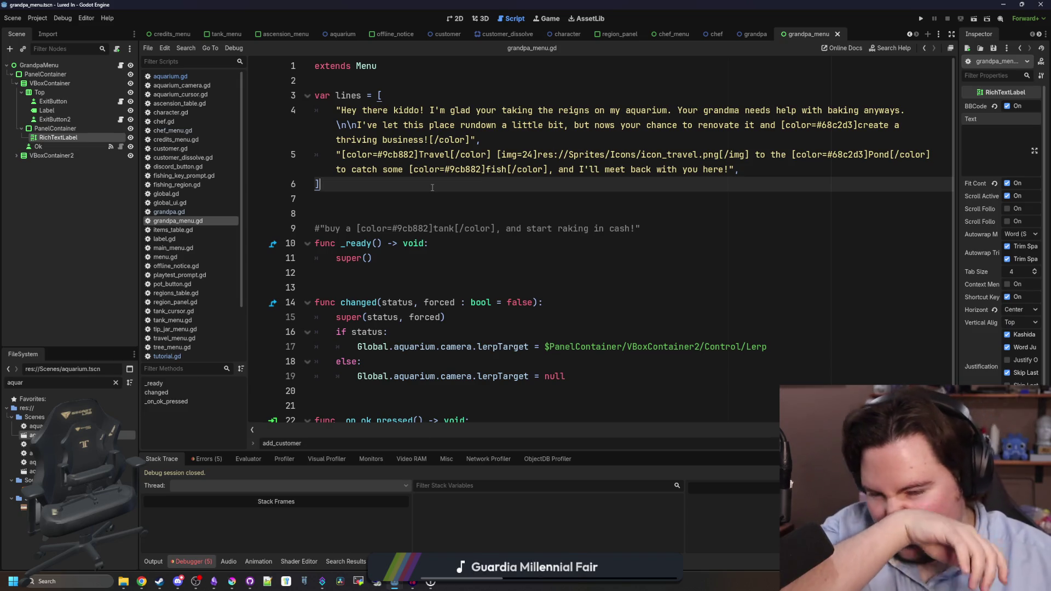
Turn the tank comment into a new third array line starting with "Great work!".
{"action": "mouse_move", "coordinate": [694, 222]}
{"action": "left_mouse_down"}
{"action": "mouse_move", "coordinate": [351, 257]}
{"action": "mouse_move", "coordinate": [314, 228]}
{"action": "left_mouse_up"}
{"action": "key", "text": "BackSpace"}
{"action": "left_click", "coordinate": [791, 172]}
{"action": "key", "text": "Return"}
{"action": "key", "text": "ctrl+v"}
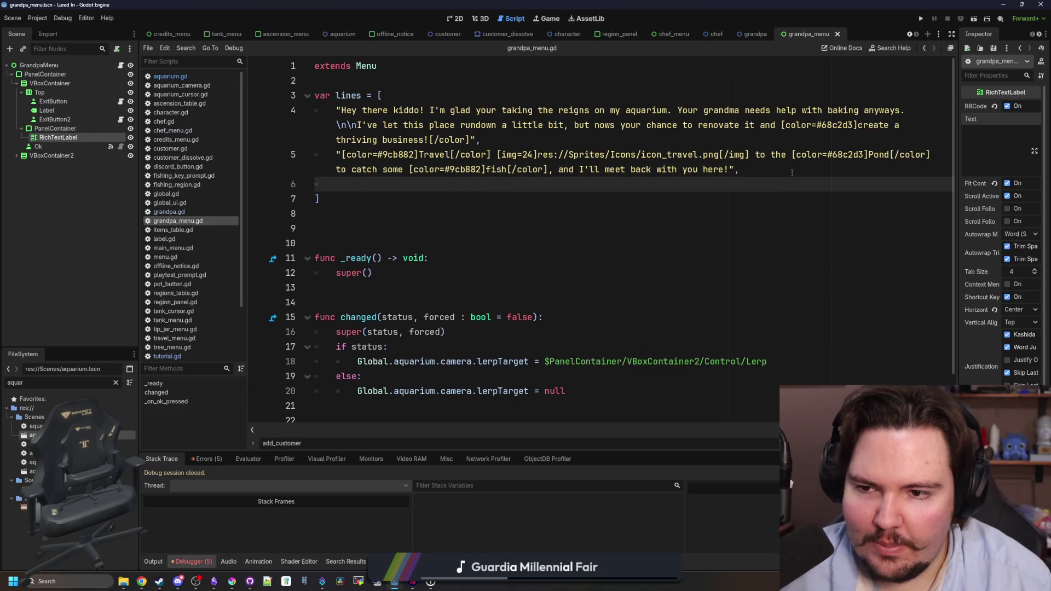
{"action": "left_click", "coordinate": [344, 184]}
{"action": "key", "text": "ctrl+k"}
{"action": "type", "text": "Gea"}
{"action": "key", "text": "BackSpace"}
{"action": "key", "text": "BackSpace"}
{"action": "type", "text": "reat work! buy a [color=#9cb882]tank[/color], and start raking in cash!\""}
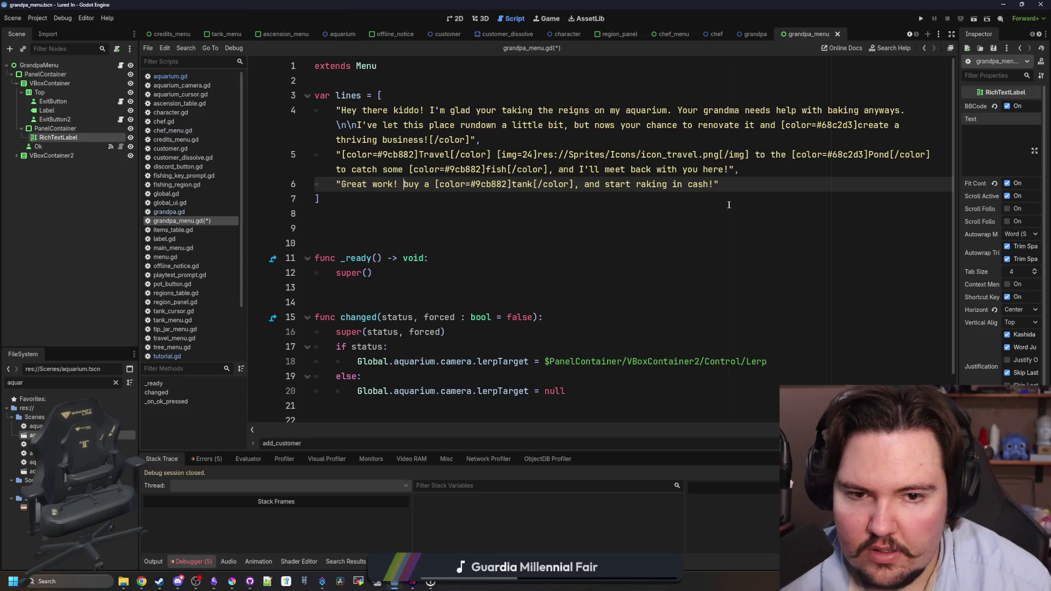
Move the old tank text from the third line to a # comment below the array.
{"action": "left_click_drag", "start_coordinate": [713, 185], "coordinate": [403, 184]}
{"action": "left_click", "coordinate": [685, 208]}
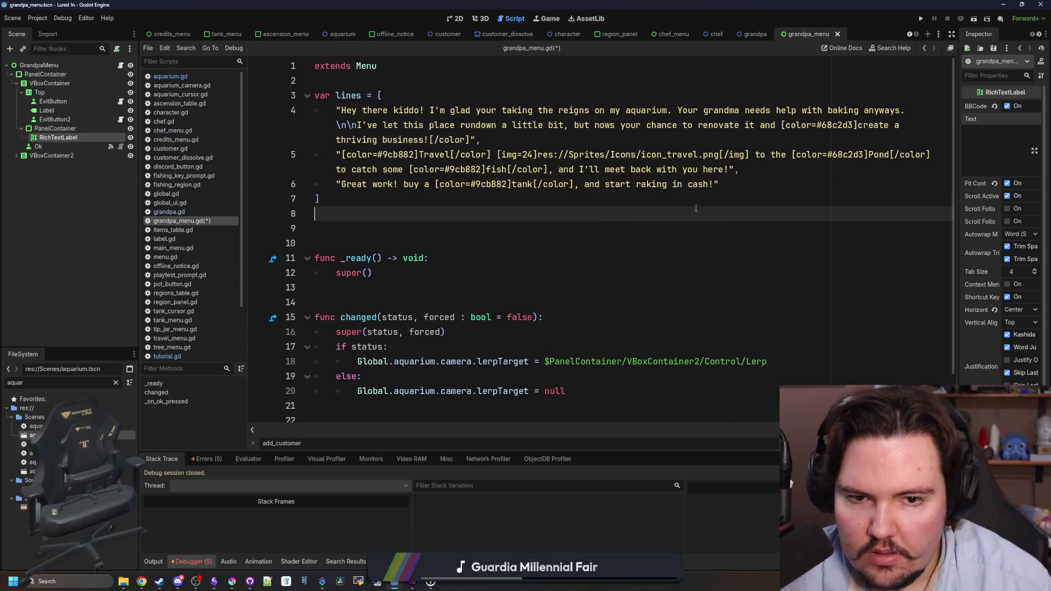
{"action": "left_click_drag", "start_coordinate": [714, 186], "coordinate": [406, 185]}
{"action": "key", "text": "ctrl+c"}
{"action": "key", "text": "BackSpace"}
{"action": "left_click", "coordinate": [353, 212]}
{"action": "key", "text": "Return"}
{"action": "type", "text": "#"}
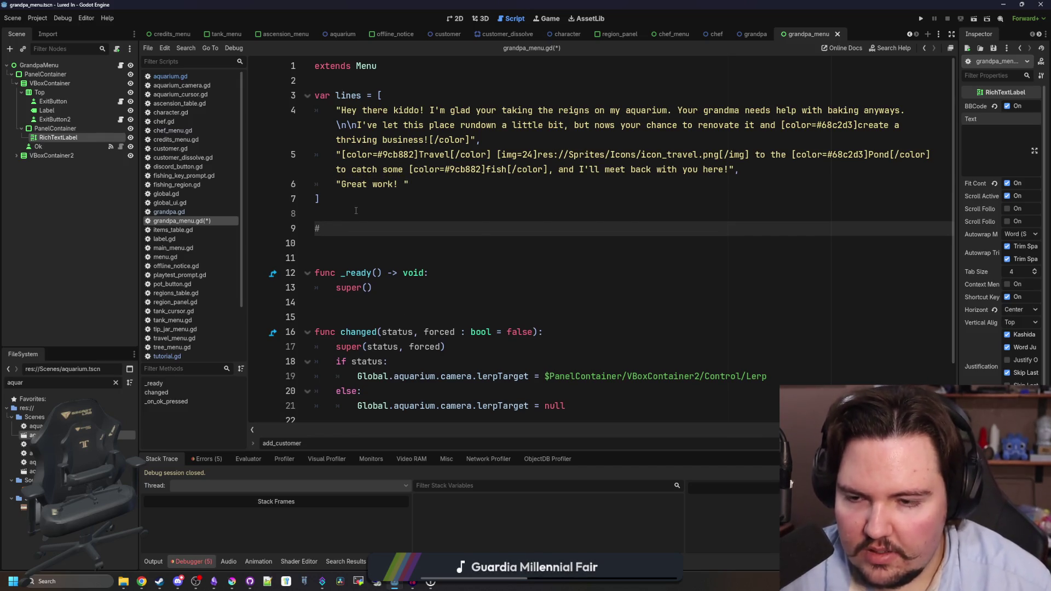
{"action": "key", "text": "ctrl+v"}
Finish the third line with "Go ahead and sell some of your new fish from your Inventory.".
{"action": "left_click", "coordinate": [407, 184]}
{"action": "type", "text": "Go ahead and sele"}
{"action": "key", "text": "BackSpace"}
{"action": "key", "text": "BackSpace"}
{"action": "type", "text": "l some of t"}
{"action": "type", "text": "our new fi"}
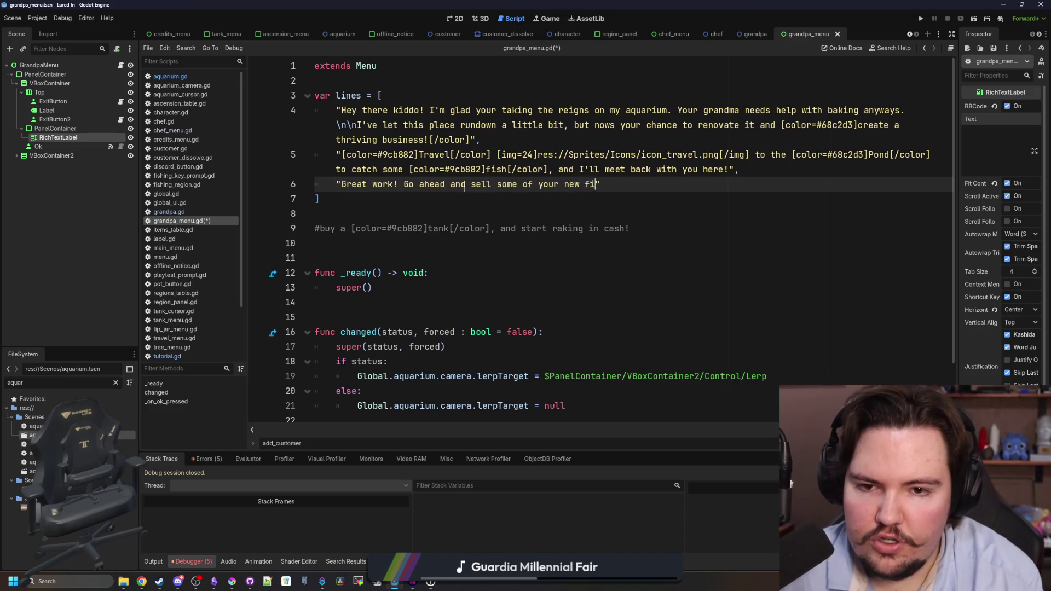
{"action": "type", "text": "sh from your inventory."}
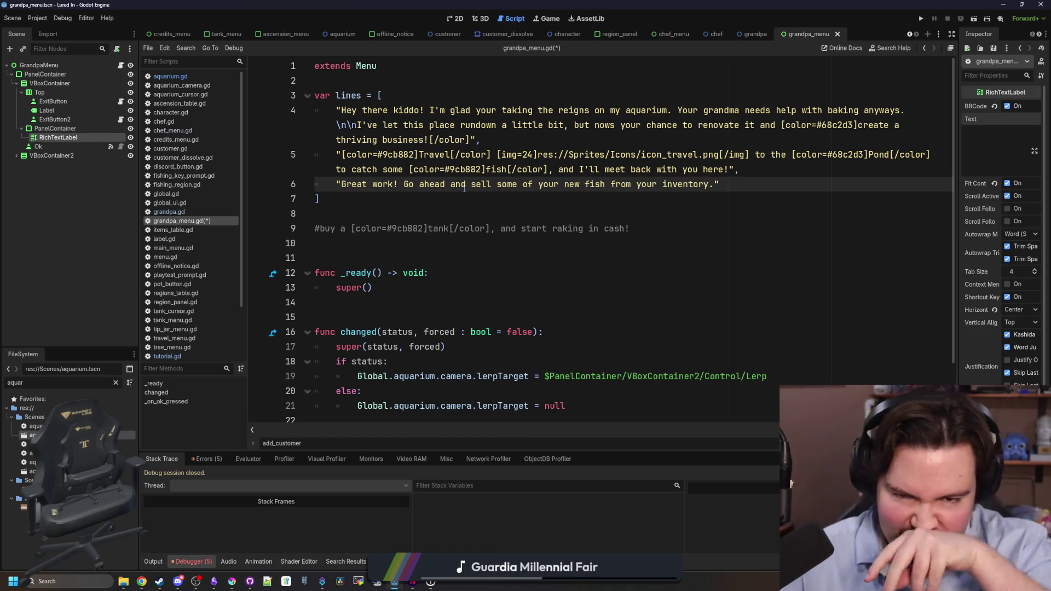
{"action": "left_click", "coordinate": [669, 184]}
{"action": "key", "text": "BackSpace"}
{"action": "type", "text": "I"}
Copy line 5's coloured Travel label and icon markup, then select Inventory on the third line.
{"action": "mouse_move", "coordinate": [748, 154]}
{"action": "left_mouse_down"}
{"action": "mouse_move", "coordinate": [323, 154]}
{"action": "mouse_move", "coordinate": [497, 154]}
{"action": "mouse_move", "coordinate": [342, 154]}
{"action": "left_mouse_up"}
{"action": "key", "text": "ctrl+c"}
{"action": "left_click", "coordinate": [643, 213]}
{"action": "double_click", "coordinate": [686, 184]}
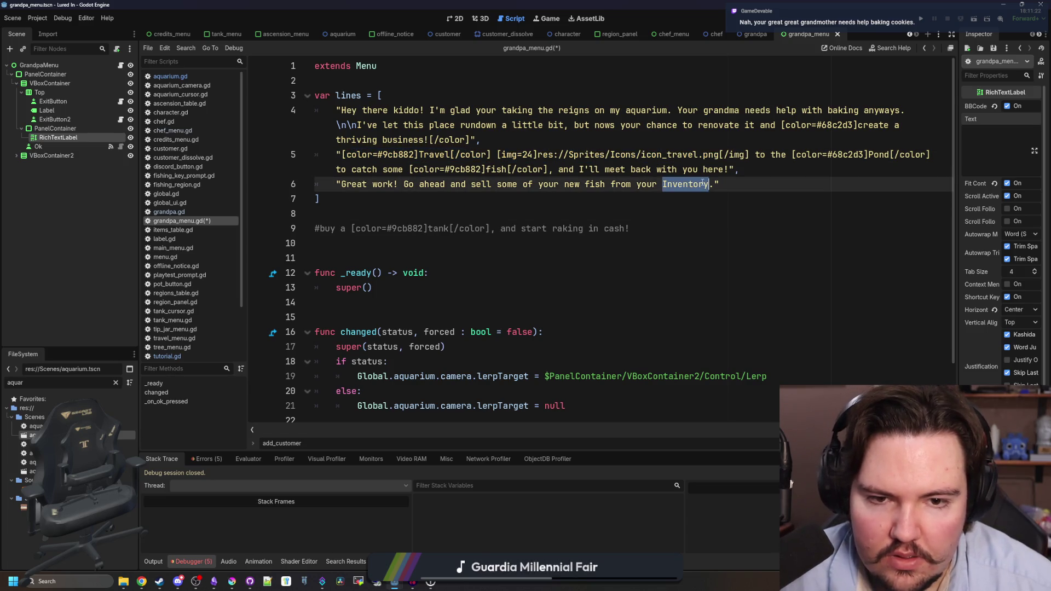
Replace Inventory with the coloured markup, renamed to Inventory with the icon_inventory image.
{"action": "key", "text": "ctrl+v"}
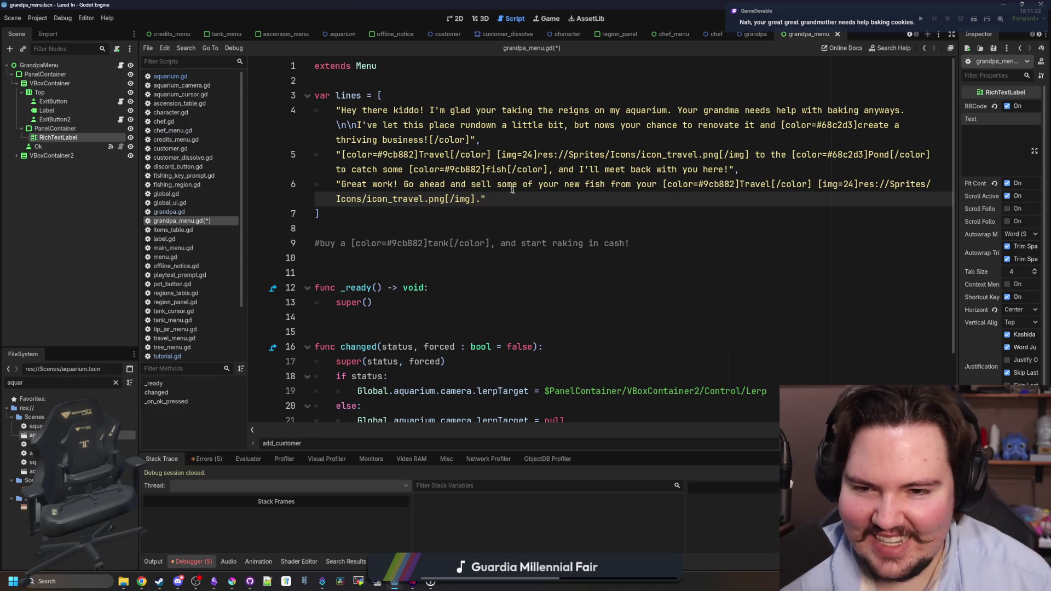
{"action": "triple_click", "coordinate": [343, 186]}
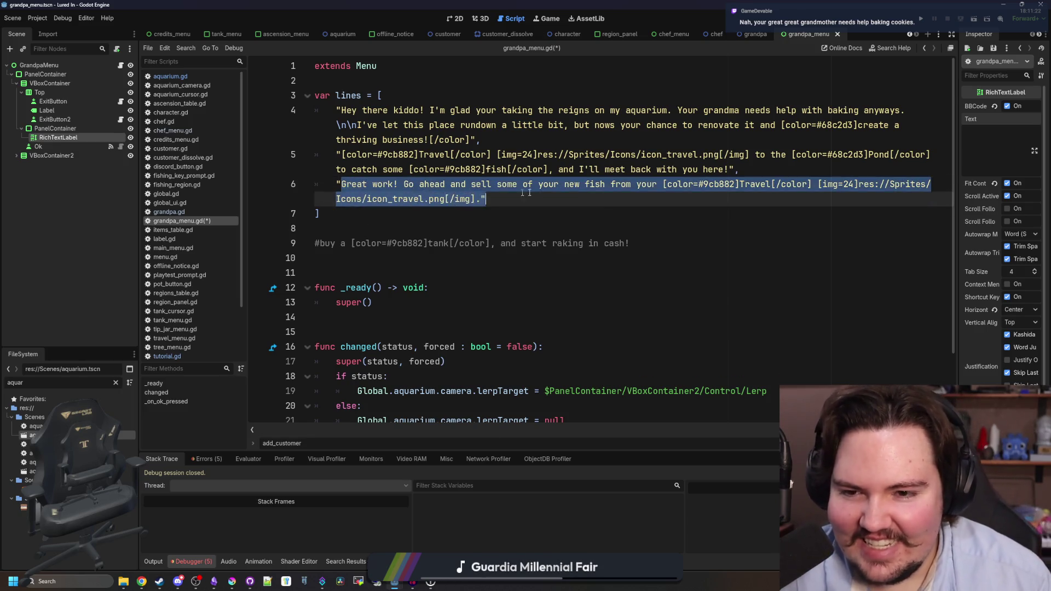
{"action": "double_click", "coordinate": [755, 183]}
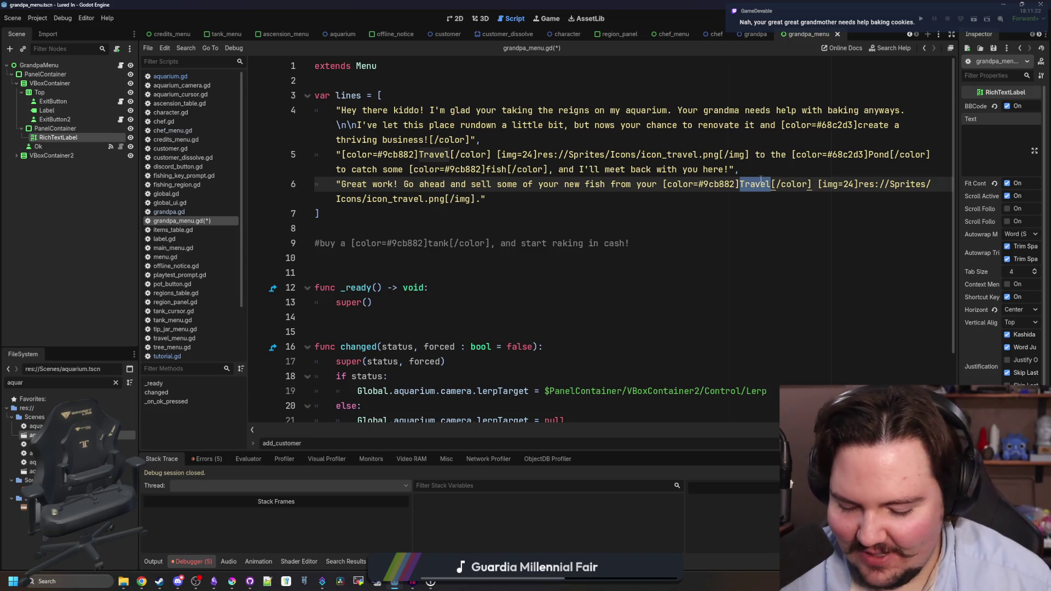
{"action": "type", "text": "Inventory"}
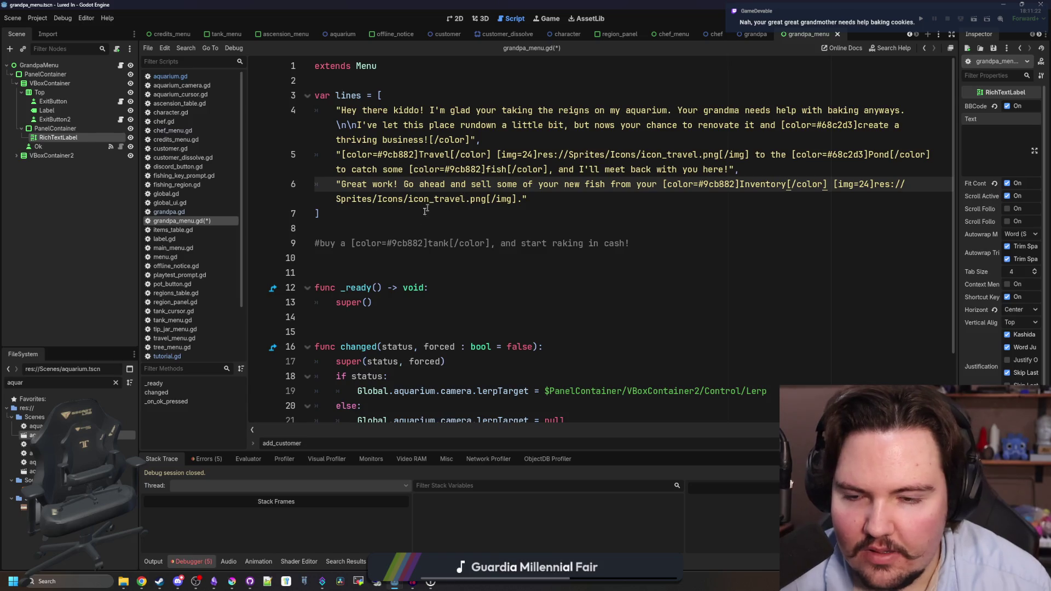
{"action": "left_click", "coordinate": [116, 382]}
{"action": "double_click", "coordinate": [448, 198]}
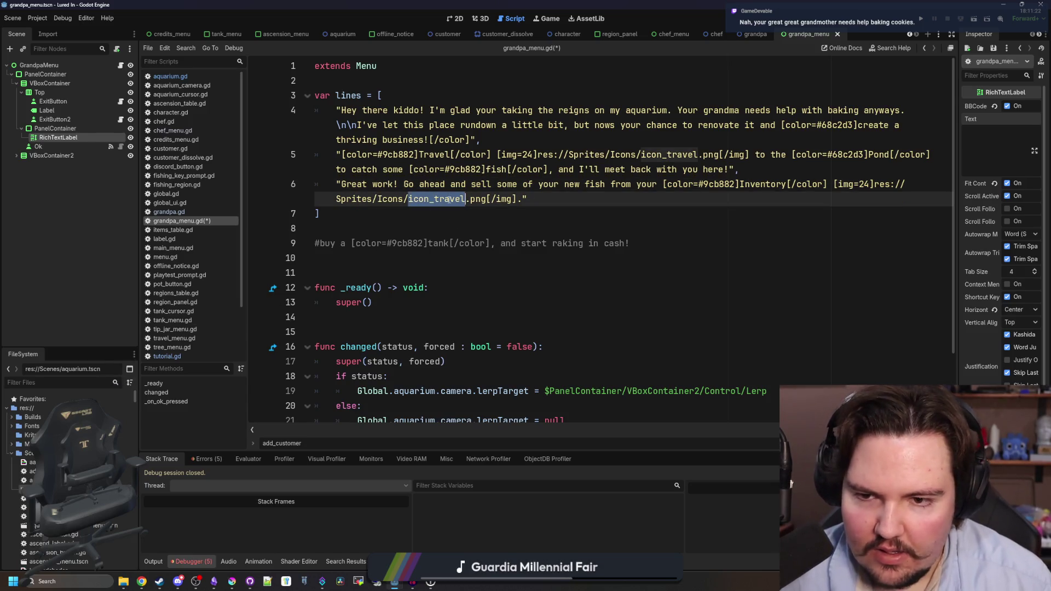
{"action": "type", "text": "icon_invent"}
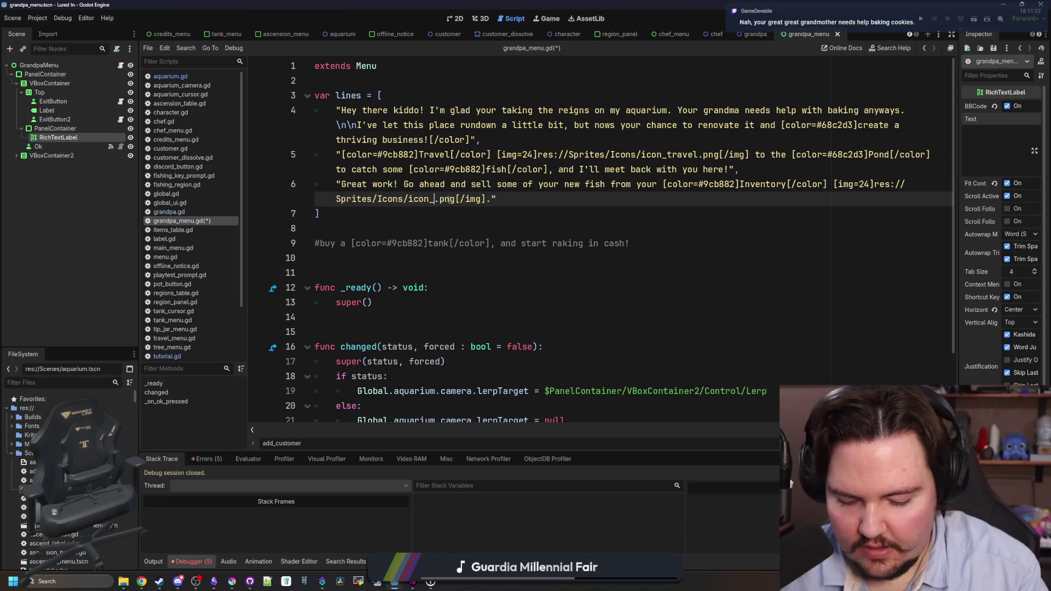
{"action": "type", "text": "ory"}
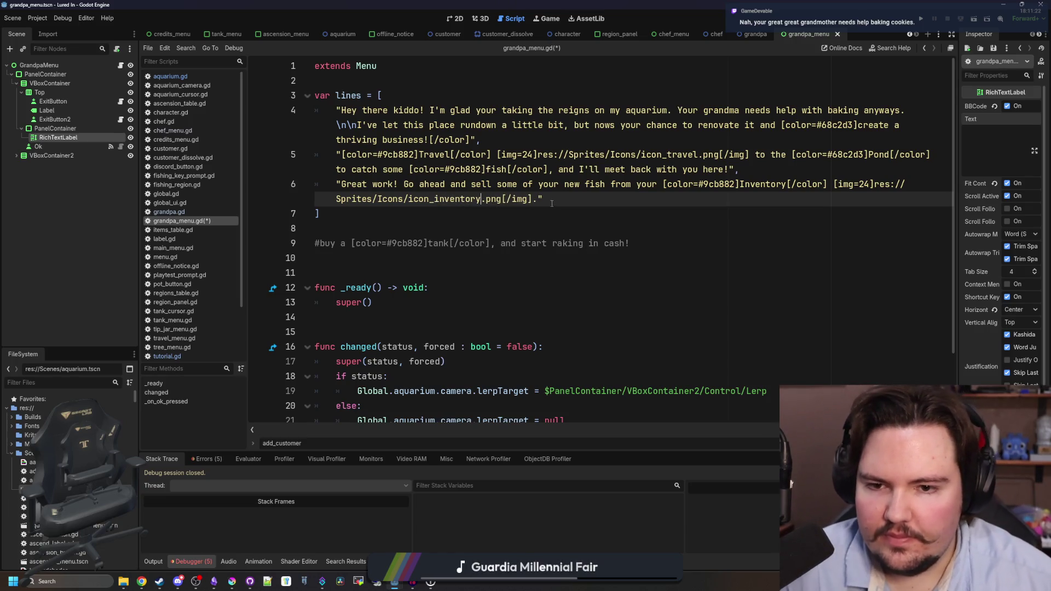
Delete the leftover tank comment line and save the script.
{"action": "key", "text": "Down"}
{"action": "key", "text": "Down"}
{"action": "key", "text": "Down"}
{"action": "key", "text": "shift+End"}
{"action": "key", "text": "BackSpace"}
{"action": "key", "text": "ctrl+s"}
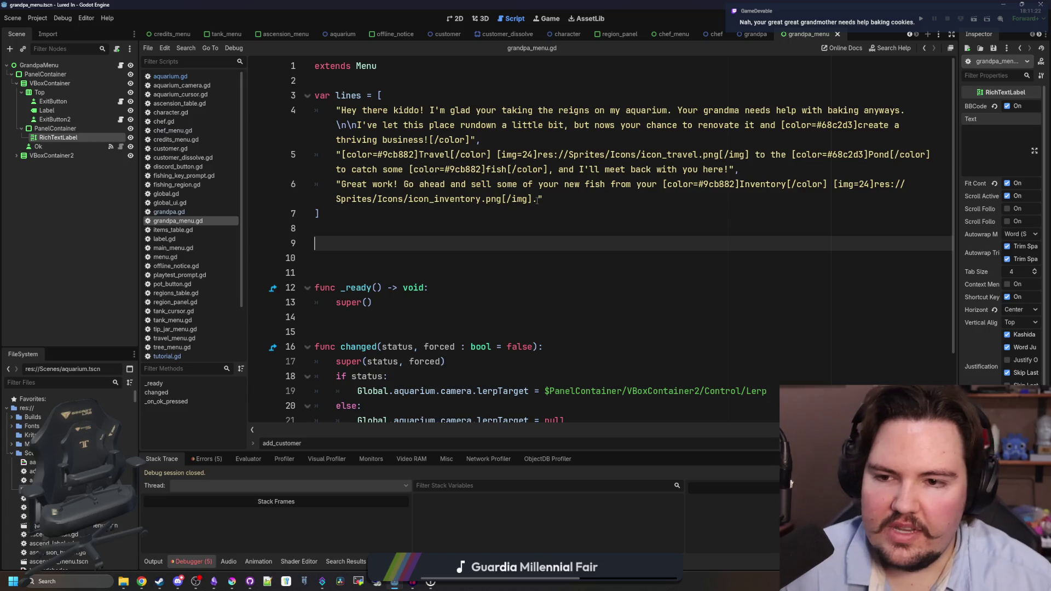
{"action": "left_click", "coordinate": [542, 200]}
{"action": "key", "text": "Return"}
{"action": "key", "text": "ctrl+v"}
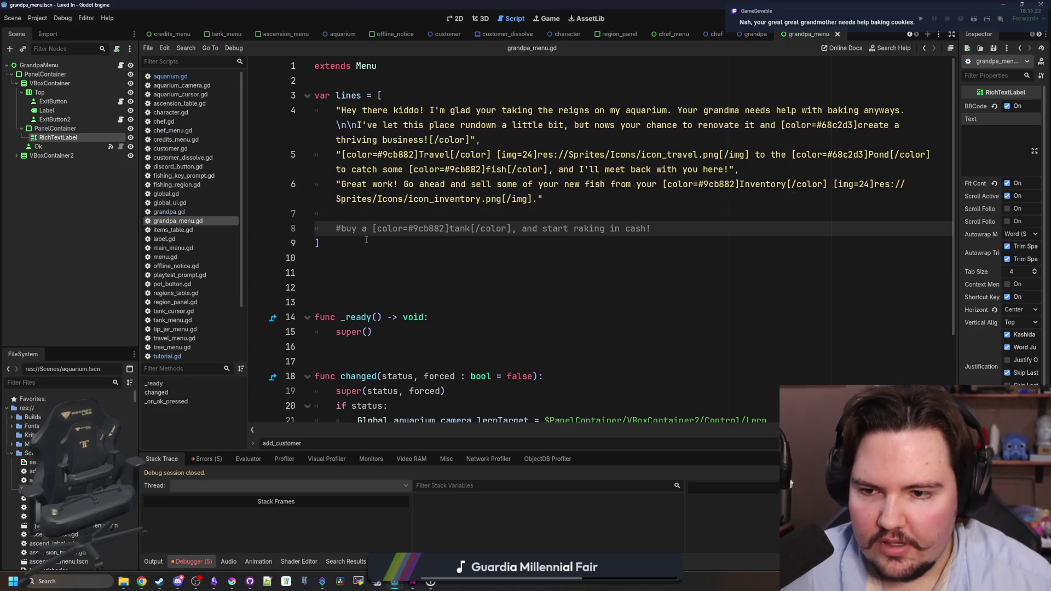
{"action": "left_click", "coordinate": [343, 225]}
{"action": "key", "text": "BackSpace"}
{"action": "type", "text": "\""}
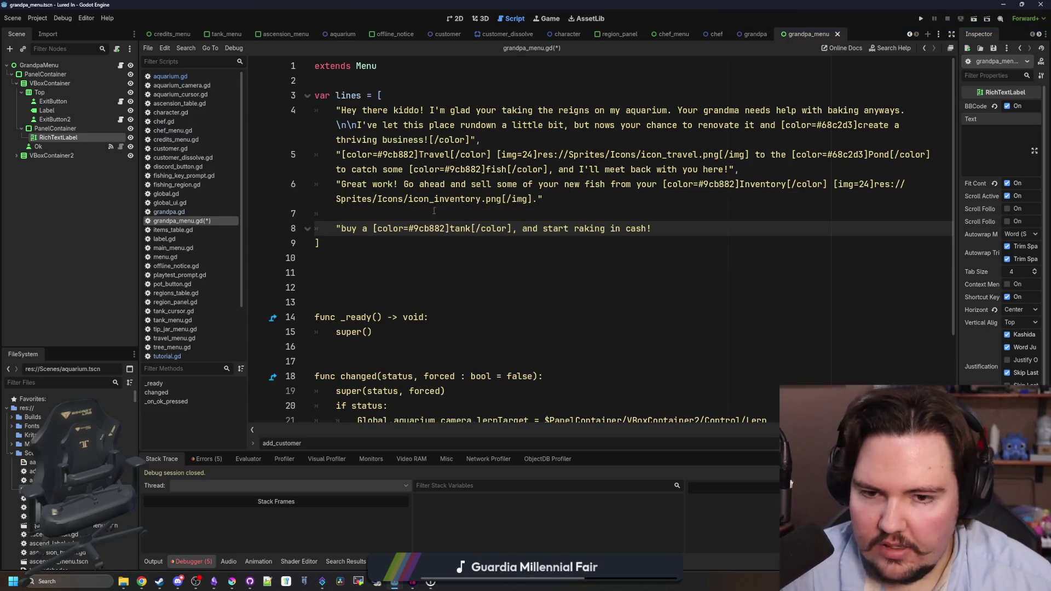
{"action": "left_click", "coordinate": [689, 227]}
{"action": "type", "text": "\""}
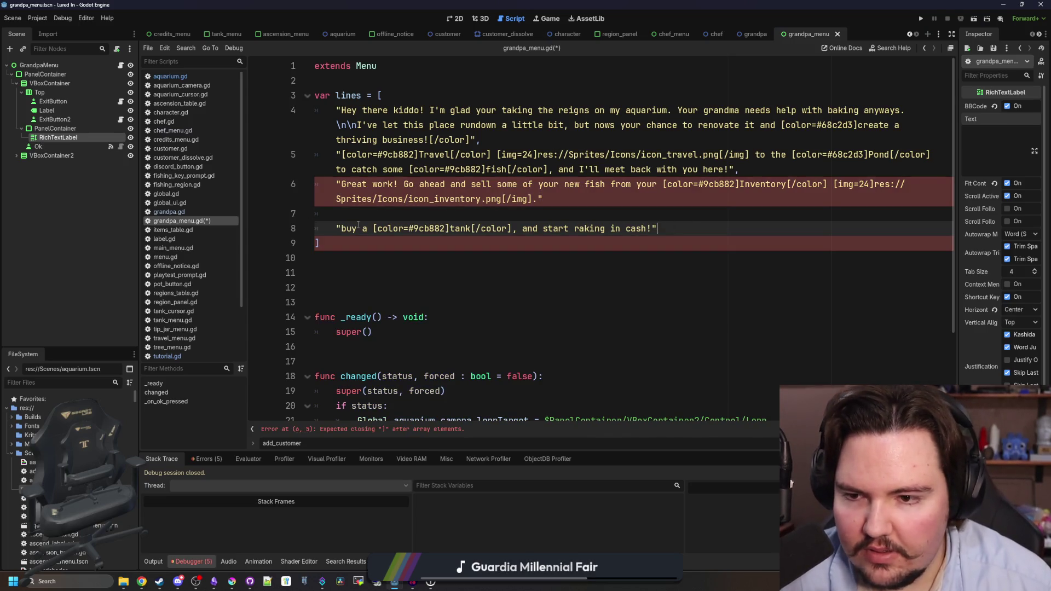
{"action": "type", "text": "Now "}
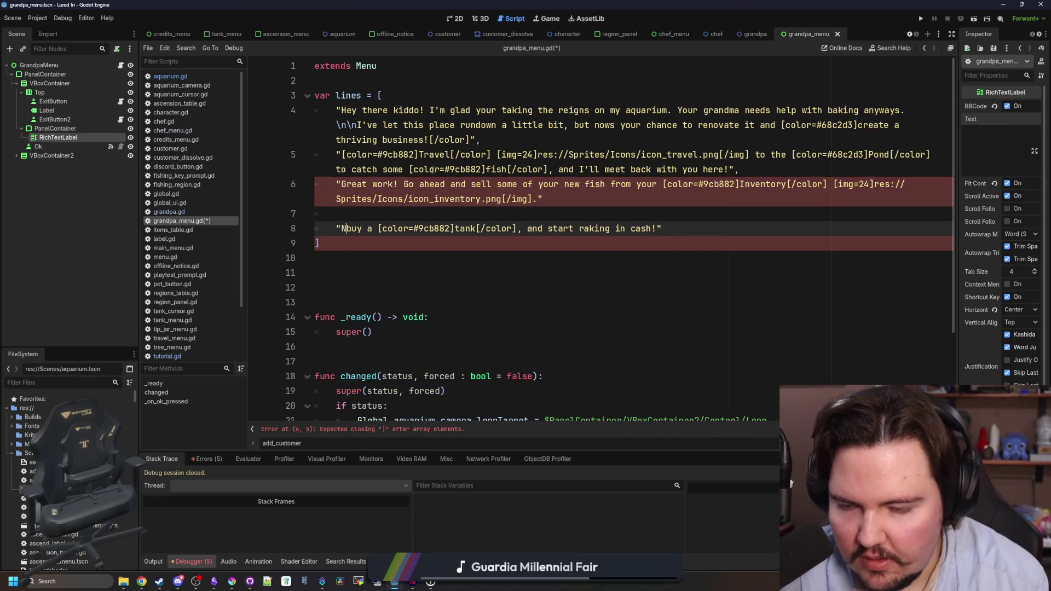
{"action": "type", "text": "save up to "}
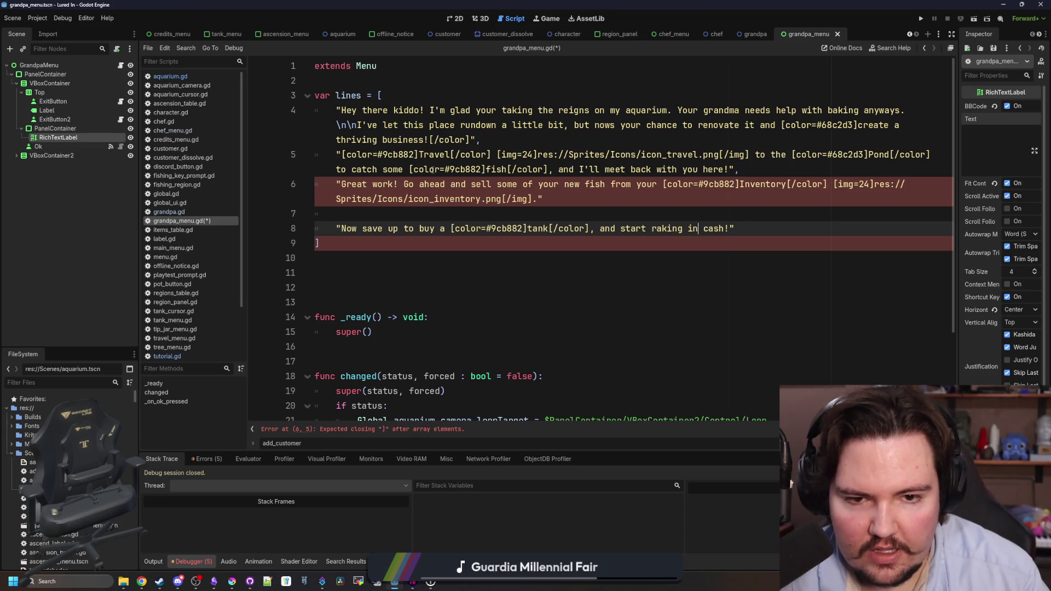
{"action": "type", "text": " I know you'll "}
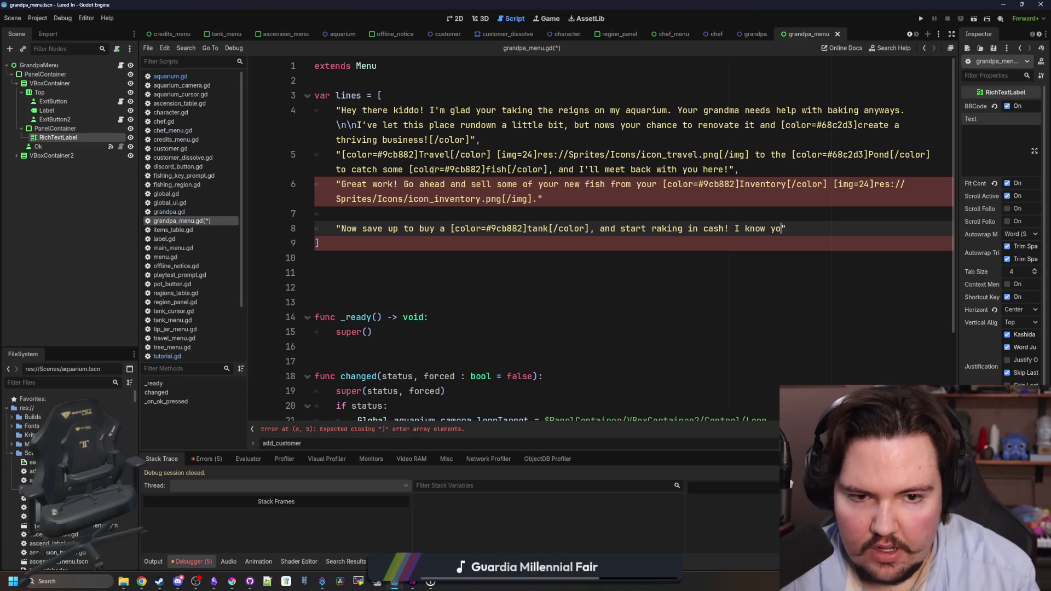
{"action": "type", "text": "take good ca"}
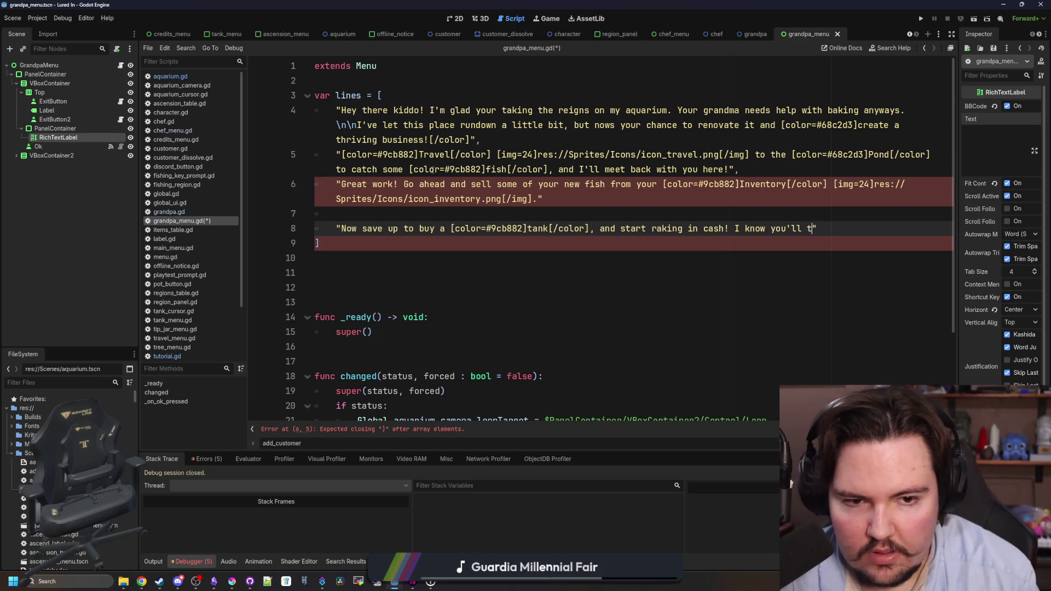
{"action": "type", "text": "re of the place."}
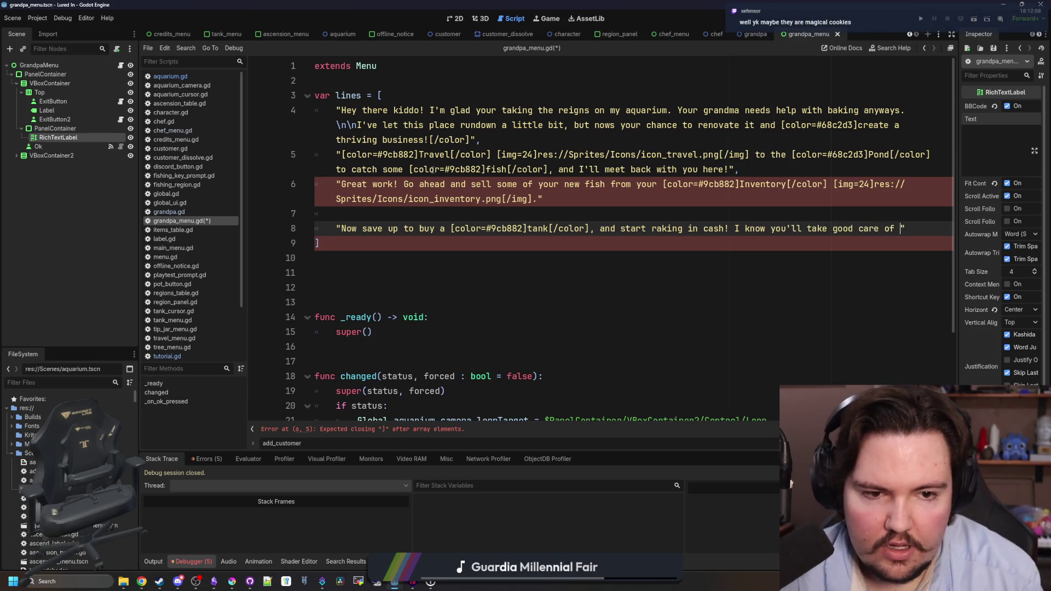
{"action": "left_click", "coordinate": [587, 197]}
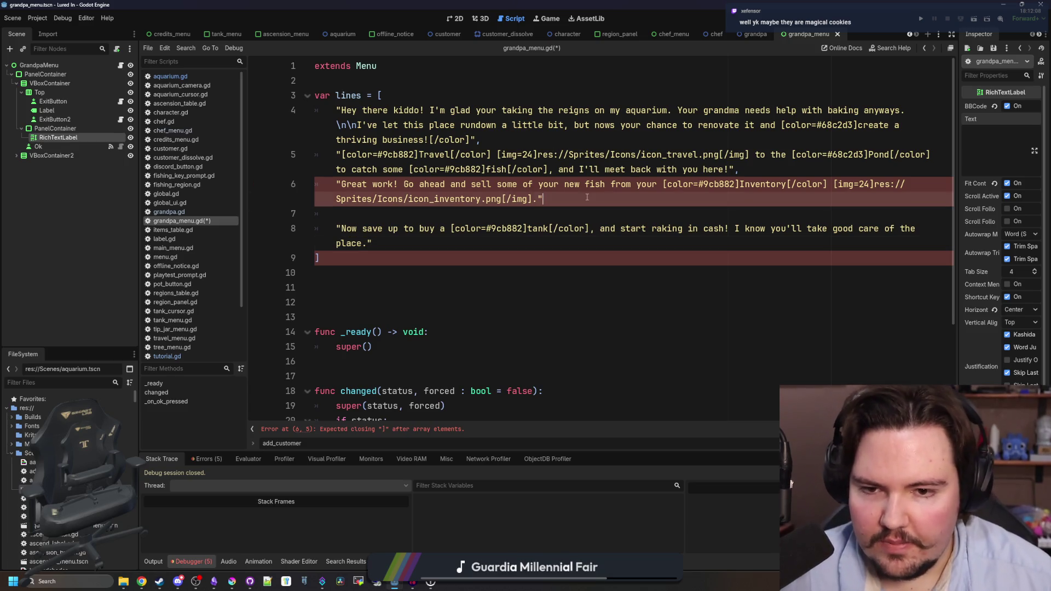
{"action": "type", "text": ","}
{"action": "key", "text": "Escape"}
{"action": "key", "text": "Delete"}
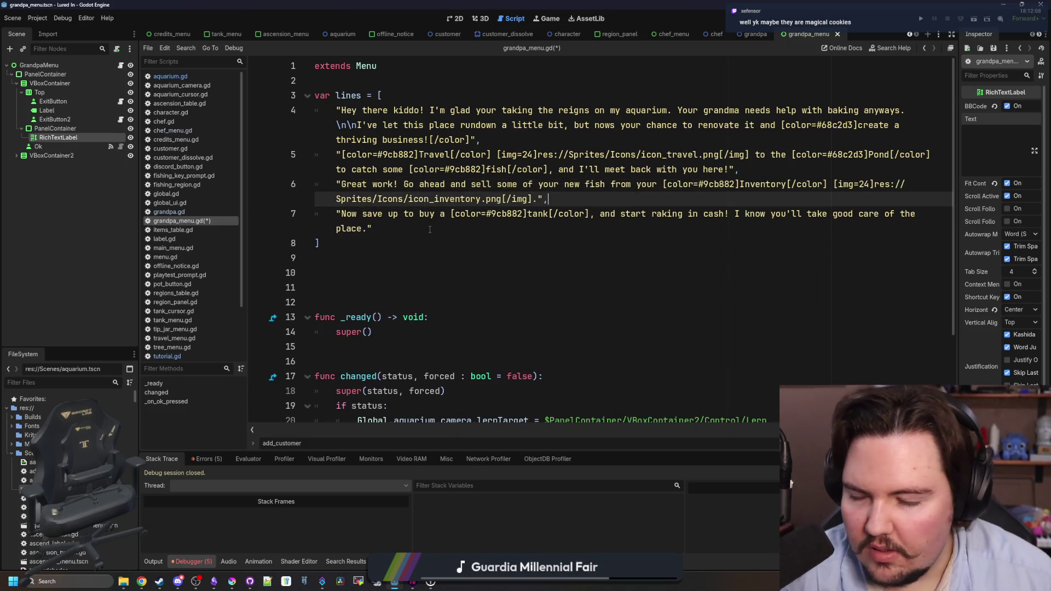
{"action": "left_click", "coordinate": [399, 245]}
{"action": "left_click", "coordinate": [394, 276]}
{"action": "left_click", "coordinate": [351, 294]}
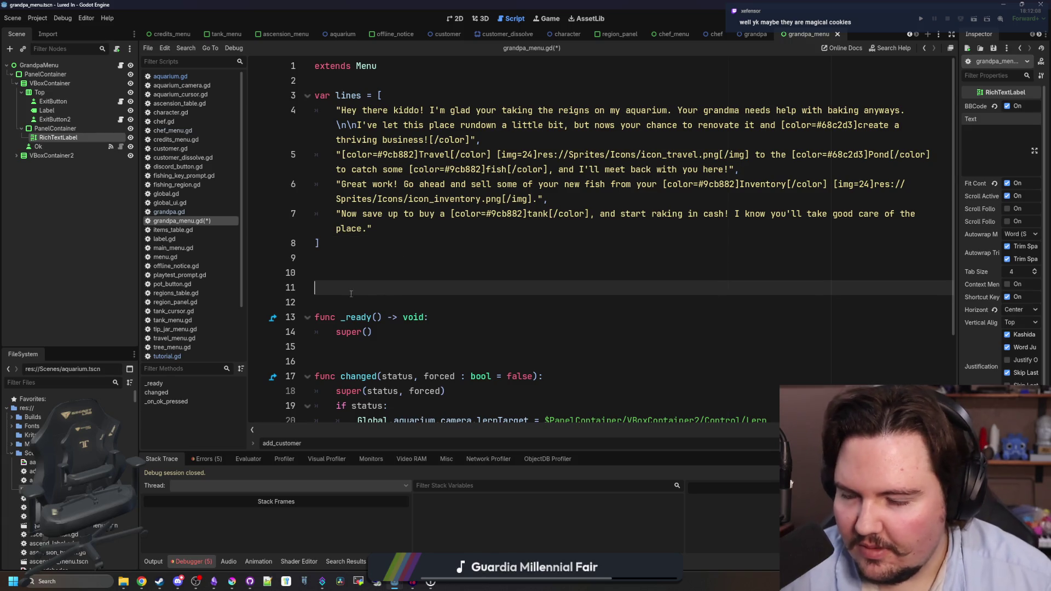
{"action": "key", "text": "BackSpace"}
{"action": "key", "text": "BackSpace"}
{"action": "key", "text": "Up"}
{"action": "key", "text": "Up"}
{"action": "key", "text": "End"}
{"action": "key", "text": "ctrl+s"}
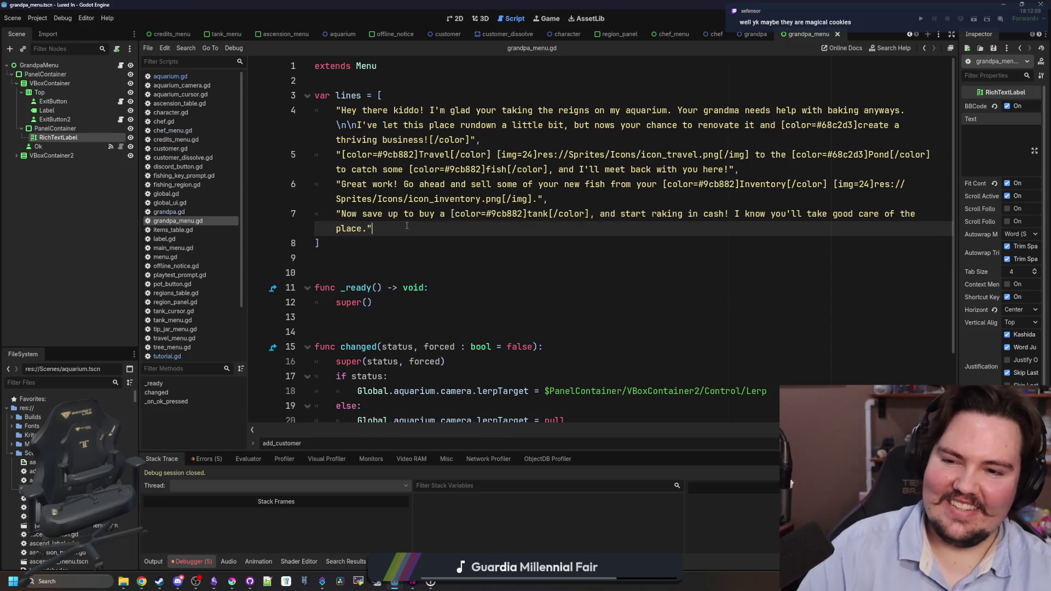
{"action": "left_click", "coordinate": [364, 249]}
{"action": "scroll", "coordinate": [425, 259], "scroll_direction": "down", "scroll_amount": 2}
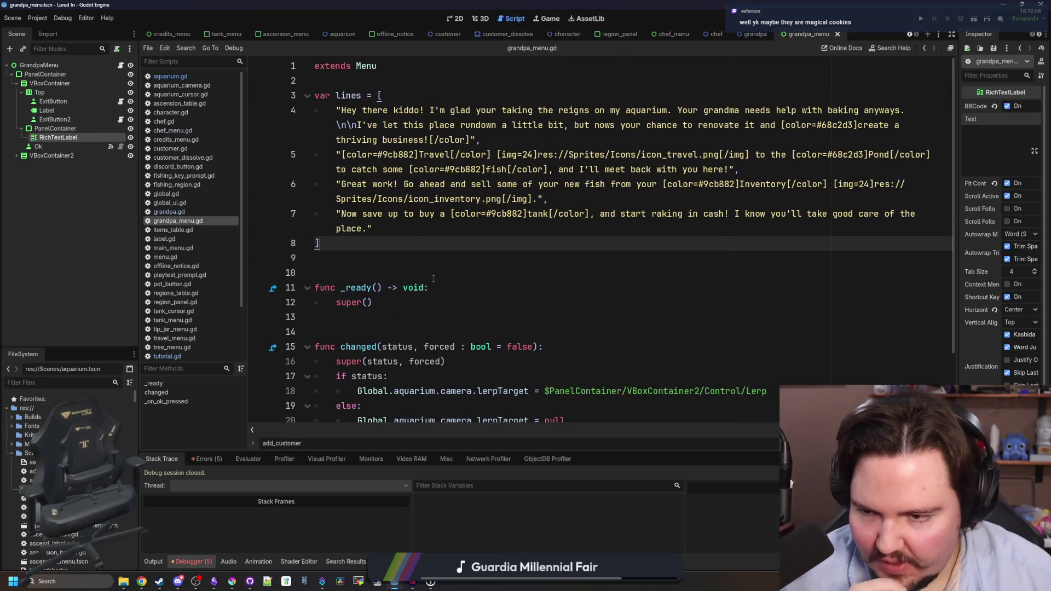
{"action": "scroll", "coordinate": [431, 268], "scroll_direction": "up", "scroll_amount": 2}
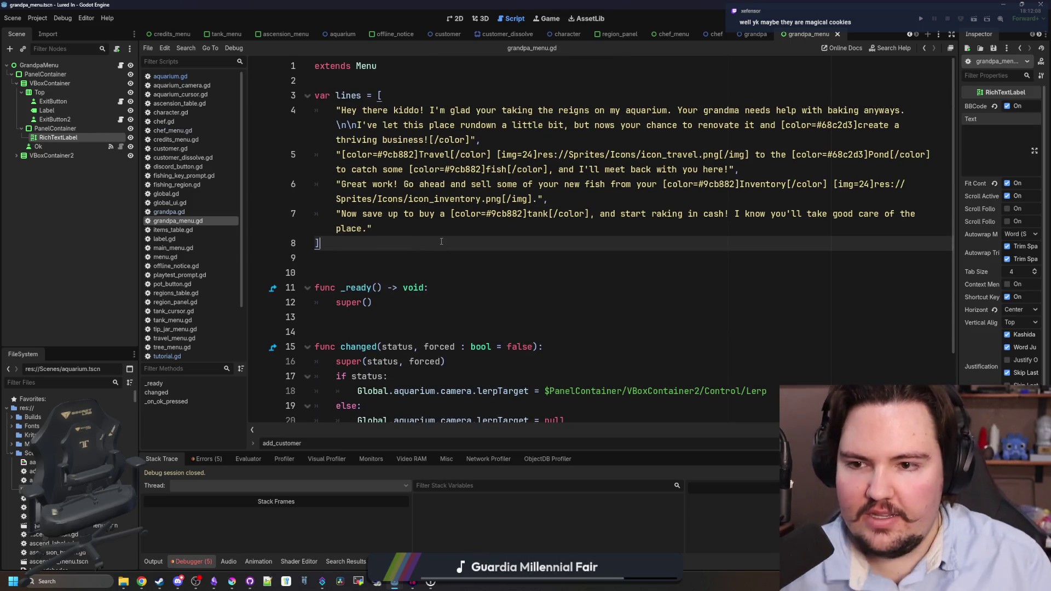
{"action": "scroll", "coordinate": [438, 237], "scroll_direction": "down", "scroll_amount": 1}
{"action": "scroll", "coordinate": [435, 231], "scroll_direction": "up", "scroll_amount": 1}
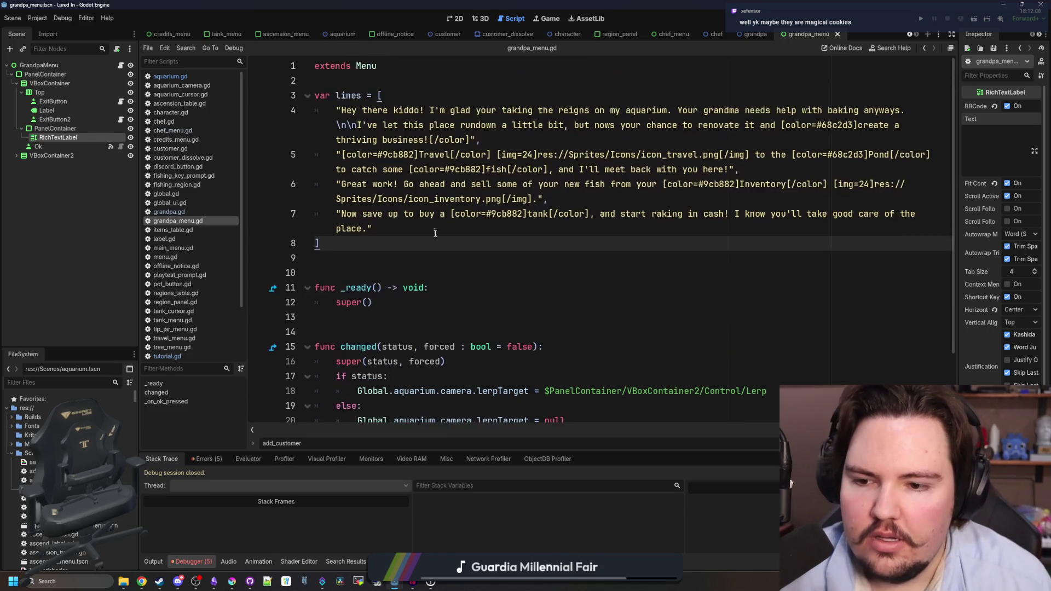
{"action": "scroll", "coordinate": [433, 230], "scroll_direction": "down", "scroll_amount": 2}
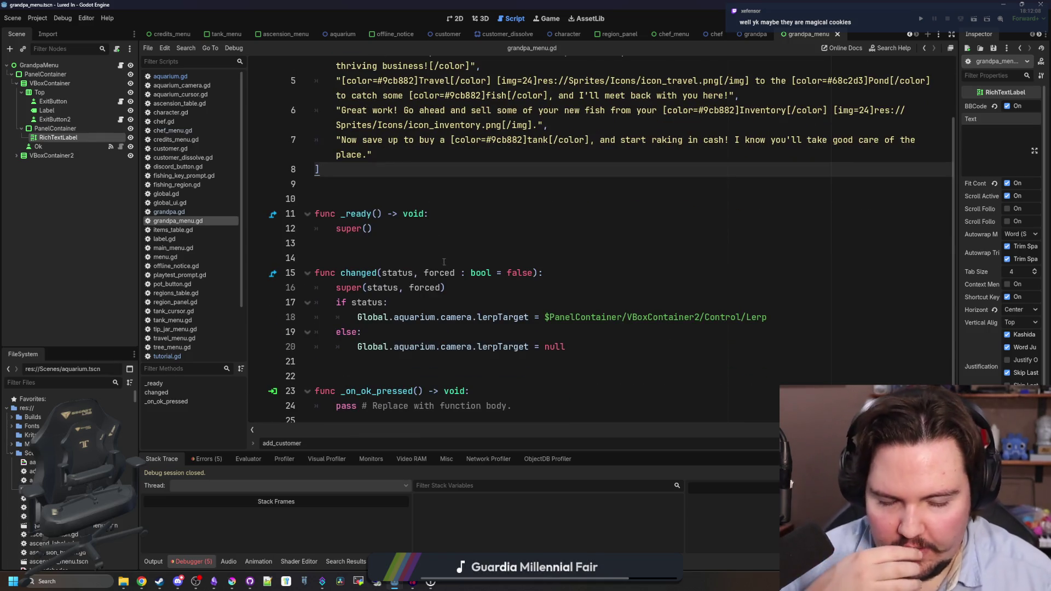
Replace the OK handler's placeholder body with 'if Global.tutorialStage == 0:'.
{"action": "left_click", "coordinate": [551, 405]}
{"action": "key", "text": "BackSpace"}
{"action": "key", "text": "BackSpace"}
{"action": "key", "text": "BackSpace"}
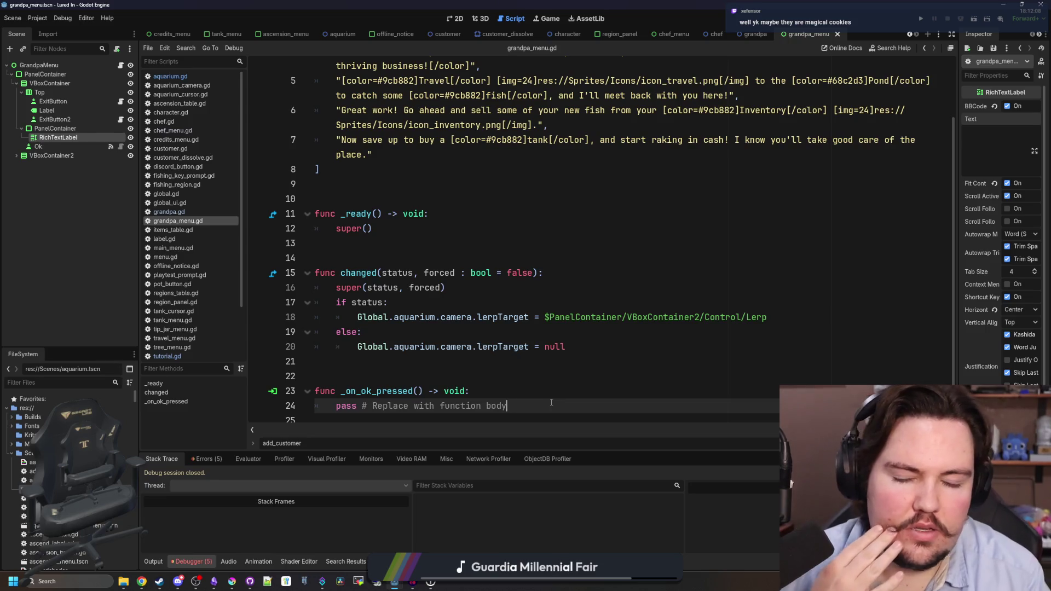
{"action": "key", "text": "BackSpace"}
{"action": "key", "text": "BackSpace"}
{"action": "key", "text": "BackSpace"}
{"action": "type", "text": "if Global.tutorial"}
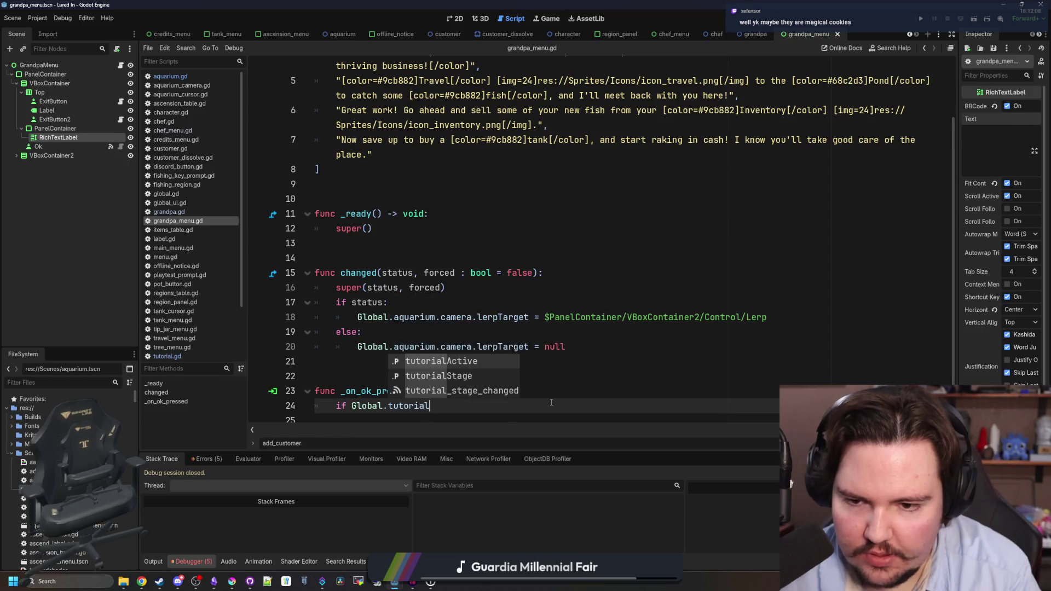
{"action": "key", "text": "Down"}
{"action": "key", "text": "Return"}
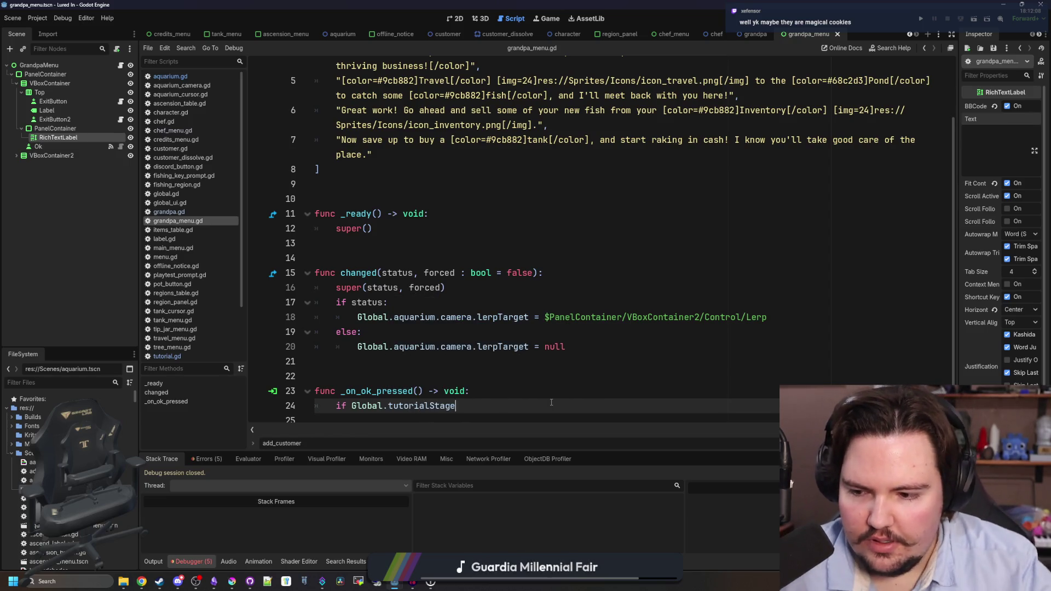
{"action": "type", "text": "== 0:"}
{"action": "key", "text": "Return"}
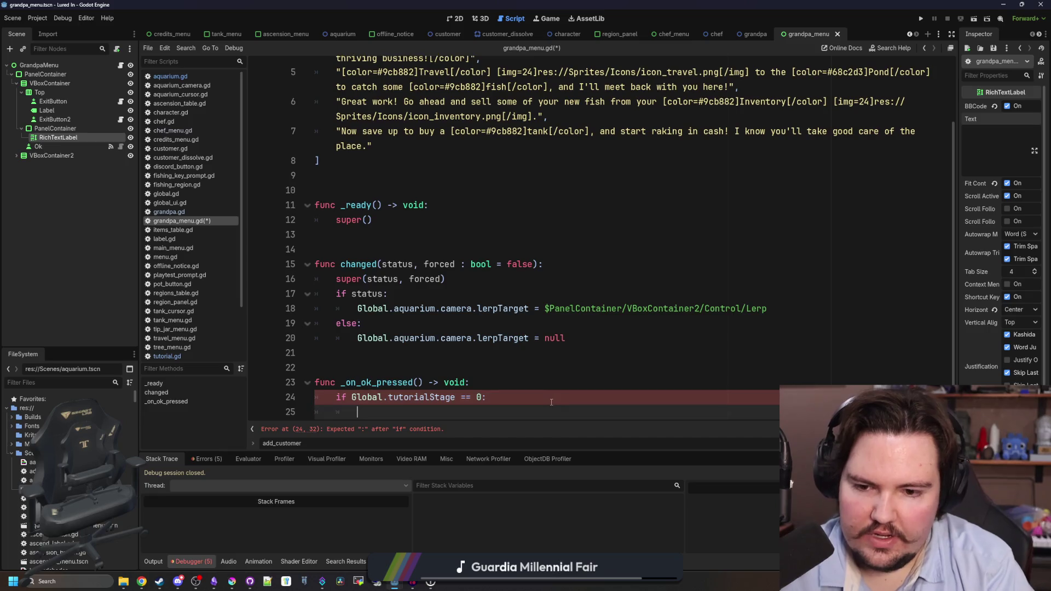
Declare an empty 'func set_text():' below the OK handler.
{"action": "scroll", "coordinate": [551, 402], "scroll_direction": "down", "scroll_amount": 1}
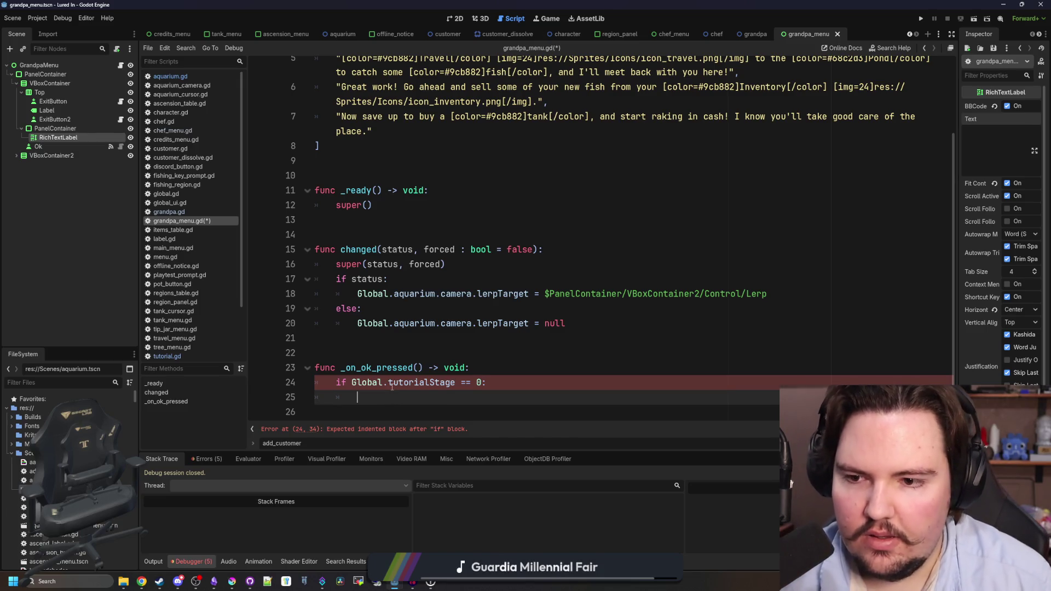
{"action": "left_click", "coordinate": [374, 410]}
{"action": "key", "text": "Return"}
{"action": "type", "text": "func set_te"}
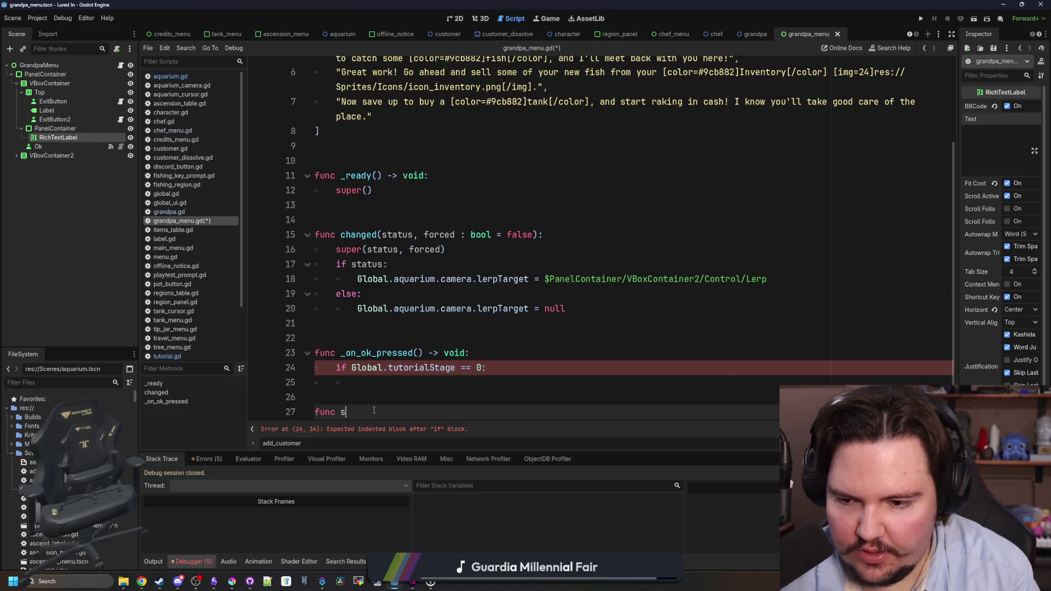
{"action": "type", "text": "xt():"}
{"action": "key", "text": "Return"}
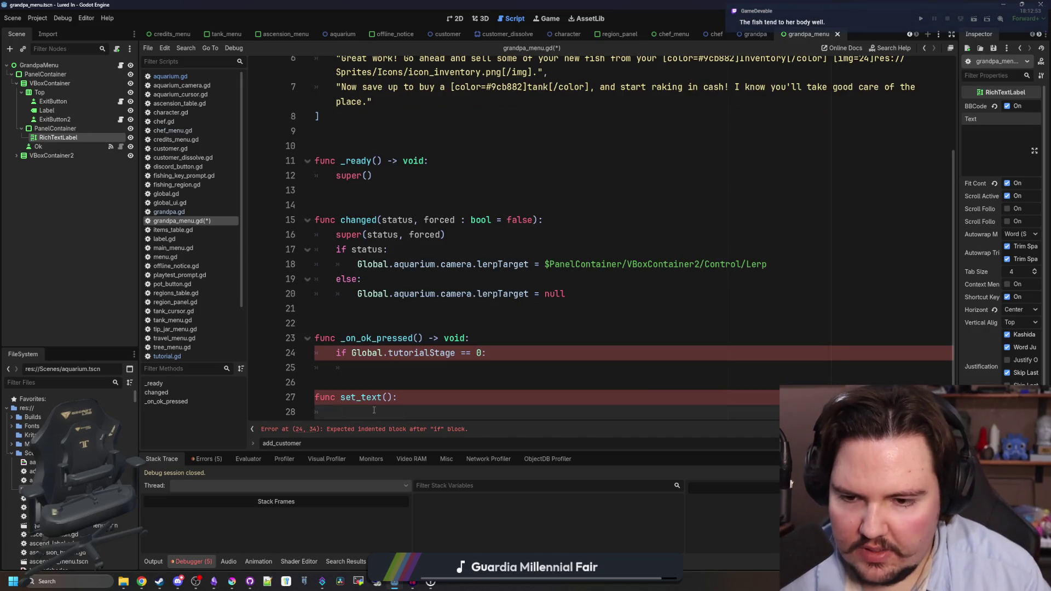
{"action": "scroll", "coordinate": [374, 410], "scroll_direction": "up", "scroll_amount": 3}
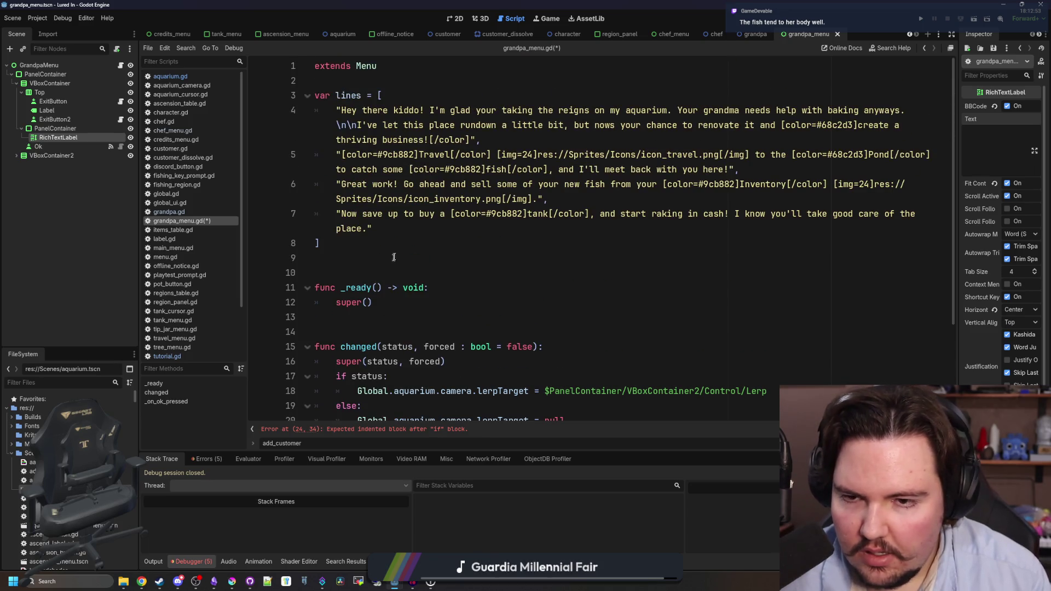
{"action": "scroll", "coordinate": [394, 257], "scroll_direction": "down", "scroll_amount": 3}
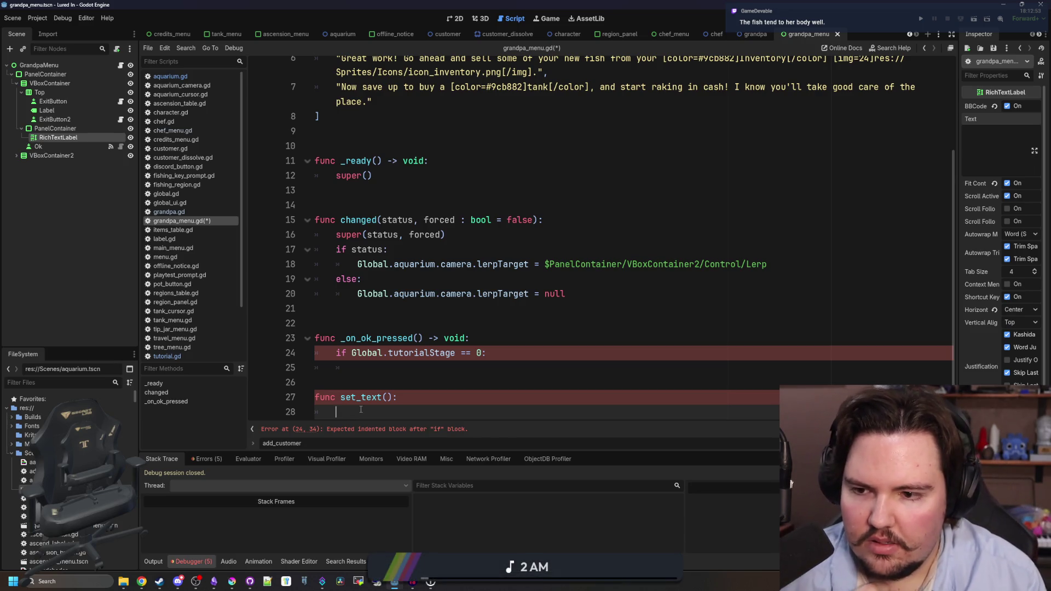
{"action": "scroll", "coordinate": [361, 410], "scroll_direction": "up", "scroll_amount": 3}
Add 'var index = 0' near the top of the script.
{"action": "left_click", "coordinate": [356, 82]}
{"action": "key", "text": "Return"}
{"action": "type", "text": "var index = 0"}
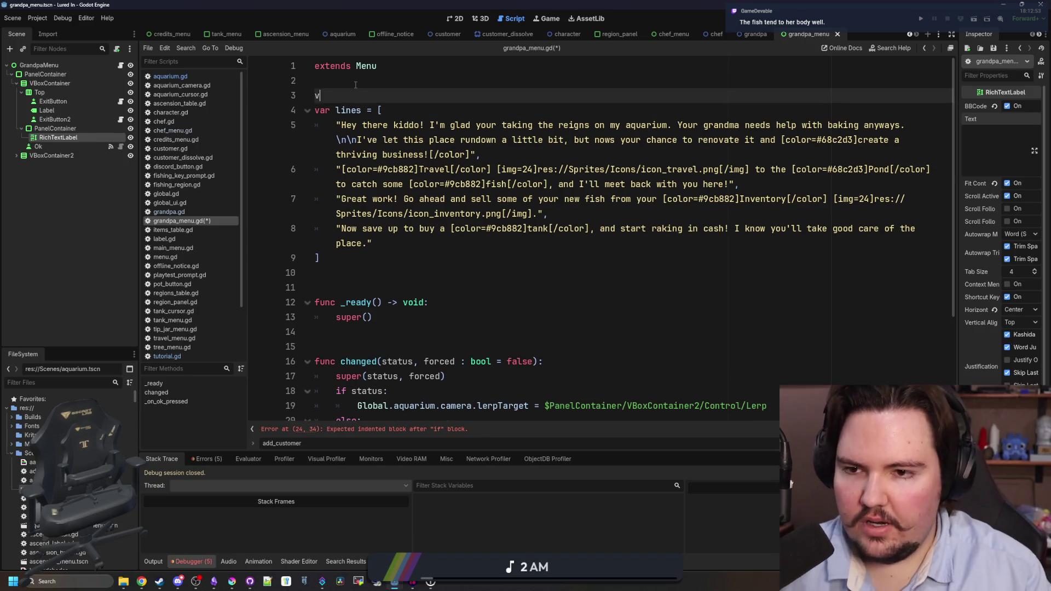
{"action": "key", "text": "Return"}
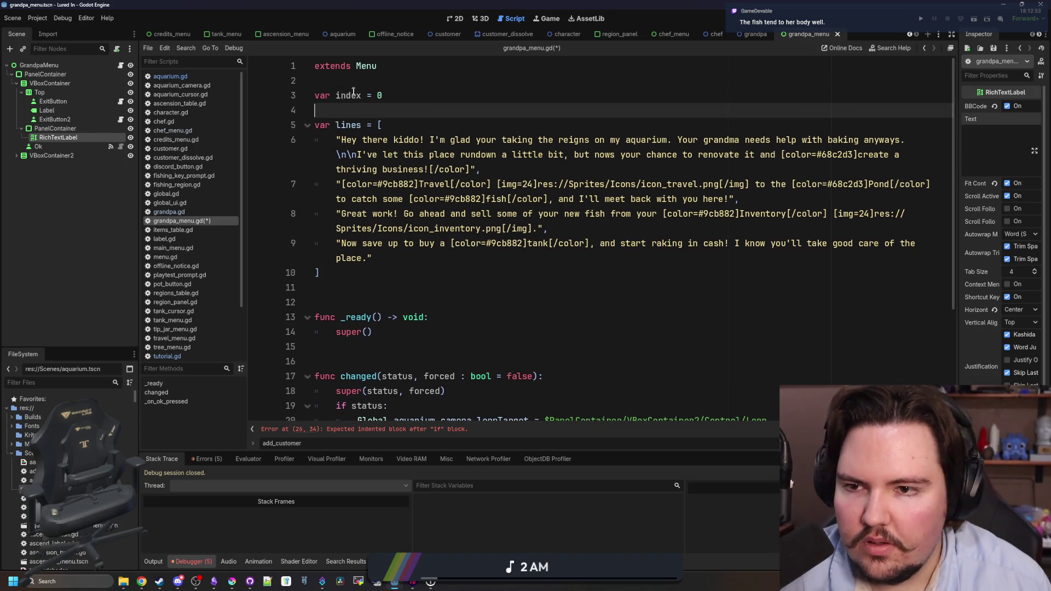
In the stage 0 branch, add 'index += 1' and an 'index >= 1:' check.
{"action": "scroll", "coordinate": [377, 311], "scroll_direction": "down", "scroll_amount": 3}
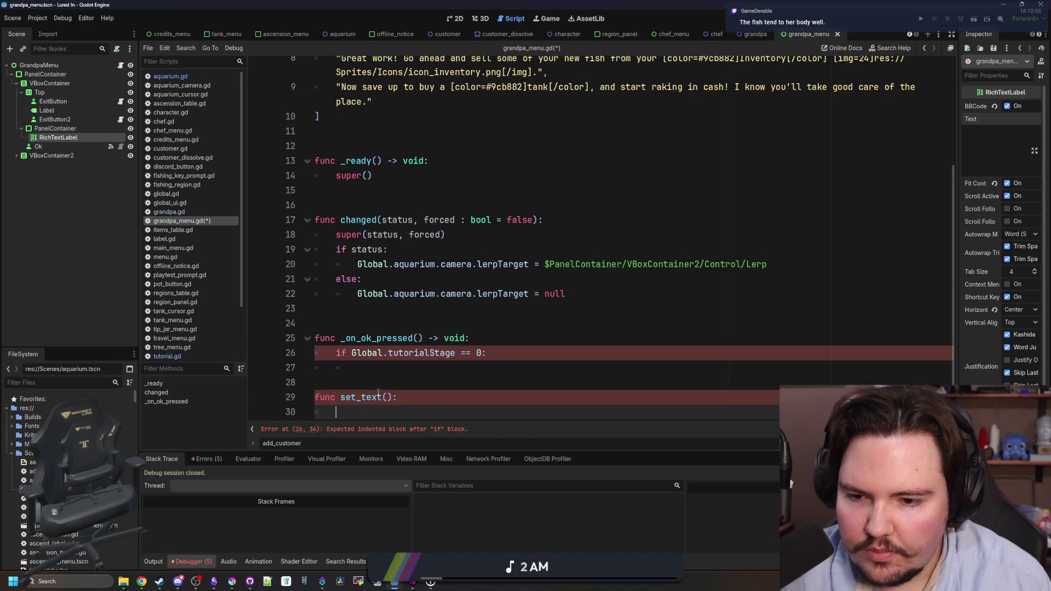
{"action": "left_click", "coordinate": [408, 362]}
{"action": "type", "text": "index += 1"}
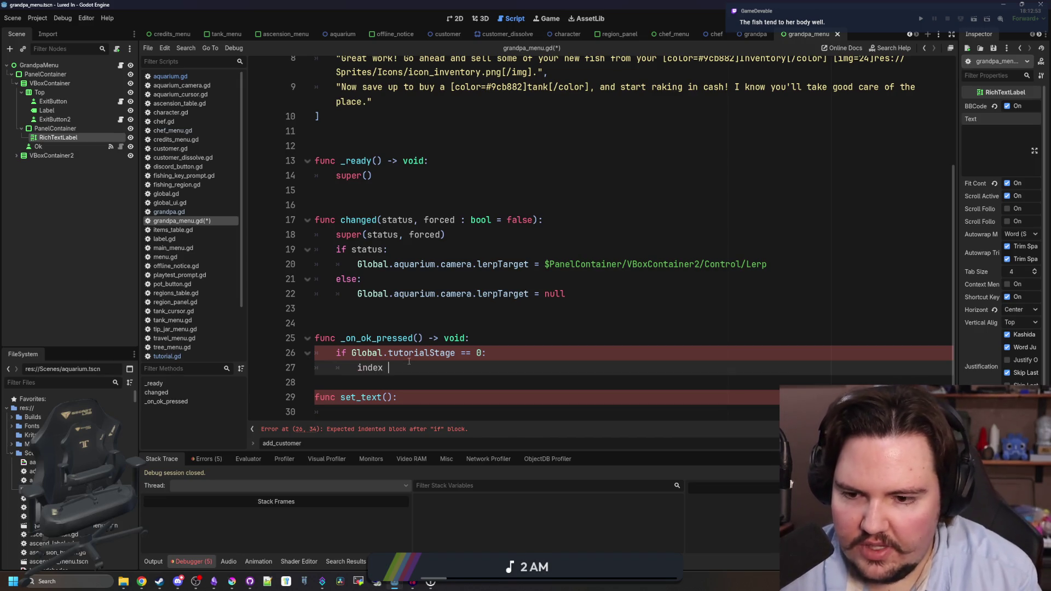
{"action": "key", "text": "Return"}
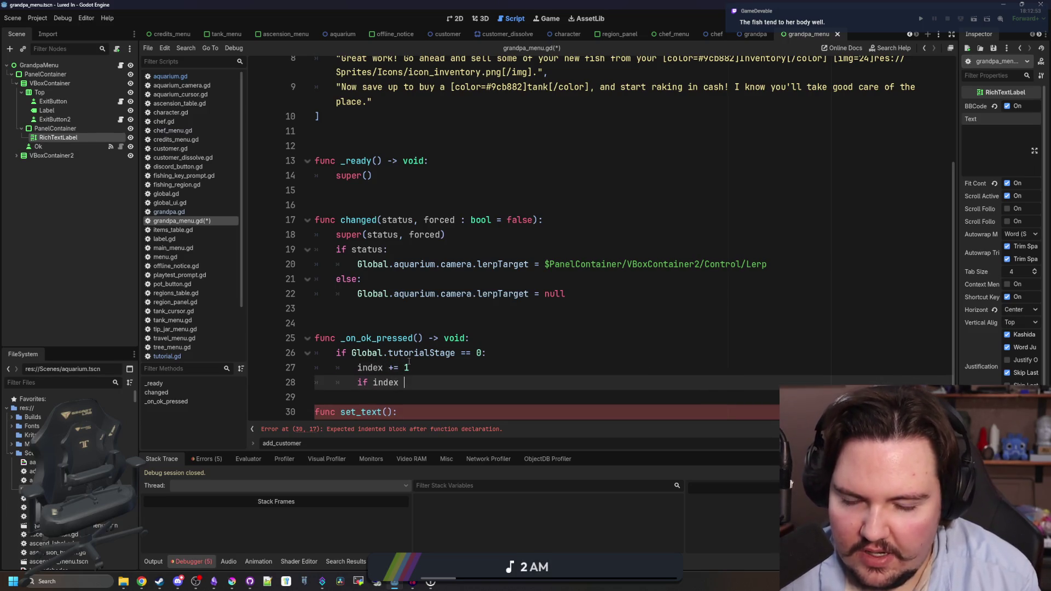
{"action": "type", "text": ">= 1:"}
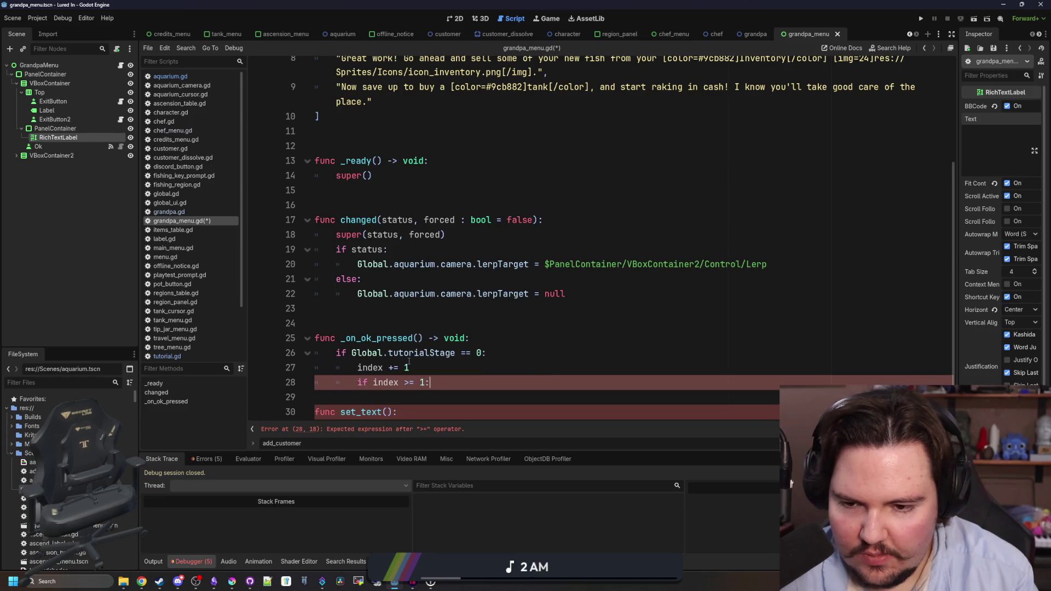
{"action": "key", "text": "Return"}
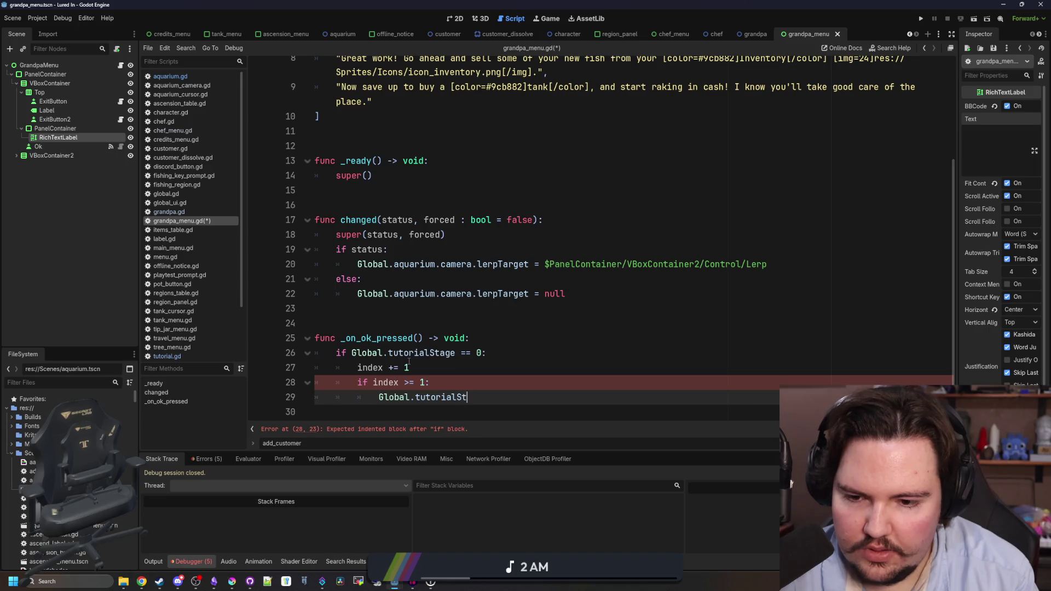
Add a set_text() call at the end of the OK handler.
{"action": "scroll", "coordinate": [394, 378], "scroll_direction": "down", "scroll_amount": 1}
{"action": "left_click", "coordinate": [390, 387]}
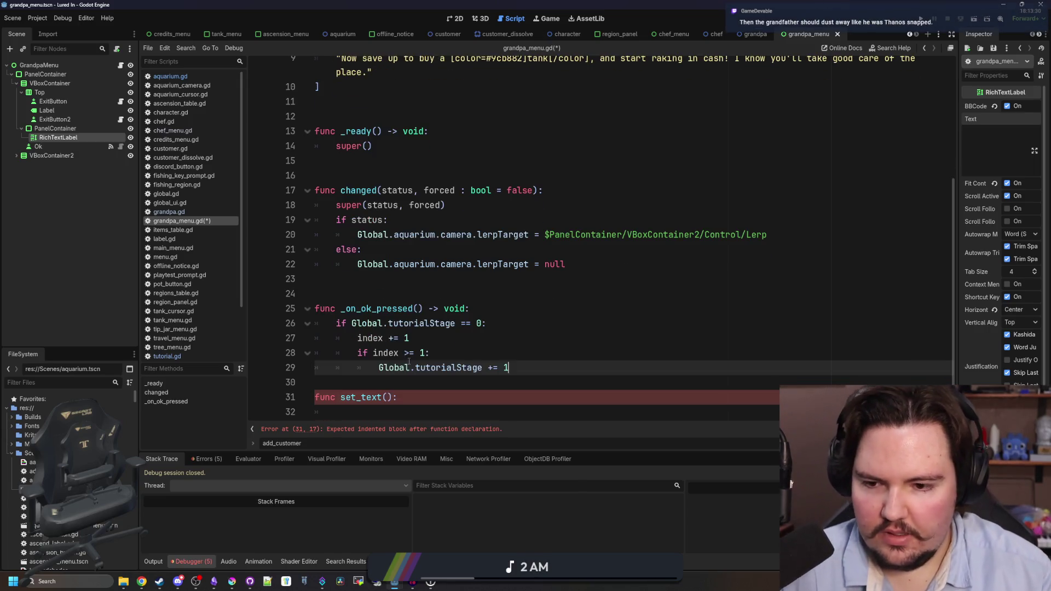
{"action": "key", "text": "Return"}
{"action": "scroll", "coordinate": [405, 377], "scroll_direction": "down", "scroll_amount": 1}
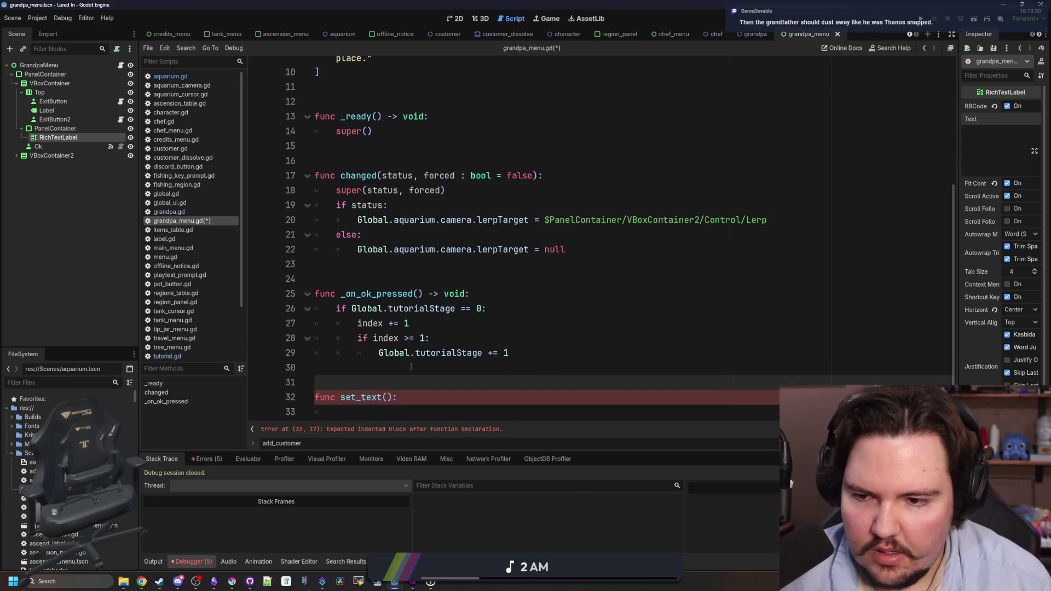
{"action": "left_click", "coordinate": [411, 366]}
{"action": "key", "text": "Return"}
{"action": "type", "text": "s"}
{"action": "type", "text": "t()"}
{"action": "left_click", "coordinate": [411, 366]}
{"action": "key", "text": "Return"}
Add an elif branch for tutorialStage 1 that calls toggle_off().
{"action": "left_click", "coordinate": [411, 366]}
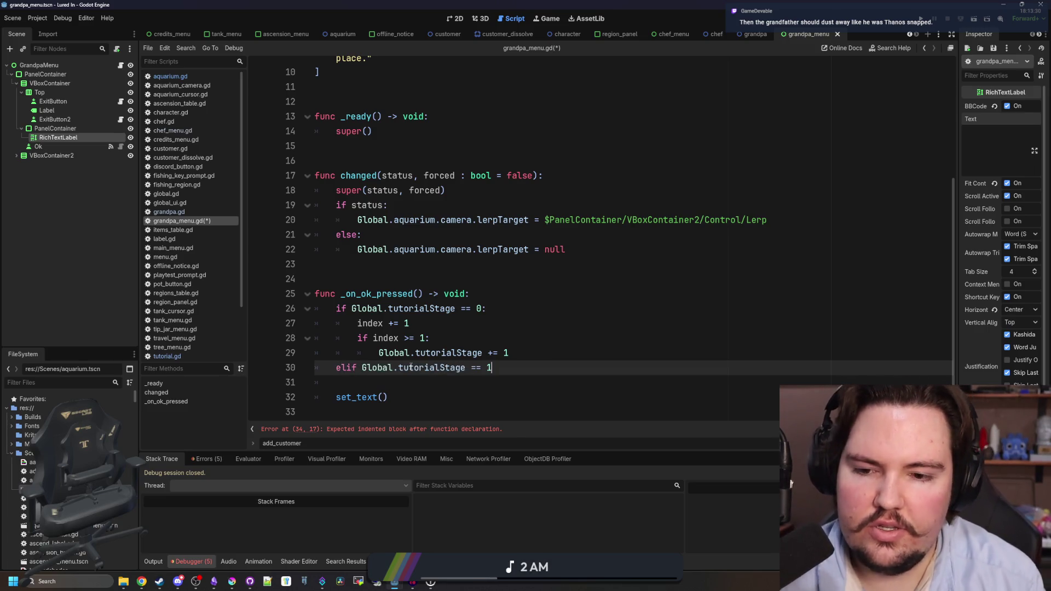
{"action": "type", "text": "1:"}
{"action": "key", "text": "Return"}
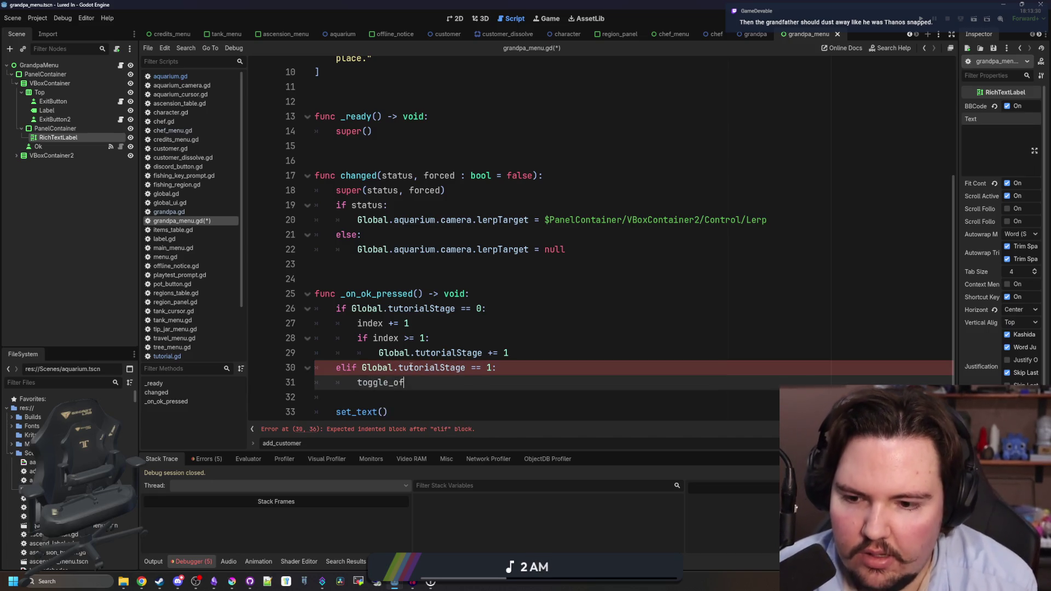
{"action": "type", "text": "ff()"}
{"action": "scroll", "coordinate": [410, 367], "scroll_direction": "down", "scroll_amount": 1}
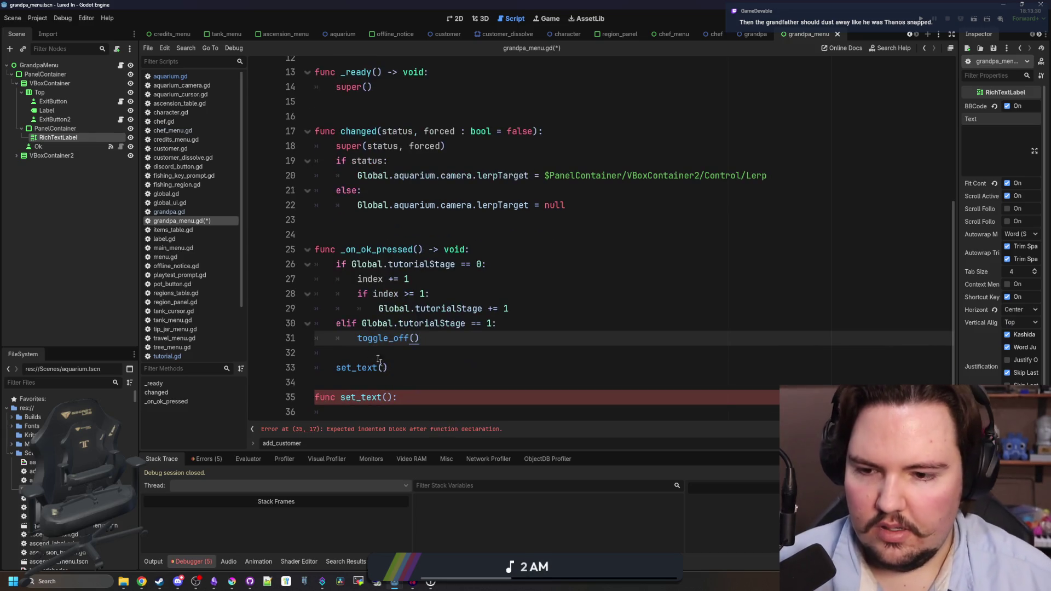
{"action": "left_click", "coordinate": [372, 382]}
{"action": "key", "text": "Return"}
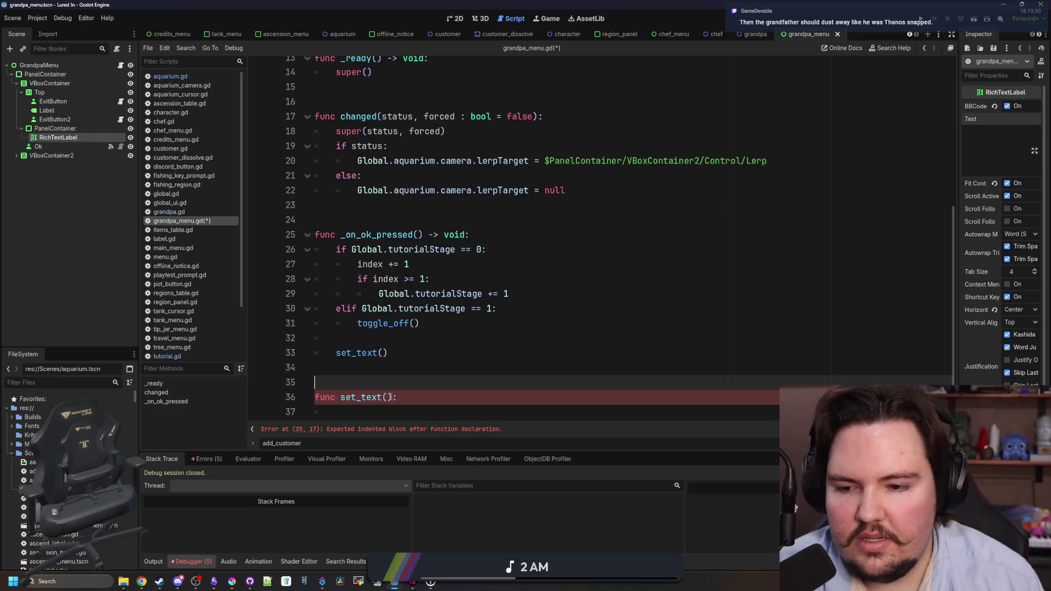
{"action": "left_click", "coordinate": [392, 411]}
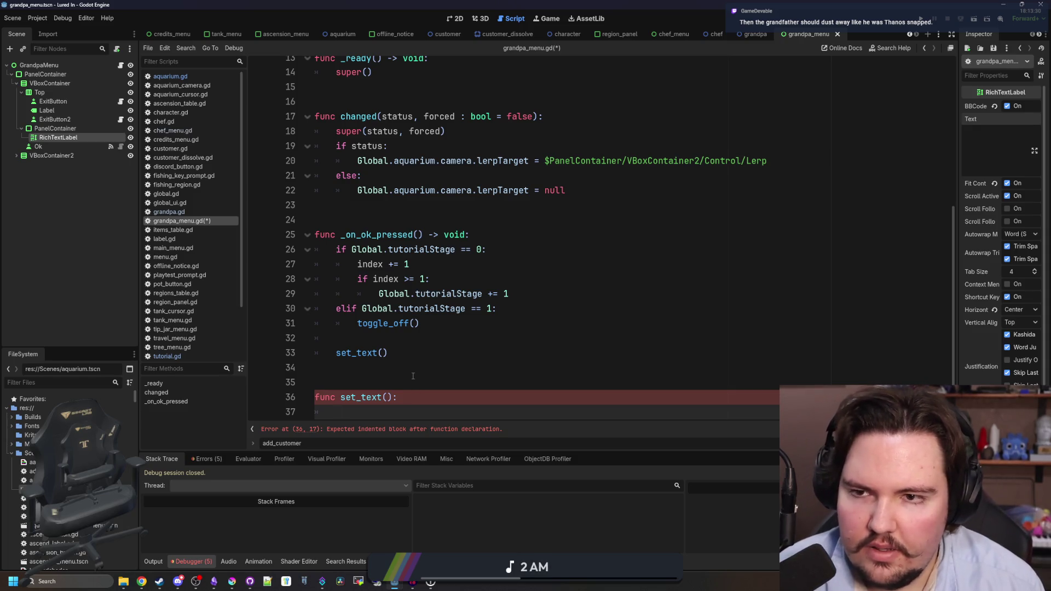
Add a new call line after the camera target line in the status branch.
{"action": "scroll", "coordinate": [410, 355], "scroll_direction": "up", "scroll_amount": 4}
{"action": "left_click", "coordinate": [795, 333]}
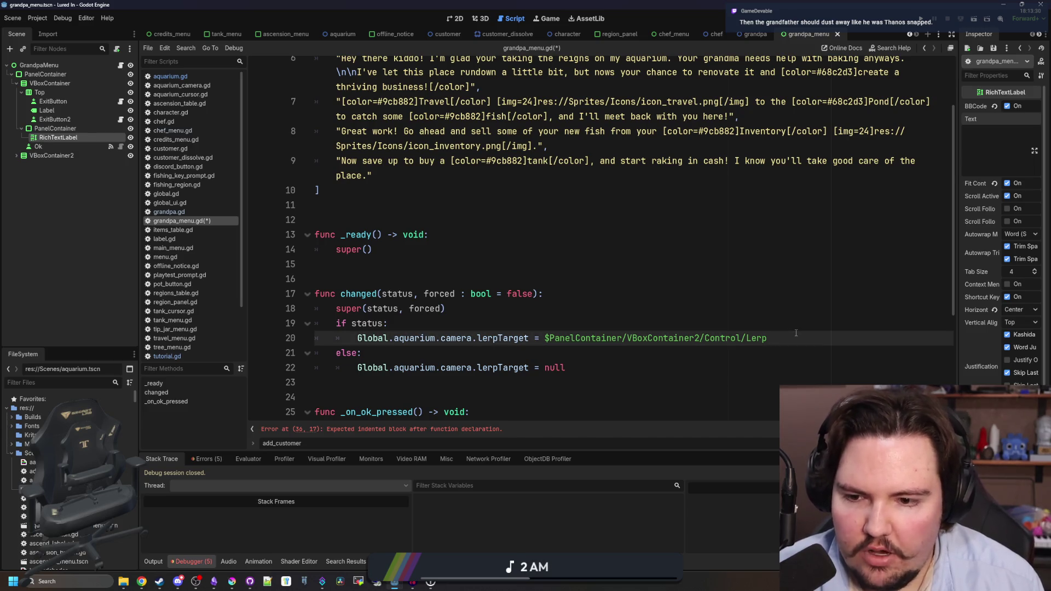
{"action": "key", "text": "Return"}
{"action": "type", "text": "()"}
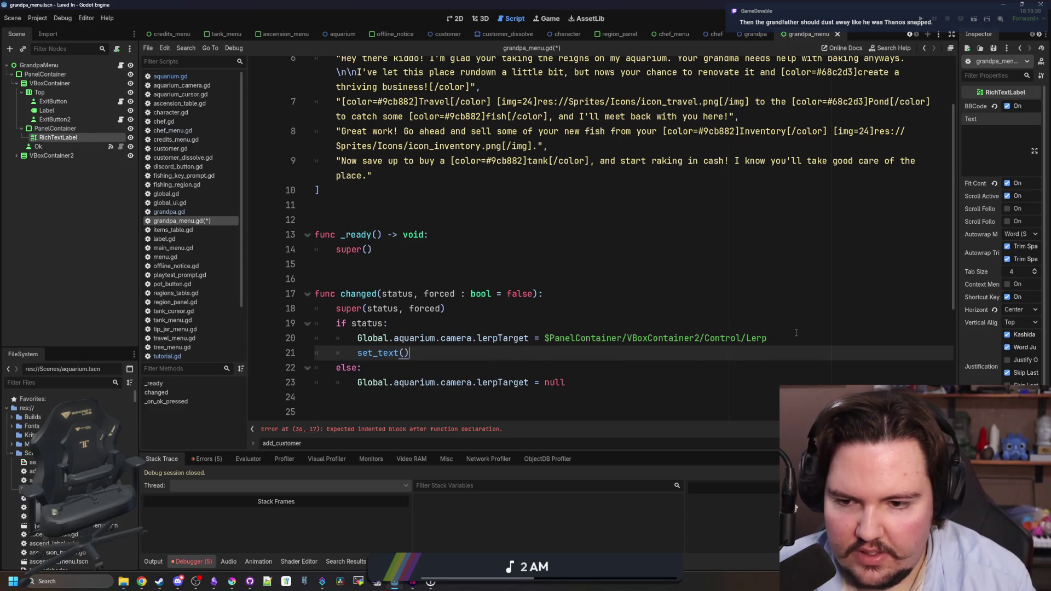
In set_text, assign lines[index] to the RichTextLabel's text and save grandpa_menu.gd.
{"action": "scroll", "coordinate": [405, 372], "scroll_direction": "down", "scroll_amount": 4}
{"action": "left_click", "coordinate": [386, 407]}
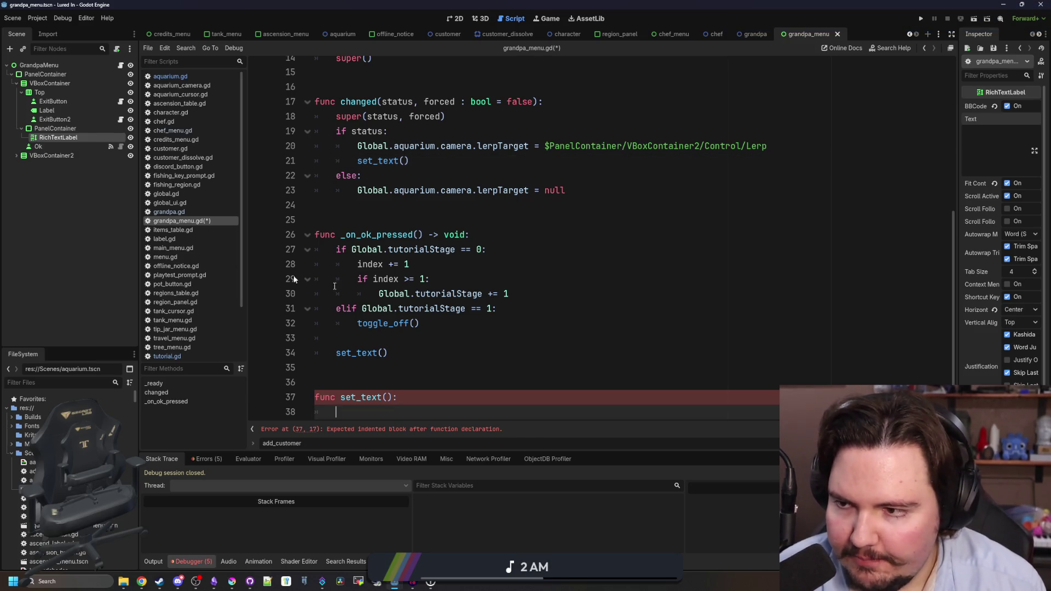
{"action": "left_click_drag", "start_coordinate": [58, 137], "coordinate": [403, 411]}
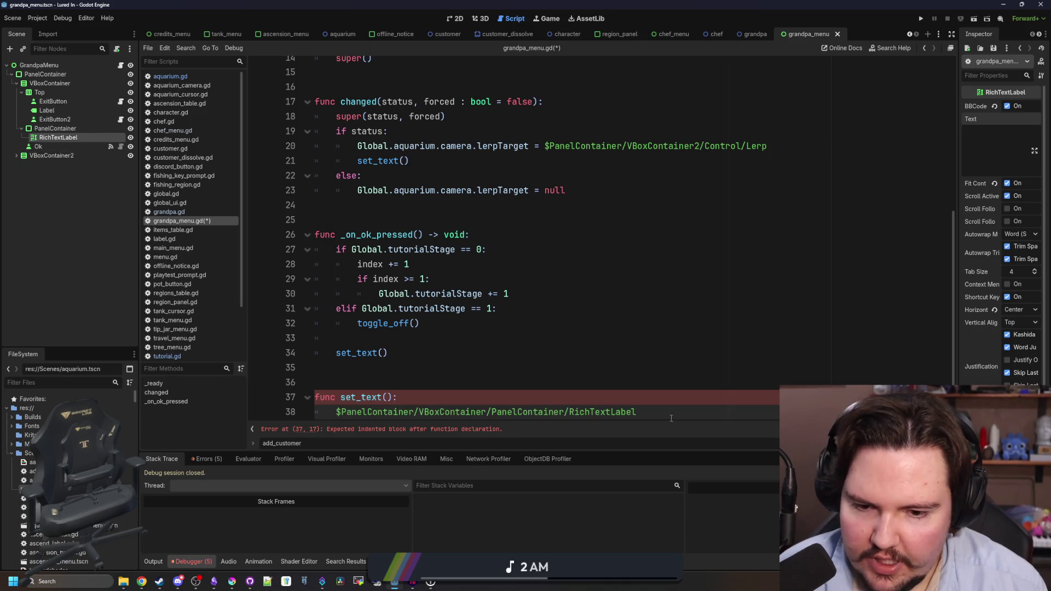
{"action": "scroll", "coordinate": [673, 415], "scroll_direction": "up", "scroll_amount": 6}
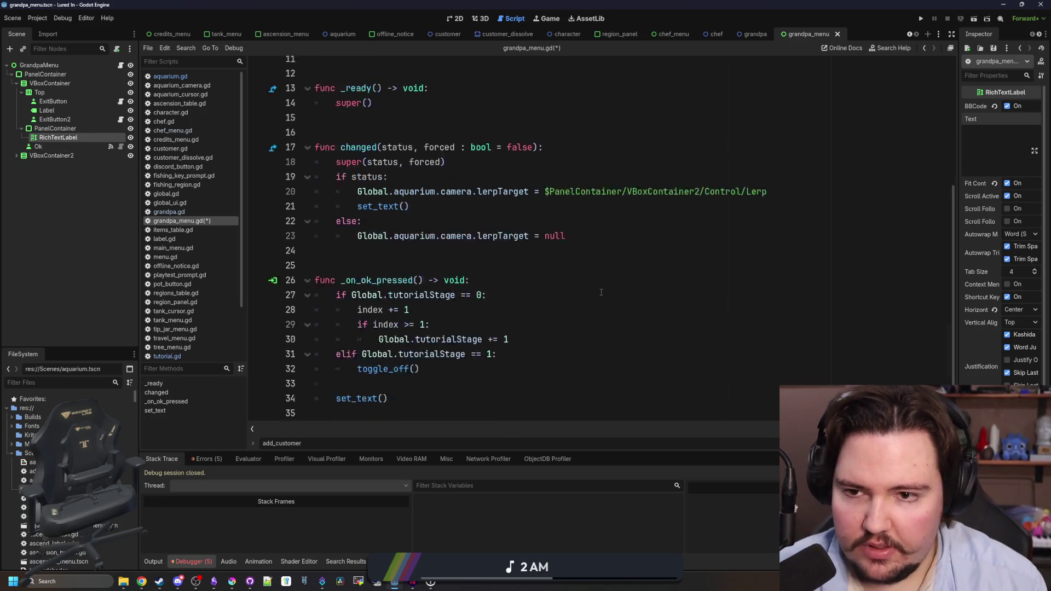
{"action": "scroll", "coordinate": [601, 292], "scroll_direction": "down", "scroll_amount": 6}
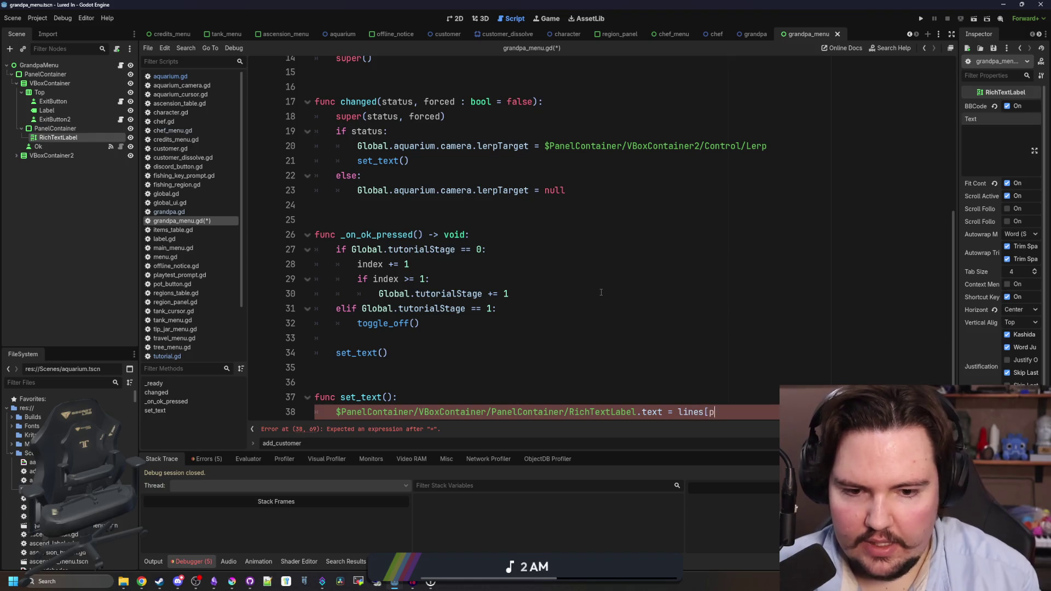
{"action": "type", "text": "index"}
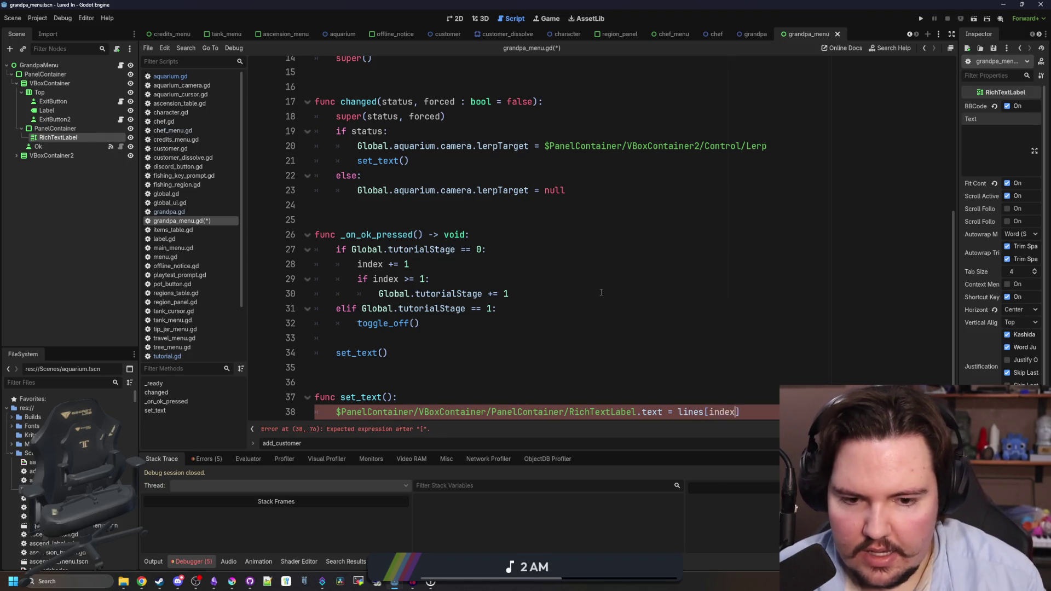
{"action": "left_click", "coordinate": [465, 376]}
{"action": "key", "text": "ctrl+s"}
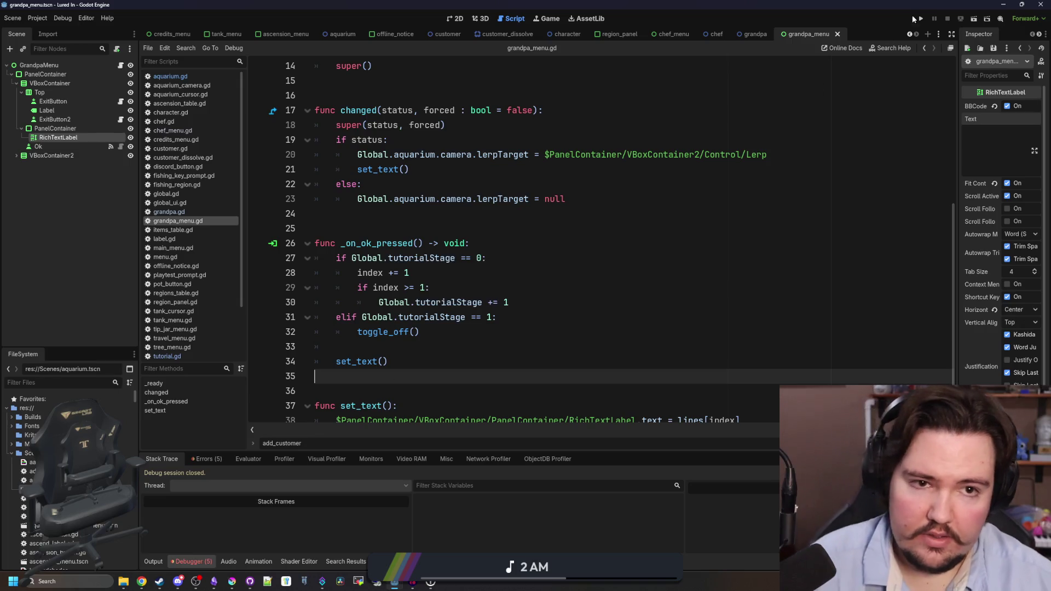
{"action": "left_click", "coordinate": [920, 19]}
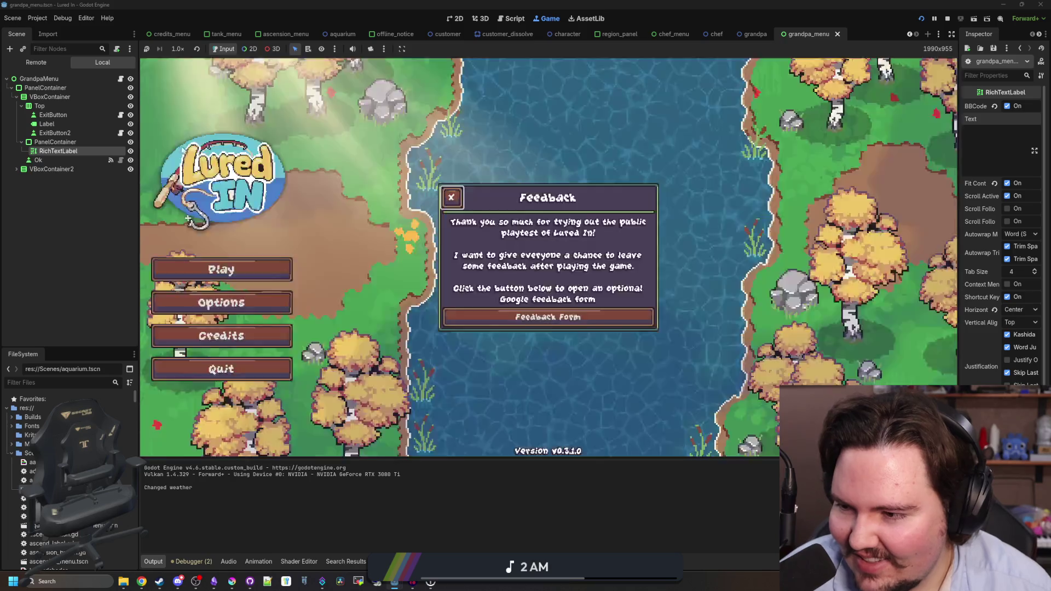
{"action": "key", "text": "Escape"}
{"action": "left_click", "coordinate": [262, 261]}
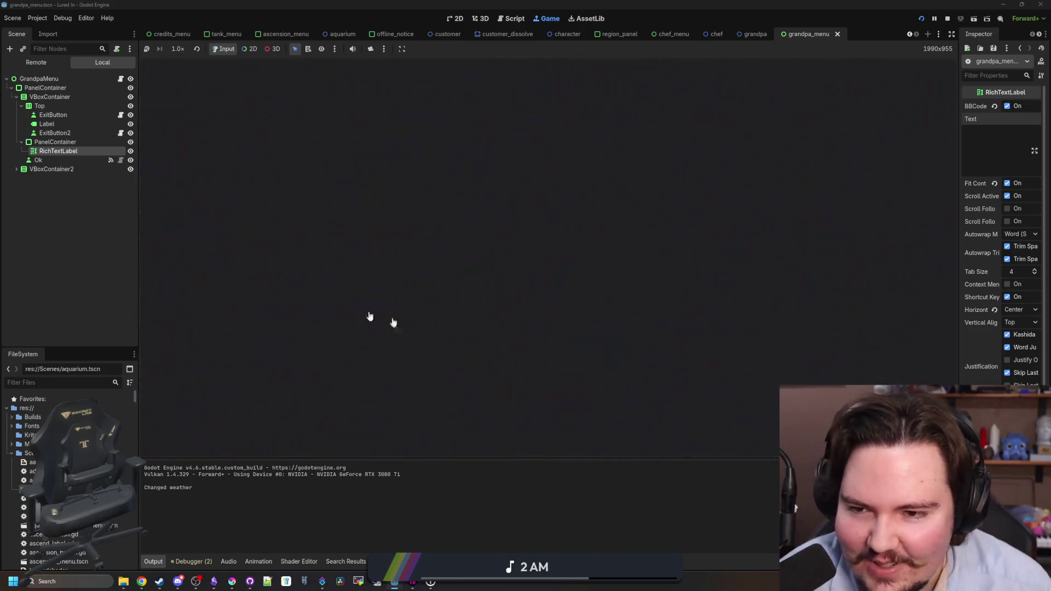
{"action": "left_click", "coordinate": [577, 294]}
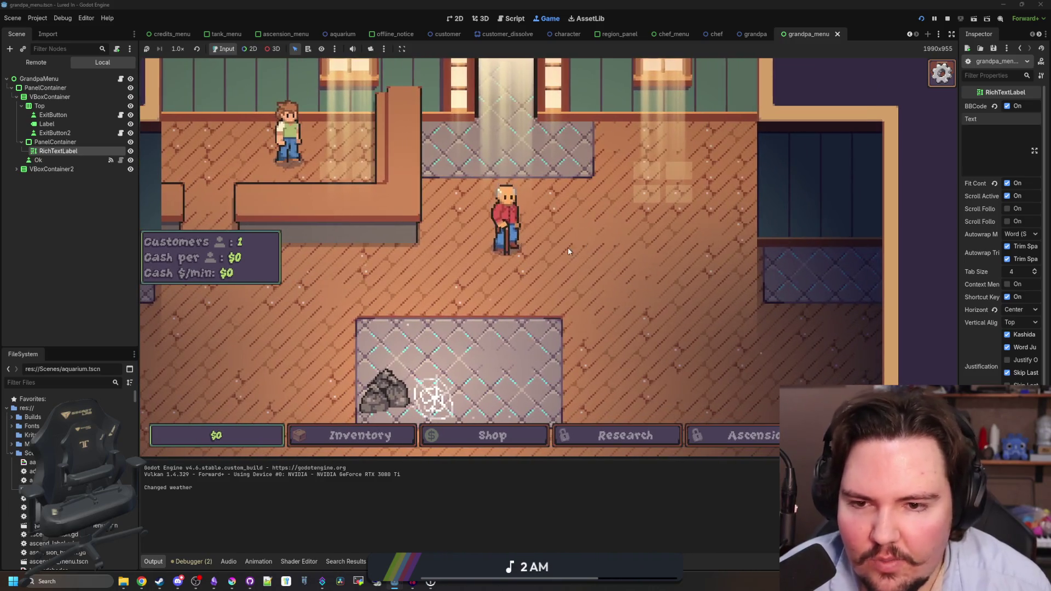
{"action": "left_click", "coordinate": [495, 230]}
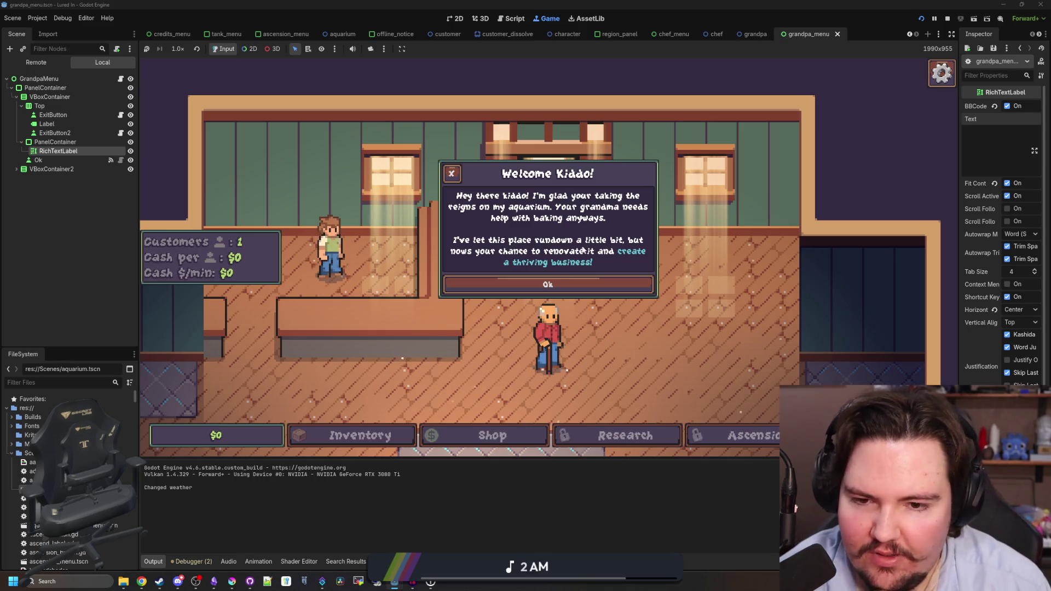
{"action": "left_click", "coordinate": [550, 284]}
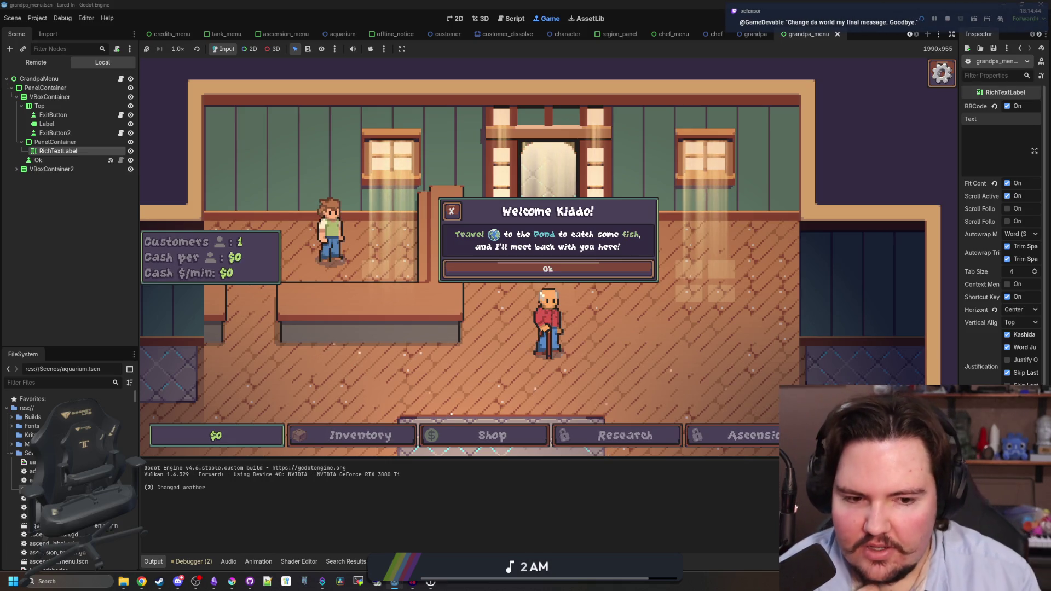
{"action": "left_click", "coordinate": [565, 265]}
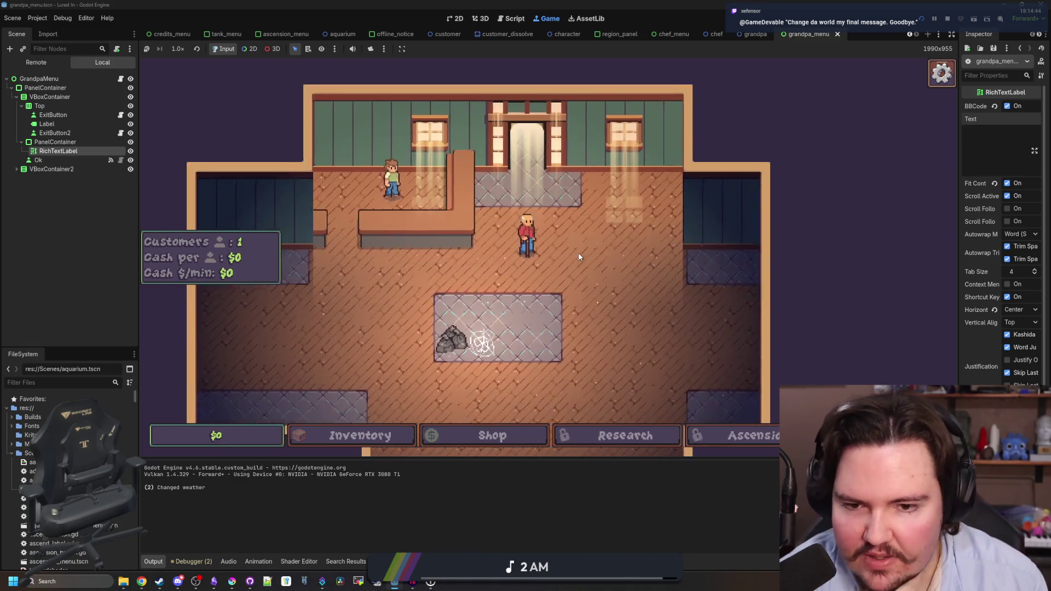
{"action": "left_click", "coordinate": [680, 181]}
{"action": "left_click", "coordinate": [579, 247]}
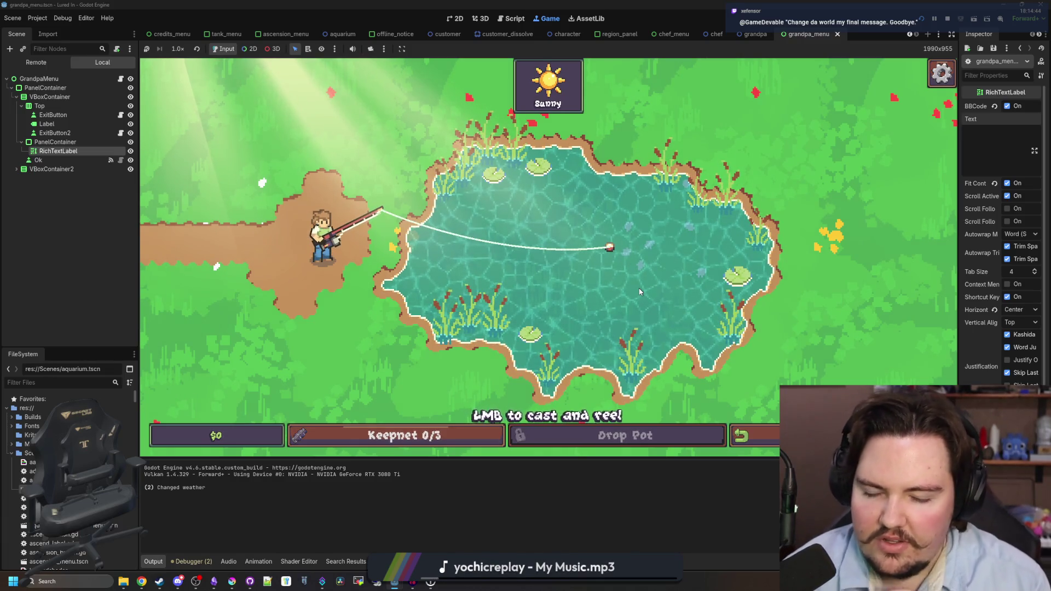
{"action": "left_click", "coordinate": [659, 283]}
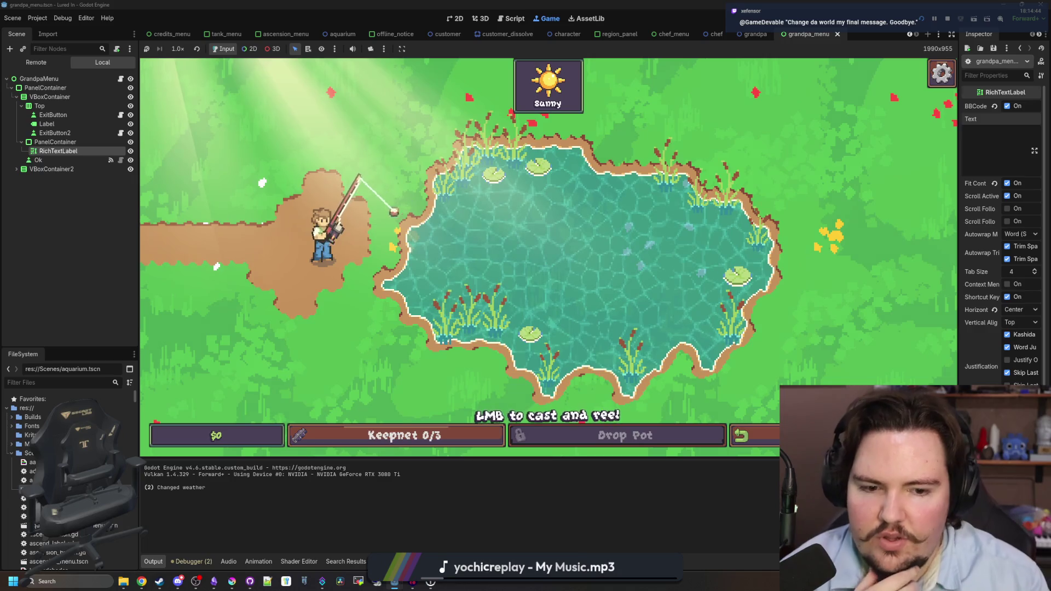
{"action": "key", "text": "Escape"}
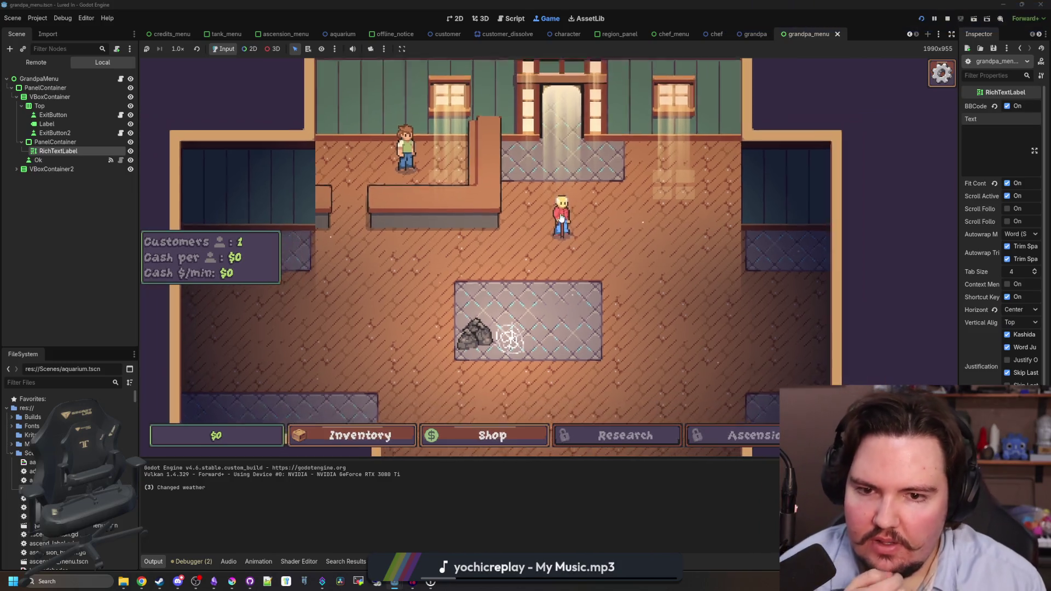
{"action": "left_click", "coordinate": [561, 217]}
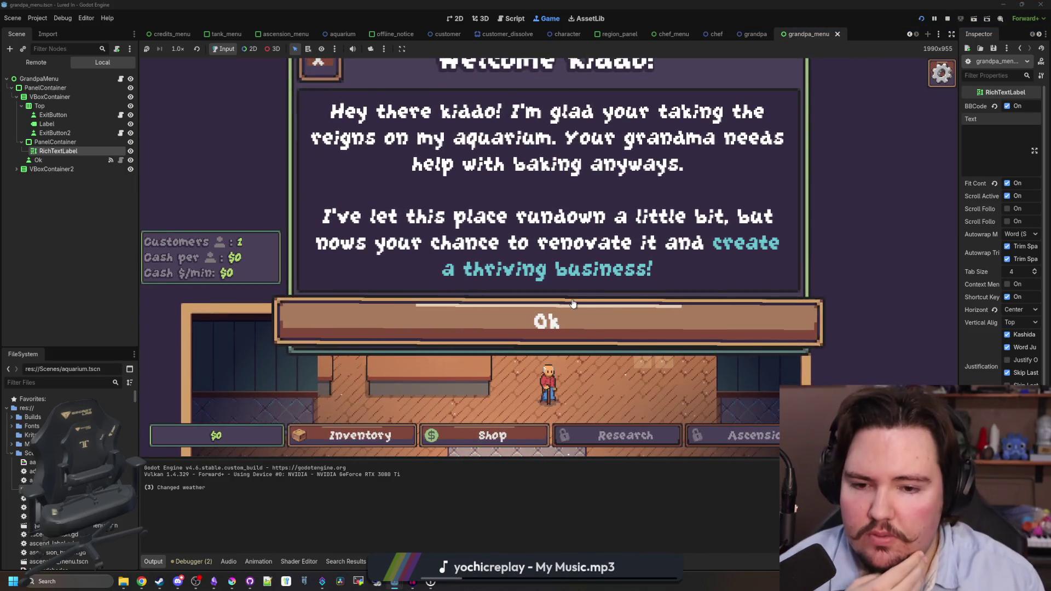
{"action": "left_click", "coordinate": [546, 328]}
{"action": "left_click", "coordinate": [504, 212]}
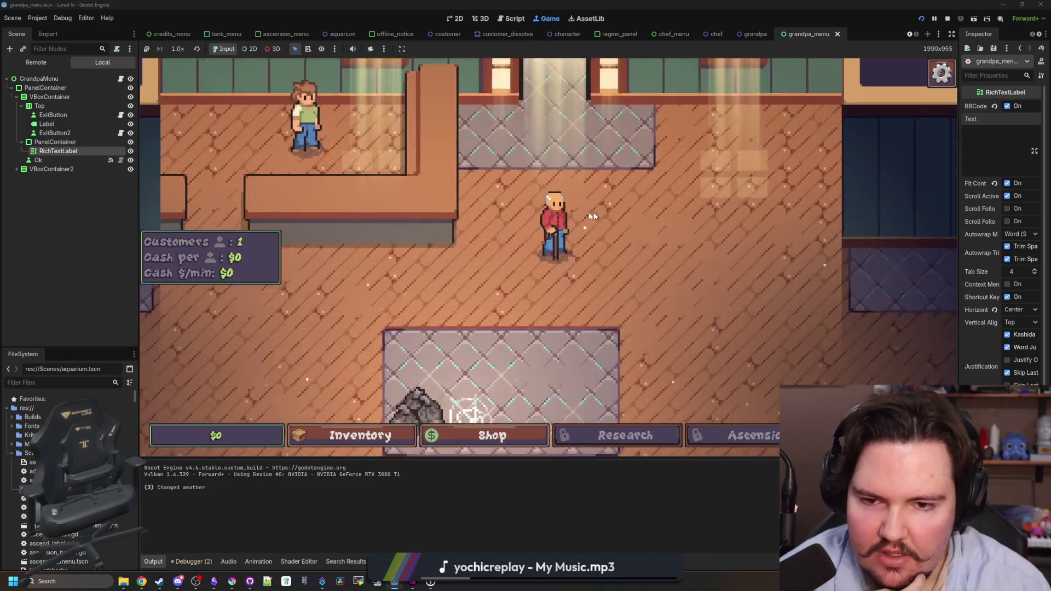
{"action": "left_click", "coordinate": [547, 233]}
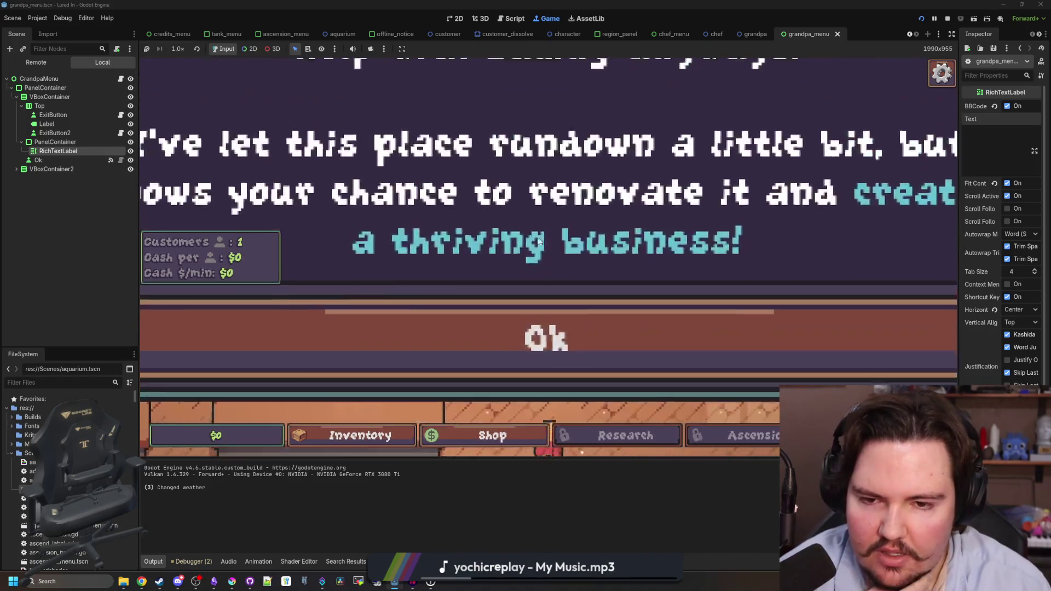
{"action": "left_click", "coordinate": [573, 291]}
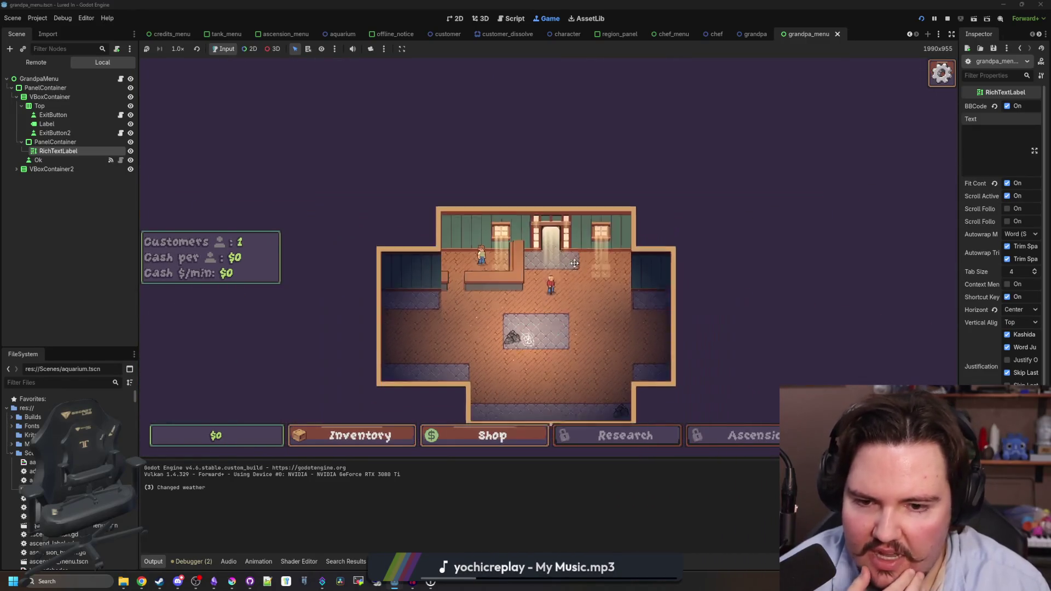
{"action": "left_click", "coordinate": [445, 163]}
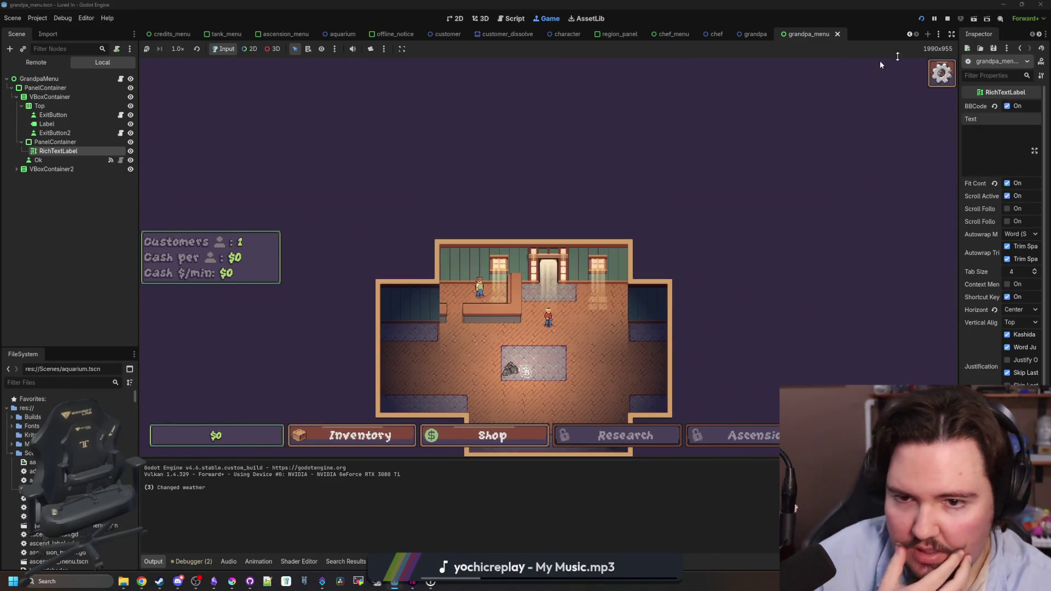
{"action": "left_click", "coordinate": [947, 18]}
{"action": "left_click", "coordinate": [515, 232]}
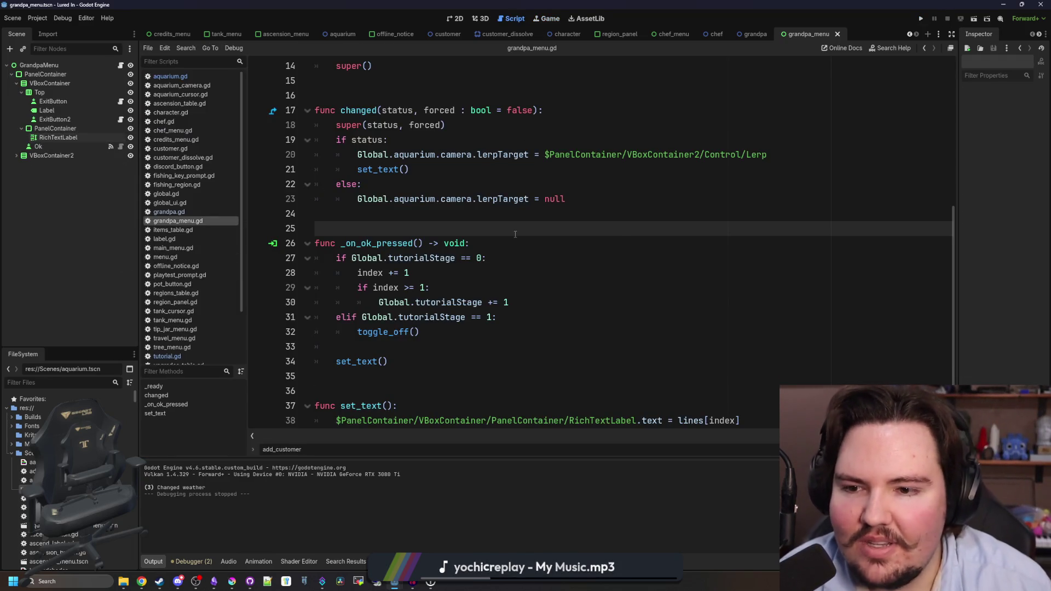
In grandpa.gd, change line 24's arrival check to Global.tutorialStage < 4.
{"action": "scroll", "coordinate": [515, 233], "scroll_direction": "up", "scroll_amount": 5}
{"action": "scroll", "coordinate": [480, 246], "scroll_direction": "down", "scroll_amount": 5}
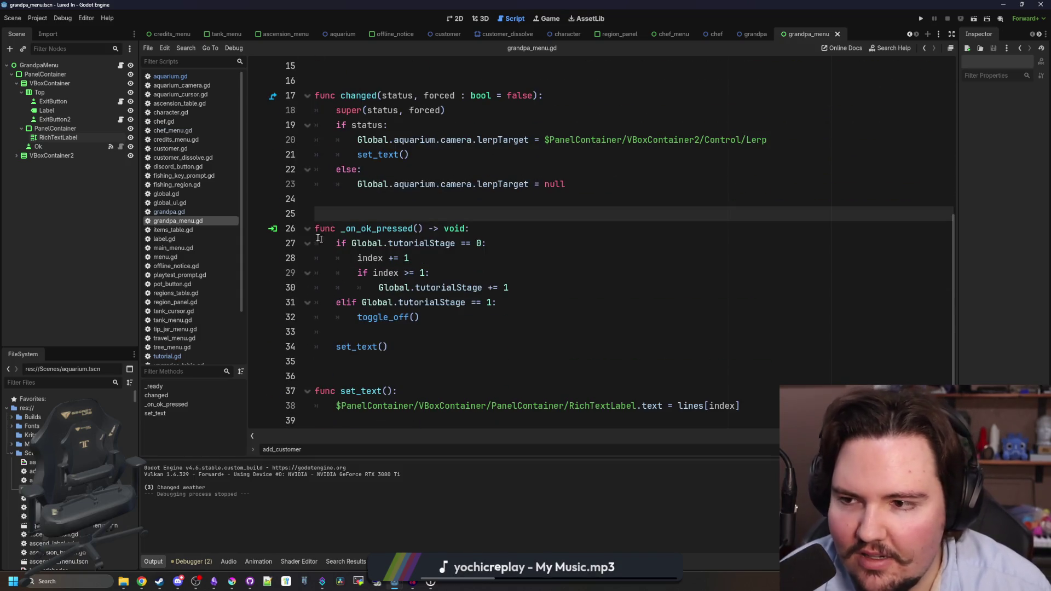
{"action": "left_click", "coordinate": [181, 212]}
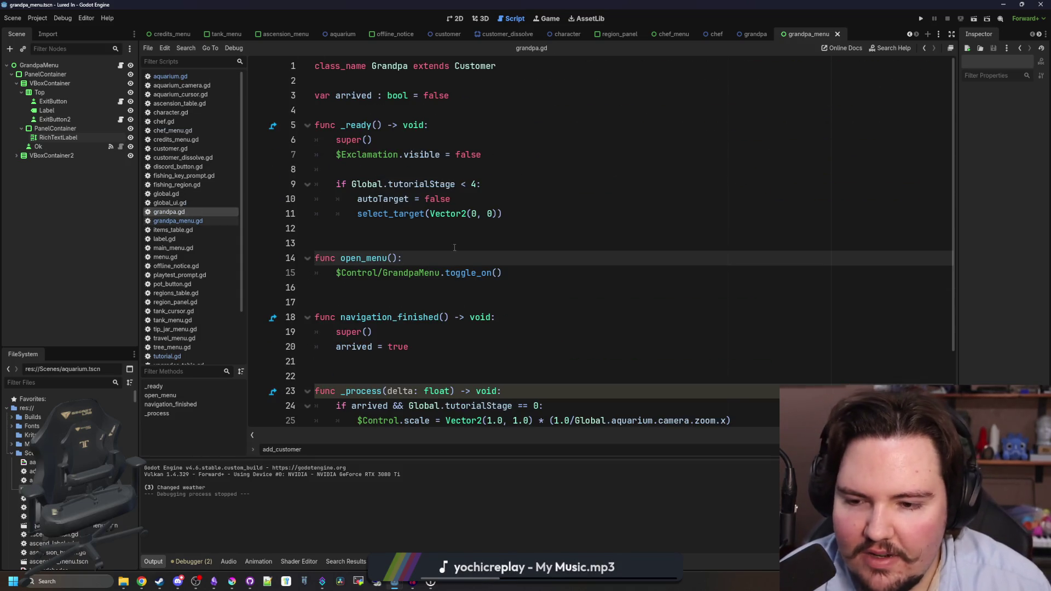
{"action": "scroll", "coordinate": [454, 247], "scroll_direction": "down", "scroll_amount": 2}
{"action": "left_click", "coordinate": [535, 316]}
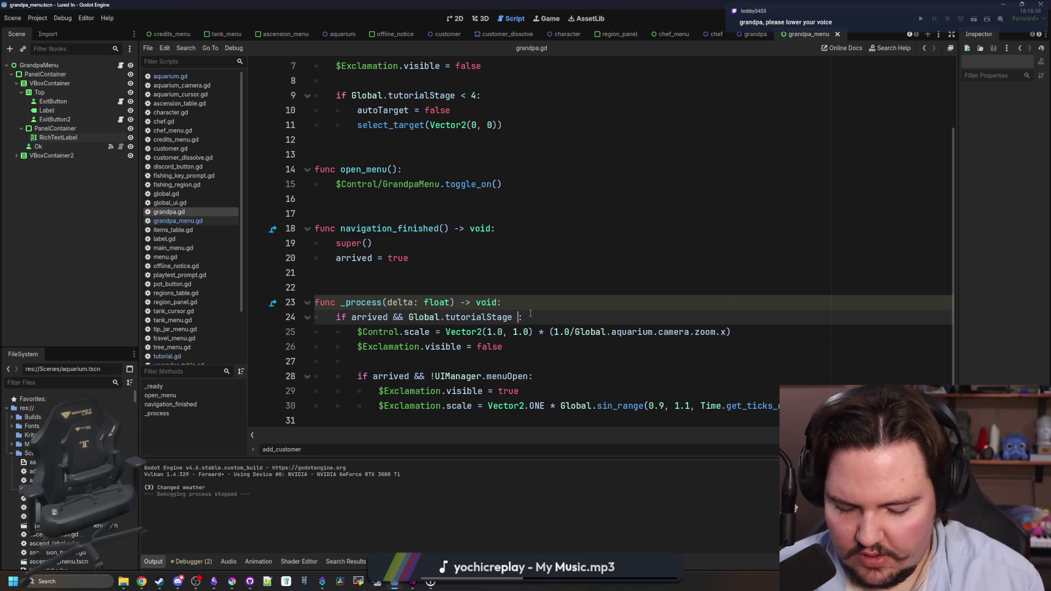
{"action": "key", "text": "Up"}
{"action": "key", "text": "Up"}
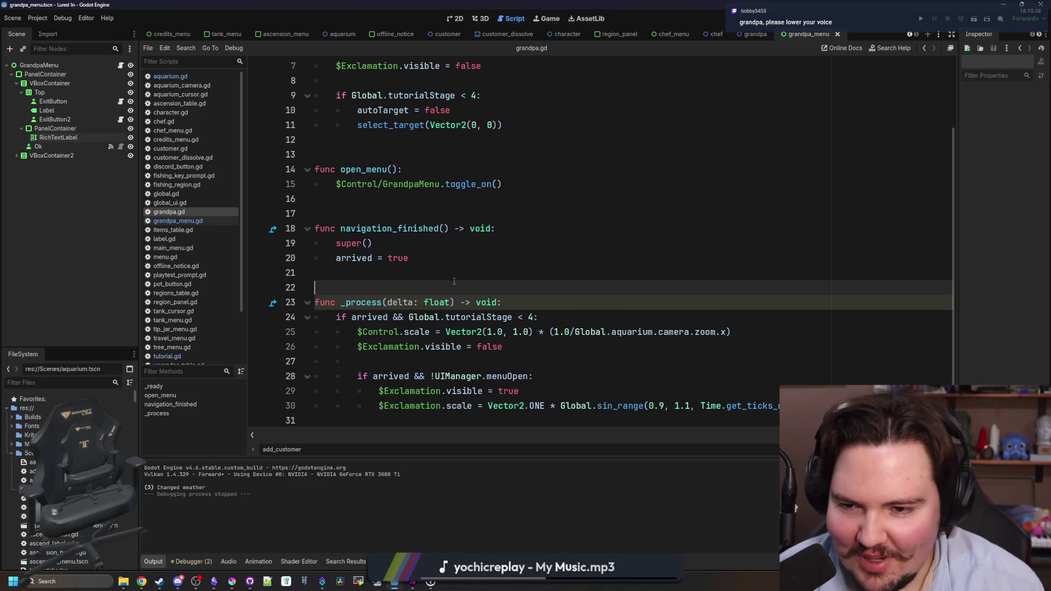
{"action": "left_click", "coordinate": [506, 355]}
{"action": "left_click", "coordinate": [479, 285]}
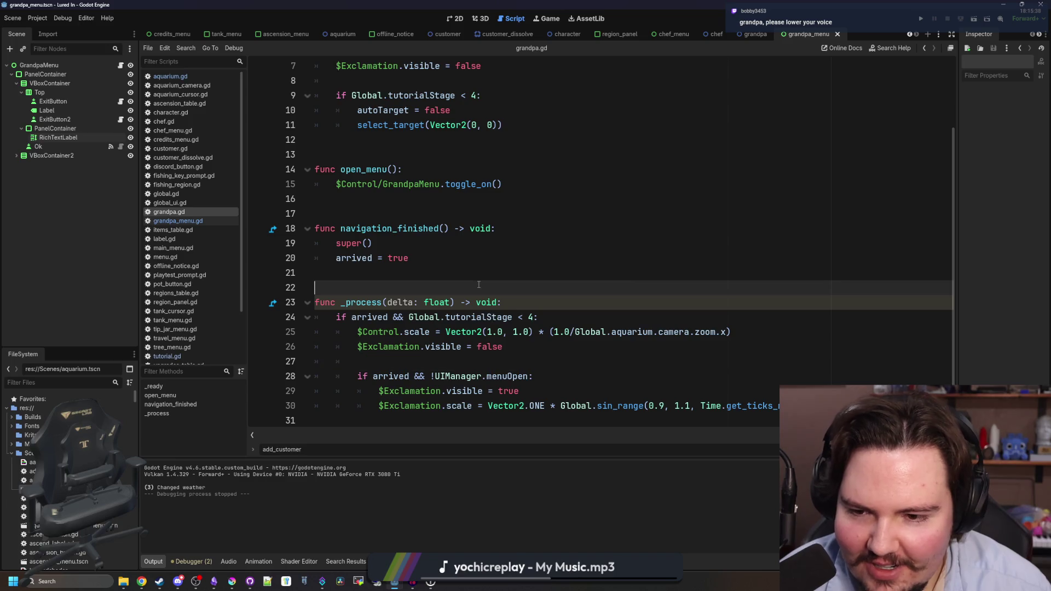
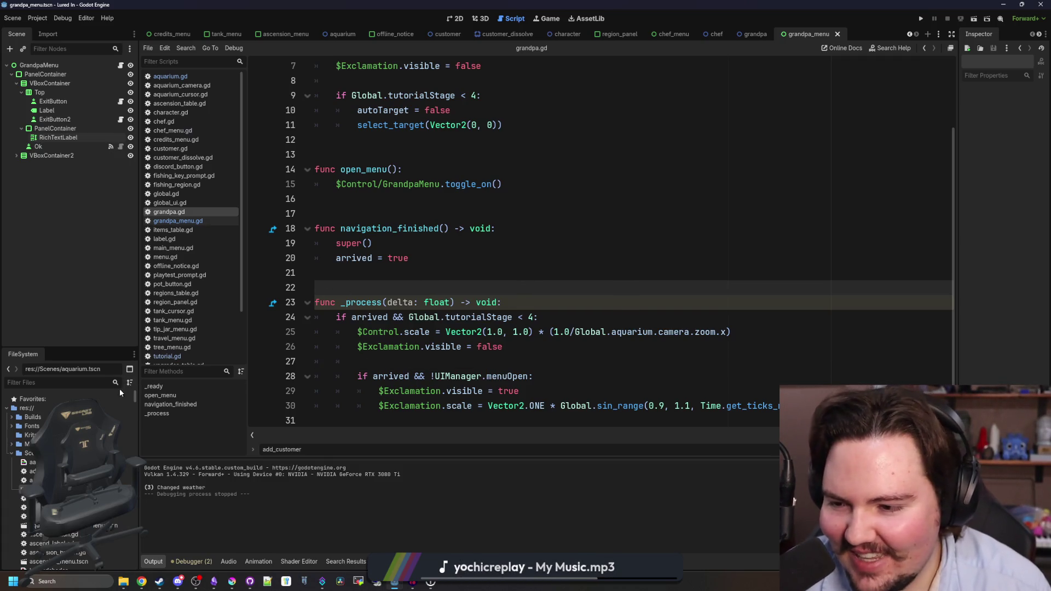
Copy the Arrive sound node from the chef.tscn scene.
{"action": "type", "text": "chef"}
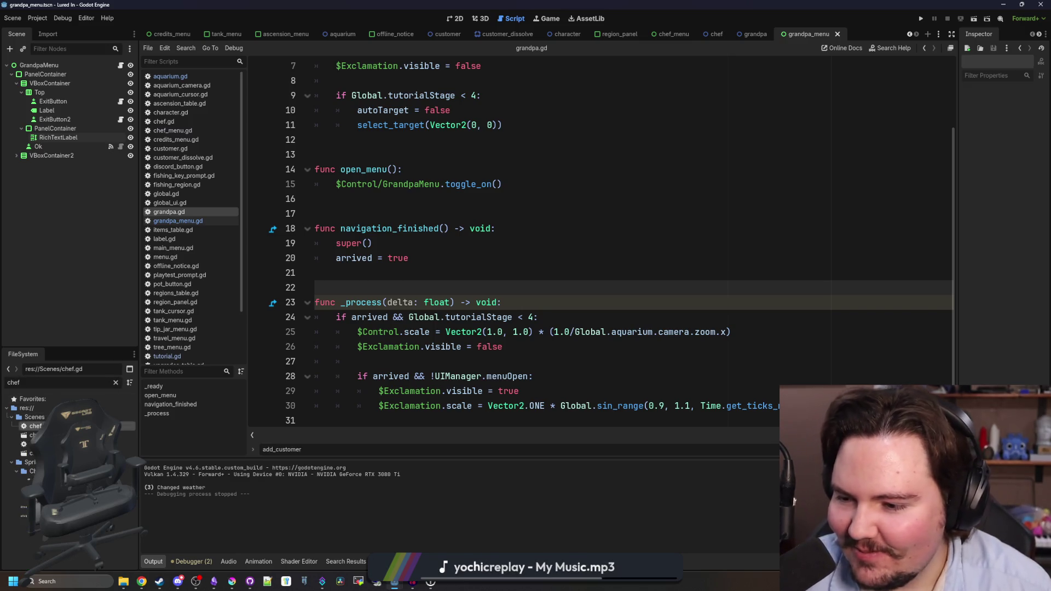
{"action": "double_click", "coordinate": [30, 435]}
{"action": "left_click", "coordinate": [41, 211]}
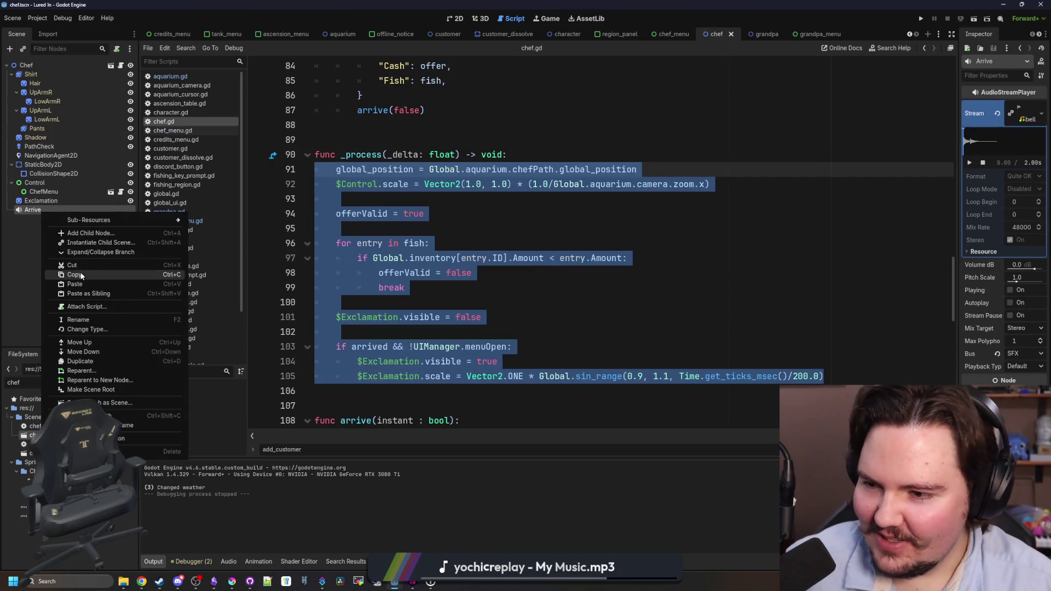
{"action": "left_click", "coordinate": [76, 292]}
Paste the Arrive node as a child of the Grandpa root in grandpa.tscn.
{"action": "left_click", "coordinate": [116, 382]}
{"action": "type", "text": "grand"}
{"action": "double_click", "coordinate": [30, 435]}
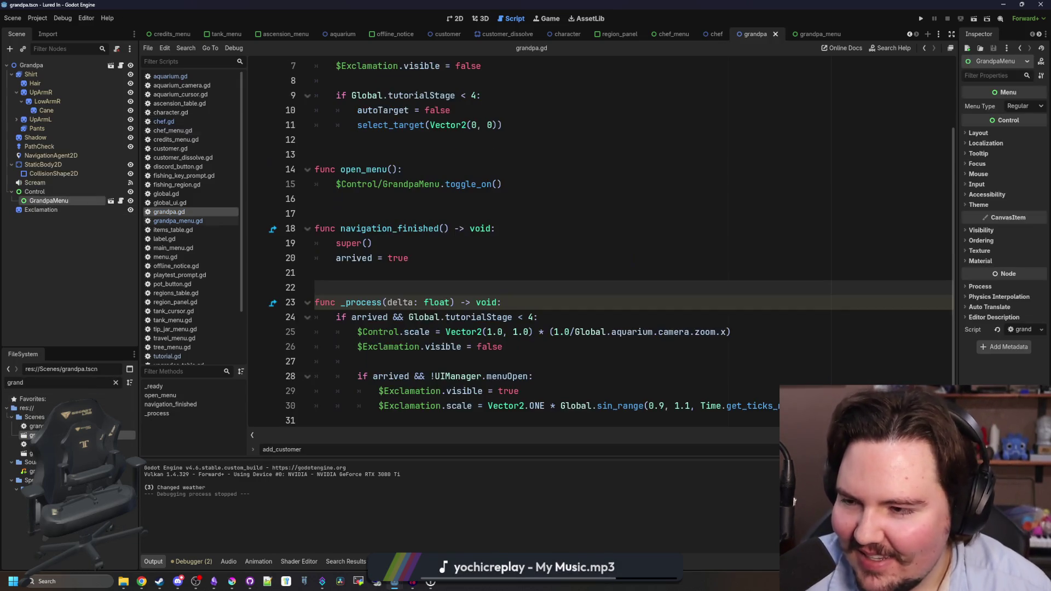
{"action": "right_click", "coordinate": [58, 58]}
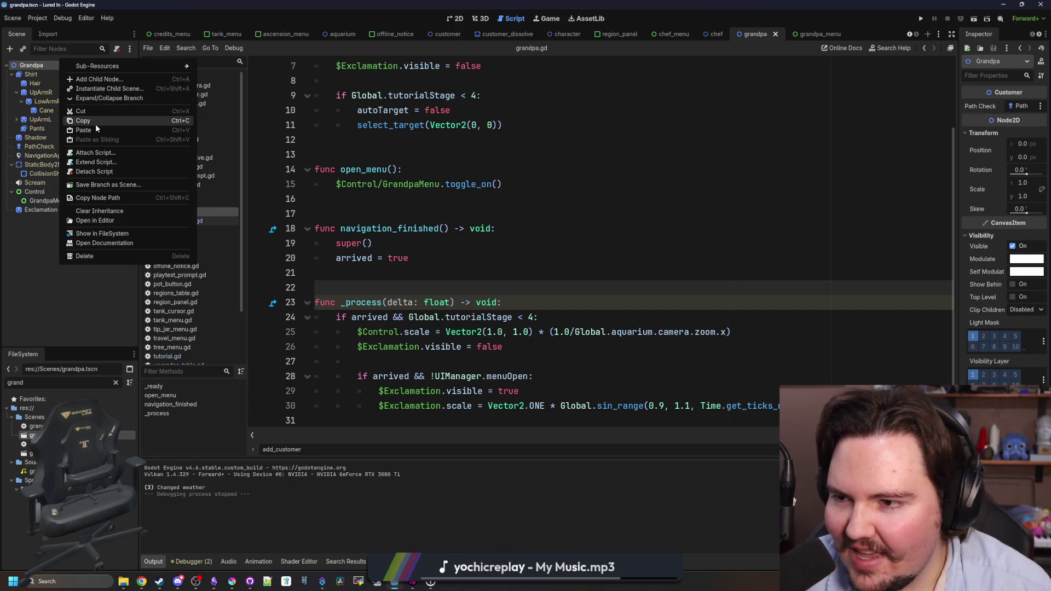
{"action": "left_click", "coordinate": [96, 130]}
{"action": "left_click", "coordinate": [471, 258]}
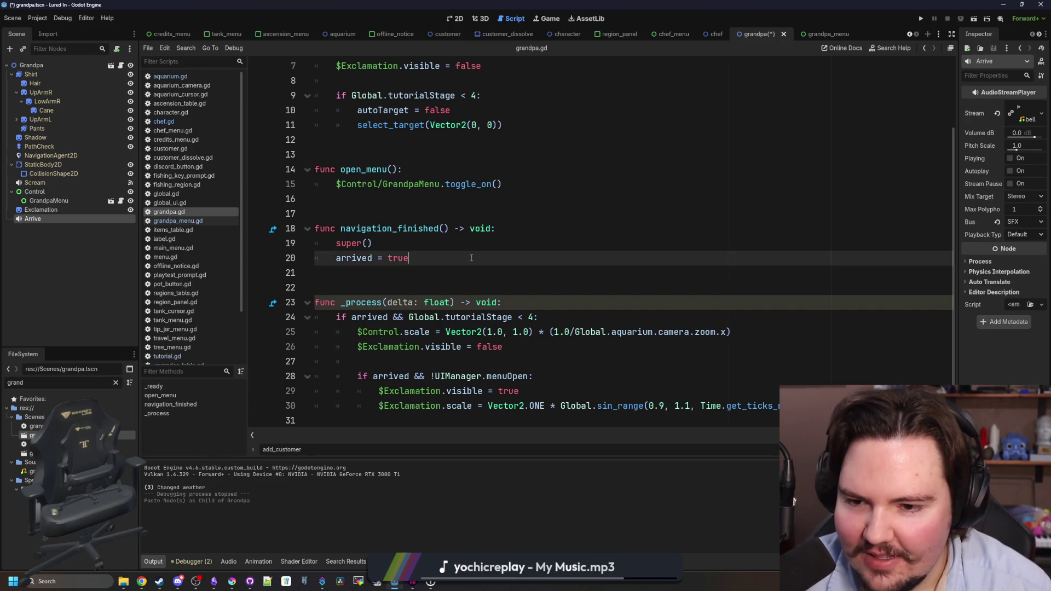
Add $Arrive.play() after arrived = true in grandpa's navigation_finished.
{"action": "left_click", "coordinate": [519, 302]}
{"action": "key", "text": "ctrl+s"}
{"action": "left_click", "coordinate": [567, 376]}
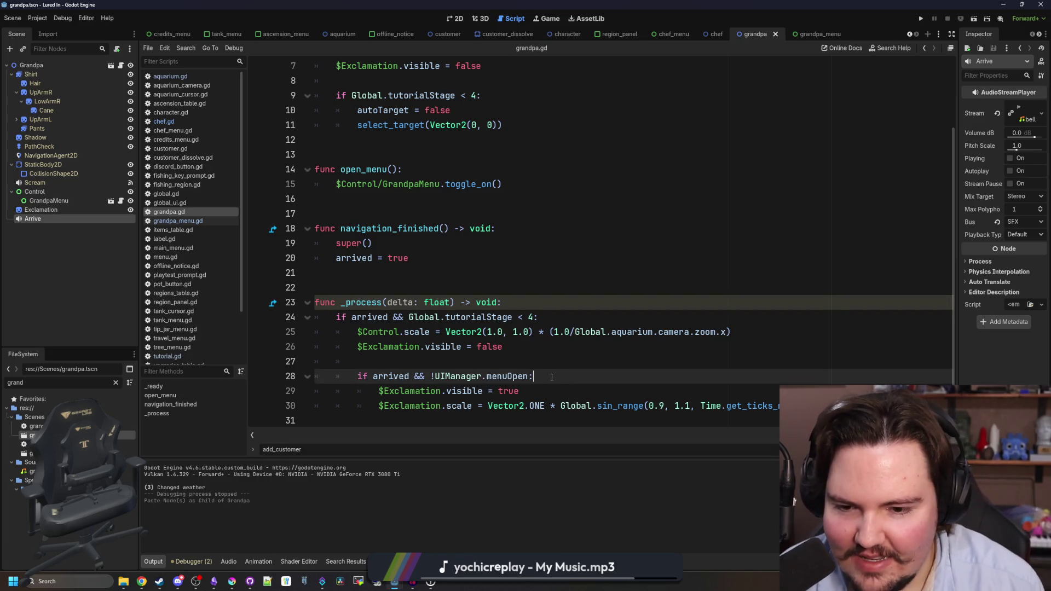
{"action": "key", "text": "Return"}
{"action": "left_click_drag", "start_coordinate": [536, 391], "coordinate": [378, 391]}
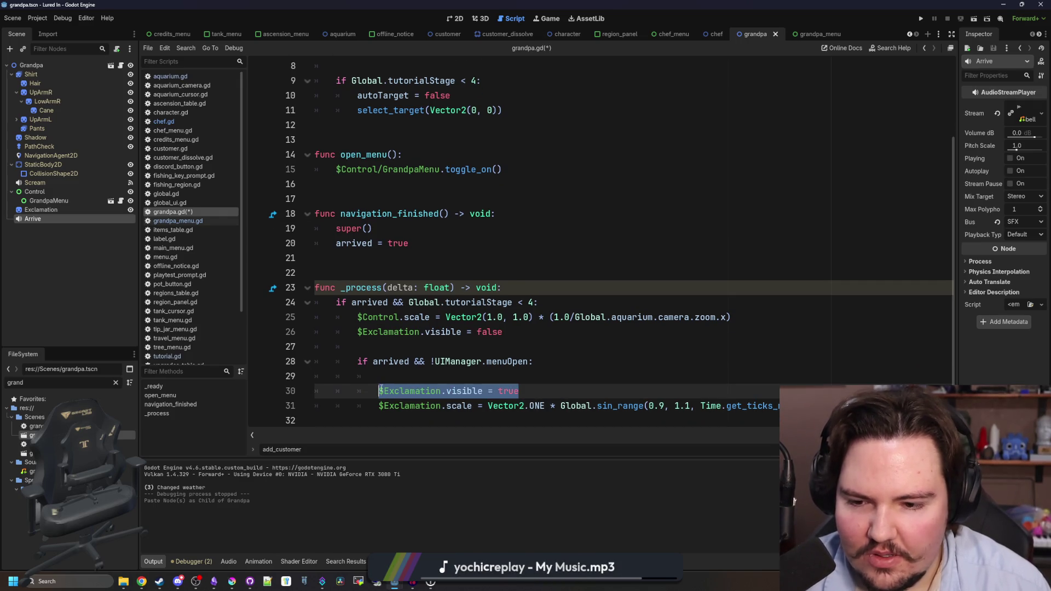
{"action": "left_click", "coordinate": [422, 257]}
{"action": "key", "text": "Return"}
{"action": "left_click_drag", "start_coordinate": [406, 260], "coordinate": [421, 258]}
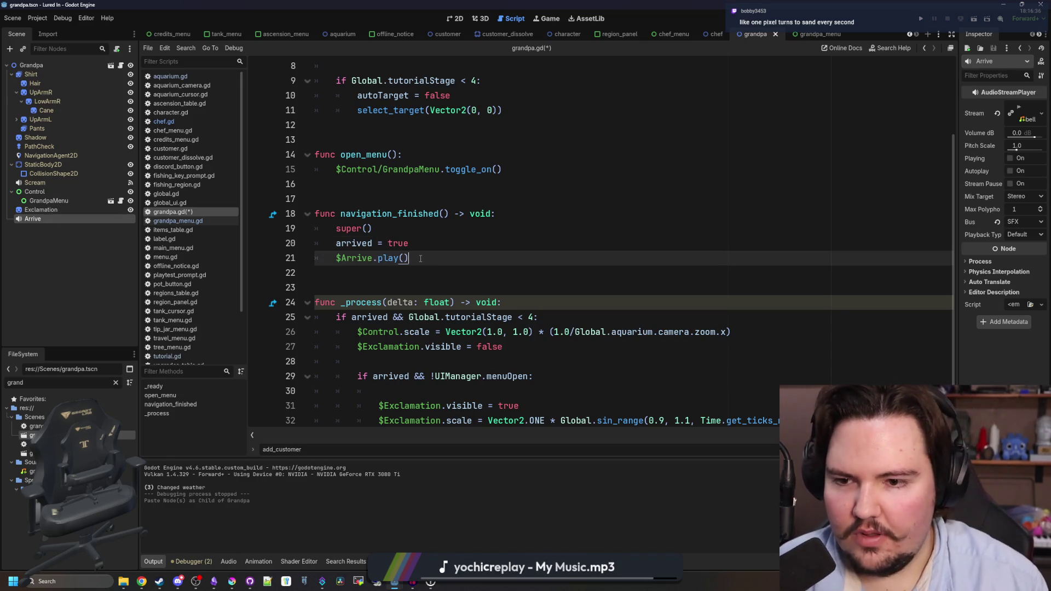
{"action": "left_click", "coordinate": [423, 223]}
{"action": "key", "text": "Return"}
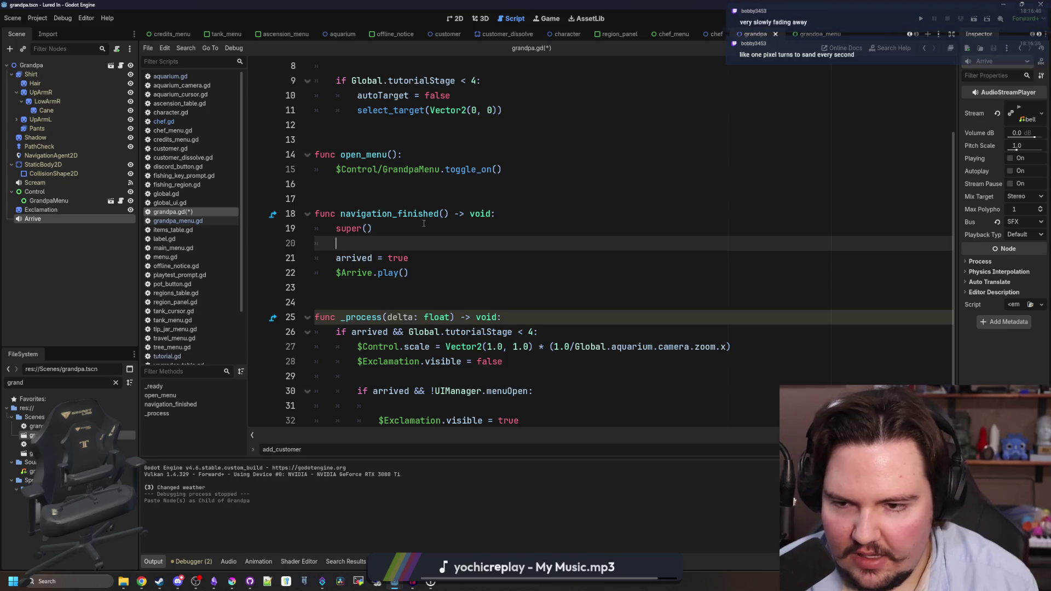
Wrap arrived = true and $Arrive.play() under 'if Global.tutorialStage < 4:'.
{"action": "left_click_drag", "start_coordinate": [537, 331], "coordinate": [408, 332]}
{"action": "left_click_drag", "start_coordinate": [534, 332], "coordinate": [409, 332]}
{"action": "key", "text": "ctrl+c"}
{"action": "left_click", "coordinate": [378, 243]}
{"action": "key", "text": "ctrl+v"}
{"action": "left_click_drag", "start_coordinate": [315, 258], "coordinate": [435, 273]}
{"action": "key", "text": "Tab"}
{"action": "double_click", "coordinate": [419, 258]}
{"action": "left_click", "coordinate": [456, 265]}
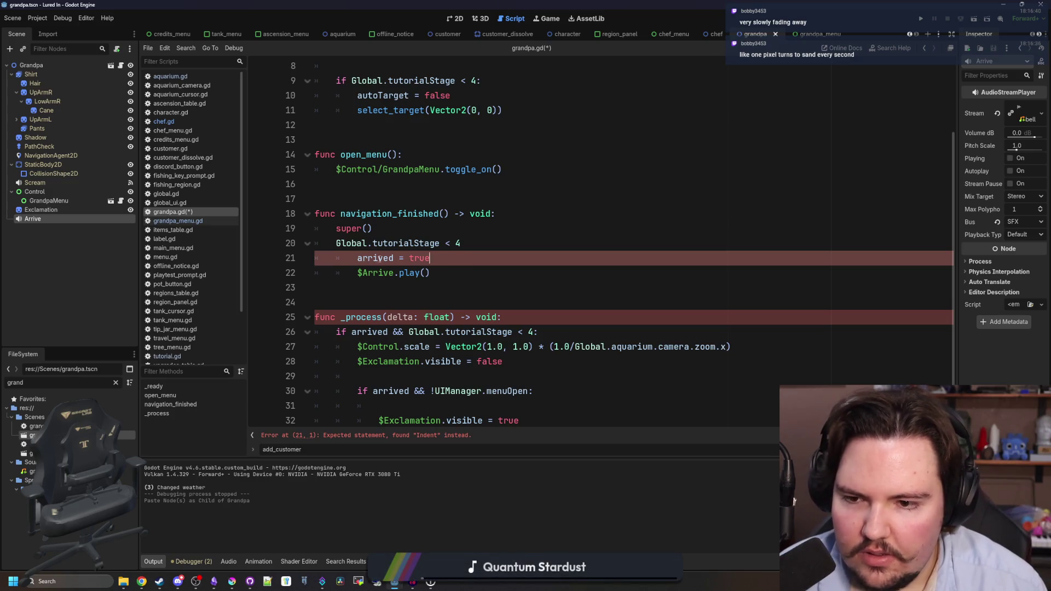
{"action": "left_click", "coordinate": [335, 243]}
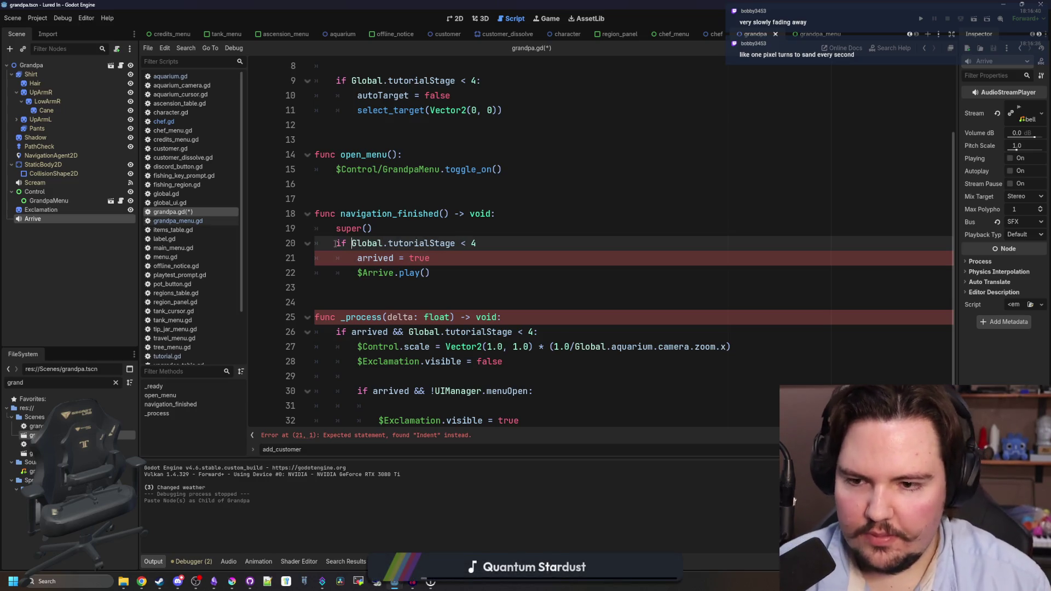
{"action": "left_click", "coordinate": [479, 240]}
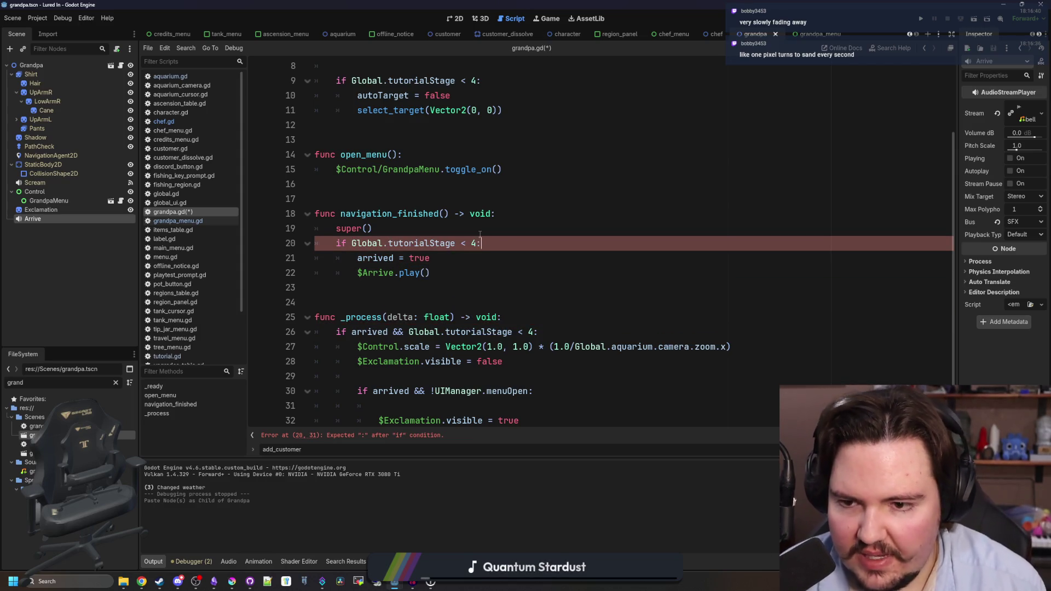
Save grandpa.gd and run the game.
{"action": "scroll", "coordinate": [480, 234], "scroll_direction": "down", "scroll_amount": 1}
{"action": "key", "text": "Down"}
{"action": "key", "text": "Down"}
{"action": "key", "text": "ctrl+s"}
{"action": "key", "text": "Down"}
{"action": "left_click", "coordinate": [920, 18]}
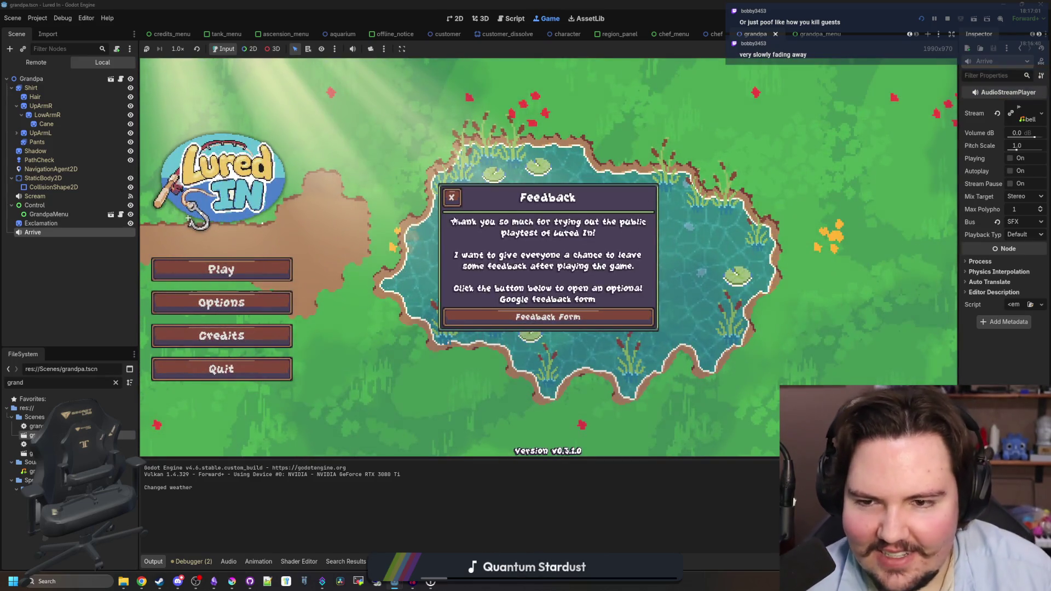
Dismiss the popups, click grandpa to show 'Welcome Kiddo!', then open grandpa_menu in the editor.
{"action": "left_click", "coordinate": [264, 251]}
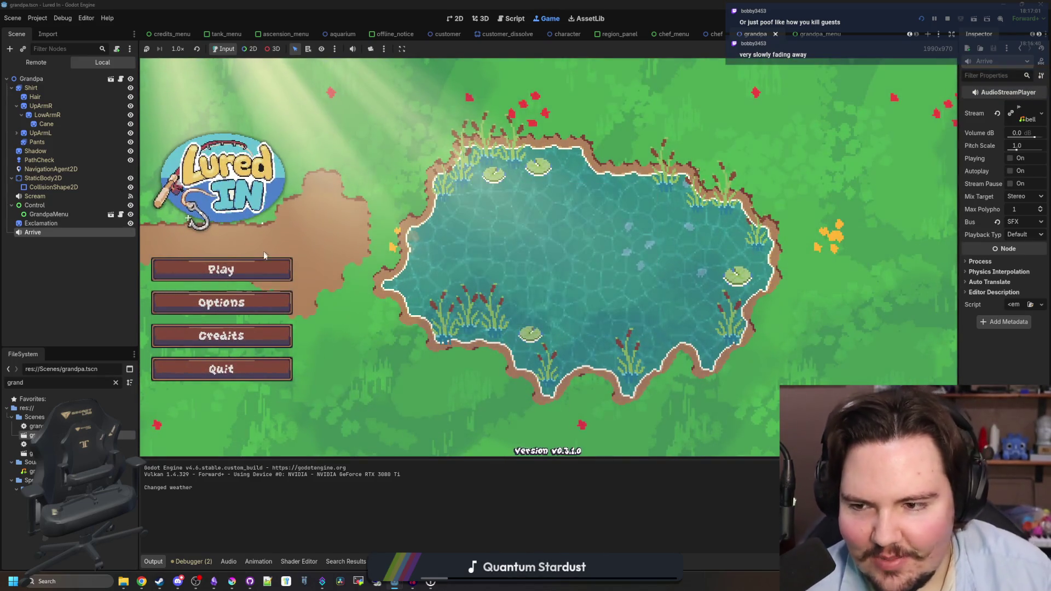
{"action": "left_click", "coordinate": [263, 268]}
{"action": "left_click", "coordinate": [547, 294]}
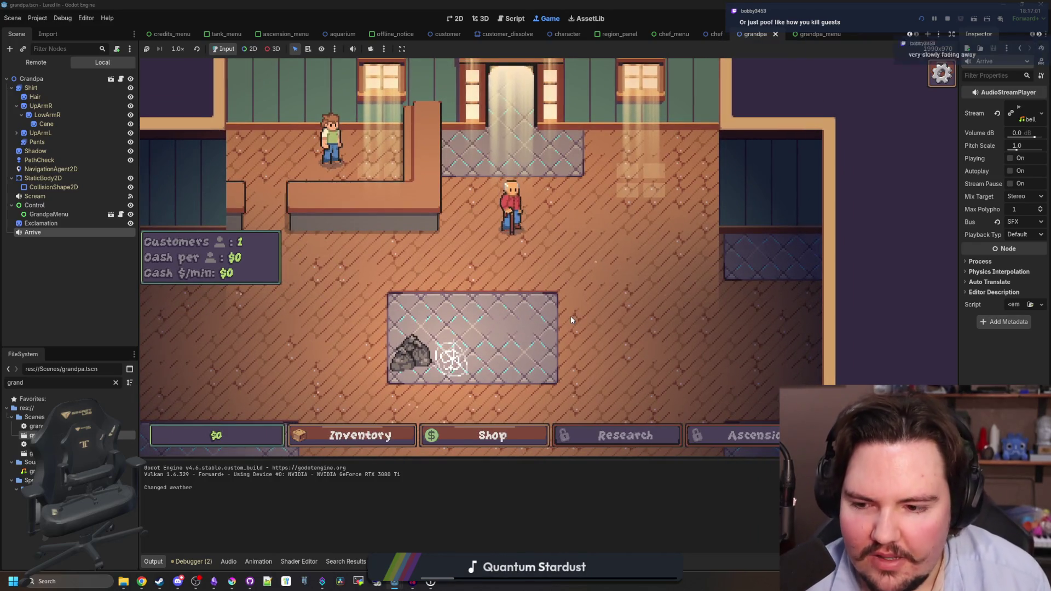
{"action": "left_click", "coordinate": [517, 224]}
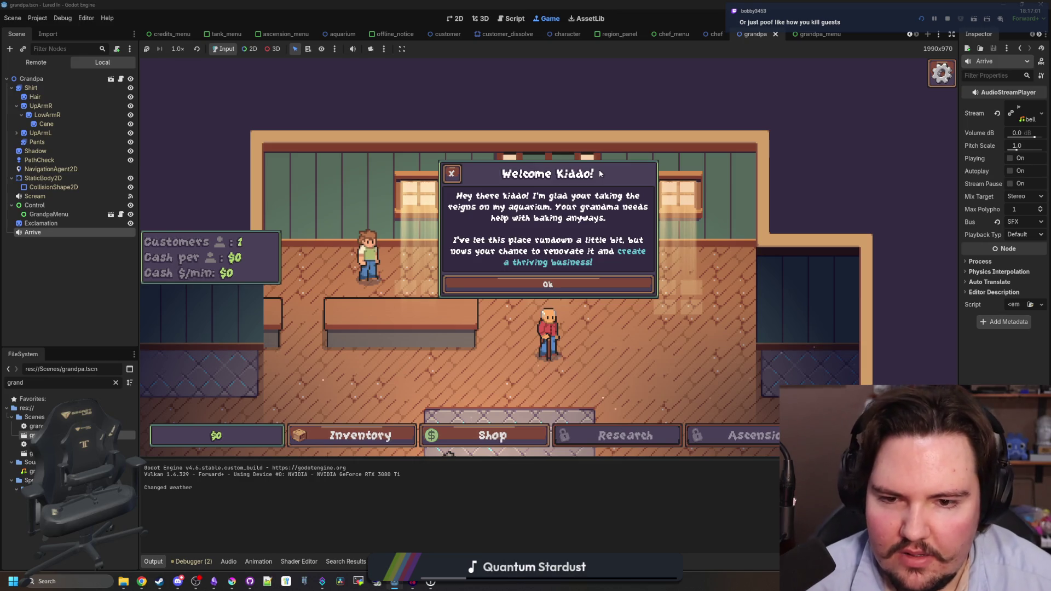
{"action": "left_click", "coordinate": [109, 216]}
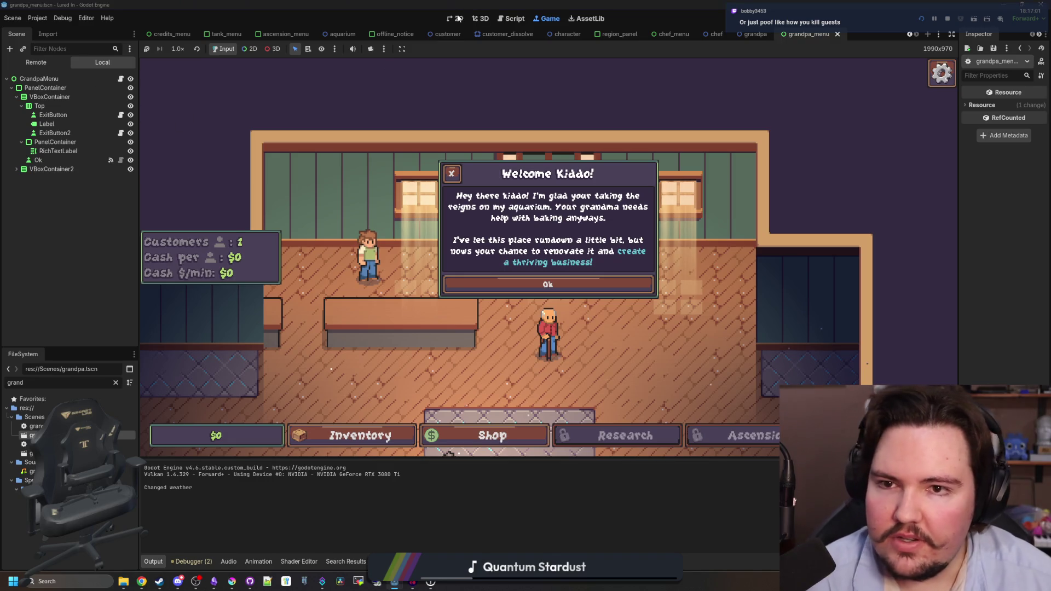
Stop the game and reset the RichTextLabel's custom minimum size to default.
{"action": "left_click", "coordinate": [942, 20]}
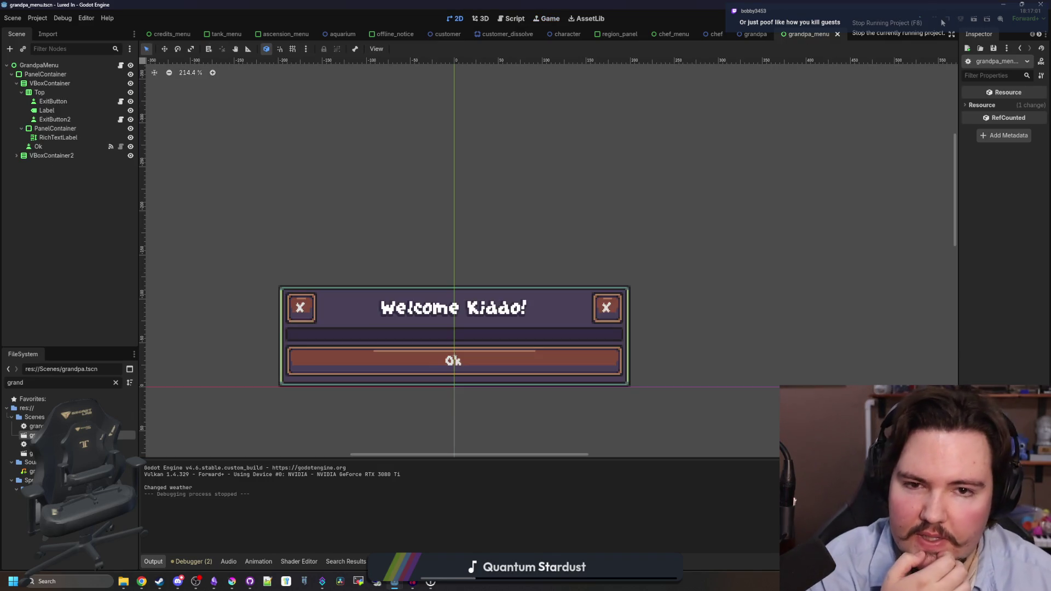
{"action": "scroll", "coordinate": [512, 79], "scroll_direction": "down", "scroll_amount": 2}
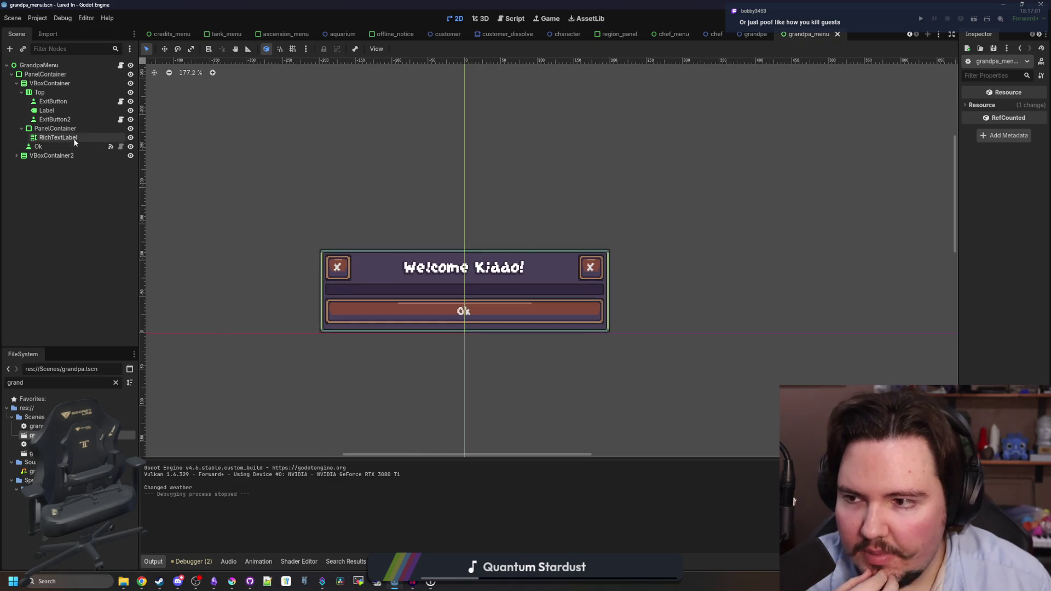
{"action": "left_click", "coordinate": [74, 138]}
{"action": "left_click_drag", "start_coordinate": [959, 227], "coordinate": [730, 227]}
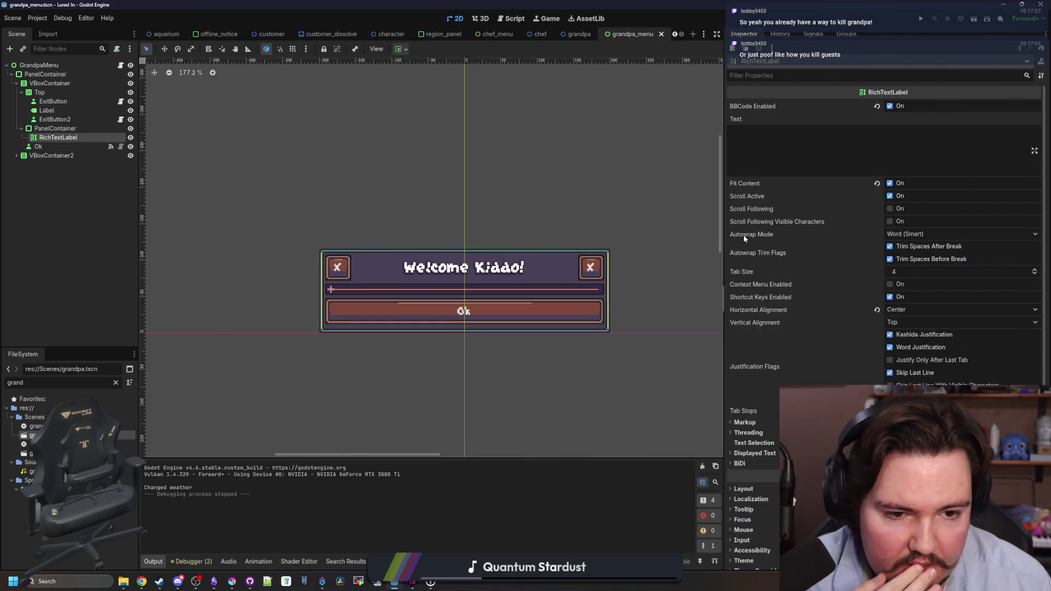
{"action": "scroll", "coordinate": [799, 362], "scroll_direction": "down", "scroll_amount": 3}
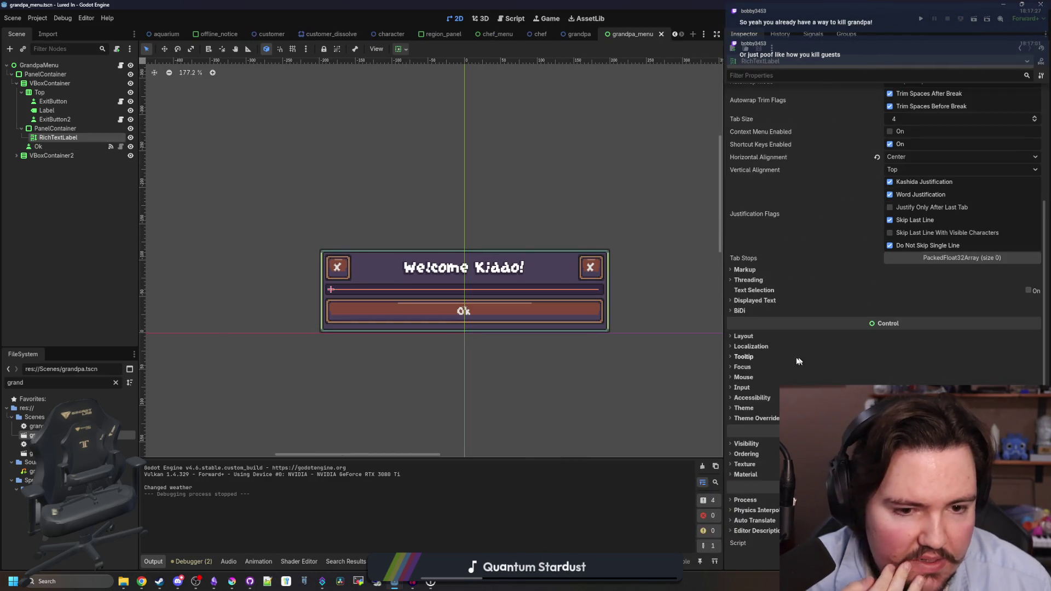
{"action": "left_click", "coordinate": [743, 336]}
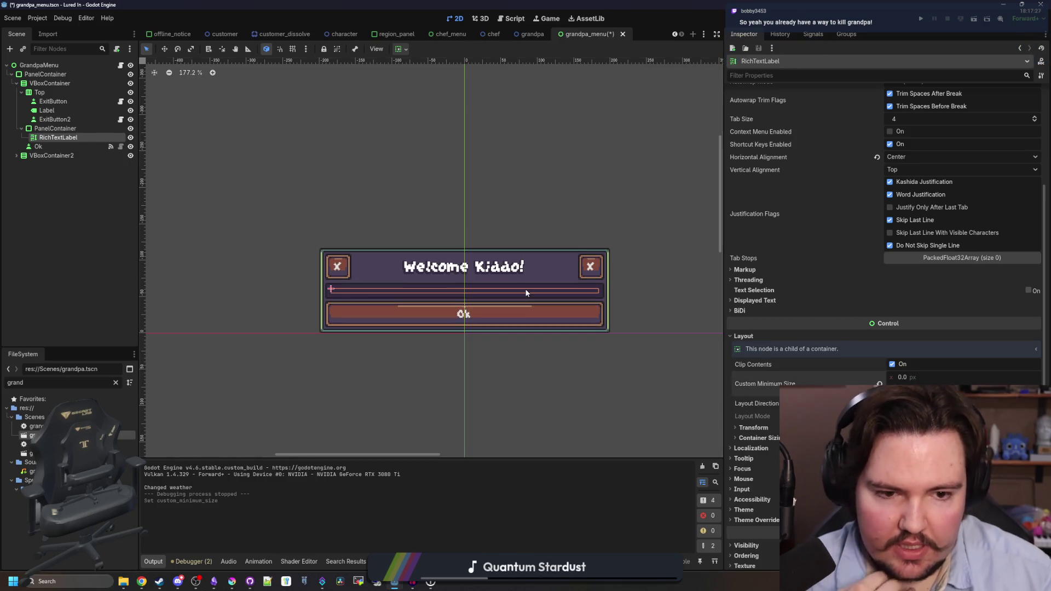
{"action": "left_click", "coordinate": [879, 384]}
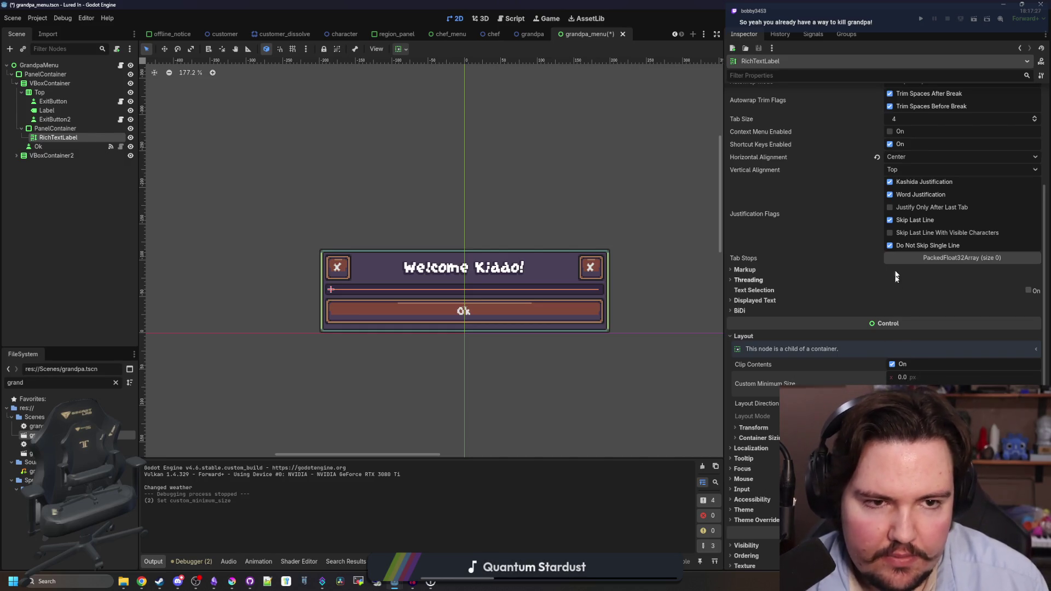
{"action": "scroll", "coordinate": [896, 285], "scroll_direction": "up", "scroll_amount": 5}
Test wrapping with long 'ddd…' text and Visible Ratio, then clear the text and save.
{"action": "left_click", "coordinate": [888, 153]}
{"action": "type", "text": "ddddddddddddddddddddddd"}
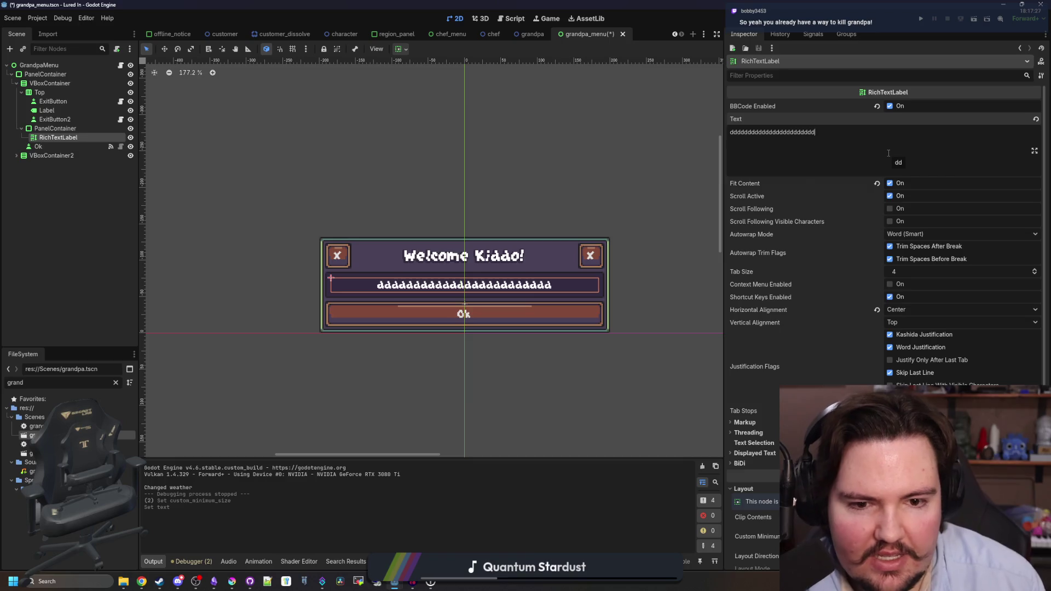
{"action": "type", "text": "dddddddddddddddddddddddddddddddddddddddddddddddddddddddddd"}
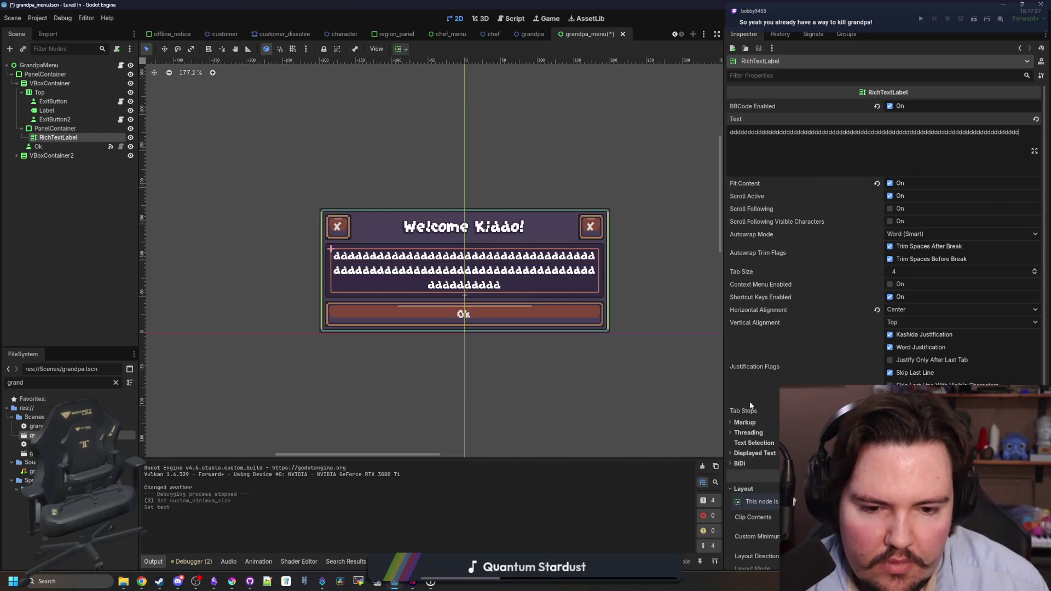
{"action": "left_click", "coordinate": [758, 454]}
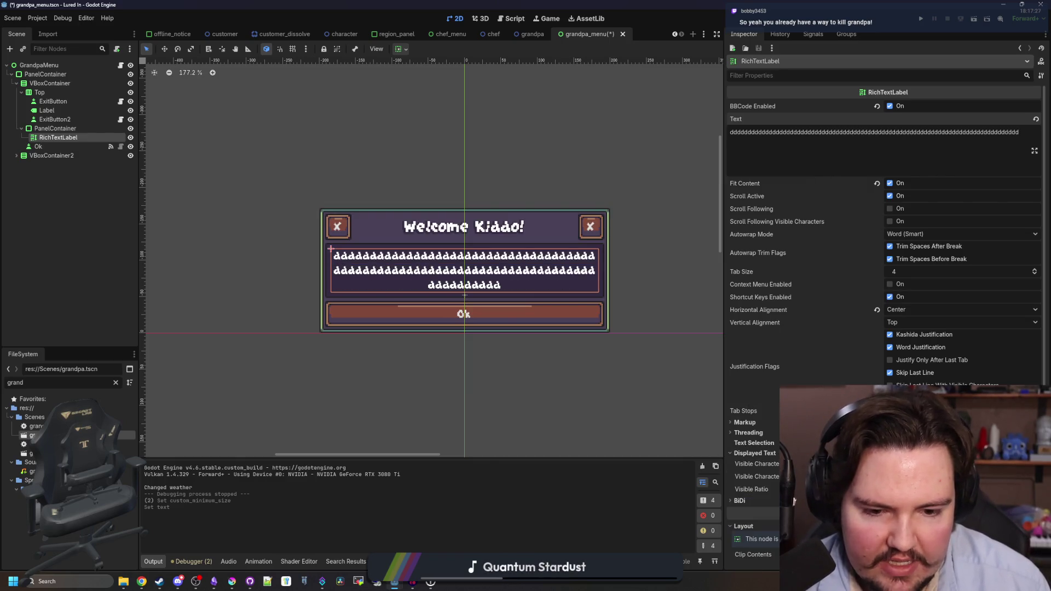
{"action": "mouse_move", "coordinate": [963, 489]}
{"action": "left_mouse_down"}
{"action": "mouse_move", "coordinate": [903, 489]}
{"action": "mouse_move", "coordinate": [974, 489]}
{"action": "left_mouse_up"}
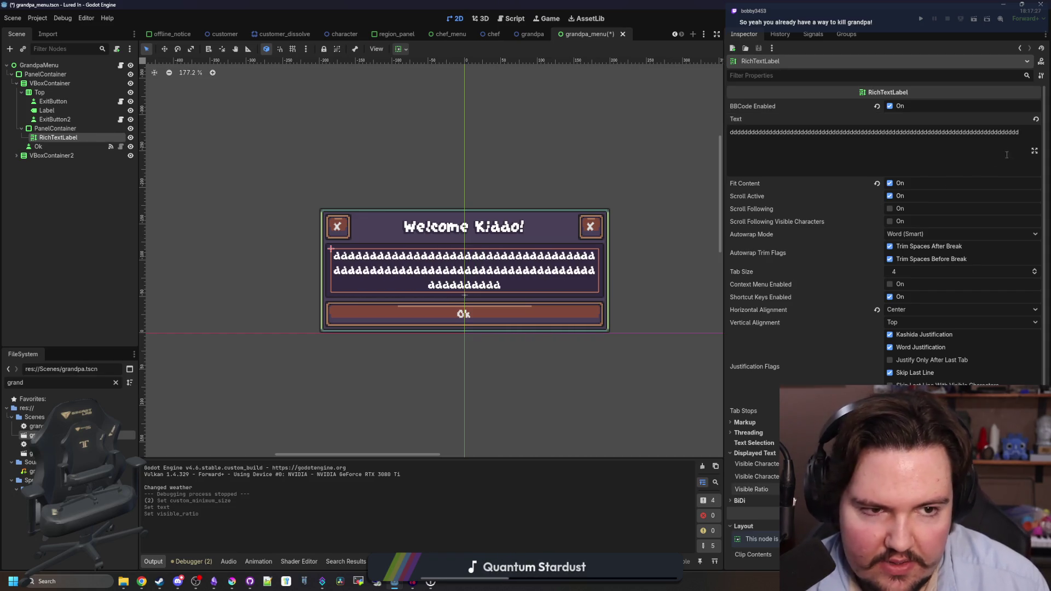
{"action": "left_click", "coordinate": [1027, 136]}
{"action": "key", "text": "ctrl+a"}
{"action": "key", "text": "BackSpace"}
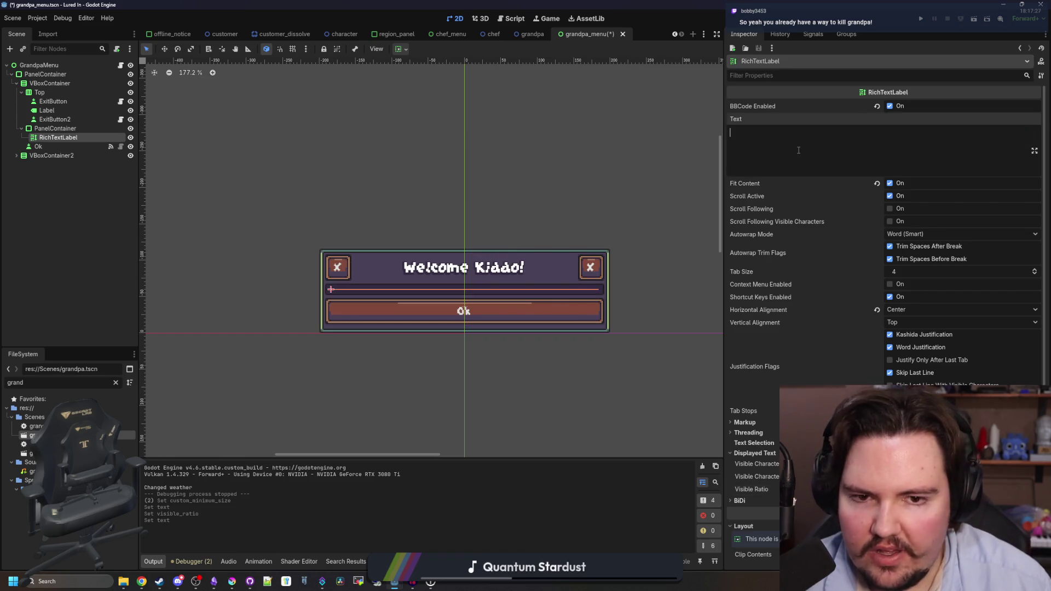
{"action": "key", "text": "ctrl+s"}
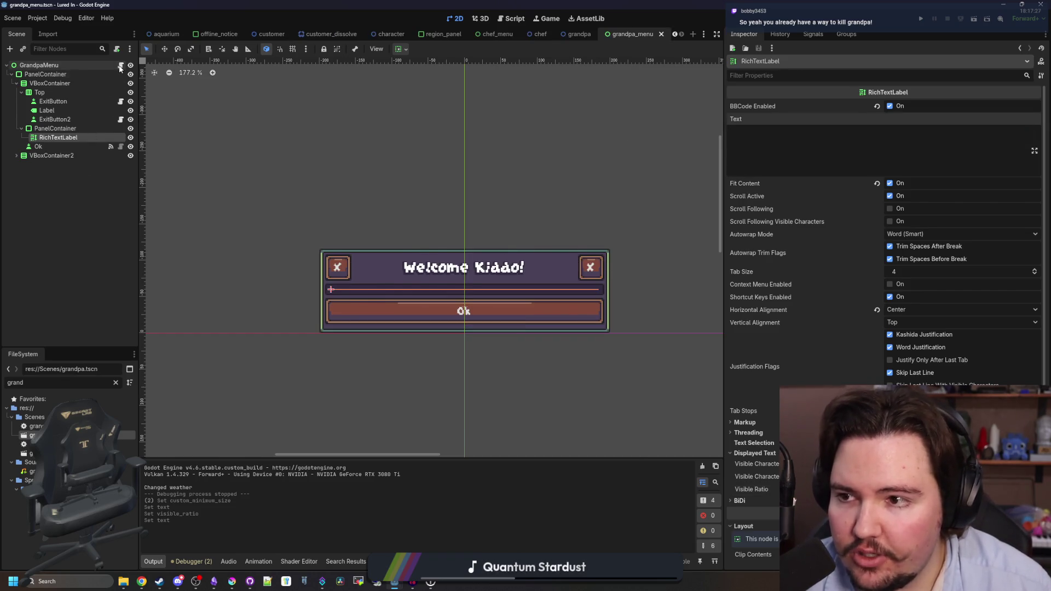
Open grandpa_menu.gd and add a blank line before _on_ok_pressed.
{"action": "left_click", "coordinate": [120, 64]}
{"action": "scroll", "coordinate": [409, 302], "scroll_direction": "down", "scroll_amount": 2}
{"action": "left_click", "coordinate": [458, 188]}
{"action": "key", "text": "Return"}
{"action": "key", "text": "Return"}
{"action": "key", "text": "Return"}
Declare animateTween : Tween = null and a func animate_text() header.
{"action": "key", "text": "Up"}
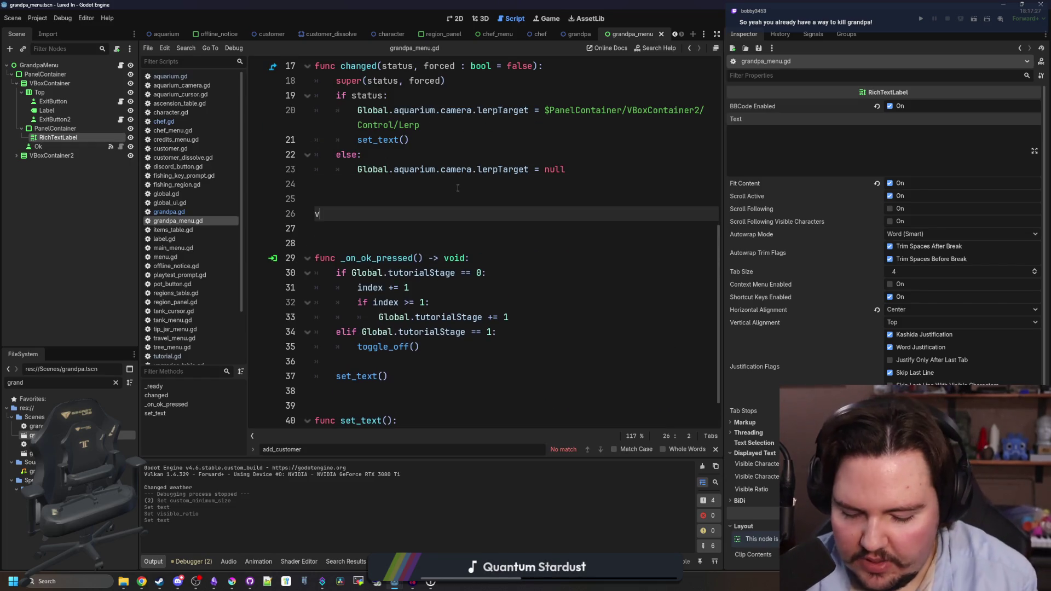
{"action": "type", "text": "var animate_"}
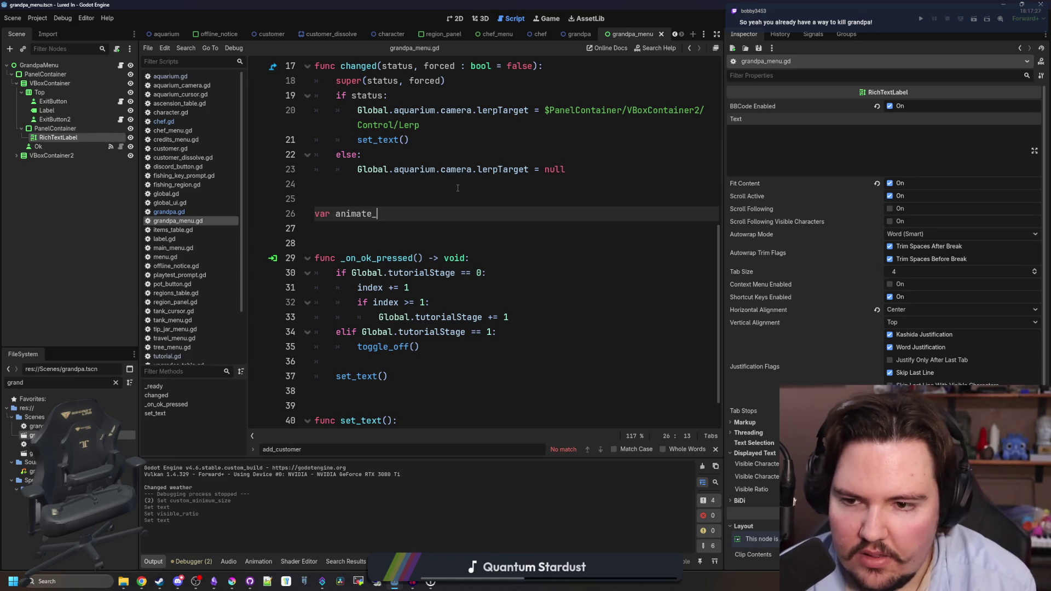
{"action": "type", "text": "text():"}
{"action": "key", "text": "Return"}
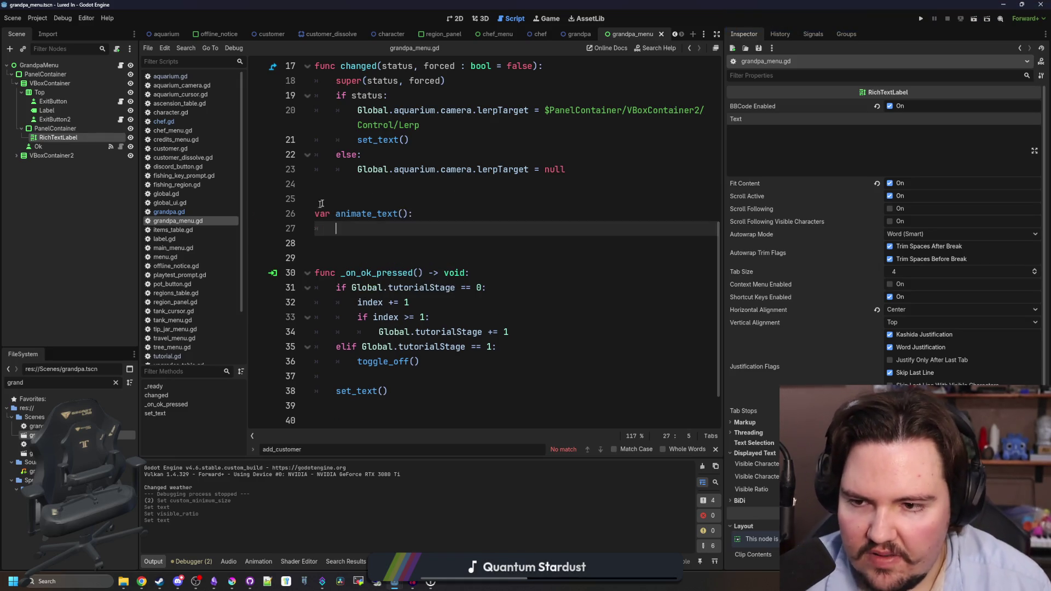
{"action": "double_click", "coordinate": [323, 213]}
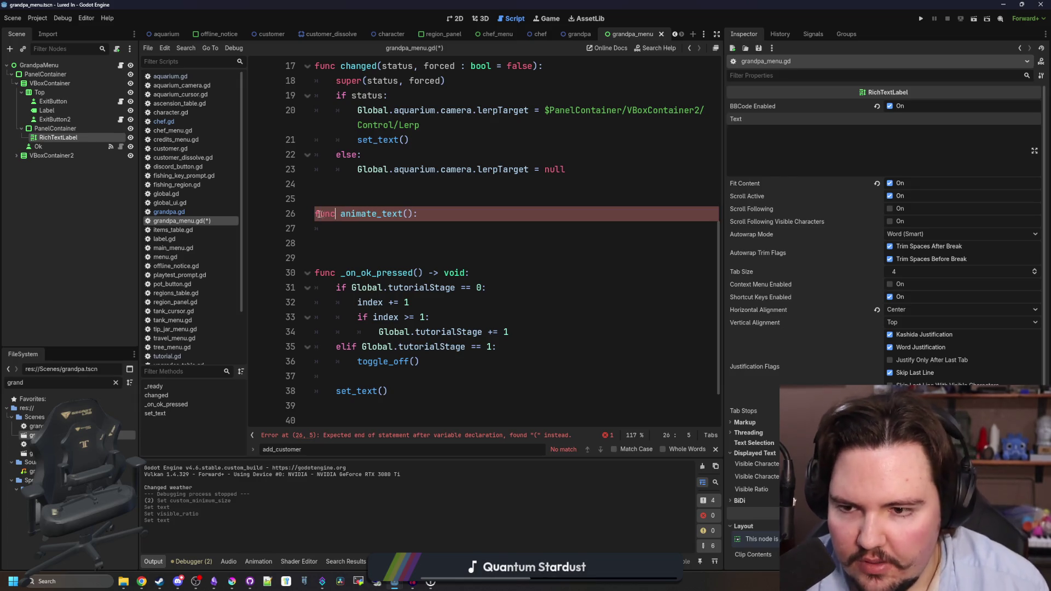
{"action": "key", "text": "ctrl+shift+Return"}
{"action": "key", "text": "ctrl+shift+Return"}
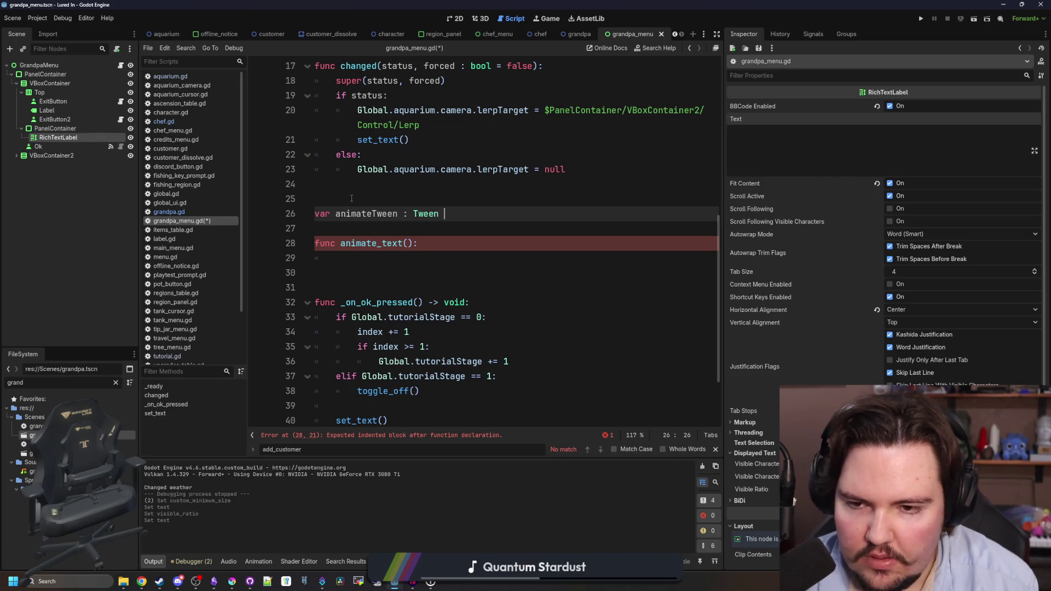
{"action": "type", "text": "null"}
{"action": "left_click", "coordinate": [436, 245]}
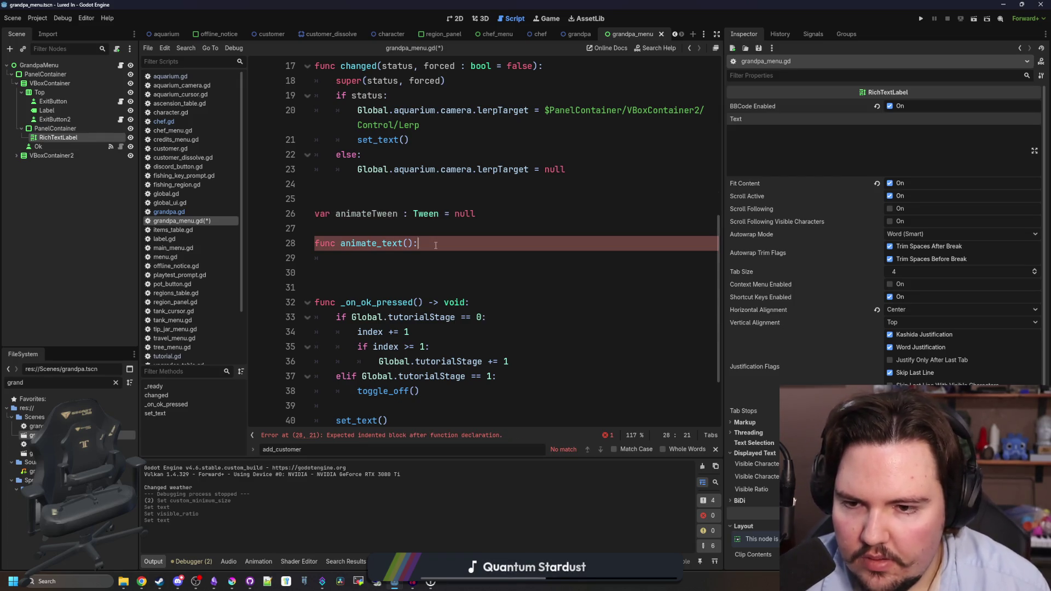
{"action": "key", "text": "Return"}
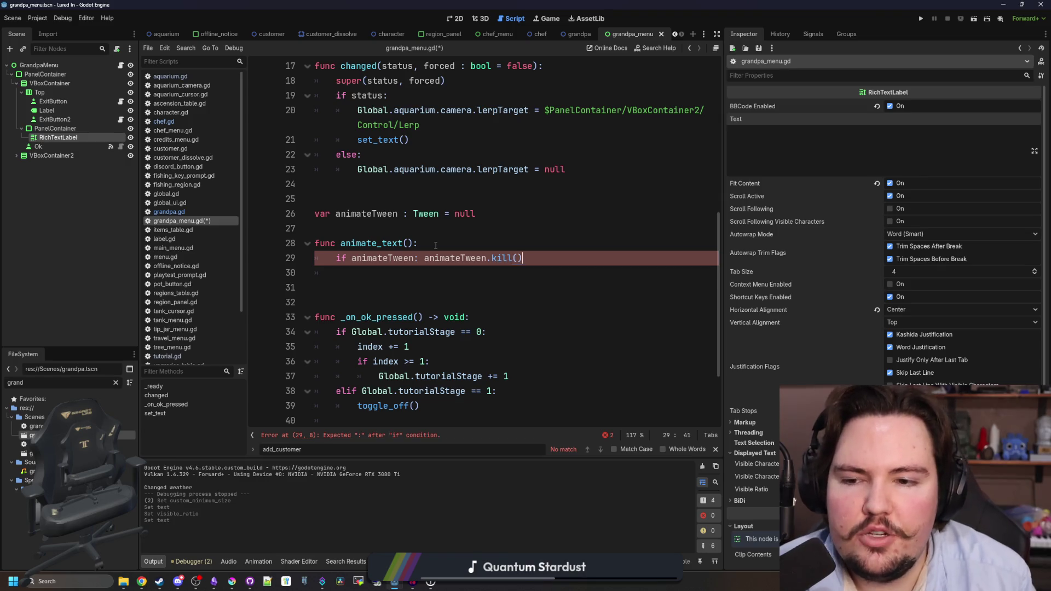
Kill any running tween, set animateTween = create_tween(), and start a tween_property call.
{"action": "key", "text": "Return"}
{"action": "type", "text": "a"}
{"action": "key", "text": "BackSpace"}
{"action": "key", "text": "BackSpace"}
{"action": "type", "text": "imateT"}
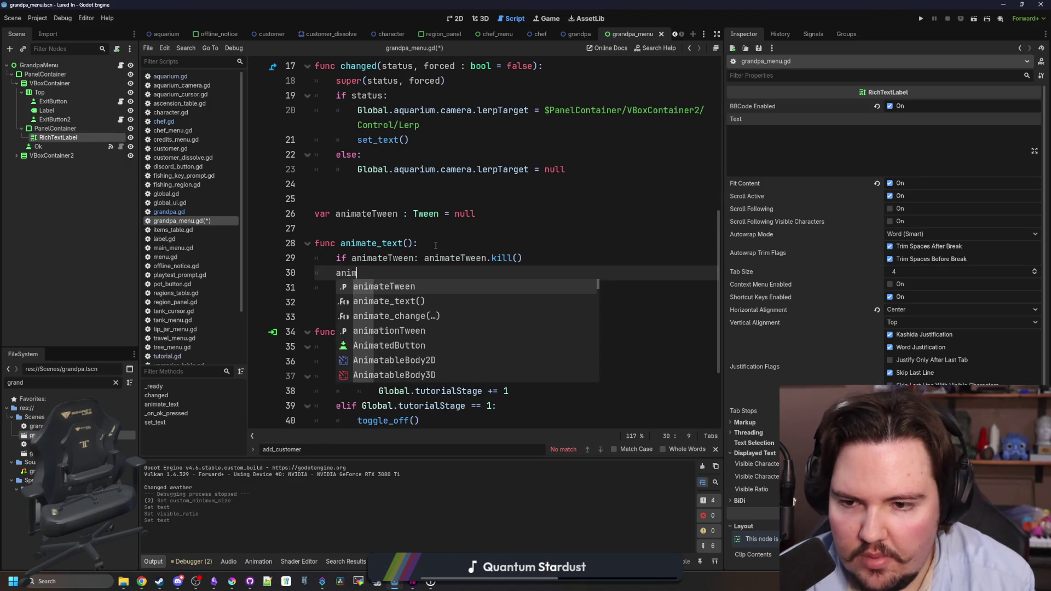
{"action": "key", "text": "Return"}
{"action": "type", "text": "teTween = create_"}
{"action": "key", "text": "Return"}
{"action": "key", "text": "Return"}
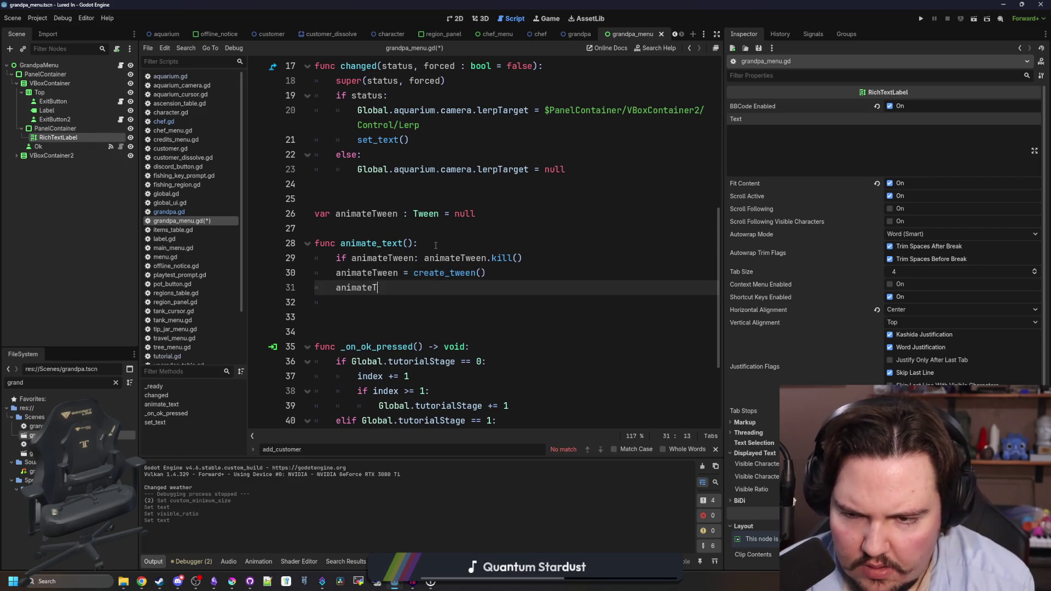
{"action": "type", "text": ".set_pr"}
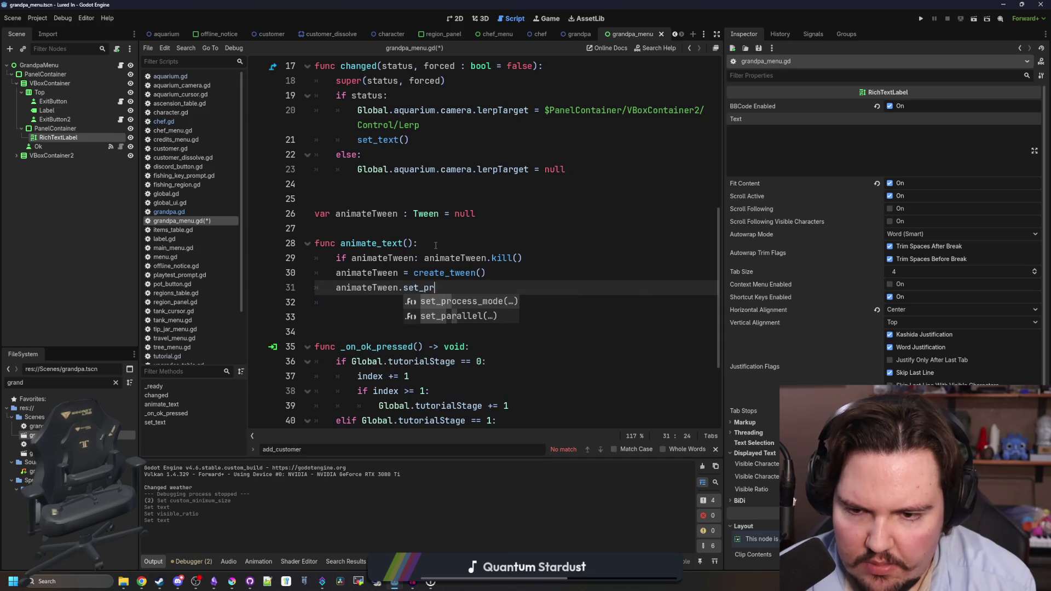
{"action": "key", "text": "Return"}
{"action": "key", "text": "BackSpace"}
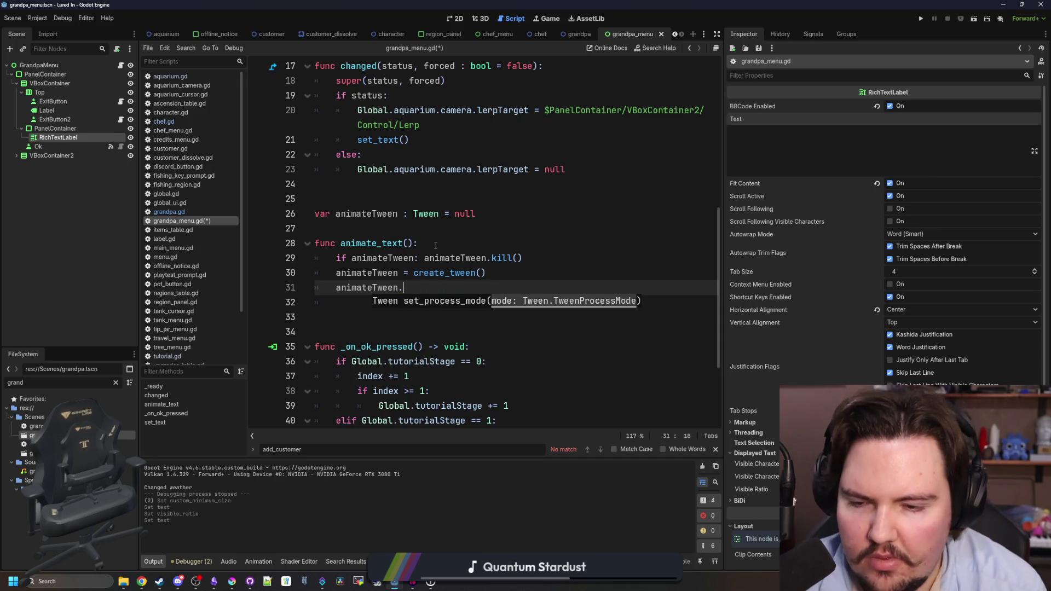
{"action": "type", "text": "proper"}
{"action": "key", "text": "Down"}
{"action": "key", "text": "Down"}
{"action": "key", "text": "Down"}
{"action": "key", "text": "Return"}
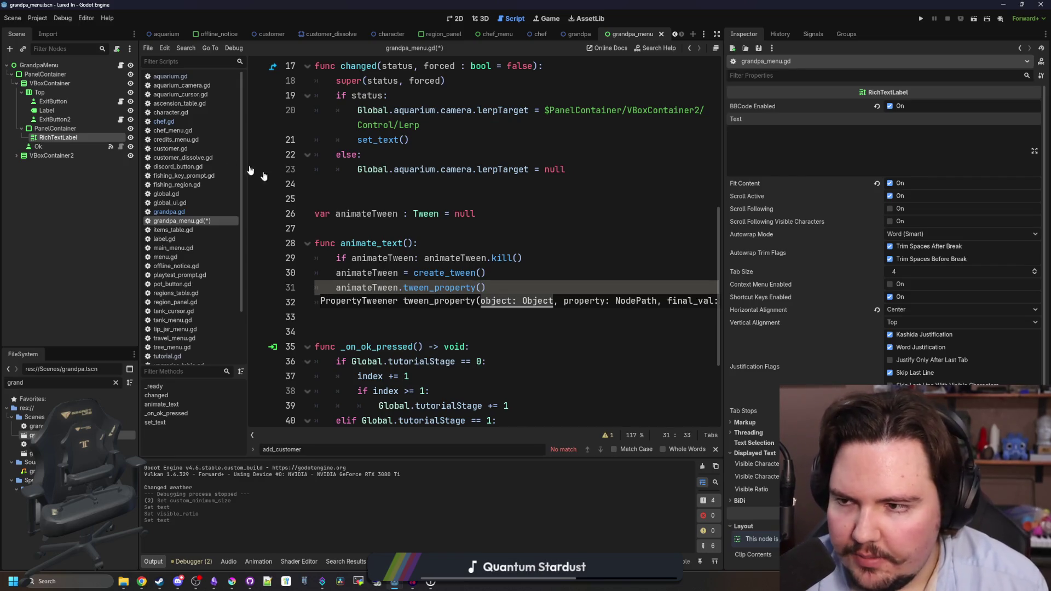
{"action": "scroll", "coordinate": [274, 175], "scroll_direction": "up", "scroll_amount": 5}
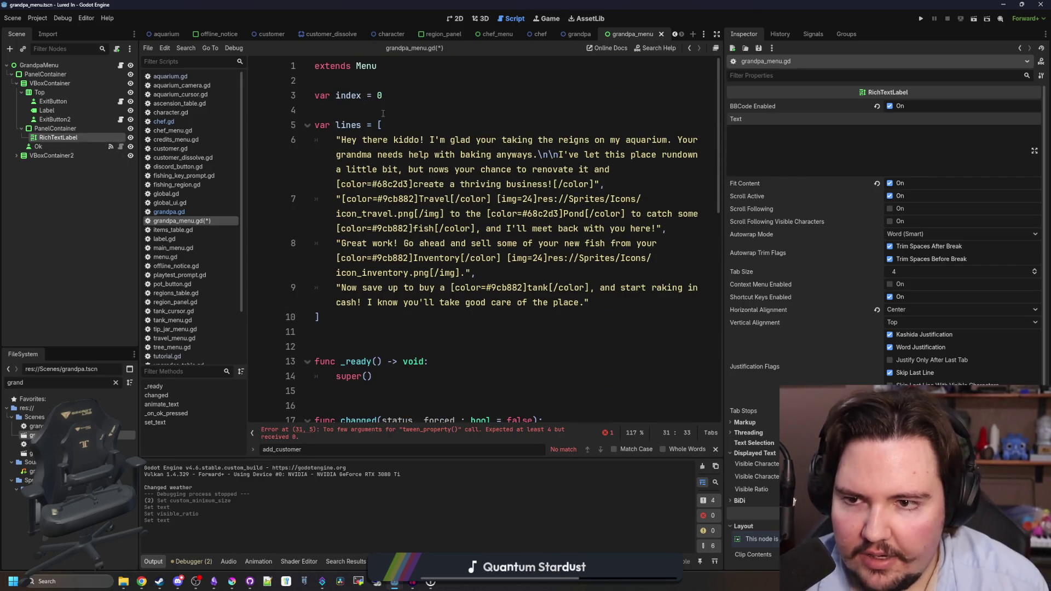
{"action": "left_click", "coordinate": [384, 117]}
{"action": "key", "text": "Return"}
{"action": "key", "text": "Up"}
{"action": "type", "text": "@"}
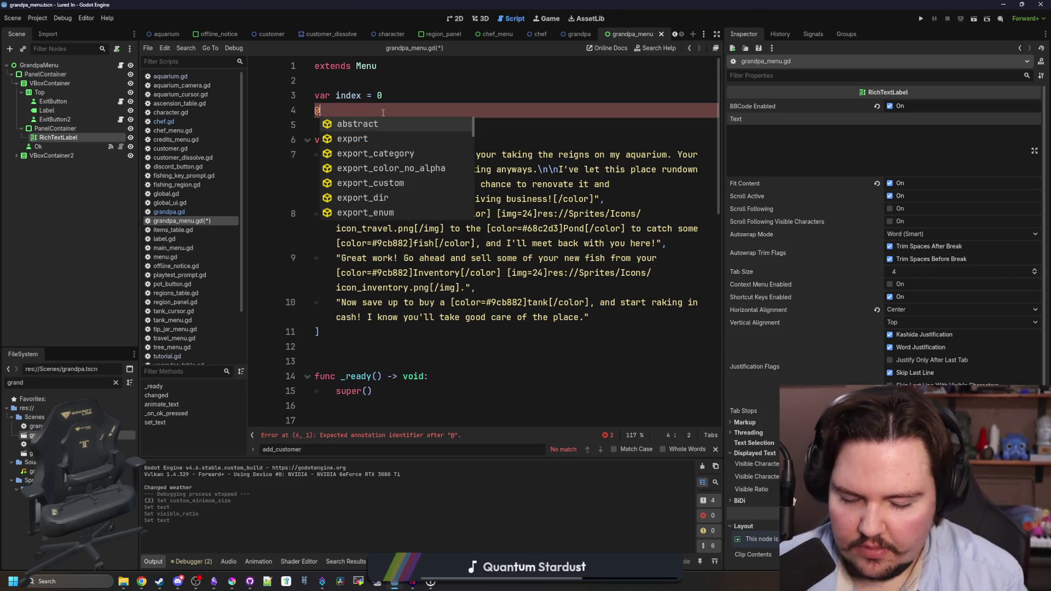
{"action": "type", "text": "onready var label ="}
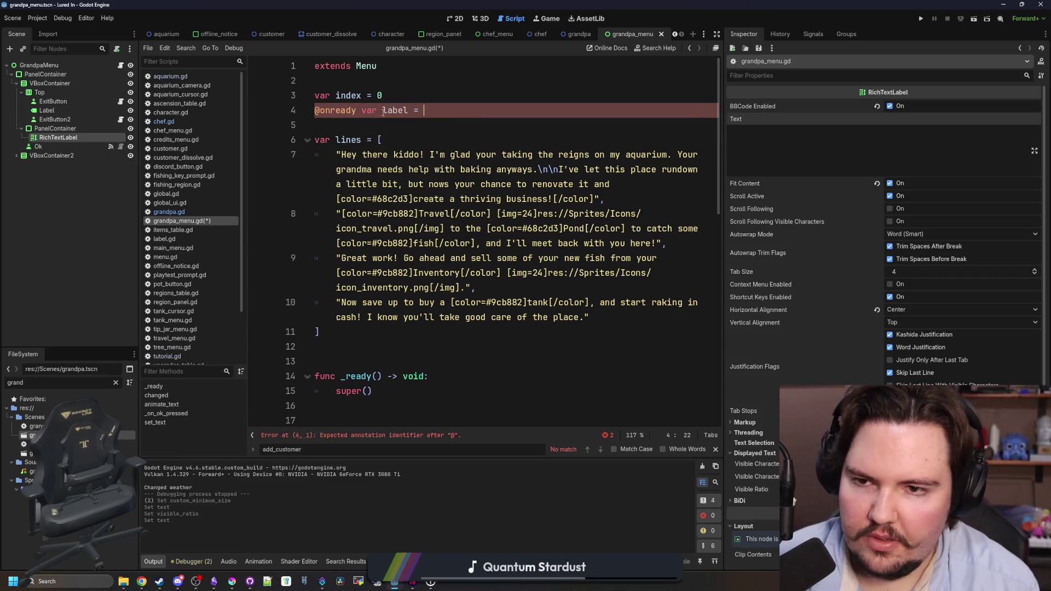
{"action": "left_click_drag", "start_coordinate": [80, 138], "coordinate": [400, 111]}
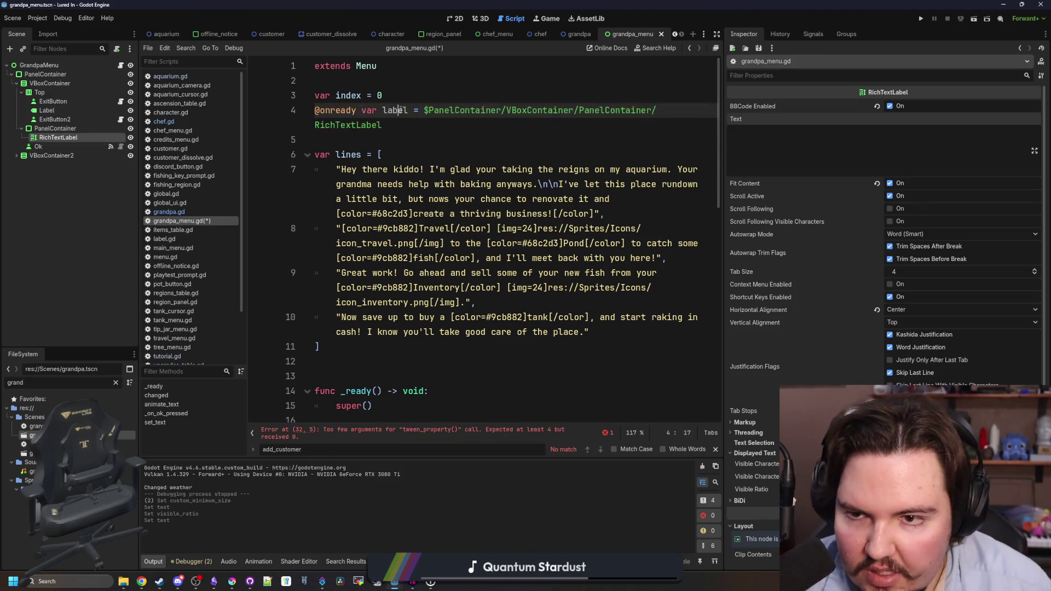
Make tween_property animate label's "visible_ratio" to 1.0 over 2.0 seconds.
{"action": "scroll", "coordinate": [438, 136], "scroll_direction": "down", "scroll_amount": 6}
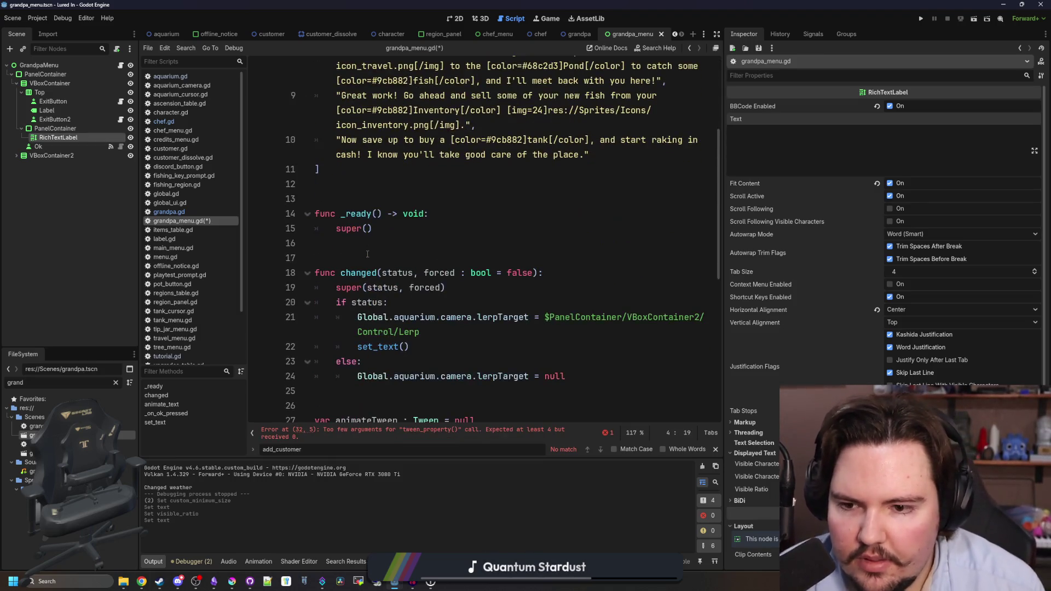
{"action": "left_click", "coordinate": [421, 272]}
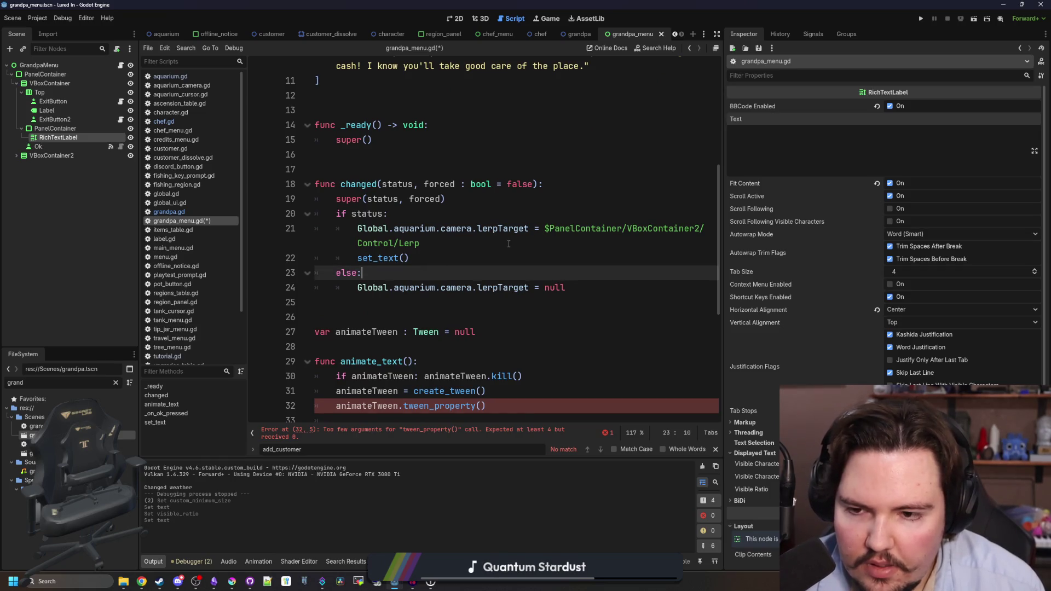
{"action": "scroll", "coordinate": [508, 244], "scroll_direction": "down", "scroll_amount": 3}
{"action": "left_click", "coordinate": [481, 273]}
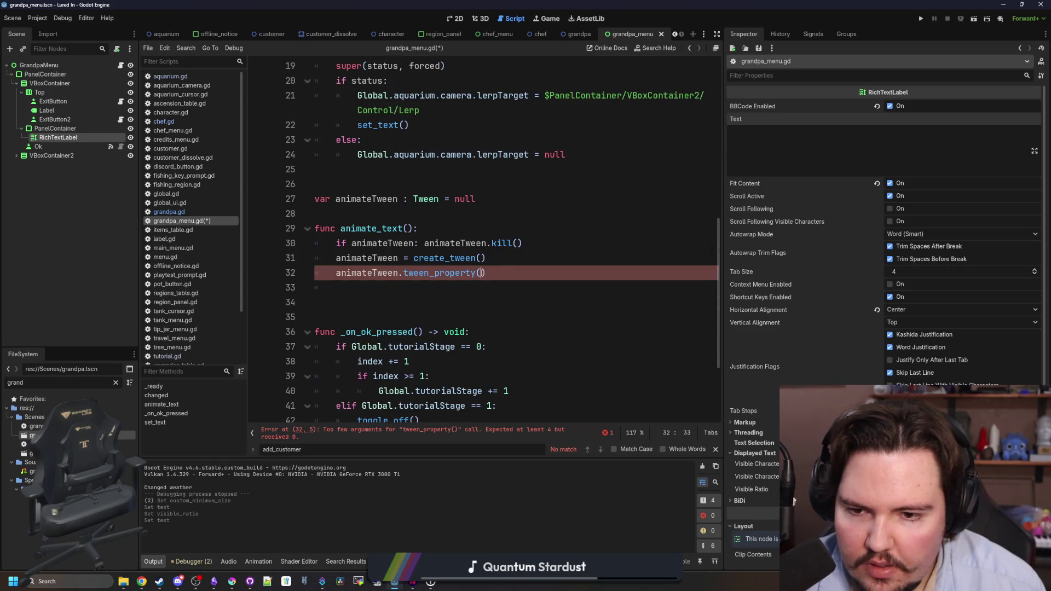
{"action": "type", "text": "\""}
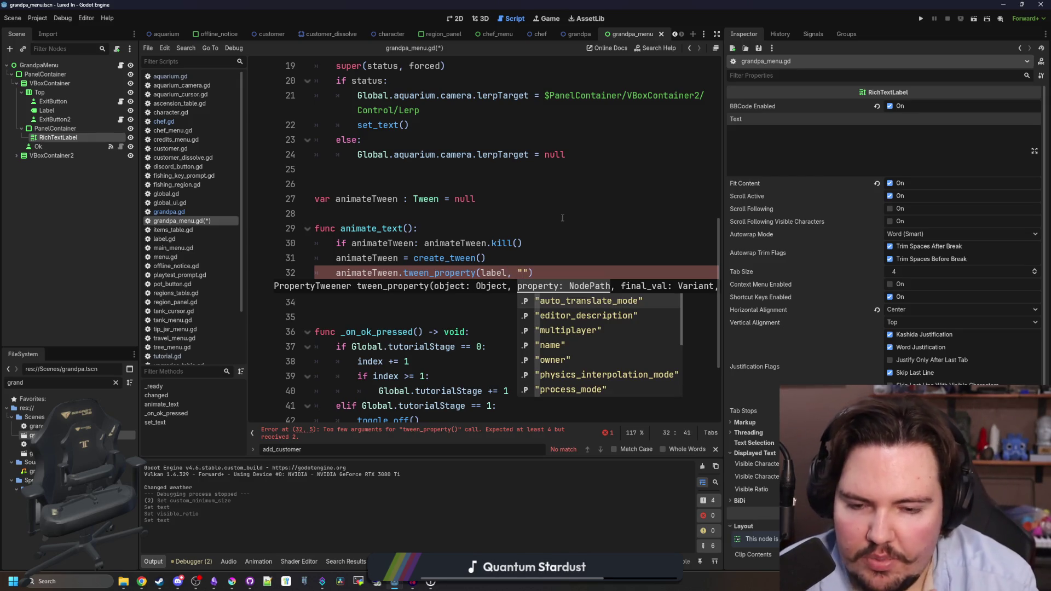
{"action": "type", "text": "visible_ratio"}
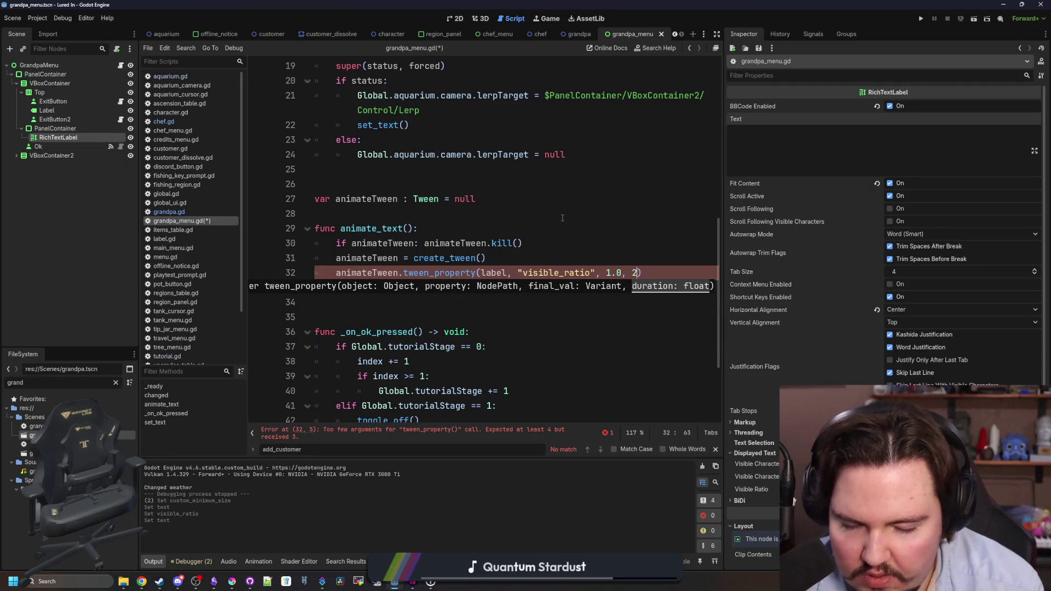
{"action": "scroll", "coordinate": [394, 181], "scroll_direction": "down", "scroll_amount": 3}
{"action": "left_click", "coordinate": [394, 180]}
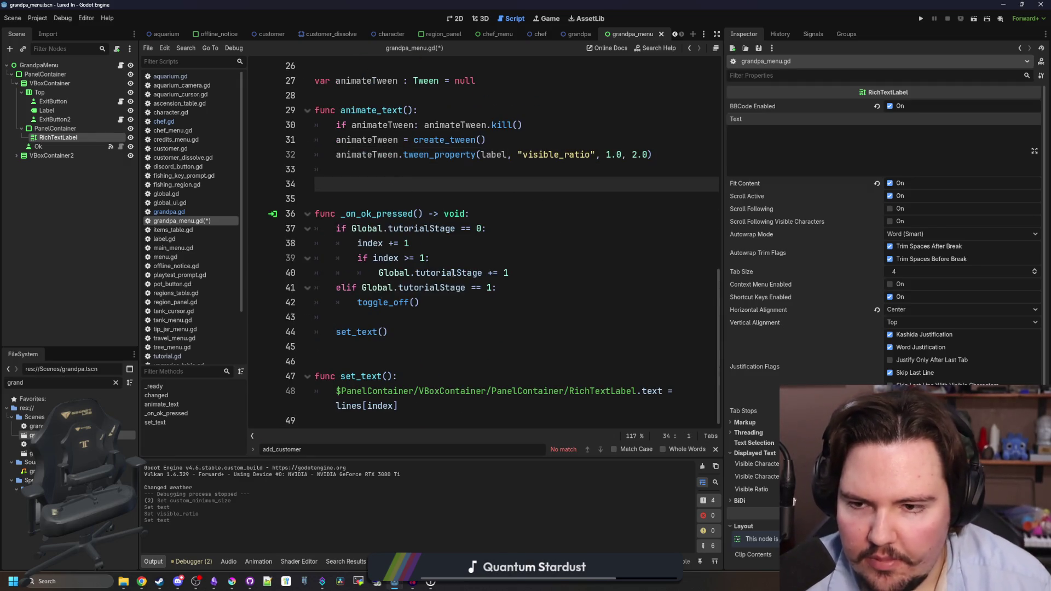
{"action": "key", "text": "BackSpace"}
Replace the long RichTextLabel path in set_text with label.
{"action": "left_click_drag", "start_coordinate": [637, 376], "coordinate": [338, 373]}
{"action": "type", "text": "label"}
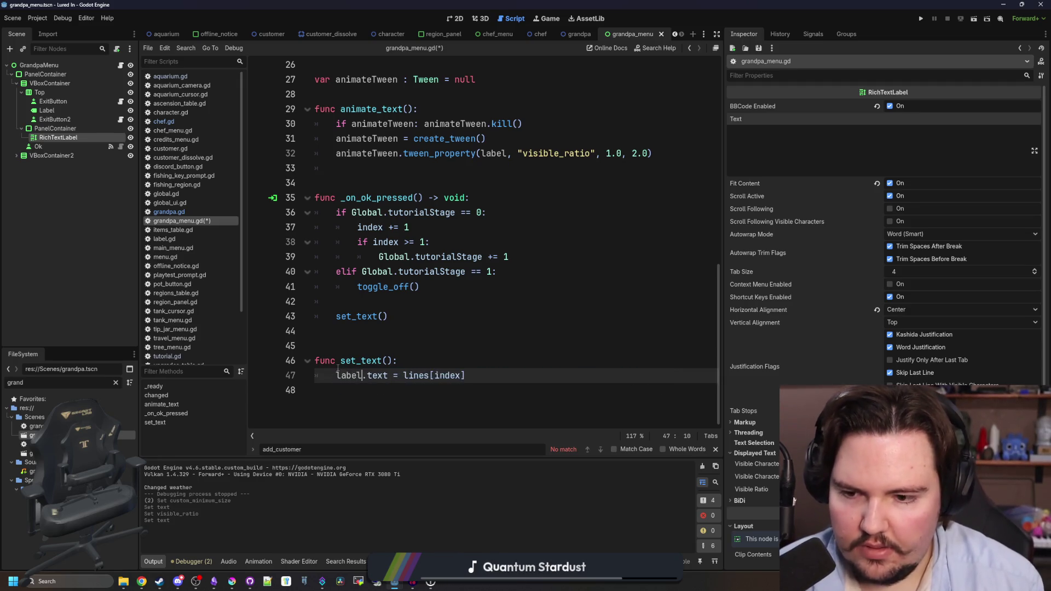
{"action": "left_click", "coordinate": [602, 197]}
{"action": "scroll", "coordinate": [610, 295], "scroll_direction": "up", "scroll_amount": 3}
{"action": "left_click", "coordinate": [675, 272]}
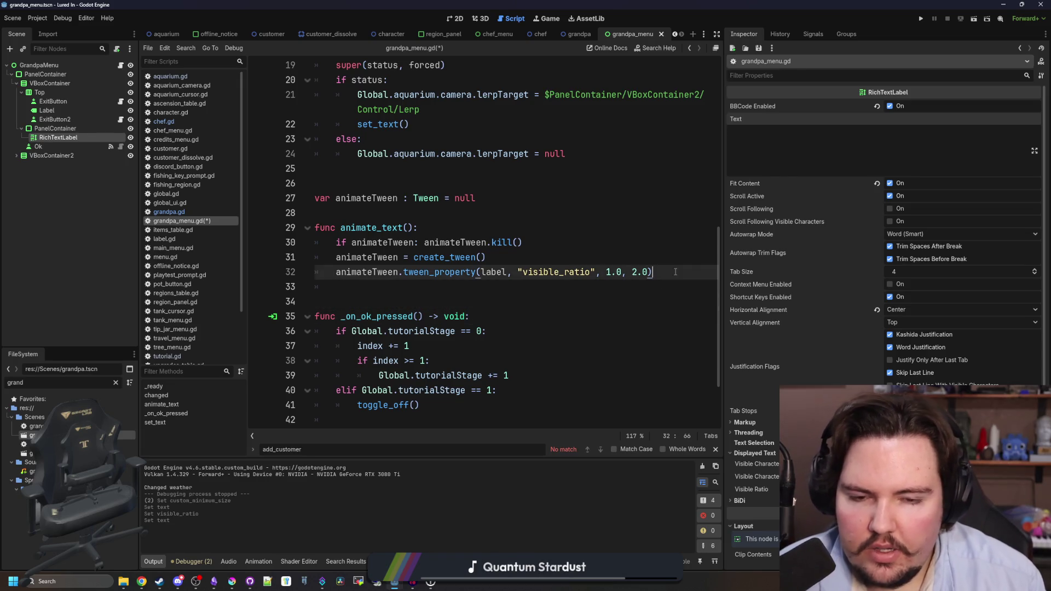
{"action": "scroll", "coordinate": [646, 267], "scroll_direction": "up", "scroll_amount": 1}
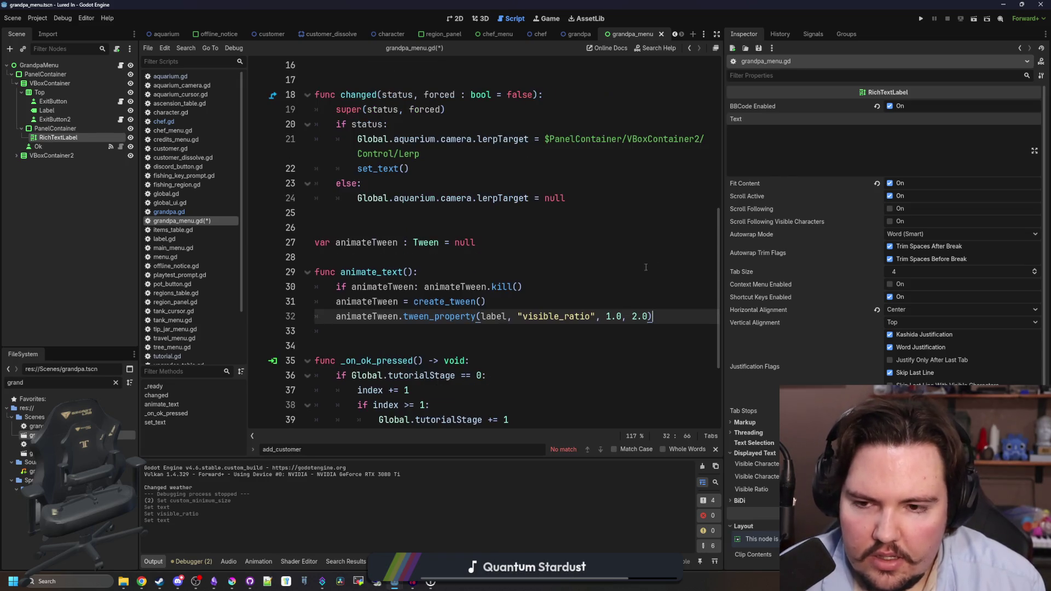
{"action": "left_click", "coordinate": [393, 257]}
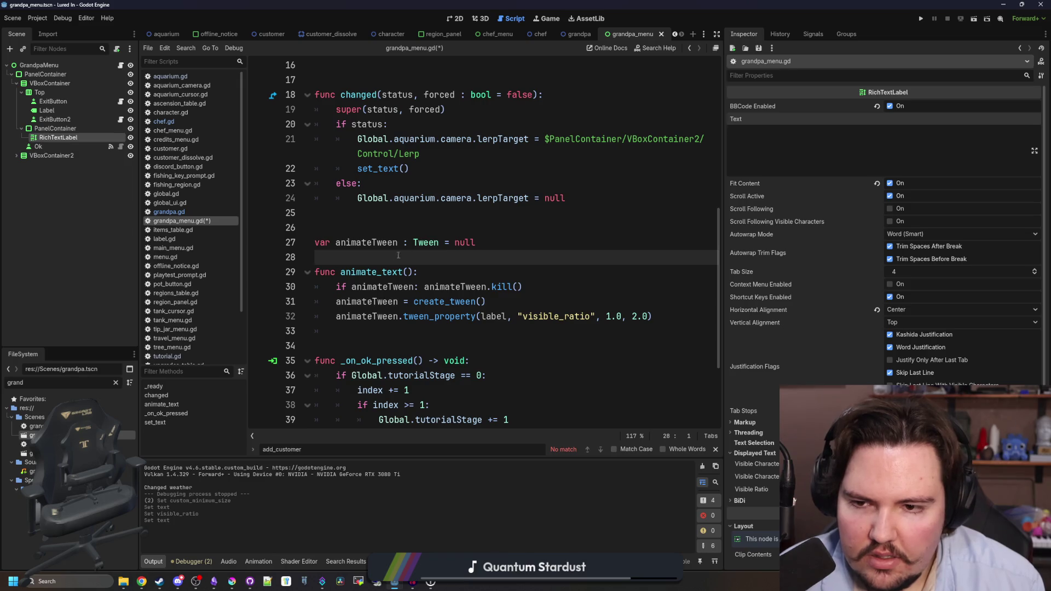
{"action": "left_click", "coordinate": [541, 276]}
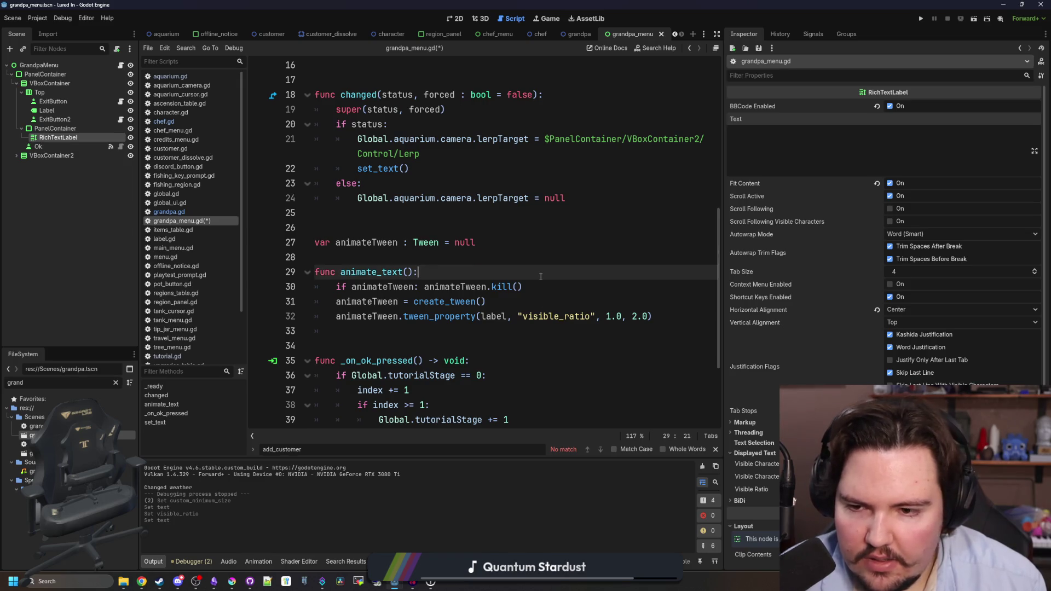
Add label.visible_ratio = 0.0 as the first line of animate_text and save.
{"action": "key", "text": "Return"}
{"action": "type", "text": "visible"}
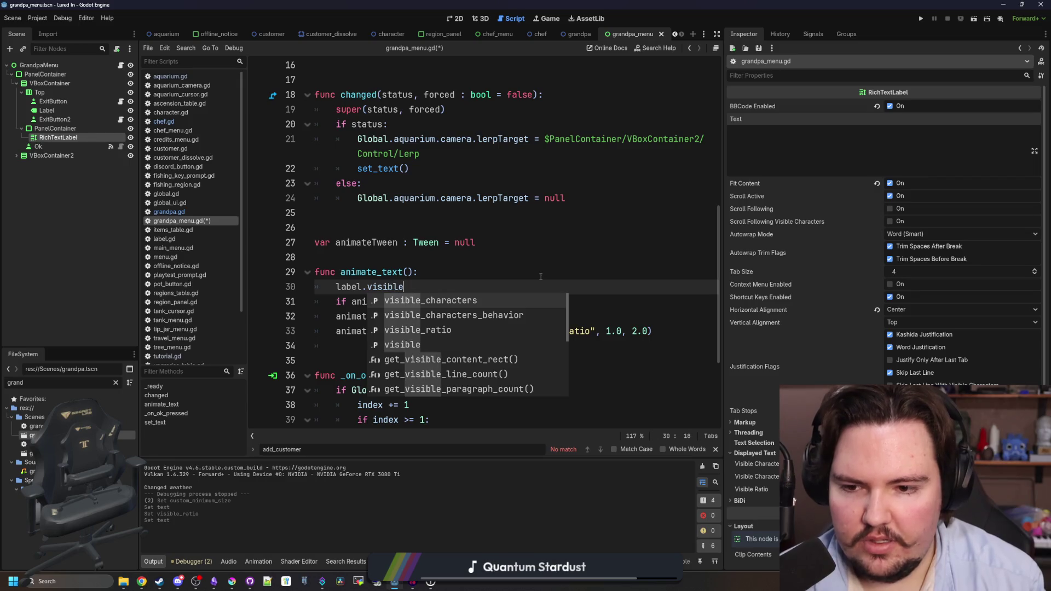
{"action": "key", "text": "Down"}
{"action": "key", "text": "Down"}
{"action": "key", "text": "Return"}
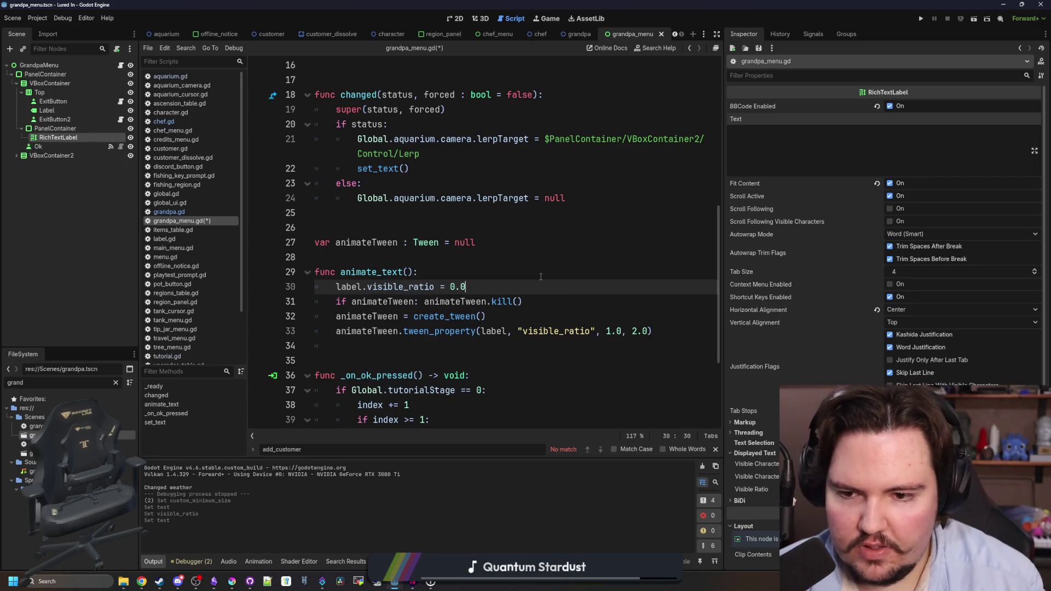
{"action": "left_click", "coordinate": [541, 276]}
{"action": "key", "text": "ctrl+s"}
Call animate_text() right after set_text() in the changed function.
{"action": "scroll", "coordinate": [410, 282], "scroll_direction": "down", "scroll_amount": 3}
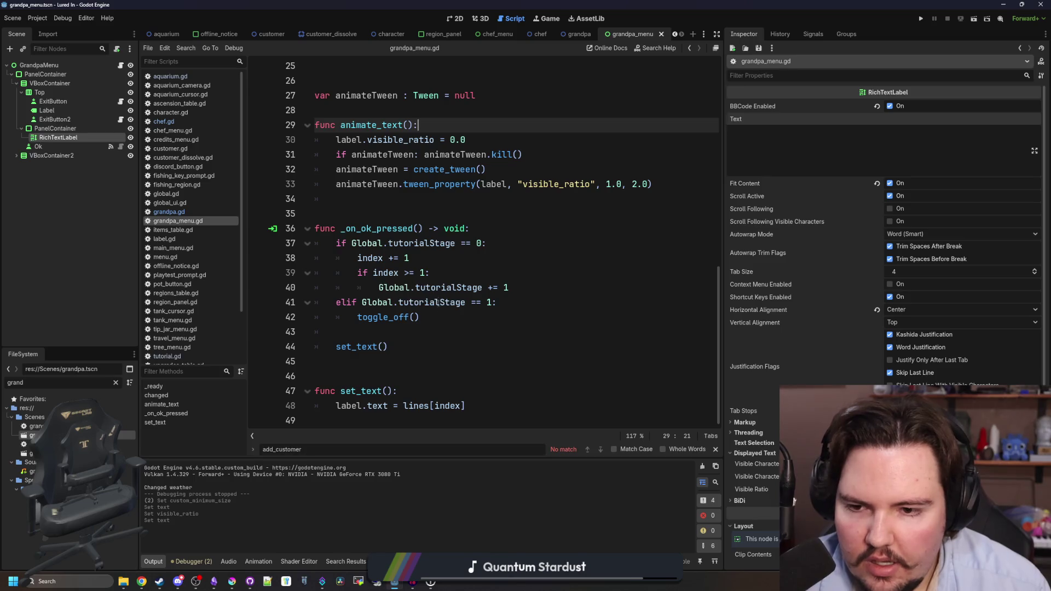
{"action": "left_click", "coordinate": [422, 317]}
{"action": "left_click", "coordinate": [416, 331]}
{"action": "scroll", "coordinate": [409, 357], "scroll_direction": "up", "scroll_amount": 5}
{"action": "scroll", "coordinate": [409, 356], "scroll_direction": "down", "scroll_amount": 1}
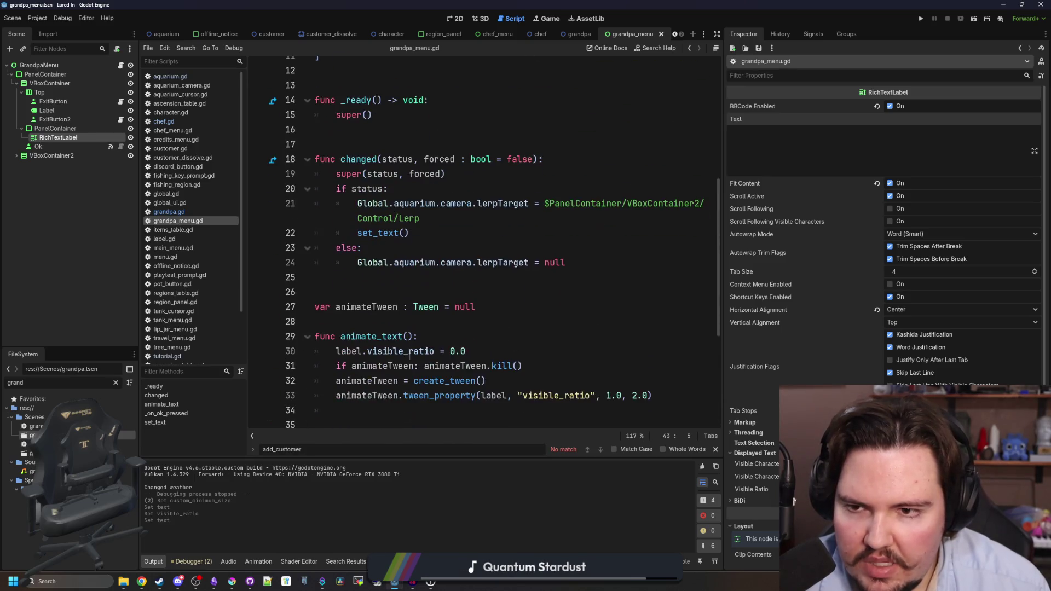
{"action": "left_click", "coordinate": [441, 232]}
{"action": "key", "text": "Return"}
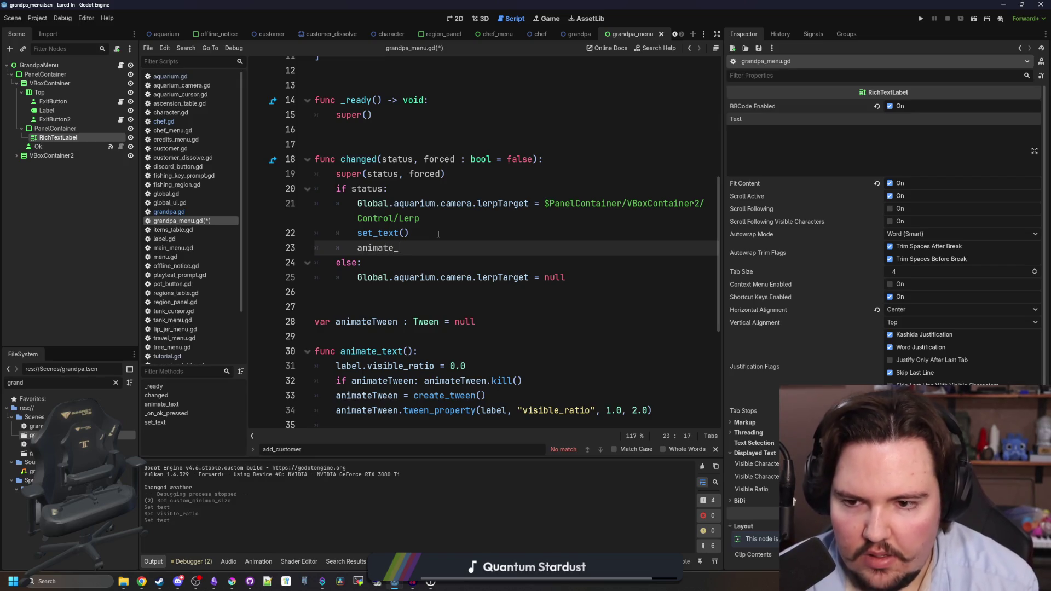
{"action": "key", "text": "Return"}
{"action": "key", "text": "shift+Home"}
{"action": "key", "text": "ctrl+c"}
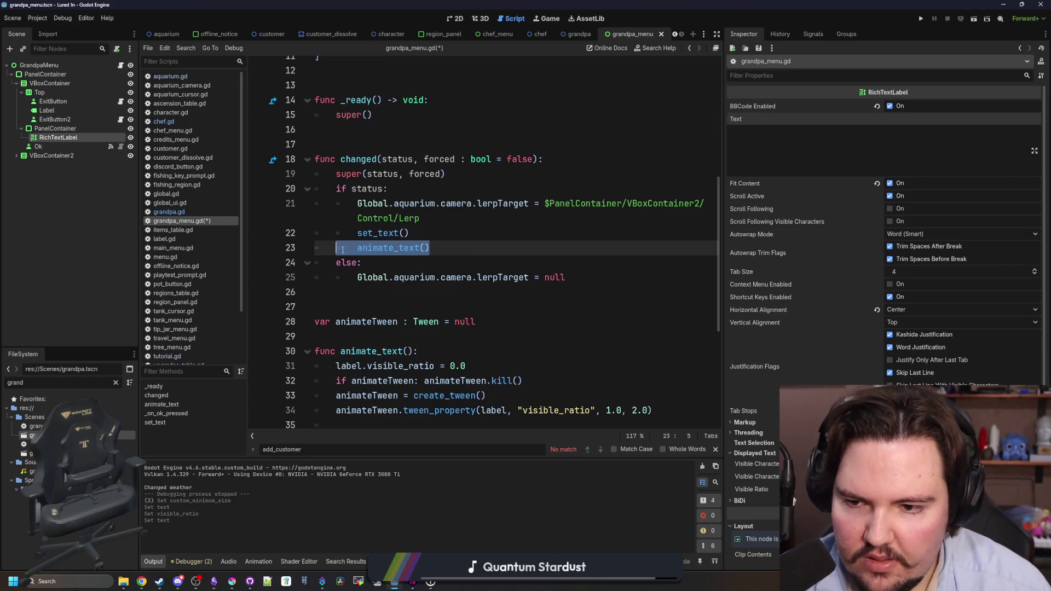
Add animate_text() after set_text() in _on_ok_pressed and run the game with F5.
{"action": "scroll", "coordinate": [466, 299], "scroll_direction": "down", "scroll_amount": 5}
{"action": "left_click", "coordinate": [409, 343]}
{"action": "key", "text": "Return"}
{"action": "key", "text": "ctrl+v"}
{"action": "key", "text": "Up"}
{"action": "key", "text": "Up"}
{"action": "key", "text": "BackSpace"}
{"action": "key", "text": "BackSpace"}
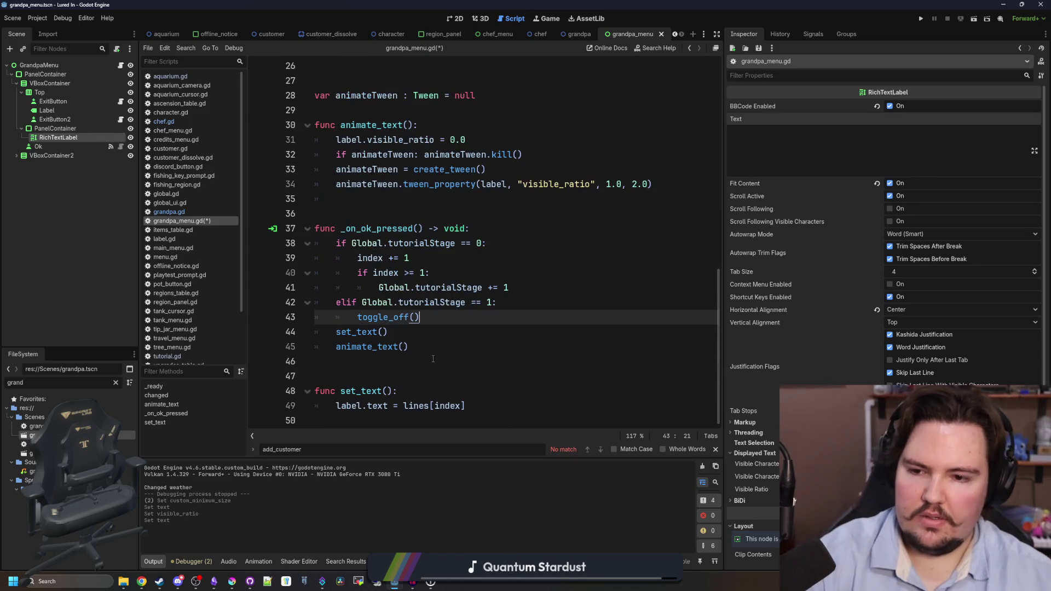
{"action": "left_click", "coordinate": [427, 346]}
{"action": "key", "text": "F5"}
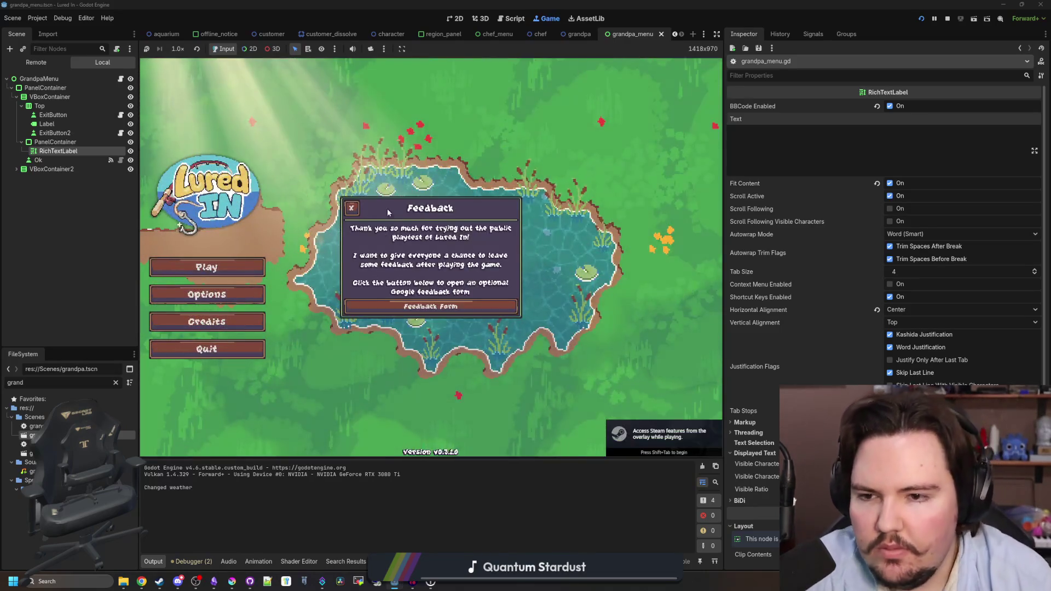
Replay grandpa's welcome dialog several times to check the text reveal, then stop the game.
{"action": "left_click", "coordinate": [262, 267]}
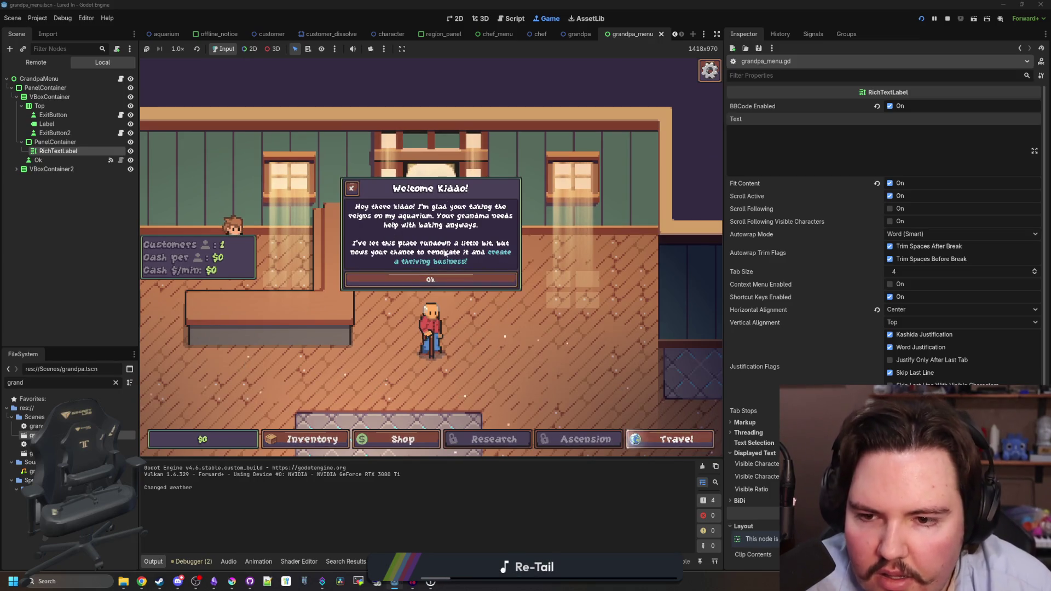
{"action": "left_click", "coordinate": [444, 283]}
{"action": "left_click", "coordinate": [430, 313]}
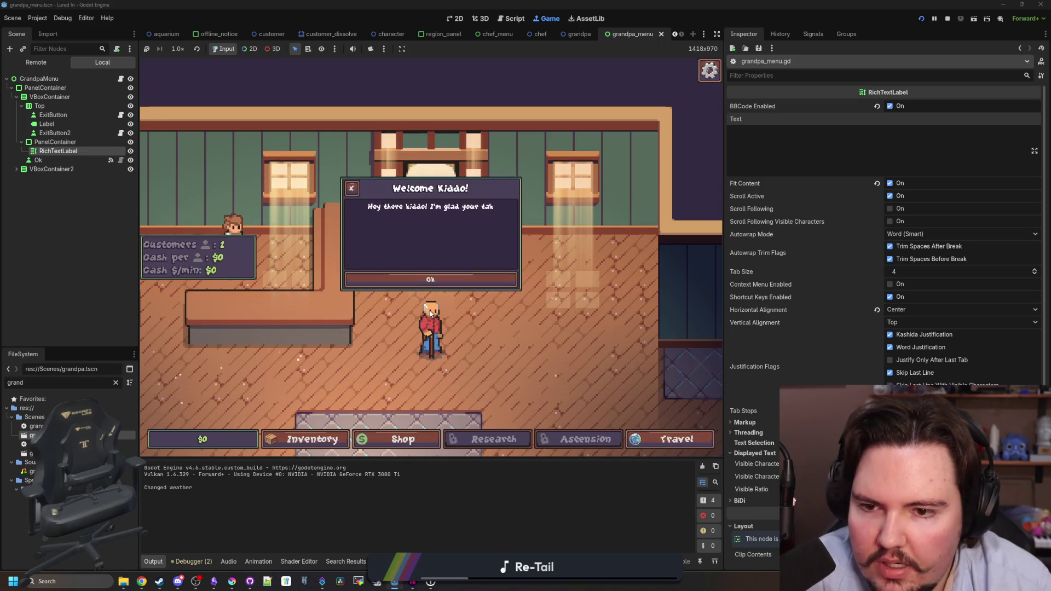
{"action": "left_click", "coordinate": [444, 280]}
{"action": "left_click", "coordinate": [443, 284]}
{"action": "left_click", "coordinate": [443, 284]}
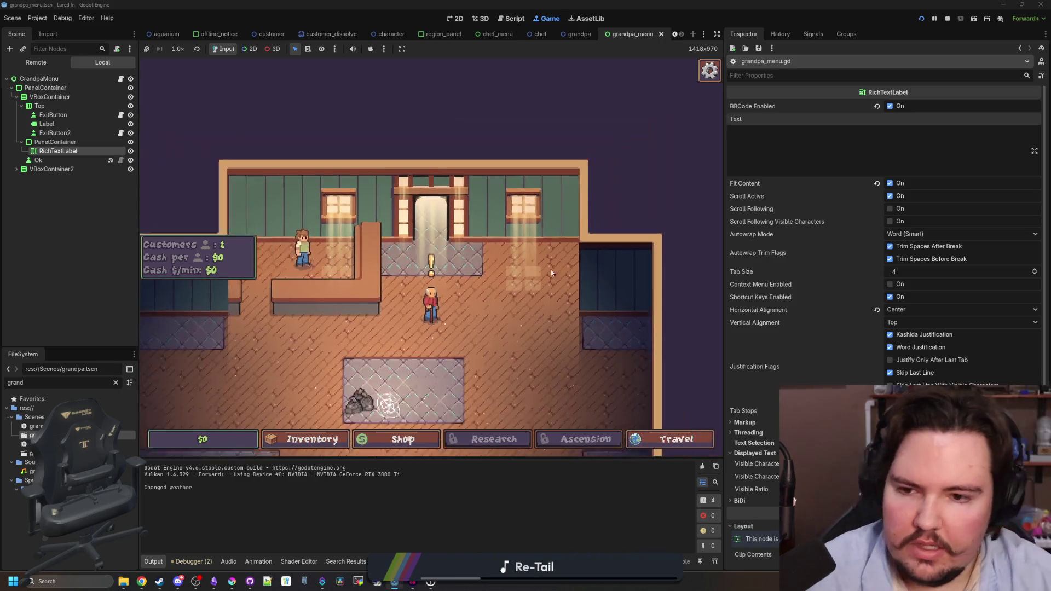
{"action": "left_click", "coordinate": [948, 18]}
{"action": "left_click", "coordinate": [357, 213]}
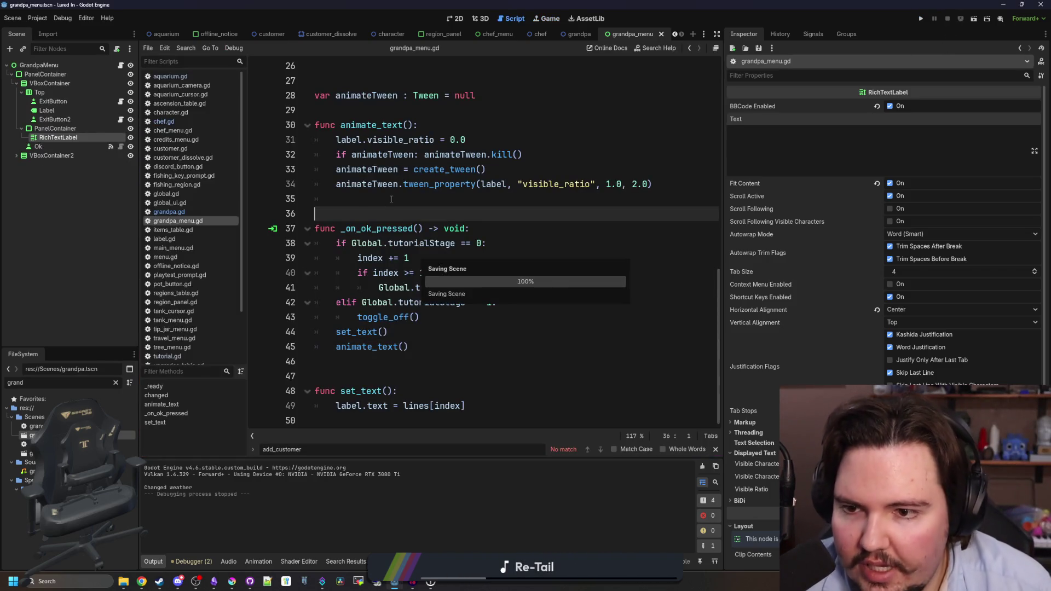
Review the grandpa_menu.gd code, trying and then removing an index = 1 line under the elif.
{"action": "left_click", "coordinate": [402, 201]}
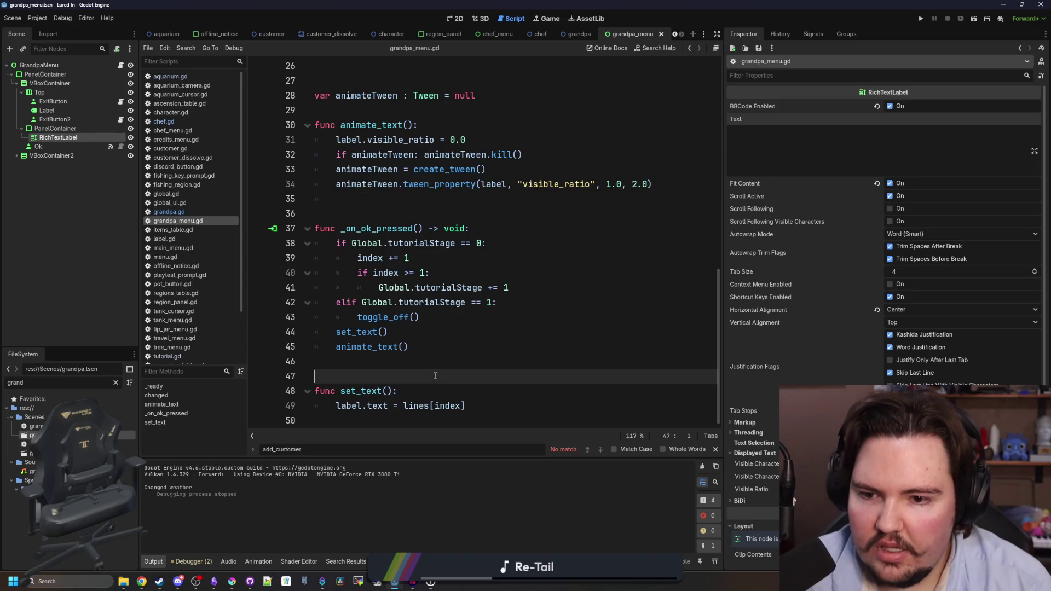
{"action": "left_click", "coordinate": [438, 214]}
{"action": "left_click", "coordinate": [413, 205]}
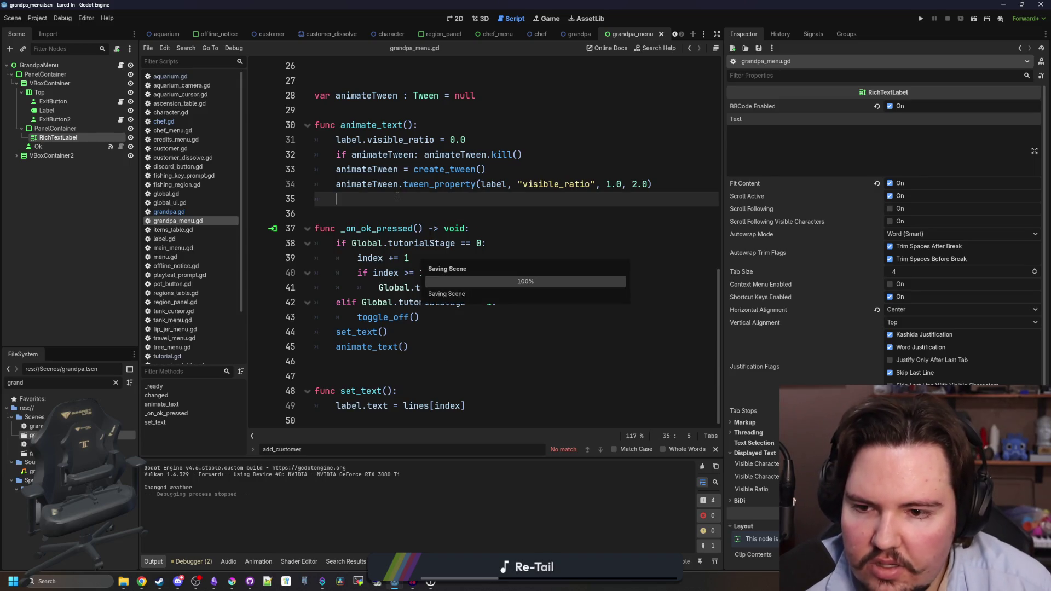
{"action": "left_click", "coordinate": [416, 361]}
{"action": "left_click", "coordinate": [461, 377]}
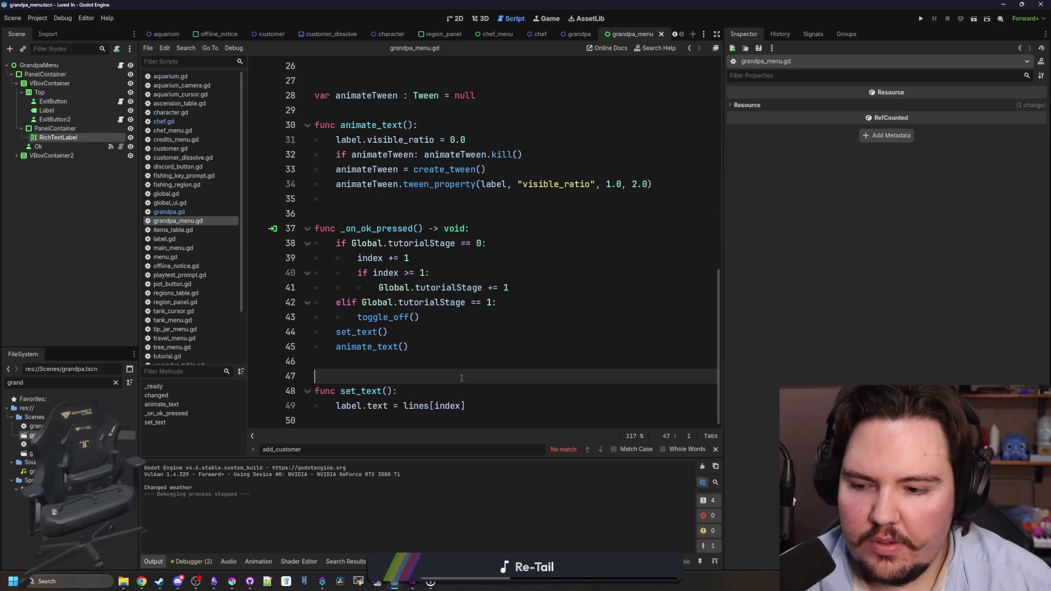
{"action": "left_click", "coordinate": [496, 411]}
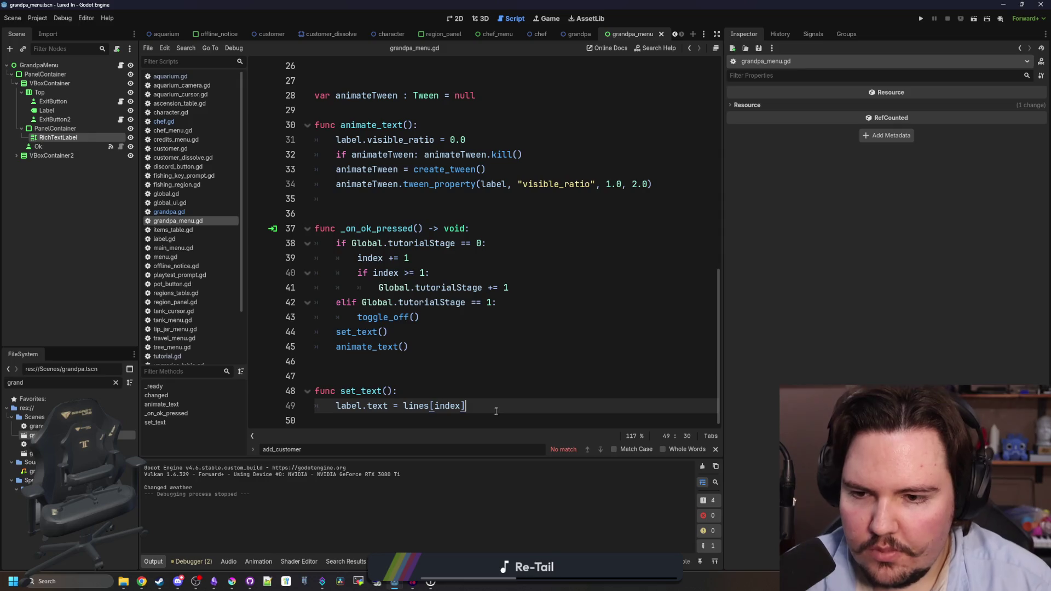
{"action": "left_click", "coordinate": [392, 372]}
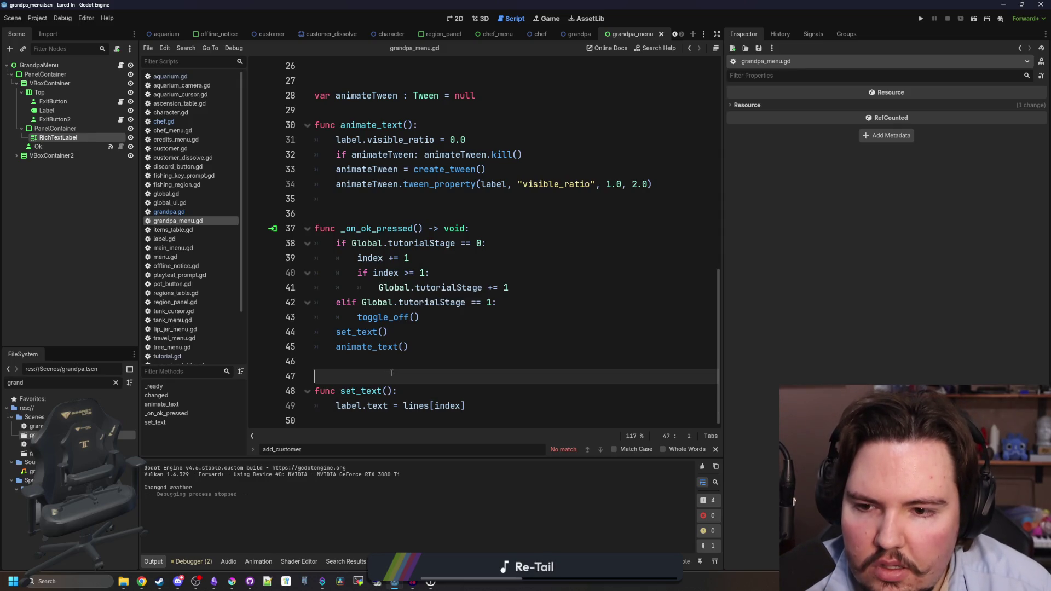
{"action": "left_click", "coordinate": [508, 303]}
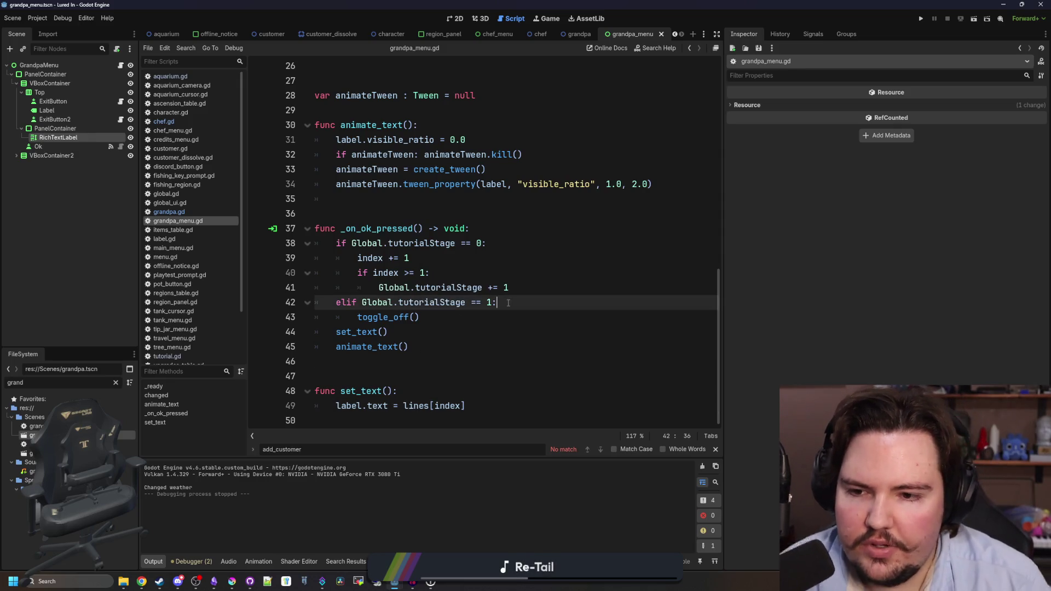
{"action": "key", "text": "Return"}
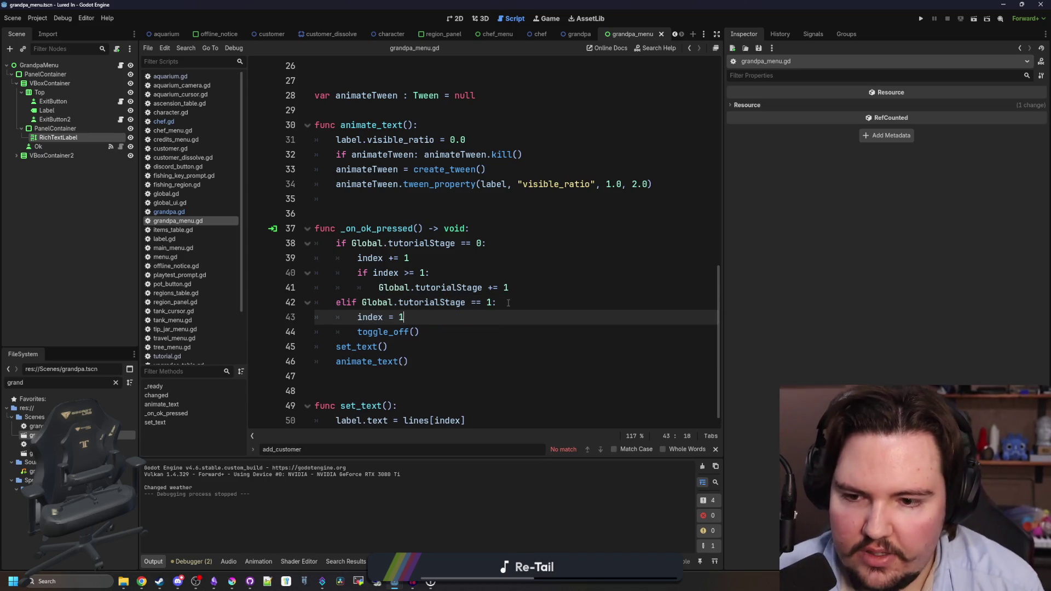
{"action": "left_click", "coordinate": [508, 302]}
{"action": "left_click", "coordinate": [463, 264]}
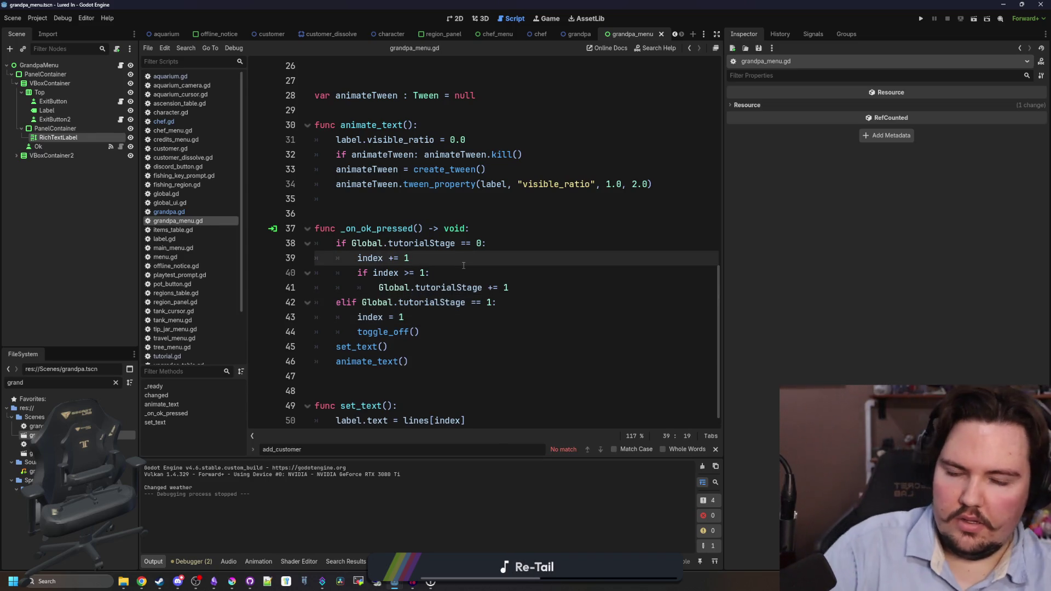
{"action": "left_click", "coordinate": [450, 318]}
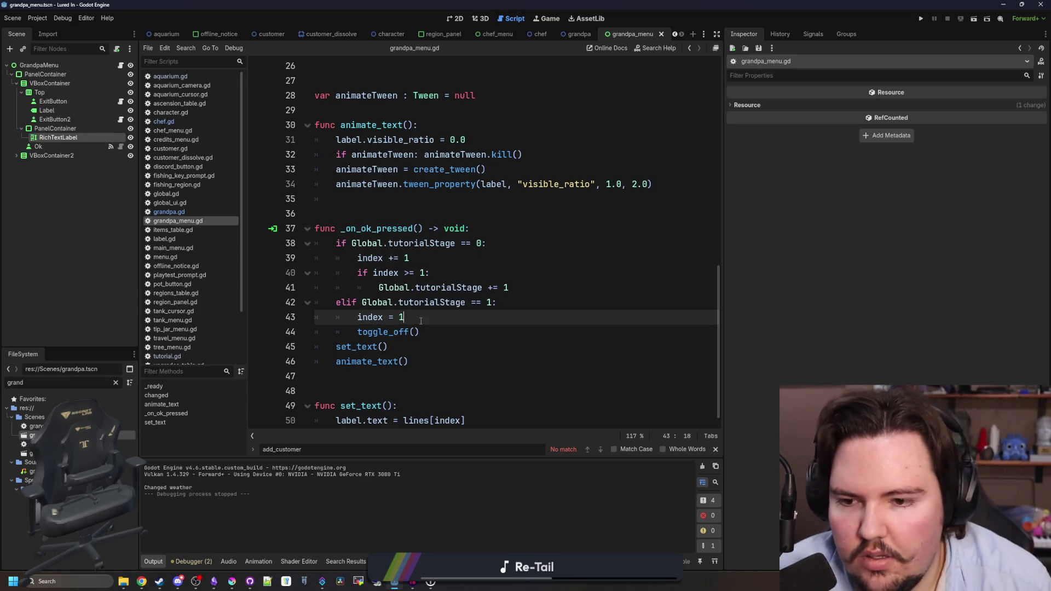
{"action": "key", "text": "BackSpace"}
{"action": "key", "text": "BackSpace"}
{"action": "key", "text": "BackSpace"}
{"action": "key", "text": "BackSpace"}
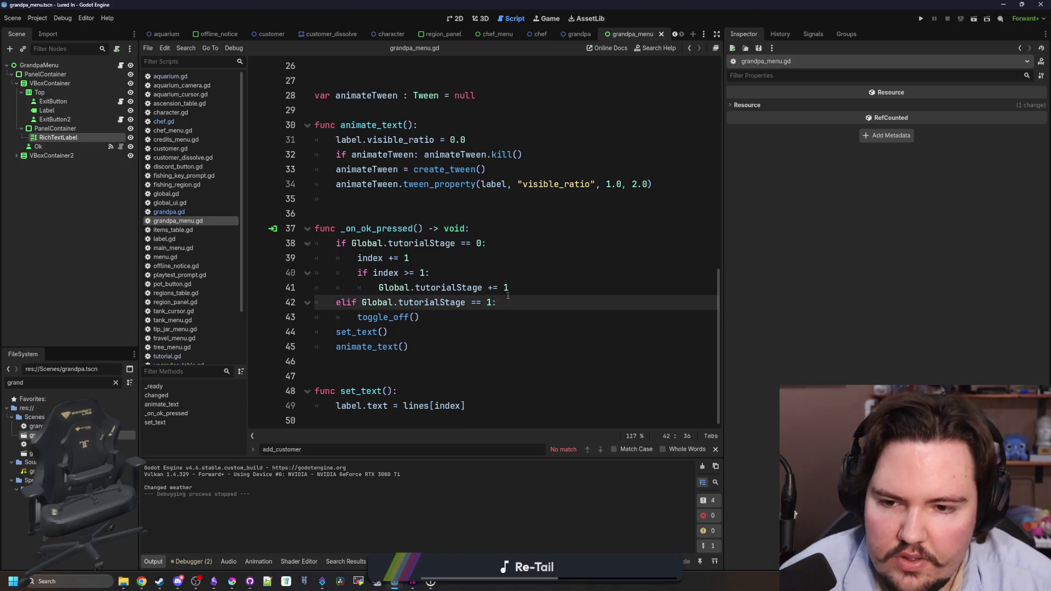
After super() in _ready, add 'if Global.tutorialStage == 1:' with an index = 1 body.
{"action": "scroll", "coordinate": [495, 295], "scroll_direction": "up", "scroll_amount": 5}
{"action": "scroll", "coordinate": [496, 295], "scroll_direction": "down", "scroll_amount": 5}
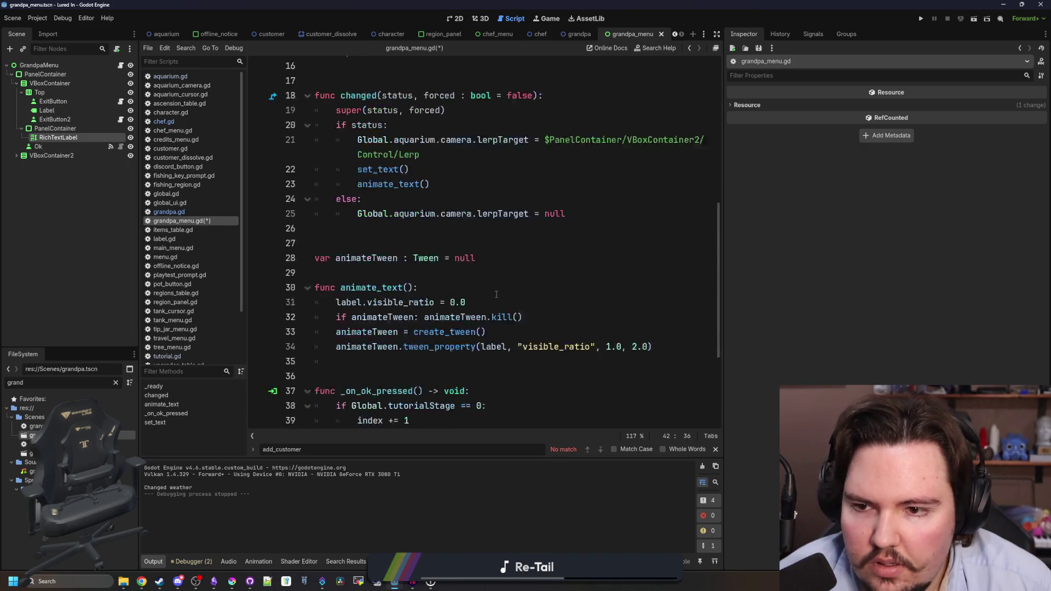
{"action": "scroll", "coordinate": [495, 296], "scroll_direction": "up", "scroll_amount": 5}
{"action": "scroll", "coordinate": [495, 295], "scroll_direction": "up", "scroll_amount": 3}
{"action": "scroll", "coordinate": [495, 296], "scroll_direction": "down", "scroll_amount": 5}
{"action": "scroll", "coordinate": [437, 246], "scroll_direction": "up", "scroll_amount": 5}
{"action": "left_click", "coordinate": [396, 200]}
{"action": "key", "text": "Return"}
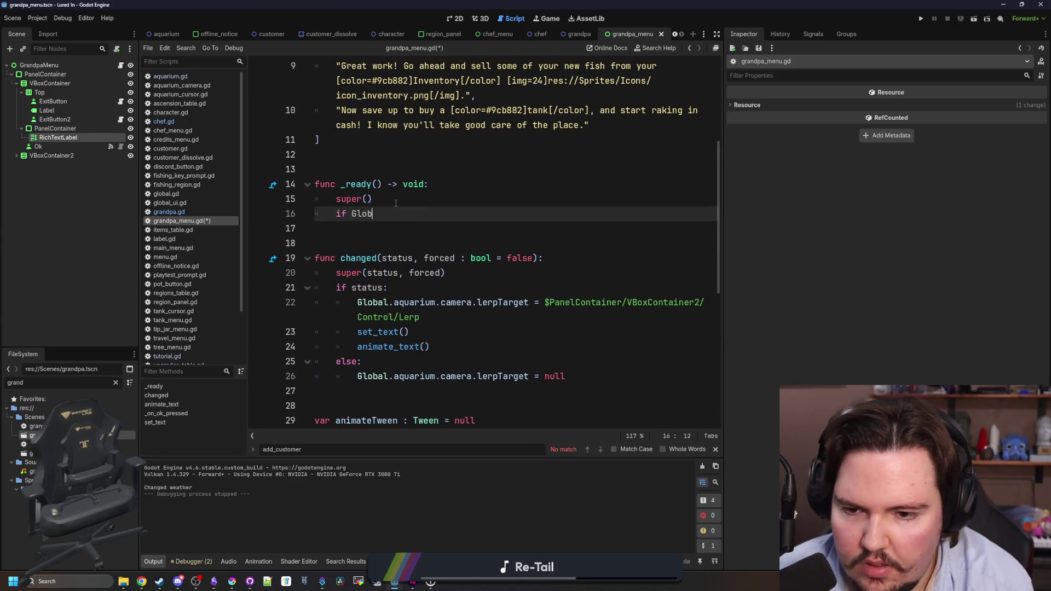
{"action": "type", "text": "tutorial"}
{"action": "key", "text": "Return"}
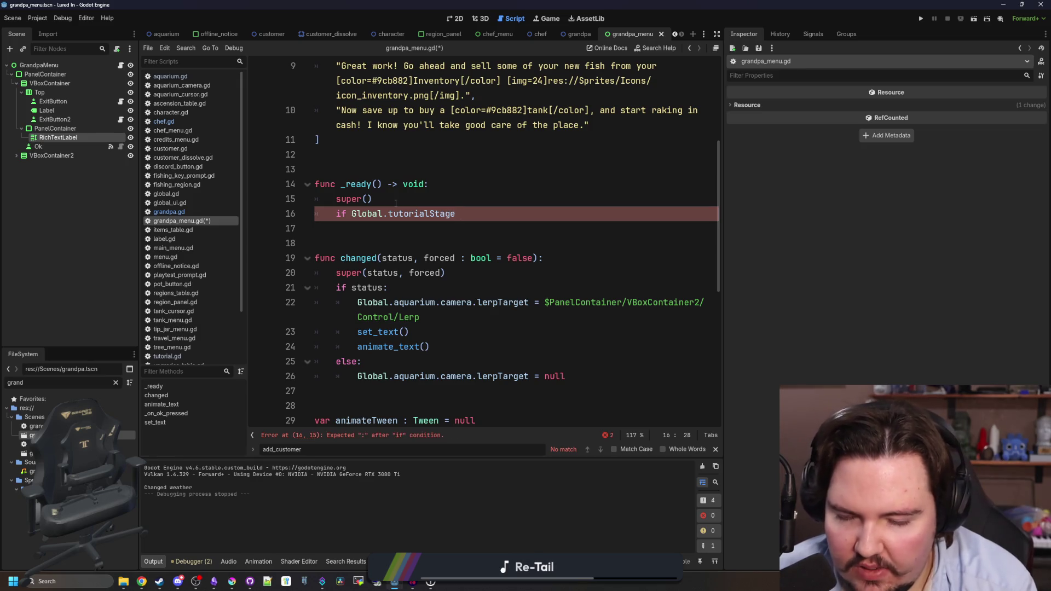
{"action": "type", "text": "1:"}
{"action": "key", "text": "Return"}
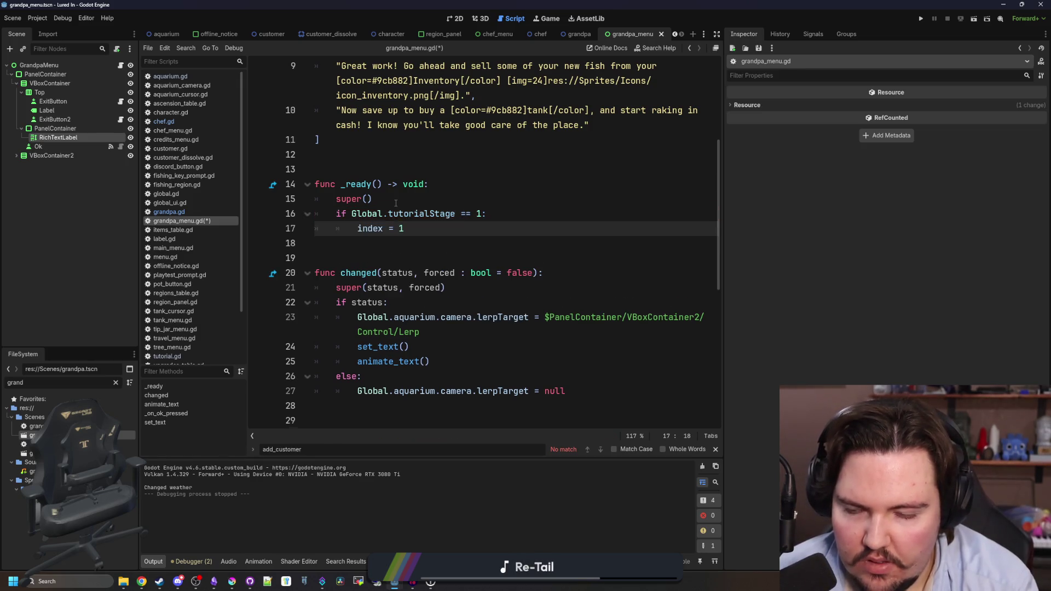
{"action": "left_click", "coordinate": [396, 200]}
Save grandpa_menu.gd and run the game in the embedded Game view.
{"action": "key", "text": "ctrl+s"}
{"action": "scroll", "coordinate": [496, 63], "scroll_direction": "down", "scroll_amount": 6}
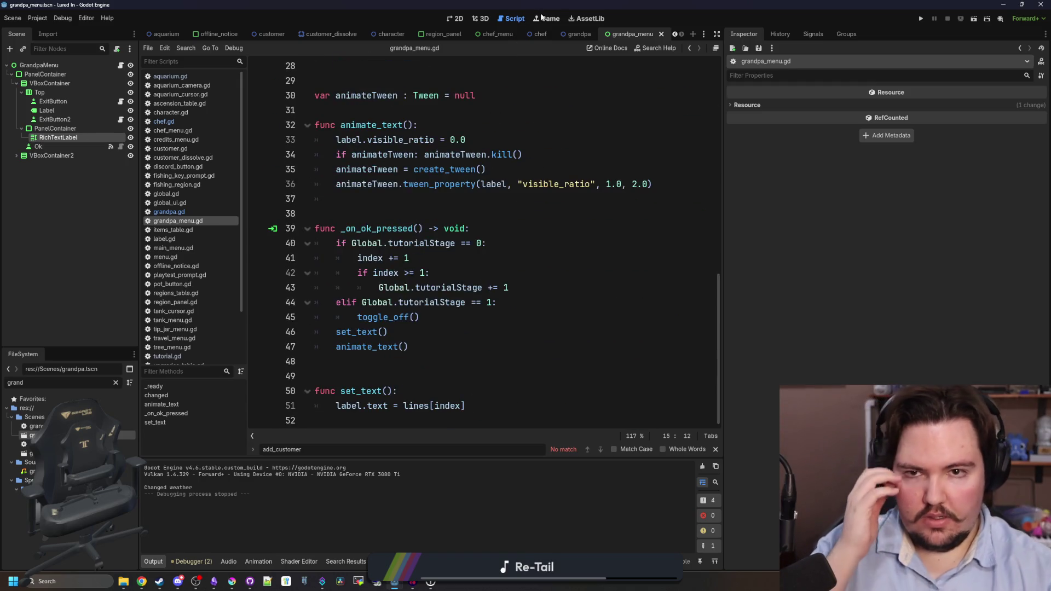
{"action": "left_click", "coordinate": [541, 18]}
{"action": "left_click", "coordinate": [918, 19]}
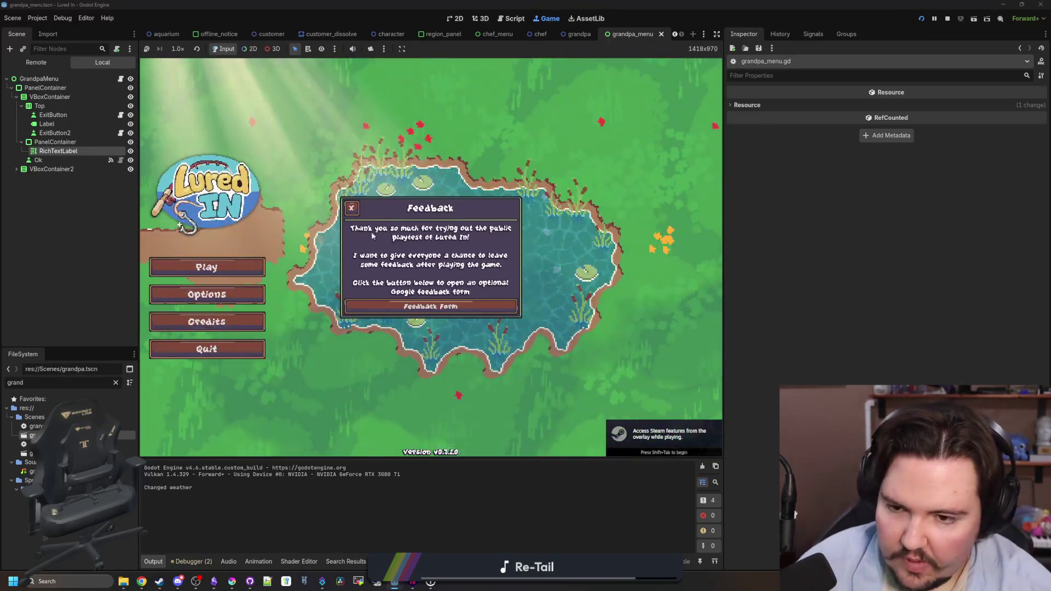
Dismiss the Feedback popup and options, start playing, and dismiss the Welcome Back notice.
{"action": "left_click", "coordinate": [217, 293]}
{"action": "left_click", "coordinate": [217, 293]}
{"action": "key", "text": "Escape"}
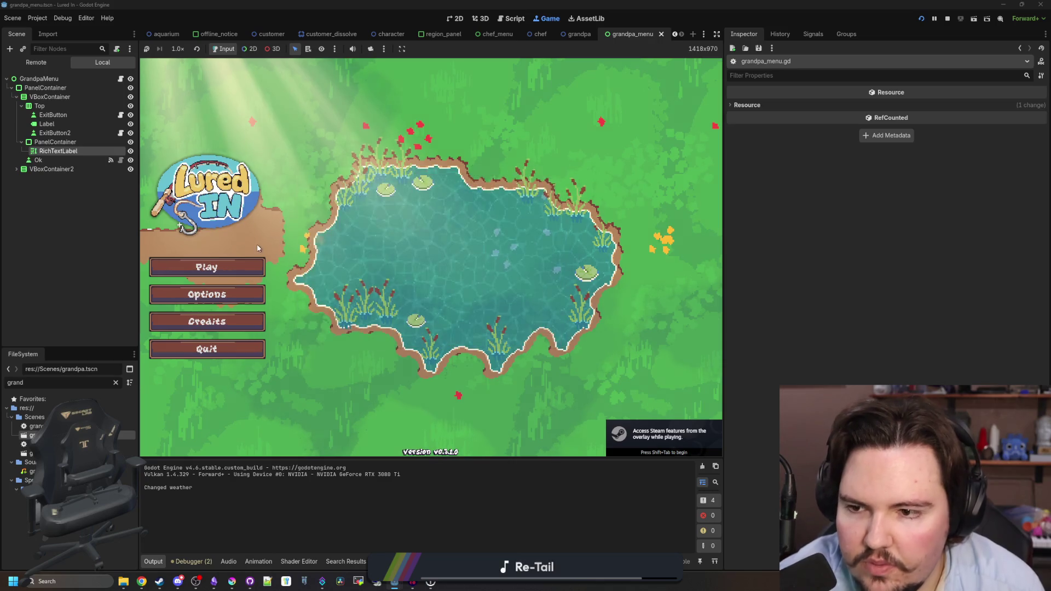
{"action": "left_click", "coordinate": [235, 267]}
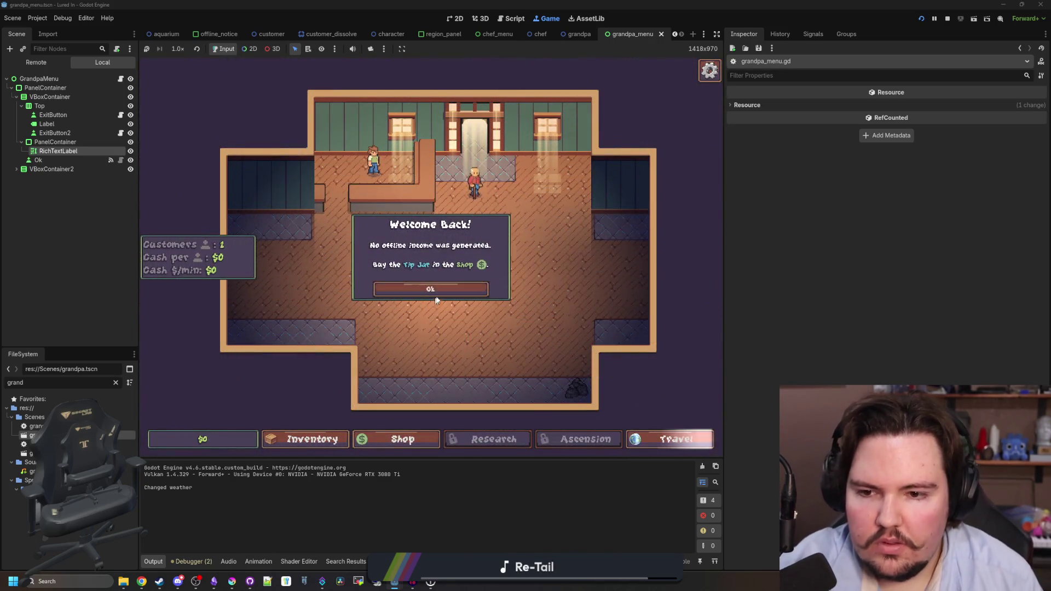
{"action": "left_click", "coordinate": [470, 289]}
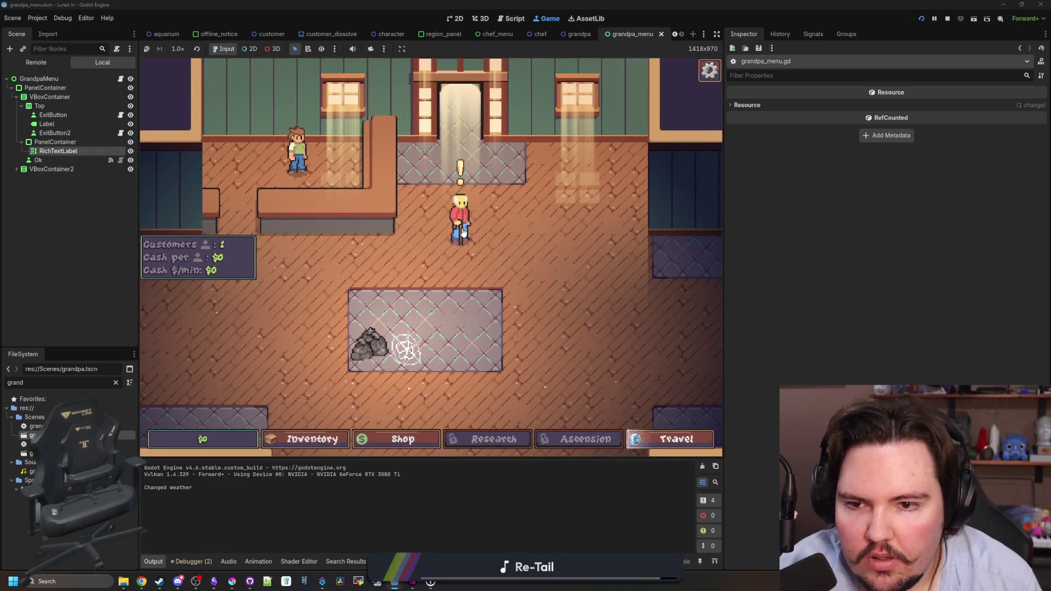
Open and close grandpa's dialog several times, then select the RichTextLabel node in the Remote tree.
{"action": "left_click", "coordinate": [462, 231]}
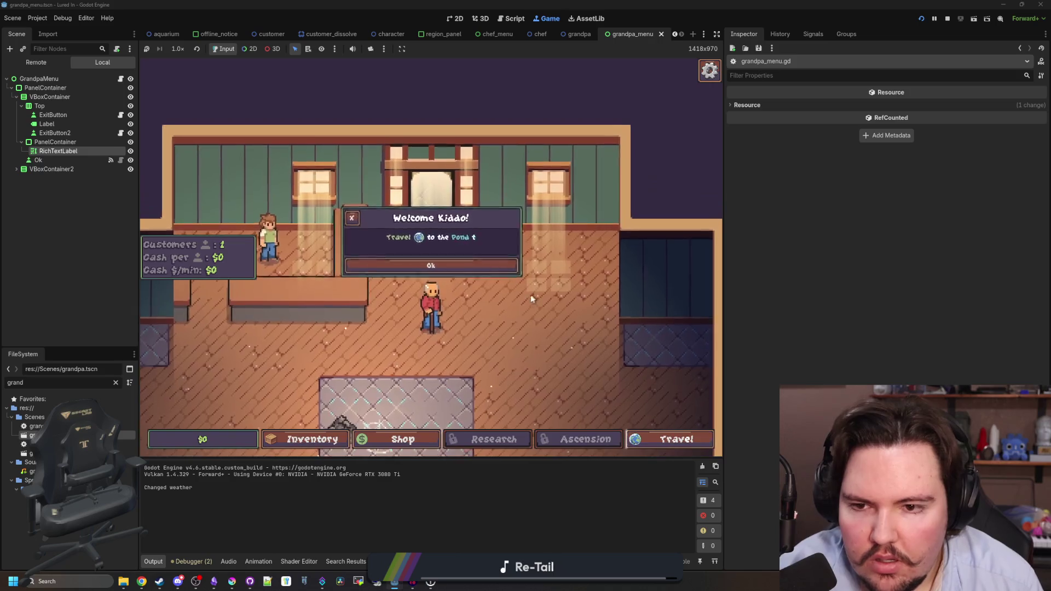
{"action": "left_click", "coordinate": [422, 267]}
{"action": "left_click", "coordinate": [430, 306]}
{"action": "left_click", "coordinate": [358, 226]}
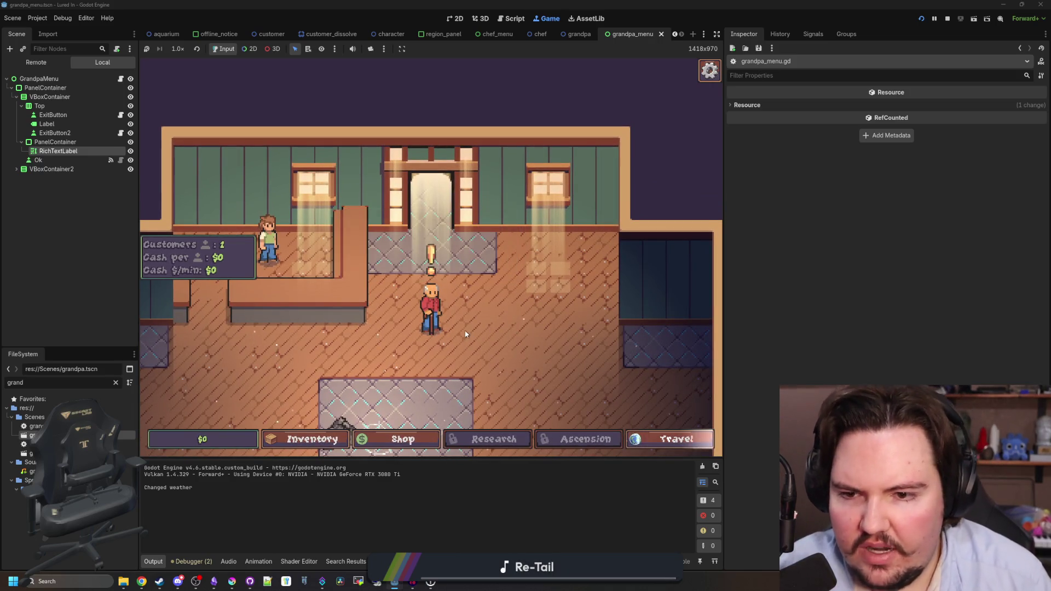
{"action": "left_click", "coordinate": [433, 319]}
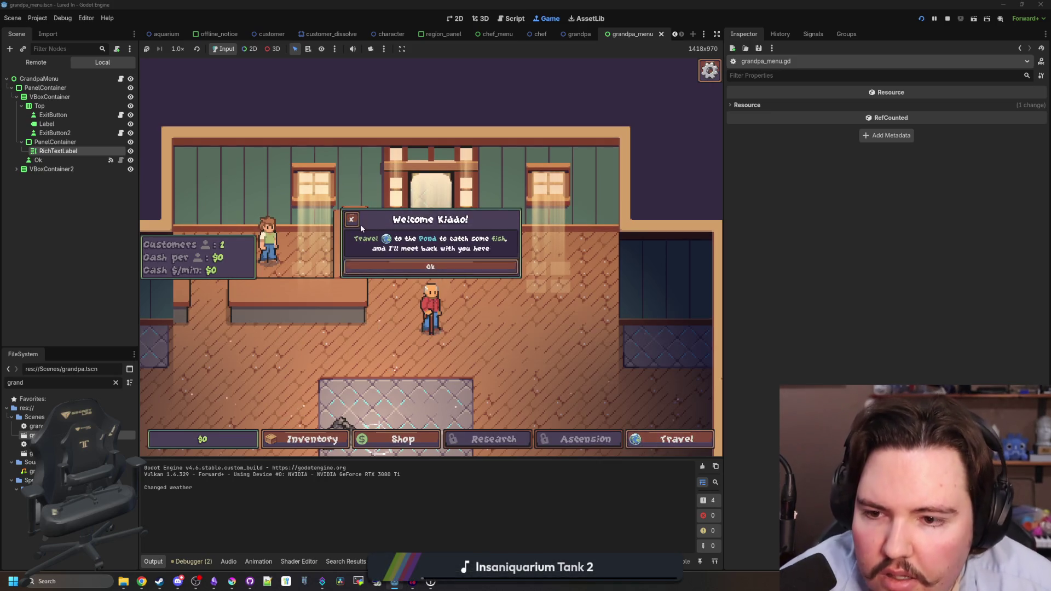
{"action": "left_click", "coordinate": [359, 223]}
{"action": "left_click", "coordinate": [441, 317]}
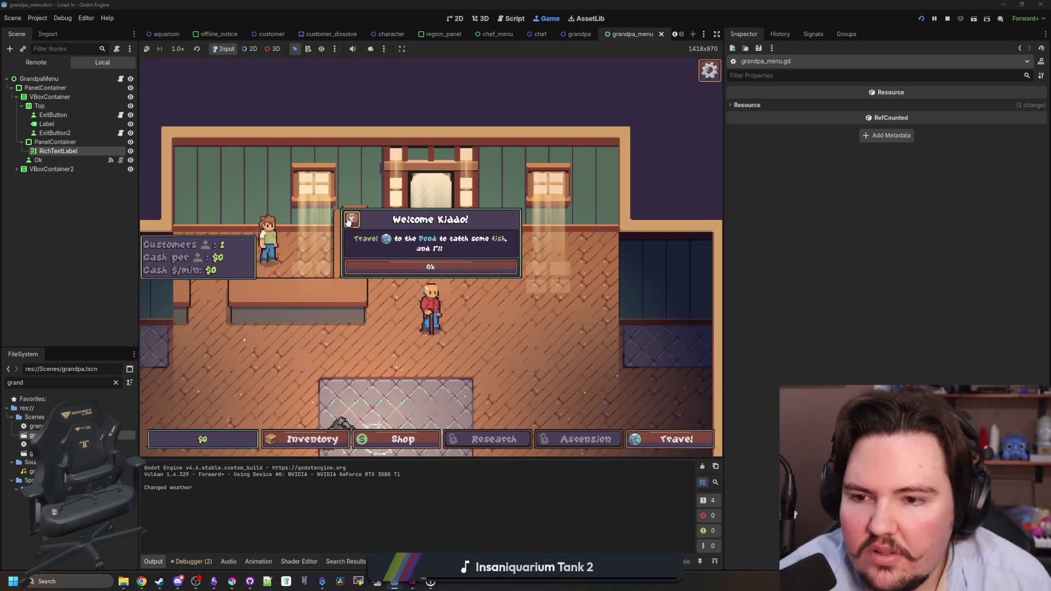
{"action": "left_click", "coordinate": [352, 220]}
{"action": "left_click", "coordinate": [423, 310]}
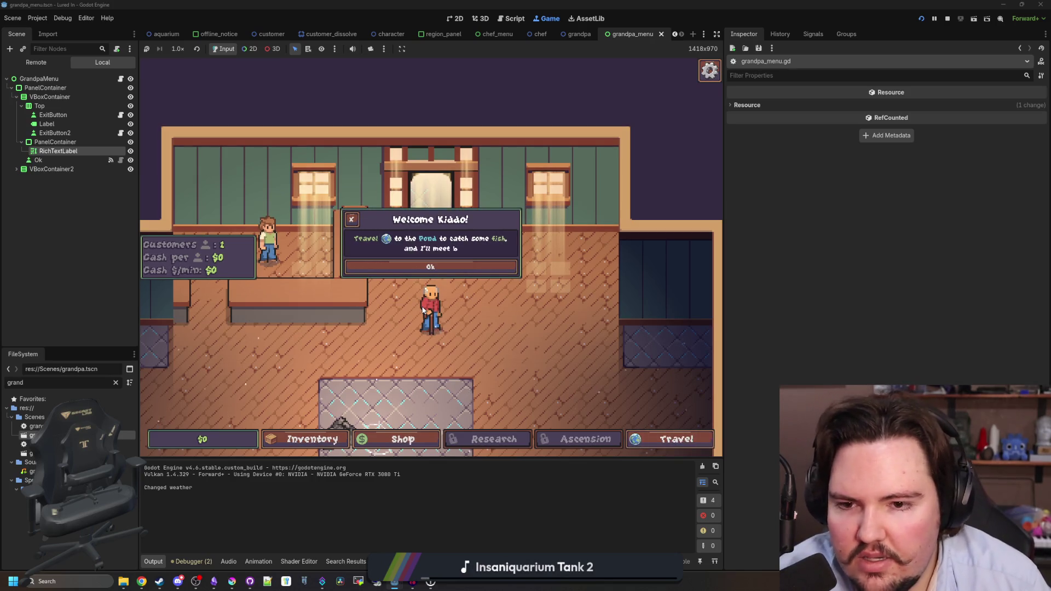
{"action": "left_click", "coordinate": [430, 267]}
{"action": "left_click", "coordinate": [431, 288]}
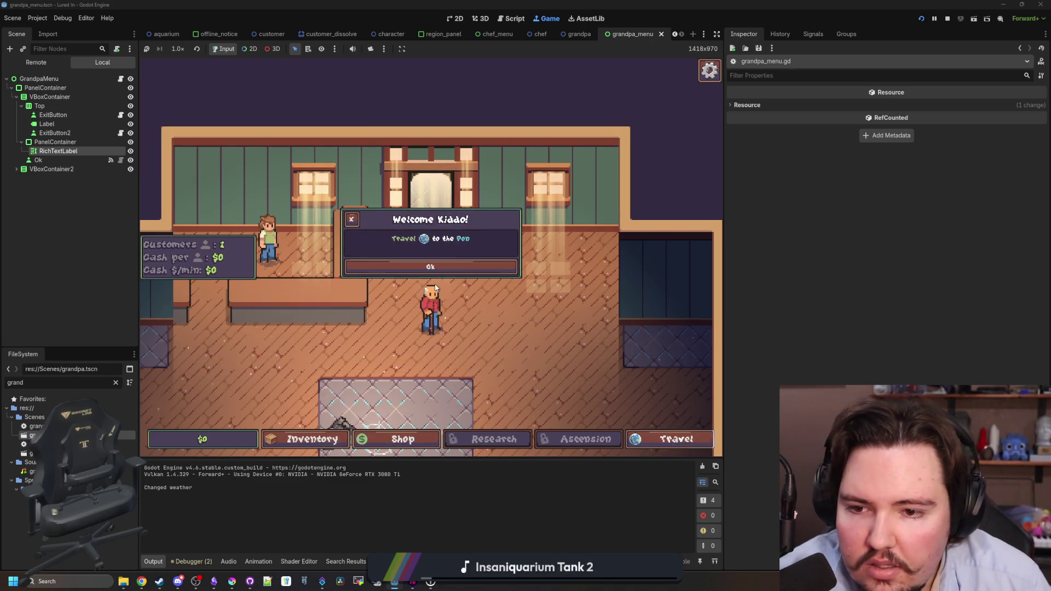
{"action": "left_click", "coordinate": [432, 269]}
{"action": "left_click", "coordinate": [435, 280]}
{"action": "left_click", "coordinate": [435, 268]}
{"action": "left_click", "coordinate": [438, 282]}
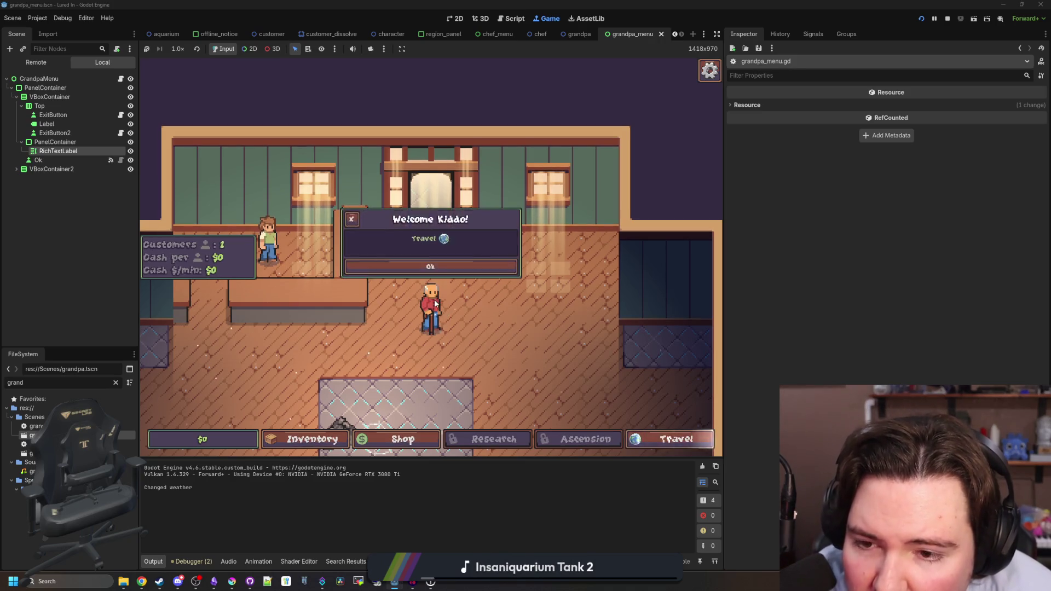
{"action": "left_click", "coordinate": [441, 275]}
{"action": "left_click", "coordinate": [431, 279]}
{"action": "left_click", "coordinate": [430, 268]}
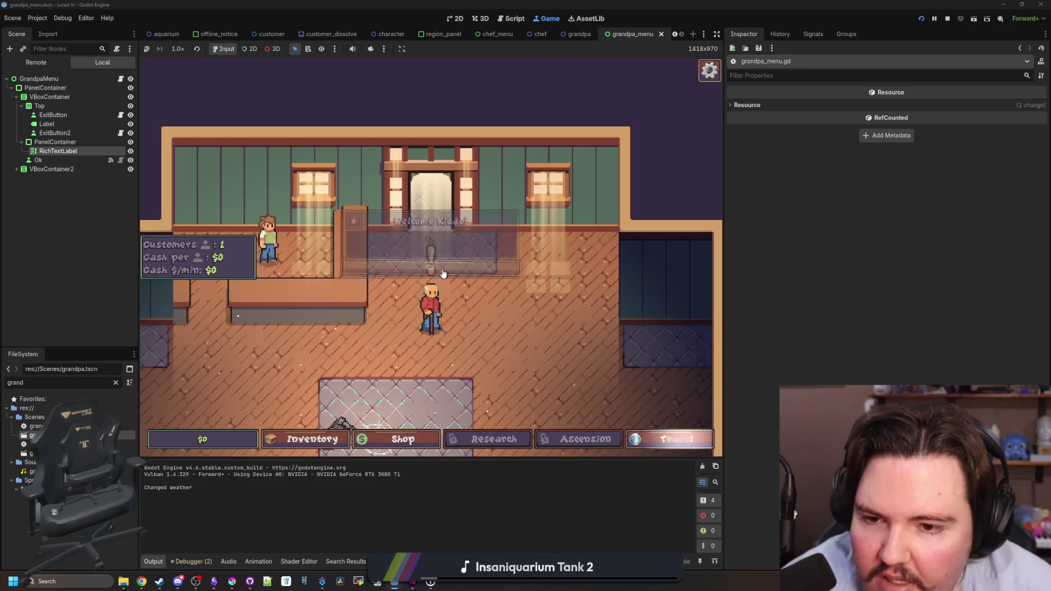
{"action": "left_click", "coordinate": [64, 153]}
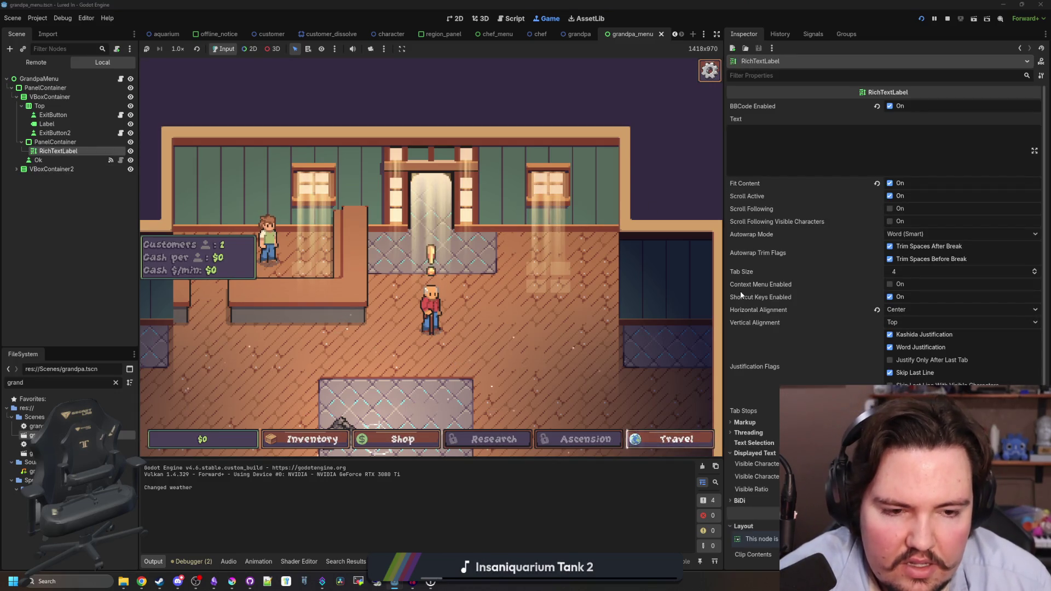
Set the dialog RichTextLabel's Horizontal Alignment to Left and recheck grandpa's dialog.
{"action": "left_click", "coordinate": [423, 307]}
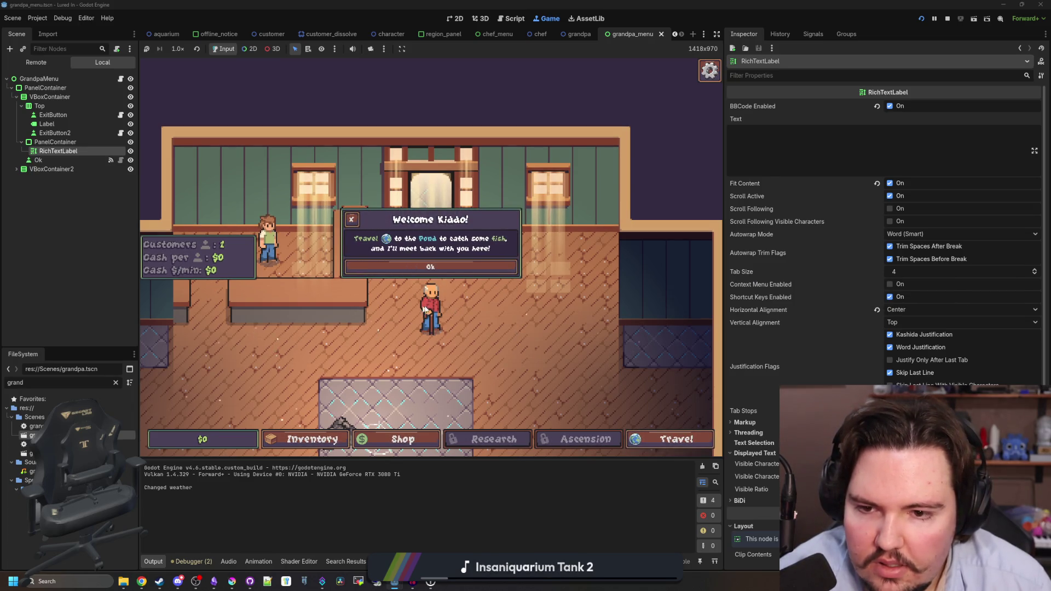
{"action": "left_click", "coordinate": [910, 311]}
{"action": "left_click", "coordinate": [915, 324]}
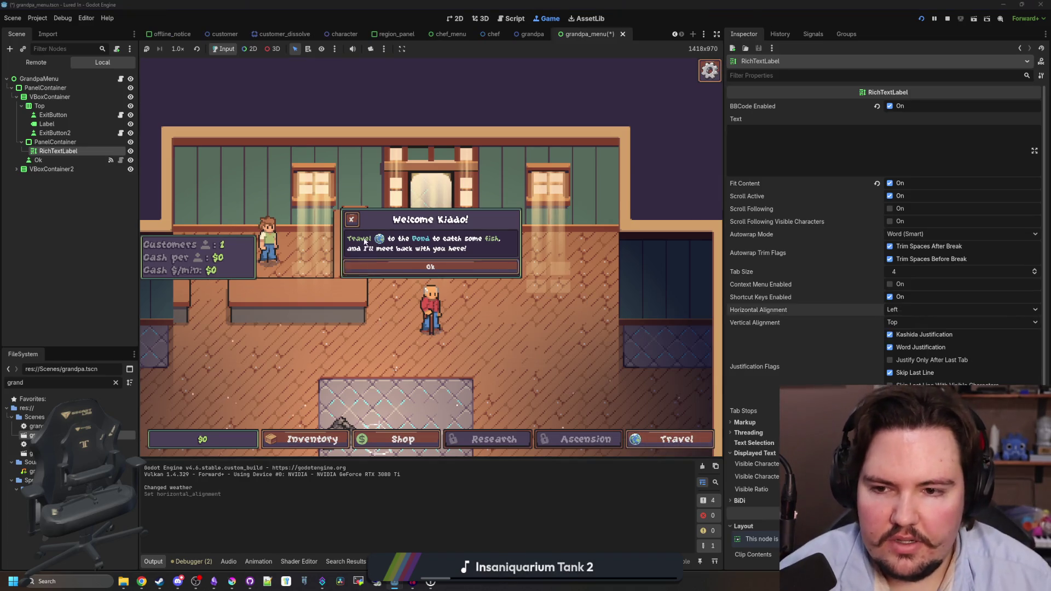
{"action": "left_click", "coordinate": [348, 221]}
{"action": "left_click", "coordinate": [437, 318]}
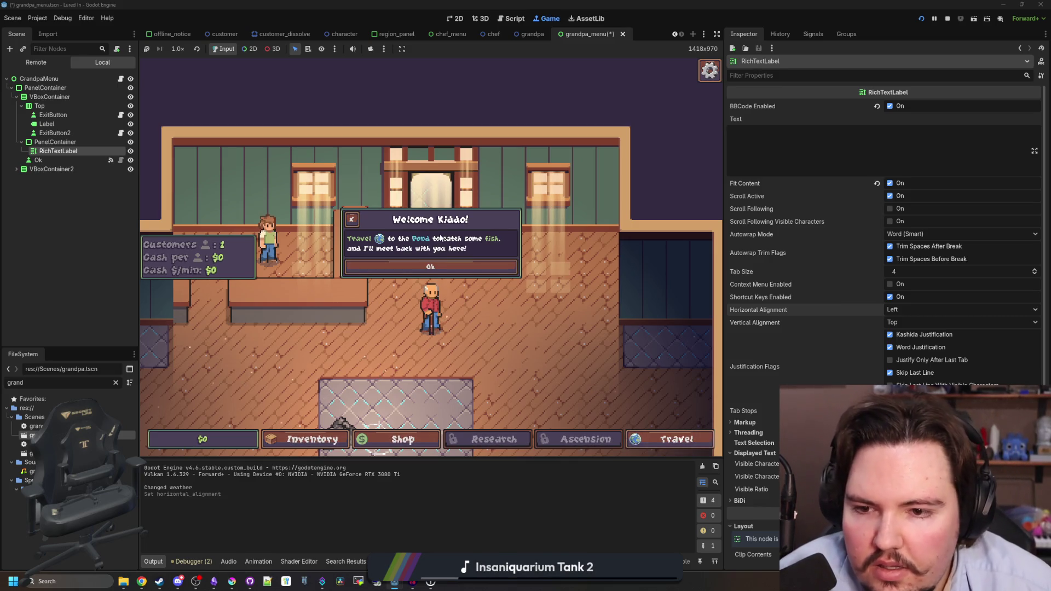
{"action": "left_click", "coordinate": [432, 267]}
Change the dialog title Label text to 'Grandpa', recheck the dialog, then visit the Pond and return.
{"action": "left_click", "coordinate": [46, 124]}
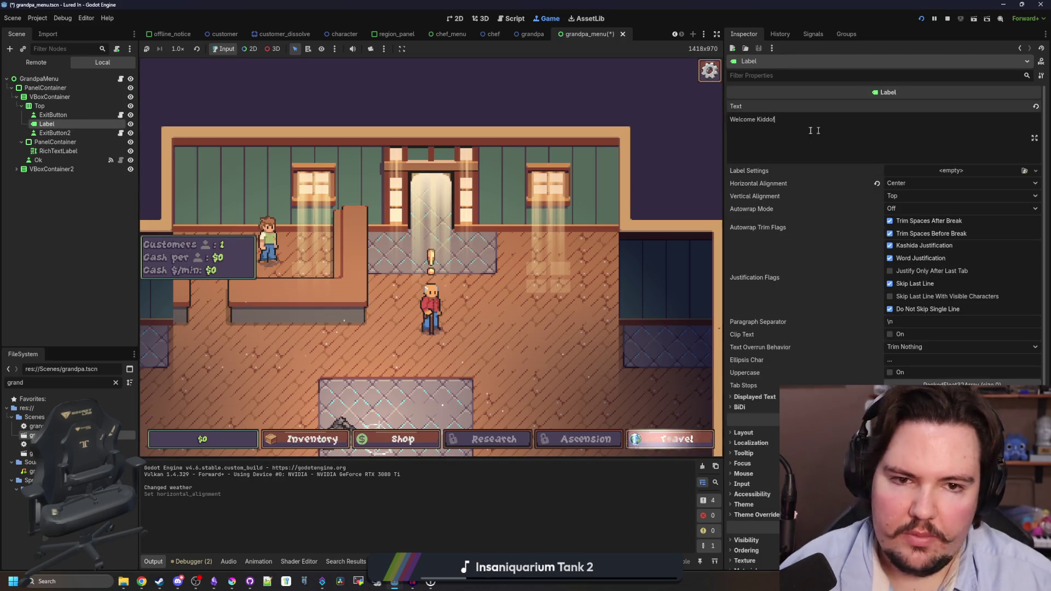
{"action": "key", "text": "ctrl+a"}
{"action": "type", "text": "Grandpa"}
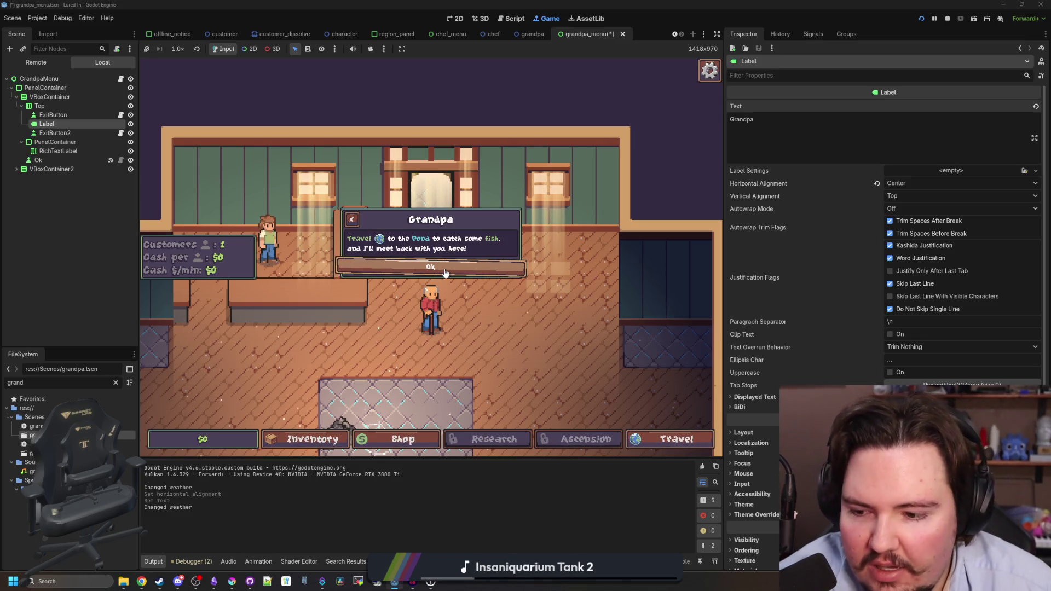
{"action": "left_click", "coordinate": [445, 273]}
{"action": "left_click", "coordinate": [430, 296]}
{"action": "left_click", "coordinate": [430, 296]}
{"action": "left_click", "coordinate": [430, 295]}
{"action": "left_click", "coordinate": [445, 266]}
{"action": "left_click", "coordinate": [430, 296]}
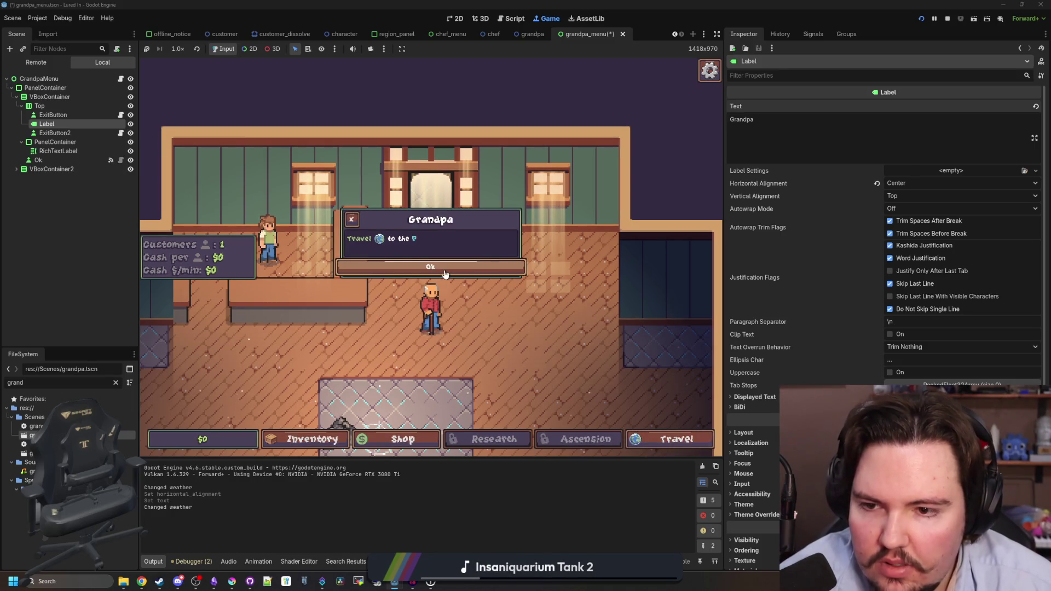
{"action": "left_click", "coordinate": [445, 269]}
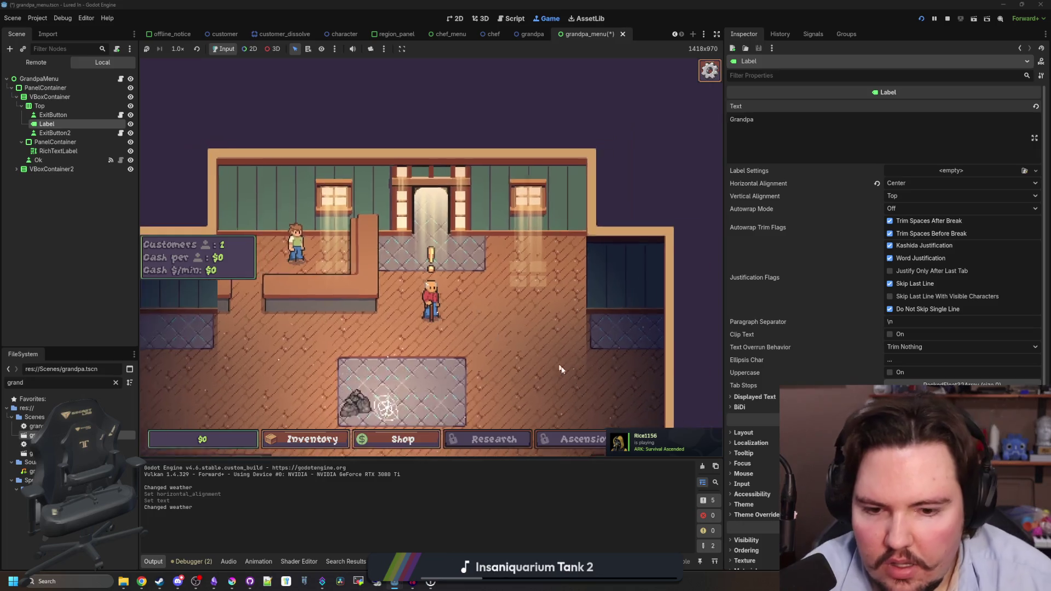
{"action": "left_click", "coordinate": [544, 188]}
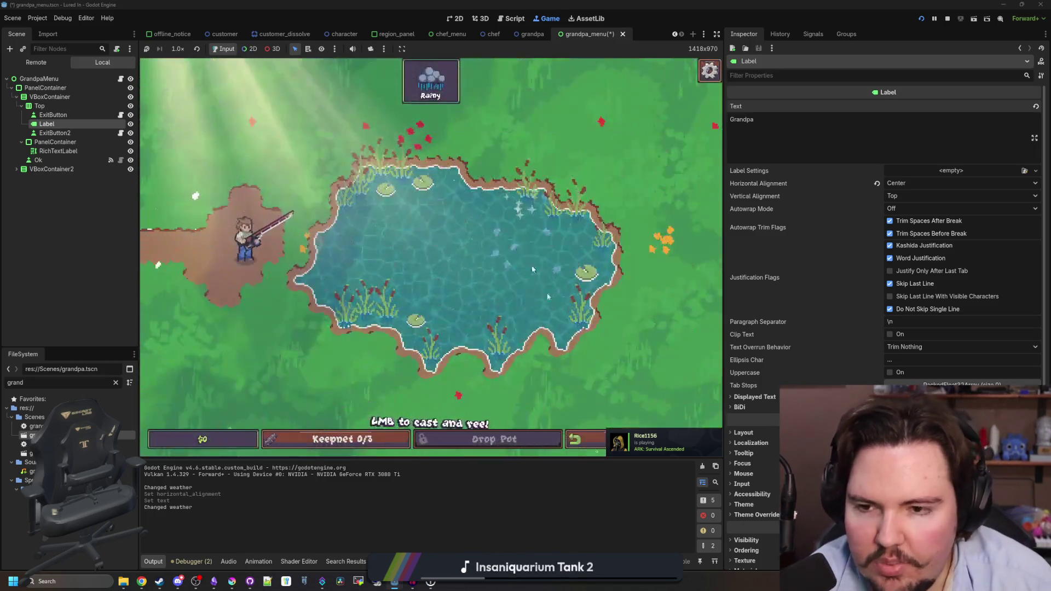
{"action": "left_click", "coordinate": [658, 449]}
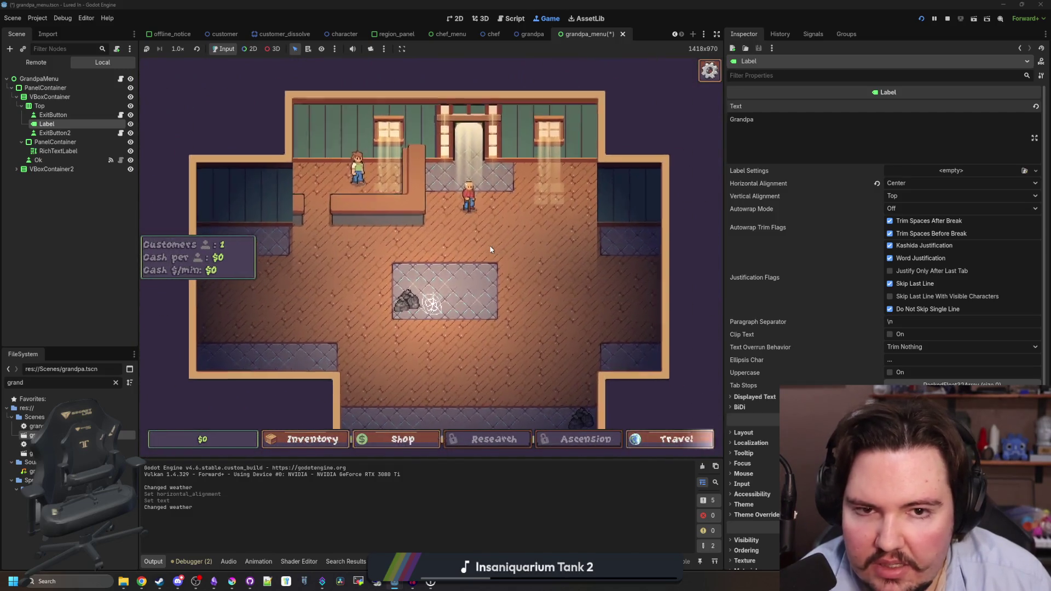
Stop the running game with F8 and save the grandpa menu scene.
{"action": "key", "text": "F8"}
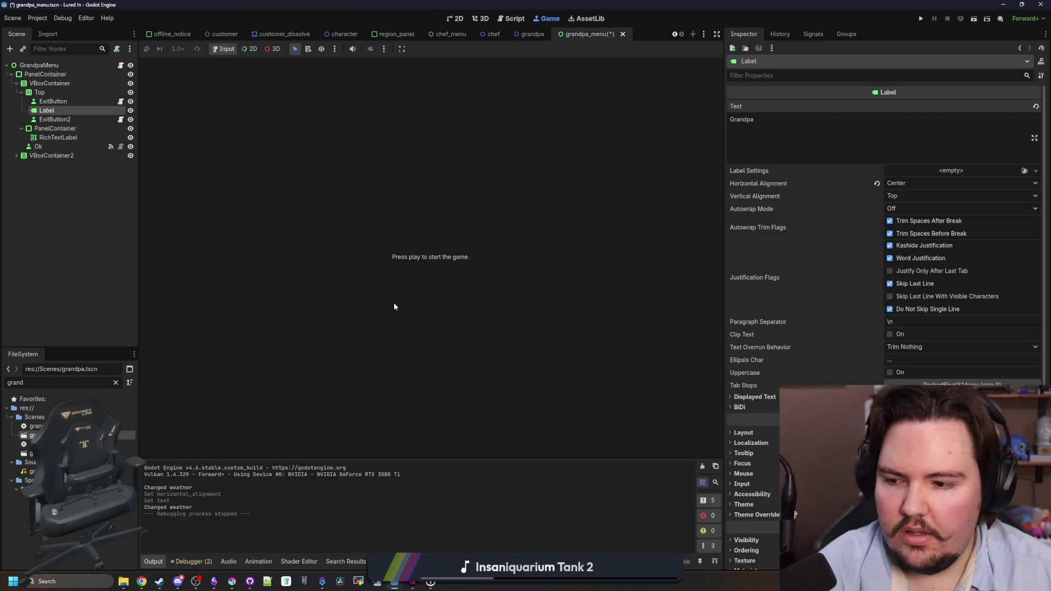
{"action": "key", "text": "ctrl+a"}
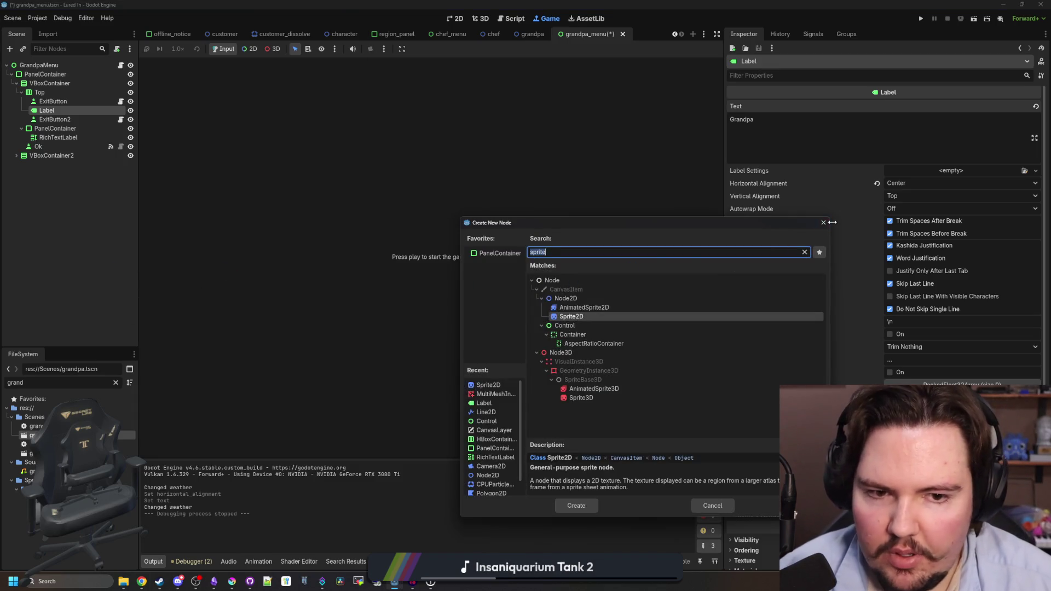
{"action": "key", "text": "Escape"}
{"action": "key", "text": "ctrl+s"}
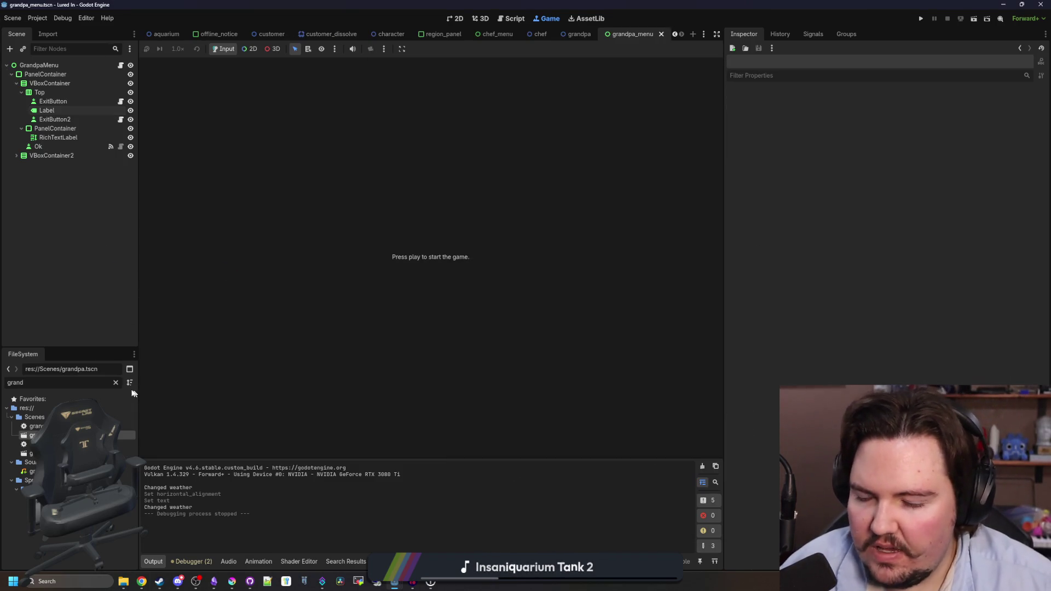
Filter FileSystem by 'aquar', open aquarium.gd, and search it for 'caught'.
{"action": "left_click", "coordinate": [116, 383]}
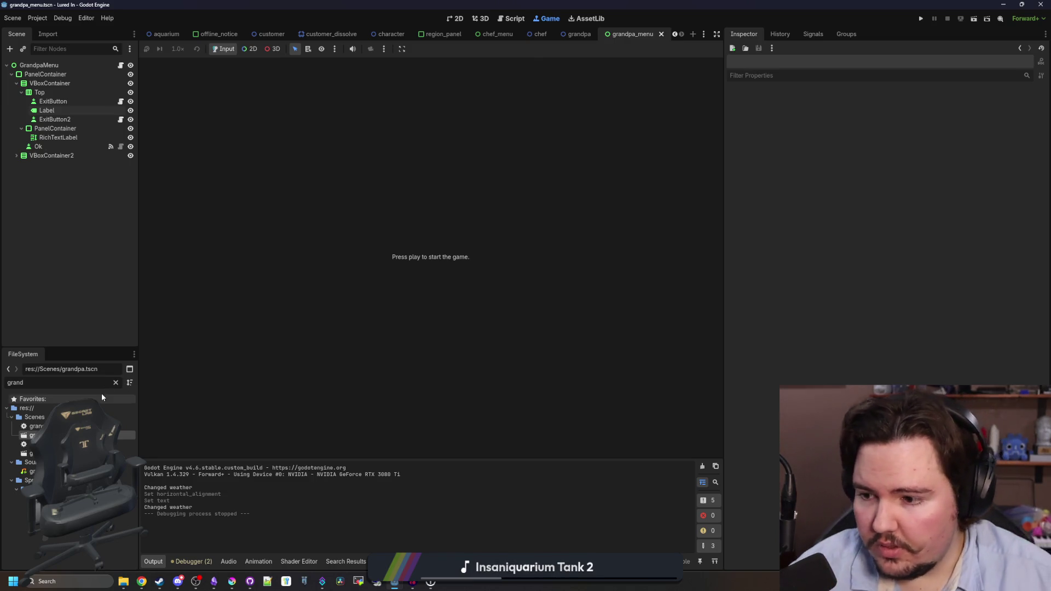
{"action": "type", "text": "aquar"}
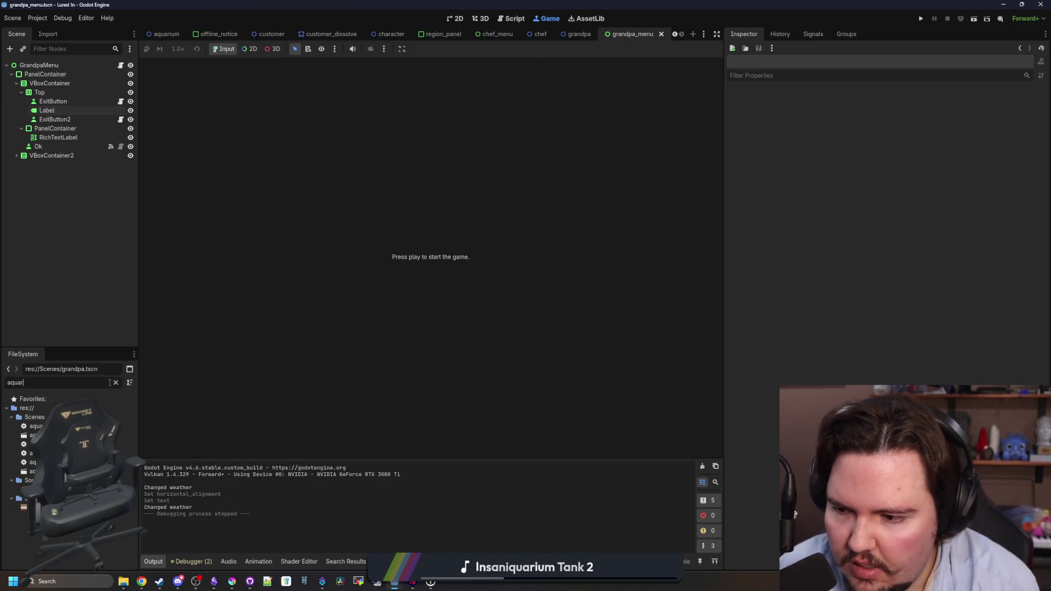
{"action": "double_click", "coordinate": [36, 426]}
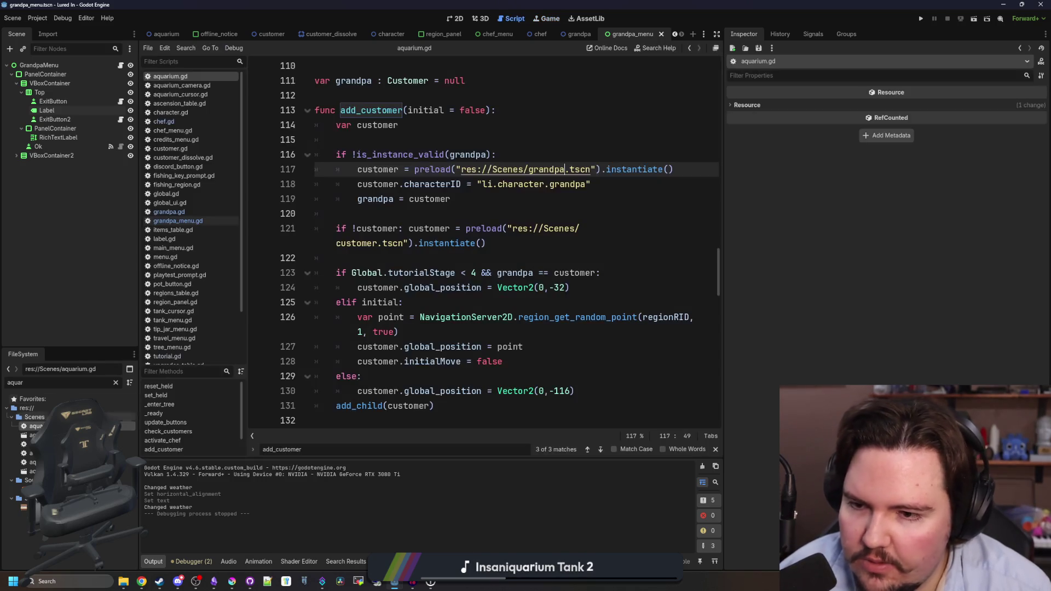
{"action": "left_click", "coordinate": [497, 262]}
{"action": "key", "text": "ctrl+f"}
{"action": "type", "text": "caughtFis"}
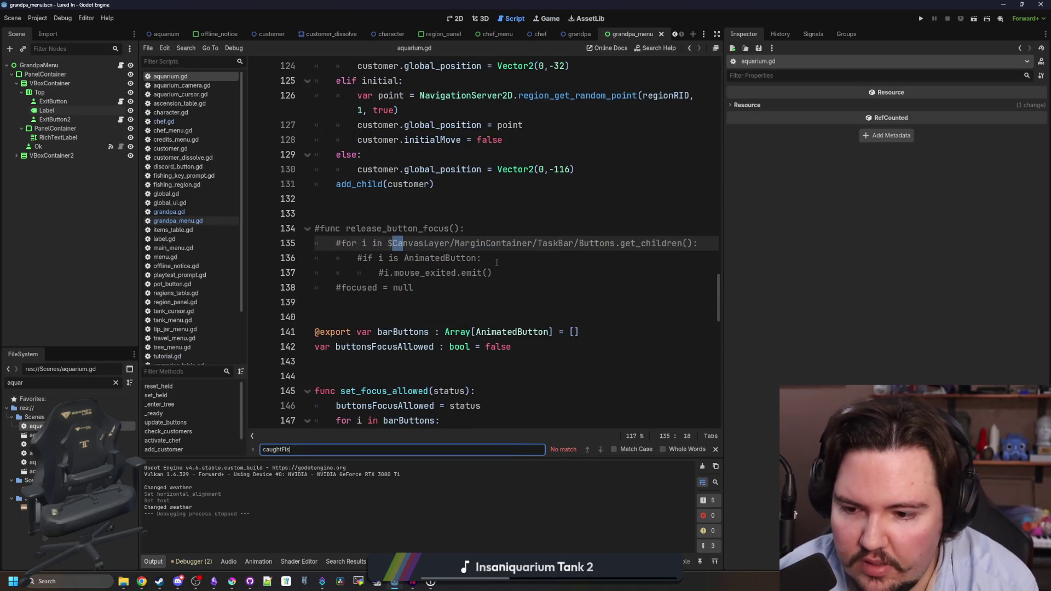
{"action": "key", "text": "ctrl+BackSpace"}
{"action": "left_click", "coordinate": [496, 262]}
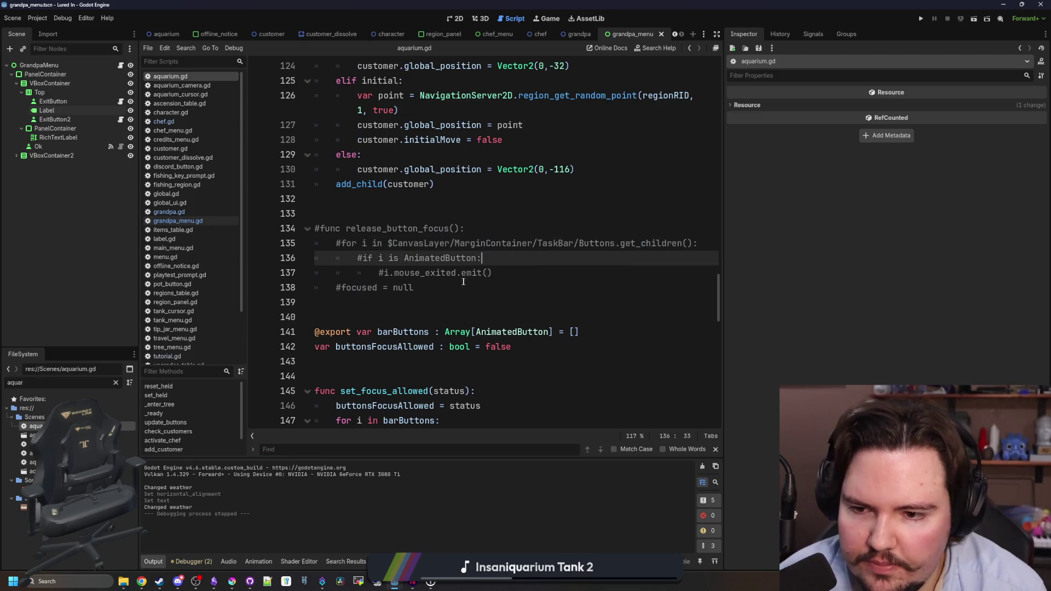
{"action": "left_click", "coordinate": [461, 283]}
Browse aquarium.gd, then re-filter FileSystem by 'aquar' and select aquarium.tscn.
{"action": "scroll", "coordinate": [461, 283], "scroll_direction": "up", "scroll_amount": 10}
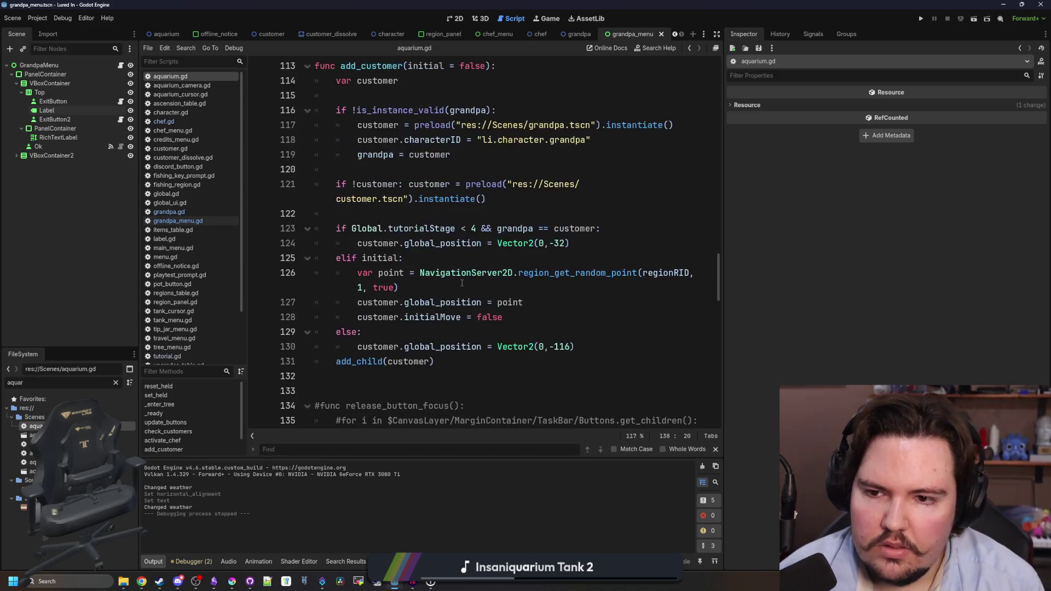
{"action": "mouse_move", "coordinate": [718, 235]}
{"action": "left_mouse_down"}
{"action": "mouse_move", "coordinate": [711, 75]}
{"action": "mouse_move", "coordinate": [721, 116]}
{"action": "left_mouse_up"}
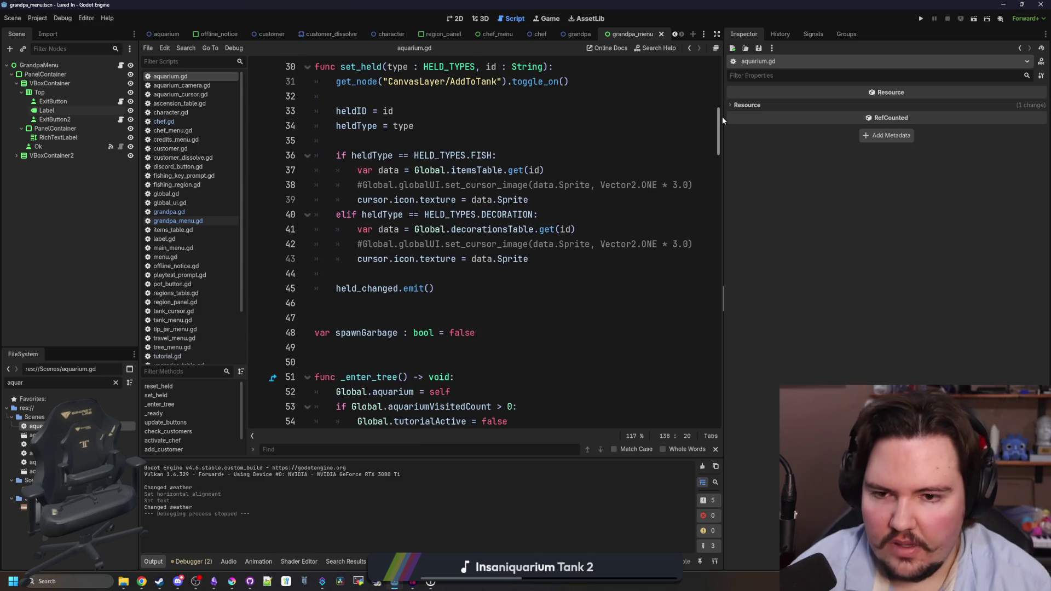
{"action": "left_click", "coordinate": [454, 285]}
{"action": "left_click", "coordinate": [376, 272]}
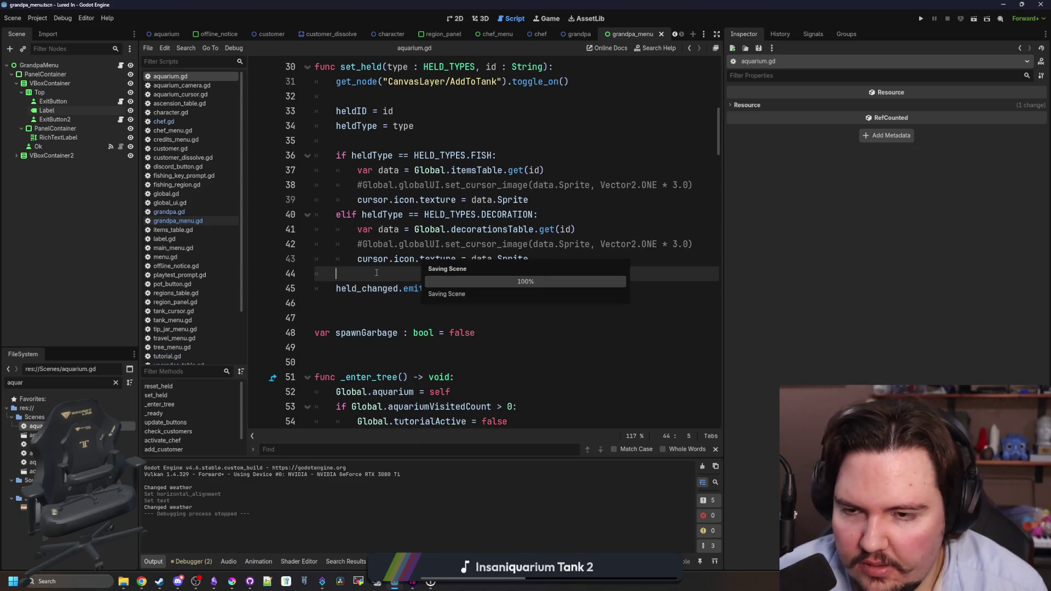
{"action": "scroll", "coordinate": [376, 272], "scroll_direction": "up", "scroll_amount": 3}
{"action": "left_click", "coordinate": [115, 383]}
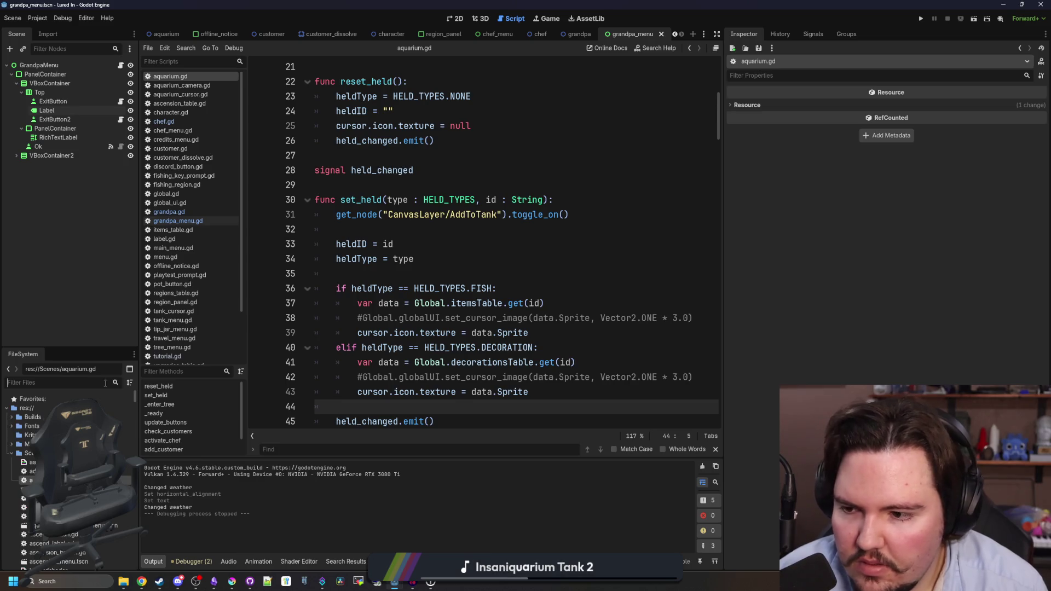
{"action": "type", "text": "aquar"}
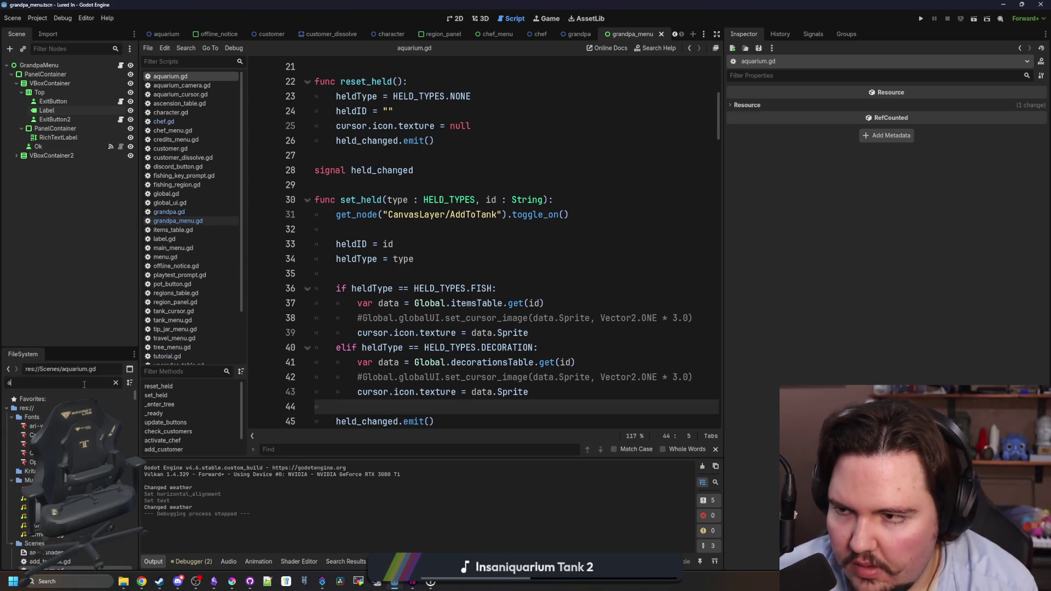
{"action": "left_click", "coordinate": [32, 435]}
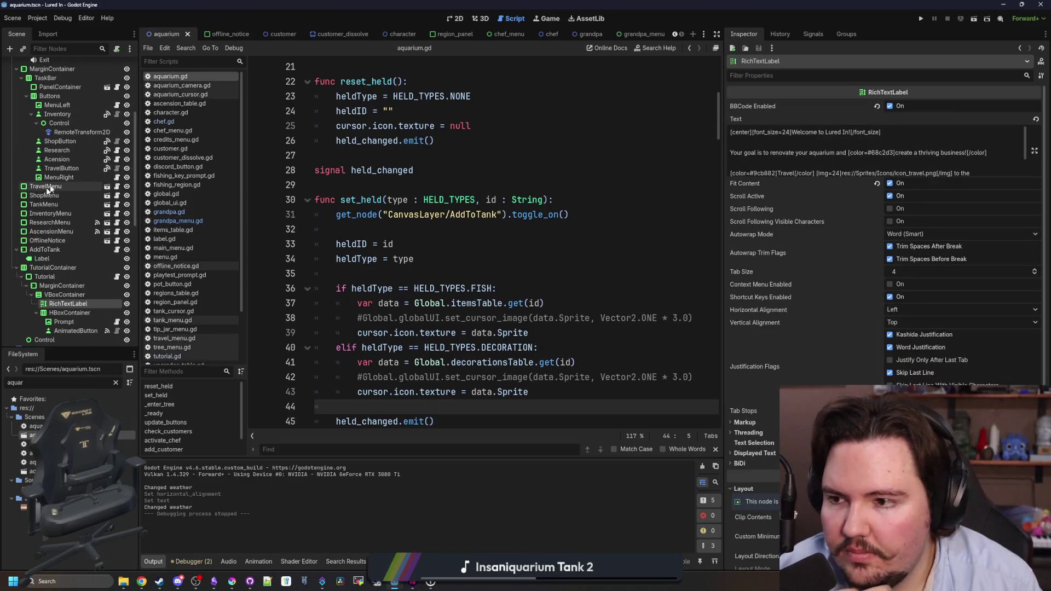
Open the Keepnet node's script and place the caret after the else on line 12.
{"action": "scroll", "coordinate": [80, 264], "scroll_direction": "down", "scroll_amount": 2}
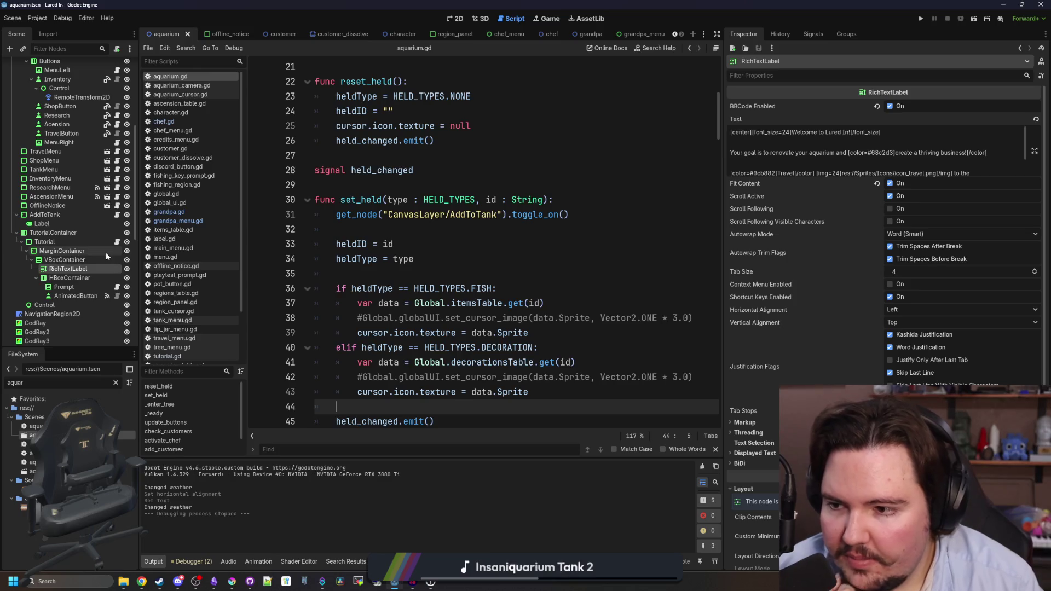
{"action": "scroll", "coordinate": [106, 252], "scroll_direction": "up", "scroll_amount": 10}
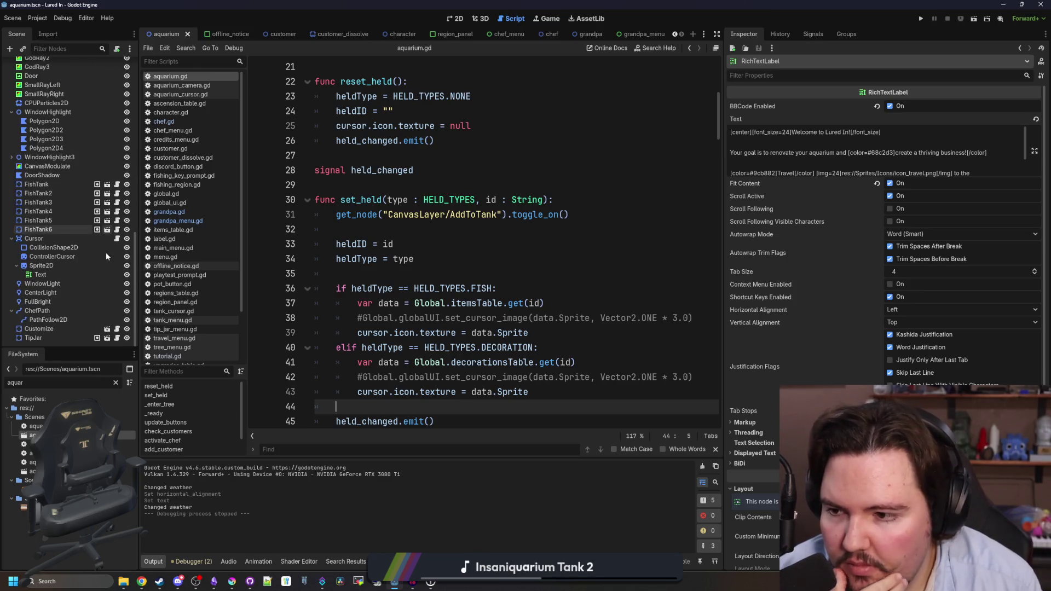
{"action": "left_click", "coordinate": [69, 173]}
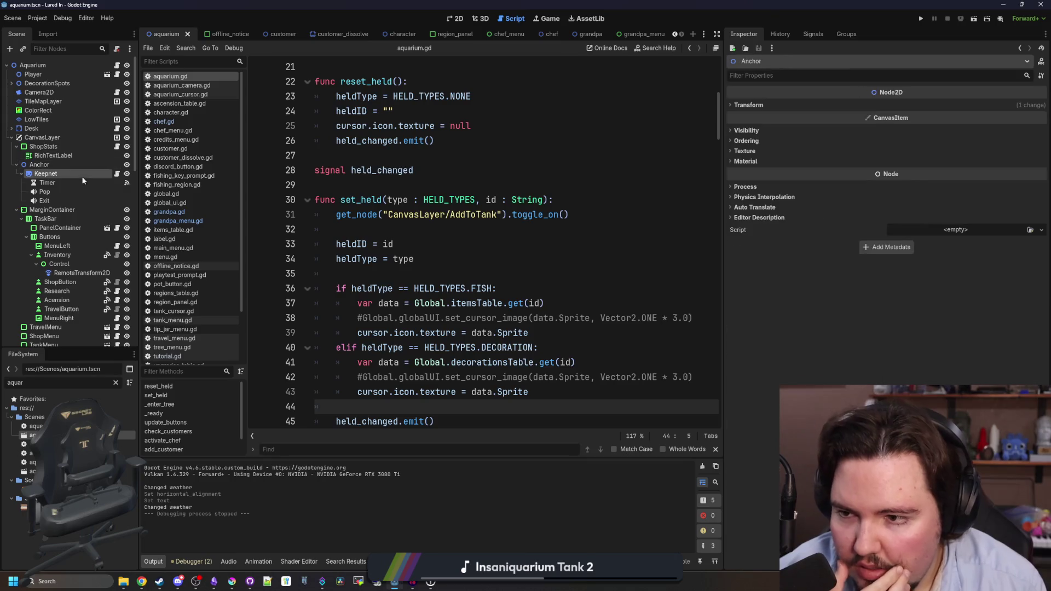
{"action": "left_click", "coordinate": [117, 173]}
{"action": "scroll", "coordinate": [444, 244], "scroll_direction": "up", "scroll_amount": 10}
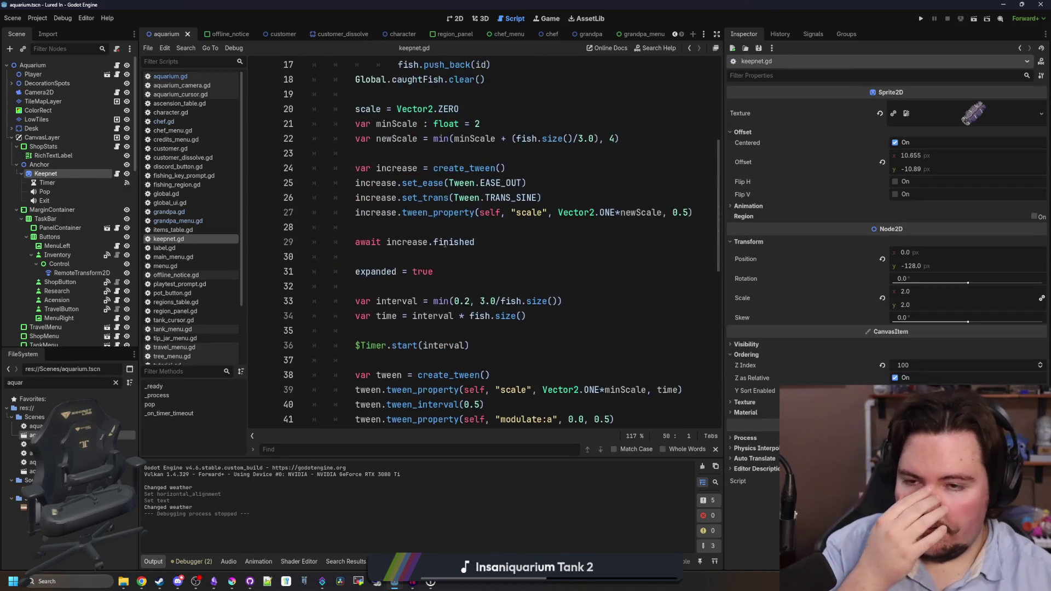
{"action": "left_click", "coordinate": [472, 212]}
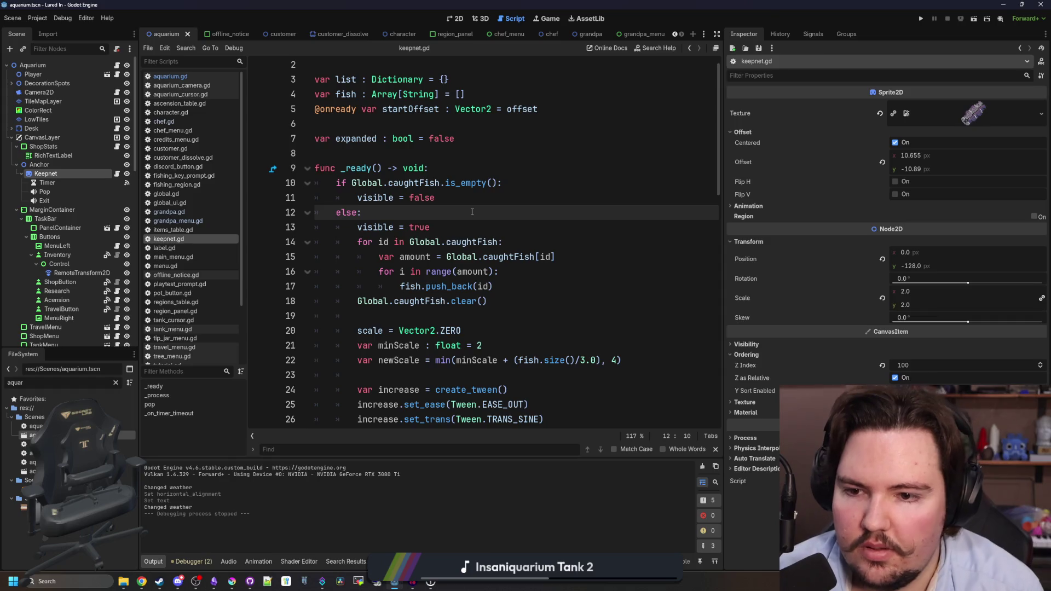
{"action": "left_click_drag", "start_coordinate": [503, 183], "coordinate": [335, 183]}
{"action": "left_click", "coordinate": [376, 215]}
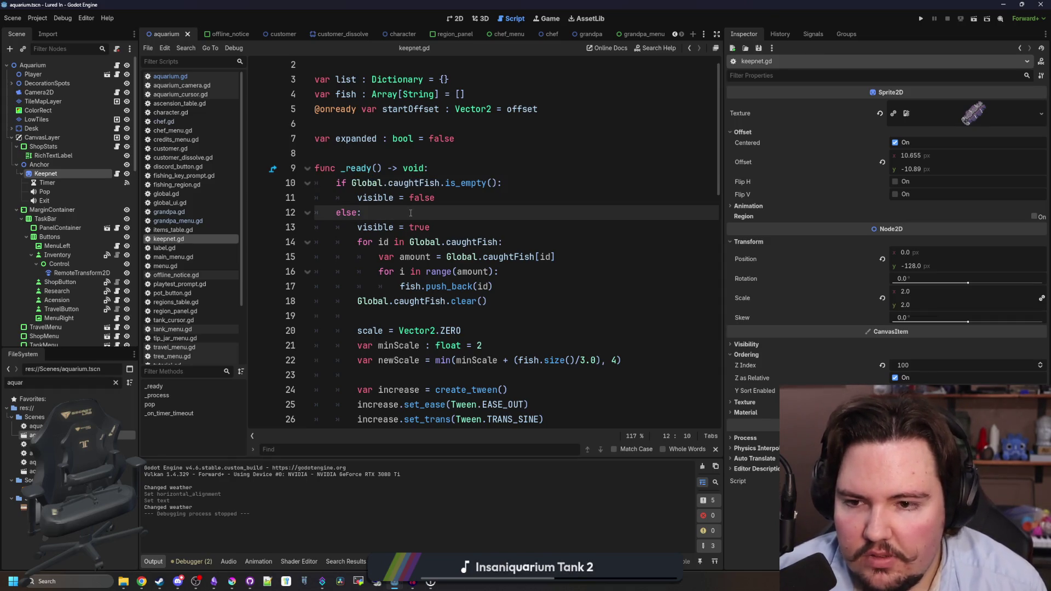
Add 'if Global.tutorialStage == 1: Global.tutorialStage = 2' on a single line.
{"action": "key", "text": "Return"}
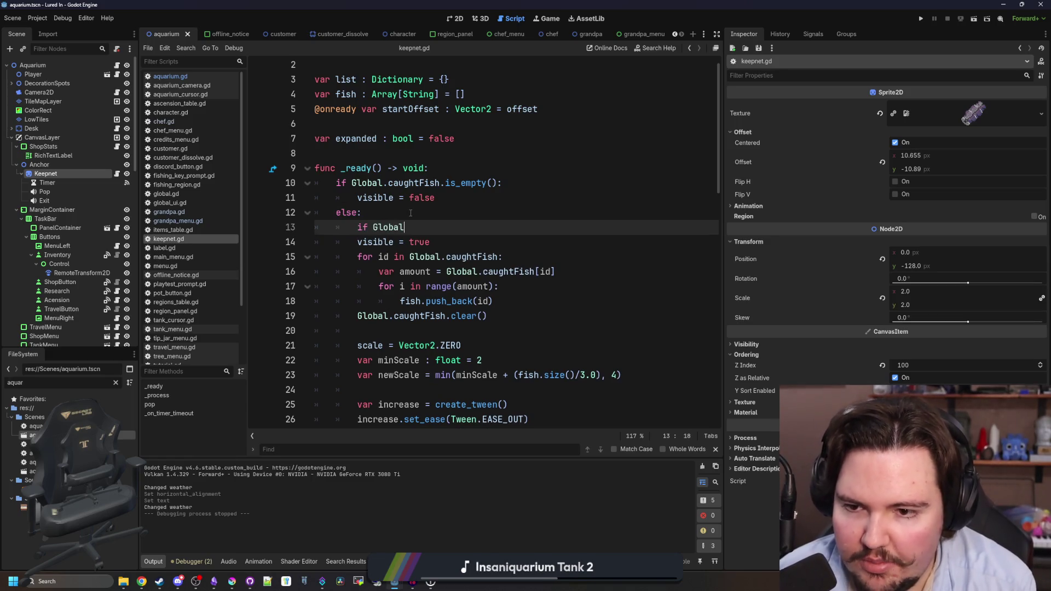
{"action": "type", "text": ".tutorialS"}
{"action": "key", "text": "Return"}
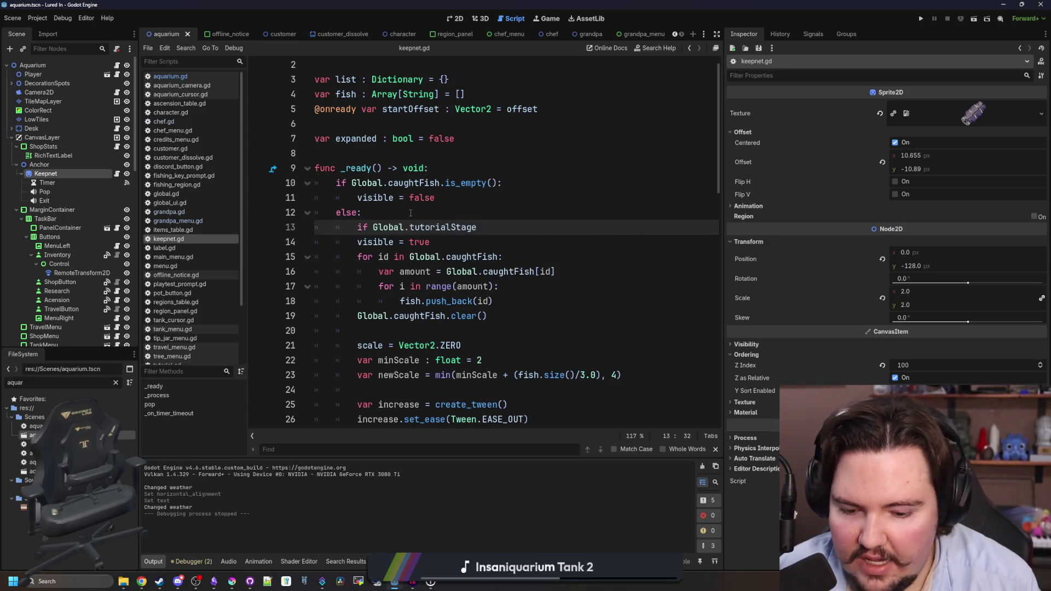
{"action": "type", "text": "1:"}
{"action": "key", "text": "Return"}
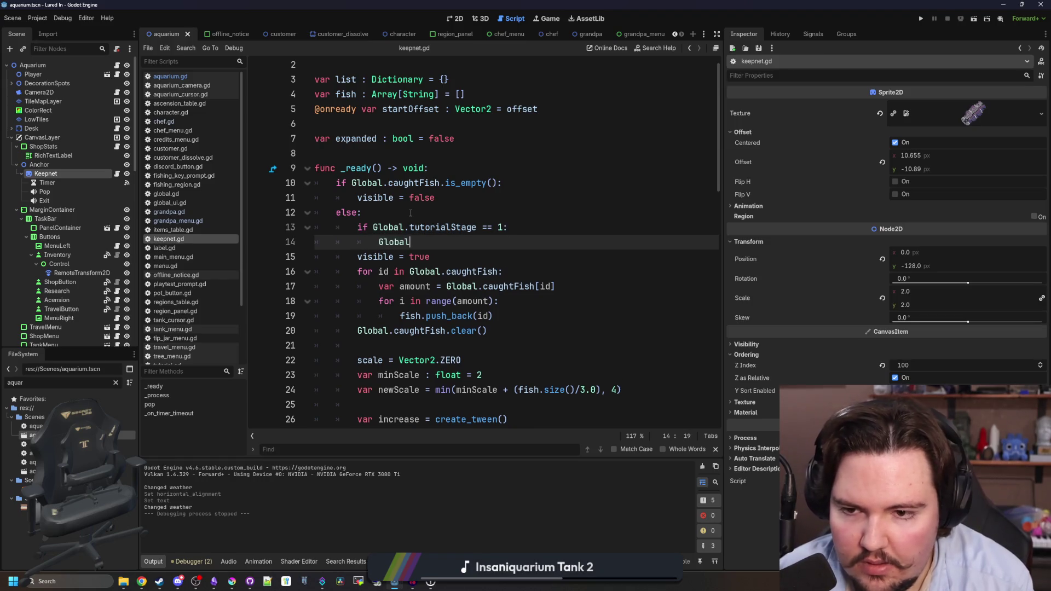
{"action": "type", "text": "age = 2"}
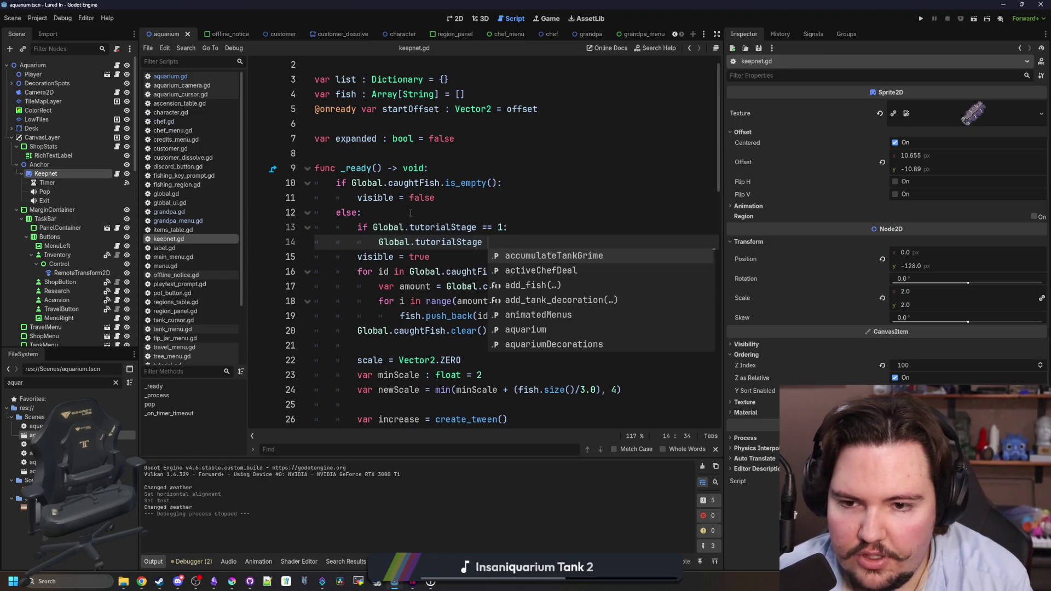
{"action": "left_click", "coordinate": [411, 213]}
{"action": "left_click", "coordinate": [379, 242]}
{"action": "key", "text": "BackSpace"}
{"action": "key", "text": "BackSpace"}
{"action": "key", "text": "BackSpace"}
Add a blank line after the stage check and save keepnet.gd.
{"action": "key", "text": "End"}
{"action": "key", "text": "Return"}
{"action": "left_click", "coordinate": [613, 212]}
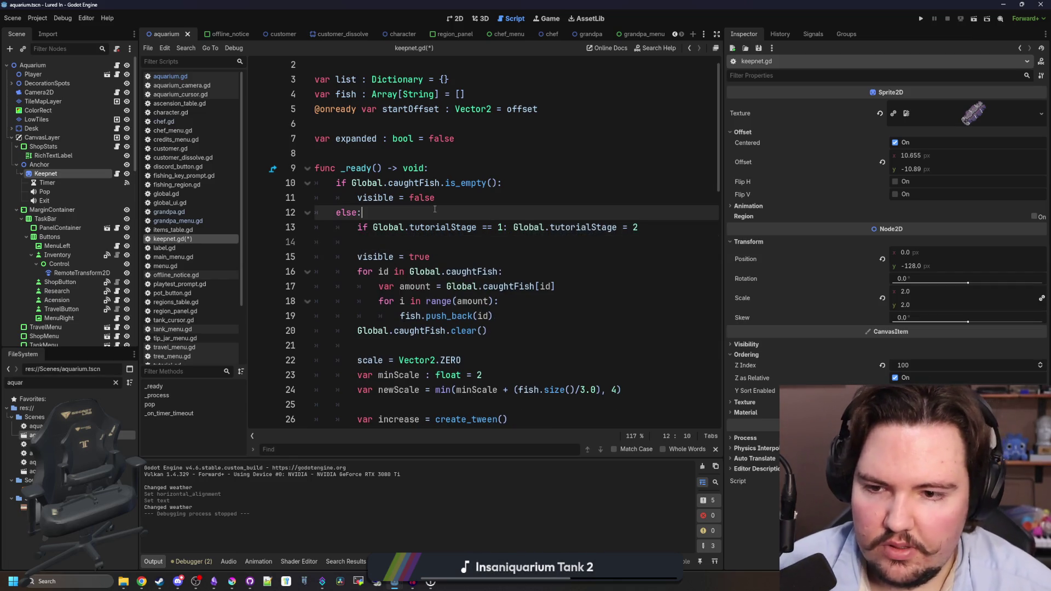
{"action": "key", "text": "ctrl+s"}
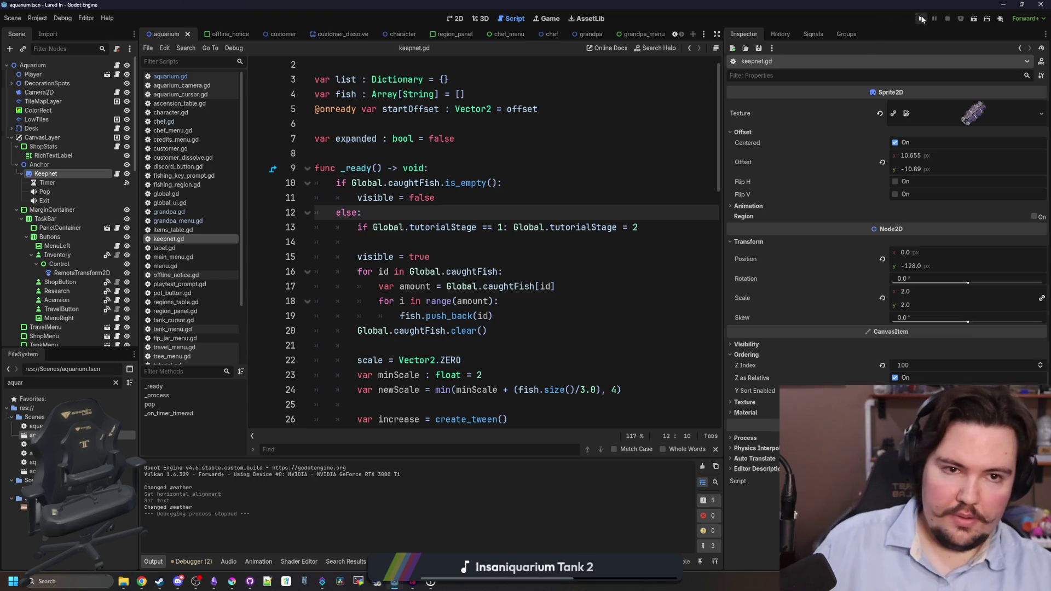
Run the project, dismiss the popups, and read Grandpa's pond instruction.
{"action": "left_click", "coordinate": [921, 19]}
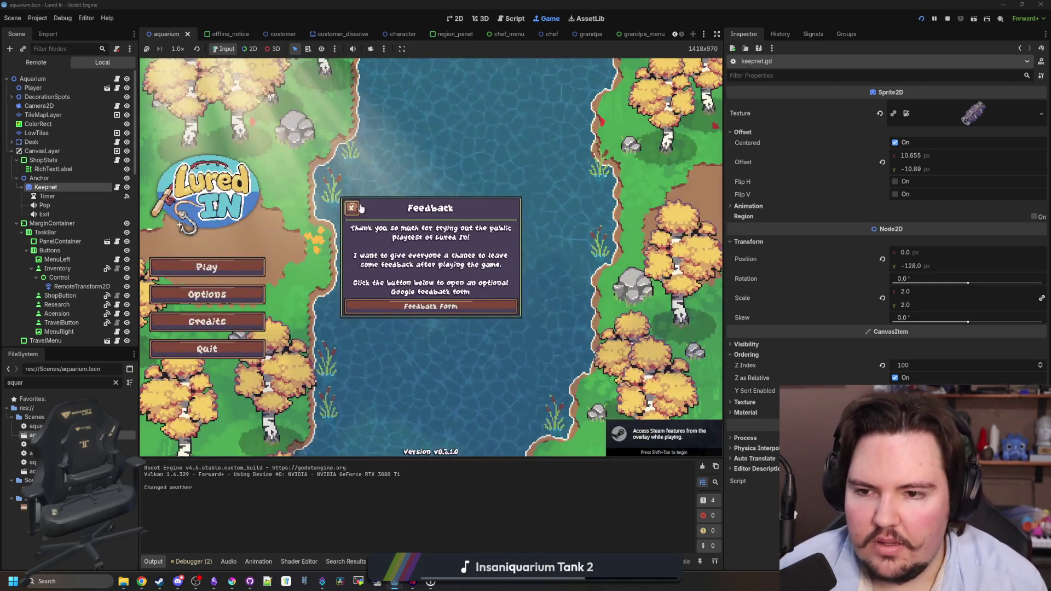
{"action": "left_click", "coordinate": [236, 256]}
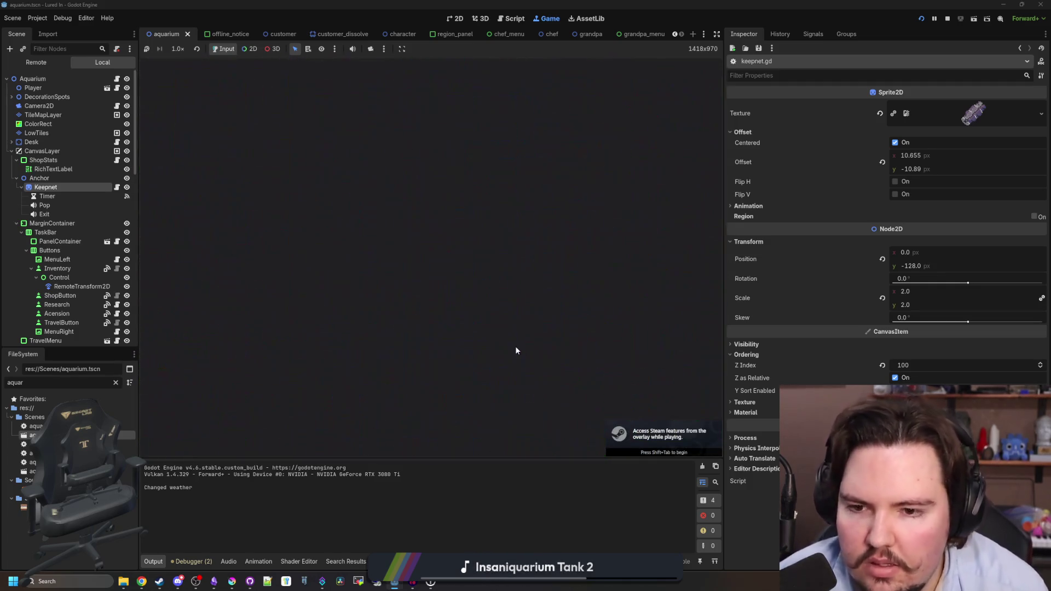
{"action": "left_click", "coordinate": [533, 243]}
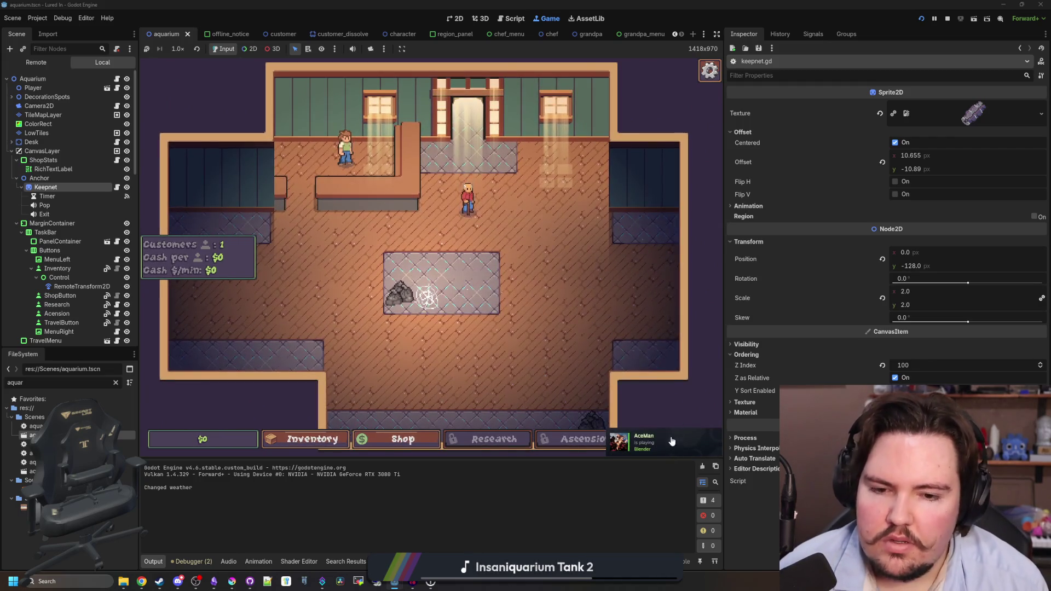
{"action": "left_click", "coordinate": [468, 203]}
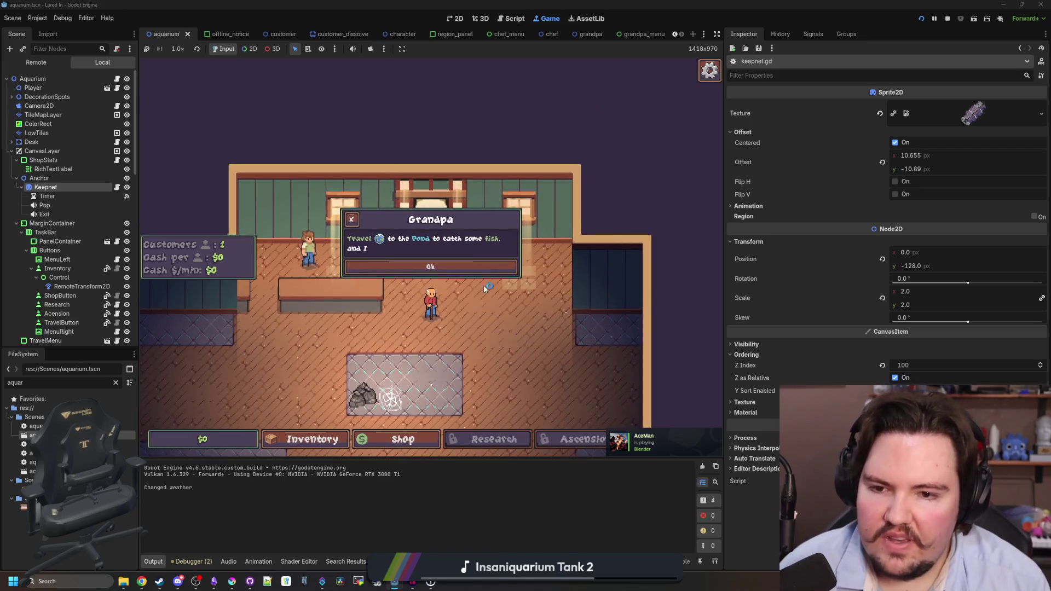
{"action": "left_click", "coordinate": [483, 268]}
Travel to the Pond, cast once, return to the shop's Travel Menu, and clear the FileSystem filter.
{"action": "left_click", "coordinate": [546, 203]}
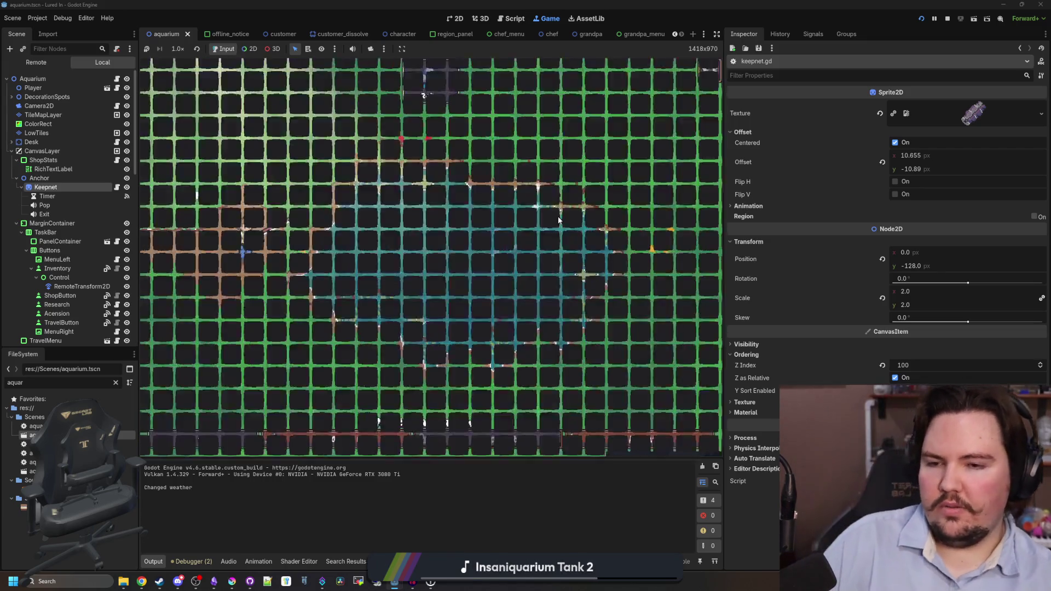
{"action": "left_click", "coordinate": [599, 407]}
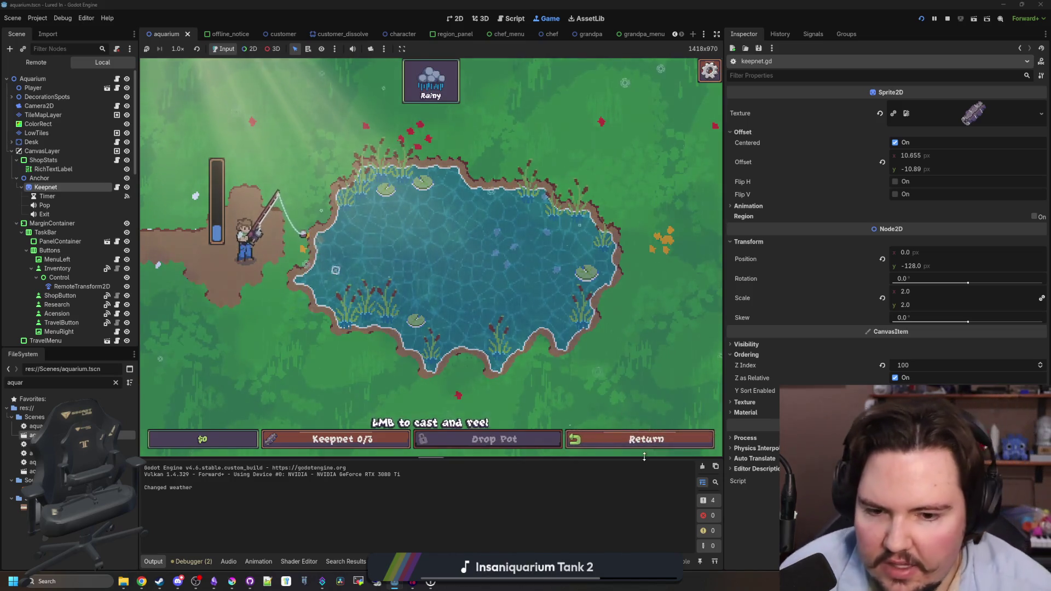
{"action": "left_click", "coordinate": [644, 443]}
{"action": "left_click", "coordinate": [646, 441]}
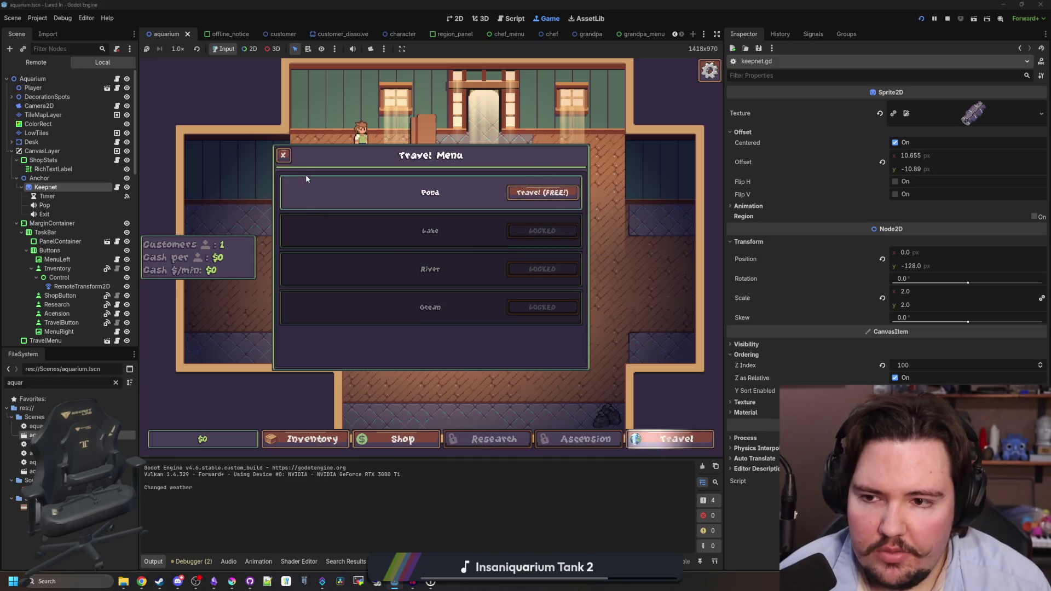
{"action": "left_click", "coordinate": [115, 382]}
Open region_panel.gd and add a new line after the signal connection in _ready.
{"action": "type", "text": "region"}
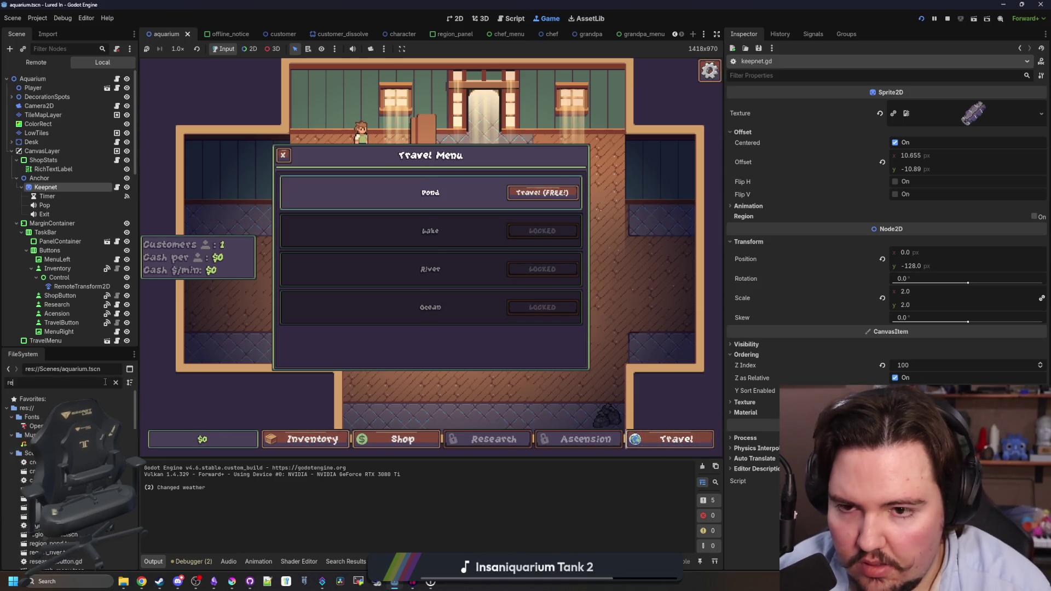
{"action": "double_click", "coordinate": [32, 454]}
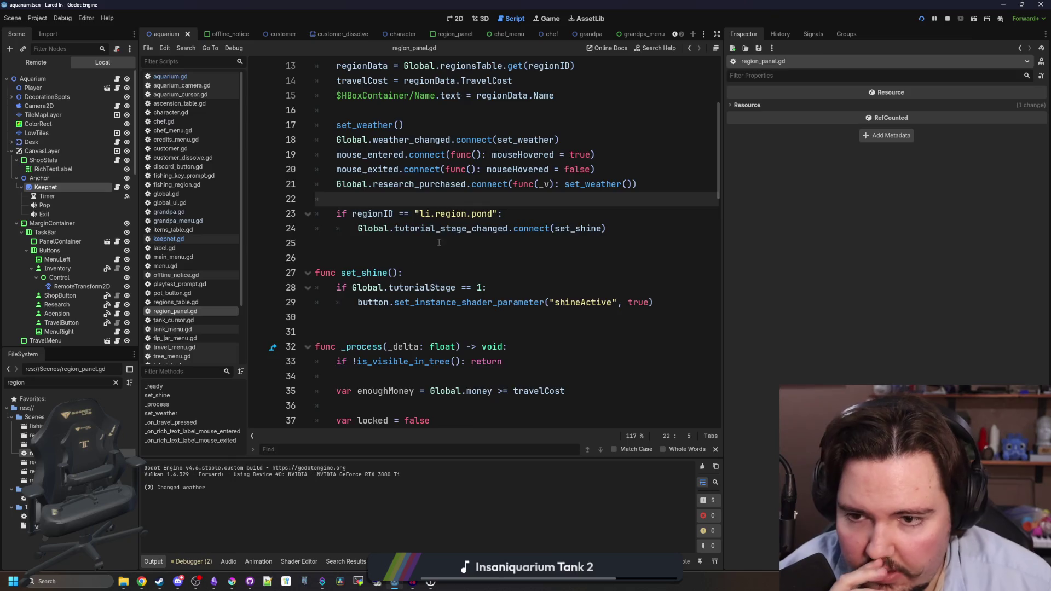
{"action": "scroll", "coordinate": [439, 242], "scroll_direction": "up", "scroll_amount": 2}
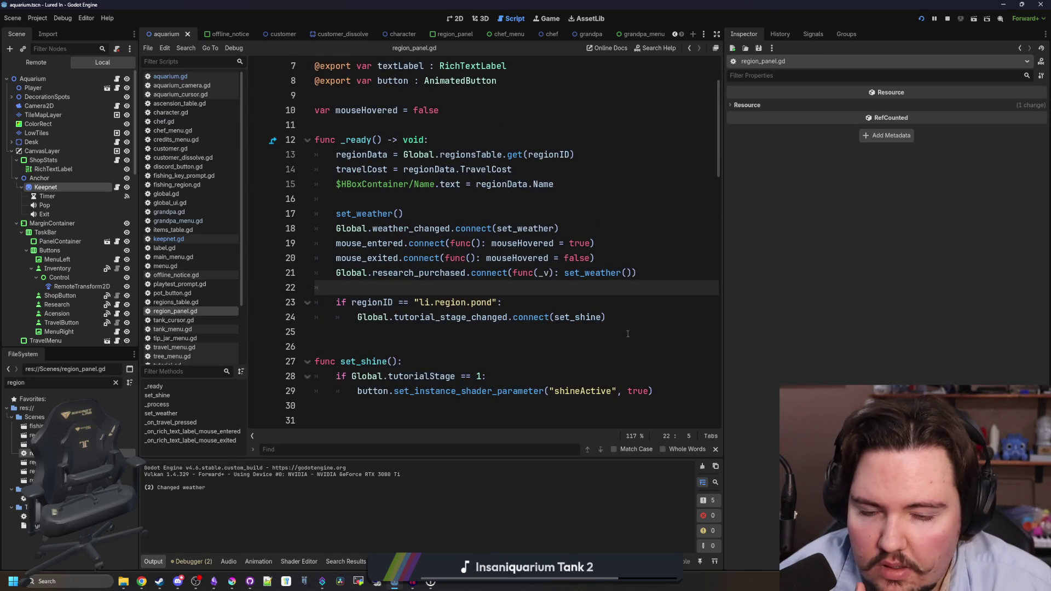
{"action": "left_click_drag", "start_coordinate": [632, 316], "coordinate": [298, 286]}
{"action": "left_click", "coordinate": [647, 314]}
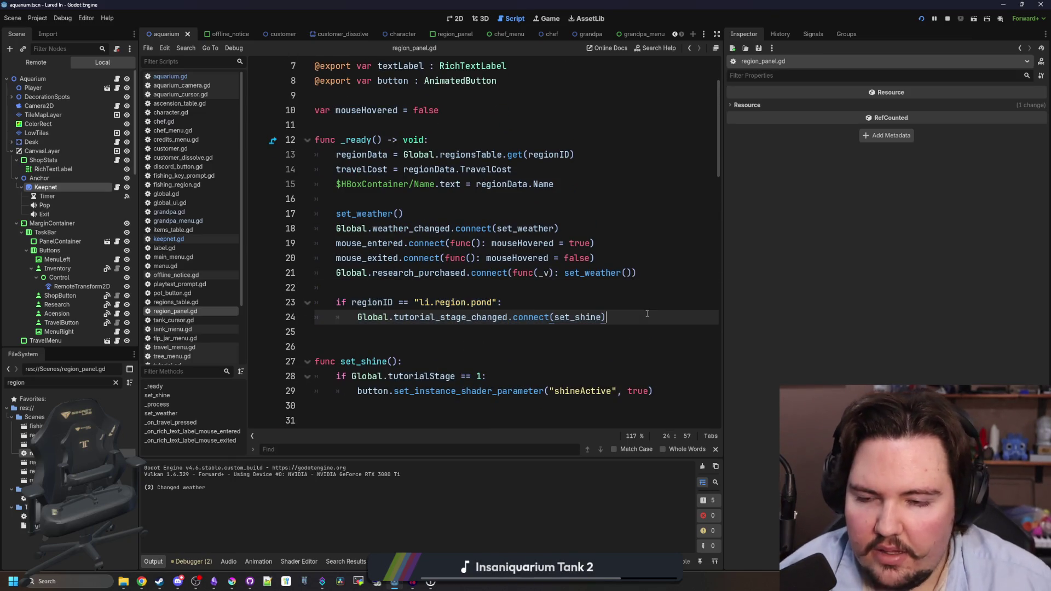
{"action": "left_click", "coordinate": [458, 286]}
{"action": "left_click", "coordinate": [649, 314]}
{"action": "key", "text": "Return"}
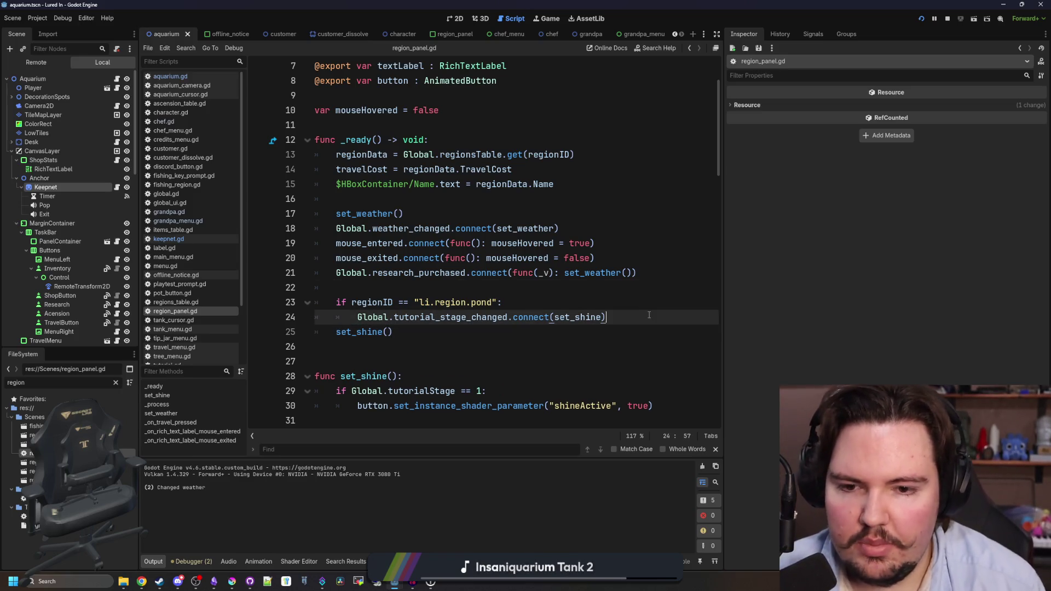
Restart the running game and open the Travel Menu to check the pond shine.
{"action": "left_click", "coordinate": [542, 20]}
{"action": "key", "text": "F5"}
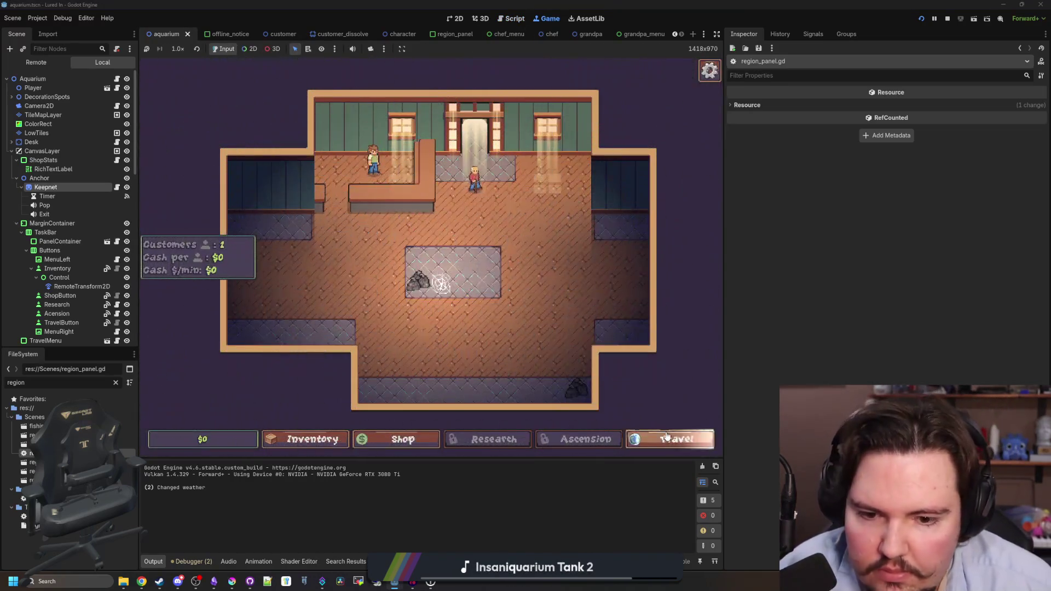
{"action": "left_click", "coordinate": [677, 439]}
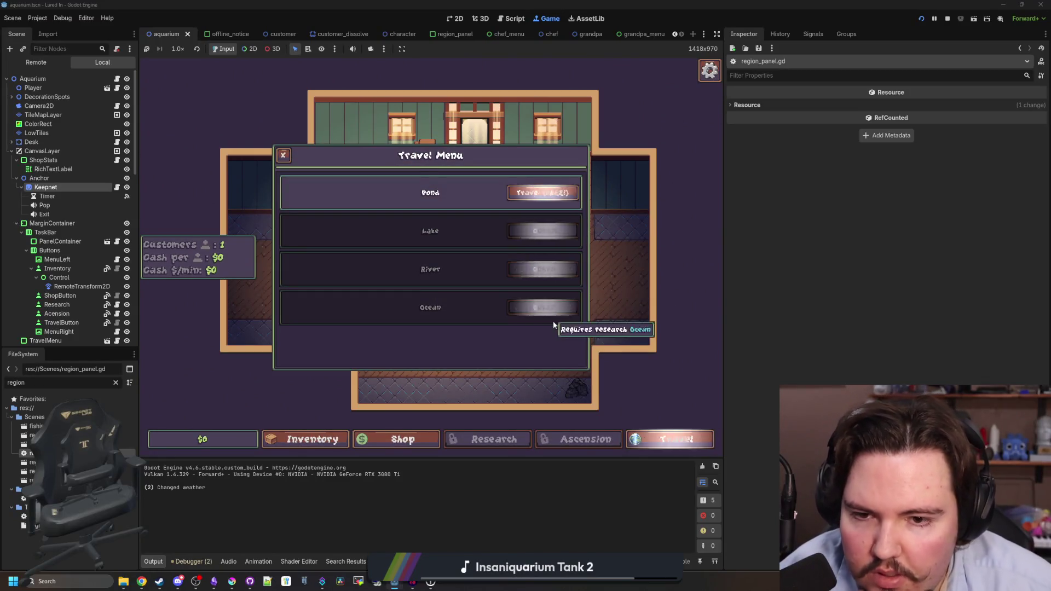
Remove the pond region condition from _ready so the signal connection always runs.
{"action": "key", "text": "ctrl+F3"}
{"action": "left_click", "coordinate": [438, 331]}
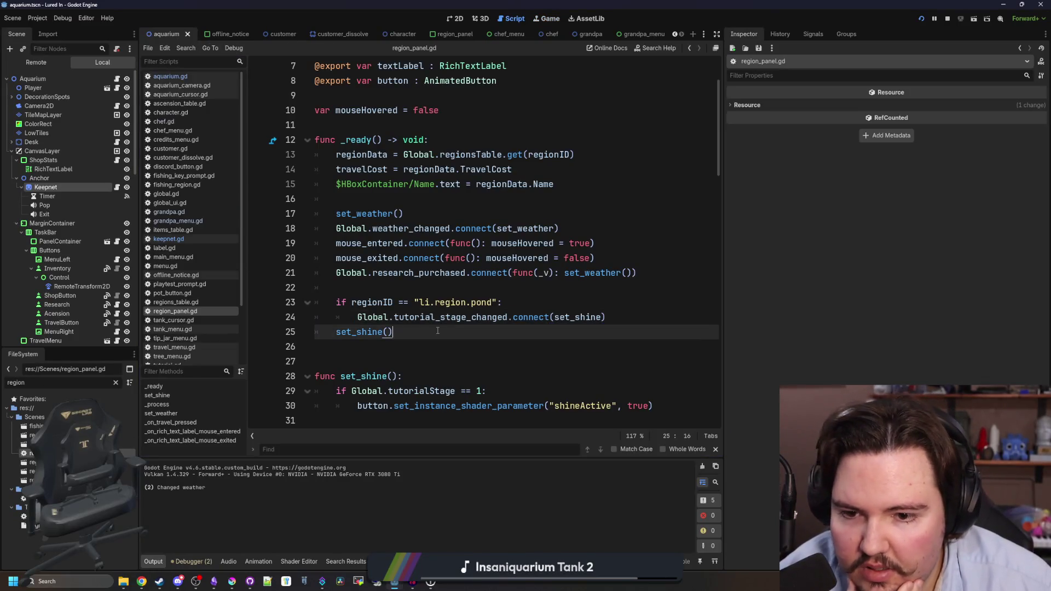
{"action": "scroll", "coordinate": [455, 346], "scroll_direction": "down", "scroll_amount": 2}
{"action": "left_click", "coordinate": [476, 302]}
{"action": "scroll", "coordinate": [481, 285], "scroll_direction": "up", "scroll_amount": 1}
{"action": "left_click_drag", "start_coordinate": [504, 257], "coordinate": [382, 246]}
{"action": "key", "text": "ctrl+c"}
{"action": "key", "text": "BackSpace"}
{"action": "key", "text": "Down"}
{"action": "key", "text": "shift+Tab"}
{"action": "left_click", "coordinate": [359, 259]}
{"action": "key", "text": "BackSpace"}
Combine the pond region check with tutorial stage 1 in set_shine's if, then save.
{"action": "left_click", "coordinate": [421, 313]}
{"action": "key", "text": "Return"}
{"action": "key", "text": "ctrl+v"}
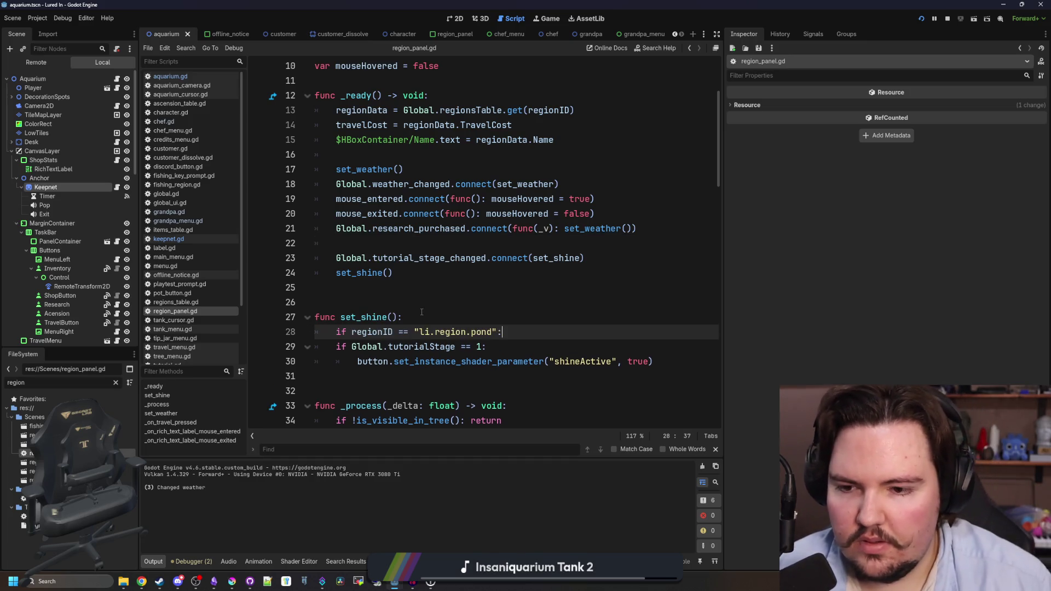
{"action": "left_click_drag", "start_coordinate": [497, 332], "coordinate": [362, 332]}
{"action": "key", "text": "ctrl+c"}
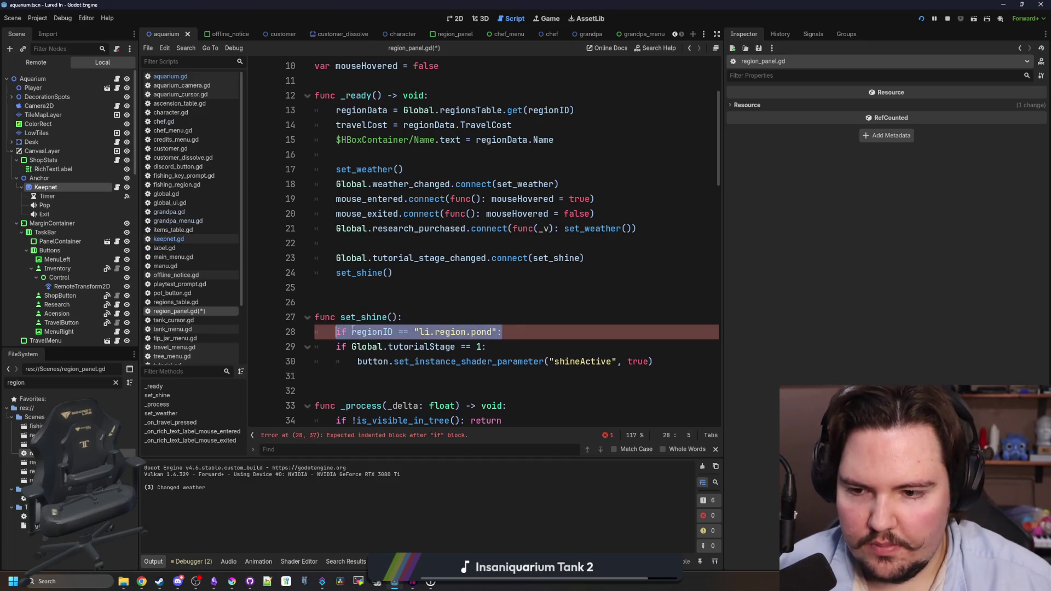
{"action": "key", "text": "BackSpace"}
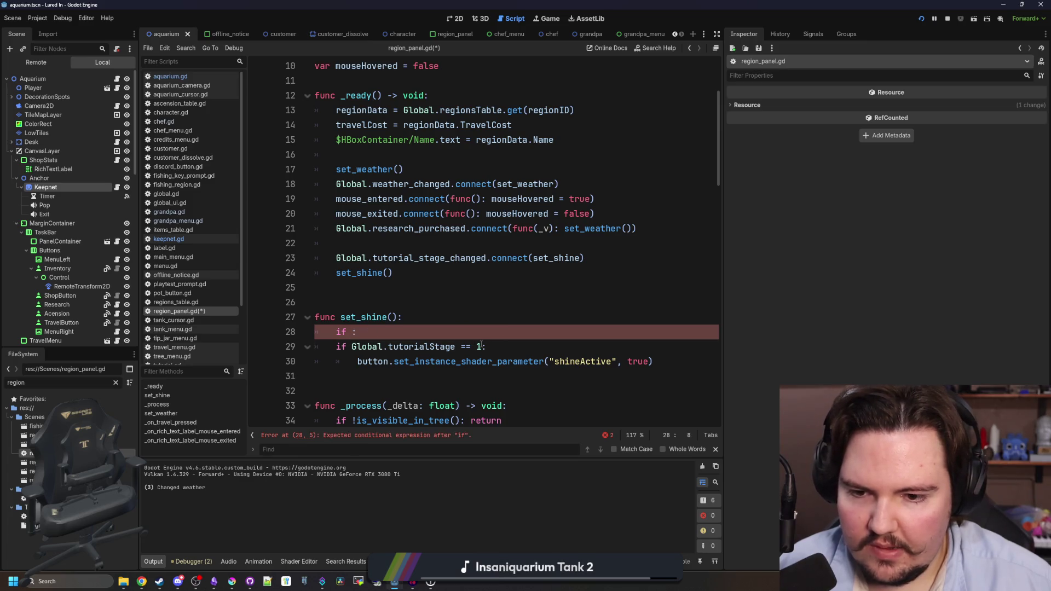
{"action": "left_click", "coordinate": [480, 346]}
{"action": "key", "text": "ctrl+v"}
{"action": "triple_click", "coordinate": [481, 334]}
{"action": "key", "text": "BackSpace"}
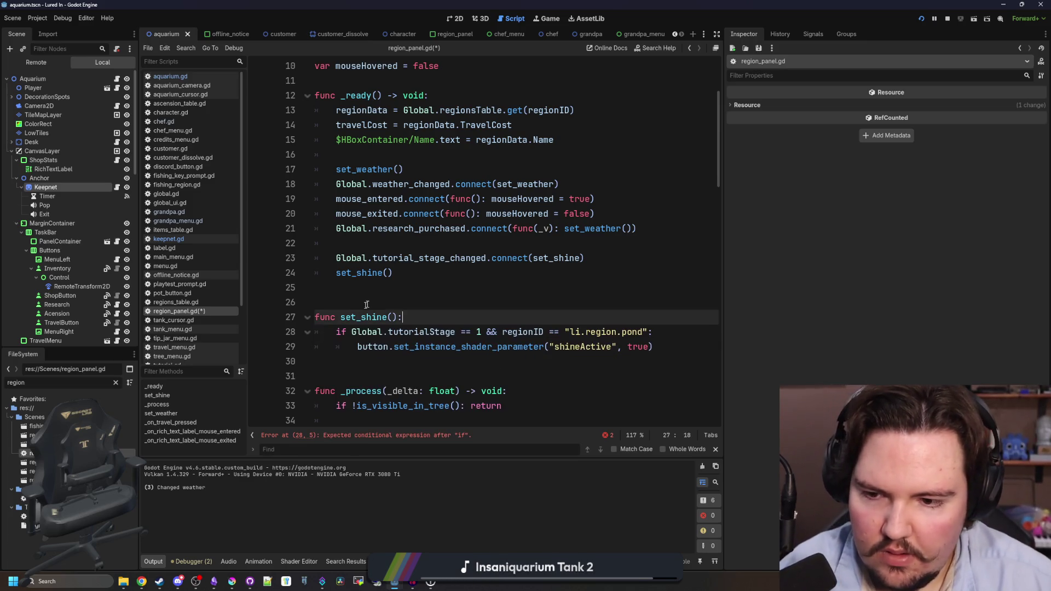
{"action": "key", "text": "Up"}
{"action": "key", "text": "ctrl+s"}
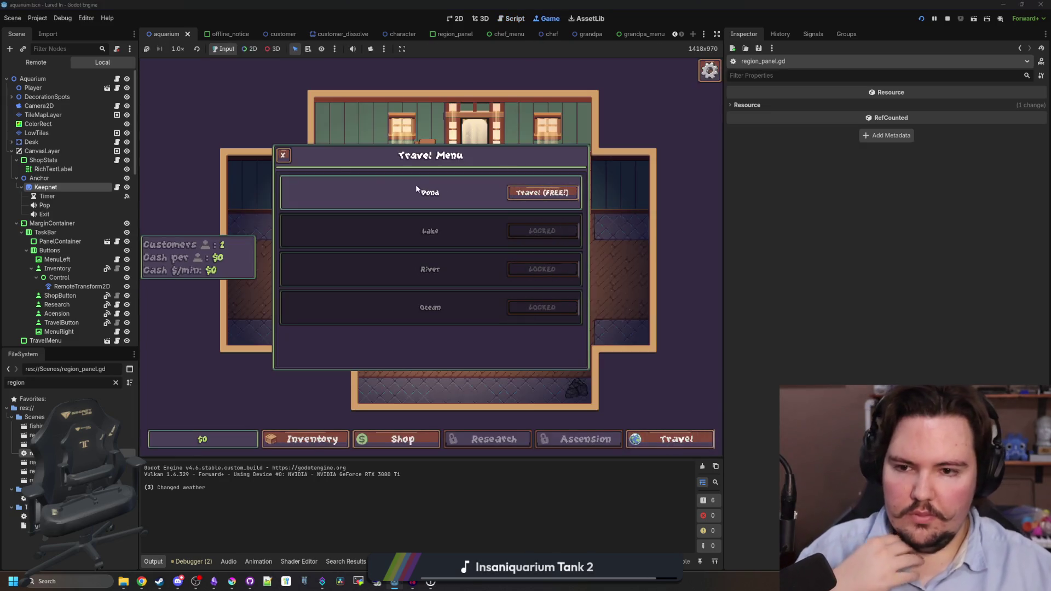
Reload the game, travel to the Pond, and reel in a fish.
{"action": "key", "text": "Escape"}
{"action": "left_click", "coordinate": [432, 280]}
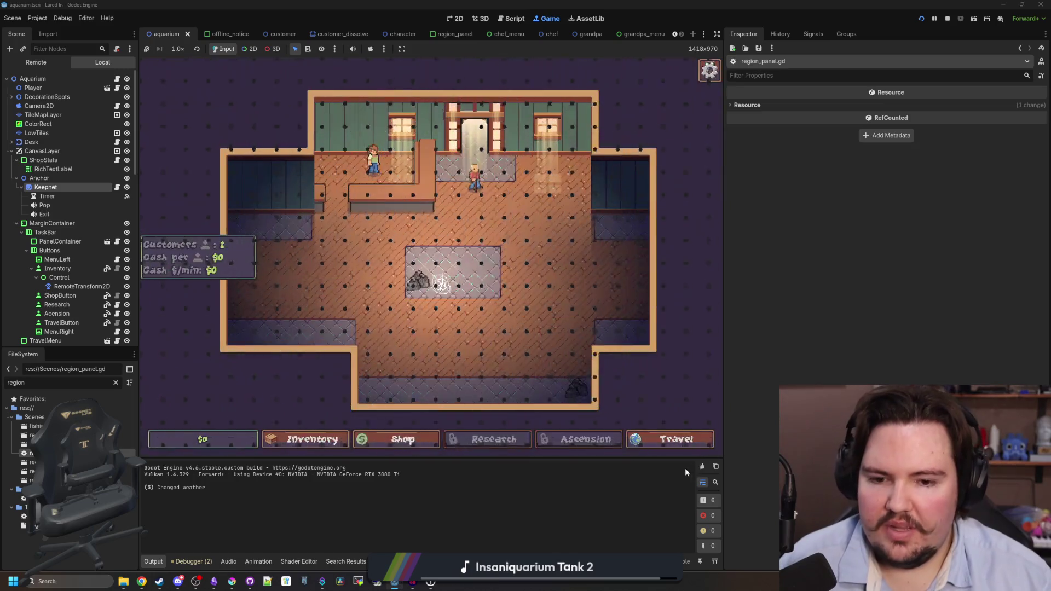
{"action": "left_click", "coordinate": [673, 439]}
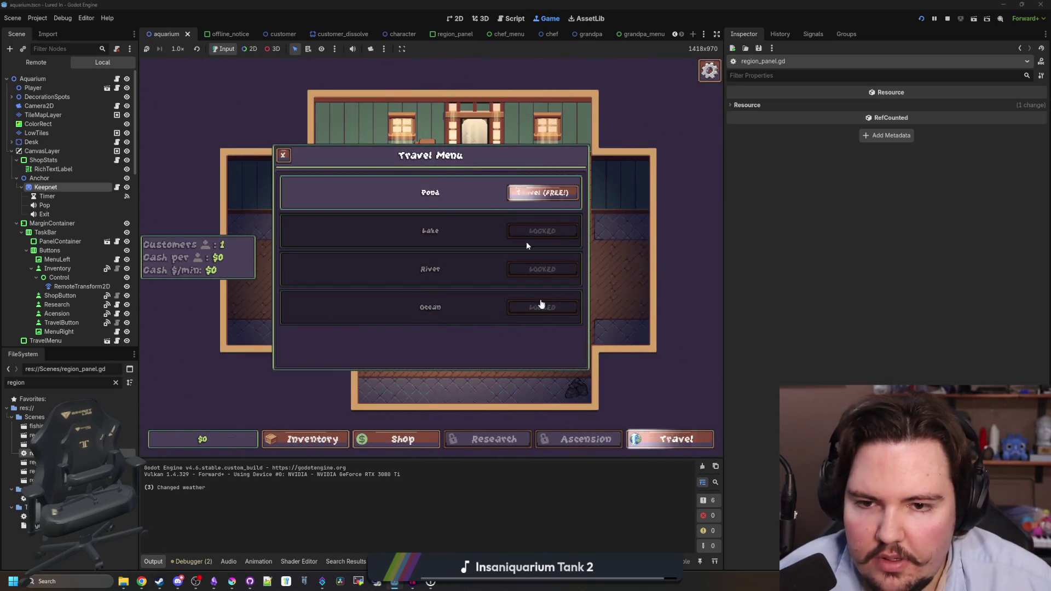
{"action": "left_click", "coordinate": [542, 193]}
{"action": "left_click", "coordinate": [468, 253]}
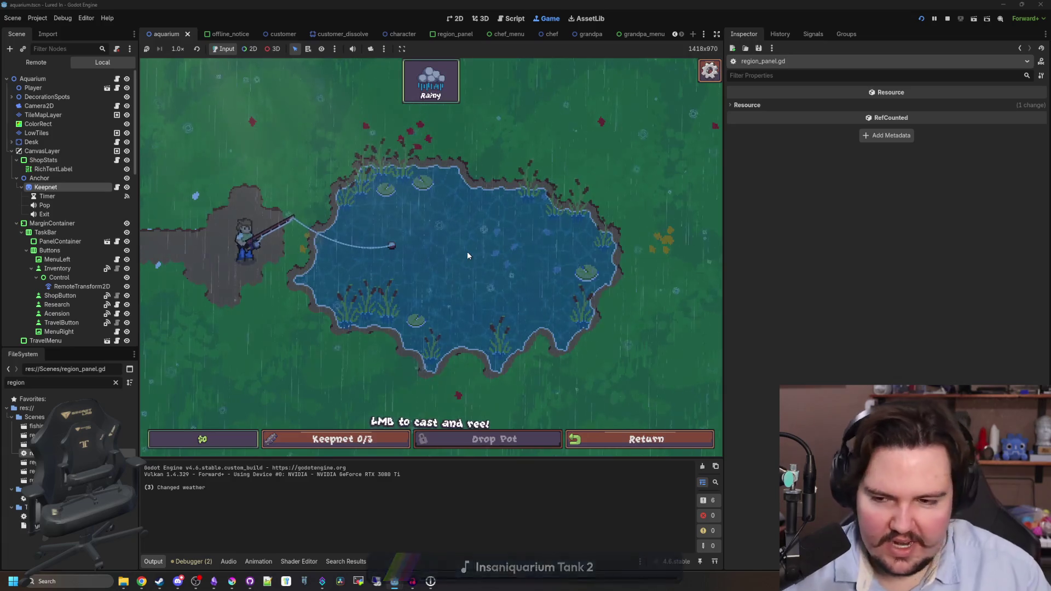
{"action": "left_click", "coordinate": [467, 255]}
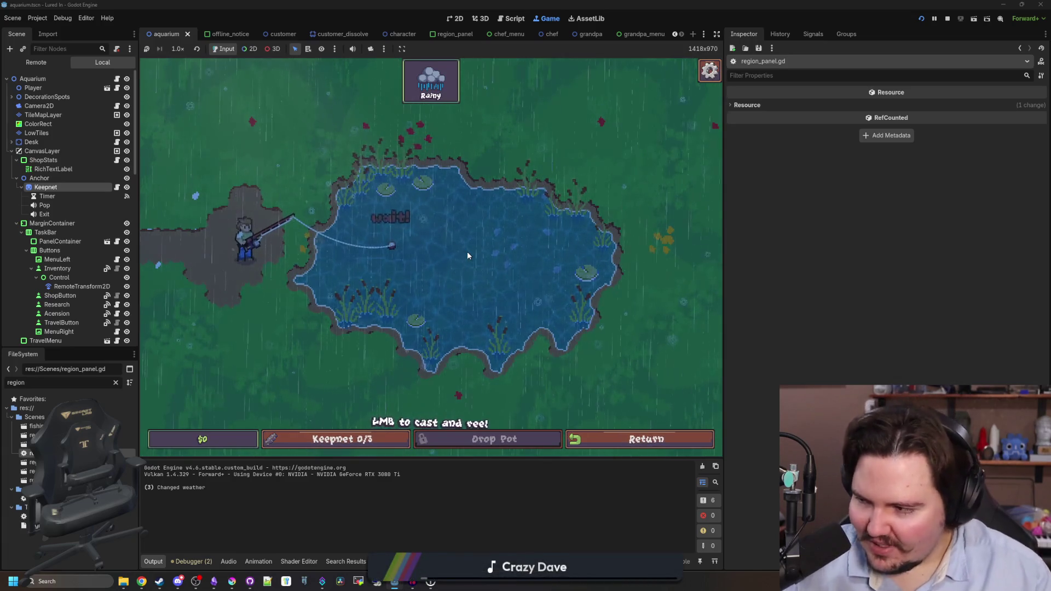
{"action": "left_click", "coordinate": [467, 256]}
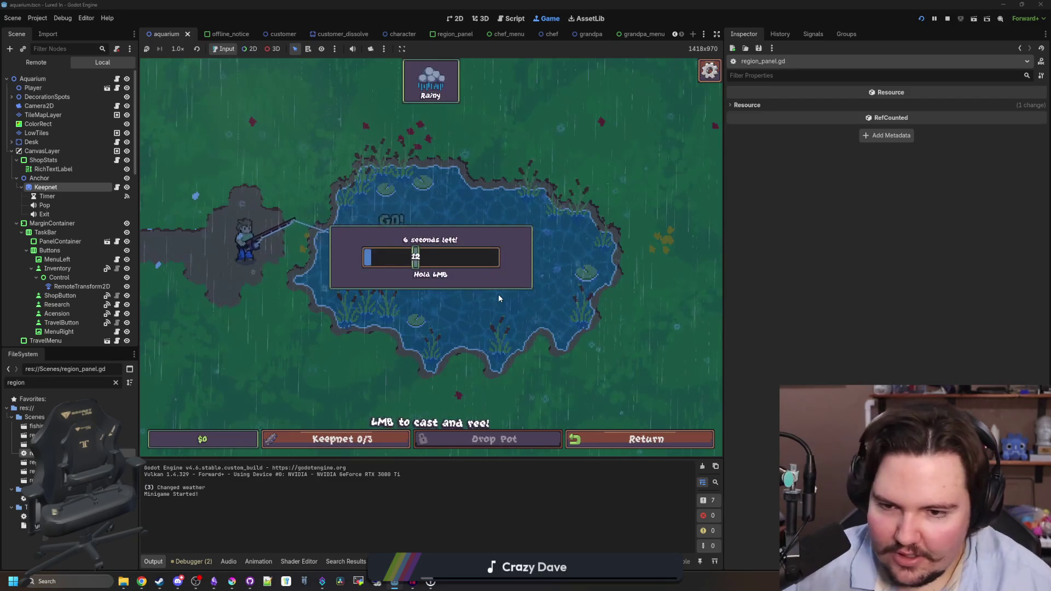
{"action": "left_click", "coordinate": [511, 277]}
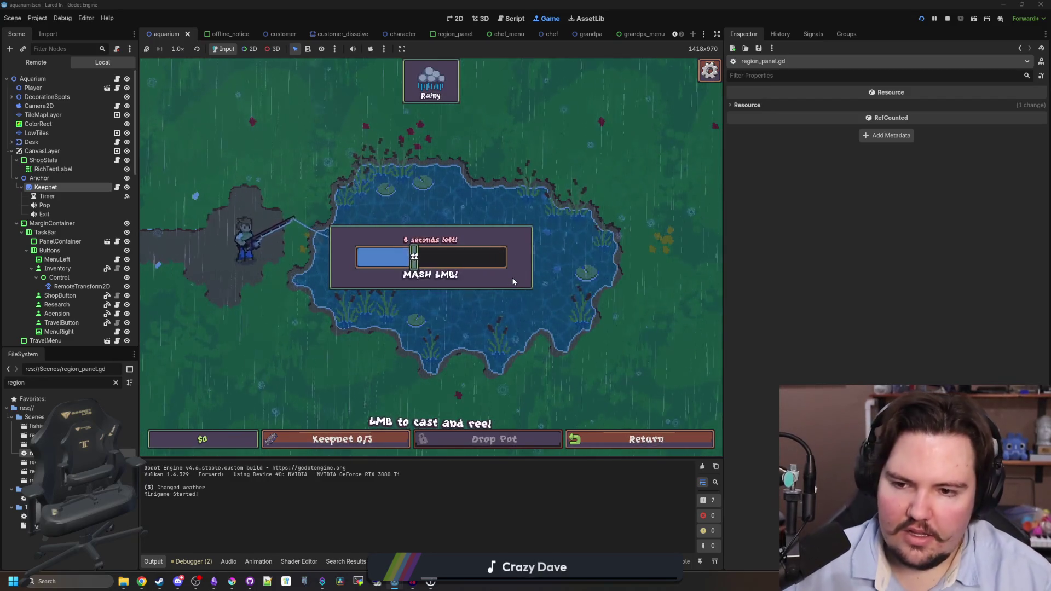
{"action": "left_click", "coordinate": [514, 244]}
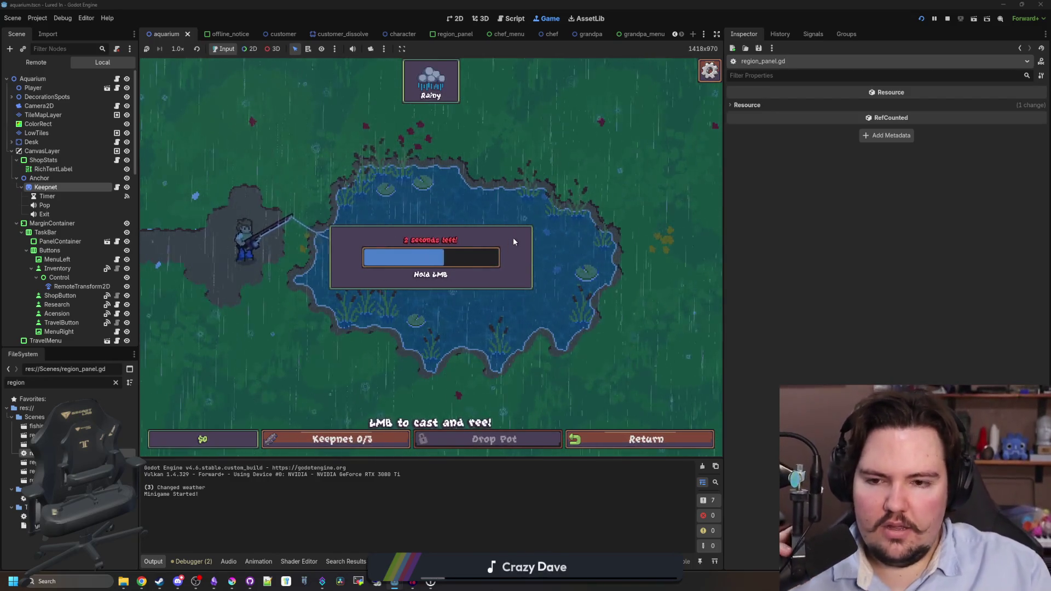
{"action": "left_click", "coordinate": [513, 238]}
{"action": "left_click", "coordinate": [513, 238]}
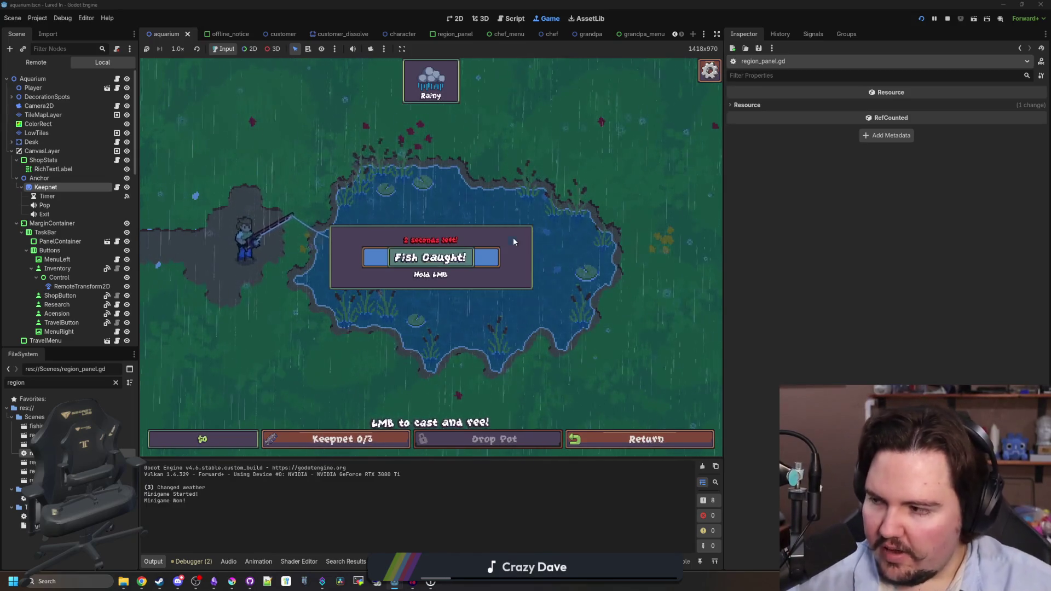
Return to the shop, then open and close the Shop panel and the Inventory.
{"action": "left_click", "coordinate": [644, 439]}
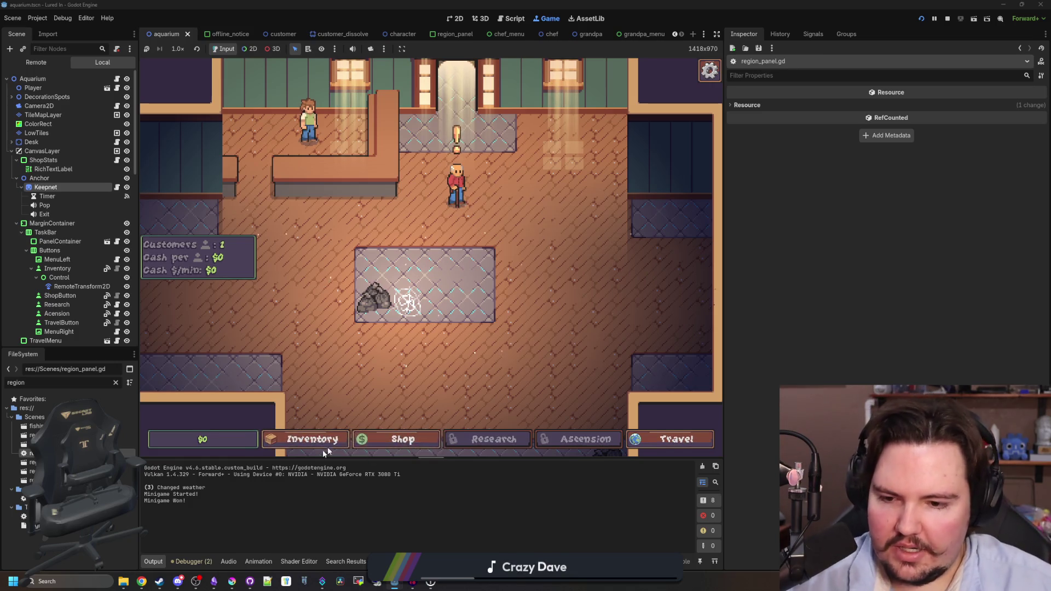
{"action": "left_click", "coordinate": [403, 439]}
{"action": "left_click", "coordinate": [285, 156]}
{"action": "key", "text": "i"}
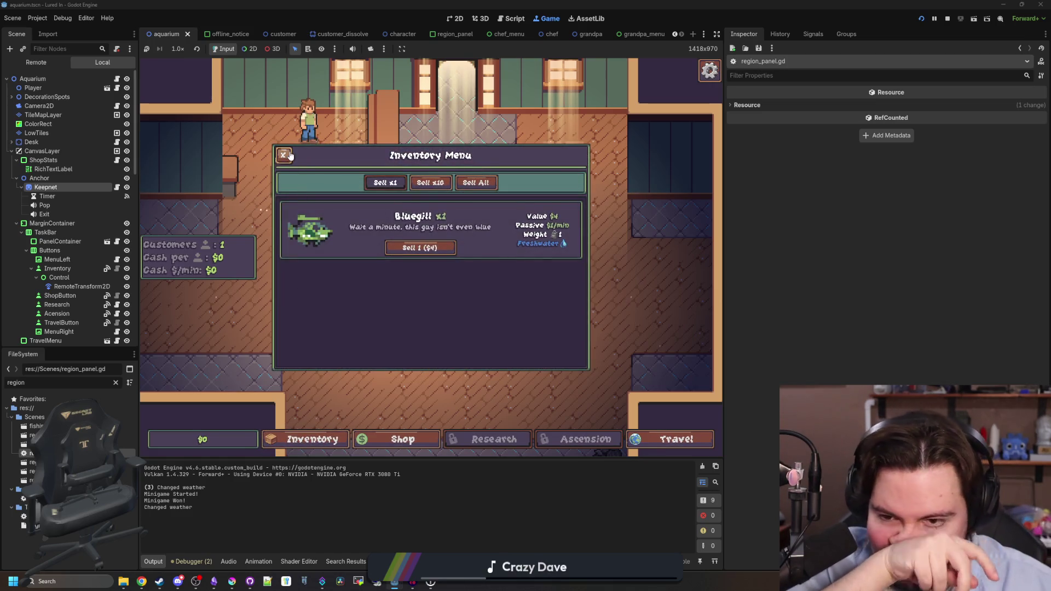
{"action": "left_click", "coordinate": [283, 156]}
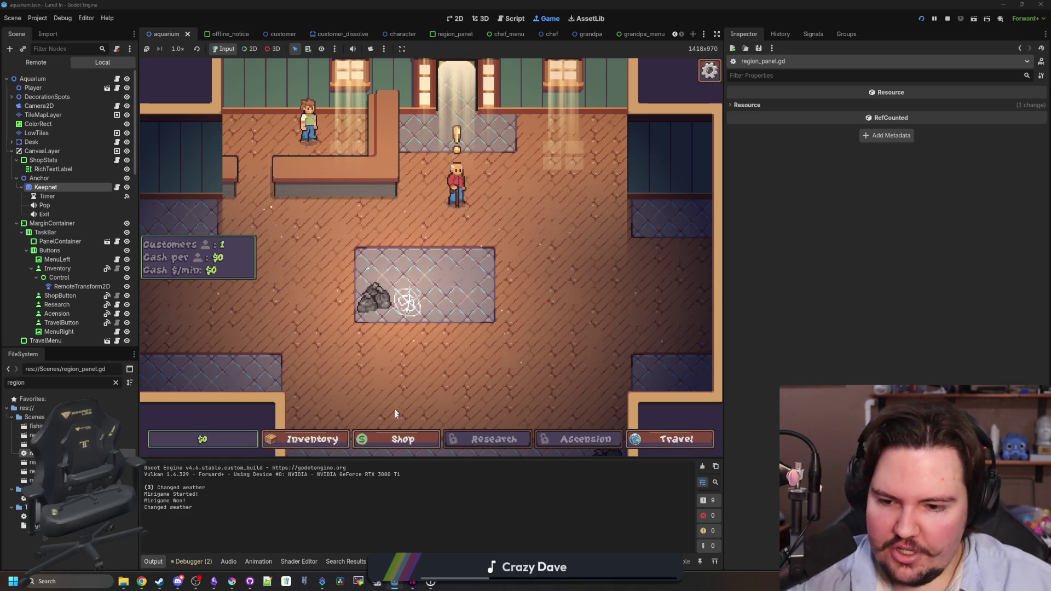
Clear the 'region' FileSystem filter and open the aquarium script.
{"action": "left_click", "coordinate": [115, 383]}
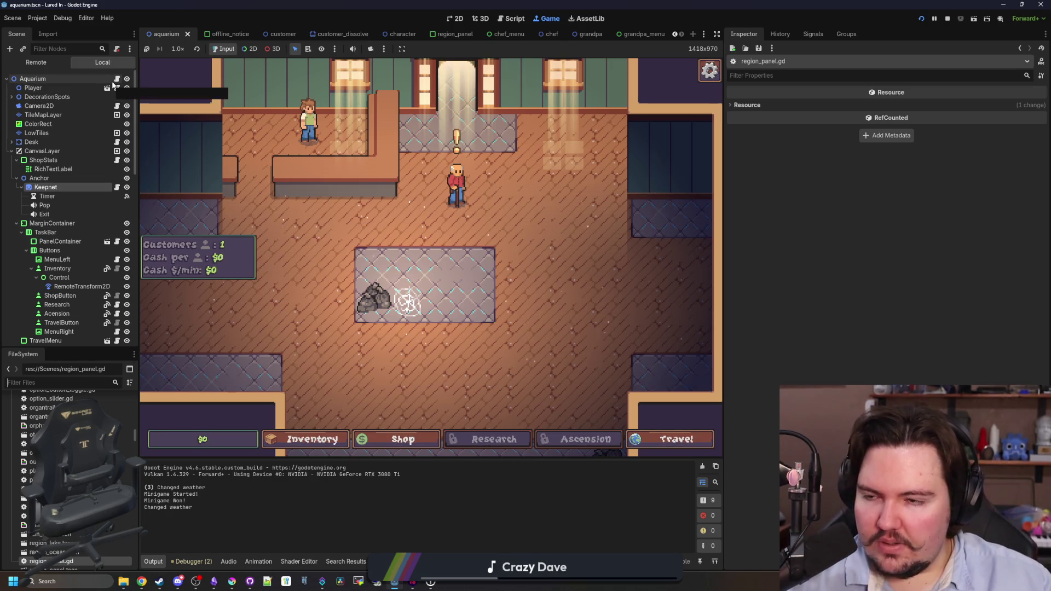
{"action": "left_click", "coordinate": [116, 79]}
{"action": "left_click", "coordinate": [552, 268]}
Look at the animated_button script, then return to the aquarium script.
{"action": "scroll", "coordinate": [496, 273], "scroll_direction": "down", "scroll_amount": 1}
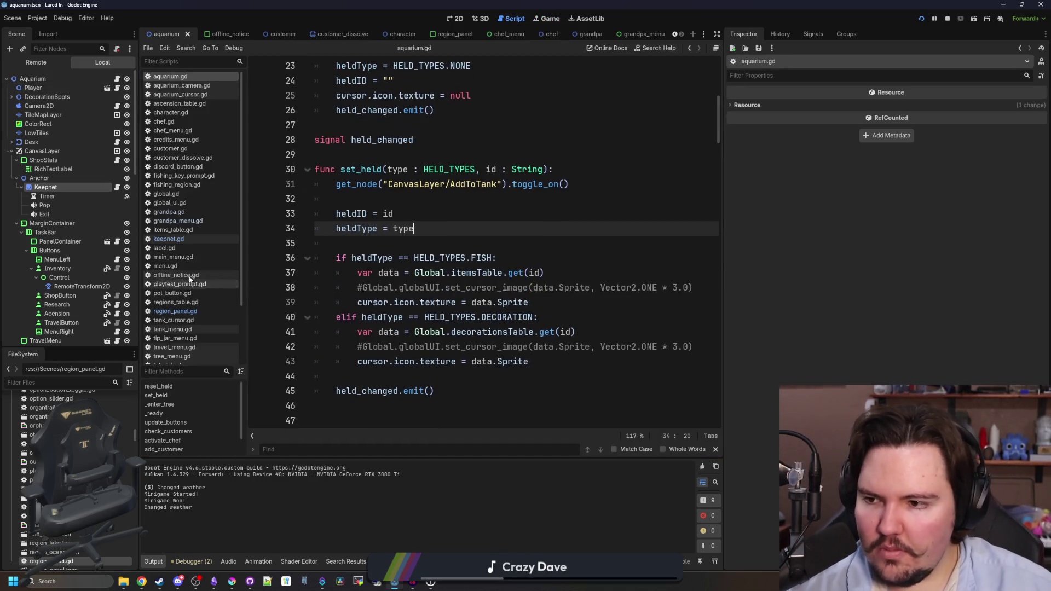
{"action": "scroll", "coordinate": [110, 236], "scroll_direction": "down", "scroll_amount": 1}
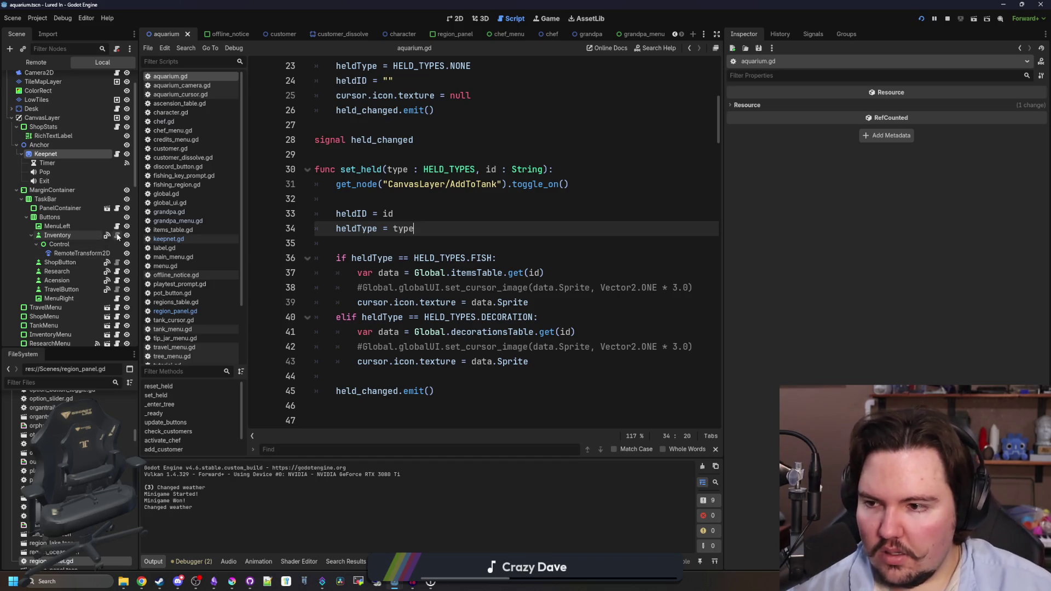
{"action": "left_click", "coordinate": [117, 234]}
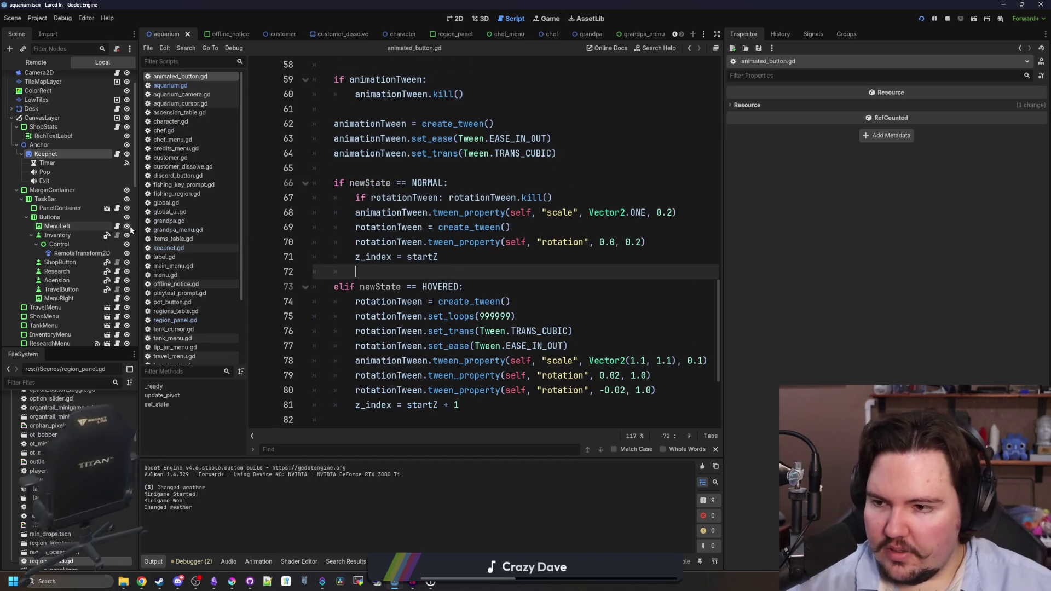
{"action": "scroll", "coordinate": [108, 76], "scroll_direction": "up", "scroll_amount": 1}
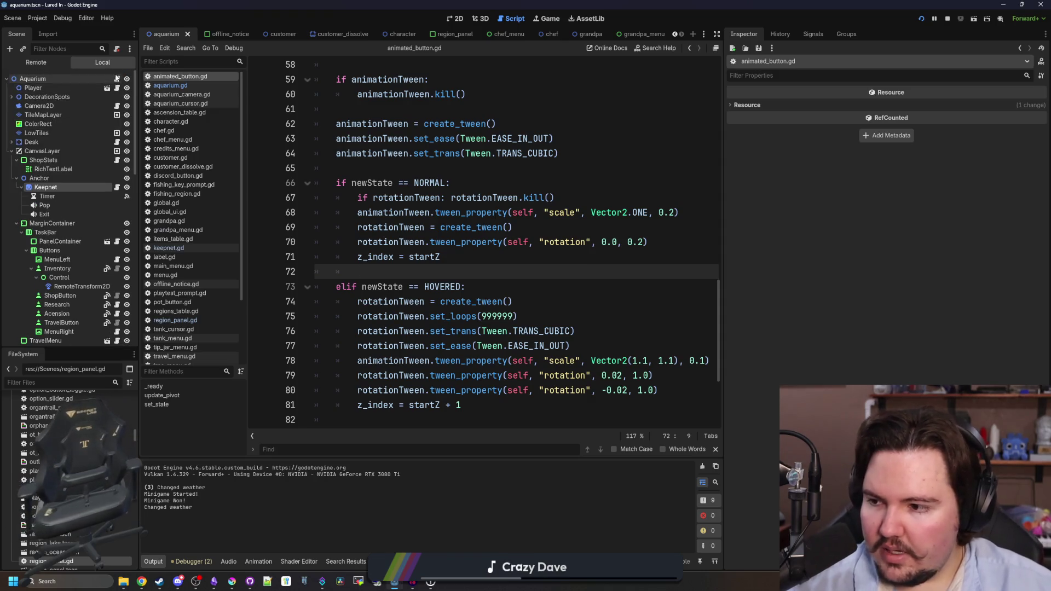
{"action": "left_click", "coordinate": [116, 79]}
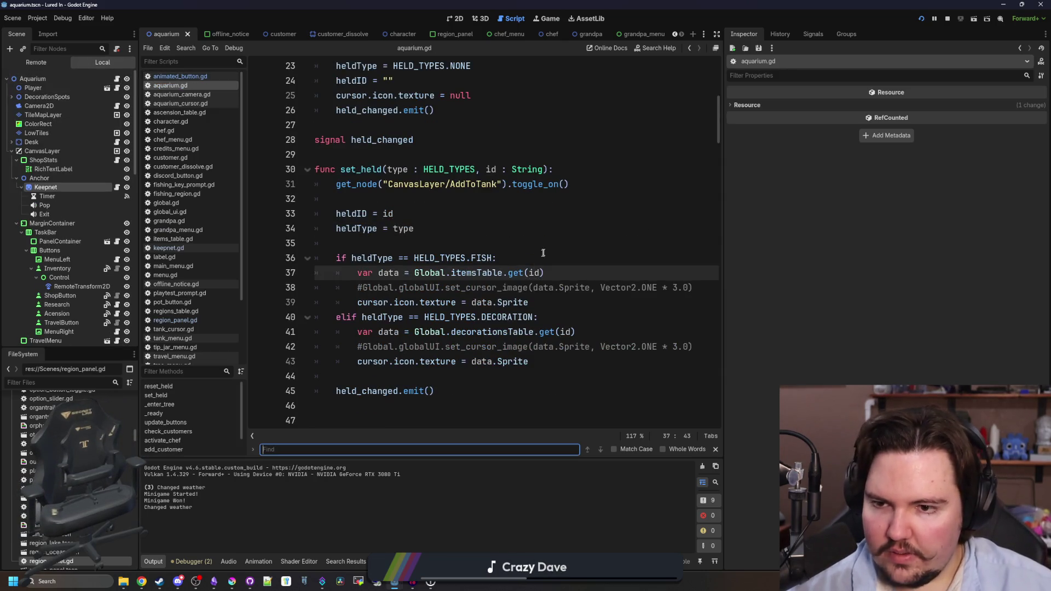
{"action": "scroll", "coordinate": [547, 248], "scroll_direction": "down", "scroll_amount": 5}
Search the aquarium script for 'travel' instead of 'inventory' and widen the code area.
{"action": "type", "text": "inventory"}
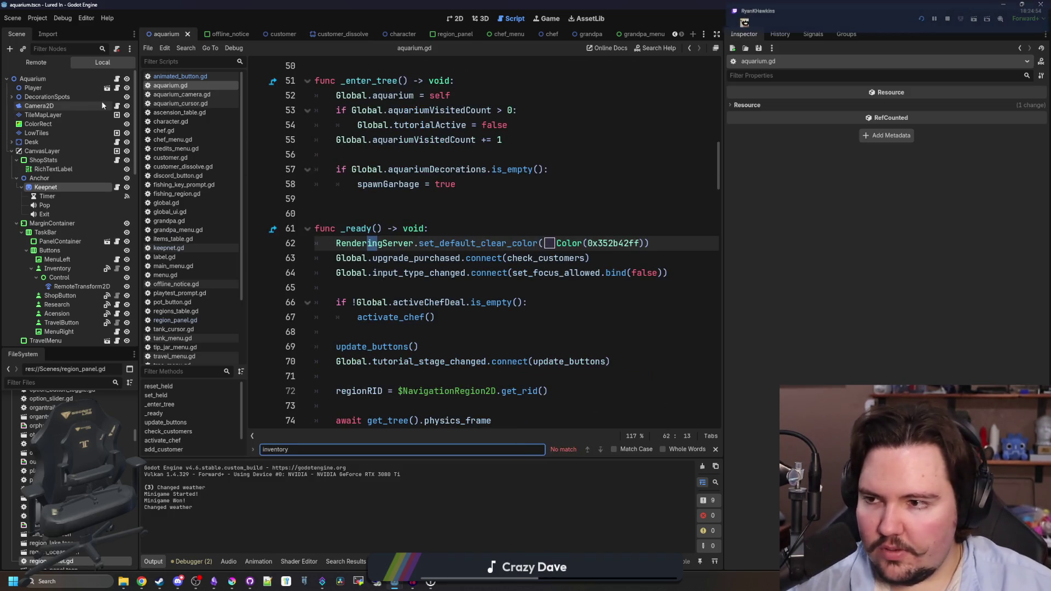
{"action": "left_click", "coordinate": [438, 214]}
{"action": "key", "text": "ctrl+f"}
{"action": "scroll", "coordinate": [493, 247], "scroll_direction": "down", "scroll_amount": 10}
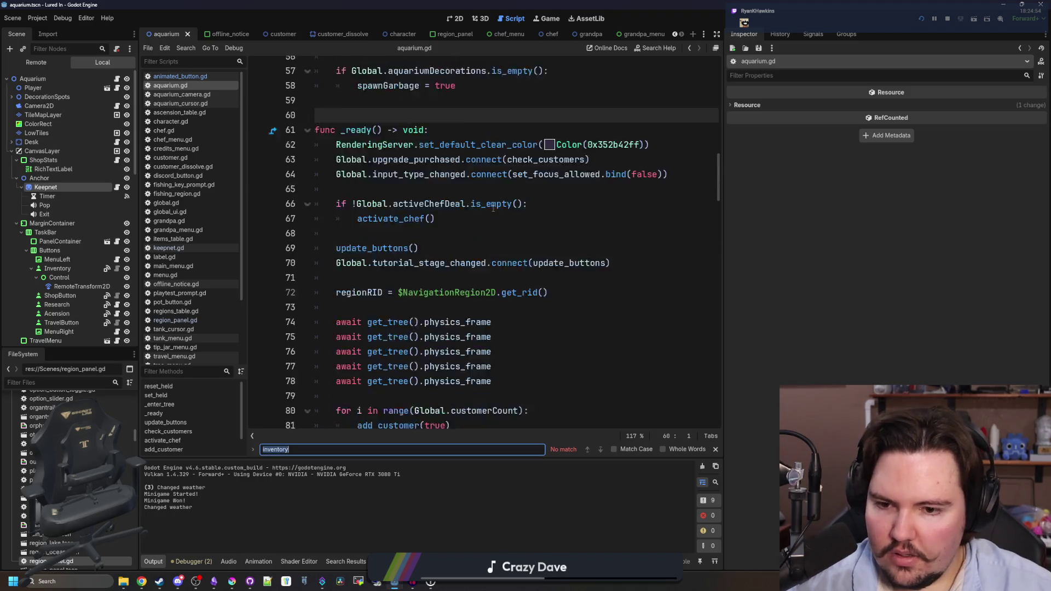
{"action": "left_click", "coordinate": [564, 268]}
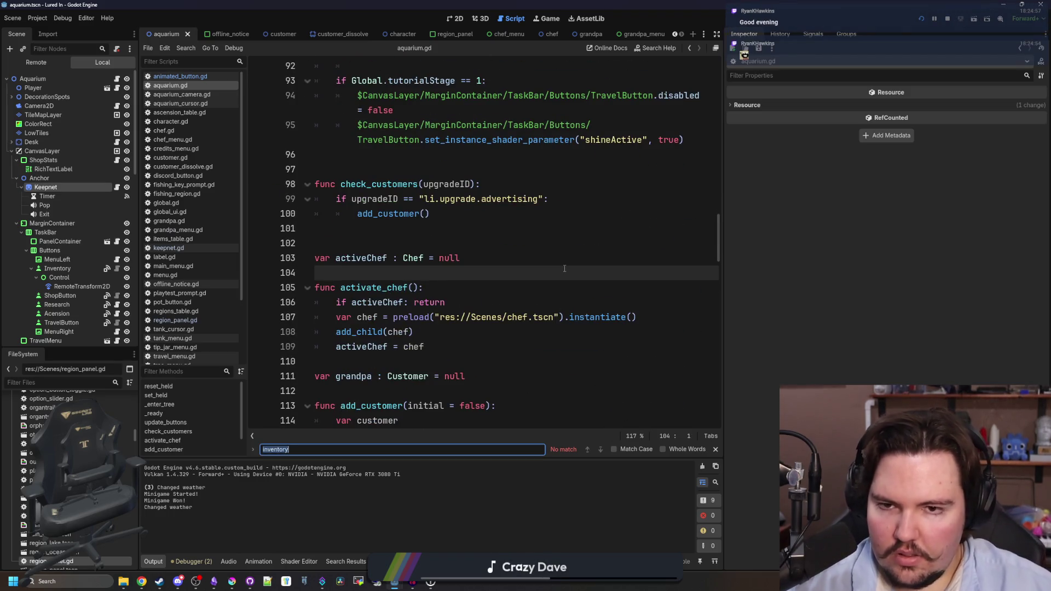
{"action": "type", "text": "invent"}
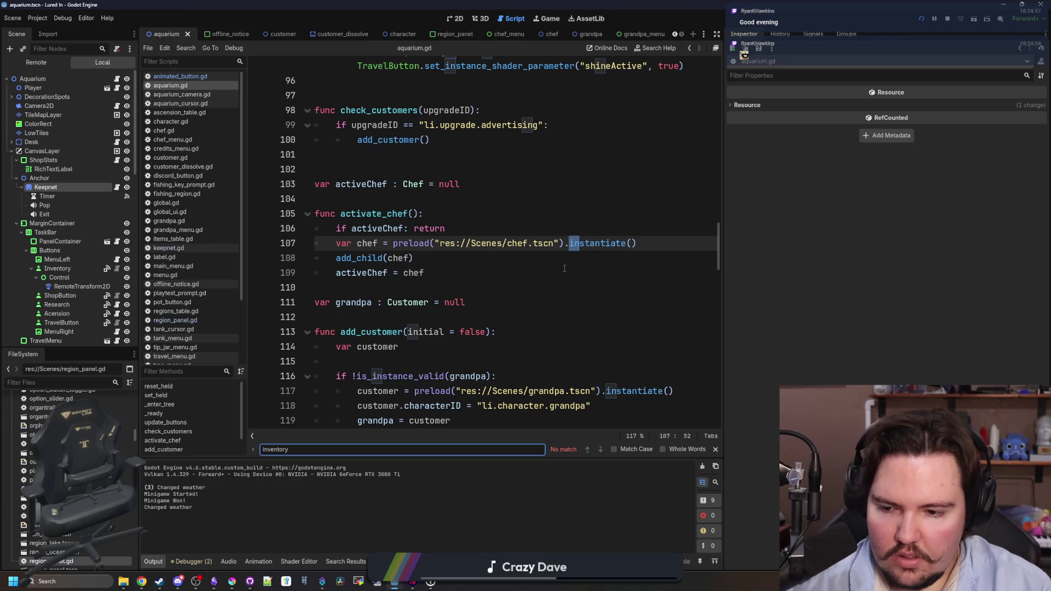
{"action": "key", "text": "ctrl+BackSpace"}
{"action": "type", "text": "travel"}
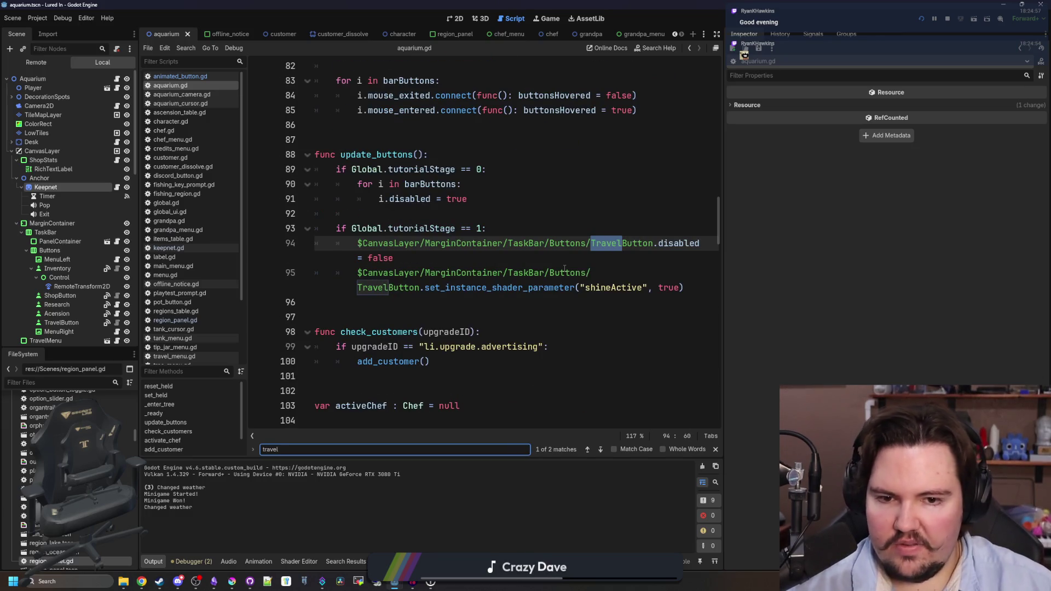
{"action": "left_click_drag", "start_coordinate": [723, 300], "coordinate": [998, 306]}
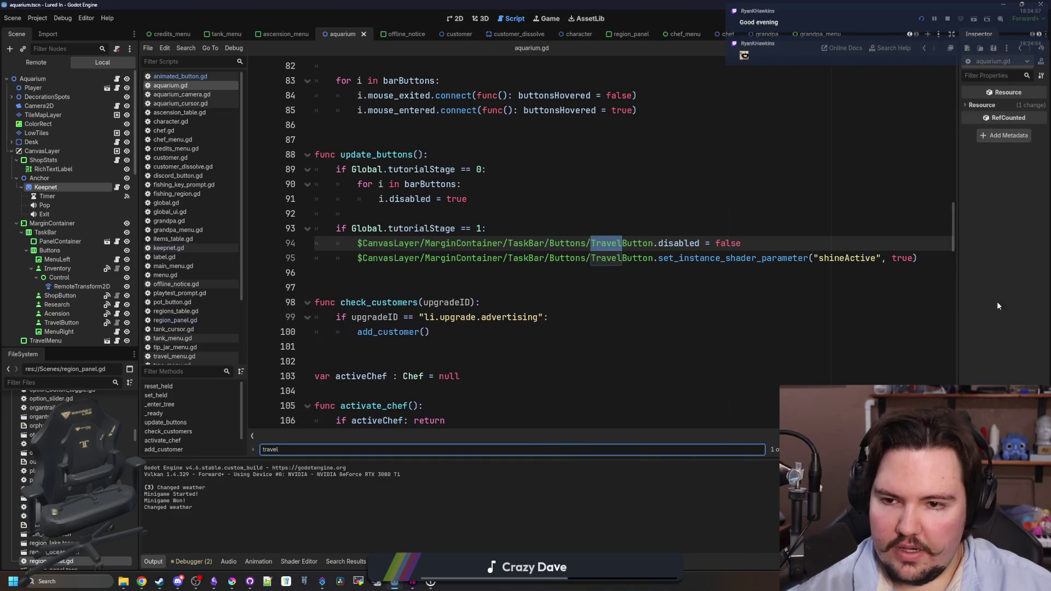
Duplicate the tutorial stage 1 block directly below itself.
{"action": "left_click", "coordinate": [449, 277]}
{"action": "left_click_drag", "start_coordinate": [914, 258], "coordinate": [228, 233]}
{"action": "key", "text": "ctrl+c"}
{"action": "left_click", "coordinate": [397, 283]}
{"action": "key", "text": "ctrl+v"}
Make the copy a tutorialStage == 2 block targeting Inventory instead of TravelButton, and save.
{"action": "key", "text": "Up"}
{"action": "key", "text": "Up"}
{"action": "key", "text": "End"}
{"action": "key", "text": "BackSpace"}
{"action": "key", "text": "BackSpace"}
{"action": "type", "text": "2:"}
{"action": "double_click", "coordinate": [625, 302]}
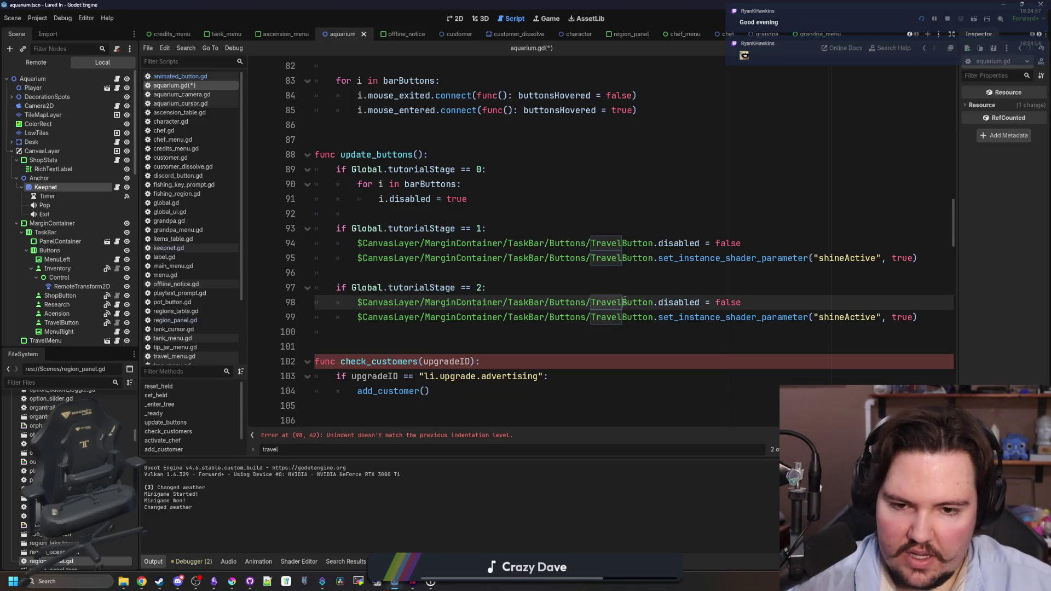
{"action": "type", "text": "Inv"}
{"action": "type", "text": "eo"}
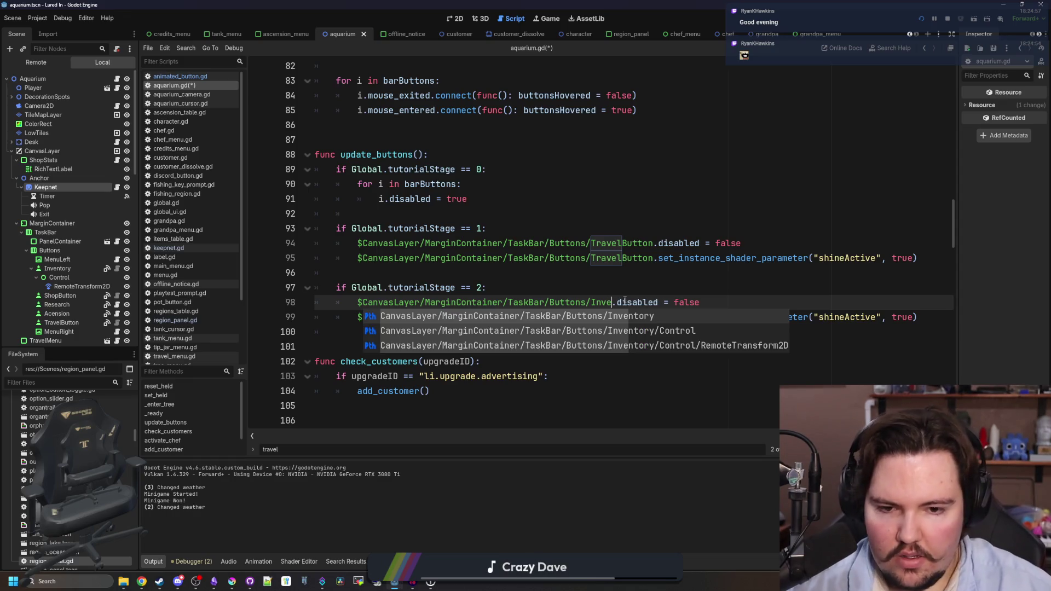
{"action": "key", "text": "Return"}
{"action": "key", "text": "ctrl+c"}
{"action": "double_click", "coordinate": [621, 312]}
{"action": "key", "text": "ctrl+v"}
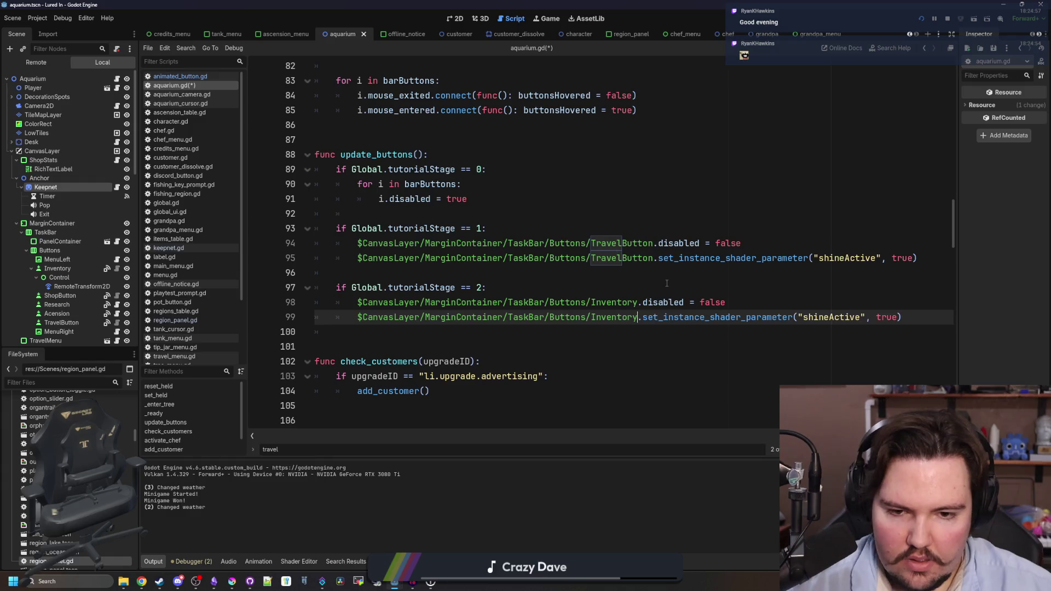
{"action": "left_click", "coordinate": [652, 285]}
{"action": "key", "text": "ctrl+s"}
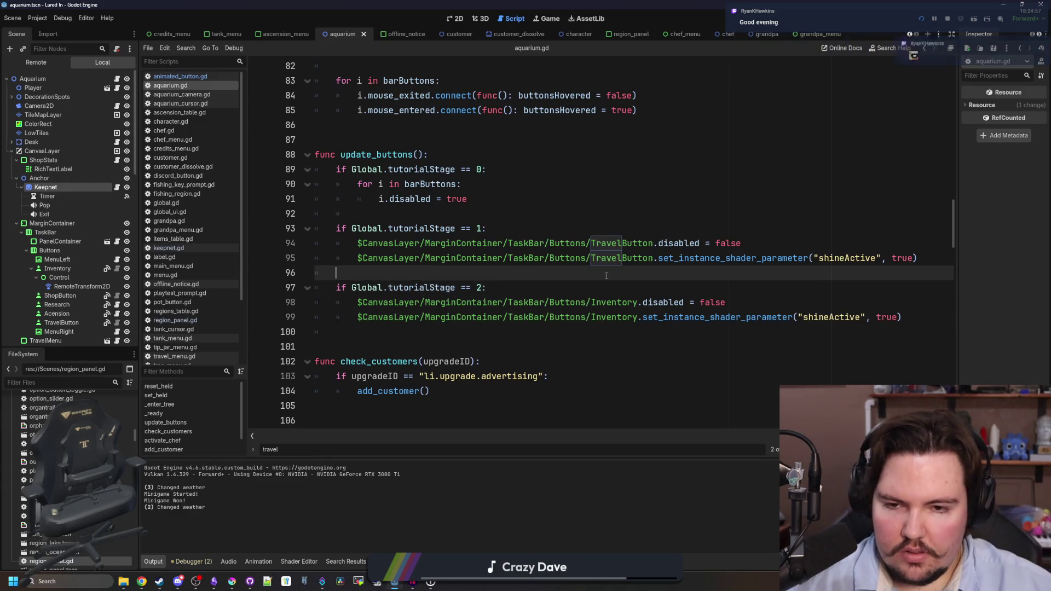
Change the stage 0 condition in update_buttons to '< 4'.
{"action": "left_click", "coordinate": [449, 218]}
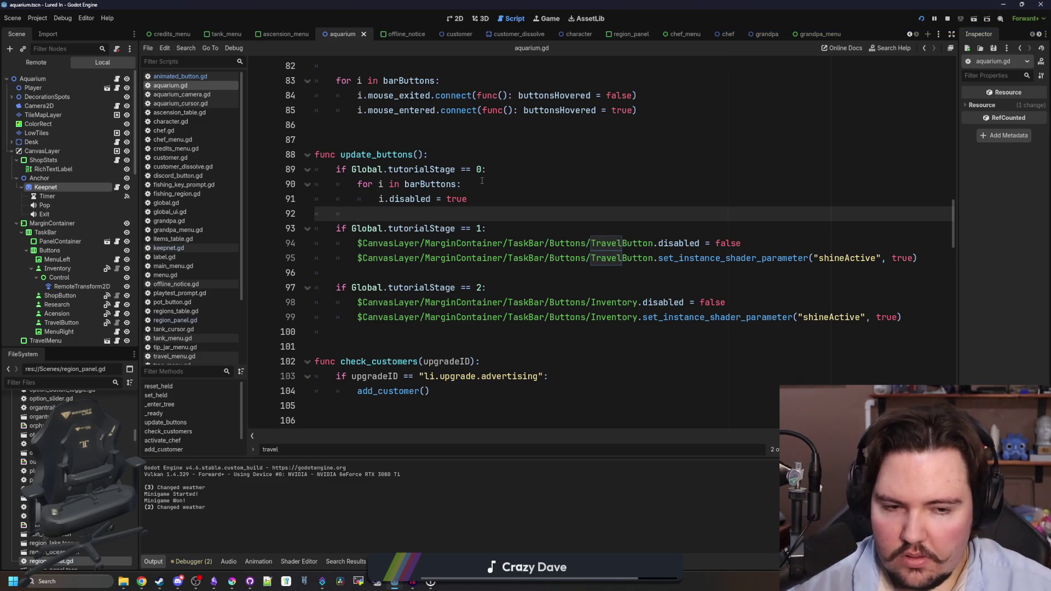
{"action": "left_click", "coordinate": [486, 171]}
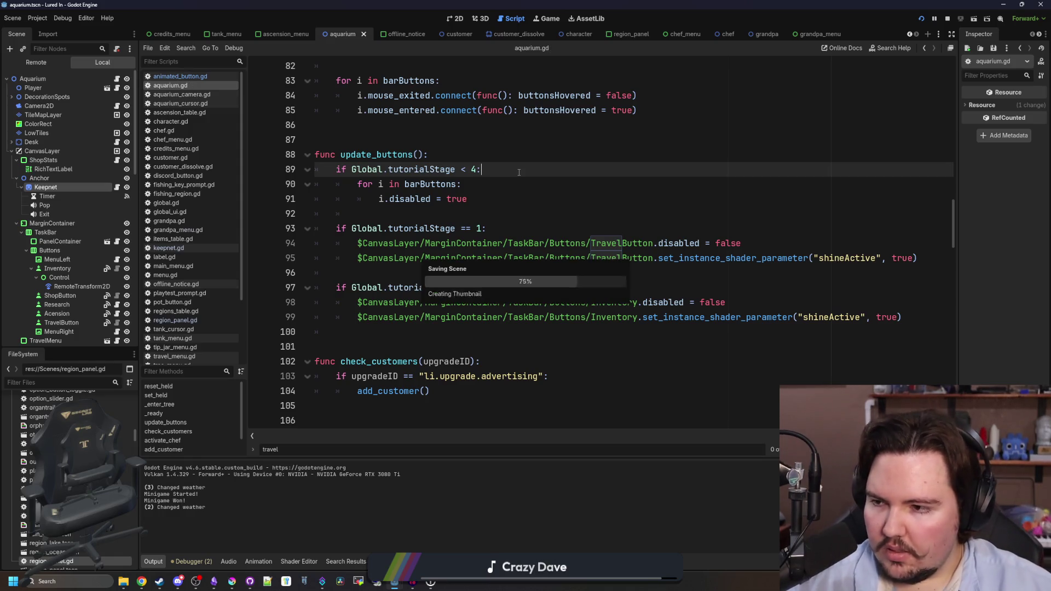
{"action": "left_click", "coordinate": [400, 214]}
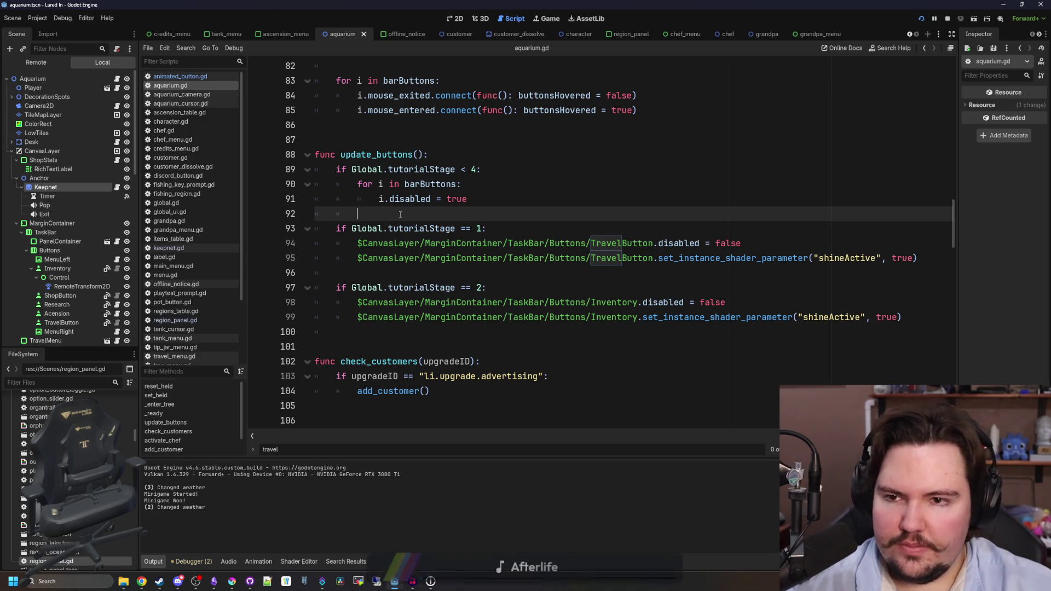
{"action": "double_click", "coordinate": [383, 154]}
{"action": "scroll", "coordinate": [383, 155], "scroll_direction": "up", "scroll_amount": 4}
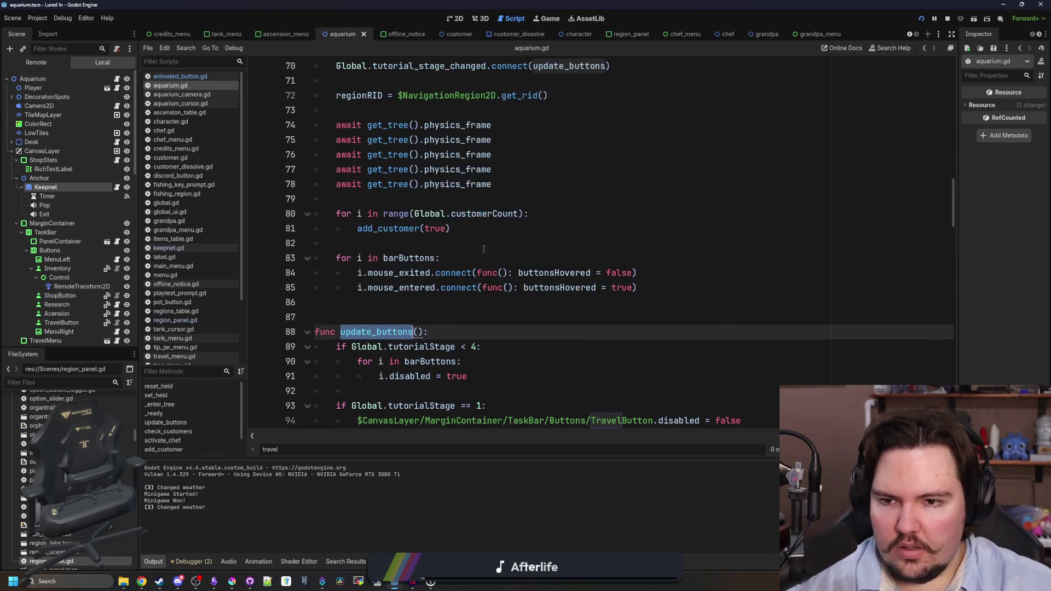
{"action": "left_click", "coordinate": [498, 305]}
Find where update_buttons is called, save, and run the game.
{"action": "key", "text": "ctrl+f"}
{"action": "type", "text": "update_butt"}
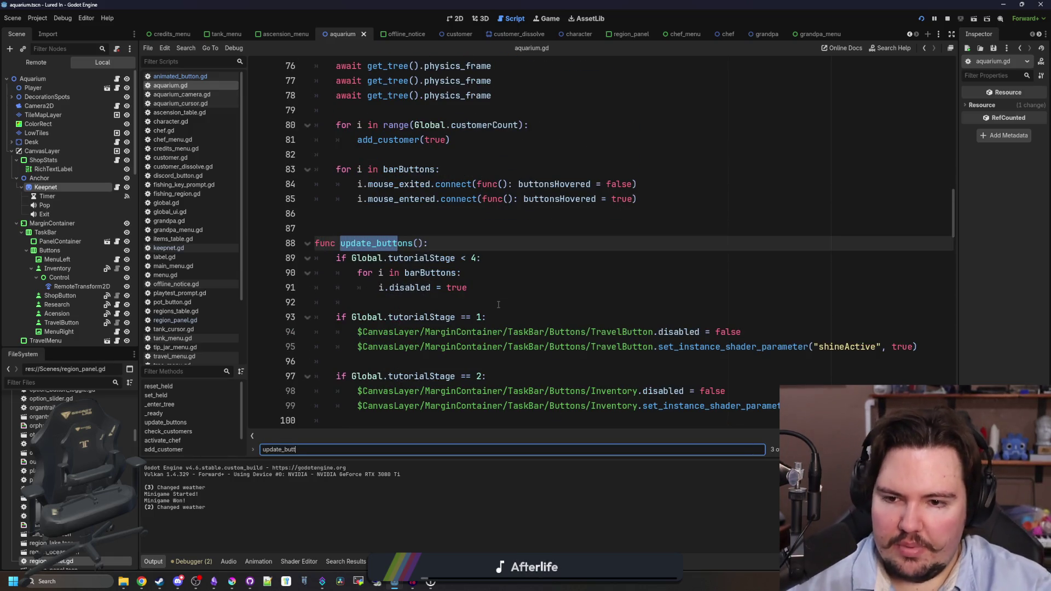
{"action": "key", "text": "Return"}
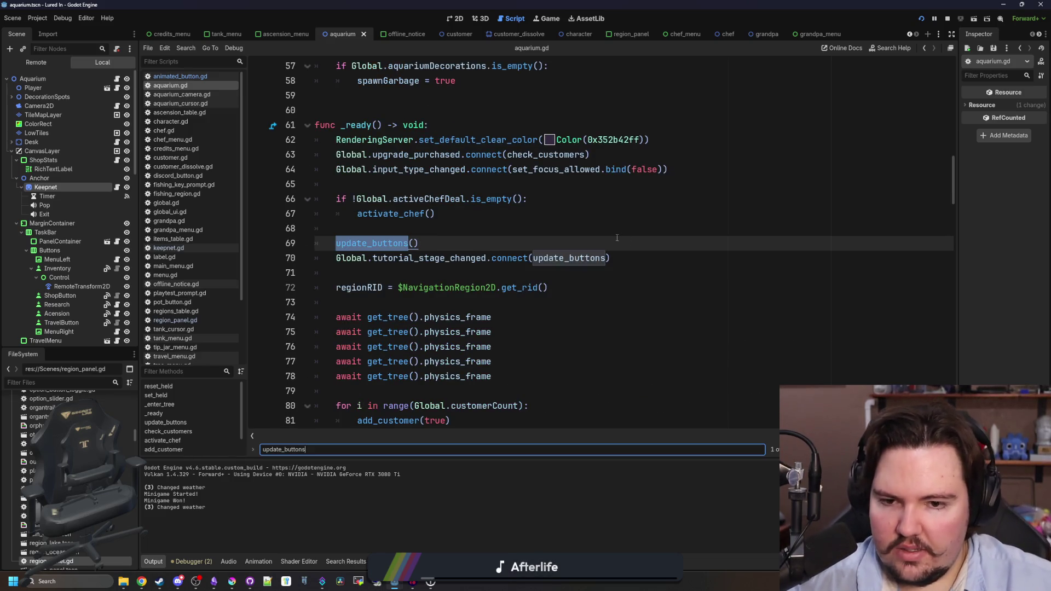
{"action": "scroll", "coordinate": [617, 238], "scroll_direction": "down", "scroll_amount": 5}
{"action": "left_click", "coordinate": [451, 215]}
{"action": "key", "text": "ctrl+s"}
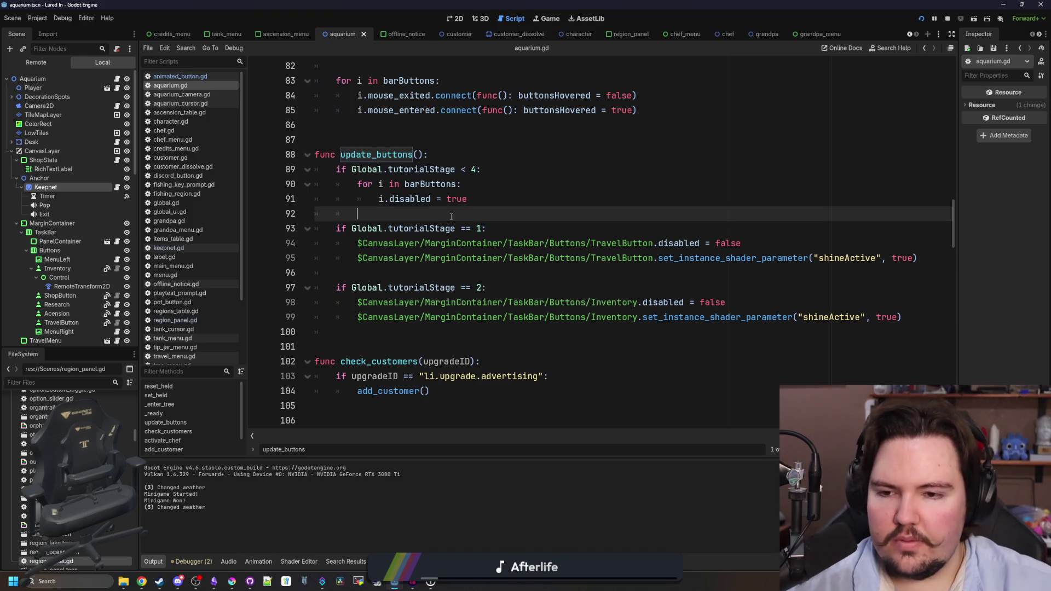
{"action": "left_click", "coordinate": [628, 288]}
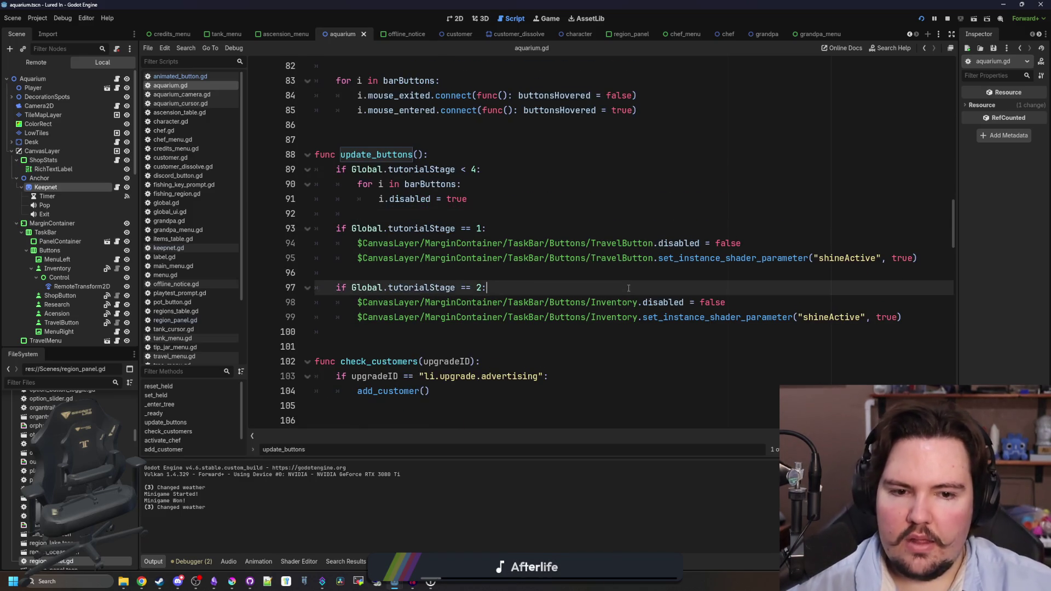
{"action": "left_click", "coordinate": [501, 277]}
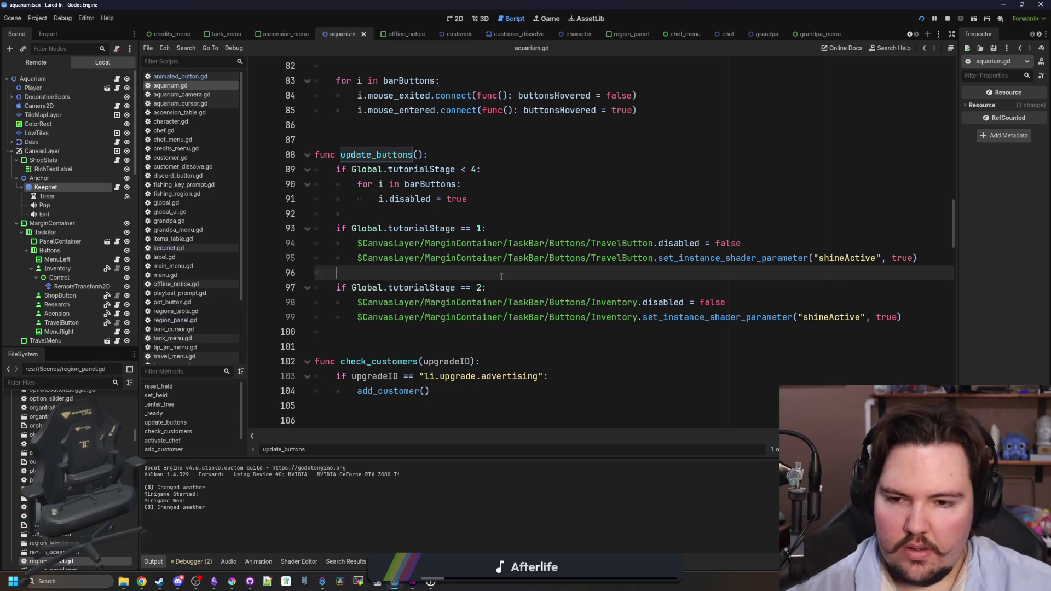
{"action": "key", "text": "F5"}
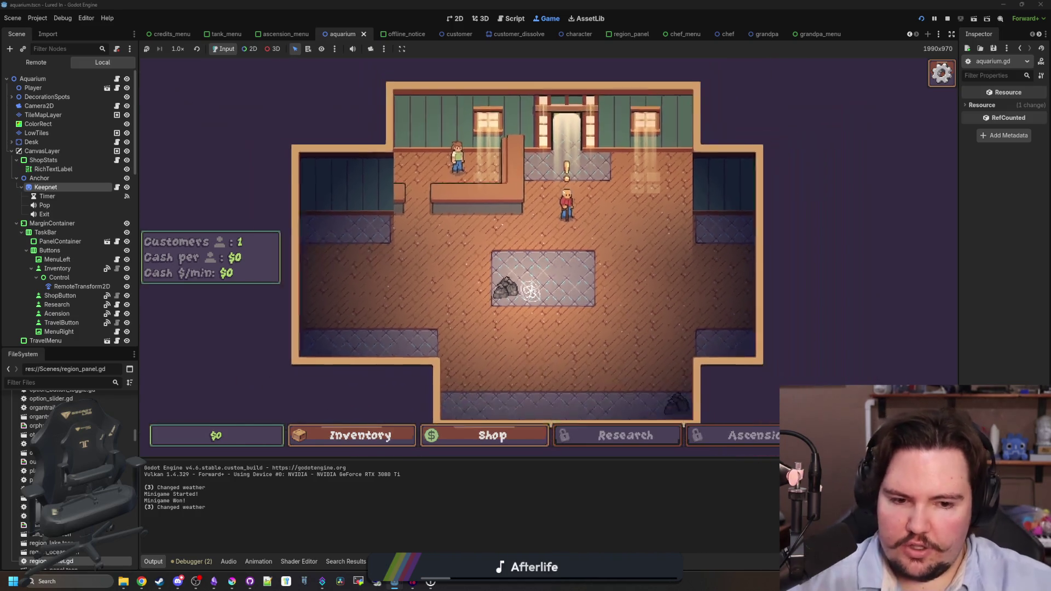
Relaunch the game and check the caught Bluegill in the Inventory.
{"action": "key", "text": "Escape"}
{"action": "key", "text": "F8"}
{"action": "key", "text": "F5"}
{"action": "left_click", "coordinate": [268, 272]}
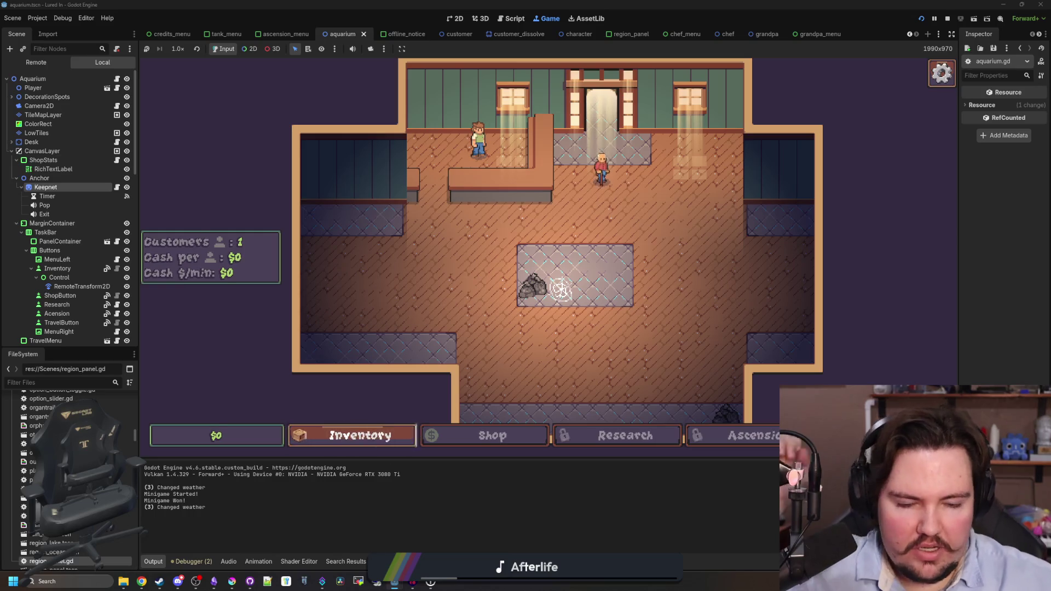
{"action": "left_click", "coordinate": [335, 432]}
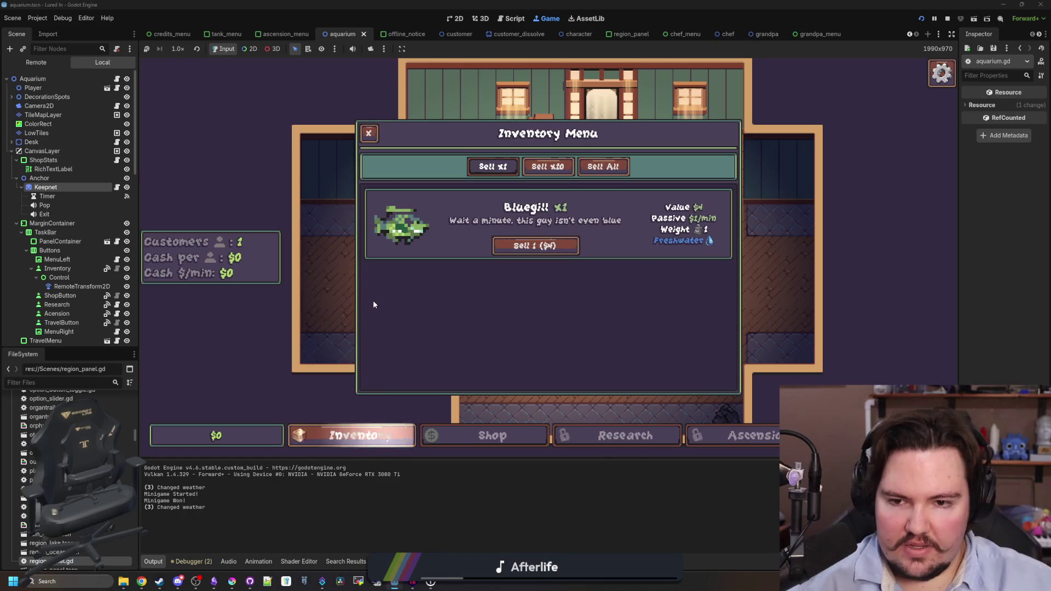
{"action": "left_click", "coordinate": [368, 135]}
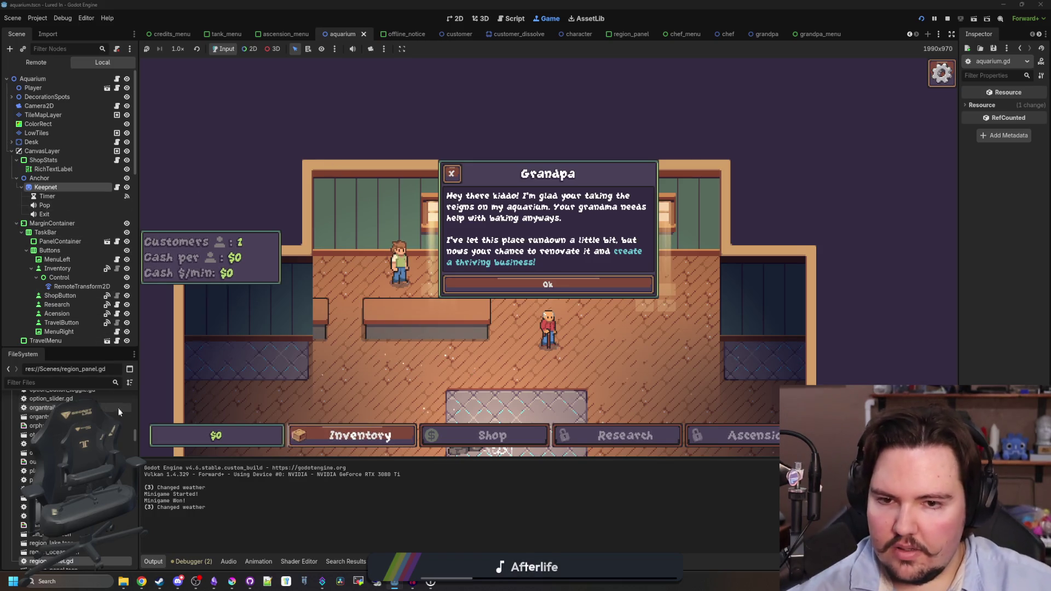
Filter the FileSystem by 'grand' and open grandpa_menu.gd.
{"action": "scroll", "coordinate": [89, 322], "scroll_direction": "down", "scroll_amount": 5}
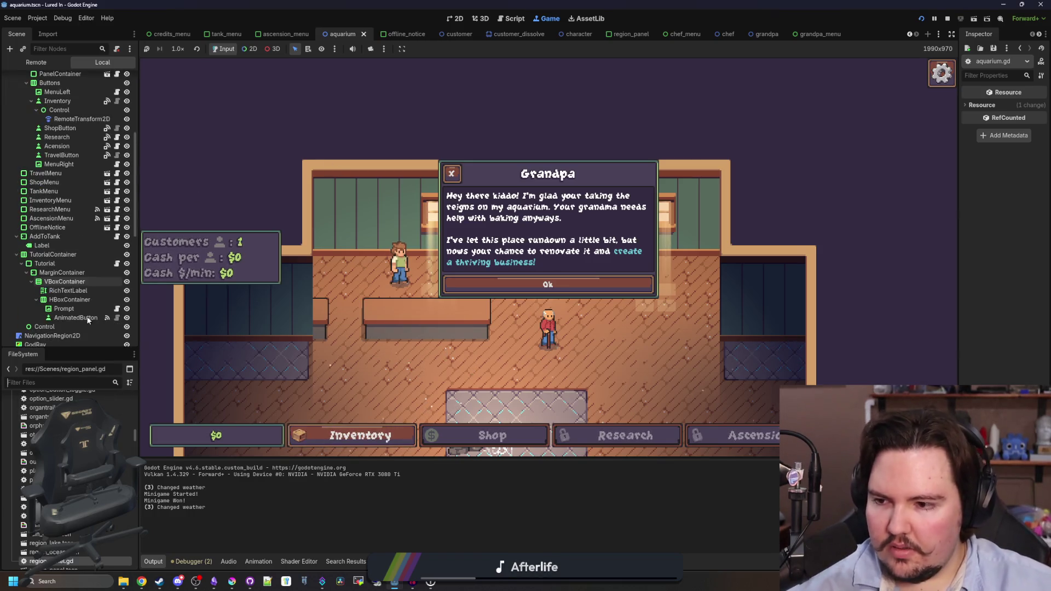
{"action": "left_click", "coordinate": [60, 382]}
{"action": "type", "text": "grand"}
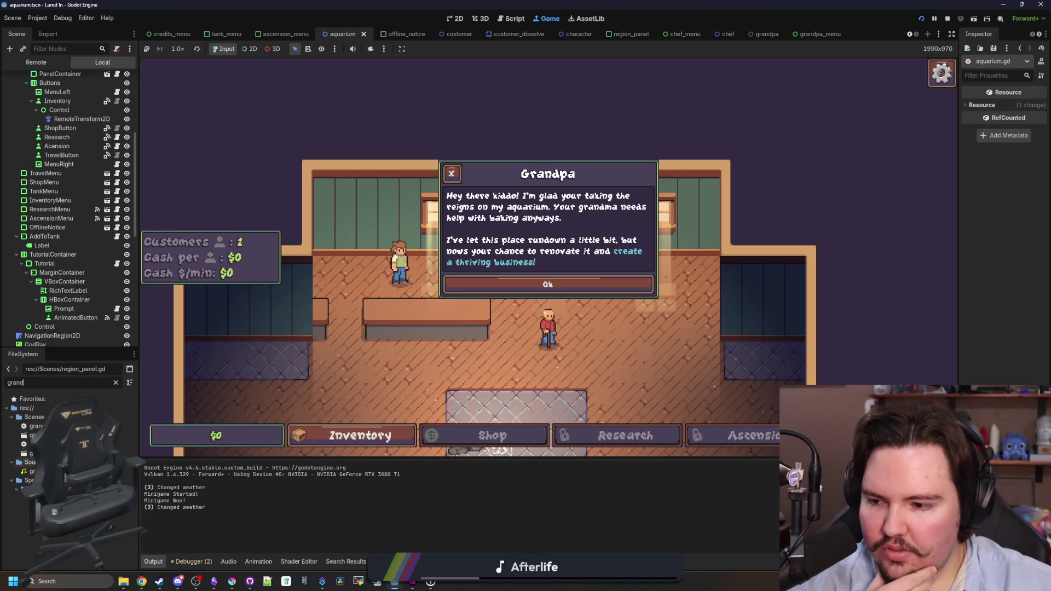
{"action": "double_click", "coordinate": [55, 444]}
Change grandpa's text tween duration from 2.0 to 3.0 seconds.
{"action": "left_click", "coordinate": [537, 208]}
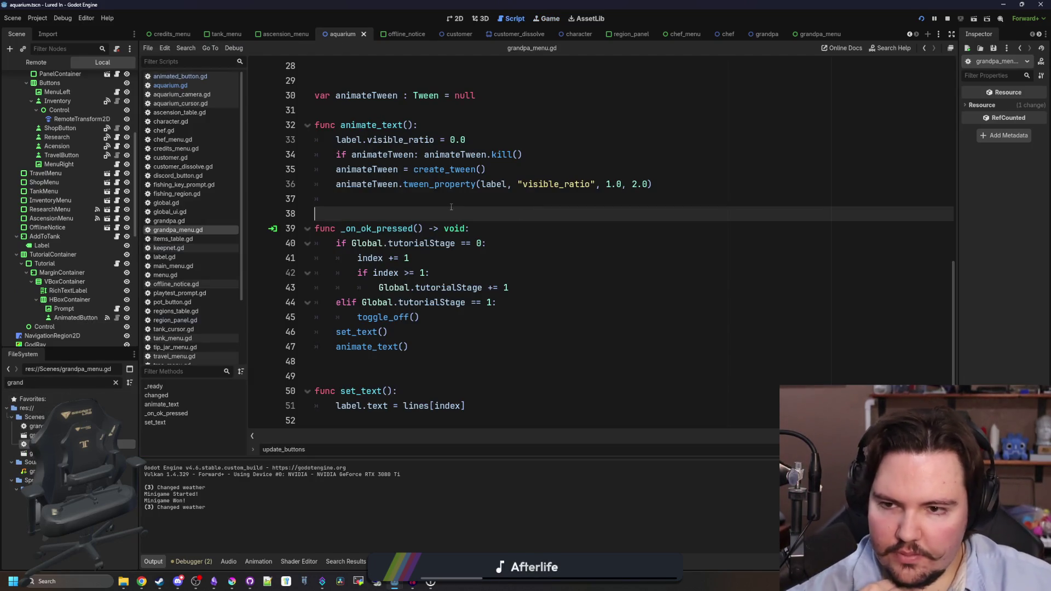
{"action": "scroll", "coordinate": [600, 288], "scroll_direction": "up", "scroll_amount": 3}
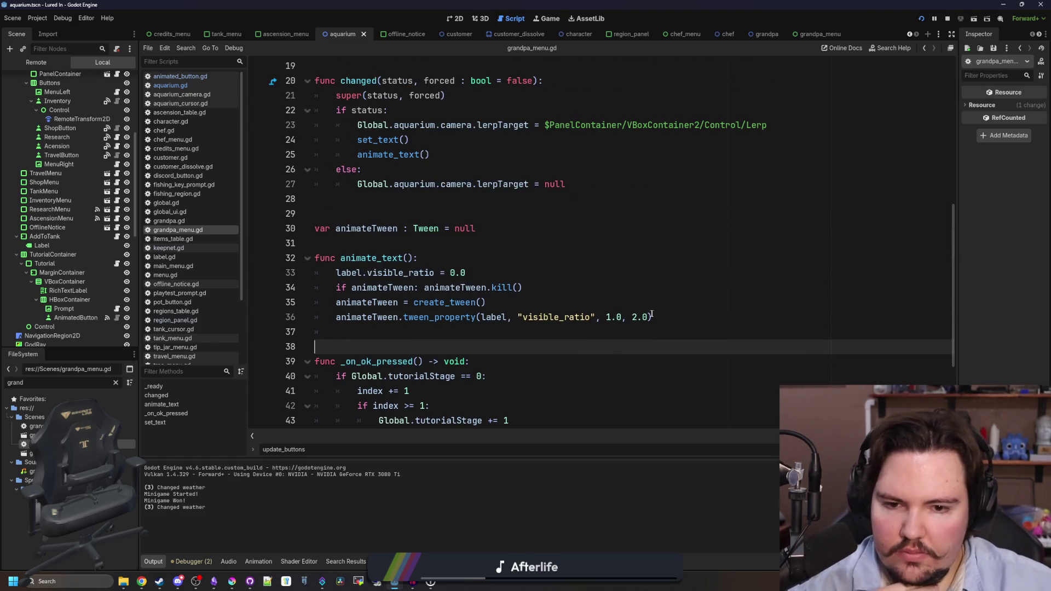
{"action": "left_click", "coordinate": [636, 316]}
{"action": "type", "text": "3"}
{"action": "left_click", "coordinate": [379, 241]}
Review the stage branches in _on_ok_pressed and open a new elif-level line after stage 1's toggle_off.
{"action": "scroll", "coordinate": [559, 251], "scroll_direction": "up", "scroll_amount": 3}
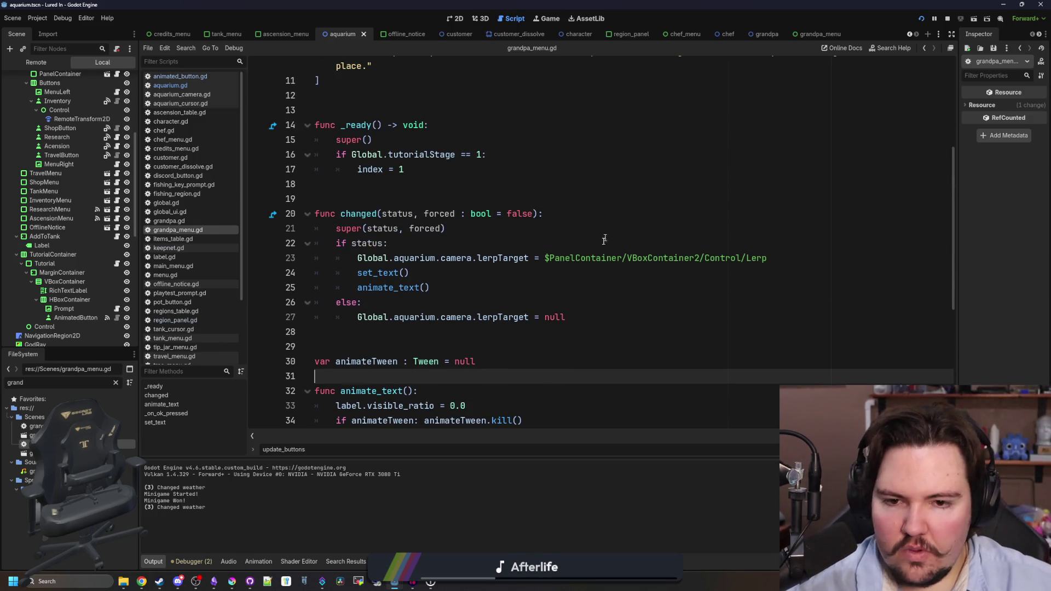
{"action": "scroll", "coordinate": [437, 273], "scroll_direction": "up", "scroll_amount": 5}
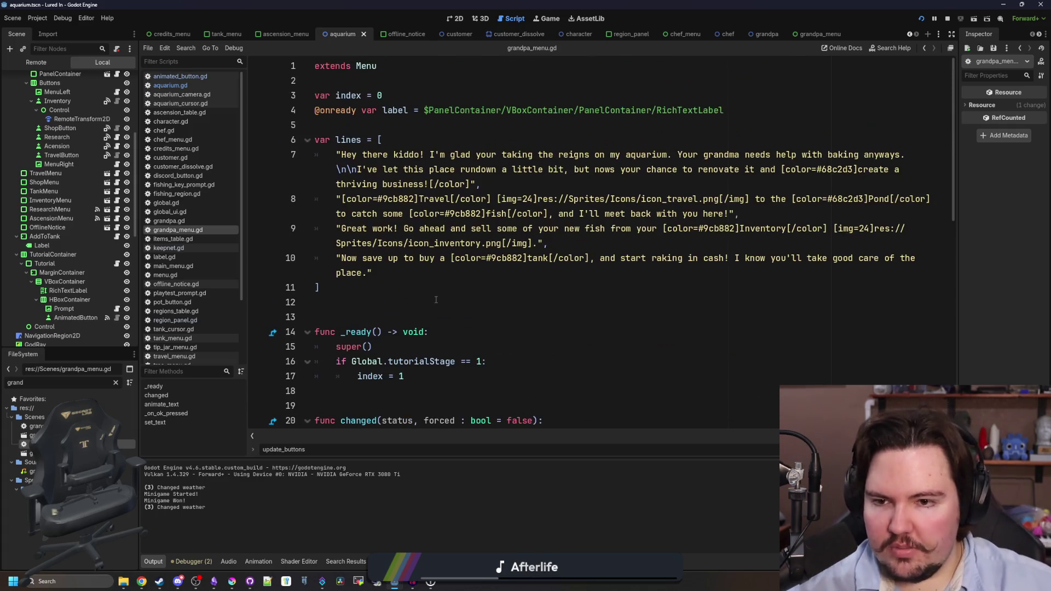
{"action": "left_click_drag", "start_coordinate": [373, 273], "coordinate": [291, 228]}
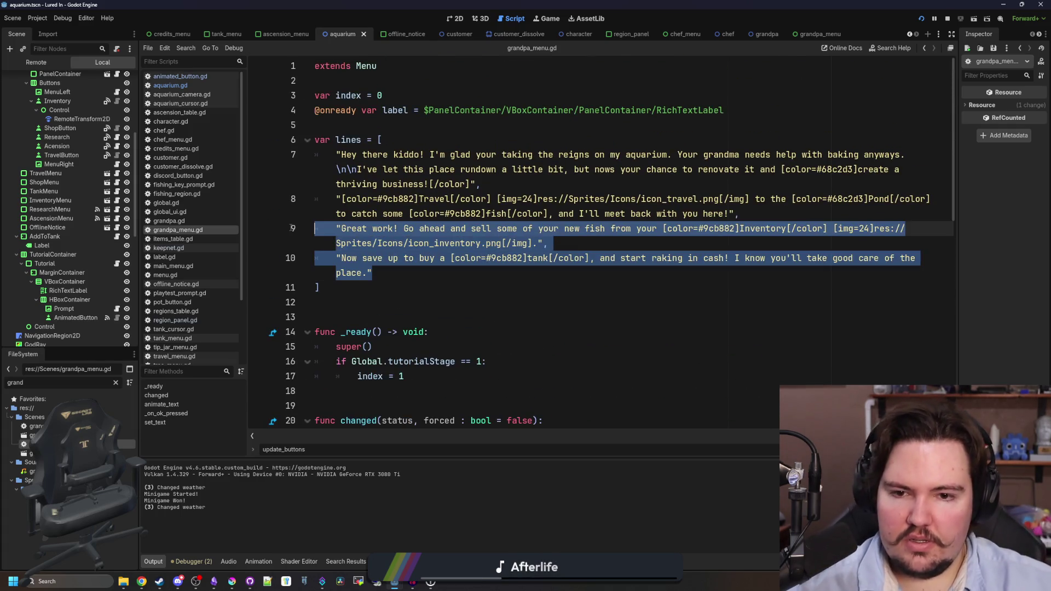
{"action": "scroll", "coordinate": [388, 301], "scroll_direction": "down", "scroll_amount": 7}
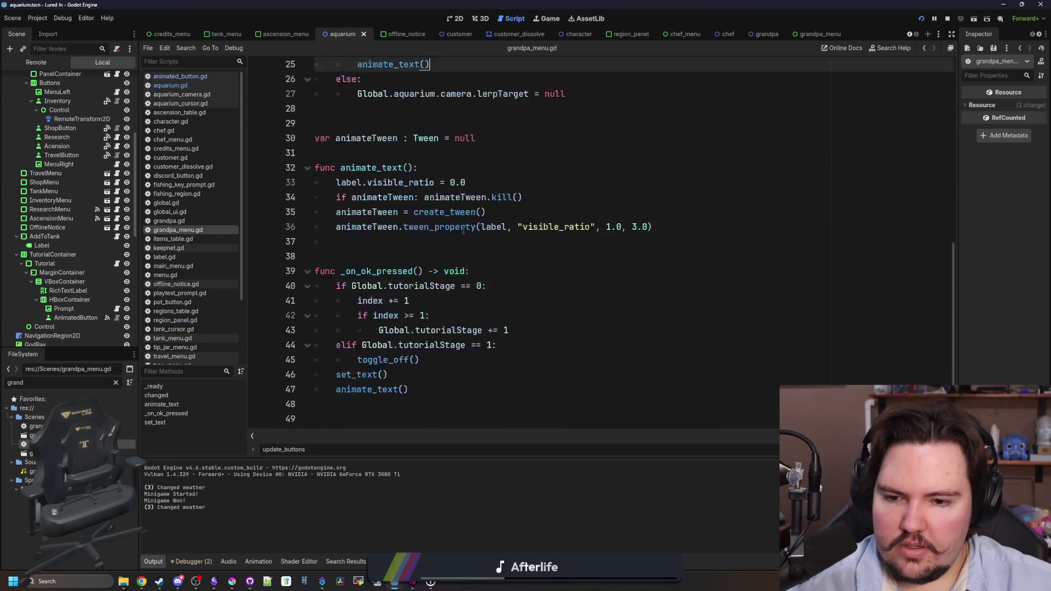
{"action": "scroll", "coordinate": [463, 235], "scroll_direction": "down", "scroll_amount": 3}
{"action": "left_click_drag", "start_coordinate": [501, 248], "coordinate": [335, 244]}
{"action": "left_click", "coordinate": [515, 301]}
{"action": "left_click", "coordinate": [474, 319]}
{"action": "key", "text": "Return"}
{"action": "key", "text": "BackSpace"}
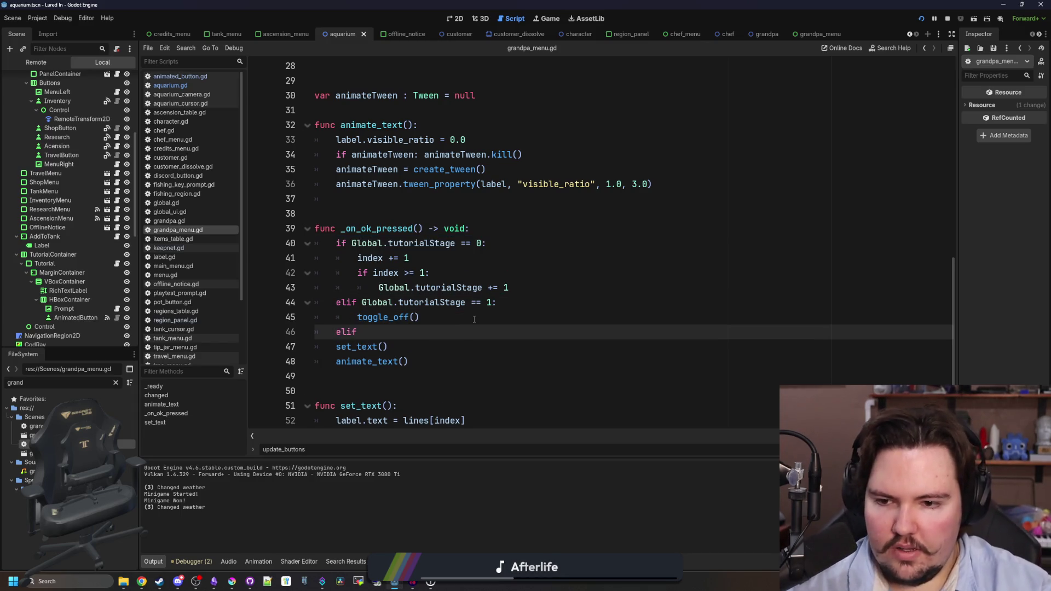
Set up the tutorialStage == 2 elif branch in _on_ok_pressed with its indented body.
{"action": "left_click", "coordinate": [377, 332]}
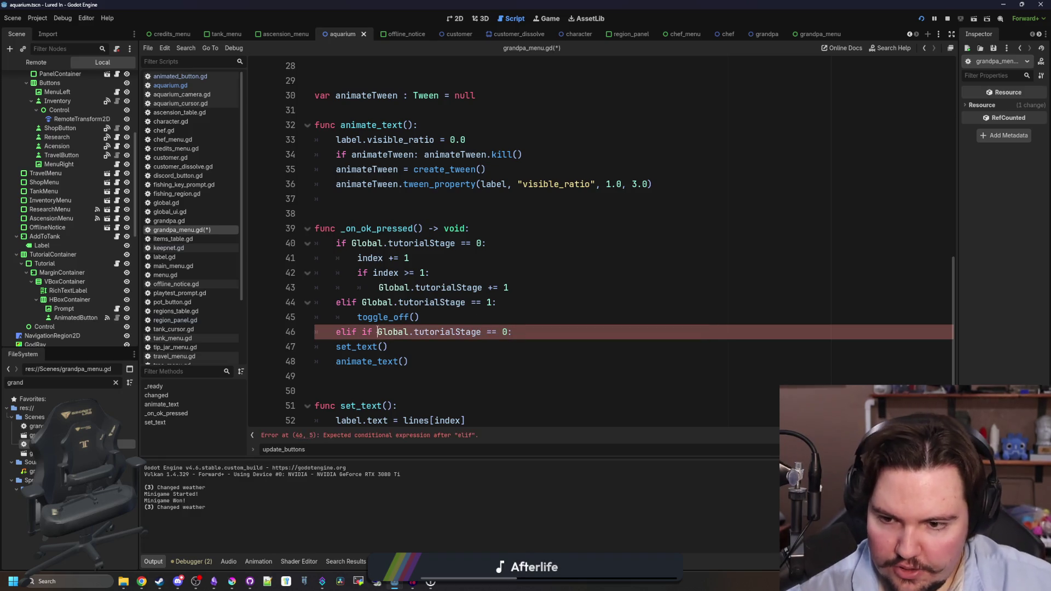
{"action": "left_click", "coordinate": [494, 332]}
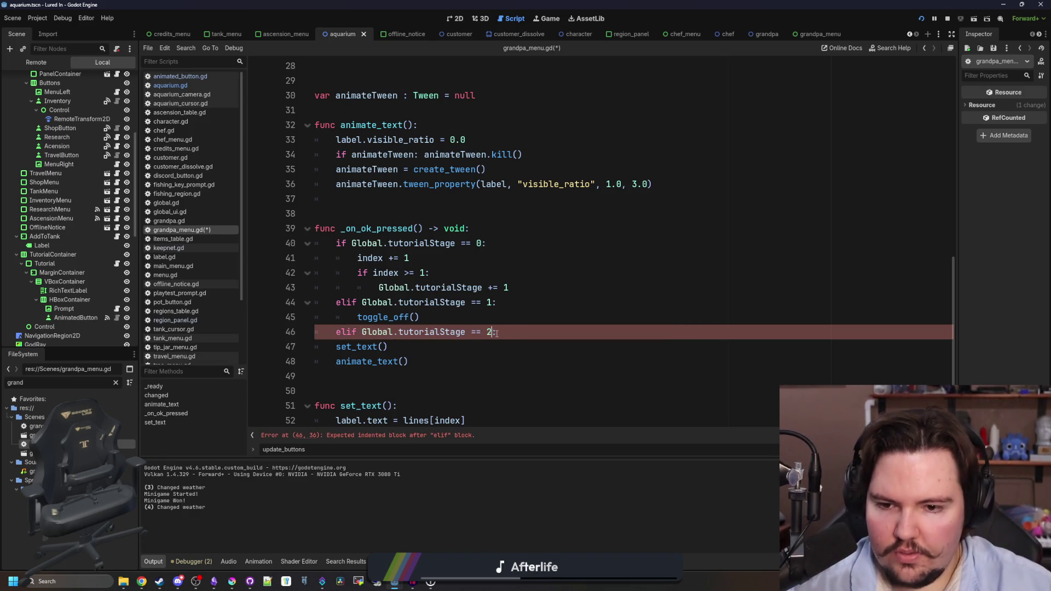
{"action": "key", "text": "Return"}
{"action": "left_click", "coordinate": [411, 321]}
{"action": "left_click", "coordinate": [374, 343]}
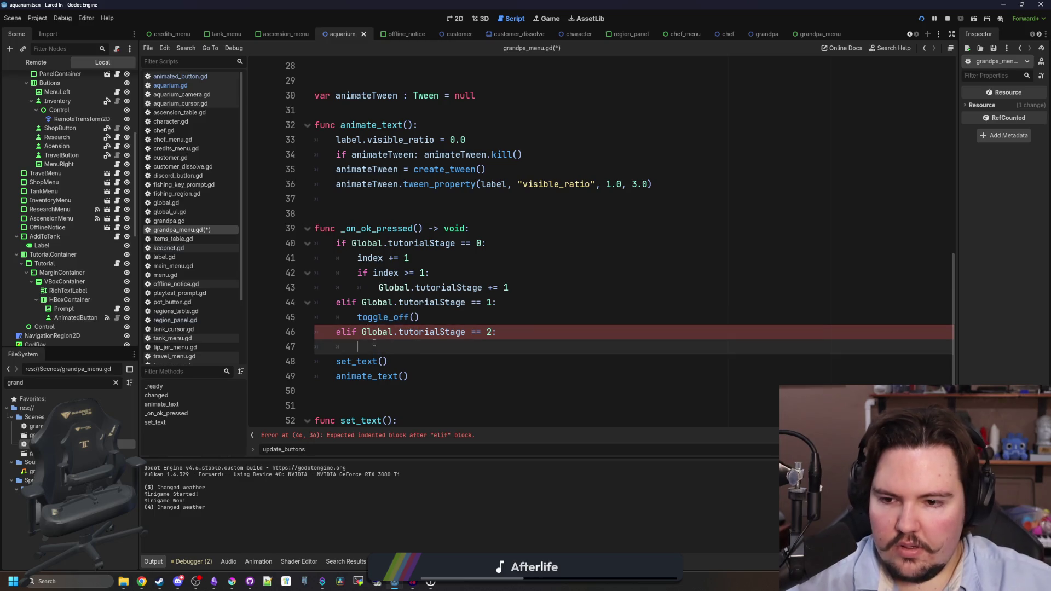
{"action": "left_click", "coordinate": [541, 332]}
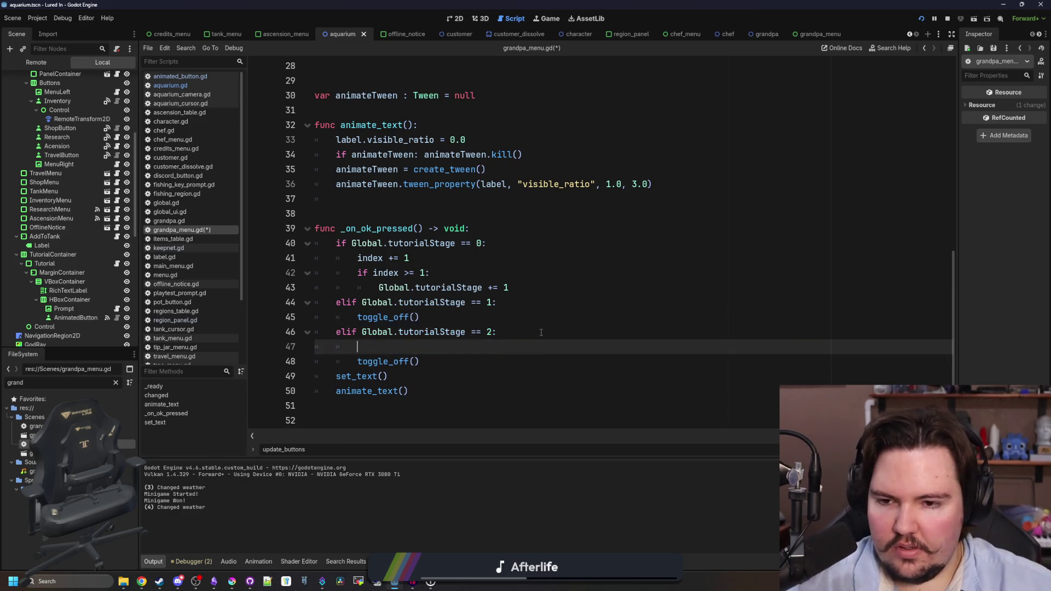
{"action": "key", "text": "BackSpace"}
{"action": "key", "text": "BackSpace"}
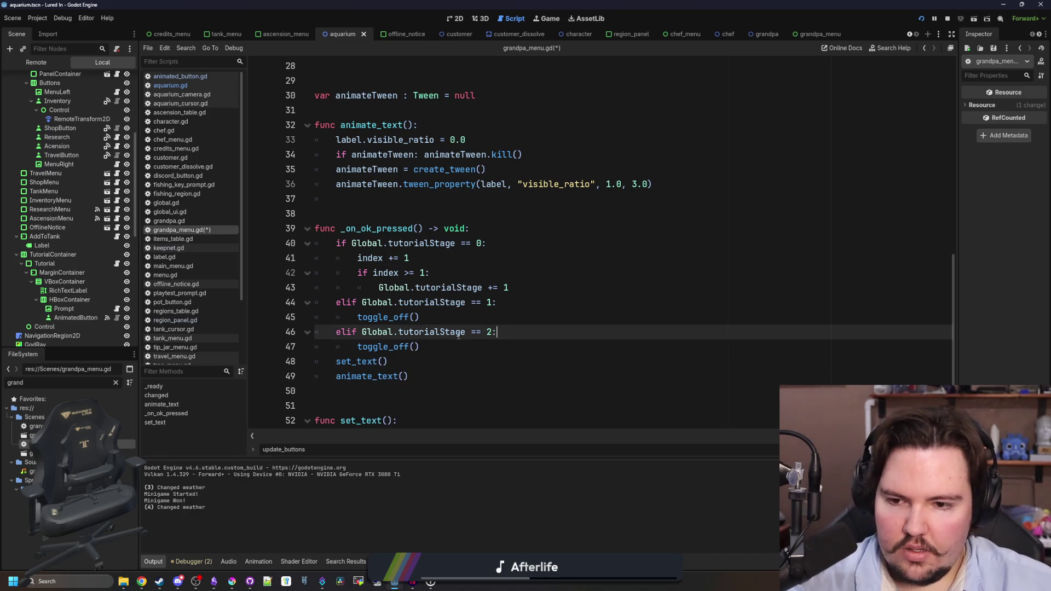
Add a tutorialStage == 2 check in _ready that sets the dialog index.
{"action": "left_click", "coordinate": [391, 276]}
{"action": "scroll", "coordinate": [441, 276], "scroll_direction": "up", "scroll_amount": 6}
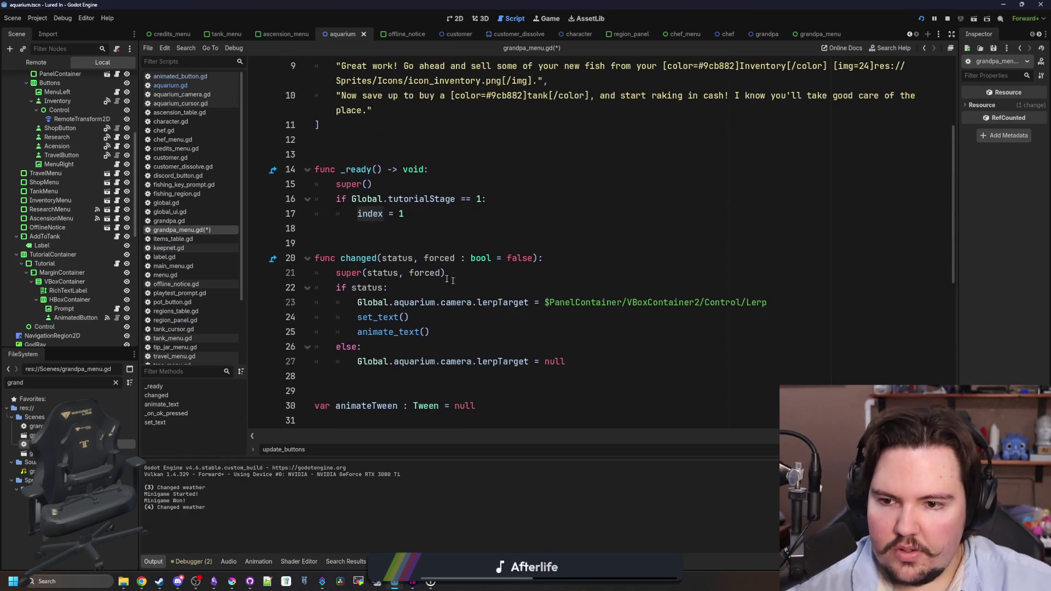
{"action": "left_click", "coordinate": [431, 212]}
{"action": "key", "text": "Return"}
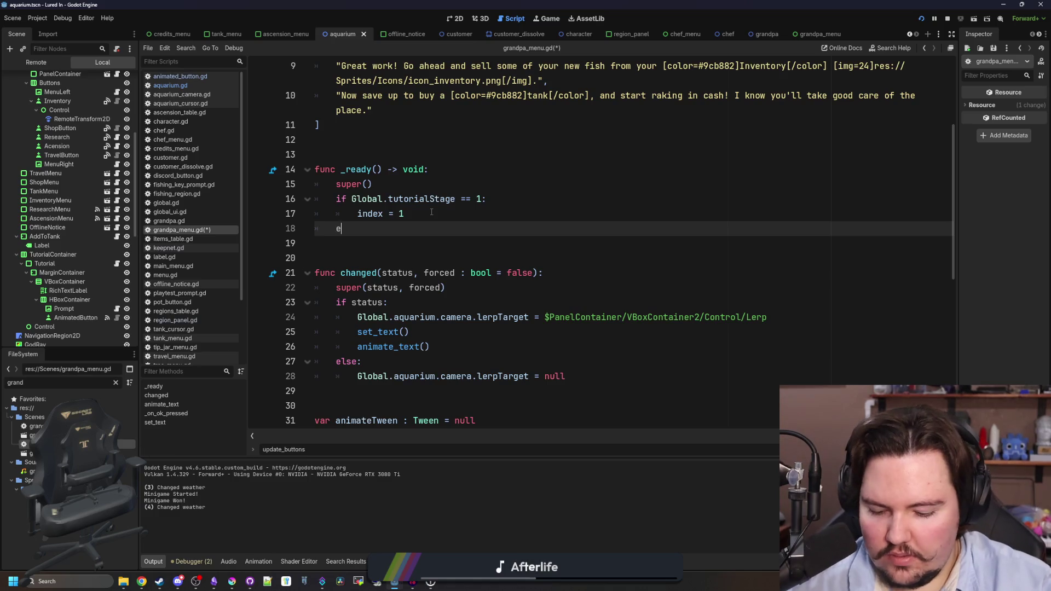
{"action": "type", "text": "tutorialAc"}
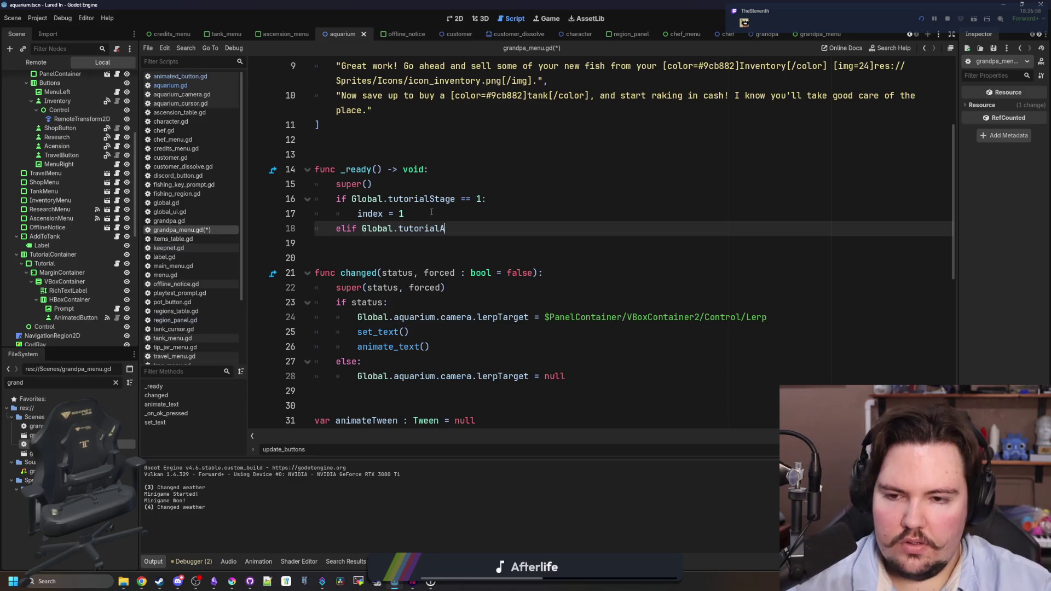
{"action": "type", "text": "tage == 2:"}
{"action": "key", "text": "Return"}
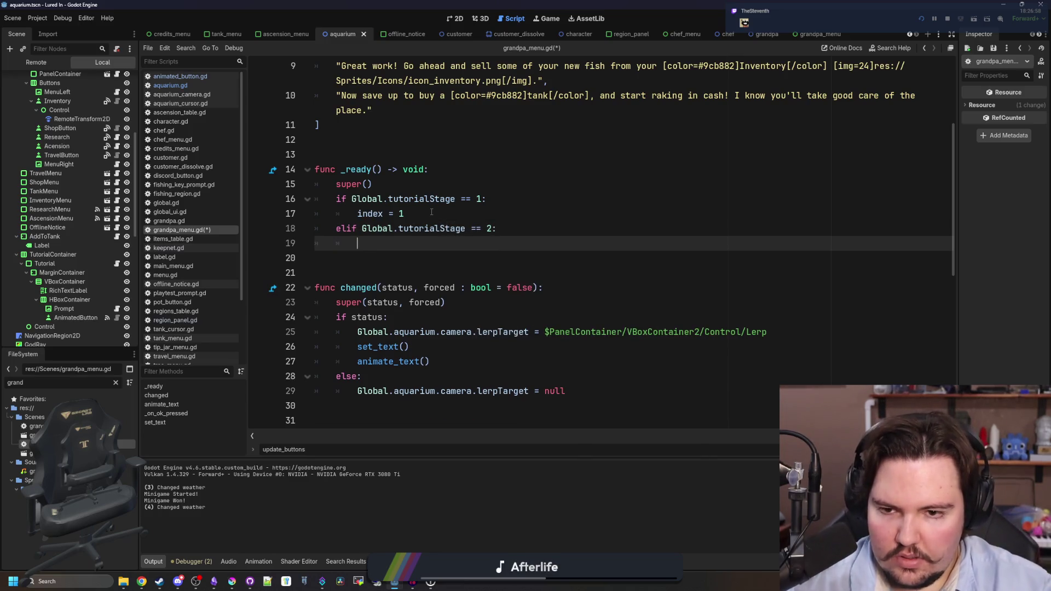
{"action": "type", "text": "= "}
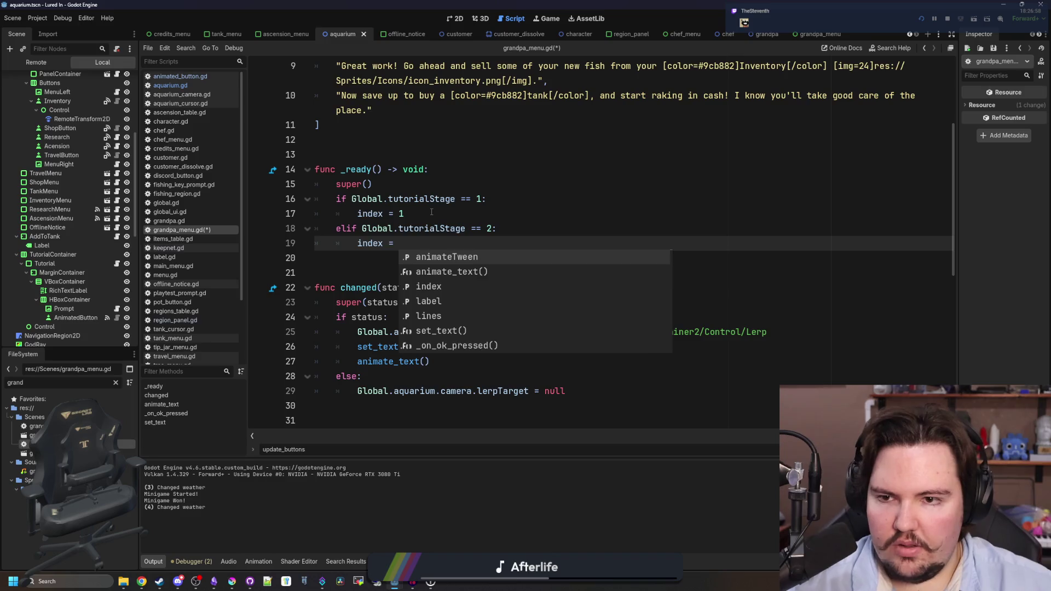
{"action": "type", "text": "3"}
Save grandpa_menu.gd and run the game with F5.
{"action": "key", "text": "ctrl+s"}
{"action": "scroll", "coordinate": [437, 328], "scroll_direction": "up", "scroll_amount": 2}
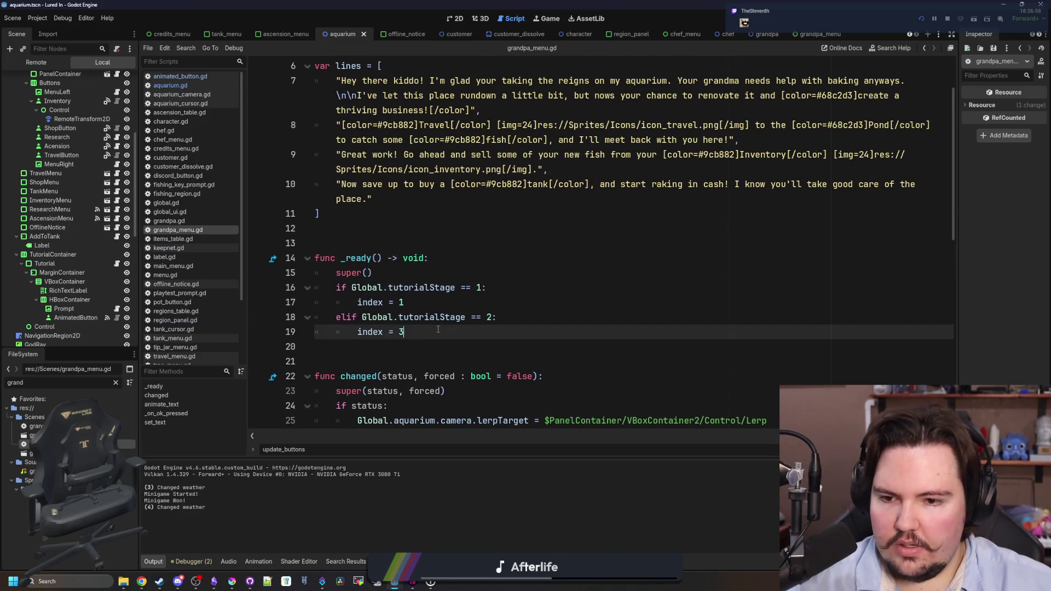
{"action": "left_click", "coordinate": [449, 302]}
{"action": "left_click", "coordinate": [475, 244]}
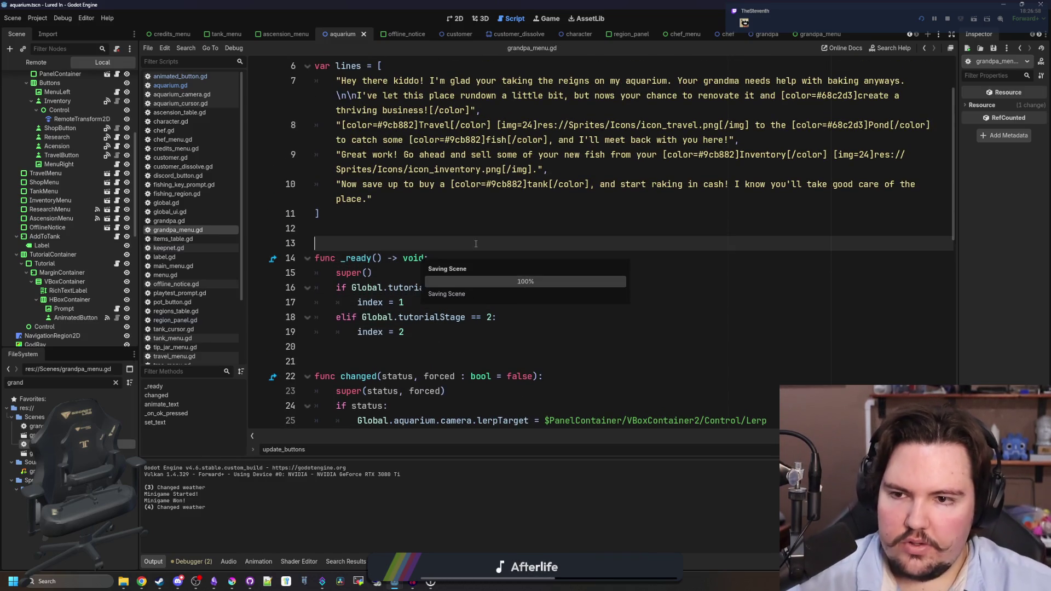
{"action": "key", "text": "F5"}
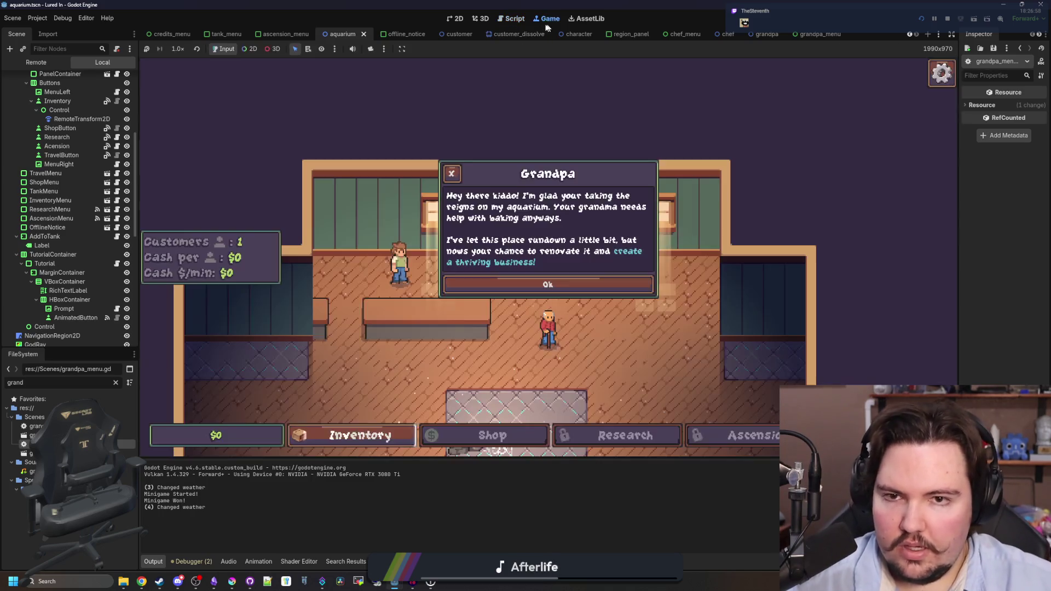
Click Ok through Grandpa's 'Hey there kiddo!' dialogs, then stop the game with F8.
{"action": "left_click", "coordinate": [536, 230]}
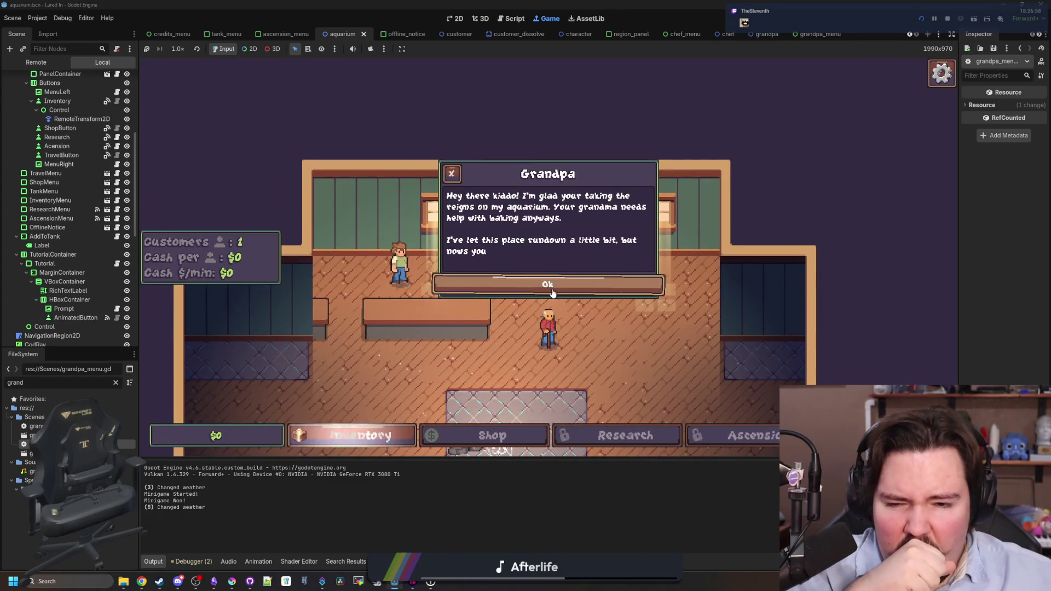
{"action": "left_click", "coordinate": [558, 285]}
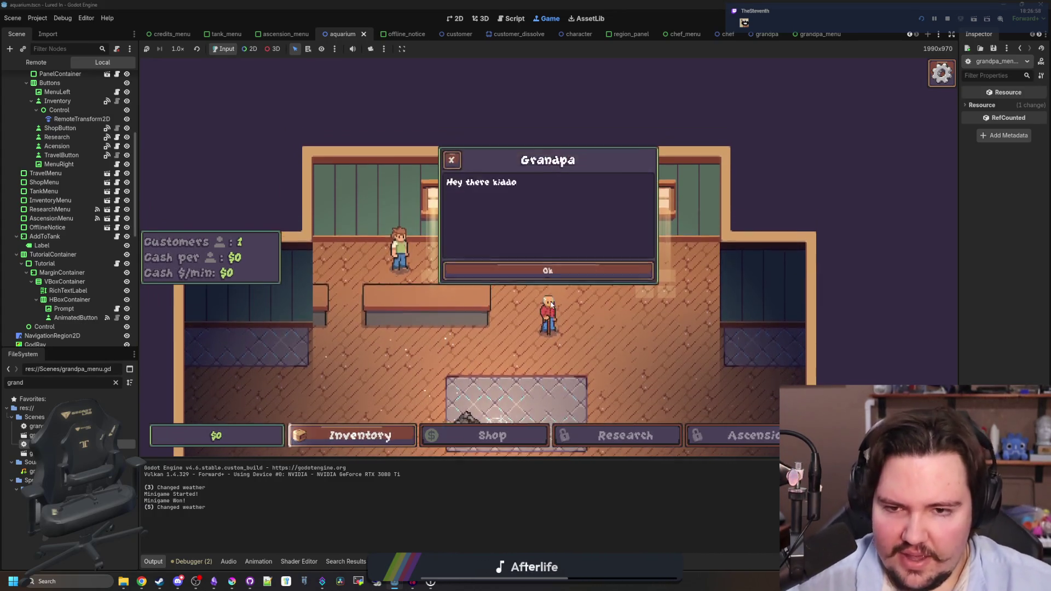
{"action": "left_click", "coordinate": [562, 301]}
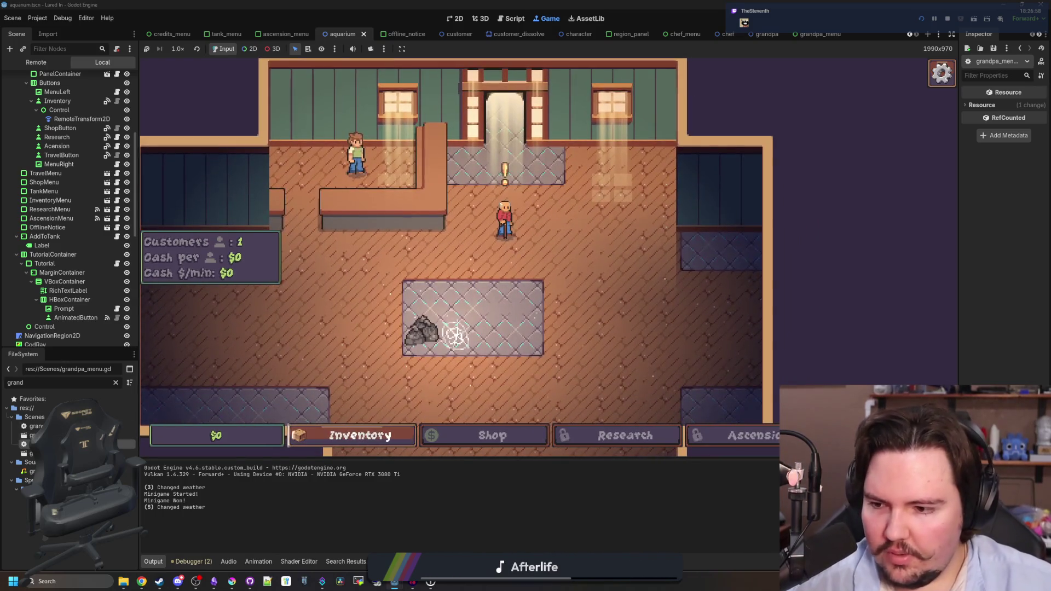
{"action": "key", "text": "F8"}
{"action": "key", "text": "ctrl+s"}
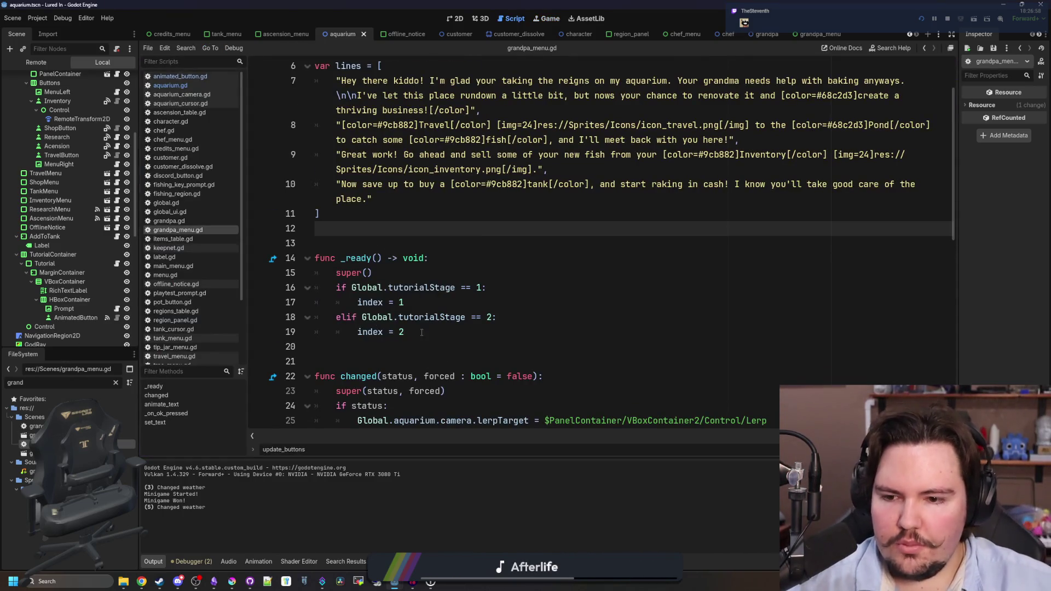
Try deleting the stage 2 index lines, then restore them with undo.
{"action": "scroll", "coordinate": [474, 305], "scroll_direction": "down", "scroll_amount": 2}
{"action": "left_click_drag", "start_coordinate": [405, 243], "coordinate": [358, 243]}
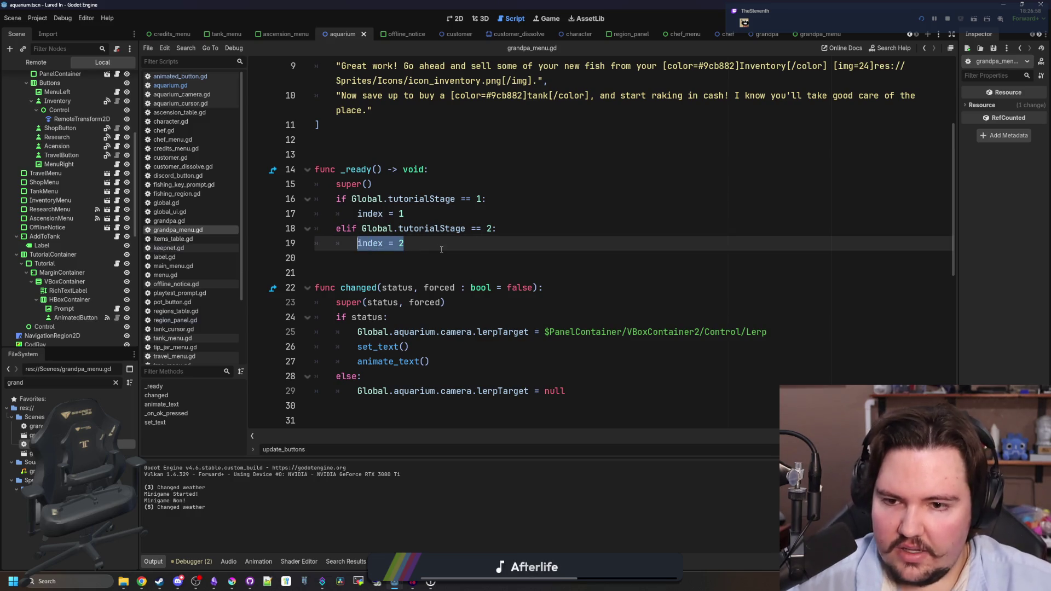
{"action": "key", "text": "shift+Up"}
{"action": "key", "text": "BackSpace"}
{"action": "key", "text": "BackSpace"}
{"action": "key", "text": "BackSpace"}
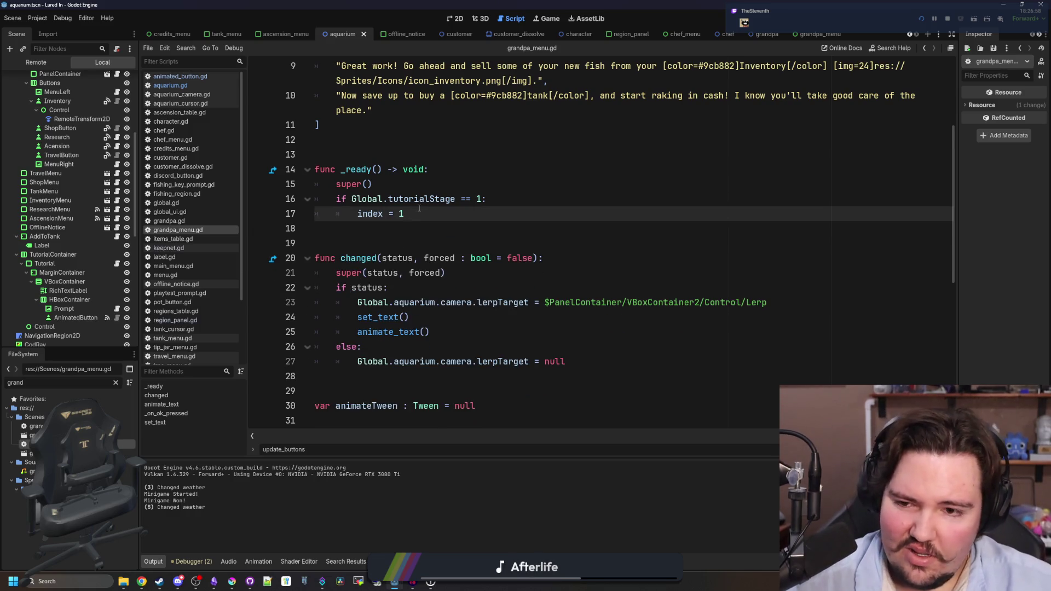
{"action": "key", "text": "ctrl+z"}
{"action": "left_click", "coordinate": [436, 218]}
{"action": "key", "text": "shift+Down"}
{"action": "key", "text": "shift+Down"}
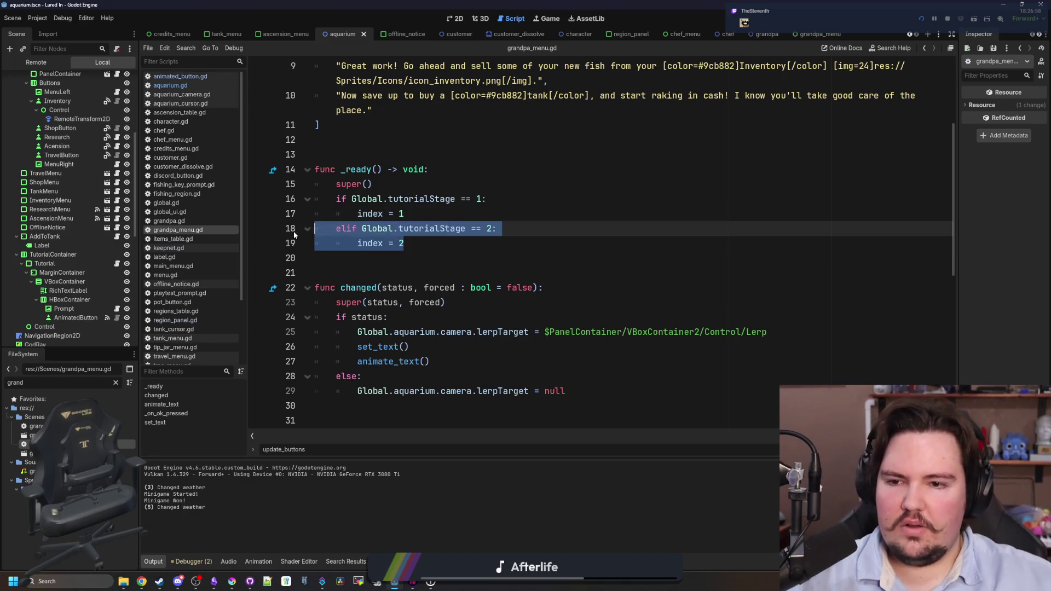
{"action": "key", "text": "BackSpace"}
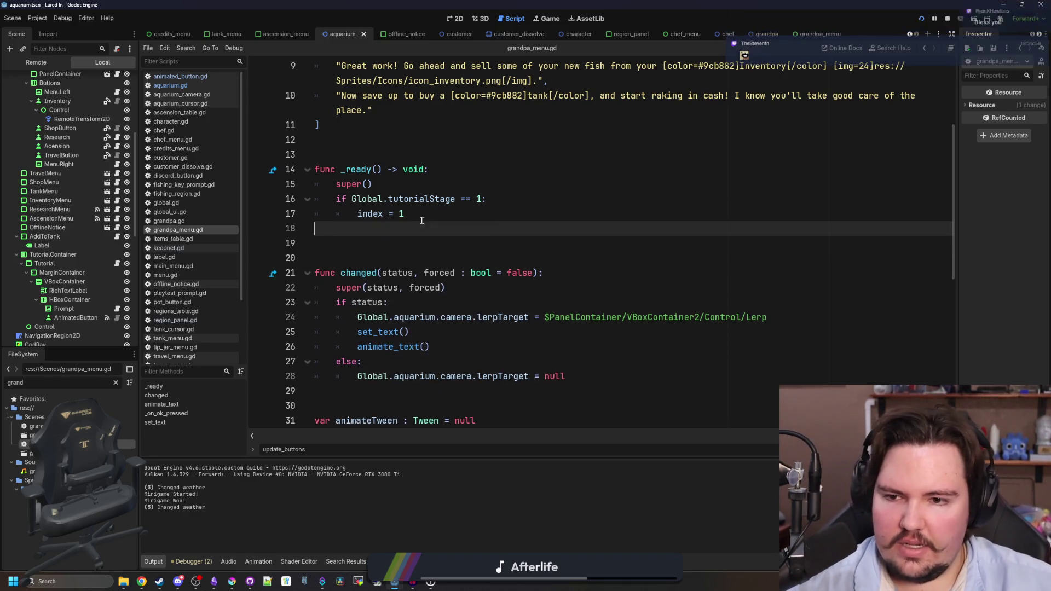
{"action": "key", "text": "ctrl+z"}
Delete the whole tutorialStage check block from _ready.
{"action": "left_click_drag", "start_coordinate": [405, 243], "coordinate": [315, 198]}
{"action": "key", "text": "ctrl+c"}
{"action": "key", "text": "BackSpace"}
{"action": "key", "text": "BackSpace"}
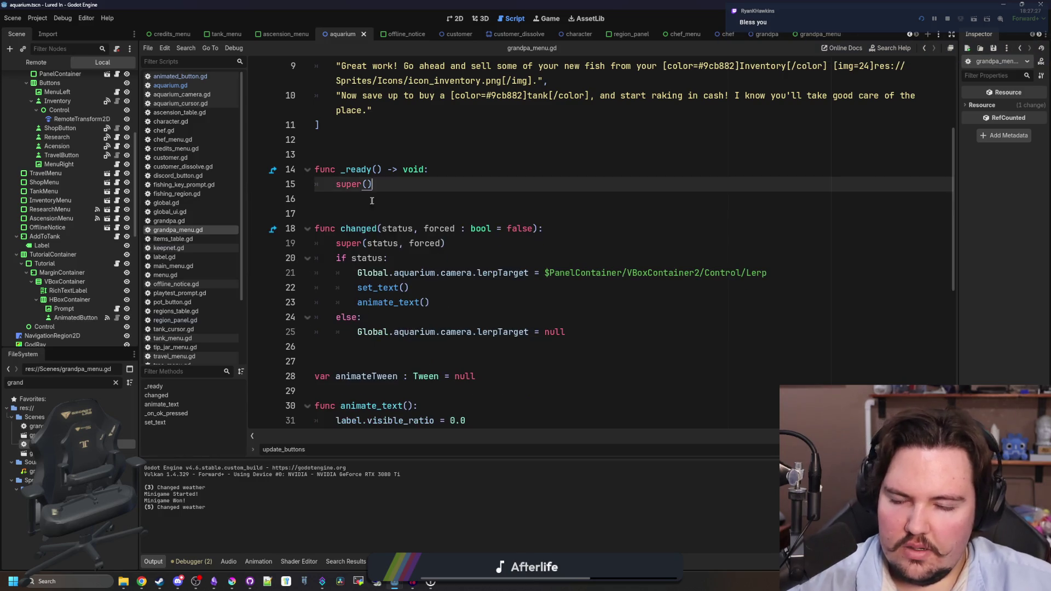
{"action": "key", "text": "Down"}
{"action": "left_click", "coordinate": [377, 287], "text": "ctrl"}
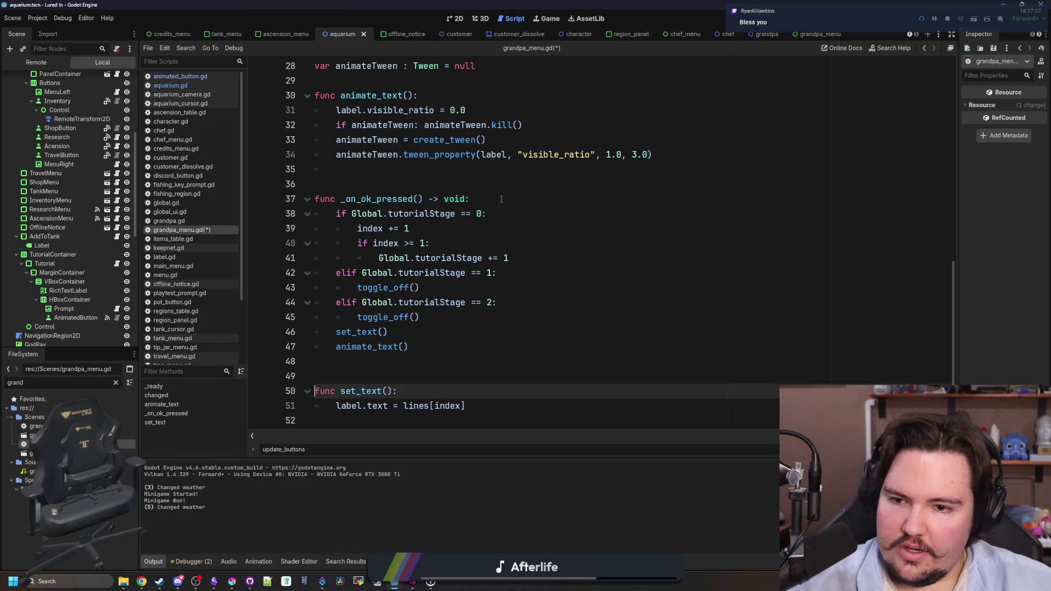
Paste the index assignments into _on_ok_pressed, then remove index = 2 and the redundant stage 1 check.
{"action": "left_click", "coordinate": [504, 276]}
{"action": "key", "text": "Return"}
{"action": "key", "text": "ctrl+v"}
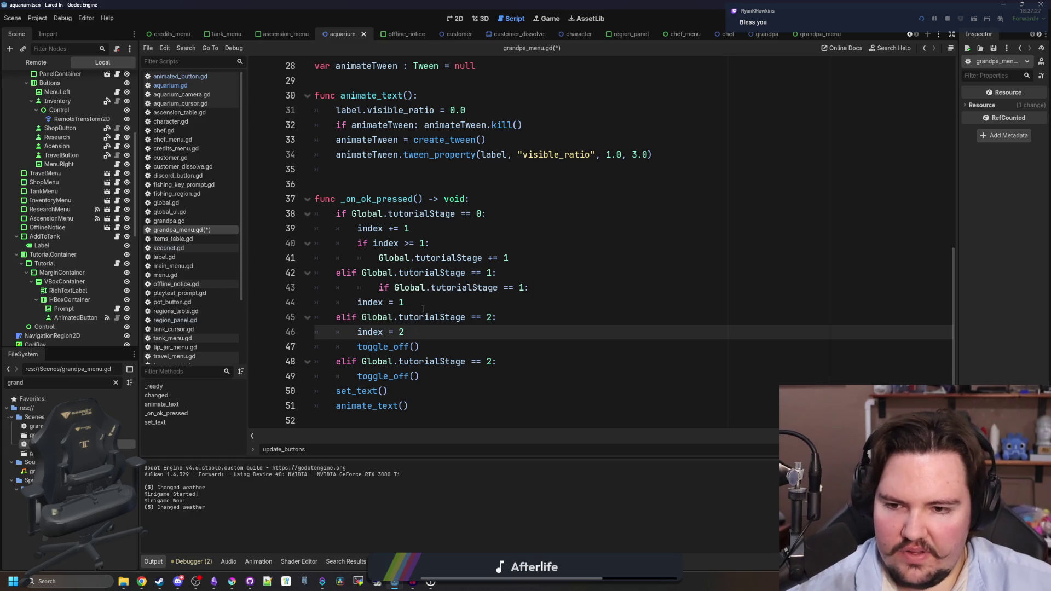
{"action": "left_click_drag", "start_coordinate": [433, 332], "coordinate": [358, 331]}
{"action": "key", "text": "BackSpace"}
{"action": "left_click_drag", "start_coordinate": [498, 317], "coordinate": [295, 317]}
{"action": "key", "text": "BackSpace"}
{"action": "left_click_drag", "start_coordinate": [529, 287], "coordinate": [357, 287]}
{"action": "key", "text": "BackSpace"}
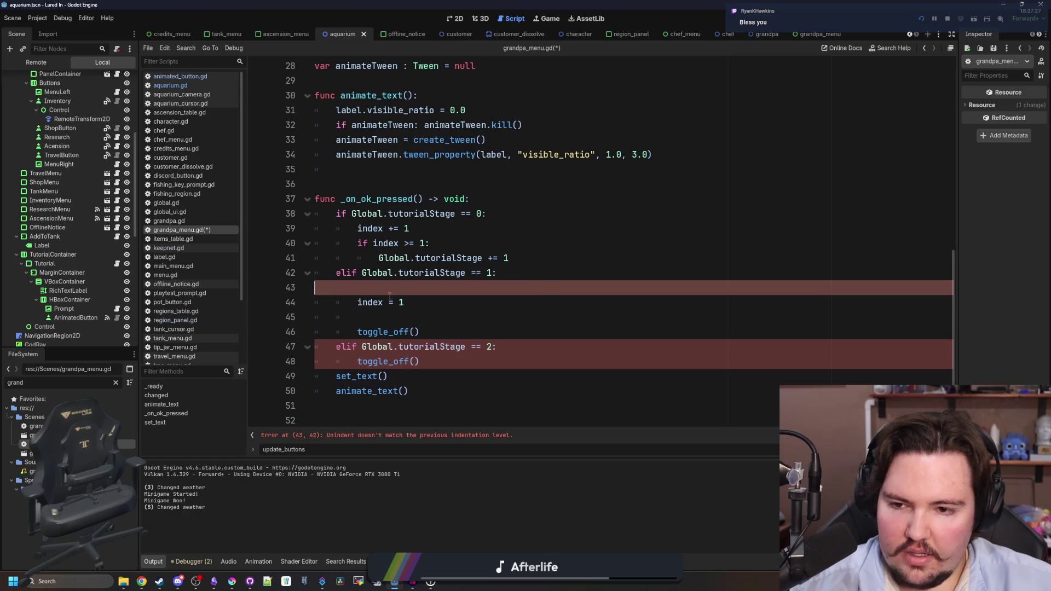
{"action": "key", "text": "BackSpace"}
{"action": "left_click", "coordinate": [386, 301]}
{"action": "key", "text": "BackSpace"}
{"action": "key", "text": "BackSpace"}
{"action": "key", "text": "BackSpace"}
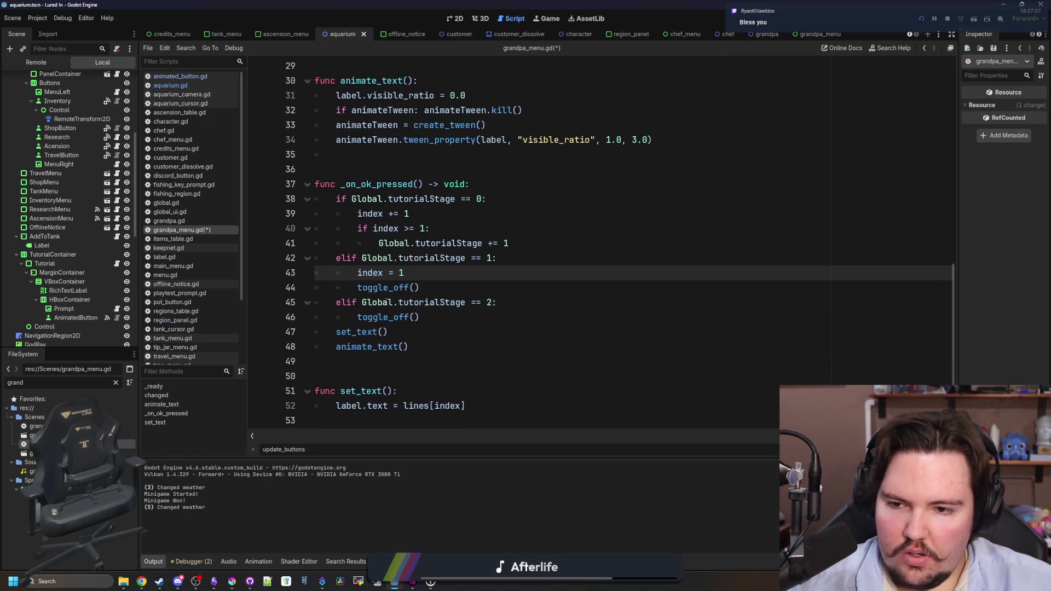
Delete the index = 1 line so the stage 1 branch only calls toggle_off().
{"action": "left_click", "coordinate": [452, 364]}
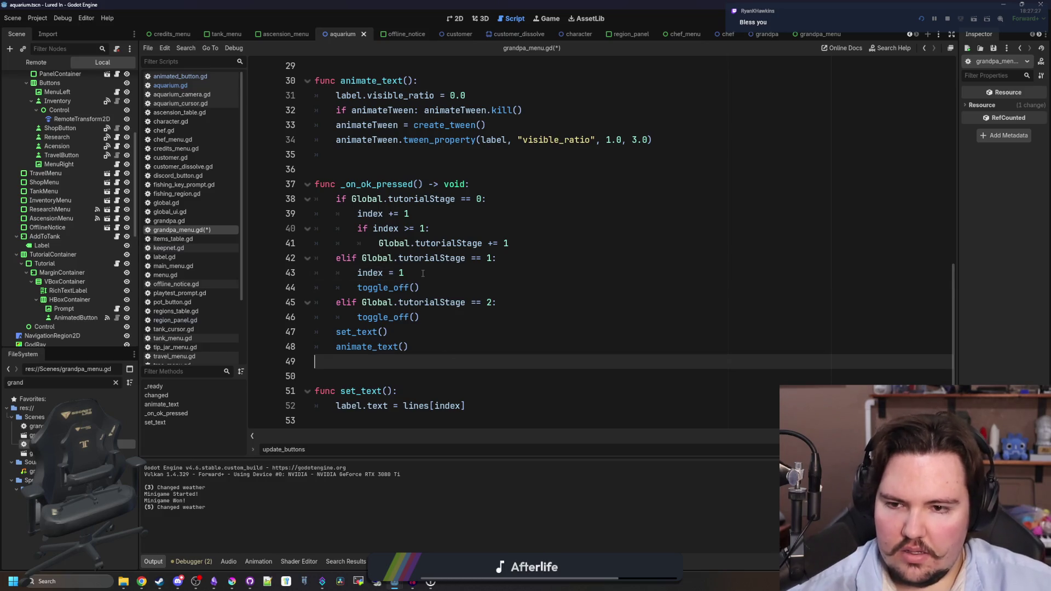
{"action": "left_click_drag", "start_coordinate": [423, 273], "coordinate": [357, 273]}
{"action": "key", "text": "BackSpace"}
{"action": "key", "text": "BackSpace"}
{"action": "key", "text": "BackSpace"}
{"action": "scroll", "coordinate": [457, 345], "scroll_direction": "up", "scroll_amount": 1}
{"action": "scroll", "coordinate": [457, 345], "scroll_direction": "down", "scroll_amount": 1}
{"action": "left_click", "coordinate": [483, 404]}
{"action": "key", "text": "ctrl+shift+Return"}
{"action": "key", "text": "ctrl+shift+Return"}
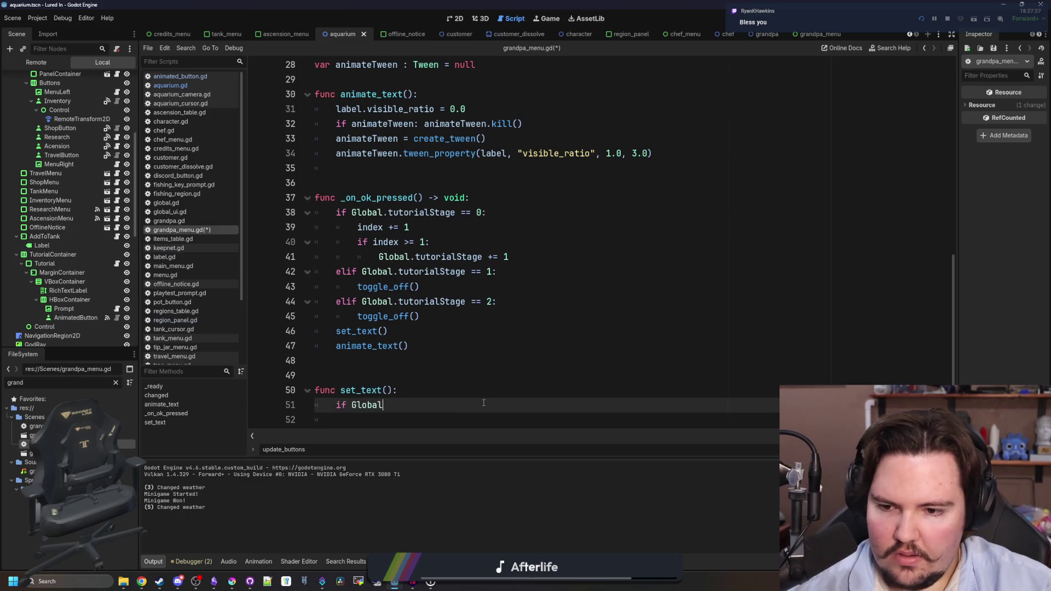
Rewrite set_text's opening condition into a match on Global.tutorialStage.
{"action": "type", "text": ".tutorialStag"}
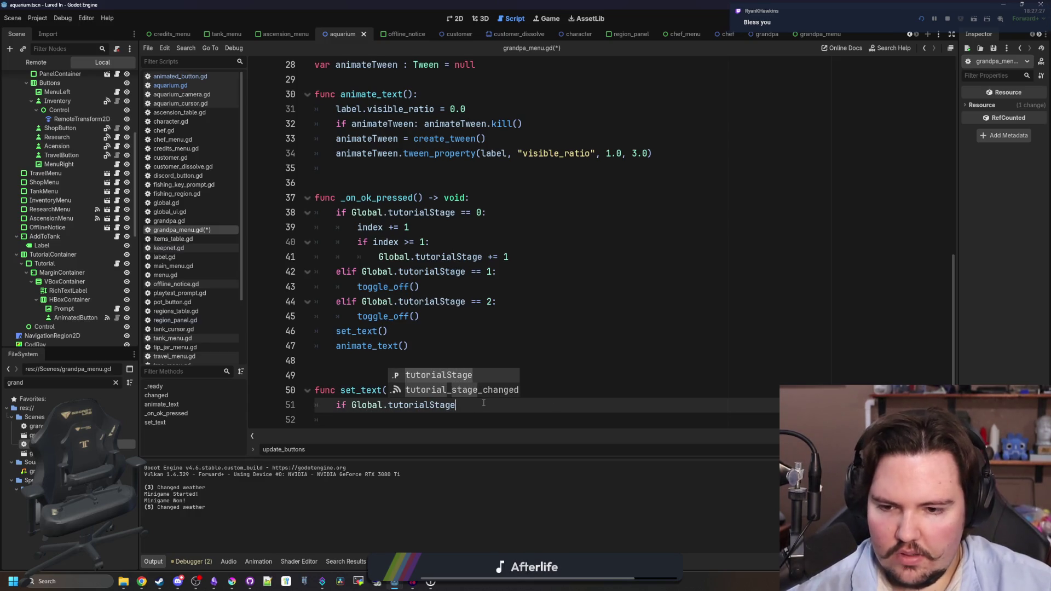
{"action": "type", "text": "e"}
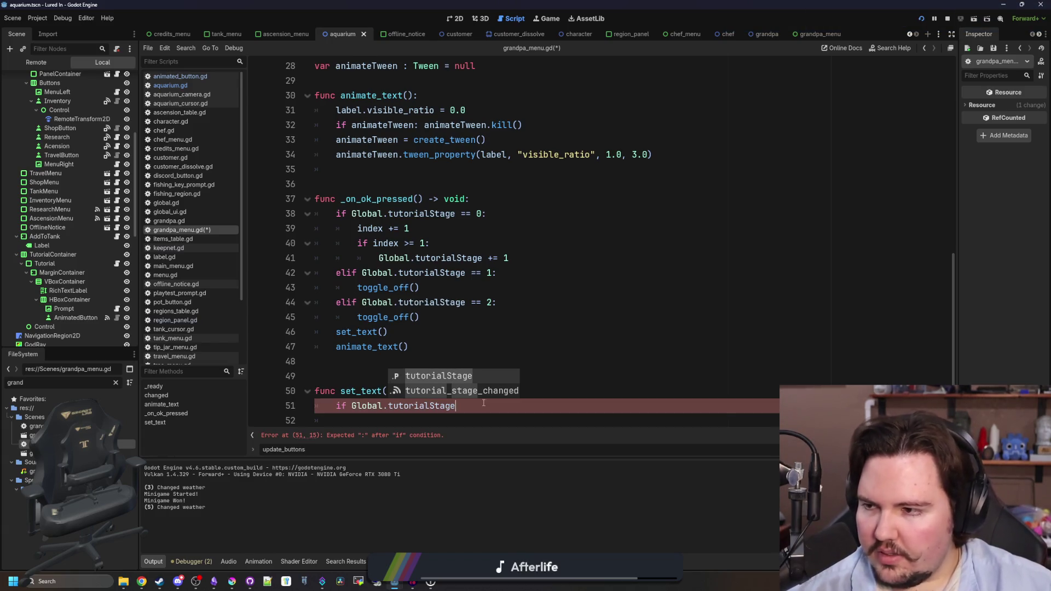
{"action": "type", "text": " == 0:"}
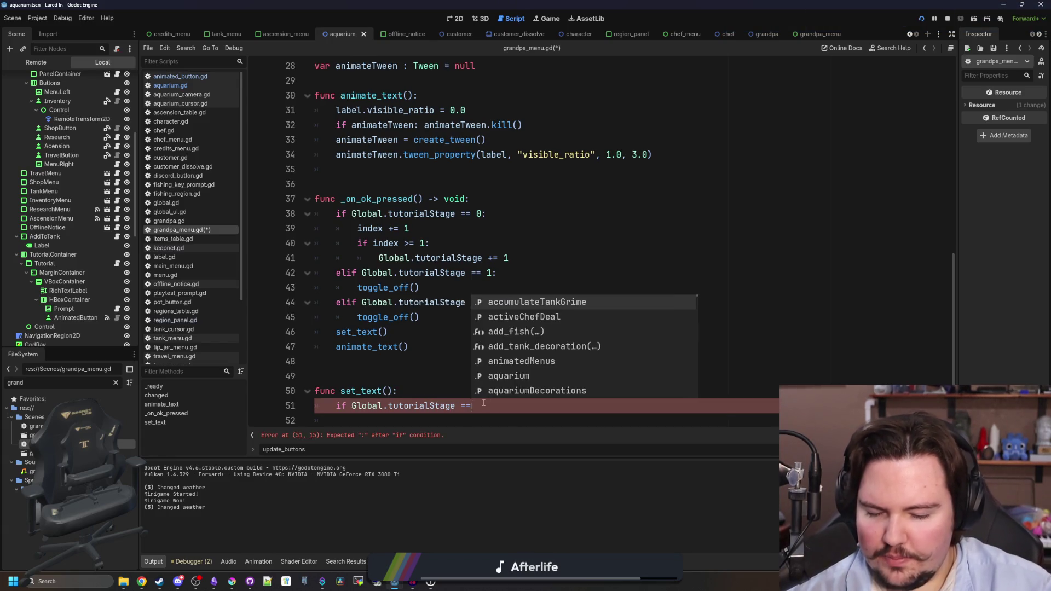
{"action": "type", "text": ":"}
{"action": "key", "text": "Return"}
{"action": "key", "text": "Return"}
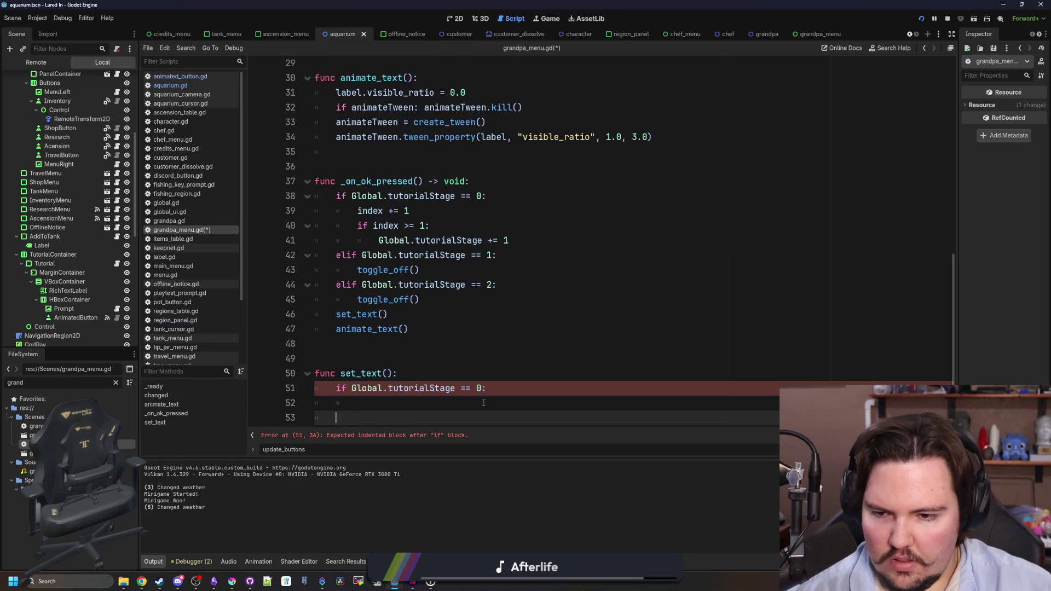
{"action": "left_click", "coordinate": [484, 403]}
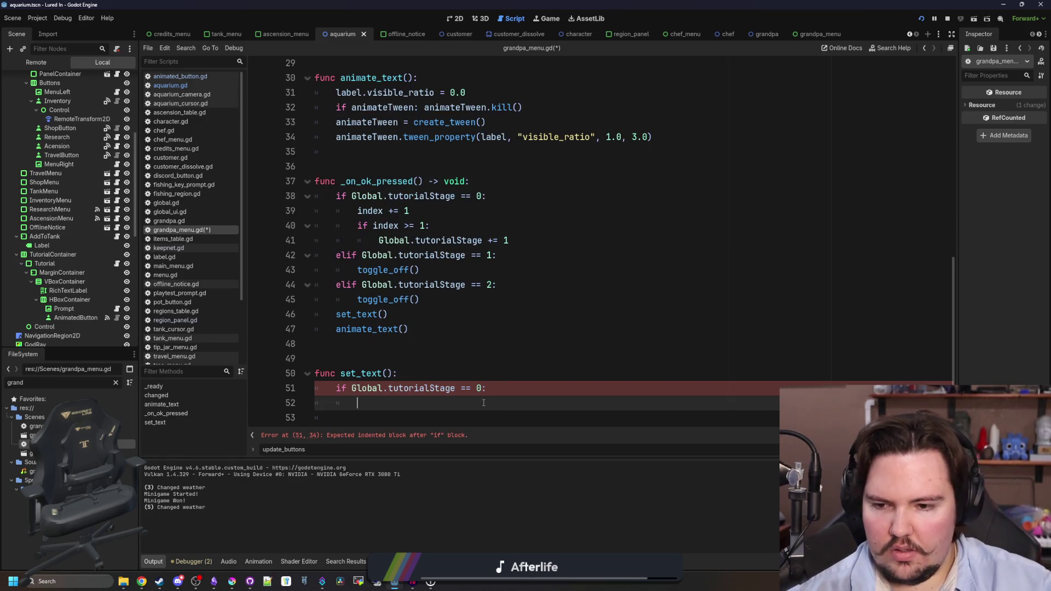
{"action": "scroll", "coordinate": [484, 402], "scroll_direction": "down", "scroll_amount": 1}
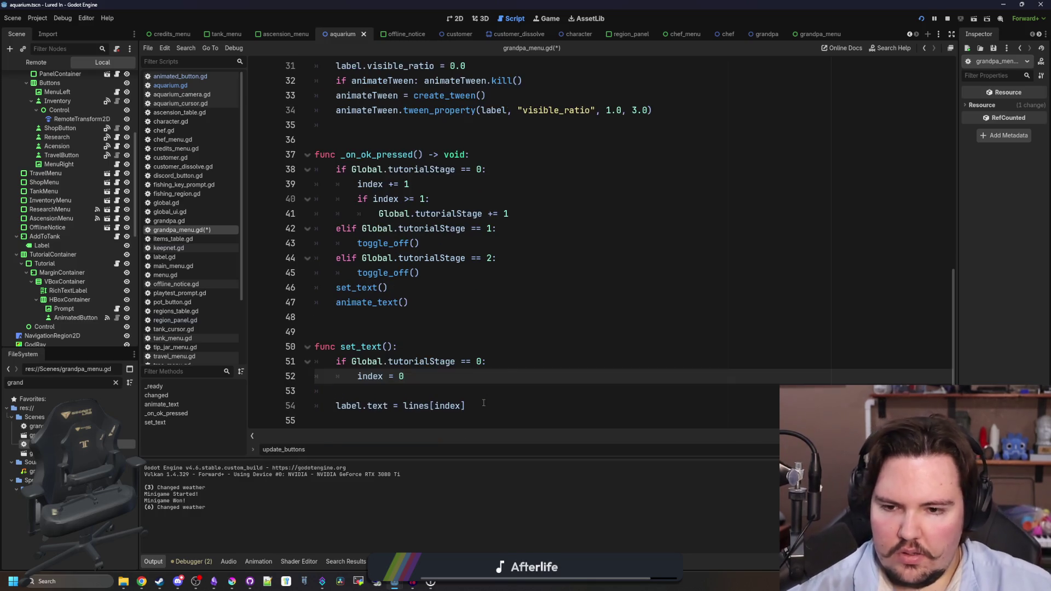
{"action": "left_click_drag", "start_coordinate": [512, 367], "coordinate": [338, 361]}
{"action": "left_click", "coordinate": [451, 373]}
{"action": "key", "text": "Return"}
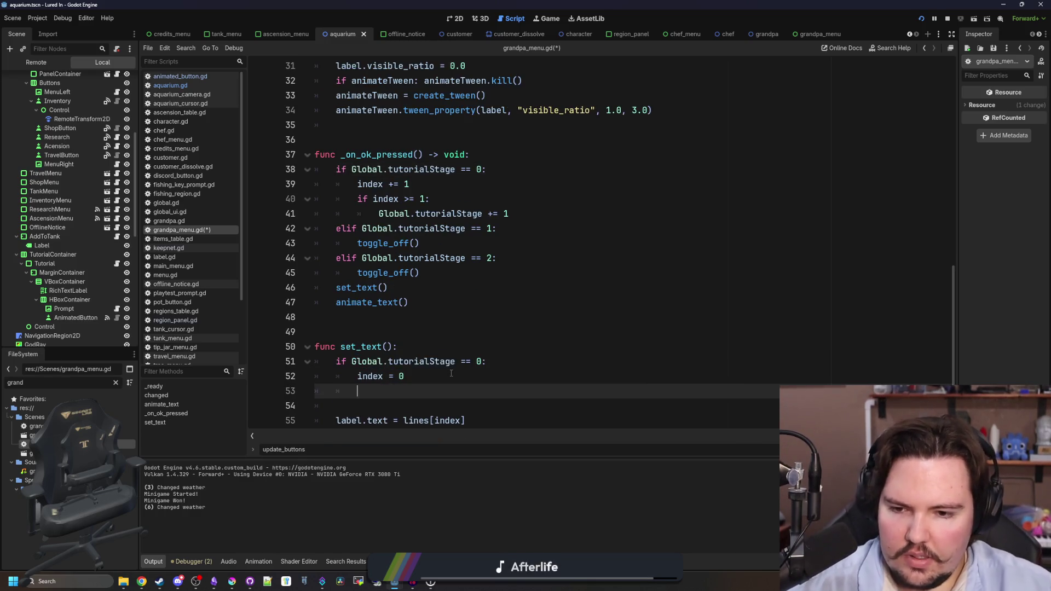
{"action": "double_click", "coordinate": [432, 362]}
{"action": "key", "text": "BackSpace"}
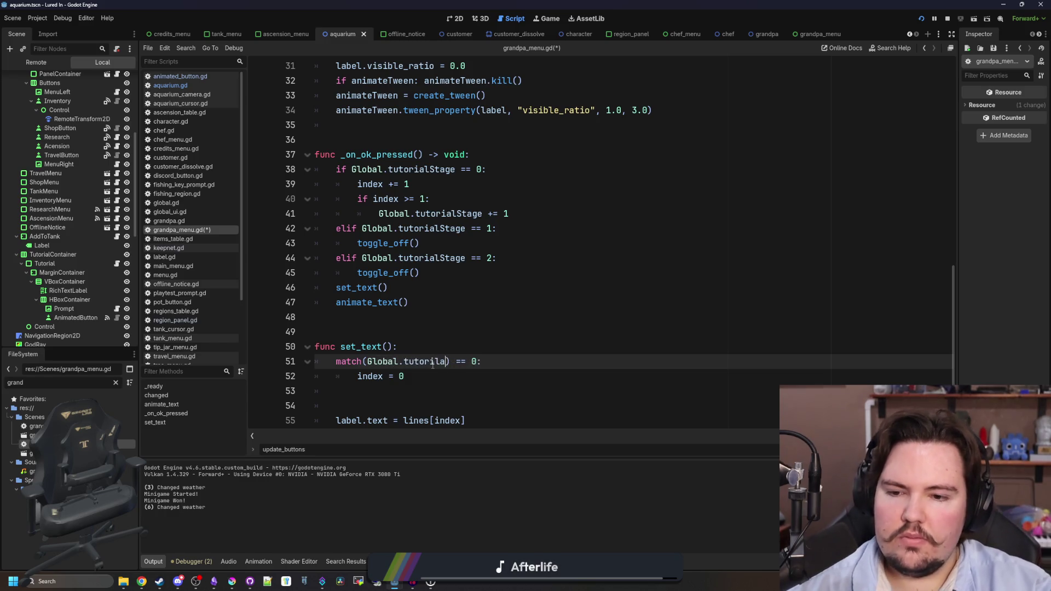
{"action": "key", "text": "BackSpace"}
{"action": "type", "text": "a"}
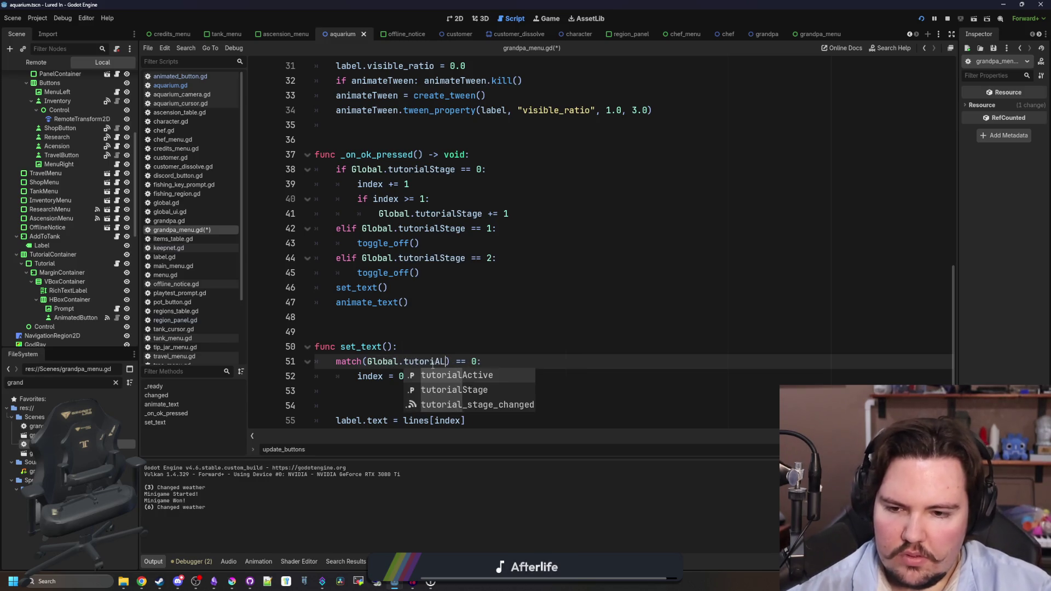
{"action": "key", "text": "Down"}
{"action": "key", "text": "Return"}
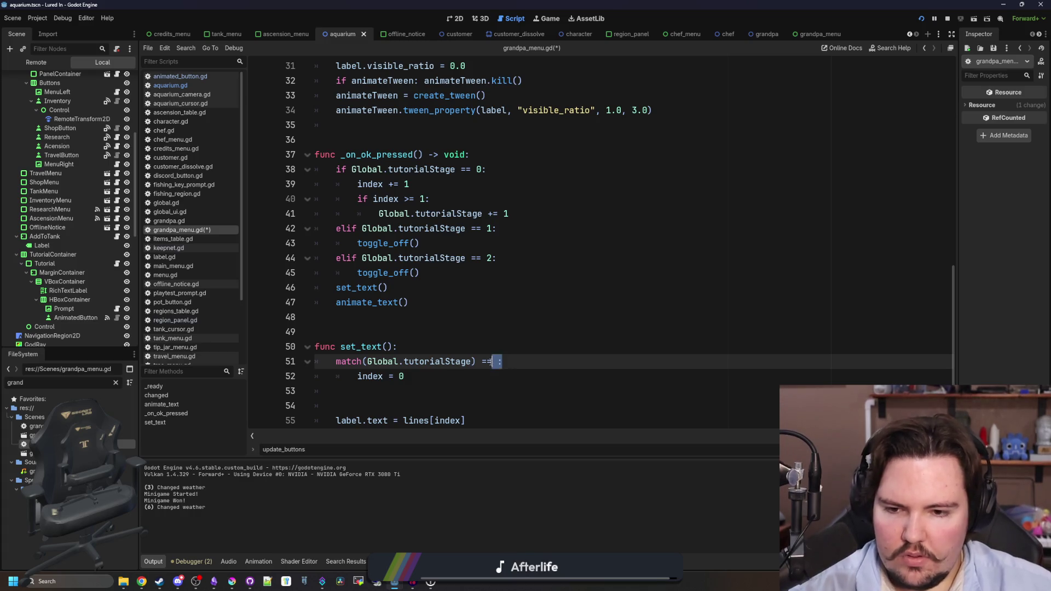
{"action": "type", "text": ":"}
{"action": "key", "text": "Return"}
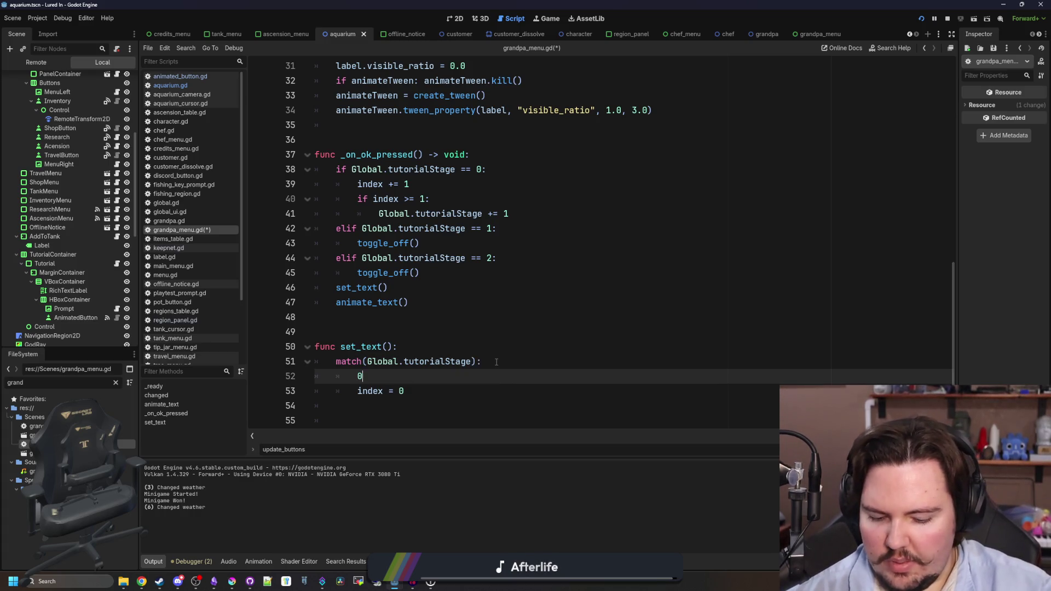
Write the '0: index = 0' case and paste two copies of it below.
{"action": "left_click", "coordinate": [355, 395]}
{"action": "key", "text": "BackSpace"}
{"action": "key", "text": "BackSpace"}
{"action": "key", "text": "BackSpace"}
{"action": "triple_click", "coordinate": [377, 376]}
{"action": "key", "text": "ctrl+c"}
{"action": "left_click", "coordinate": [446, 376]}
{"action": "key", "text": "Return"}
{"action": "key", "text": "ctrl+v"}
{"action": "key", "text": "Return"}
{"action": "key", "text": "ctrl+v"}
Turn the copies into stage 1 and 2 cases and add a '3: index = 3' case.
{"action": "key", "text": "Up"}
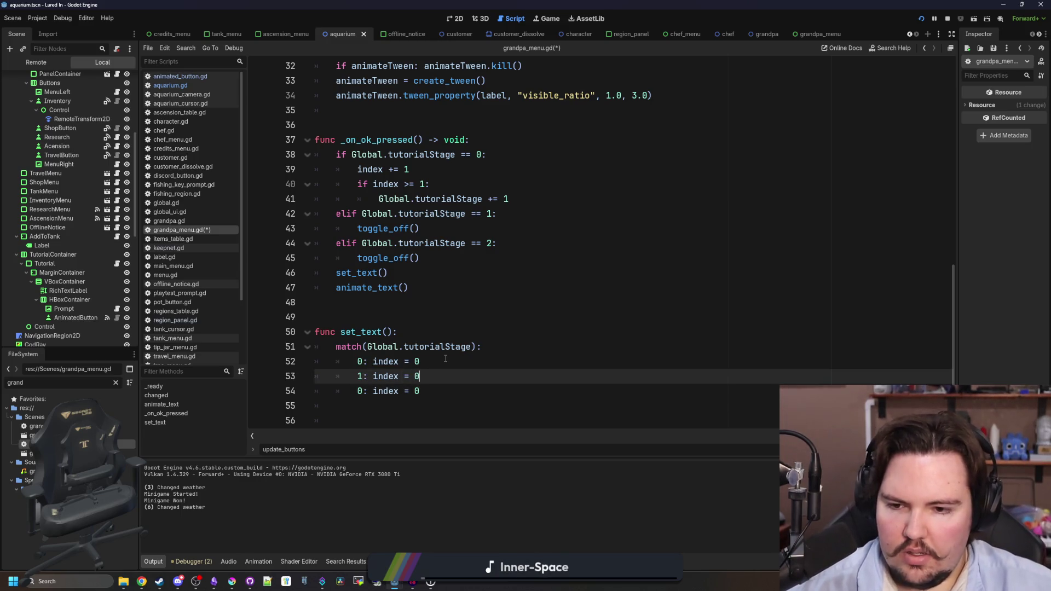
{"action": "type", "text": "1"}
{"action": "key", "text": "Down"}
{"action": "key", "text": "Left"}
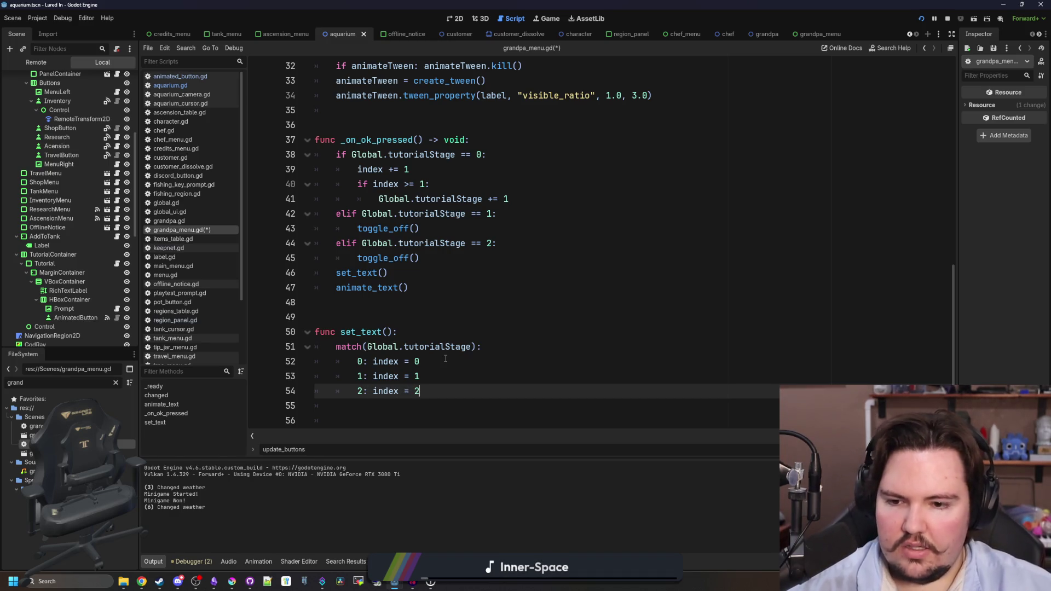
{"action": "key", "text": "Return"}
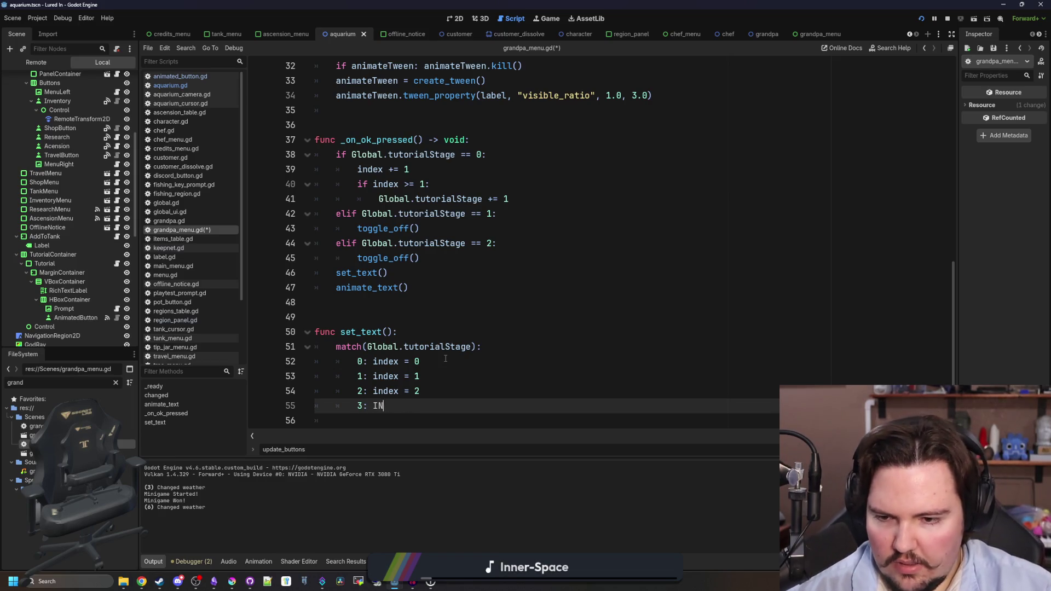
{"action": "key", "text": "BackSpace"}
{"action": "key", "text": "BackSpace"}
{"action": "key", "text": "BackSpace"}
{"action": "type", "text": "ndex = 3"}
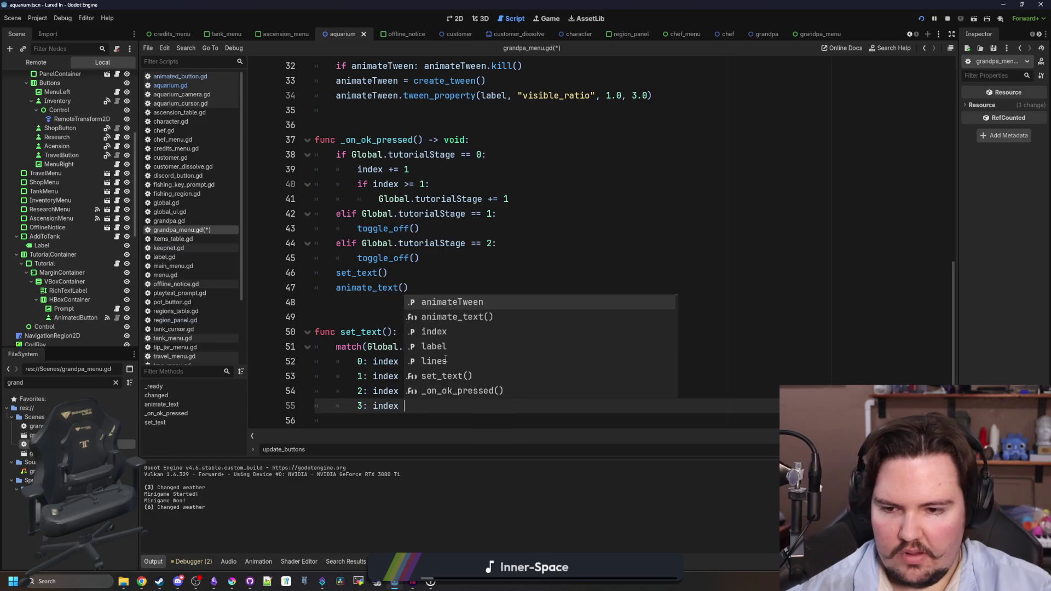
{"action": "scroll", "coordinate": [445, 358], "scroll_direction": "down", "scroll_amount": 1}
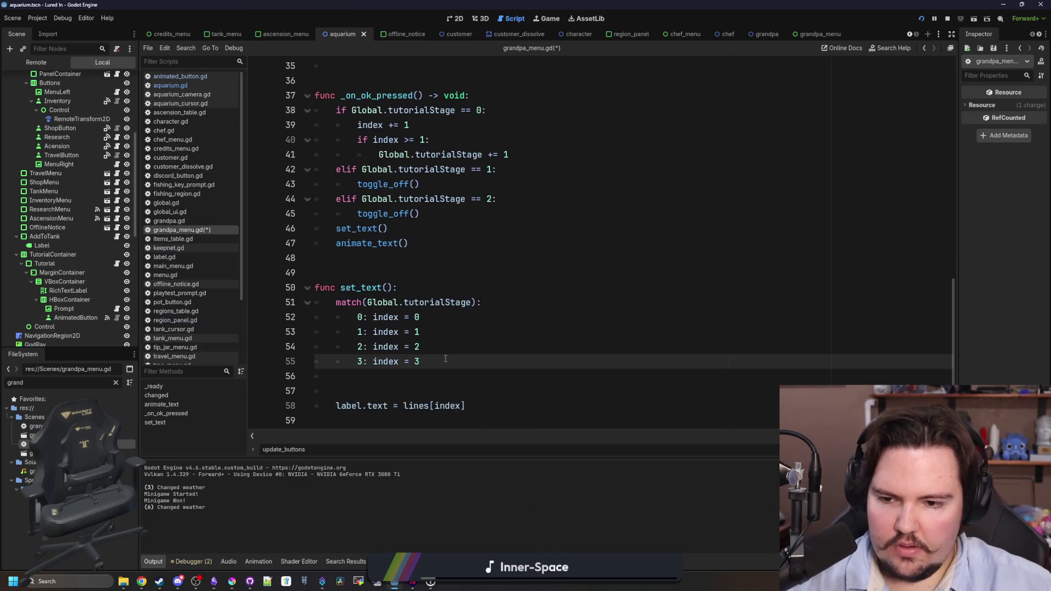
{"action": "key", "text": "Down"}
{"action": "key", "text": "Up"}
Save grandpa_menu.gd and run the project from the Run Project button.
{"action": "left_click", "coordinate": [497, 282]}
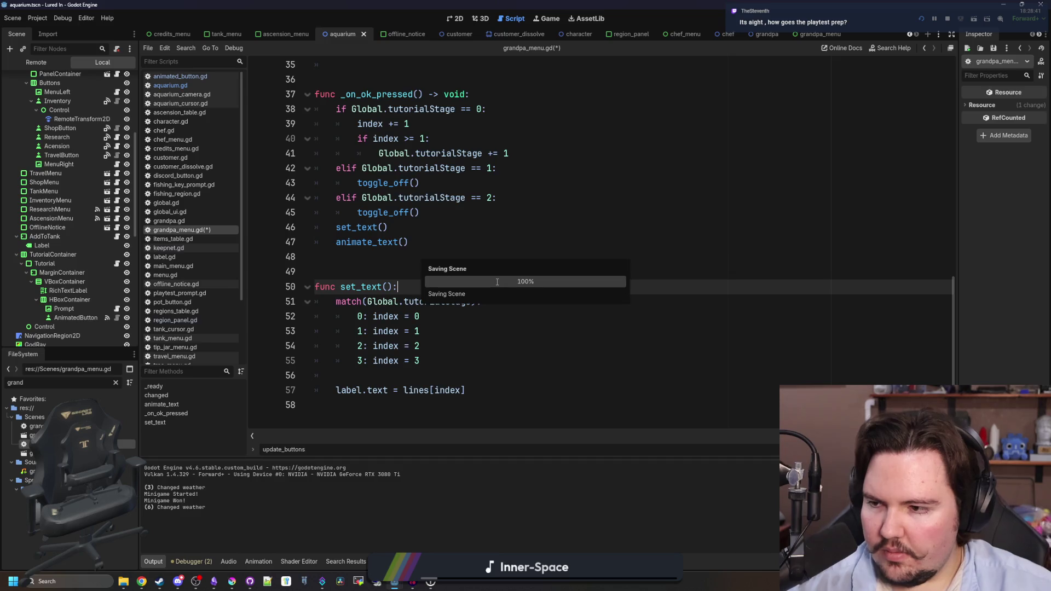
{"action": "left_click", "coordinate": [532, 265]}
{"action": "key", "text": "ctrl+s"}
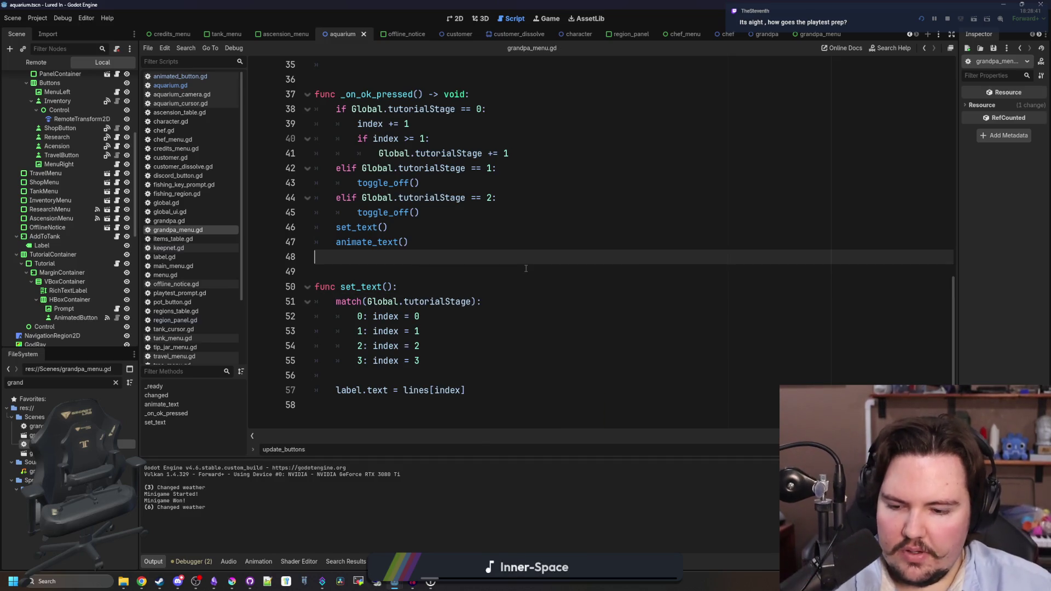
{"action": "left_click", "coordinate": [532, 269]}
{"action": "left_click", "coordinate": [921, 20]}
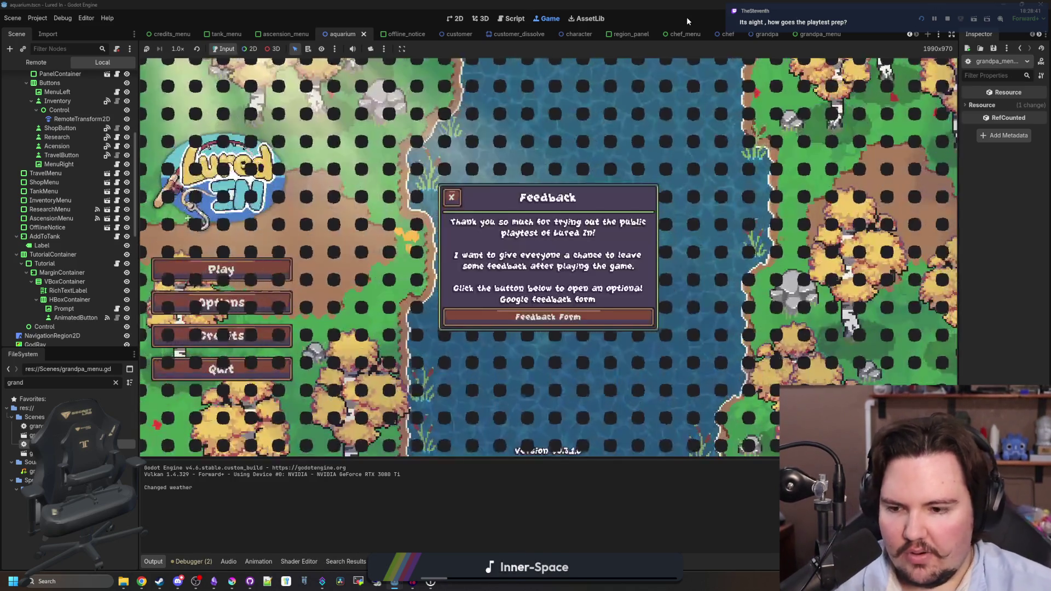
Close the Feedback popup, start playing, dismiss Welcome Back, and talk to Grandpa for 'Great work!'.
{"action": "left_click", "coordinate": [450, 199]}
{"action": "left_click", "coordinate": [222, 269]}
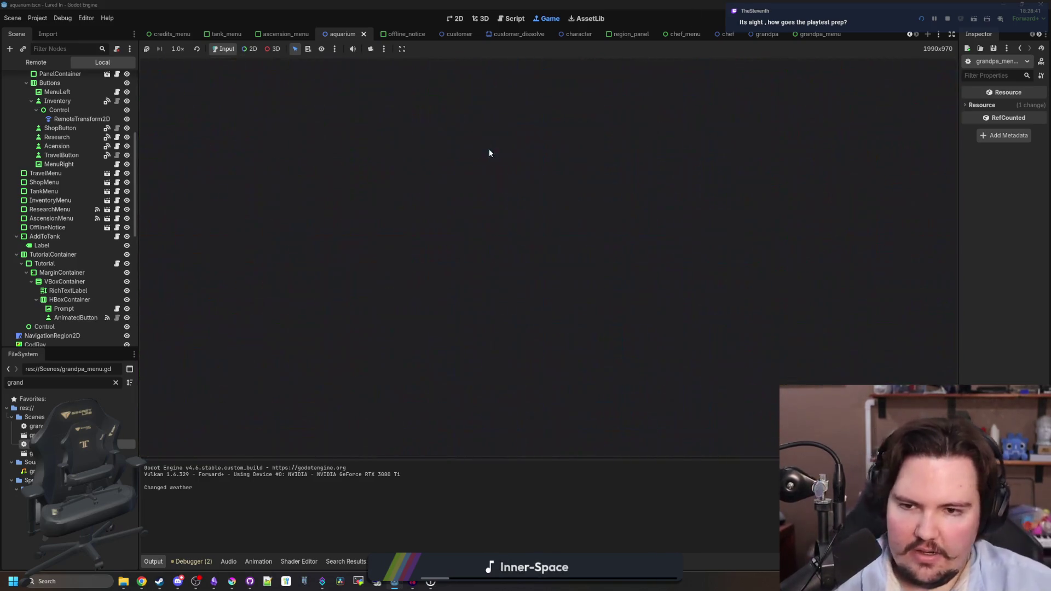
{"action": "left_click", "coordinate": [602, 298]}
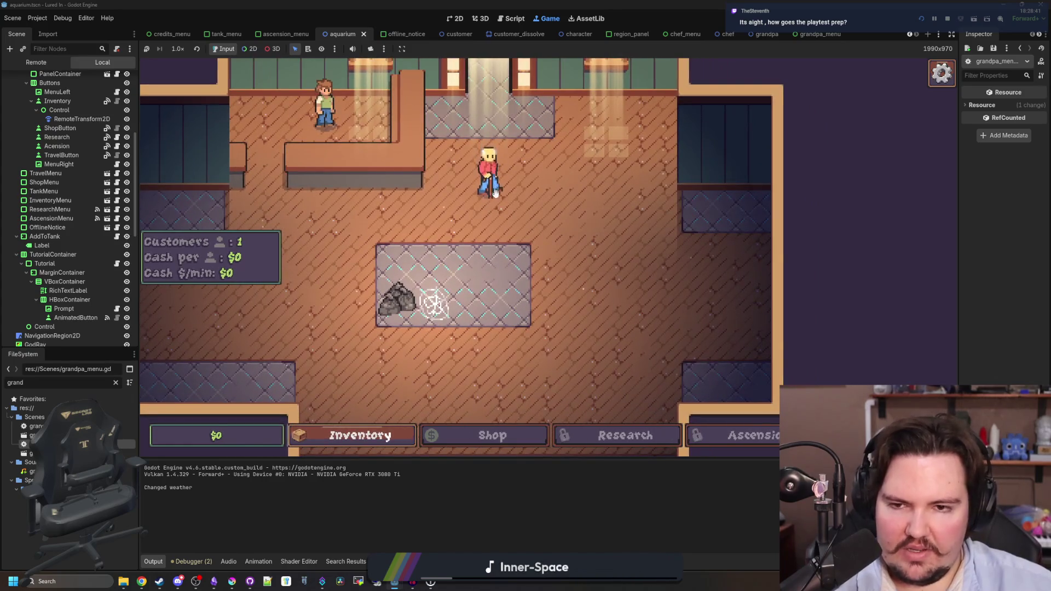
{"action": "left_click", "coordinate": [487, 191]}
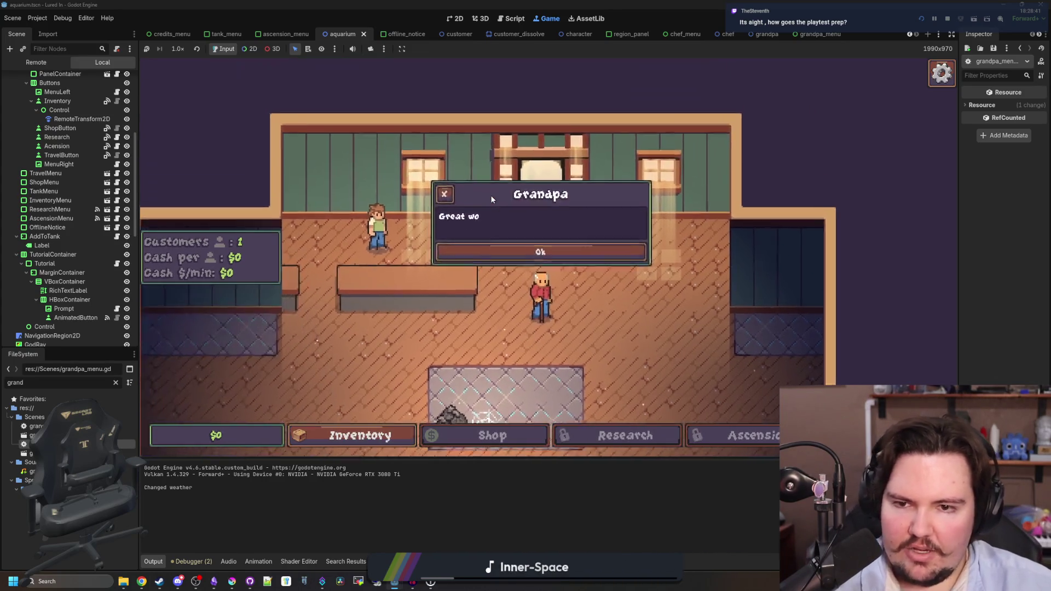
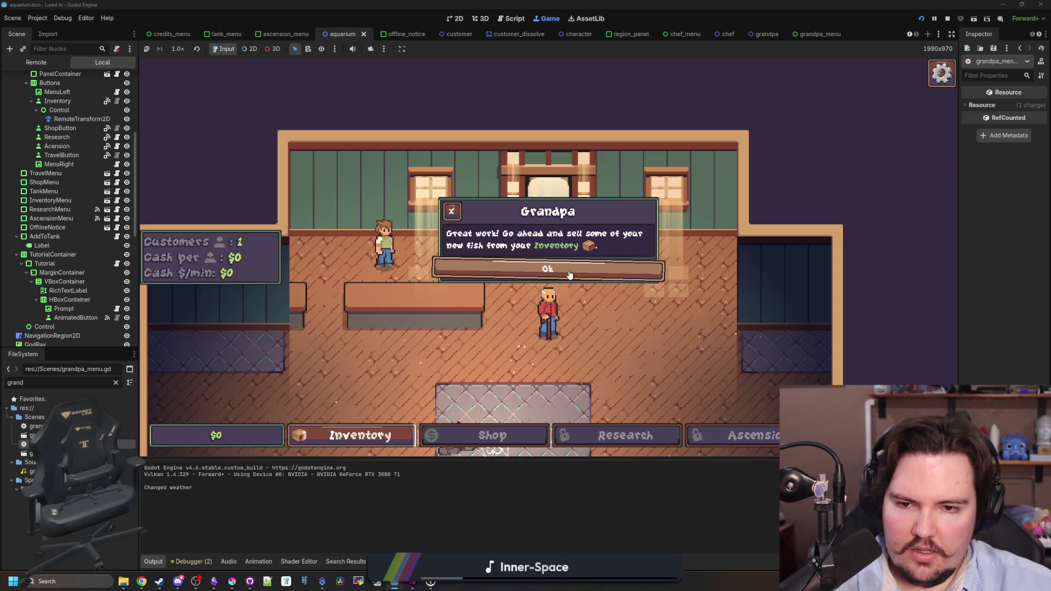
Sell the Bluegill for $4 from the Inventory and dismiss Grandpa's Great work dialogs.
{"action": "left_click", "coordinate": [546, 270]}
{"action": "left_click", "coordinate": [357, 435]}
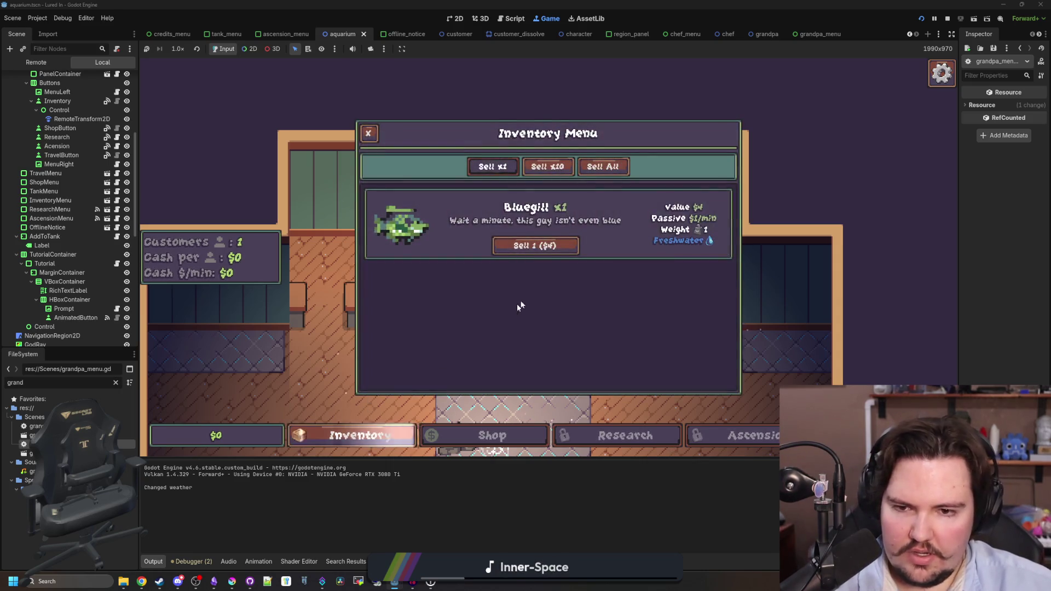
{"action": "left_click", "coordinate": [552, 248]}
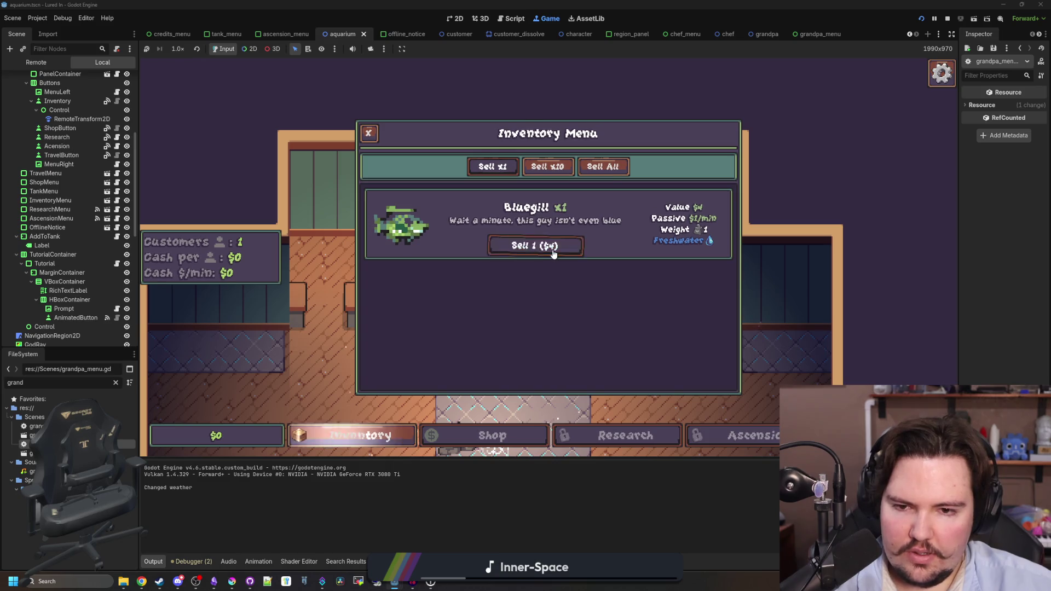
{"action": "left_click", "coordinate": [369, 133]}
{"action": "left_click", "coordinate": [549, 310]}
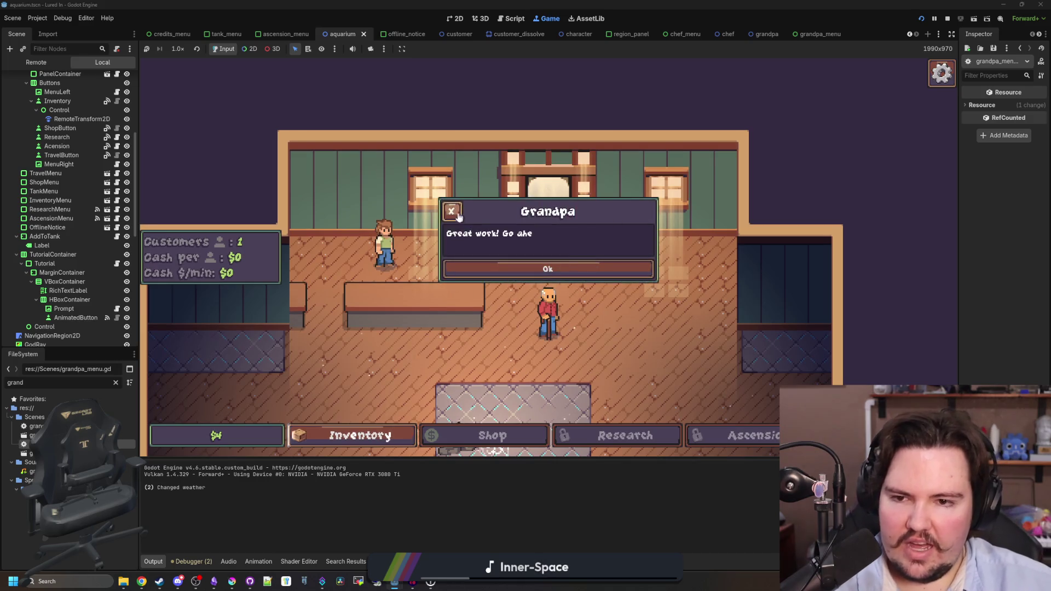
{"action": "left_click", "coordinate": [547, 267]}
{"action": "left_click", "coordinate": [116, 383]}
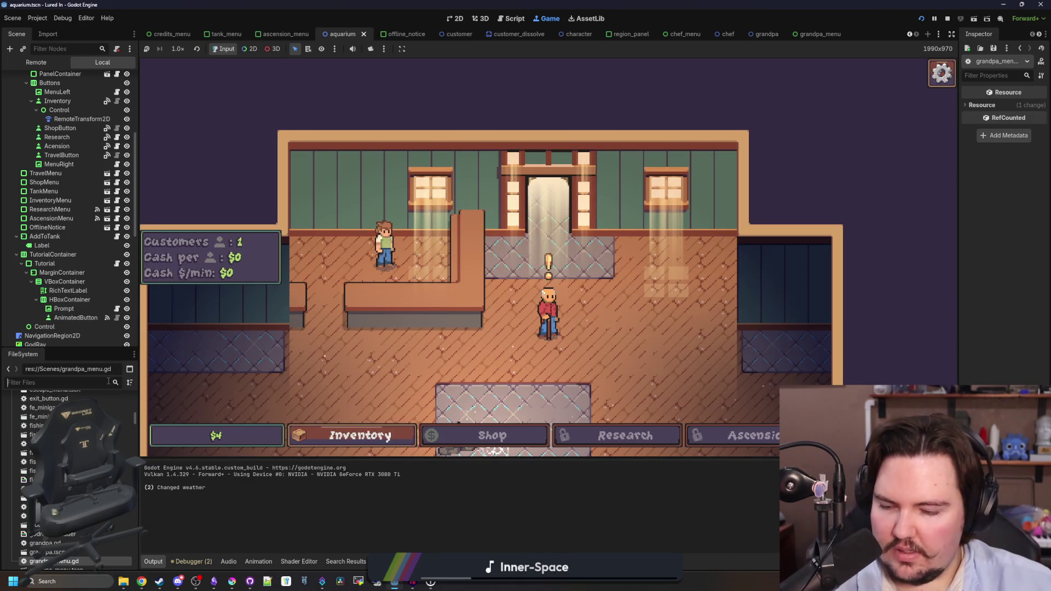
Open item_panel.gd through an 'item' FileSystem filter and go to _on_sell_pressed.
{"action": "type", "text": "item"}
{"action": "double_click", "coordinate": [35, 426]}
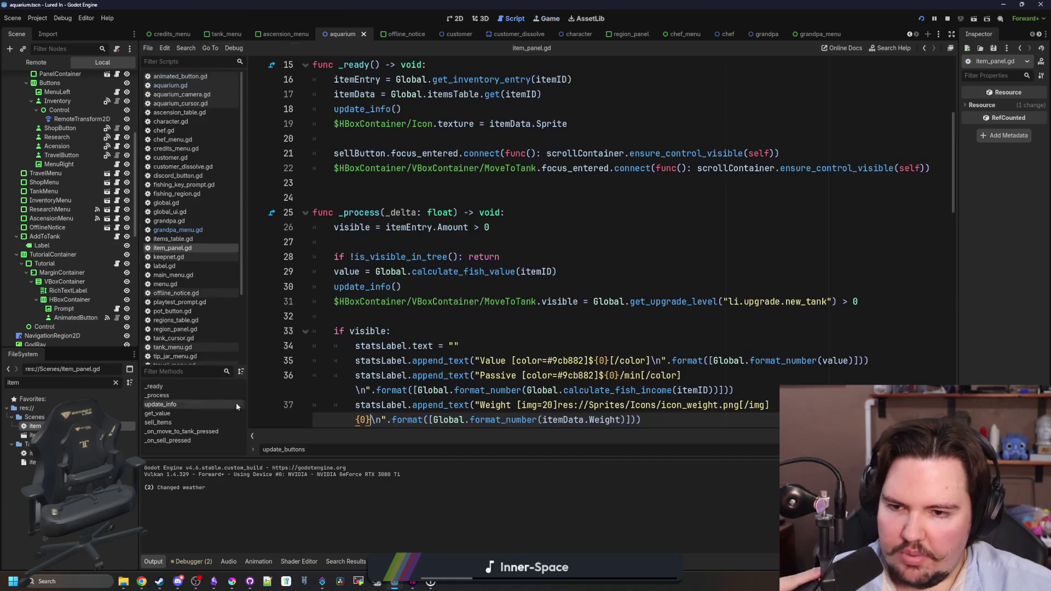
{"action": "left_click", "coordinate": [455, 312]}
{"action": "scroll", "coordinate": [455, 312], "scroll_direction": "down", "scroll_amount": 15}
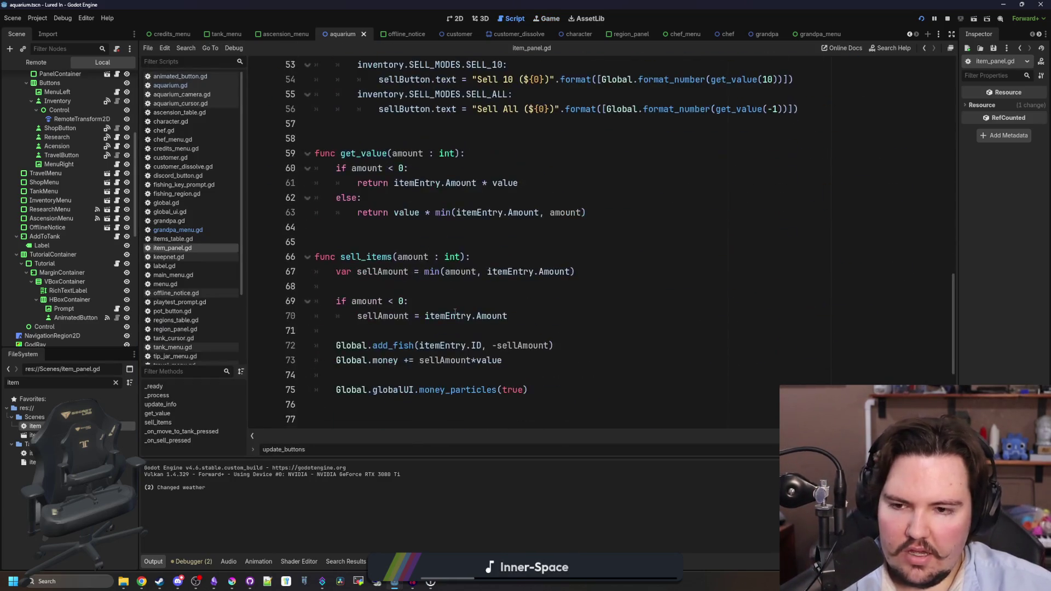
{"action": "scroll", "coordinate": [451, 310], "scroll_direction": "down", "scroll_amount": 1}
{"action": "left_click", "coordinate": [493, 303]}
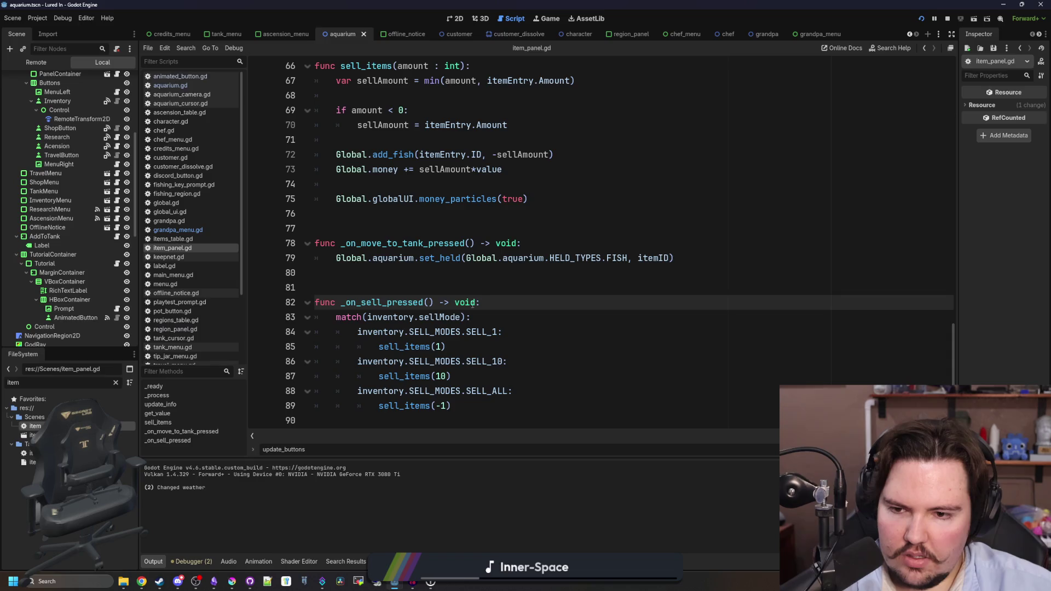
Insert 'if Global.tutorialStage == 2: Global.tutorialStage += 1' at the top of _on_sell_pressed.
{"action": "key", "text": "shift+Home"}
{"action": "key", "text": "Left"}
{"action": "key", "text": "Return"}
{"action": "type", "text": "if Global."}
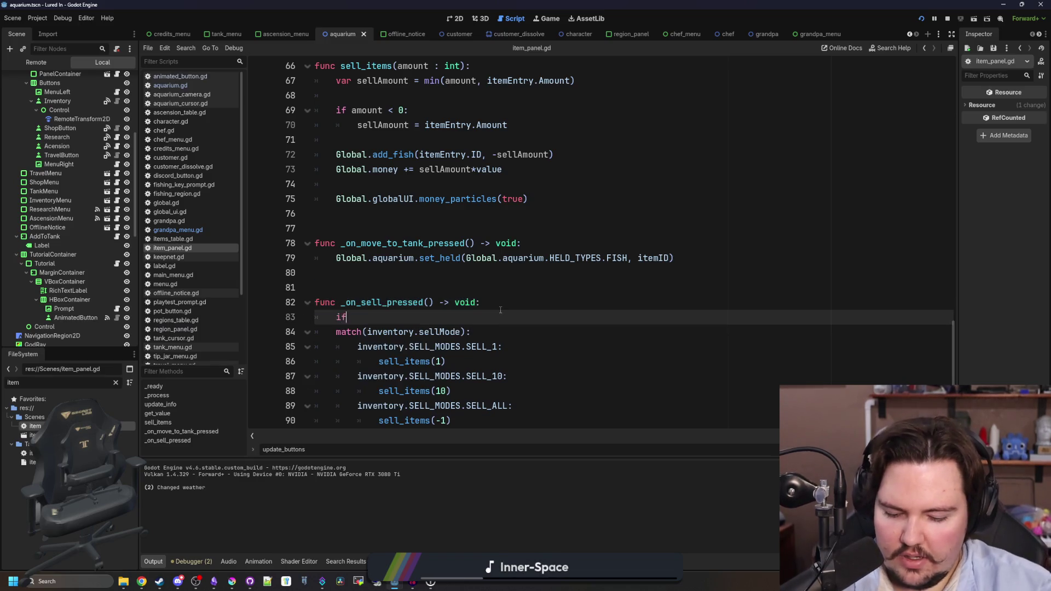
{"action": "type", "text": "tutorial"}
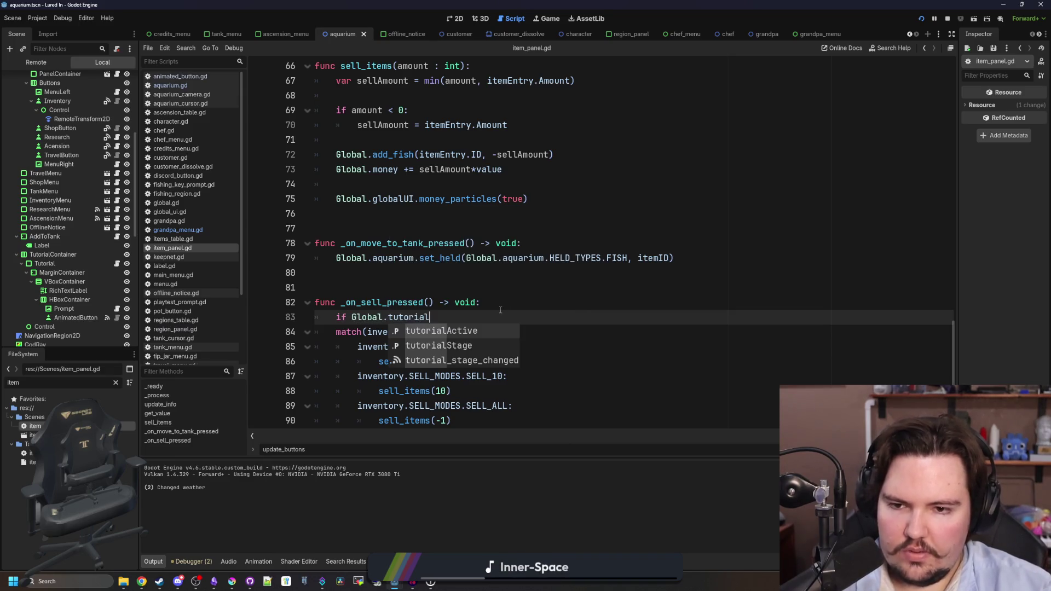
{"action": "key", "text": "Down"}
{"action": "key", "text": "Return"}
{"action": "key", "text": "BackSpace"}
{"action": "type", "text": "= 2:"}
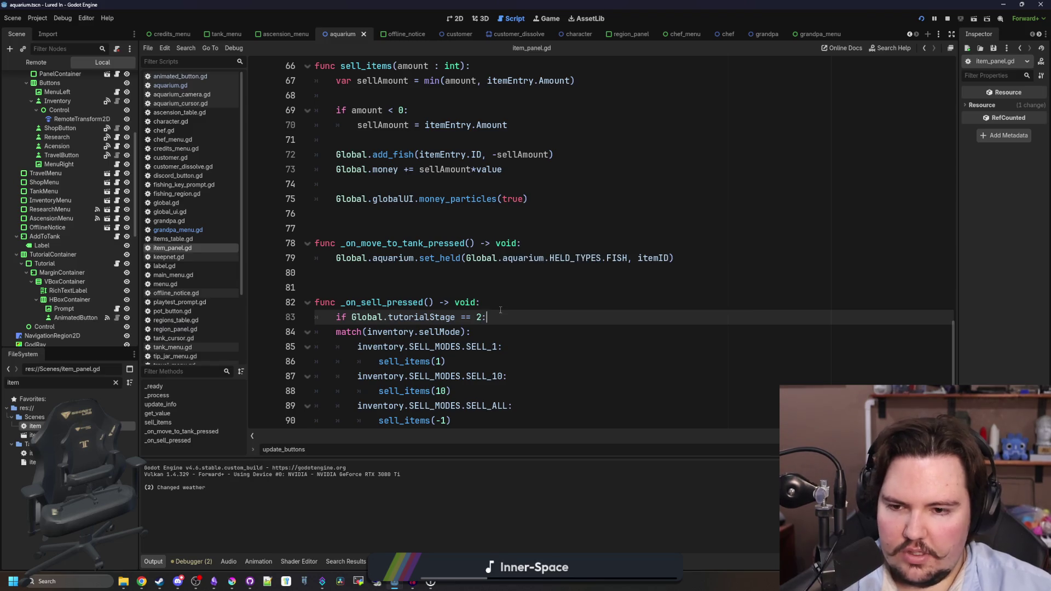
{"action": "key", "text": "Return"}
{"action": "type", "text": "Global.tutorialStage += 1"}
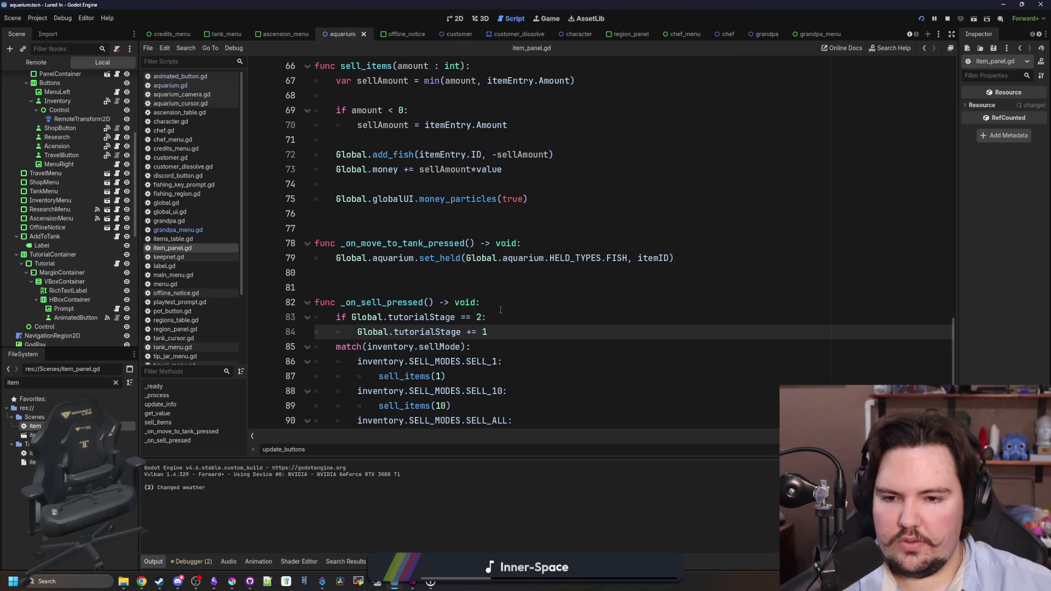
{"action": "left_click", "coordinate": [500, 309]}
{"action": "left_click", "coordinate": [419, 290]}
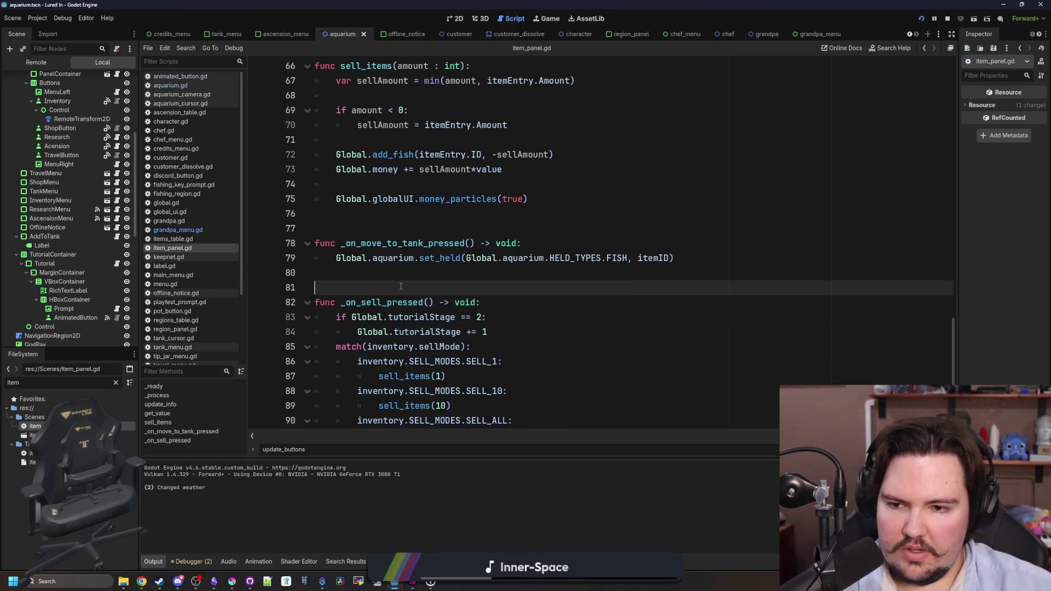
{"action": "left_click", "coordinate": [547, 18]}
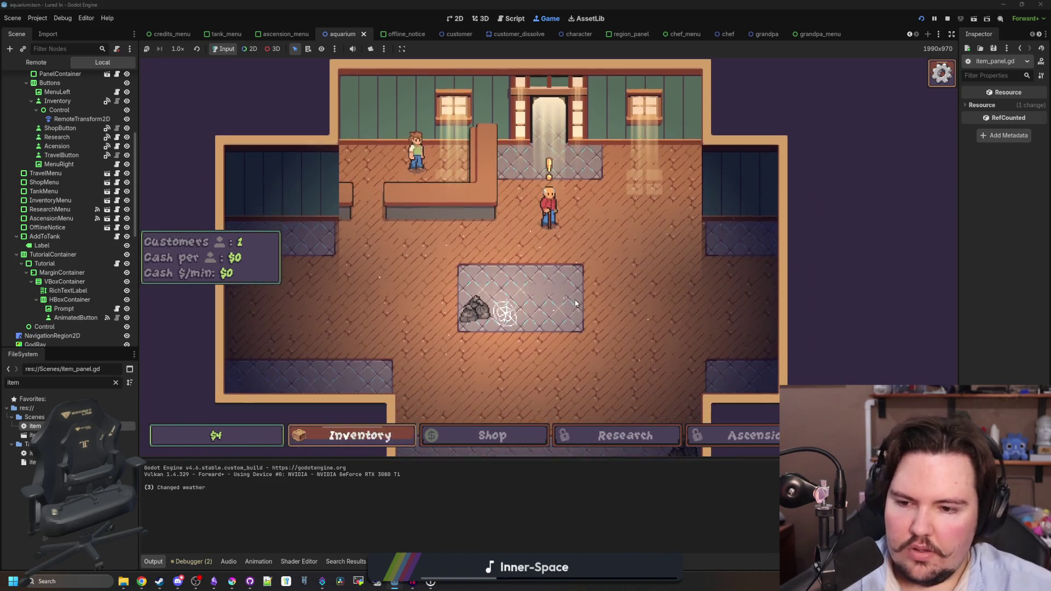
Restart from the main menu and sell the Minnow for $2, bringing cash to $6.
{"action": "key", "text": "Escape"}
{"action": "left_click", "coordinate": [554, 295]}
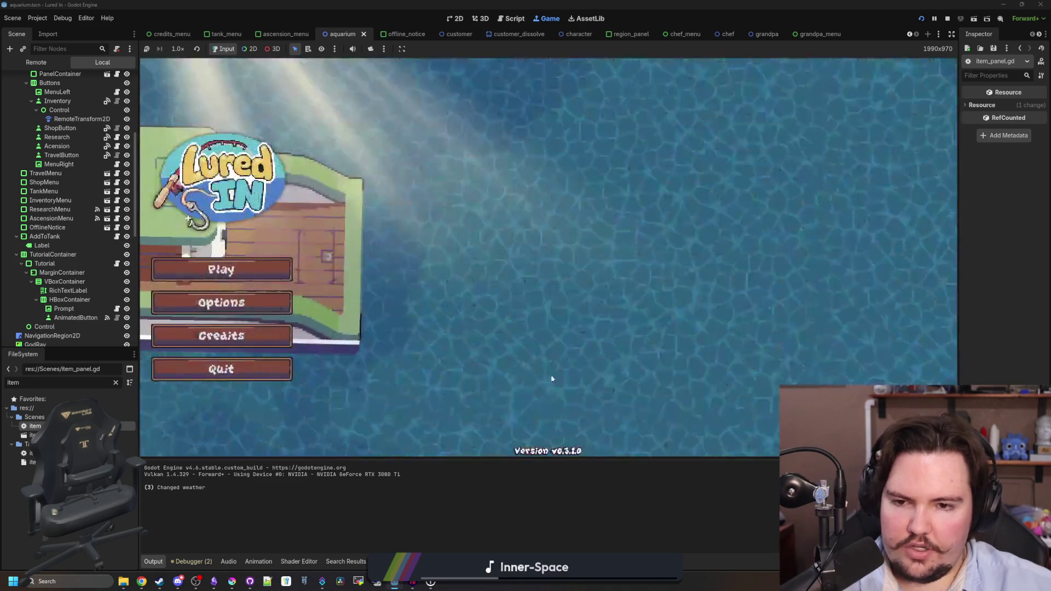
{"action": "key", "text": "grave"}
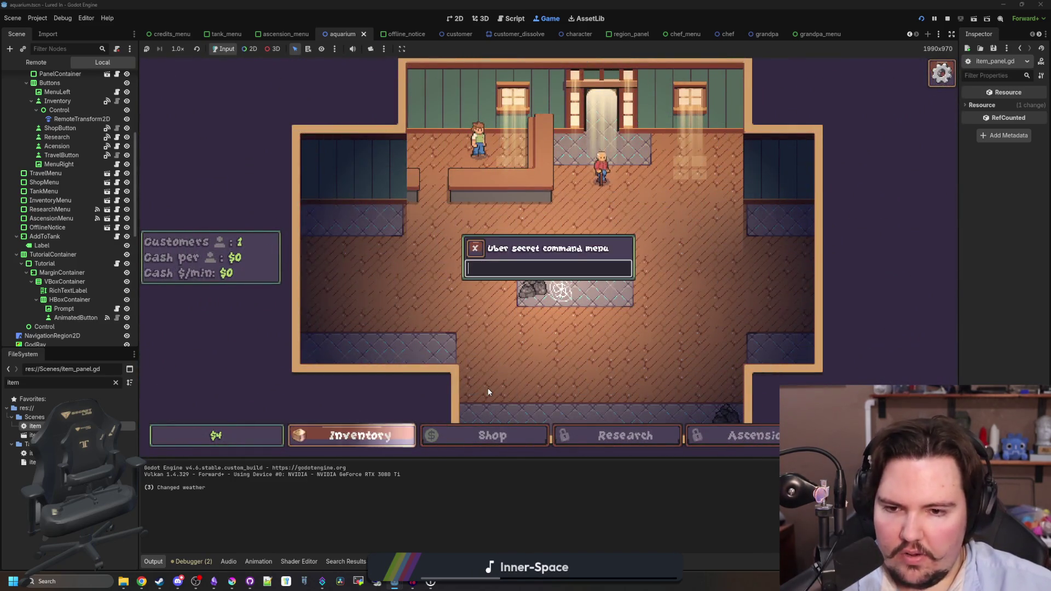
{"action": "key", "text": "Escape"}
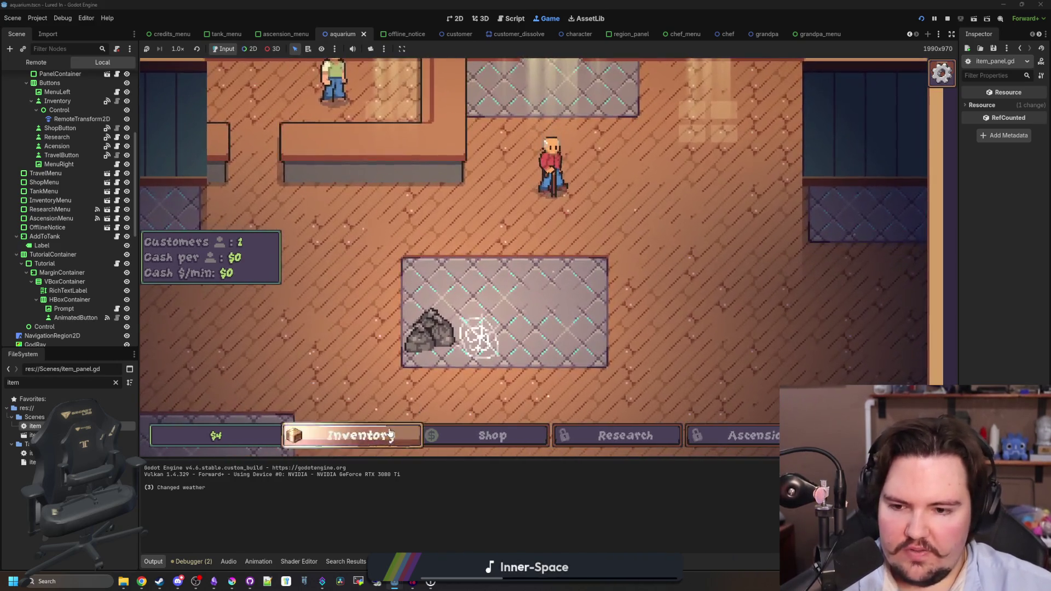
{"action": "left_click", "coordinate": [390, 432]}
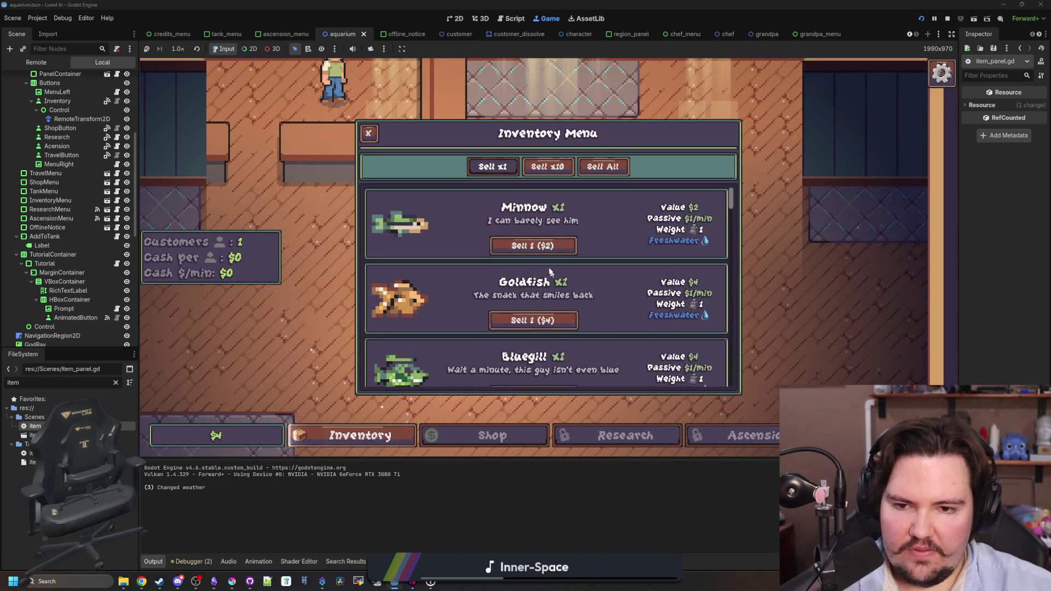
{"action": "left_click", "coordinate": [547, 245]}
{"action": "key", "text": "Escape"}
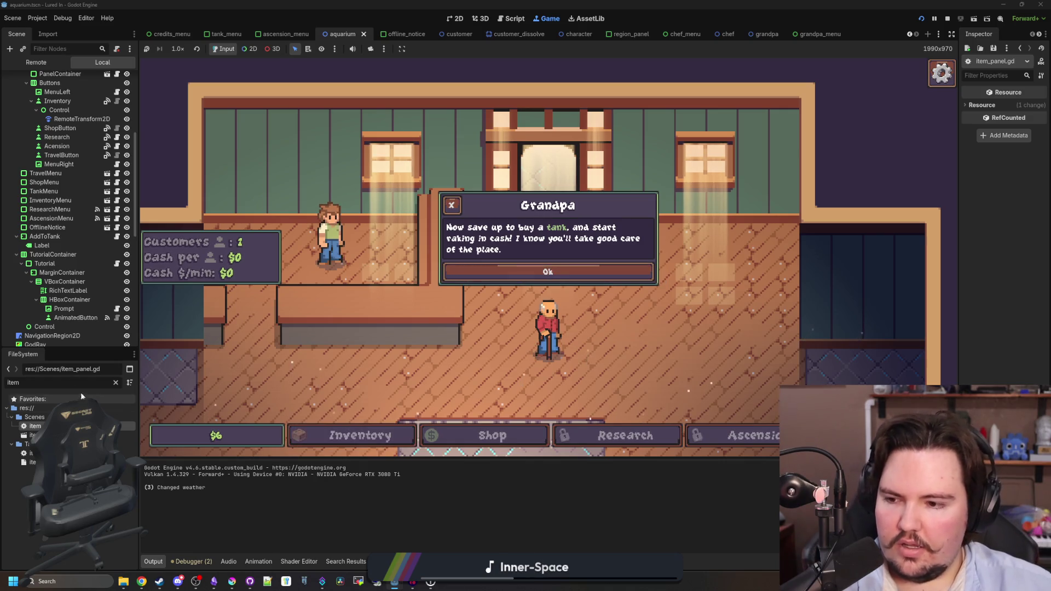
Open grandpa_menu.gd through a 'grand' FileSystem filter.
{"action": "left_click", "coordinate": [115, 382]}
{"action": "type", "text": "grand"}
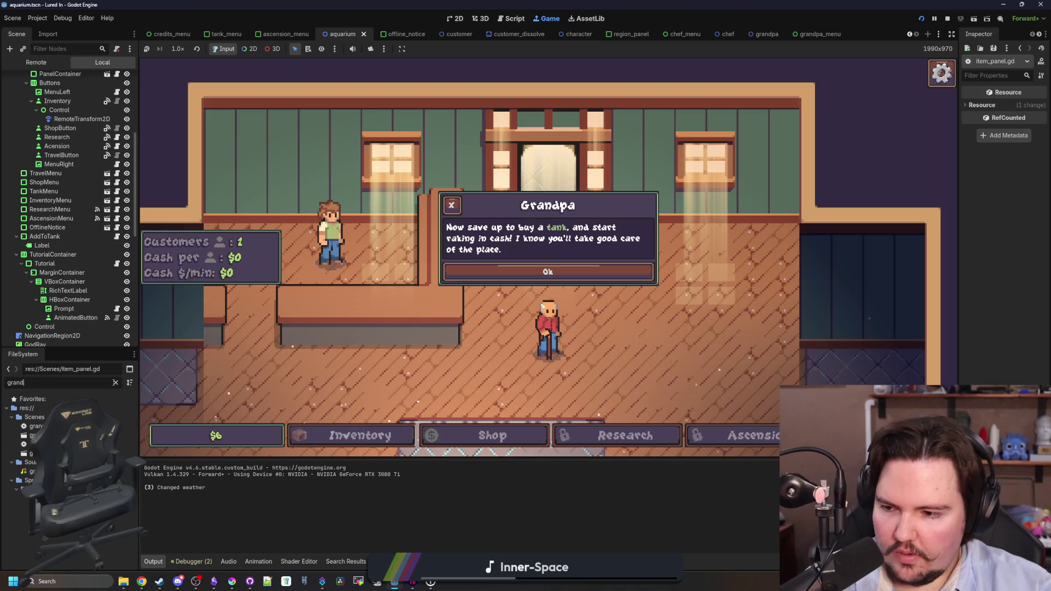
{"action": "double_click", "coordinate": [32, 444]}
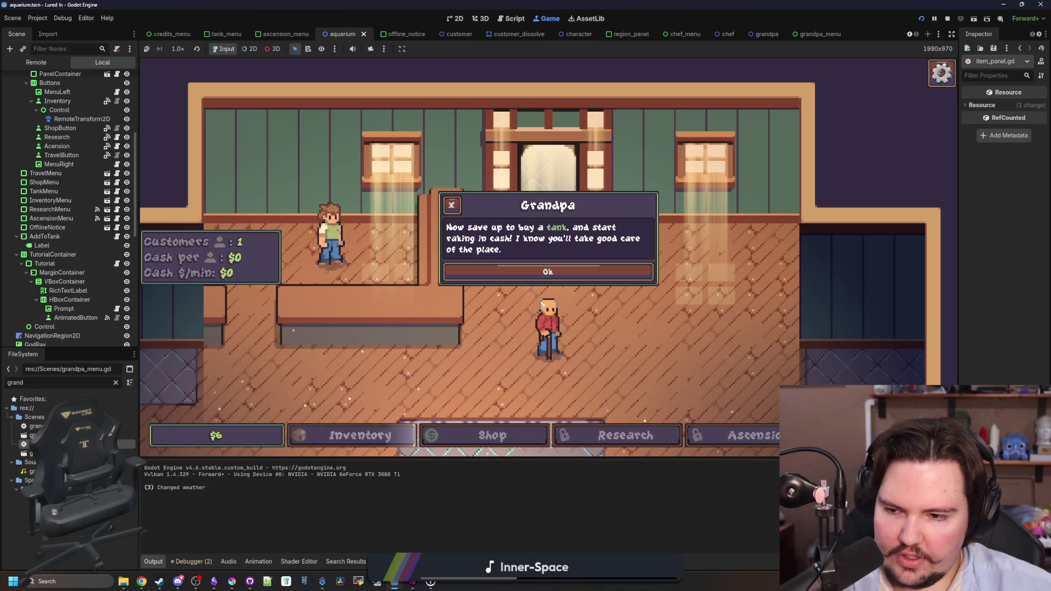
Split the text after 'cash!' off the tank line into its own quoted dialogue entry.
{"action": "left_click", "coordinate": [455, 269]}
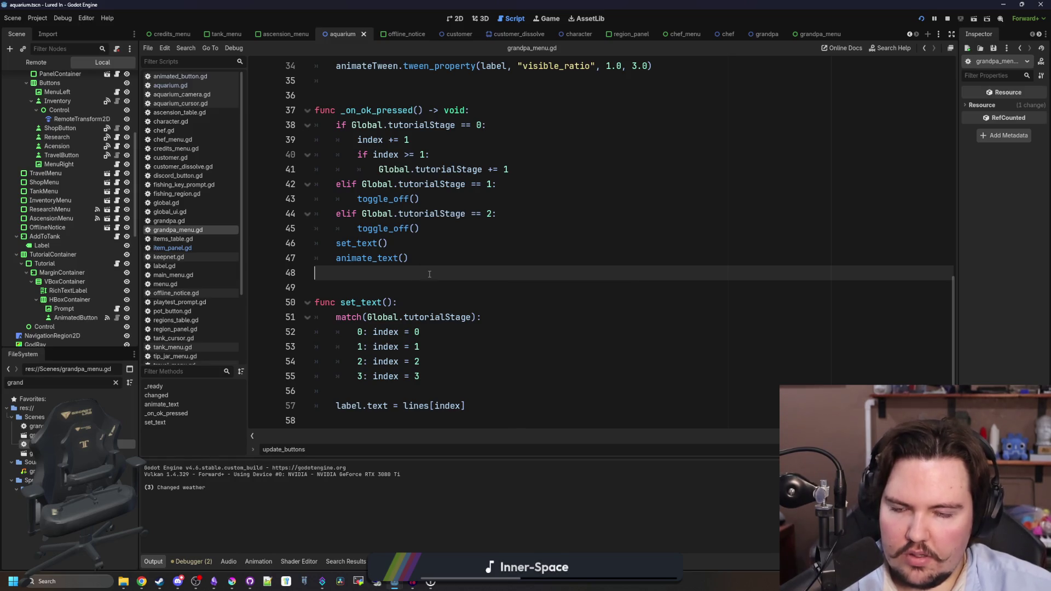
{"action": "scroll", "coordinate": [457, 242], "scroll_direction": "up", "scroll_amount": 10}
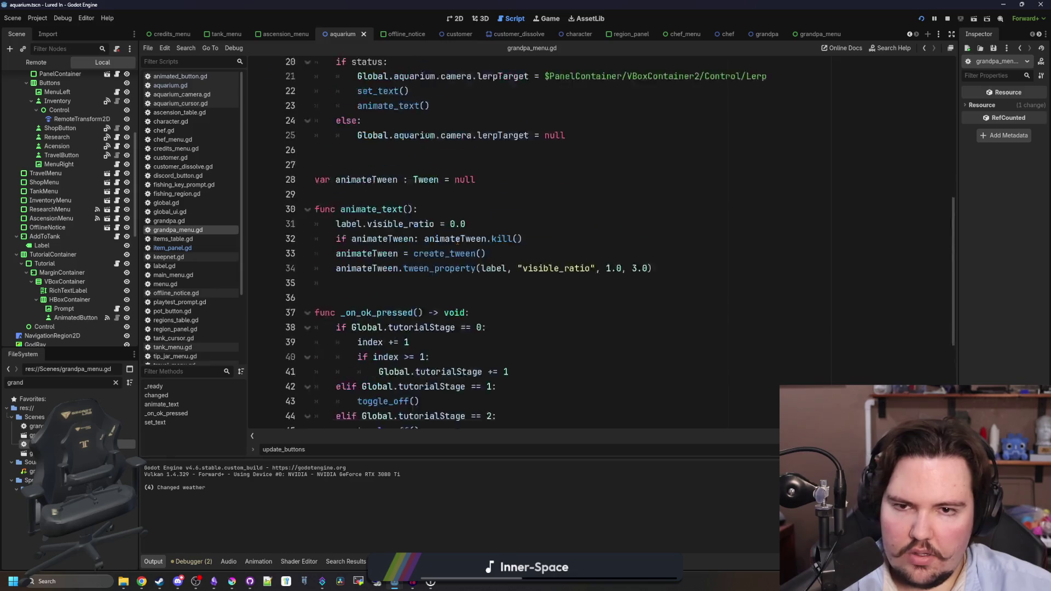
{"action": "scroll", "coordinate": [457, 242], "scroll_direction": "up", "scroll_amount": 2}
{"action": "triple_click", "coordinate": [390, 274]}
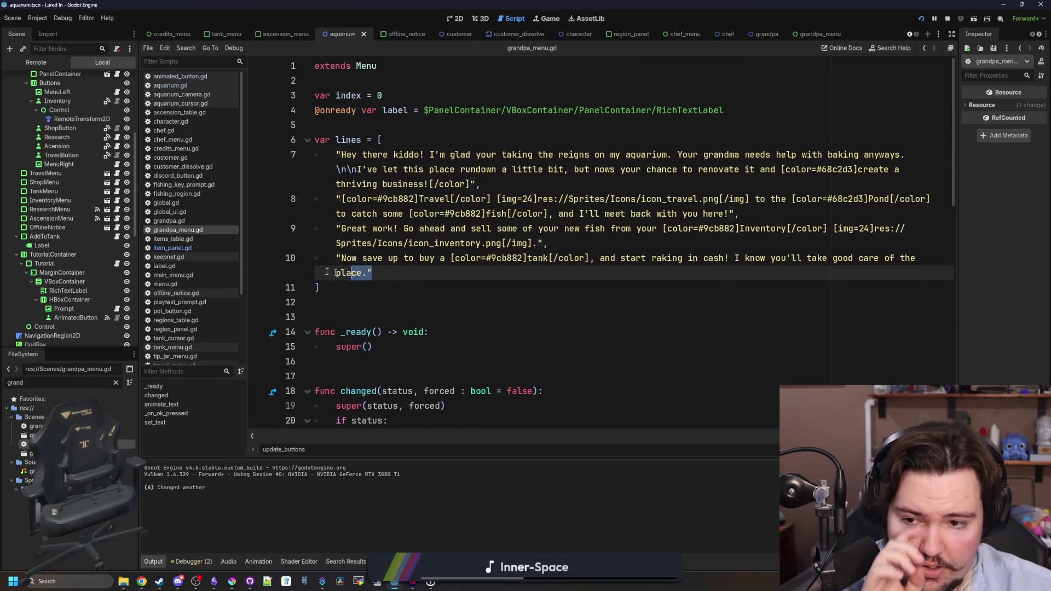
{"action": "left_click", "coordinate": [733, 258]}
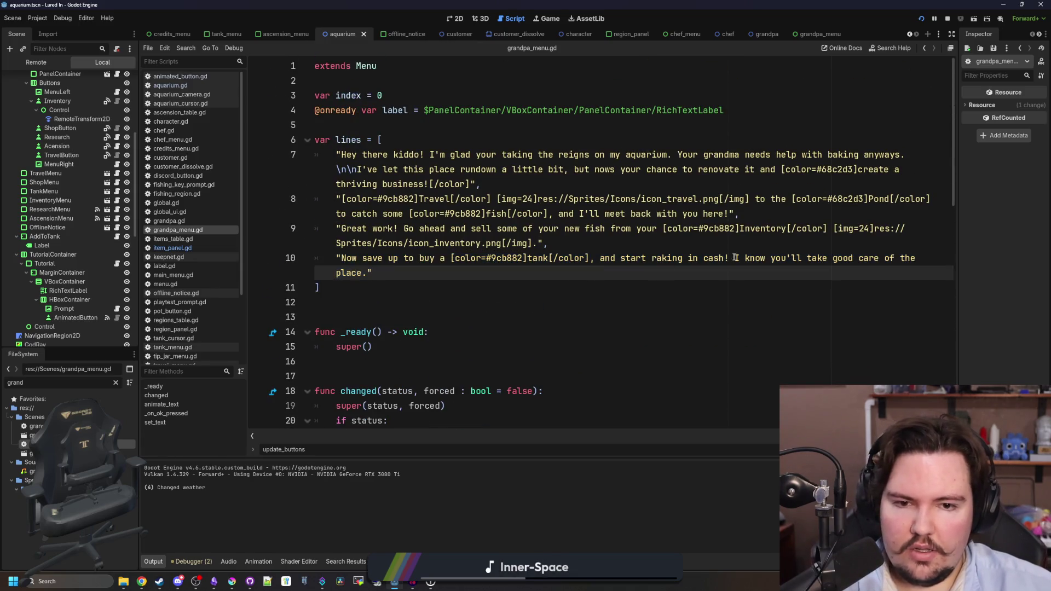
{"action": "key", "text": "Return"}
{"action": "key", "text": "Return"}
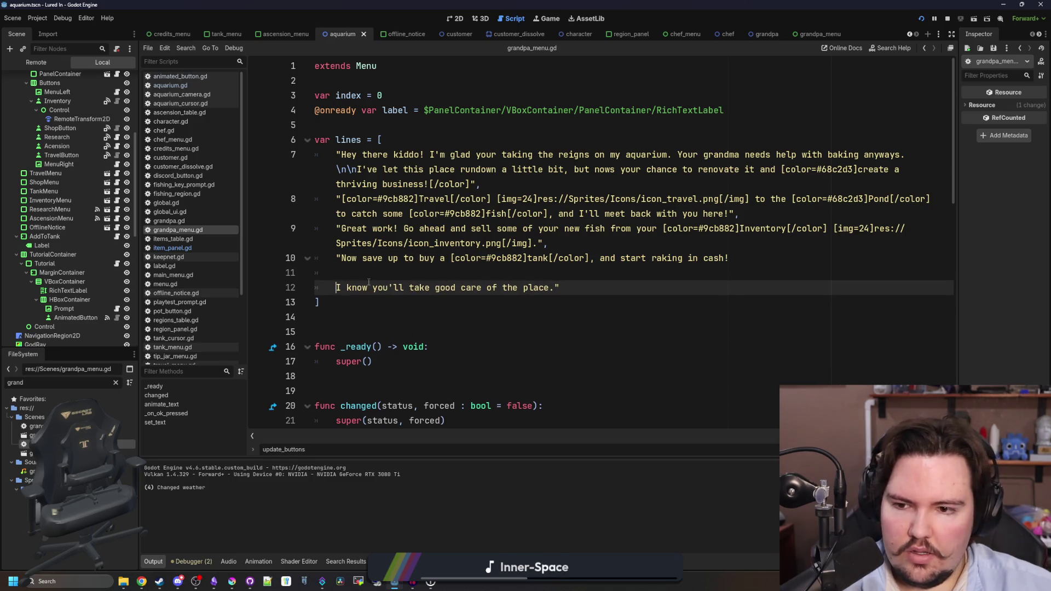
{"action": "type", "text": "\""}
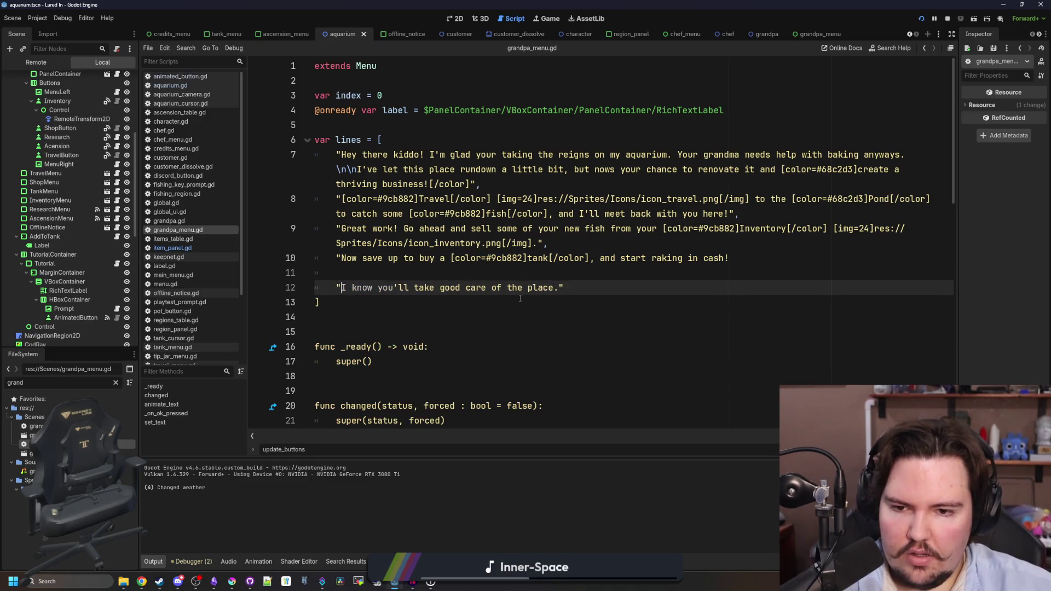
{"action": "left_click", "coordinate": [760, 261]}
{"action": "type", "text": "\""}
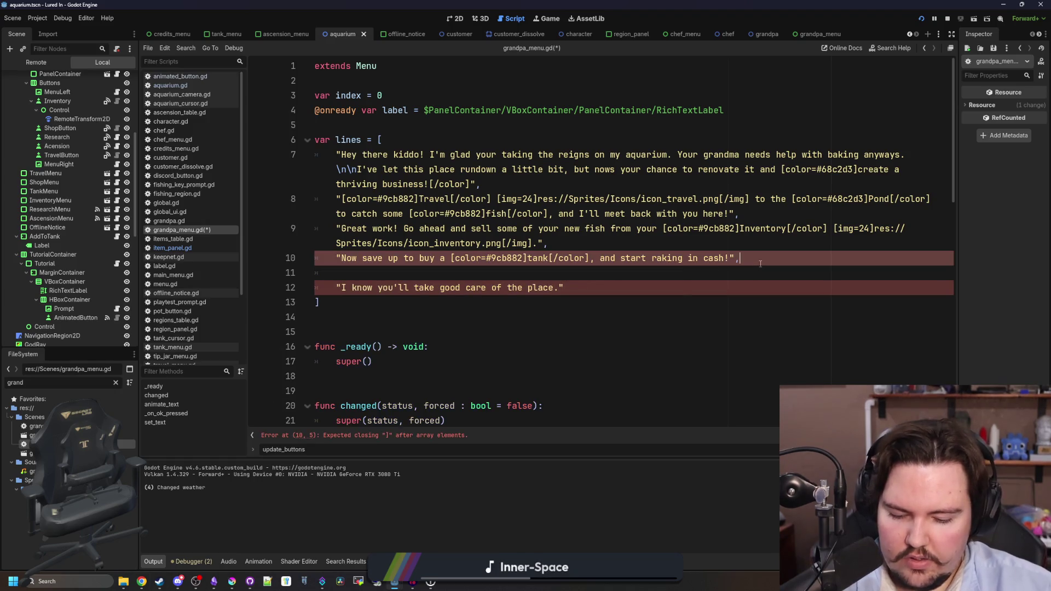
{"action": "type", "text": ","}
{"action": "key", "text": "Escape"}
{"action": "key", "text": "Delete"}
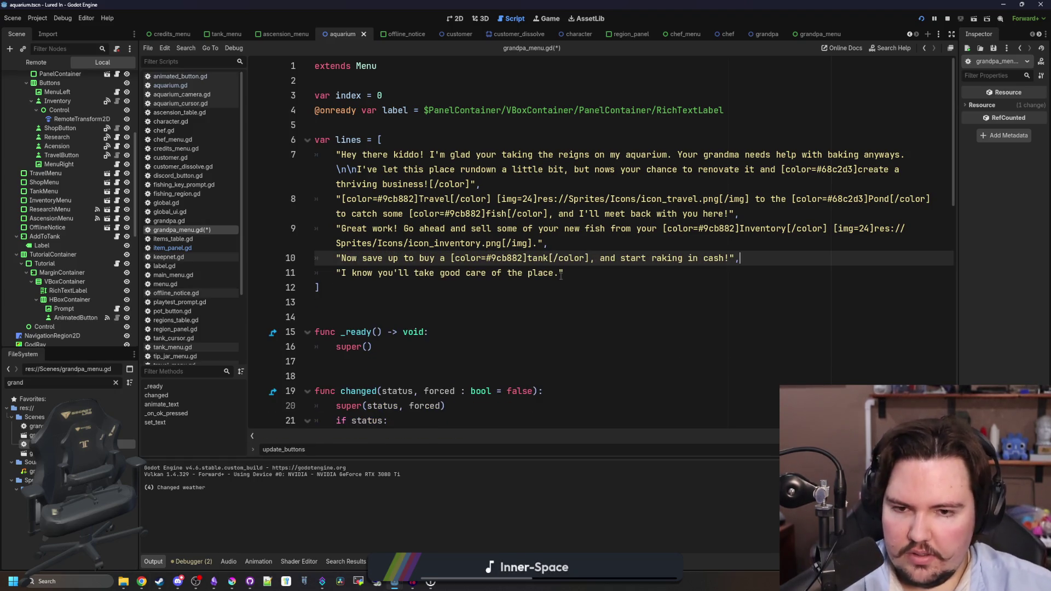
{"action": "left_click", "coordinate": [596, 275]}
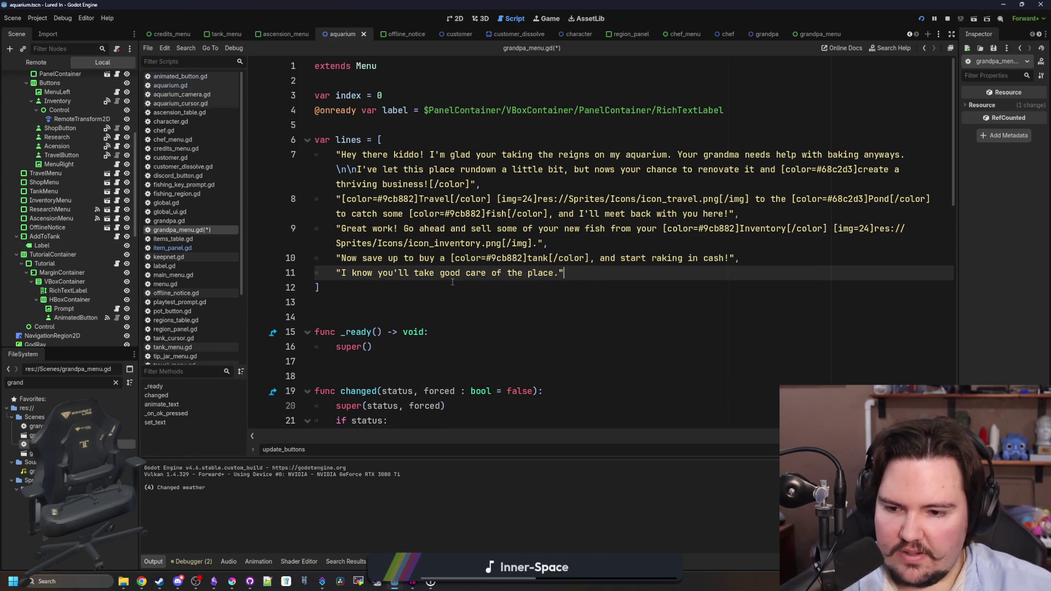
{"action": "left_click", "coordinate": [423, 290]}
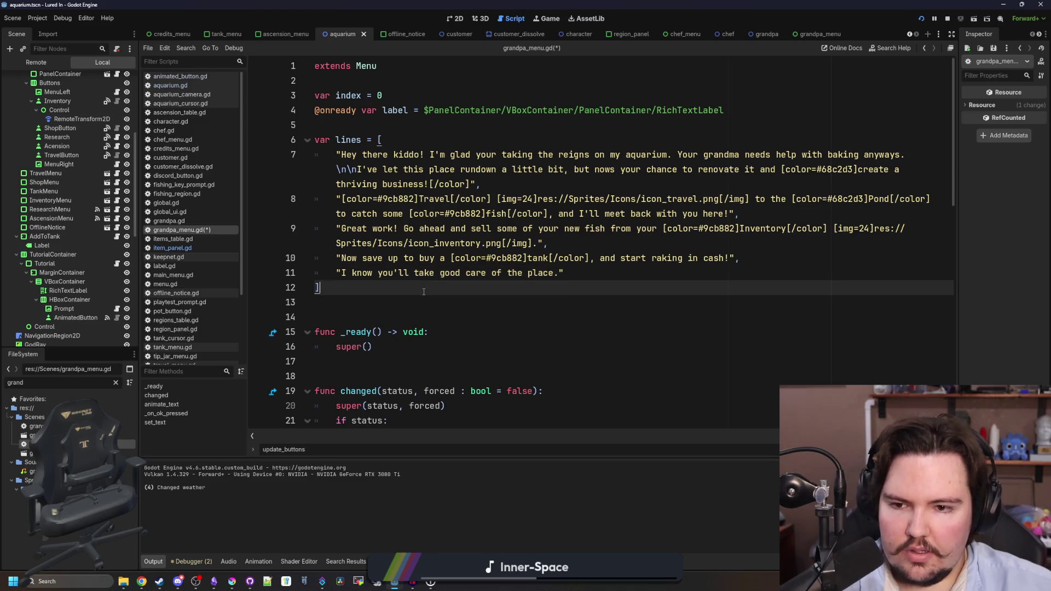
{"action": "left_click", "coordinate": [571, 272]}
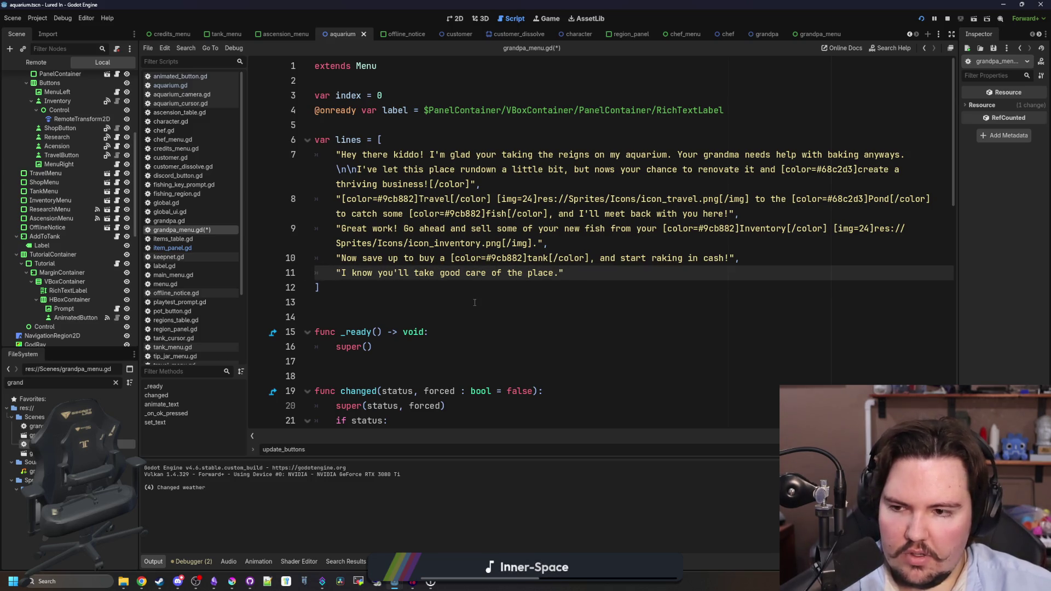
Add 'Great work kiddo.' and a farewell about watching the fish swim by from time to time, then save.
{"action": "type", "text": "Great work kiddo"}
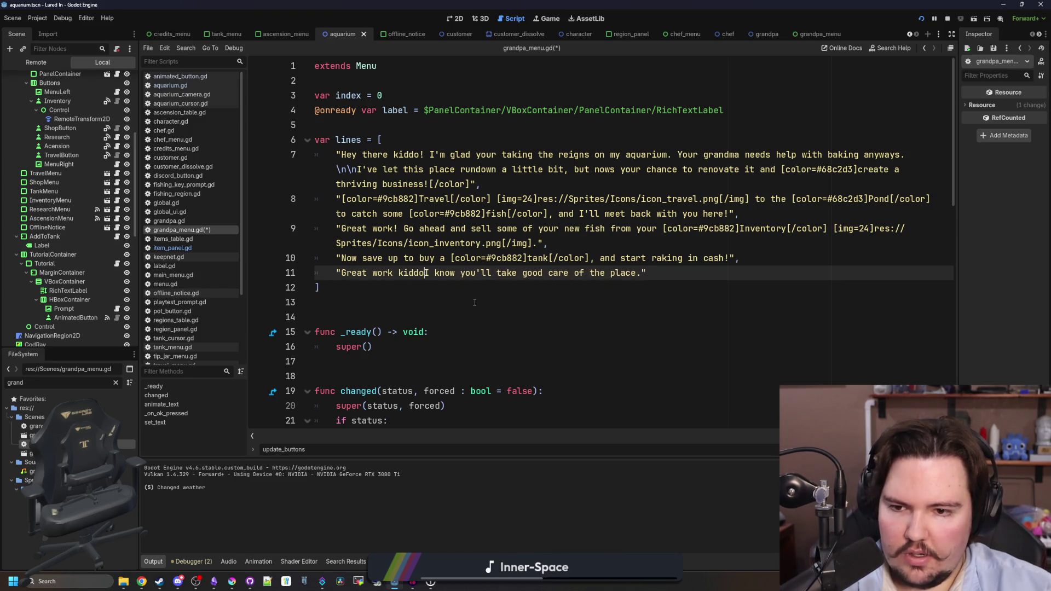
{"action": "type", "text": ". "}
{"action": "type", "text": "  That's a"}
{"action": "type", "text": "ll from me for "}
{"action": "type", "text": "now."}
{"action": "type", "text": "ood luck"}
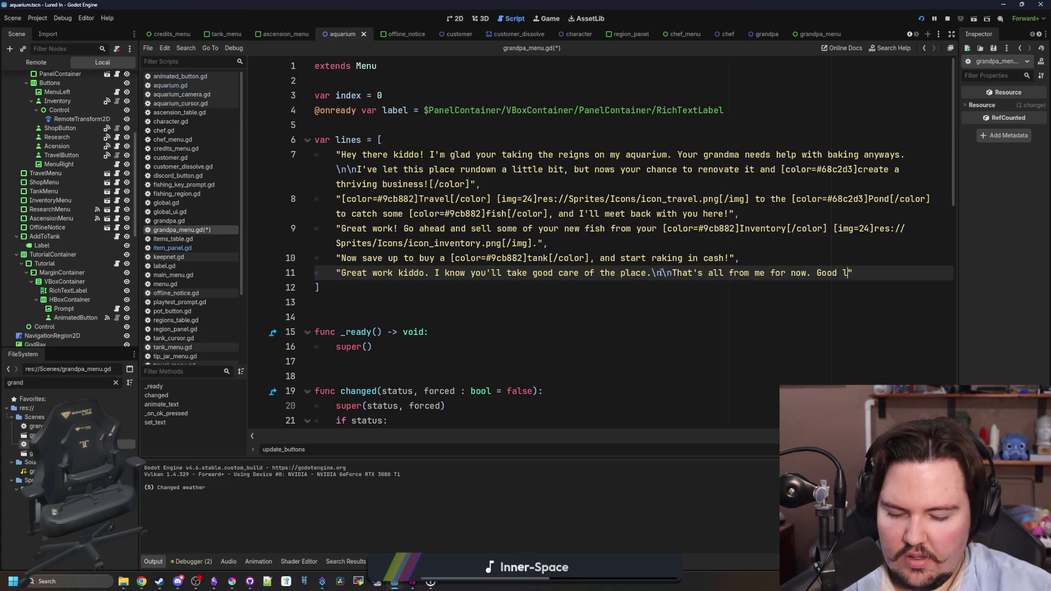
{"action": "type", "text": ", and I"}
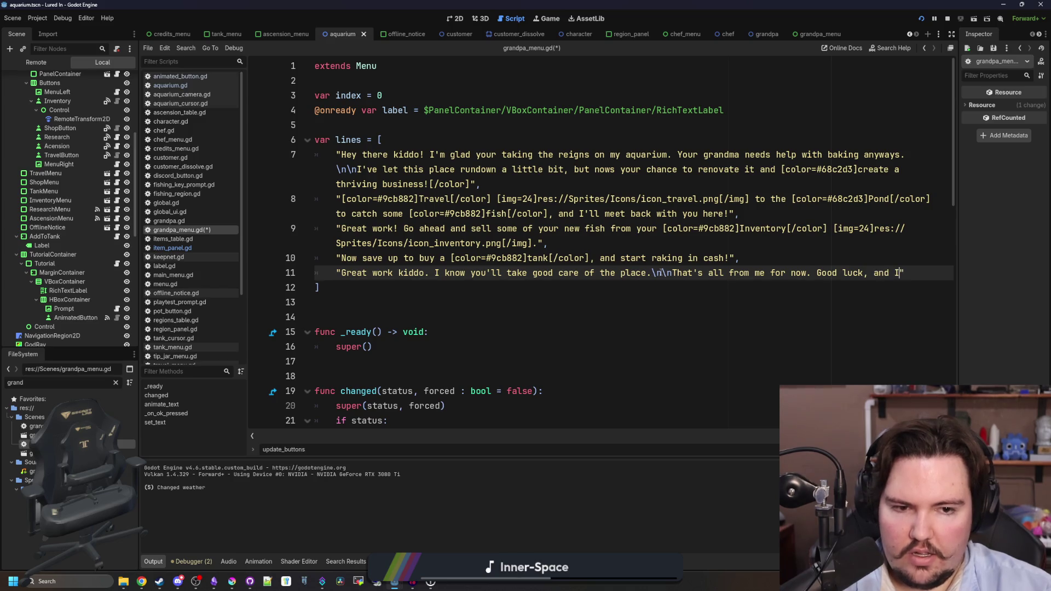
{"action": "type", "text": "ll "}
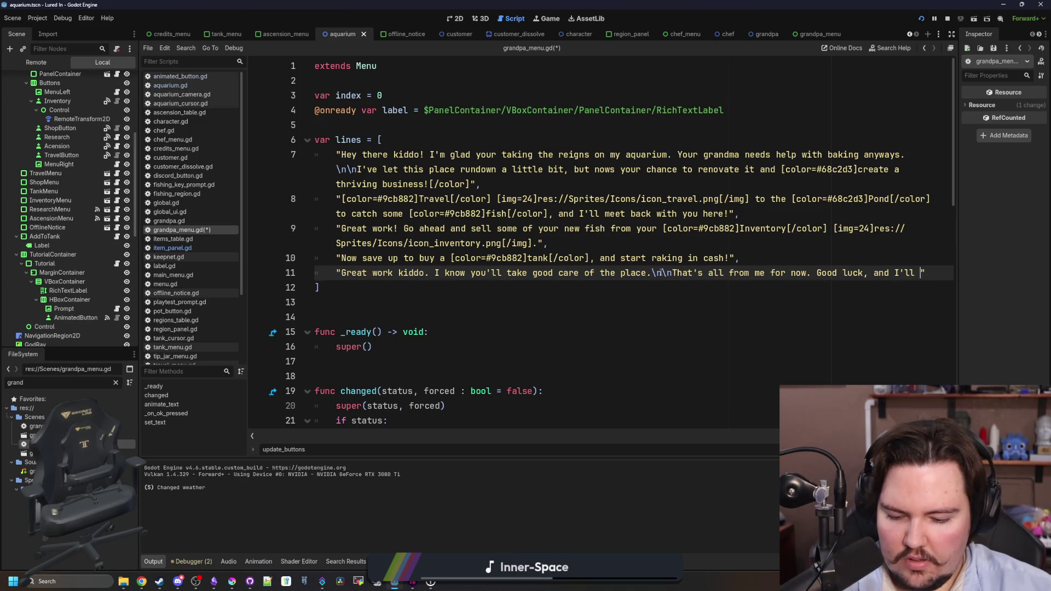
{"action": "type", "text": "bro"}
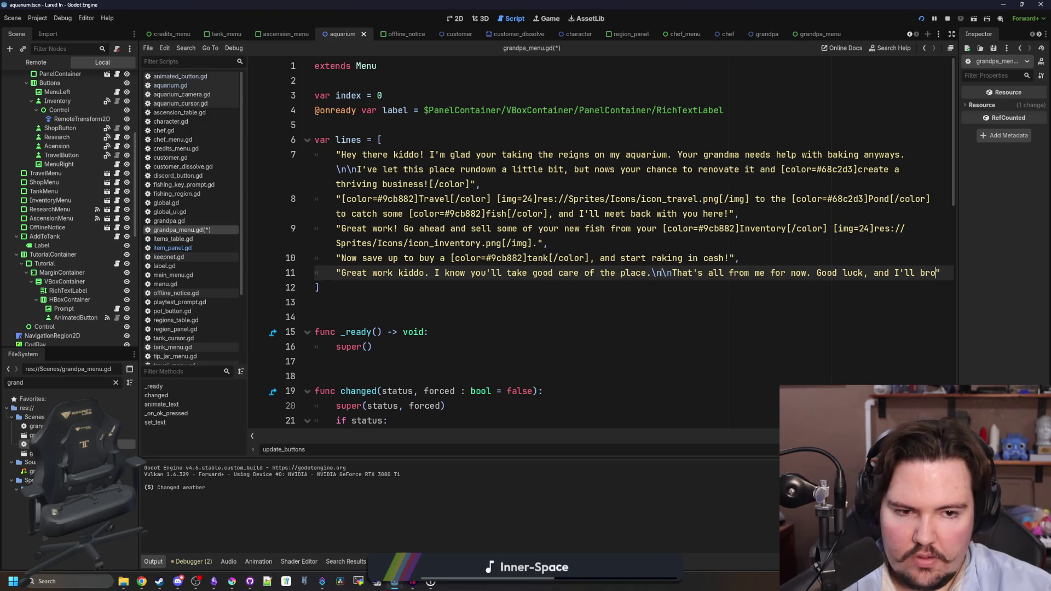
{"action": "key", "text": "BackSpace"}
{"action": "key", "text": "BackSpace"}
{"action": "key", "text": "BackSpace"}
{"action": "type", "text": "be "}
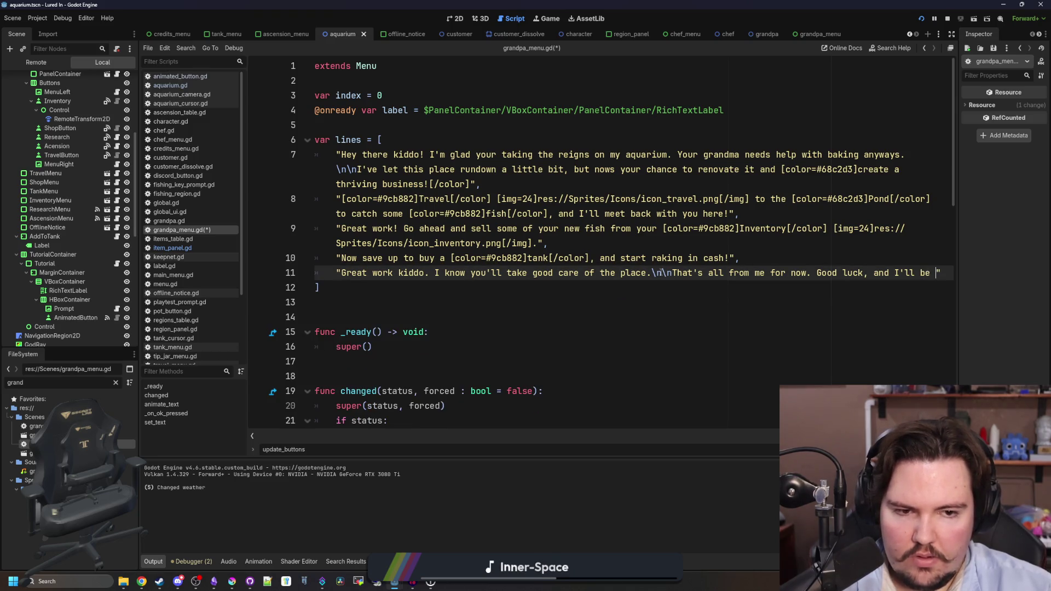
{"action": "type", "text": "watching"}
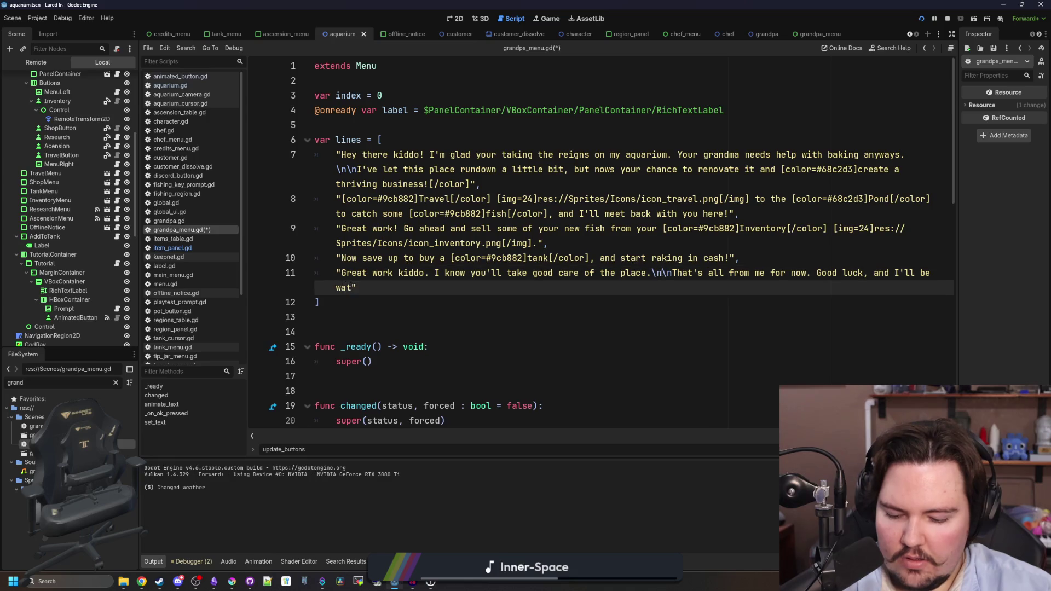
{"action": "key", "text": "BackSpace"}
{"action": "key", "text": "BackSpace"}
{"action": "key", "text": "BackSpace"}
{"action": "type", "text": "ing the fish swim b"}
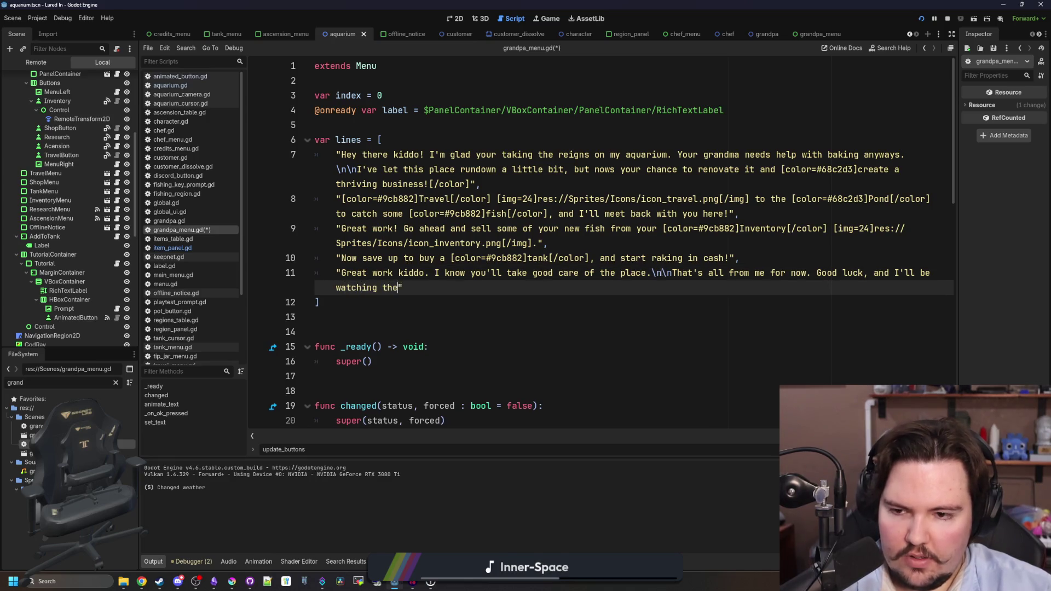
{"action": "type", "text": "y"}
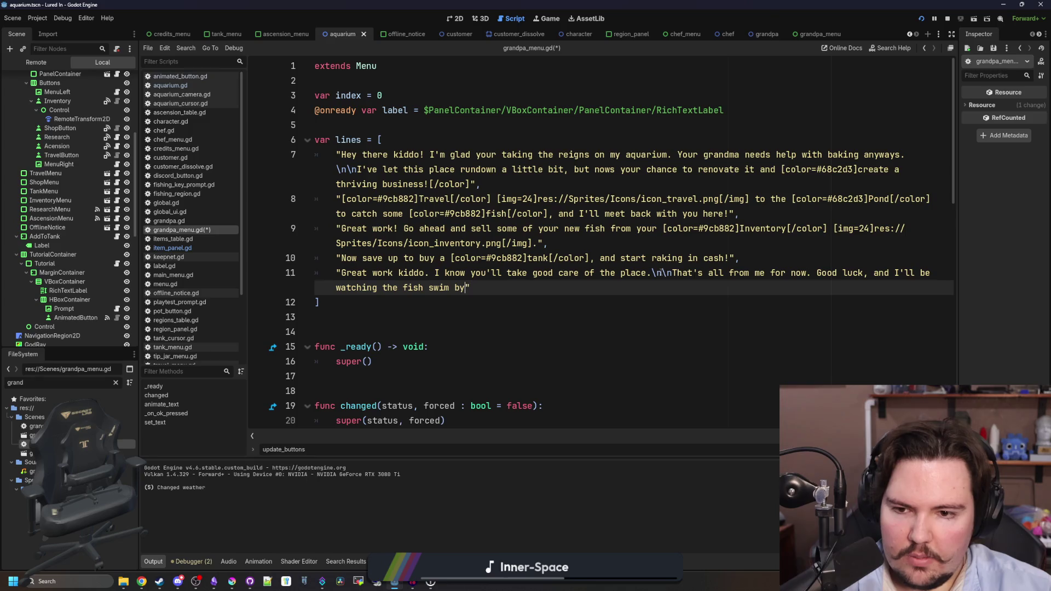
{"action": "type", "text": "rom time to time!"}
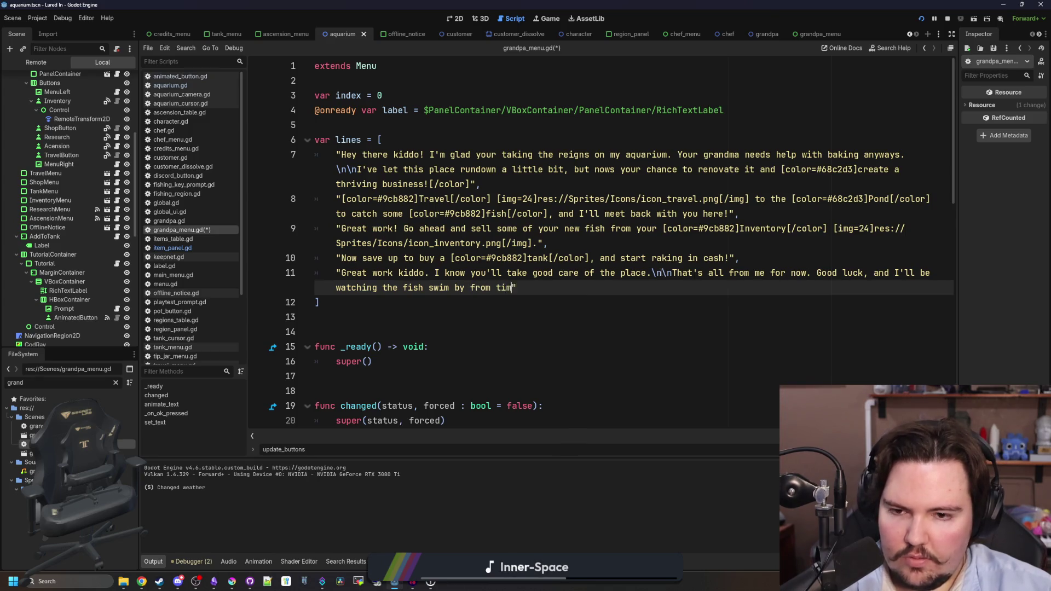
{"action": "key", "text": "ctrl+s"}
{"action": "left_click", "coordinate": [396, 300]}
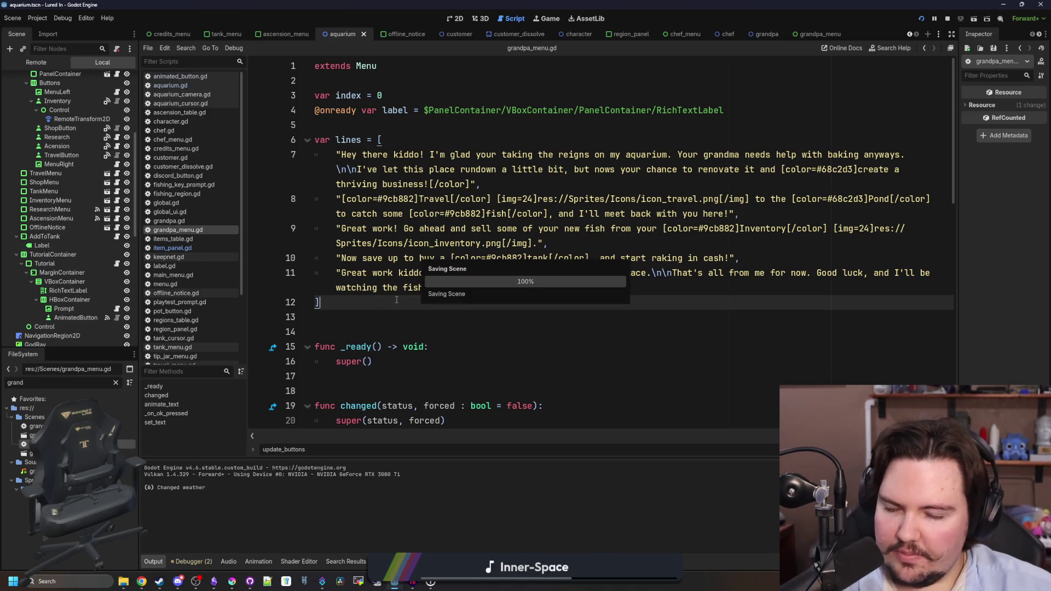
Duplicate set_text's '3: index = 3' case as '4: index = 4' and save grandpa_menu.gd.
{"action": "scroll", "coordinate": [409, 262], "scroll_direction": "down", "scroll_amount": 10}
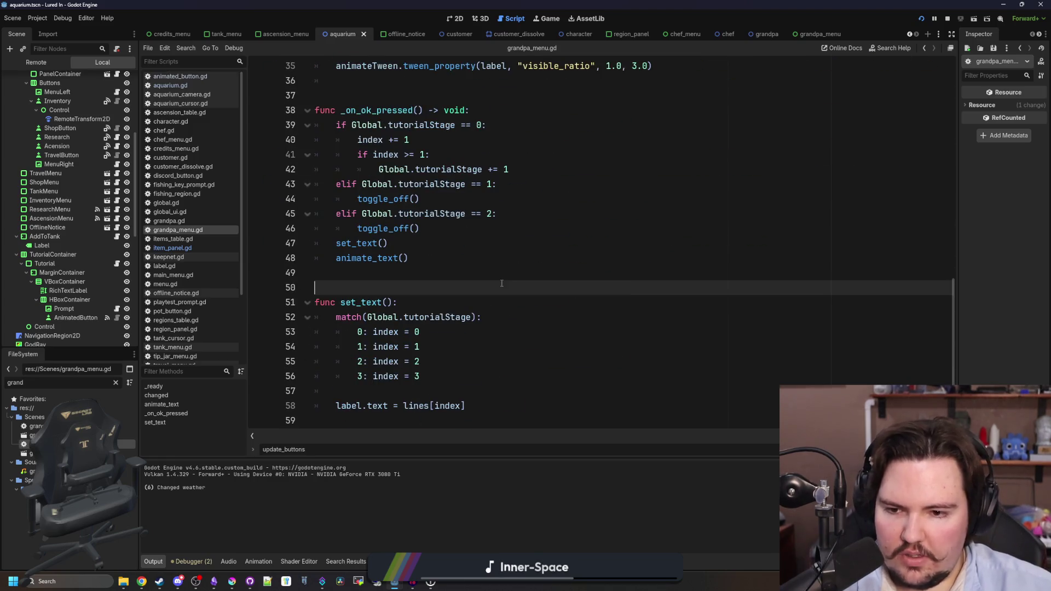
{"action": "left_click", "coordinate": [450, 376]}
{"action": "key", "text": "shift+Home"}
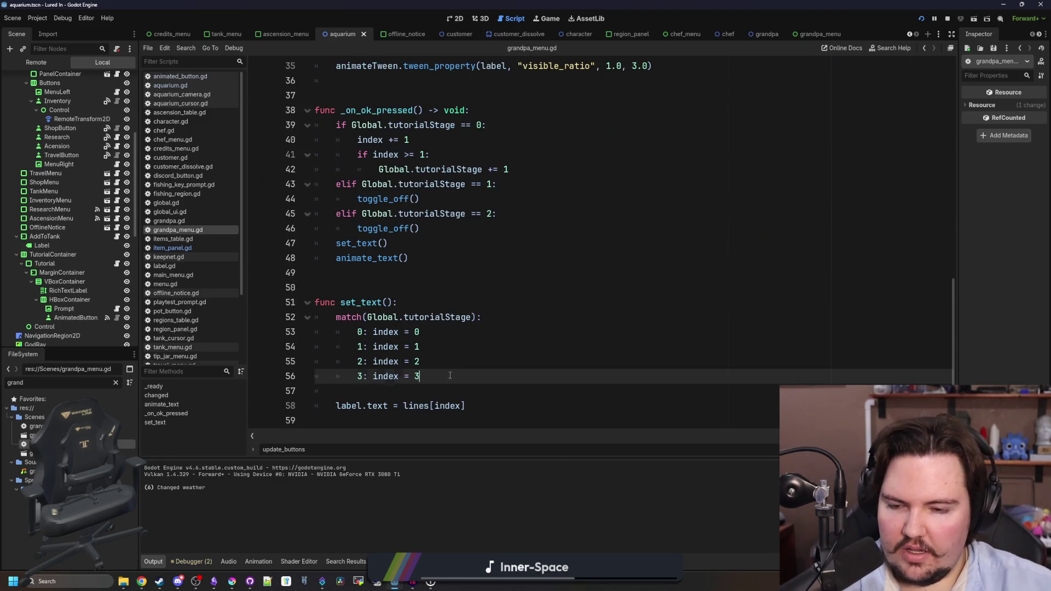
{"action": "key", "text": "ctrl+shift+d"}
{"action": "key", "text": "BackSpace"}
{"action": "type", "text": "4: index = 4"}
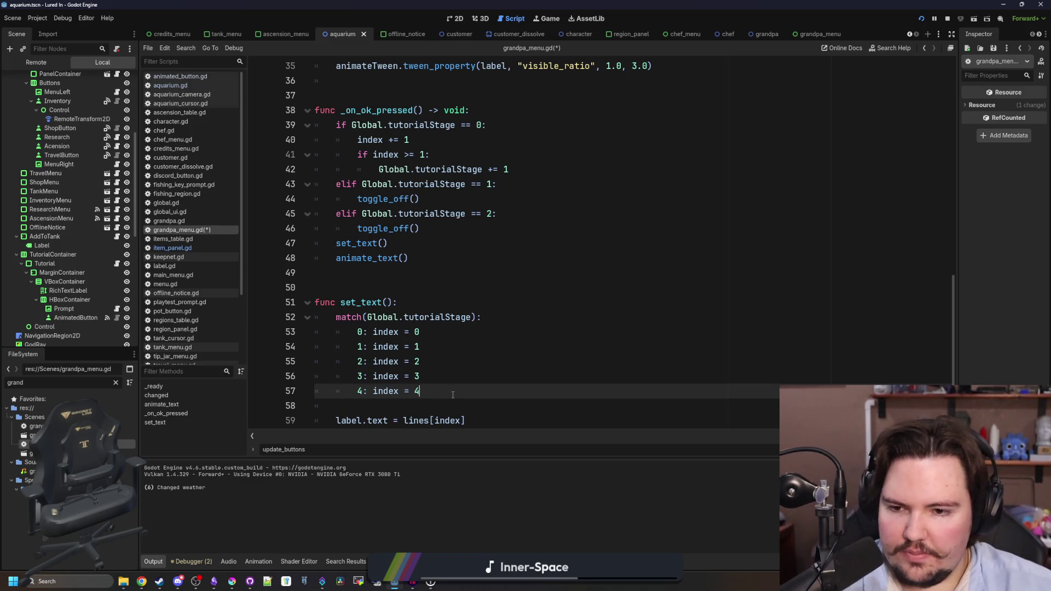
{"action": "scroll", "coordinate": [437, 352], "scroll_direction": "up", "scroll_amount": 2}
{"action": "key", "text": "ctrl+s"}
{"action": "left_click_drag", "start_coordinate": [501, 302], "coordinate": [336, 309]}
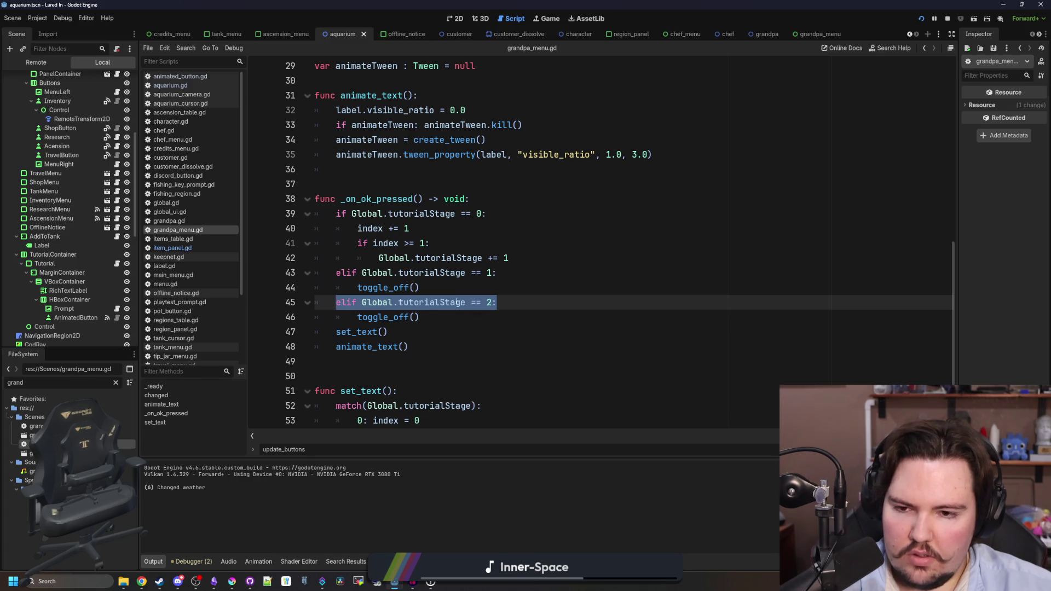
{"action": "left_click", "coordinate": [439, 294]}
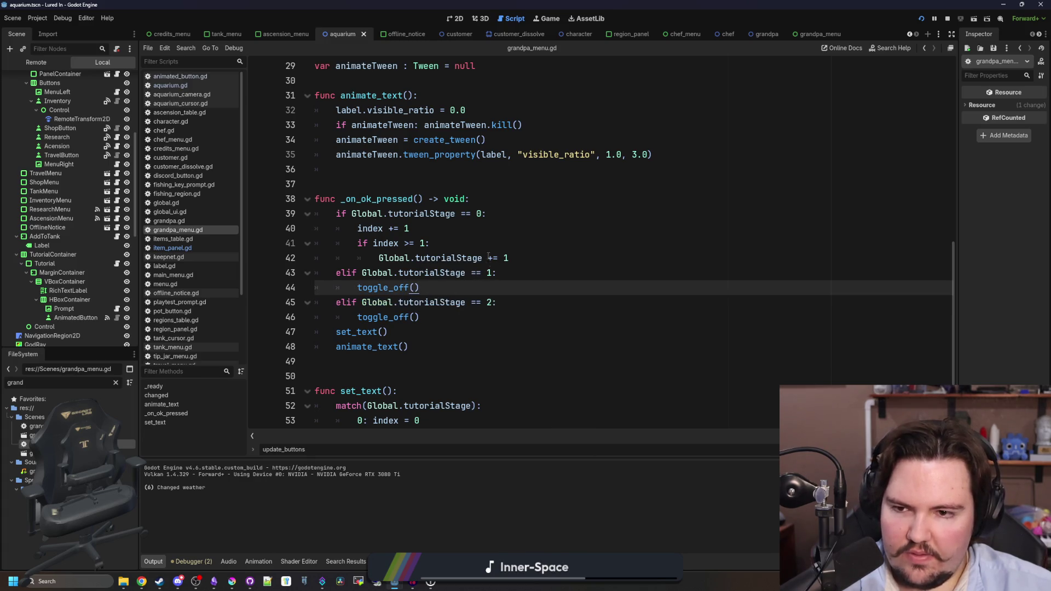
{"action": "left_click", "coordinate": [486, 199]}
Add match(Global.tutorialStage) to _on_ok_pressed, with the old stage 0 body as a 0: case.
{"action": "key", "text": "Return"}
{"action": "type", "text": "match(Global.tutop"}
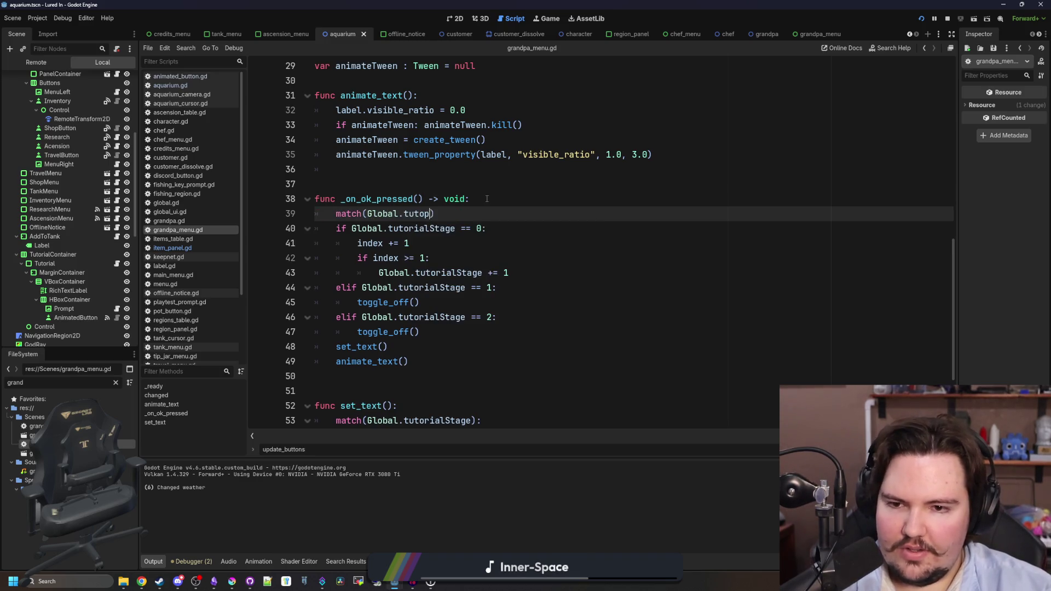
{"action": "type", "text": "ialStage"}
{"action": "key", "text": "BackSpace"}
{"action": "key", "text": "BackSpace"}
{"action": "key", "text": "BackSpace"}
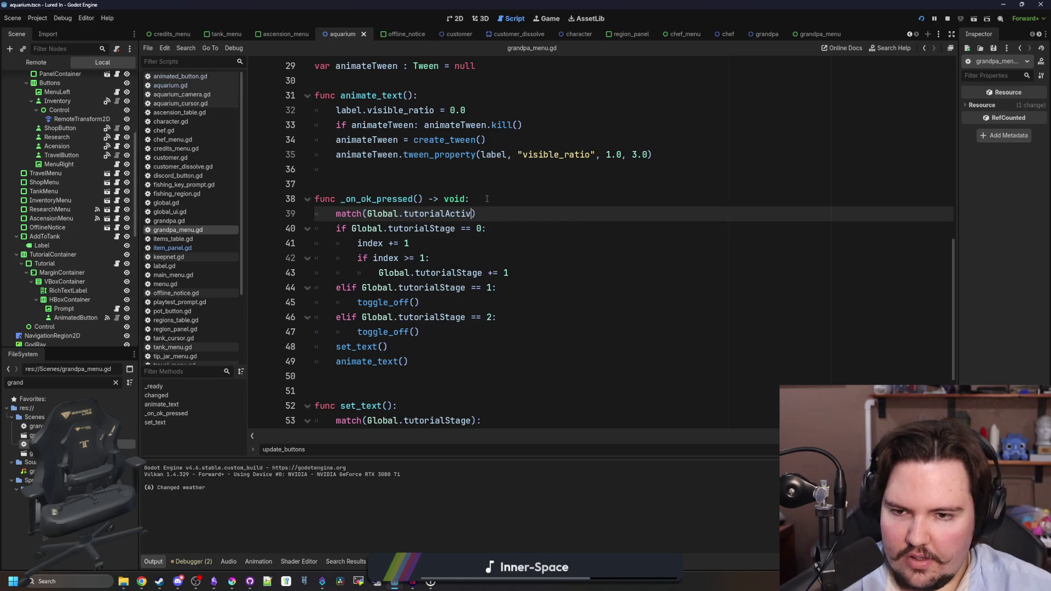
{"action": "type", "text": "tage):"}
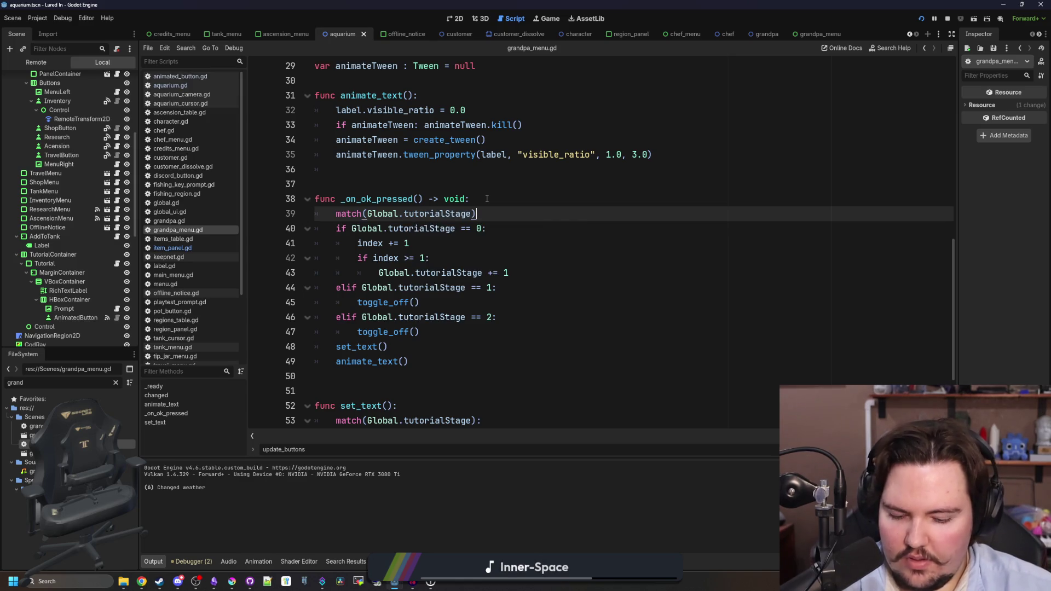
{"action": "key", "text": "Return"}
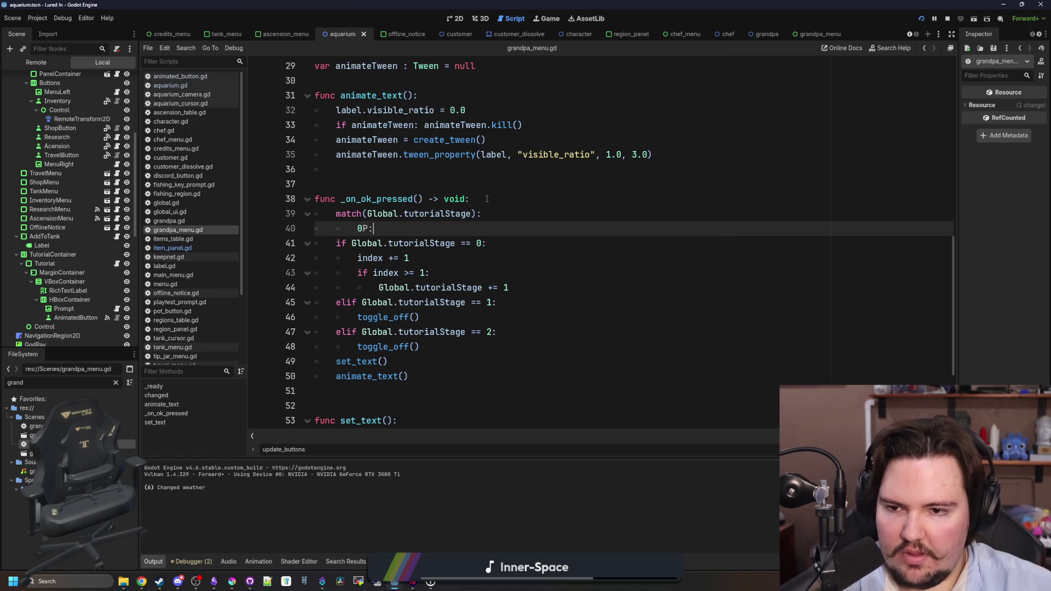
{"action": "triple_click", "coordinate": [511, 243]}
{"action": "key", "text": "BackSpace"}
{"action": "left_click_drag", "start_coordinate": [509, 272], "coordinate": [294, 243]}
{"action": "key", "text": "Tab"}
Replace the stage 1 and 2 elif branches with a single '_: toggle_off()' wildcard case.
{"action": "left_click_drag", "start_coordinate": [497, 287], "coordinate": [336, 289]}
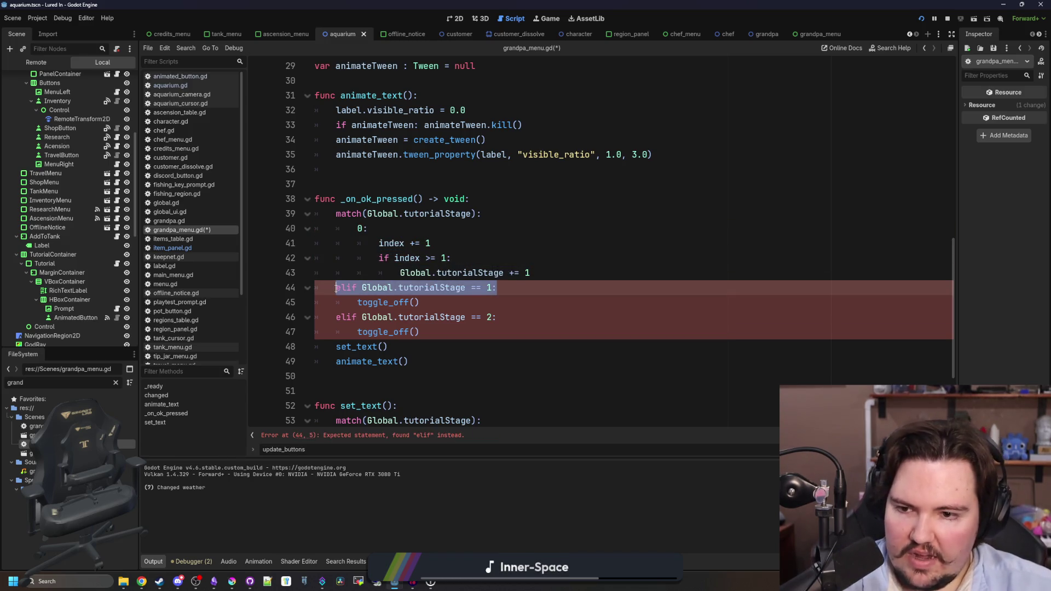
{"action": "key", "text": "Tab"}
{"action": "type", "text": "_"}
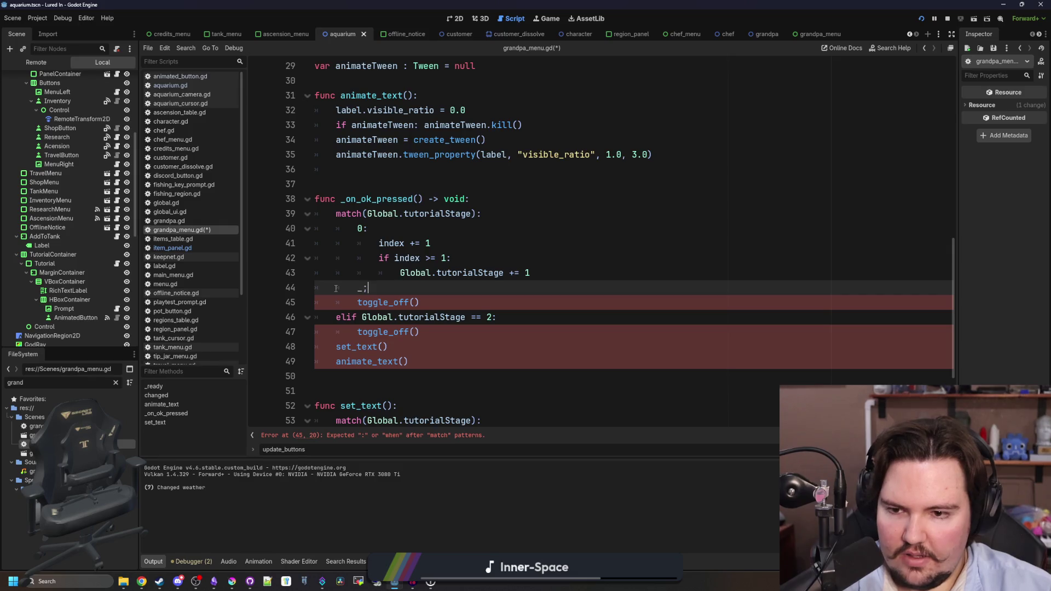
{"action": "left_click_drag", "start_coordinate": [496, 317], "coordinate": [284, 316]}
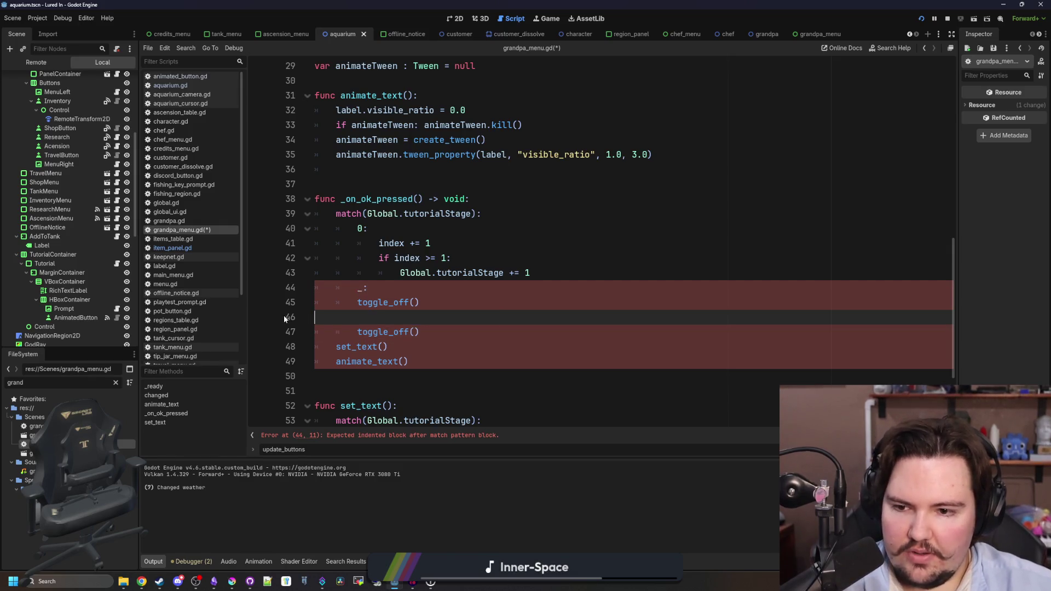
{"action": "key", "text": "BackSpace"}
{"action": "key", "text": "BackSpace"}
{"action": "key", "text": "shift+Home"}
{"action": "key", "text": "BackSpace"}
{"action": "key", "text": "BackSpace"}
{"action": "key", "text": "BackSpace"}
{"action": "key", "text": "BackSpace"}
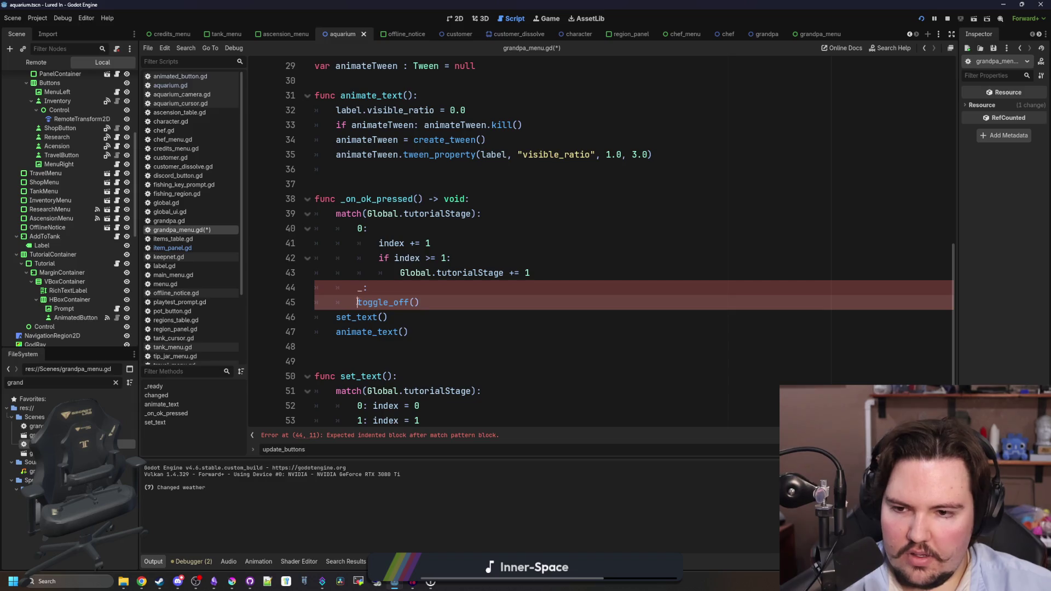
{"action": "key", "text": "Delete"}
Review the stage 3 and 4 cases in set_text.
{"action": "scroll", "coordinate": [481, 323], "scroll_direction": "down", "scroll_amount": 2}
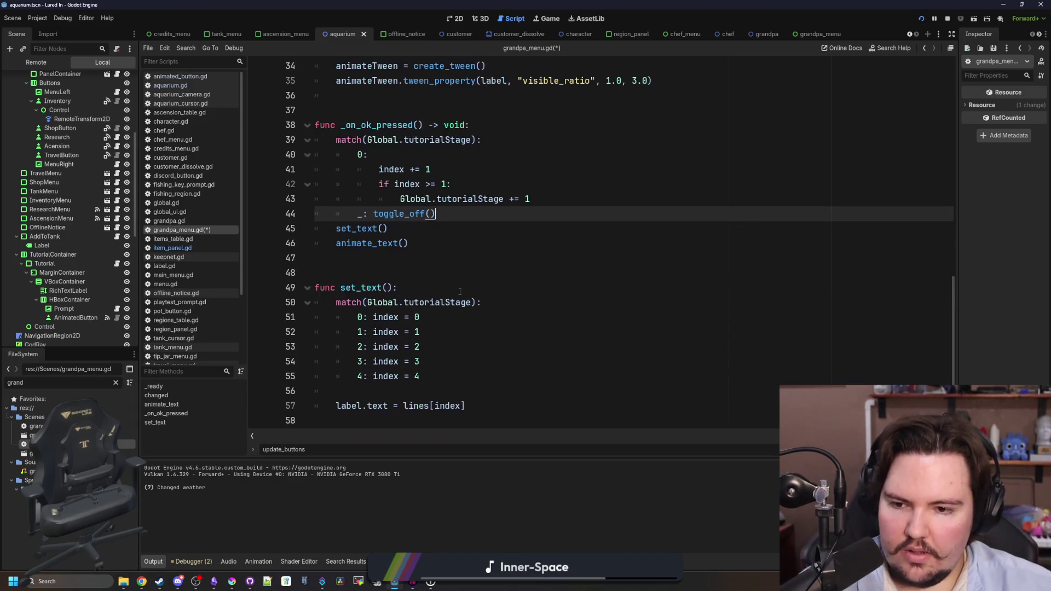
{"action": "left_click", "coordinate": [420, 359]}
{"action": "key", "text": "Up"}
{"action": "key", "text": "Up"}
{"action": "key", "text": "Up"}
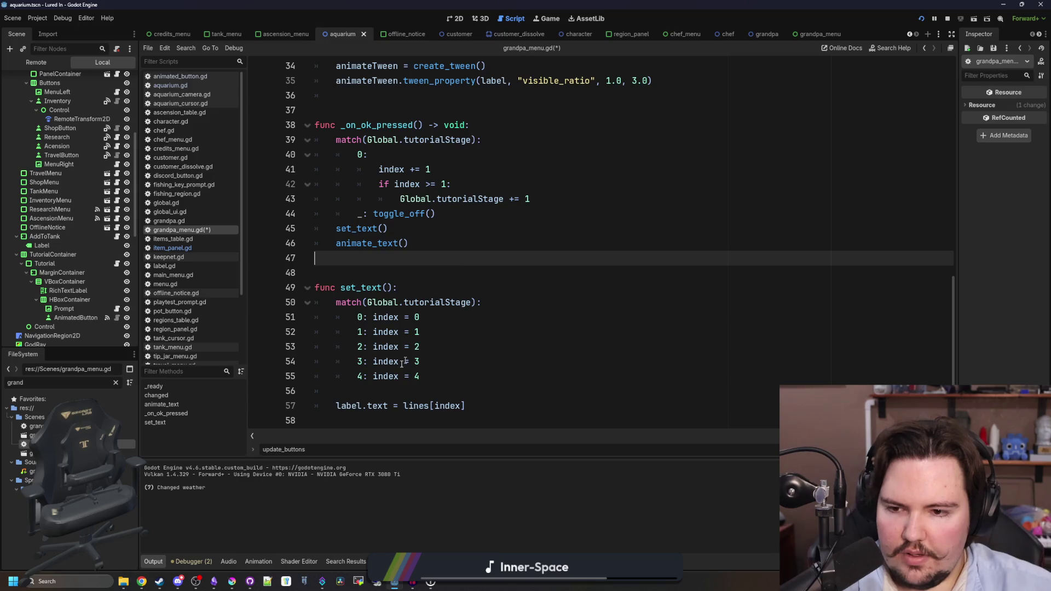
{"action": "triple_click", "coordinate": [369, 359]}
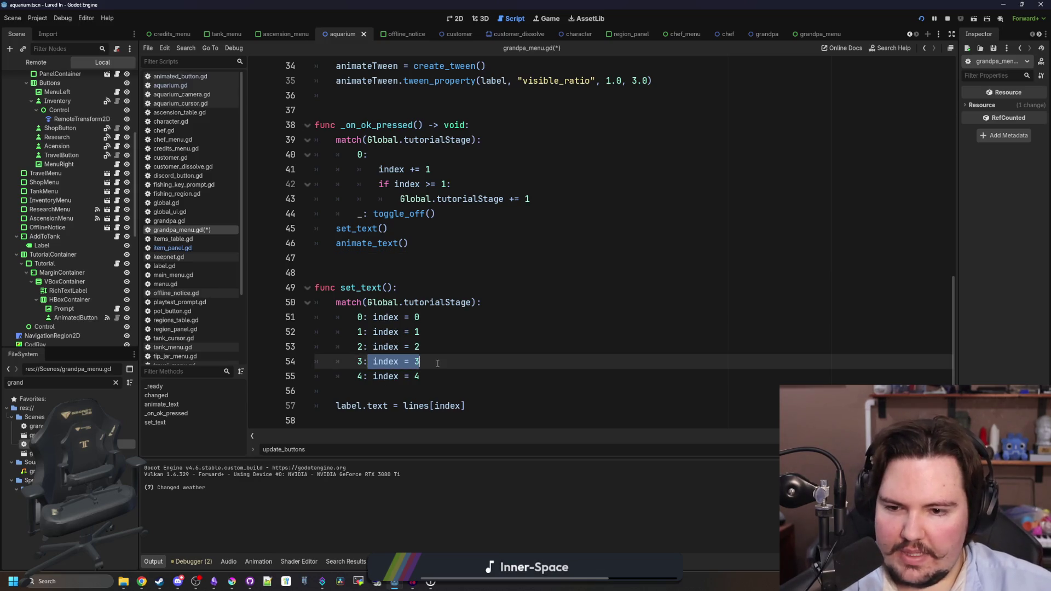
{"action": "left_click_drag", "start_coordinate": [368, 358], "coordinate": [432, 375]}
{"action": "left_click", "coordinate": [456, 372]}
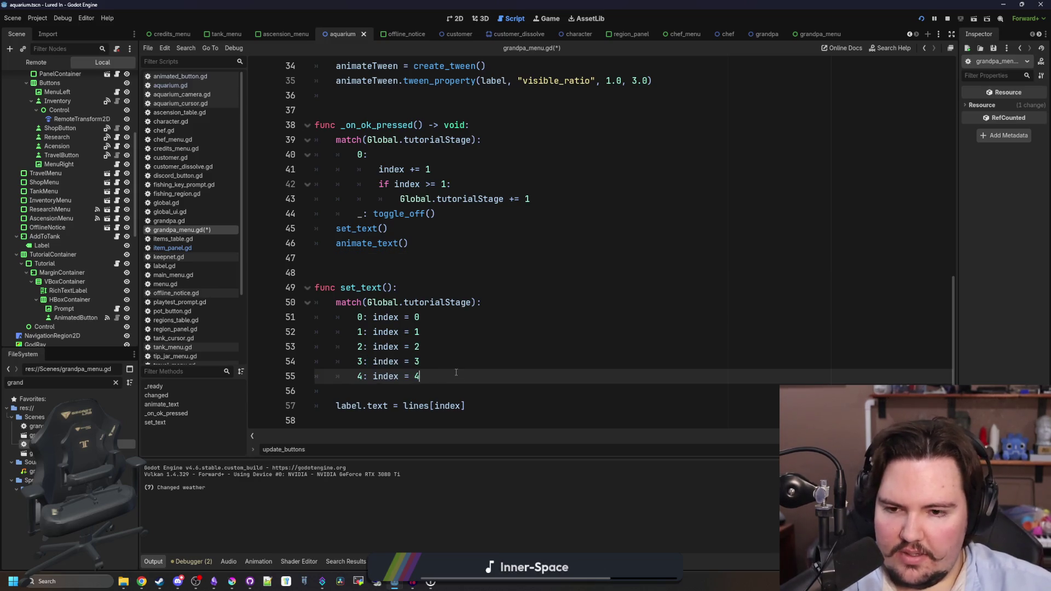
{"action": "scroll", "coordinate": [456, 373], "scroll_direction": "up", "scroll_amount": 8}
{"action": "left_click", "coordinate": [398, 333]}
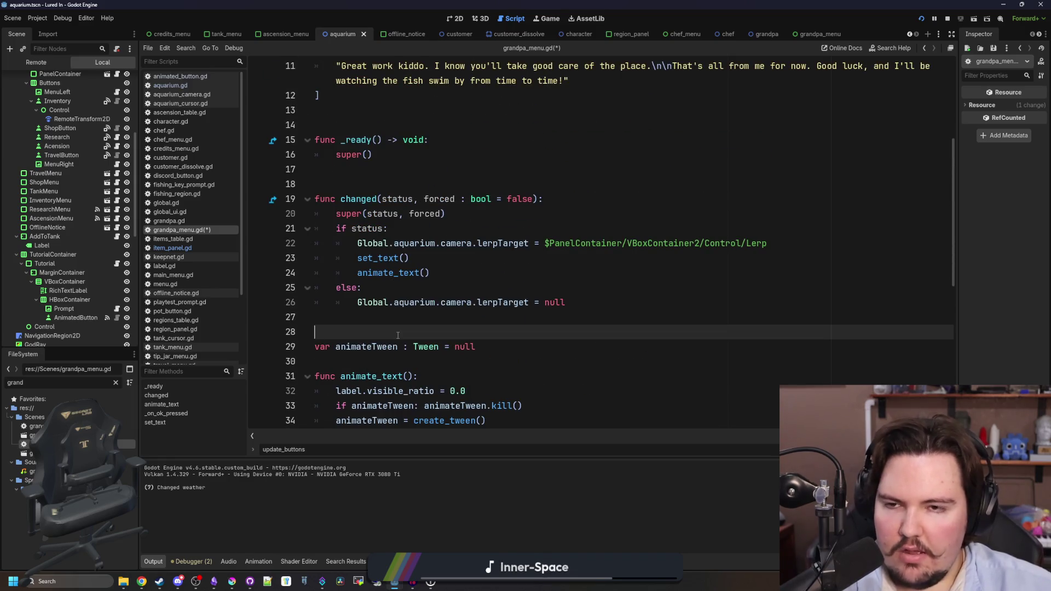
Save the reworked grandpa_menu.gd.
{"action": "scroll", "coordinate": [398, 335], "scroll_direction": "up", "scroll_amount": 3}
{"action": "left_click", "coordinate": [395, 289]}
{"action": "scroll", "coordinate": [395, 293], "scroll_direction": "up", "scroll_amount": 1}
{"action": "key", "text": "ctrl+s"}
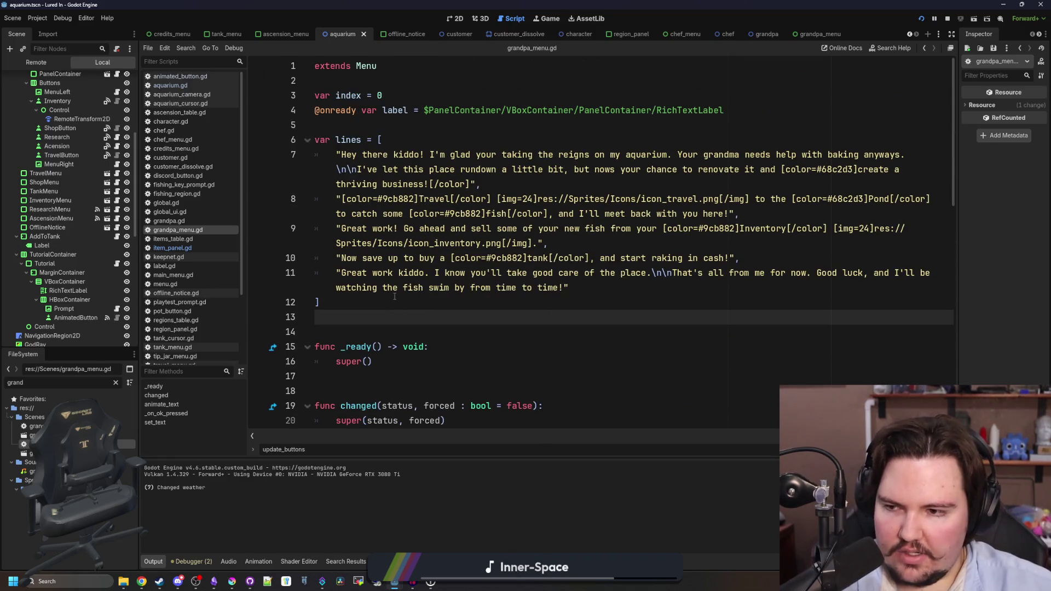
{"action": "left_click", "coordinate": [394, 296]}
{"action": "key", "text": "ctrl+s"}
{"action": "key", "text": "ctrl+s"}
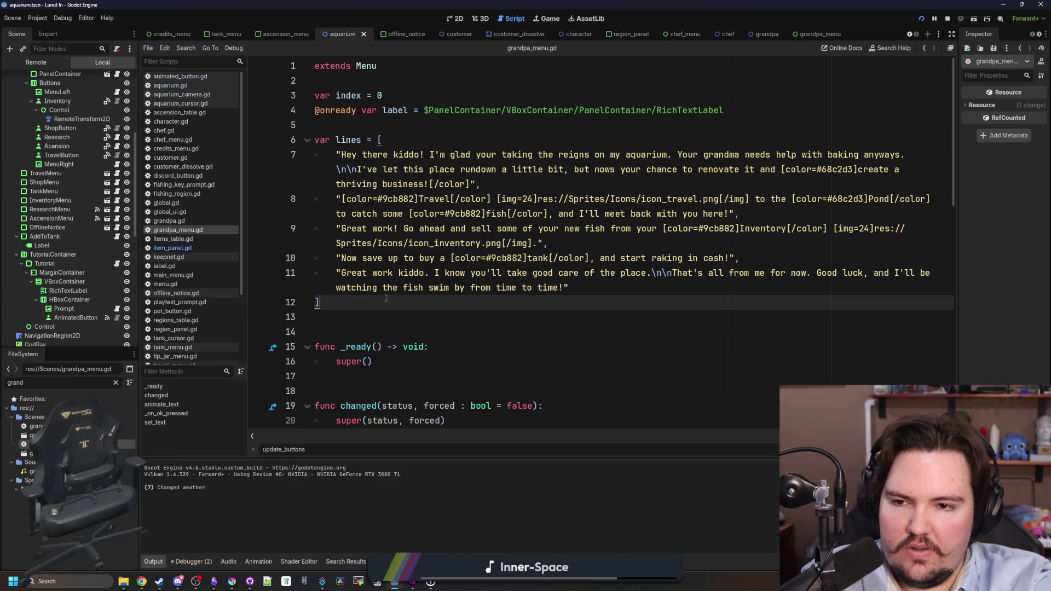
{"action": "scroll", "coordinate": [386, 298], "scroll_direction": "down", "scroll_amount": 5}
{"action": "left_click", "coordinate": [395, 149]}
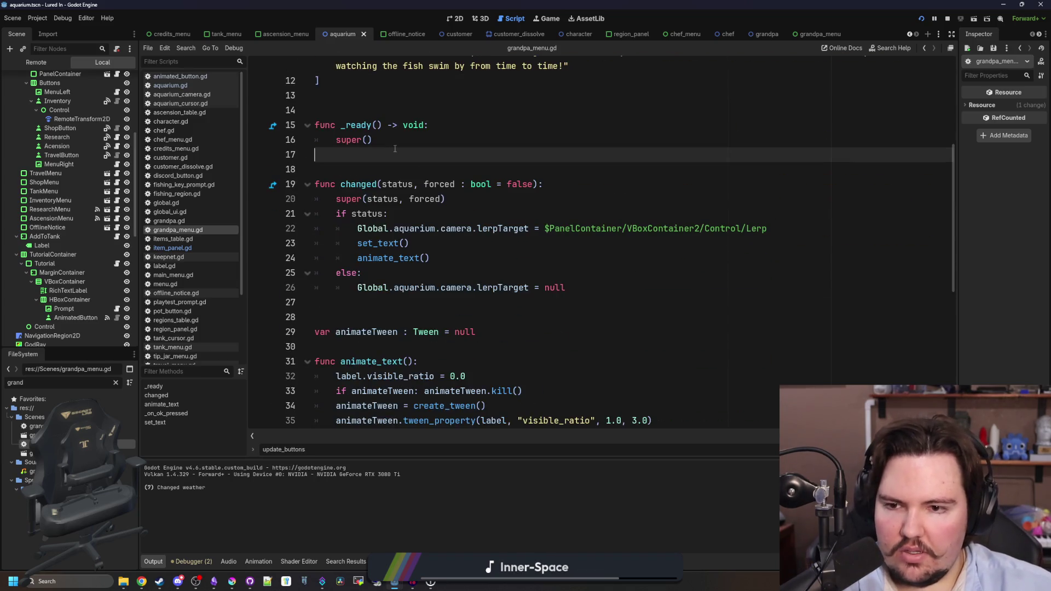
{"action": "key", "text": "ctrl+s"}
Run the game with F5 to check Grandpa's save-up-for-a-tank dialogue.
{"action": "scroll", "coordinate": [395, 149], "scroll_direction": "down", "scroll_amount": 5}
{"action": "left_click", "coordinate": [443, 230]}
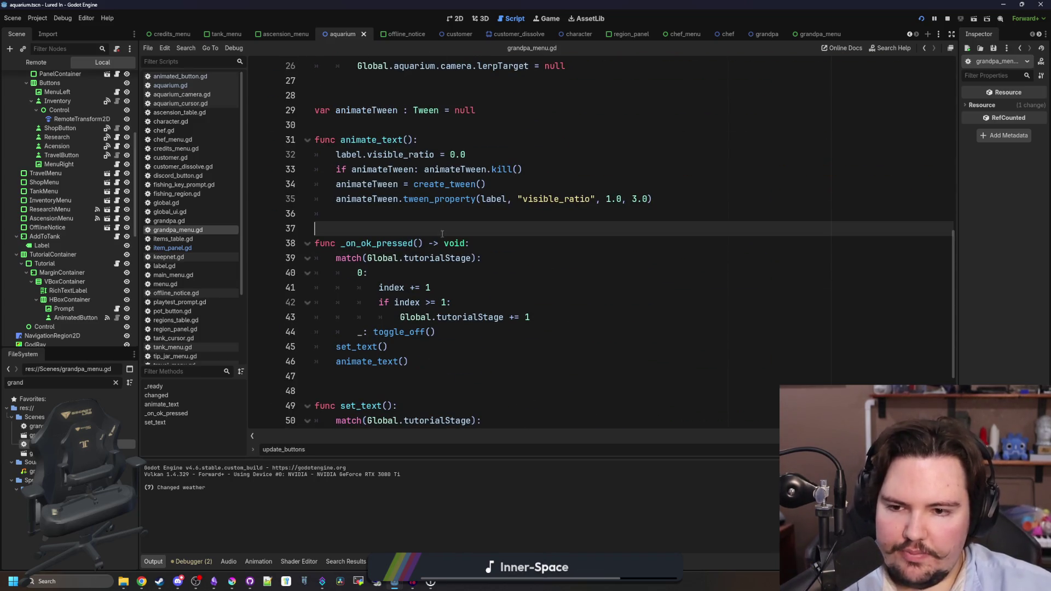
{"action": "scroll", "coordinate": [442, 233], "scroll_direction": "down", "scroll_amount": 3}
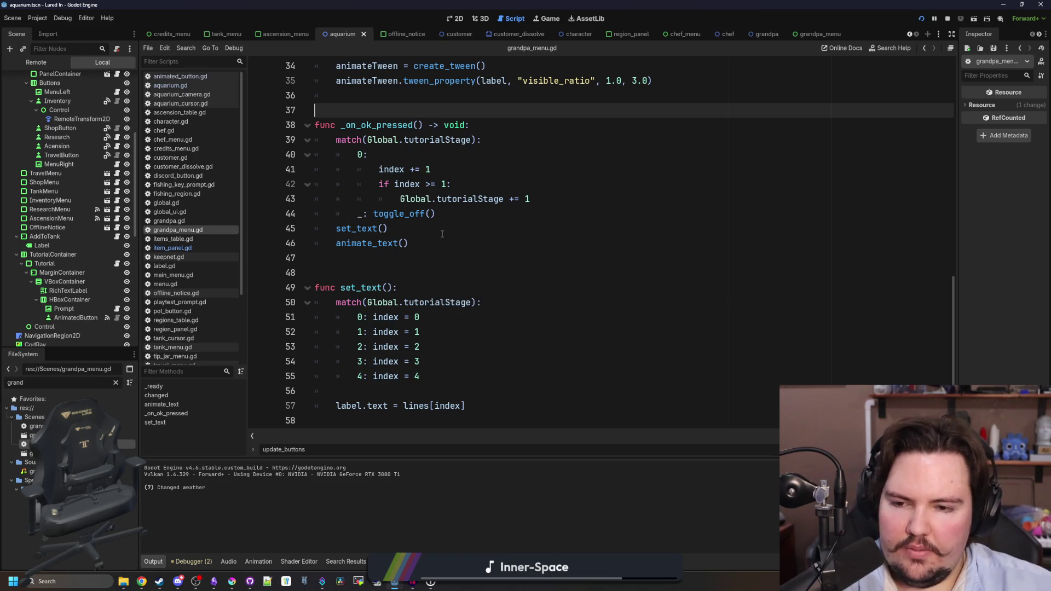
{"action": "scroll", "coordinate": [442, 233], "scroll_direction": "up", "scroll_amount": 5}
{"action": "left_click", "coordinate": [403, 230]}
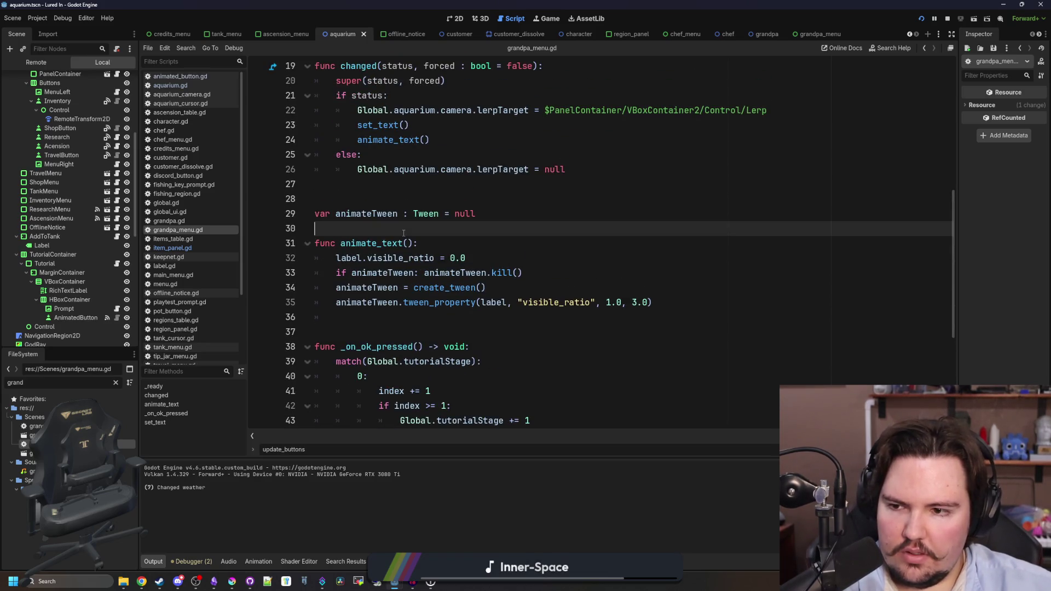
{"action": "scroll", "coordinate": [403, 233], "scroll_direction": "up", "scroll_amount": 6}
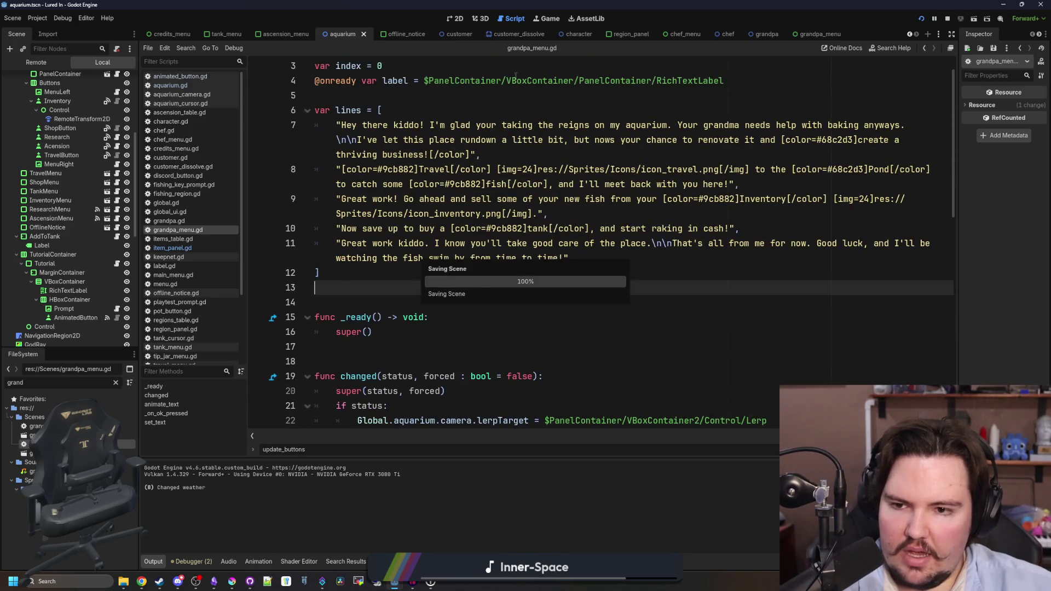
{"action": "key", "text": "F5"}
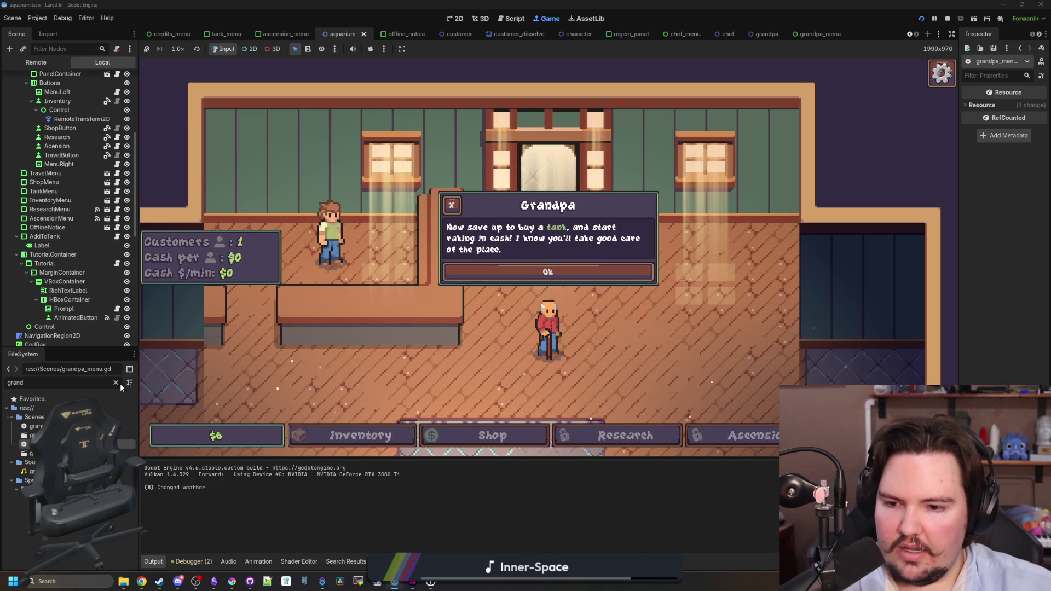
{"action": "double_click", "coordinate": [33, 435]}
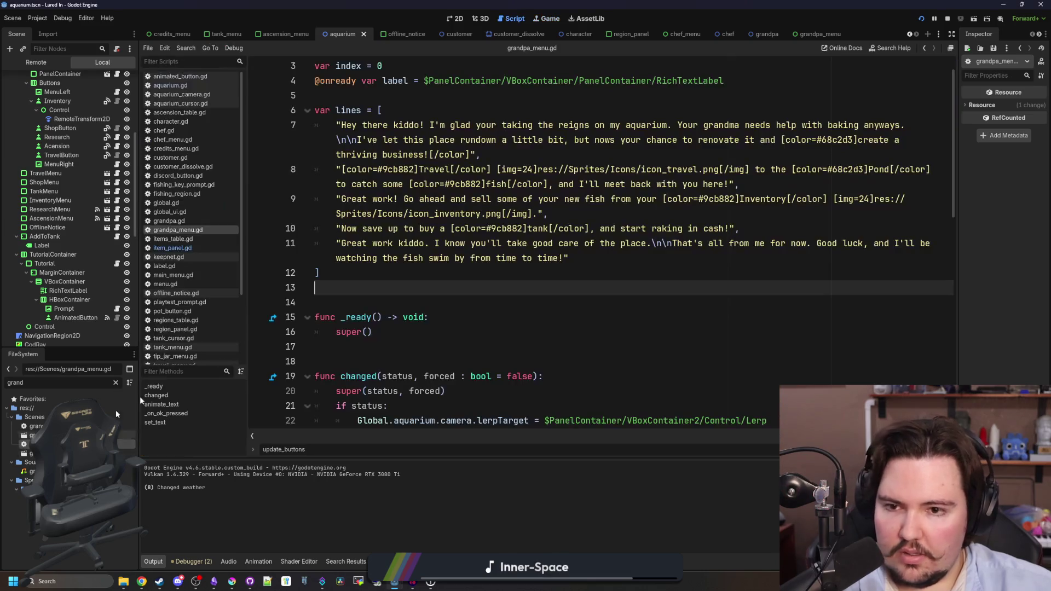
Capitalise Tank on line 10 and change its colour from #9cb882 to #68c2d3.
{"action": "double_click", "coordinate": [539, 228]}
{"action": "type", "text": "Tank"}
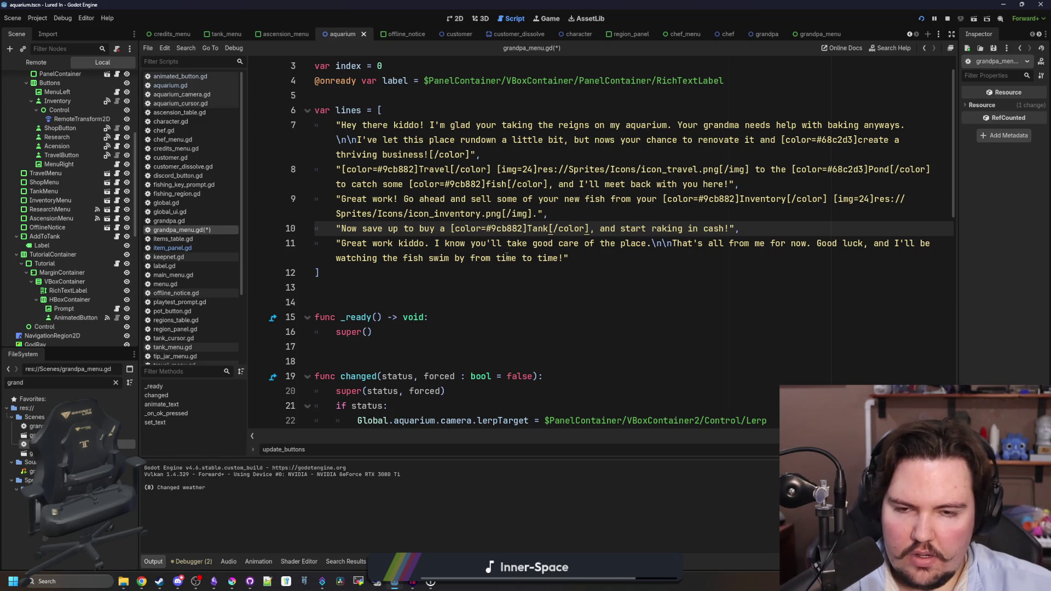
{"action": "double_click", "coordinate": [504, 229]}
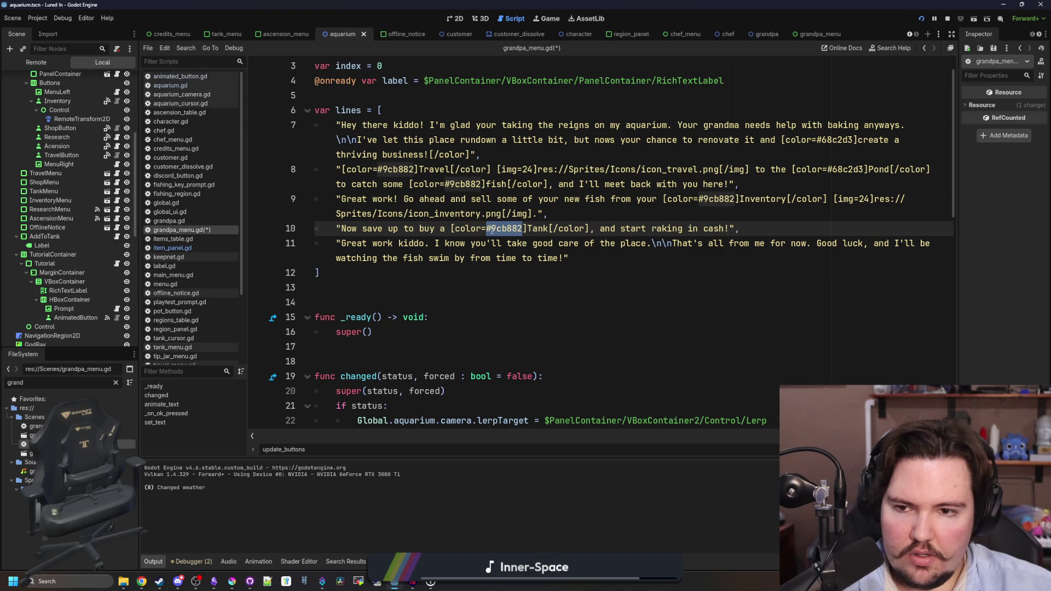
{"action": "double_click", "coordinate": [861, 169]}
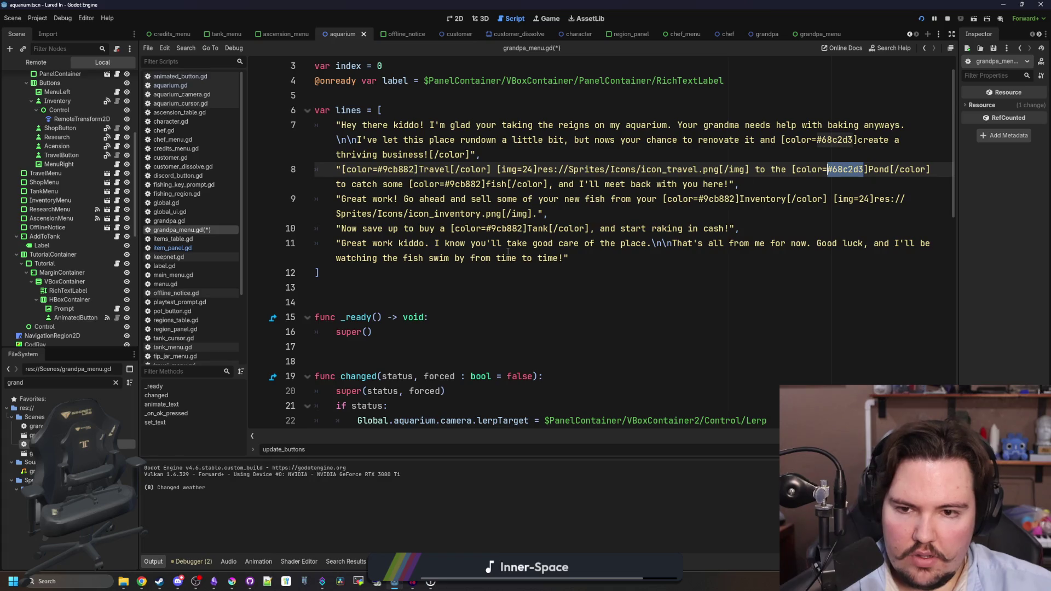
{"action": "key", "text": "ctrl+c"}
{"action": "double_click", "coordinate": [517, 228]}
{"action": "key", "text": "ctrl+v"}
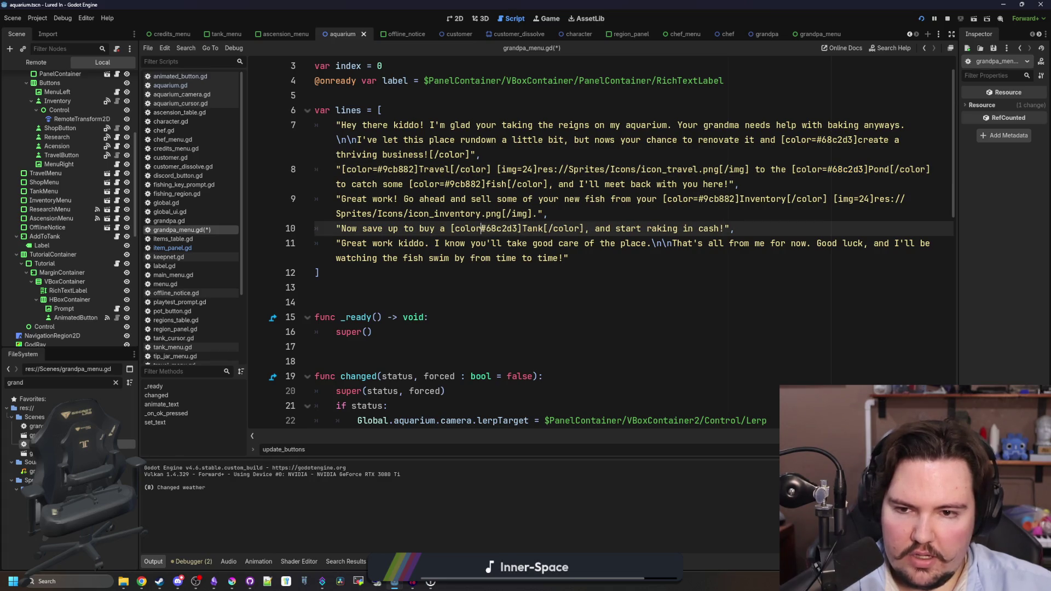
Copy the [img=24] icon tag from line 8 and paste it after Tank on line 10.
{"action": "key", "text": "Down"}
{"action": "key", "text": "Up"}
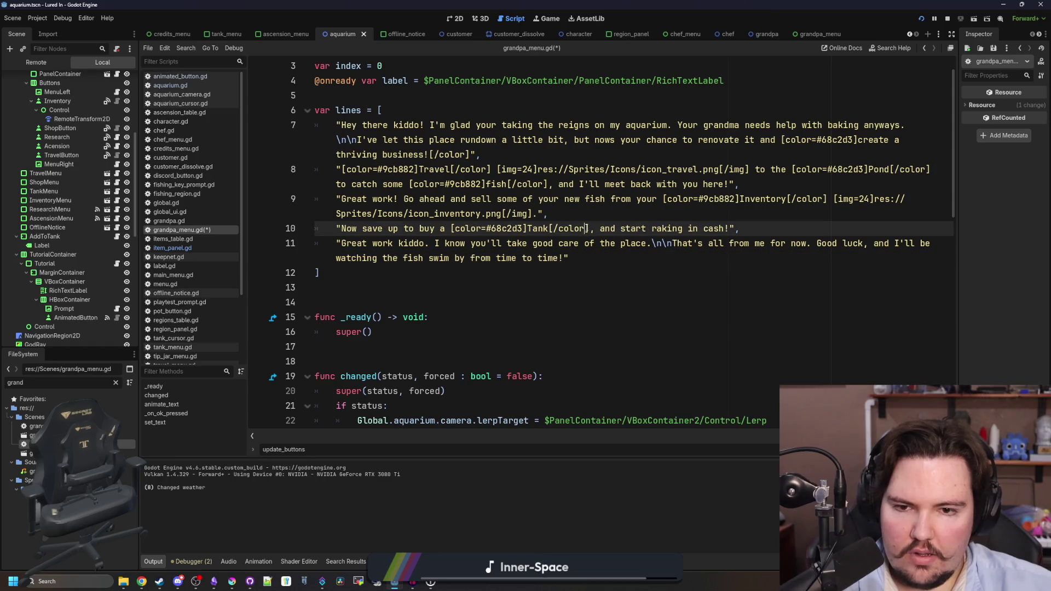
{"action": "left_click", "coordinate": [592, 217]}
{"action": "left_click_drag", "start_coordinate": [496, 170], "coordinate": [751, 171]}
{"action": "left_click", "coordinate": [586, 212]}
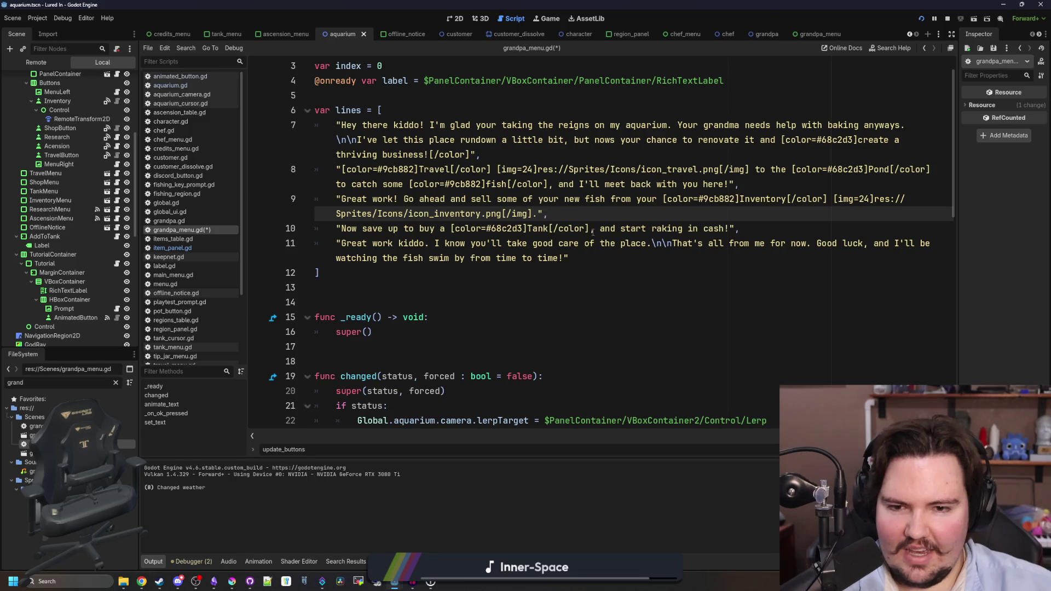
{"action": "left_click", "coordinate": [591, 230]}
{"action": "key", "text": "ctrl+v"}
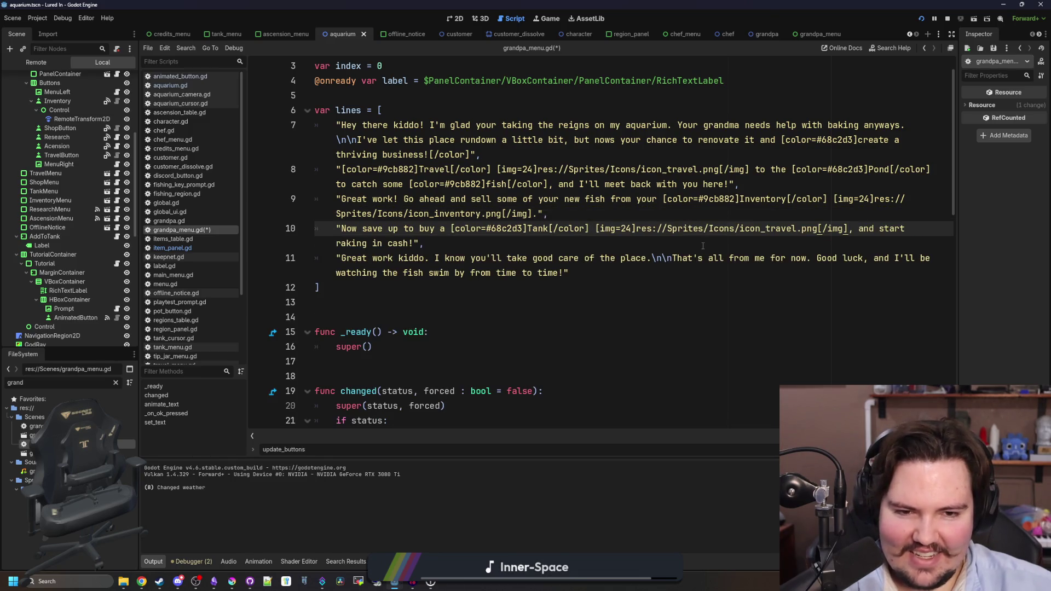
{"action": "left_click", "coordinate": [115, 383]}
{"action": "type", "text": "tank"}
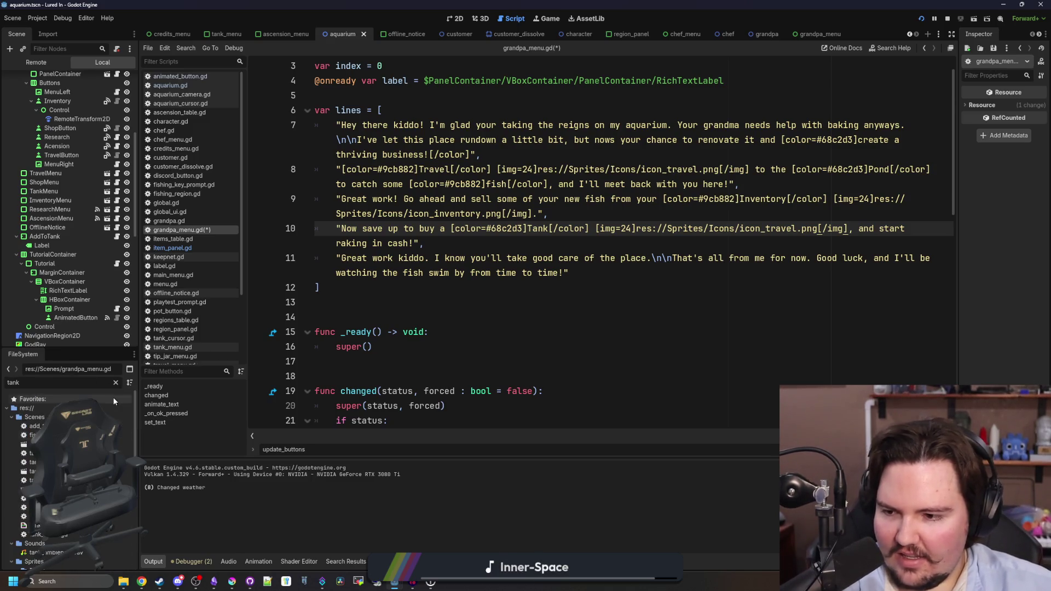
Replace line 10's travel icon path with res://Sprites/Icons/icon_fish_tank.png and save.
{"action": "scroll", "coordinate": [69, 471], "scroll_direction": "down", "scroll_amount": 3}
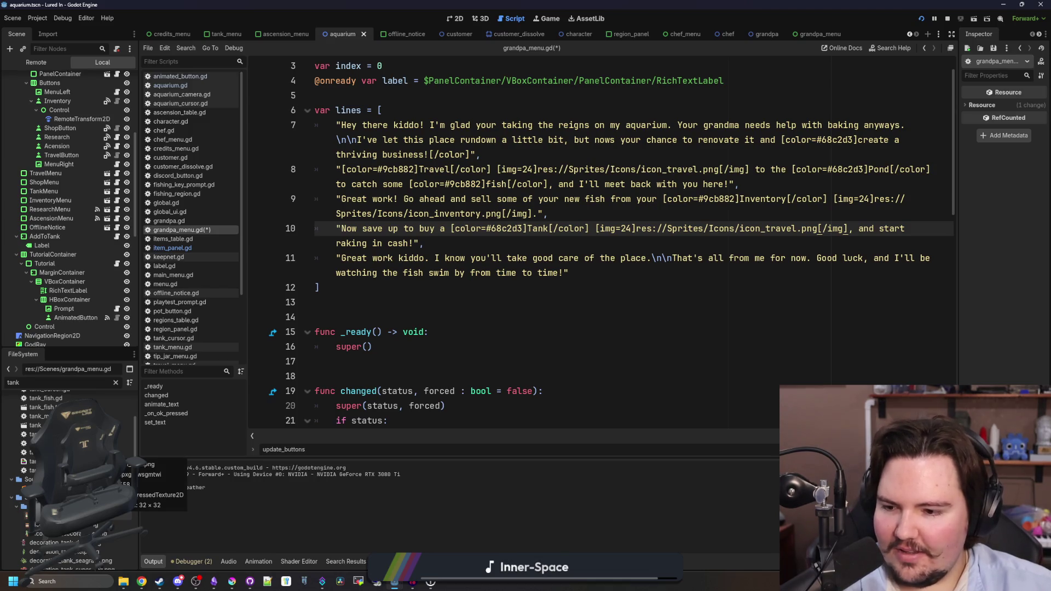
{"action": "left_click", "coordinate": [110, 460]}
{"action": "scroll", "coordinate": [68, 471], "scroll_direction": "down", "scroll_amount": 1}
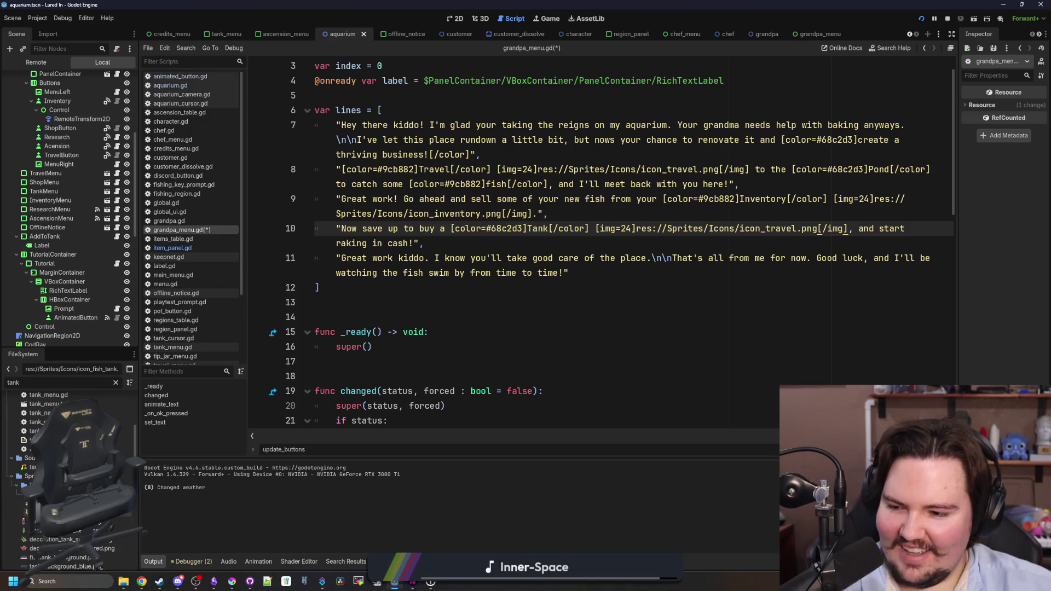
{"action": "right_click", "coordinate": [57, 438]}
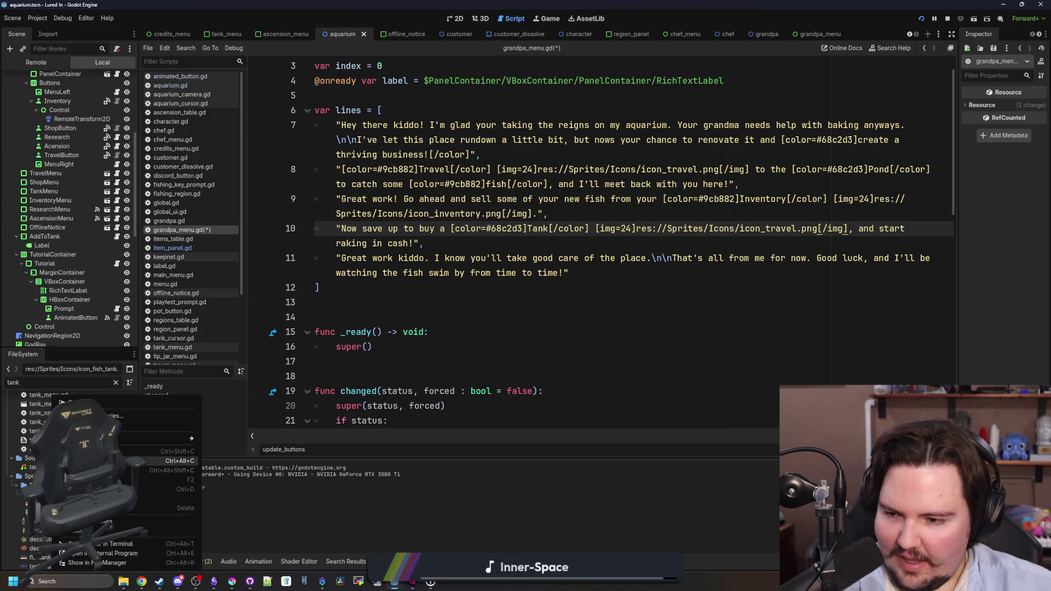
{"action": "left_click", "coordinate": [164, 451]}
{"action": "left_click", "coordinate": [630, 346]}
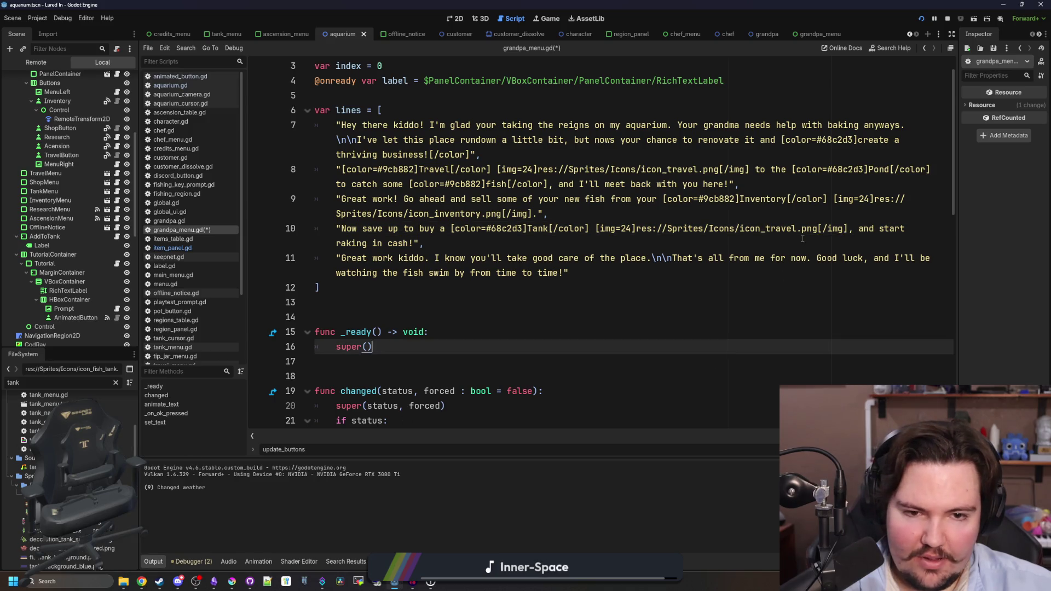
{"action": "left_click_drag", "start_coordinate": [816, 228], "coordinate": [651, 228]}
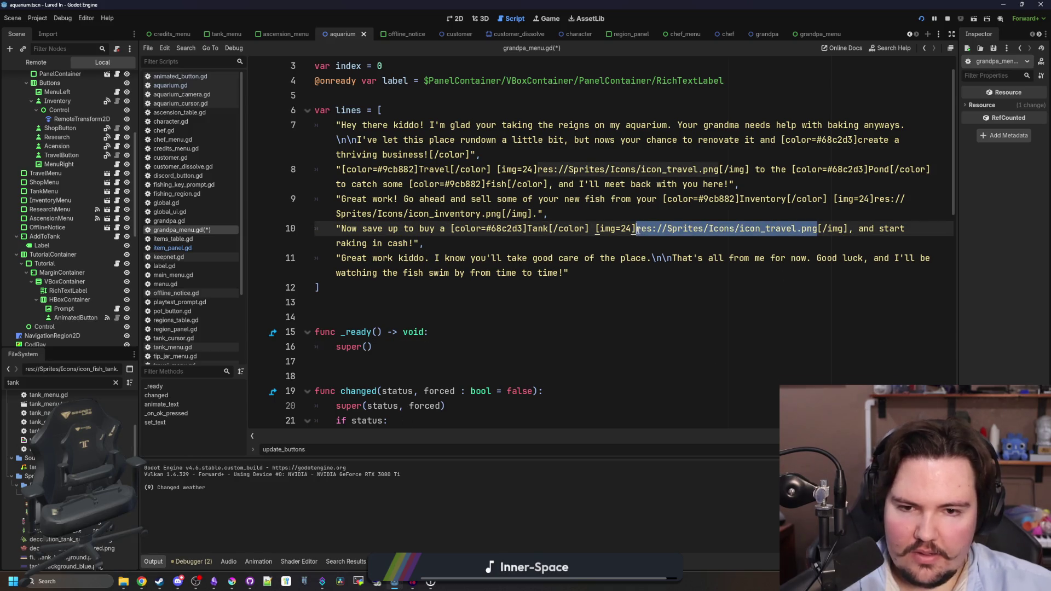
{"action": "key", "text": "ctrl+v"}
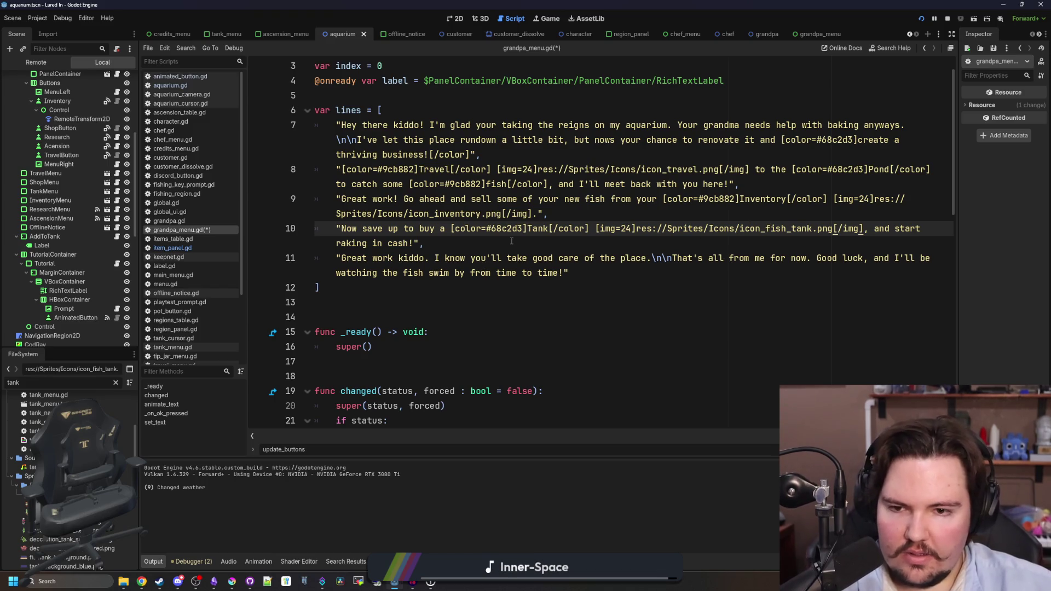
{"action": "left_click", "coordinate": [511, 243]}
{"action": "key", "text": "ctrl+s"}
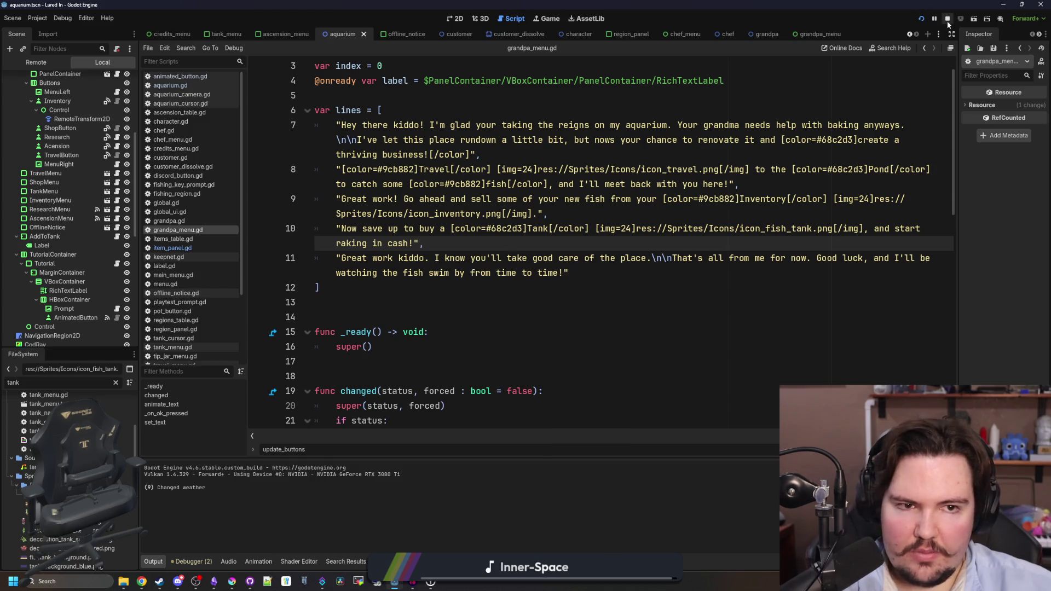
Run the game, dismiss the Feedback and Welcome Back popups, and view Grandpa's tank line with its icon.
{"action": "left_click", "coordinate": [922, 19]}
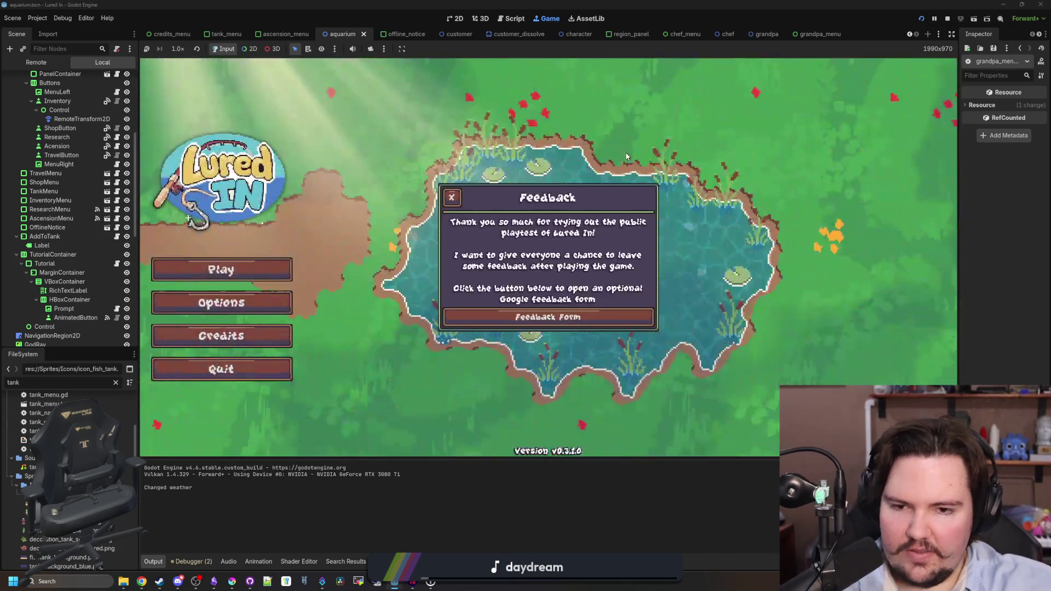
{"action": "left_click", "coordinate": [453, 196]}
{"action": "left_click", "coordinate": [186, 262]}
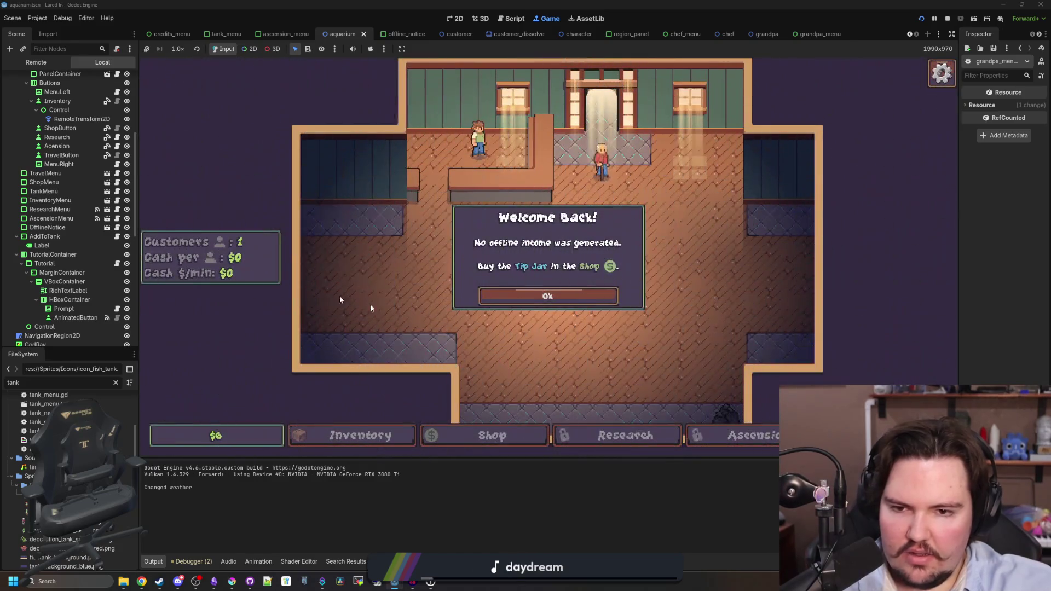
{"action": "left_click", "coordinate": [542, 296]}
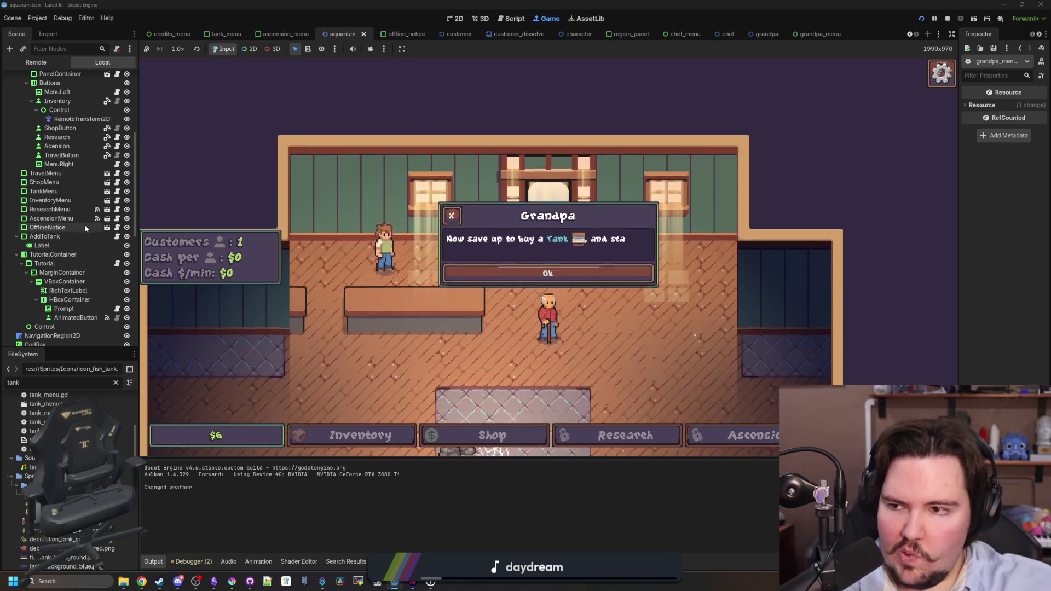
Filter FileSystem for 'grand' and open grandpa.gd at its stage limit 4.
{"action": "scroll", "coordinate": [73, 285], "scroll_direction": "up", "scroll_amount": 5}
{"action": "left_click", "coordinate": [115, 383]}
{"action": "type", "text": "grand"}
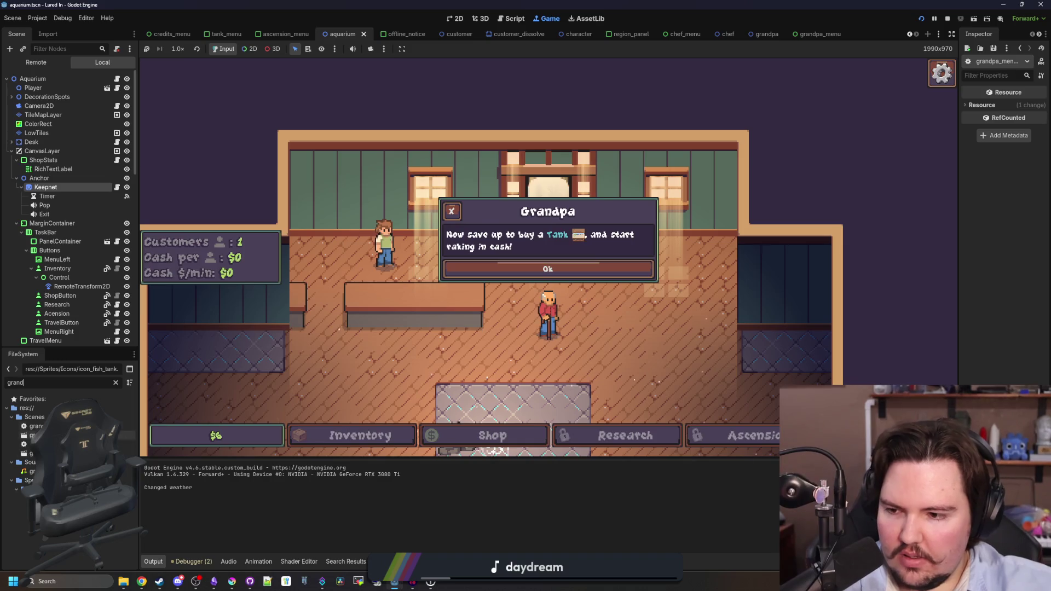
{"action": "double_click", "coordinate": [34, 426]}
{"action": "left_click", "coordinate": [433, 262]}
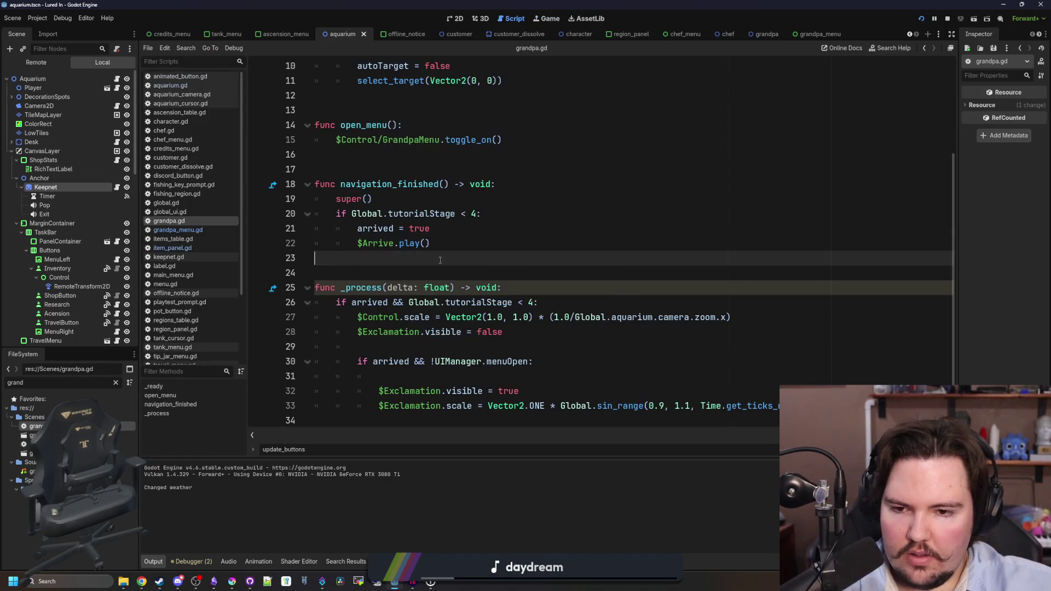
Change grandpa.gd's _process check to tutorialStage < 5 and save.
{"action": "left_click", "coordinate": [534, 302]}
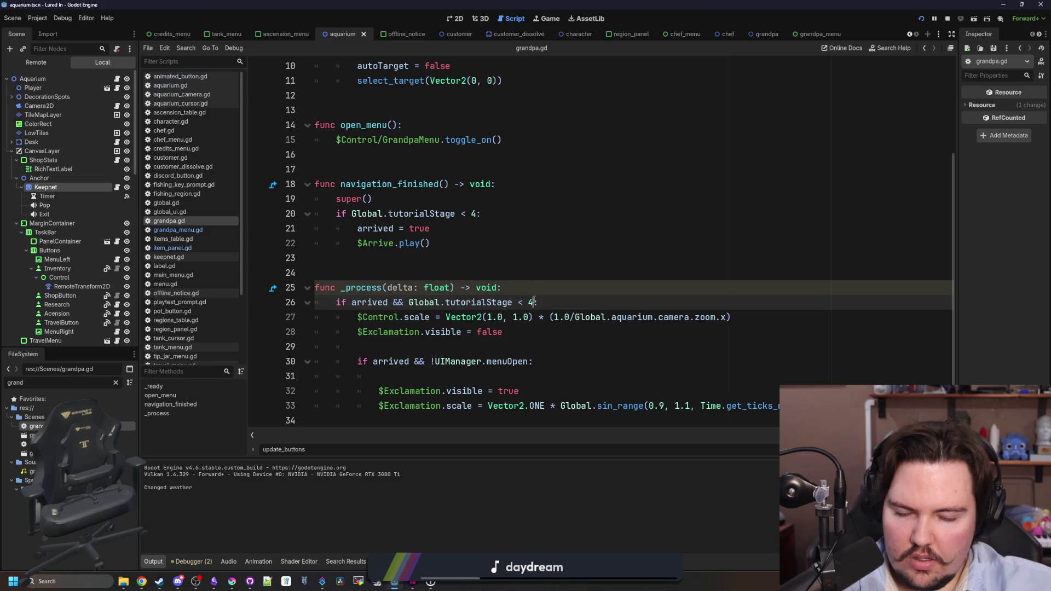
{"action": "left_click", "coordinate": [586, 283]}
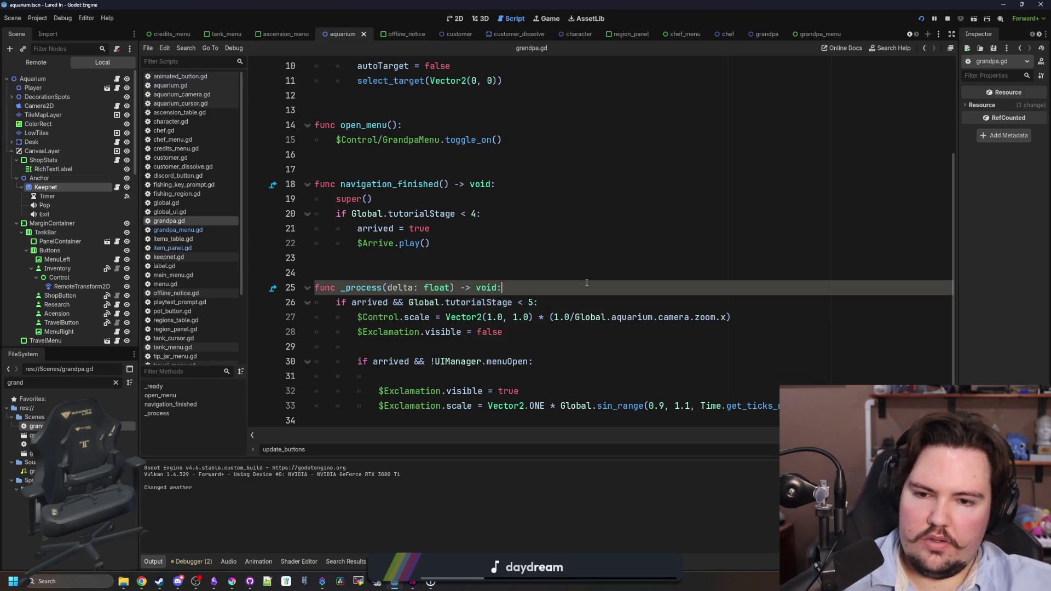
{"action": "key", "text": "Up"}
{"action": "key", "text": "ctrl+s"}
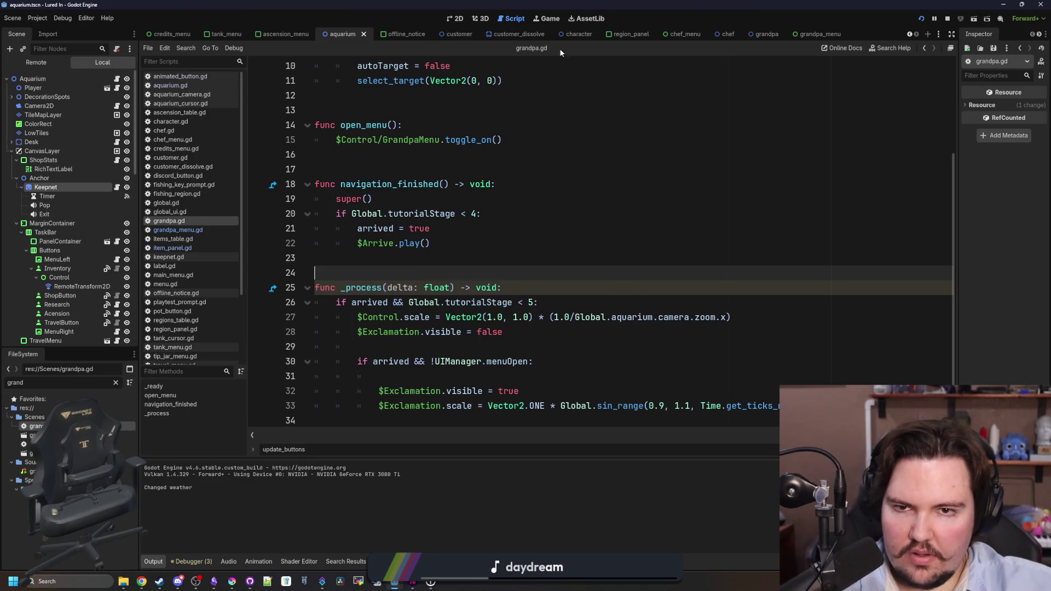
Filter FileSystem for 'aquar' and open aquarium.gd at its stage 2 check.
{"action": "left_click", "coordinate": [116, 382]}
{"action": "type", "text": "aquar"}
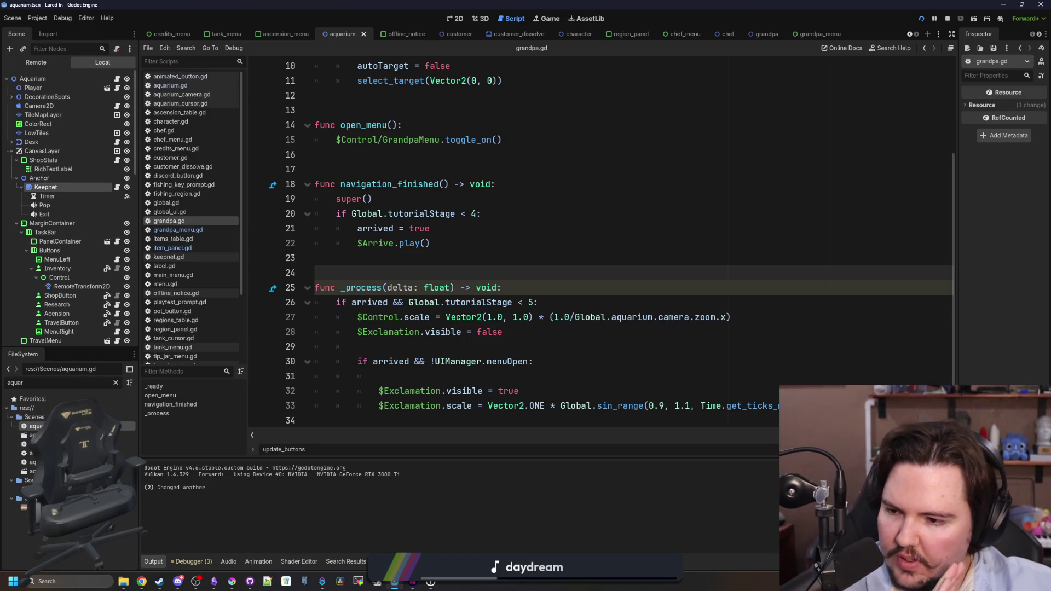
{"action": "double_click", "coordinate": [35, 426]}
{"action": "left_click", "coordinate": [573, 283]}
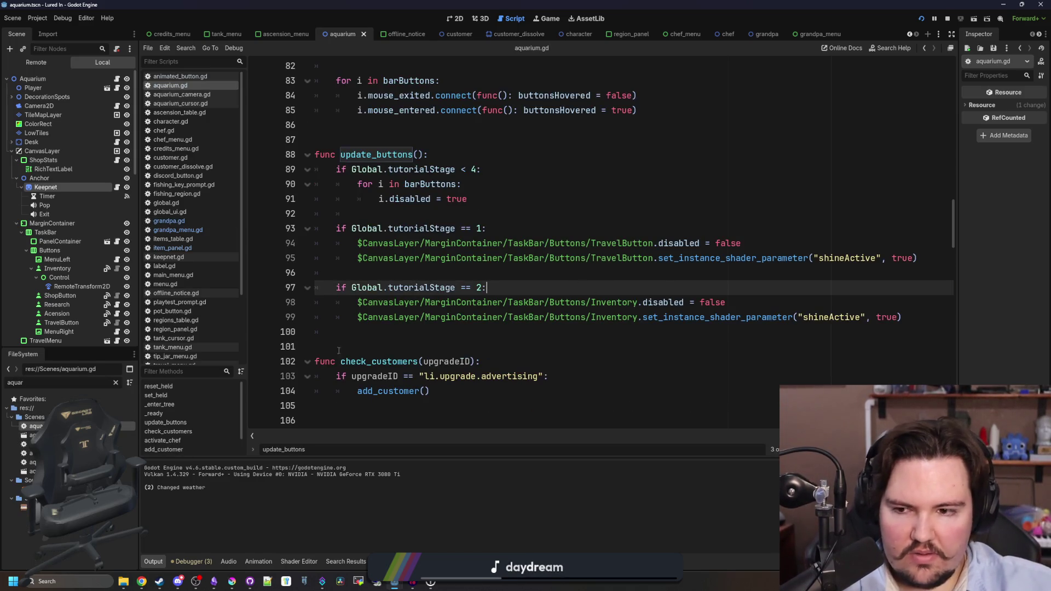
Widen the code editor, review update_buttons' stage checks, and save.
{"action": "left_click_drag", "start_coordinate": [136, 339], "coordinate": [54, 336]}
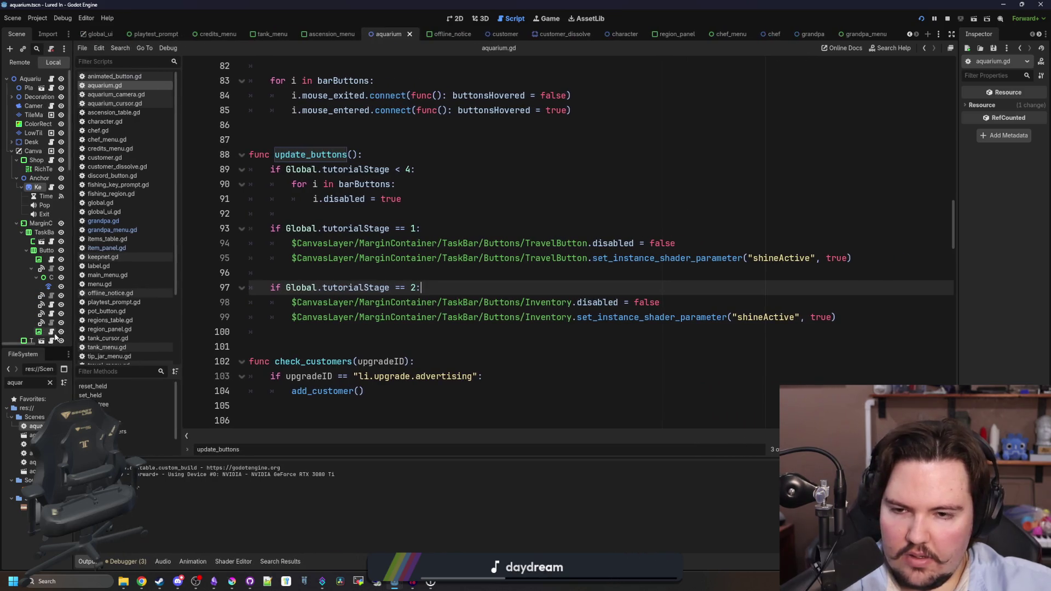
{"action": "left_click", "coordinate": [496, 271]}
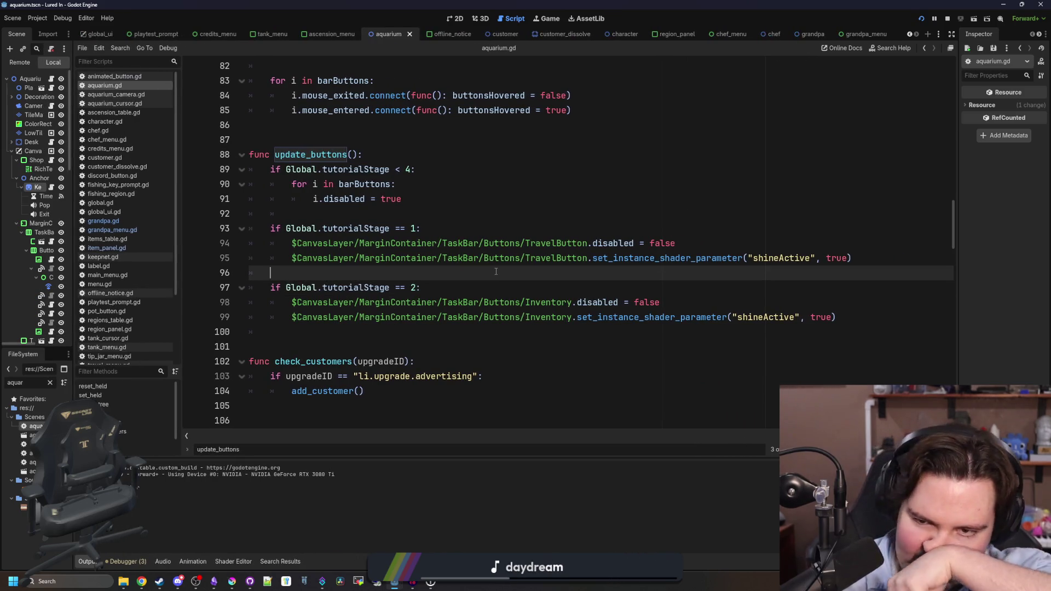
{"action": "mouse_move", "coordinate": [869, 316]}
{"action": "left_mouse_down"}
{"action": "mouse_move", "coordinate": [352, 301]}
{"action": "mouse_move", "coordinate": [271, 287]}
{"action": "left_mouse_up"}
{"action": "left_click", "coordinate": [412, 169]}
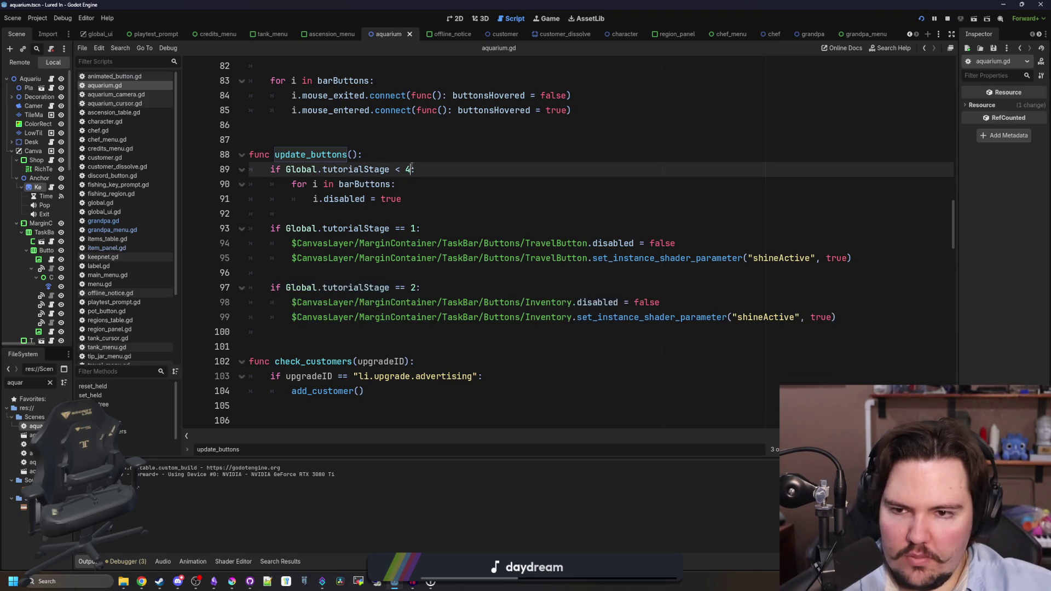
{"action": "left_click", "coordinate": [438, 149]}
{"action": "key", "text": "ctrl+s"}
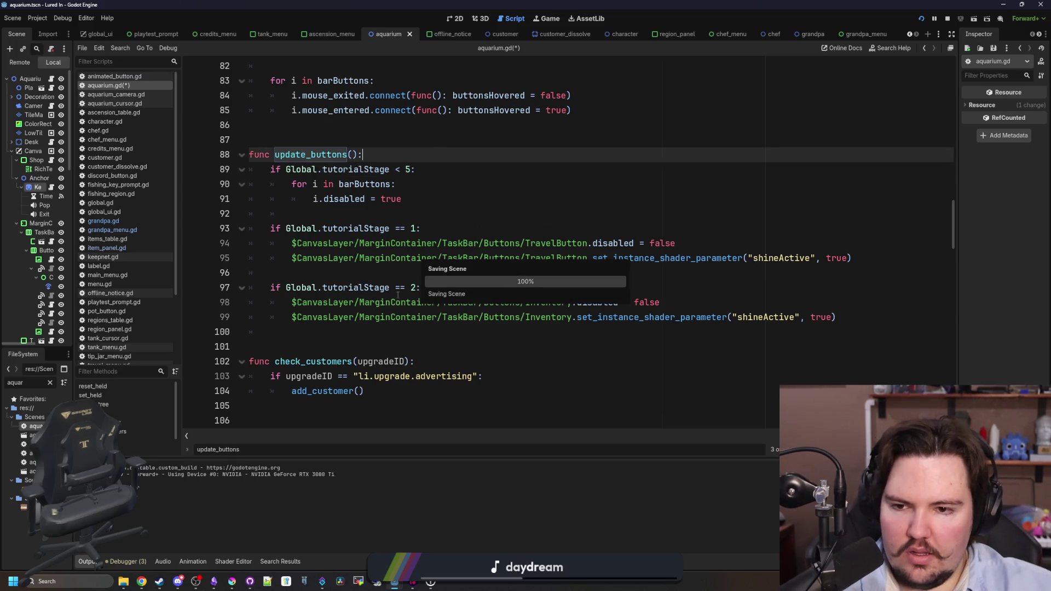
Lower the bar-button lock threshold in update_buttons to tutorialStage < 3.
{"action": "left_click", "coordinate": [409, 272]}
{"action": "left_click_drag", "start_coordinate": [848, 316], "coordinate": [226, 290]}
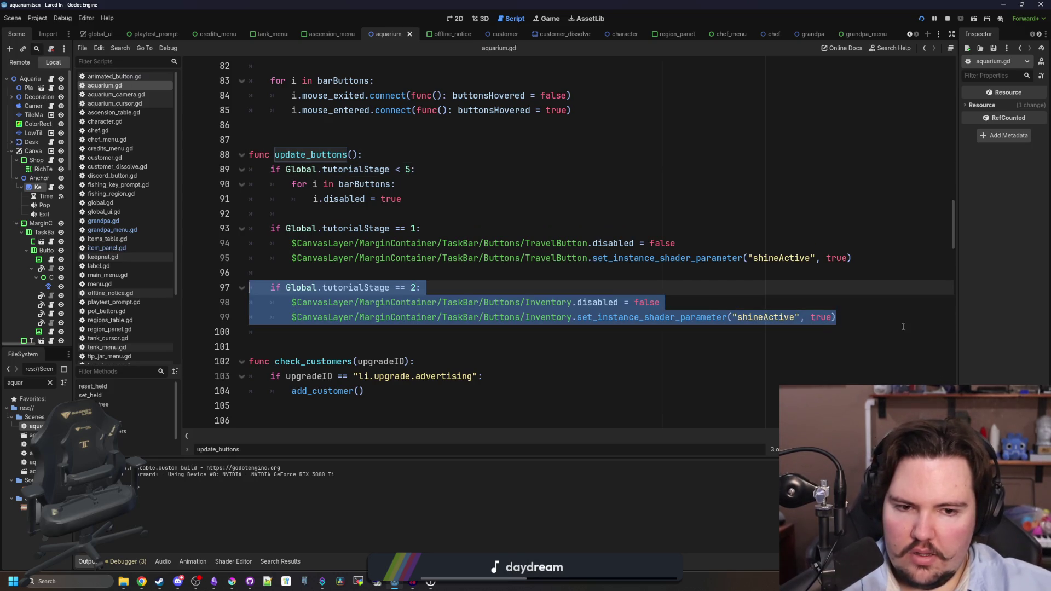
{"action": "left_click", "coordinate": [372, 253]}
{"action": "left_click", "coordinate": [428, 225]}
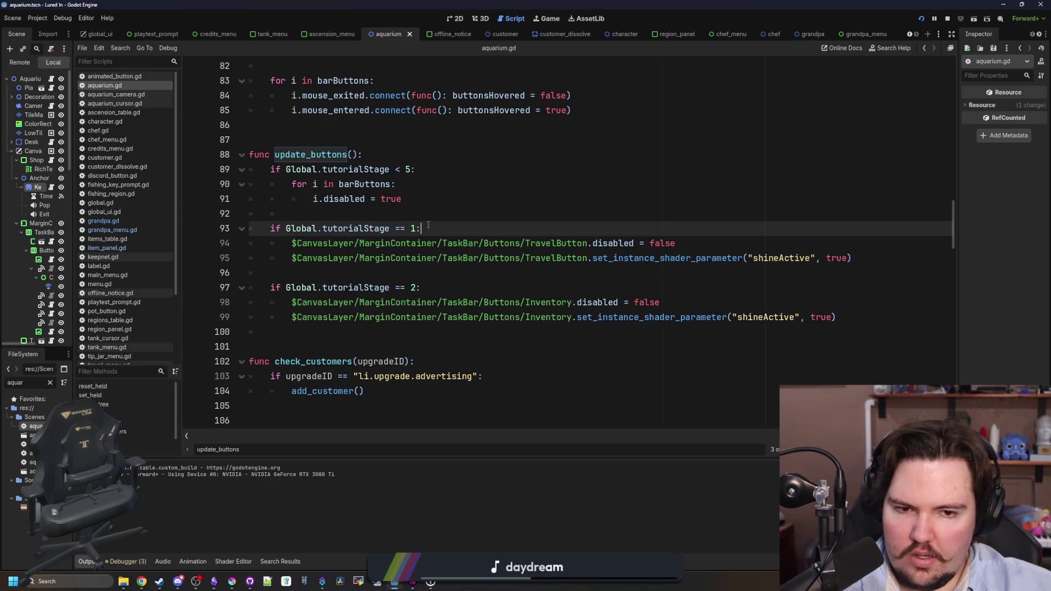
{"action": "left_click", "coordinate": [417, 210]}
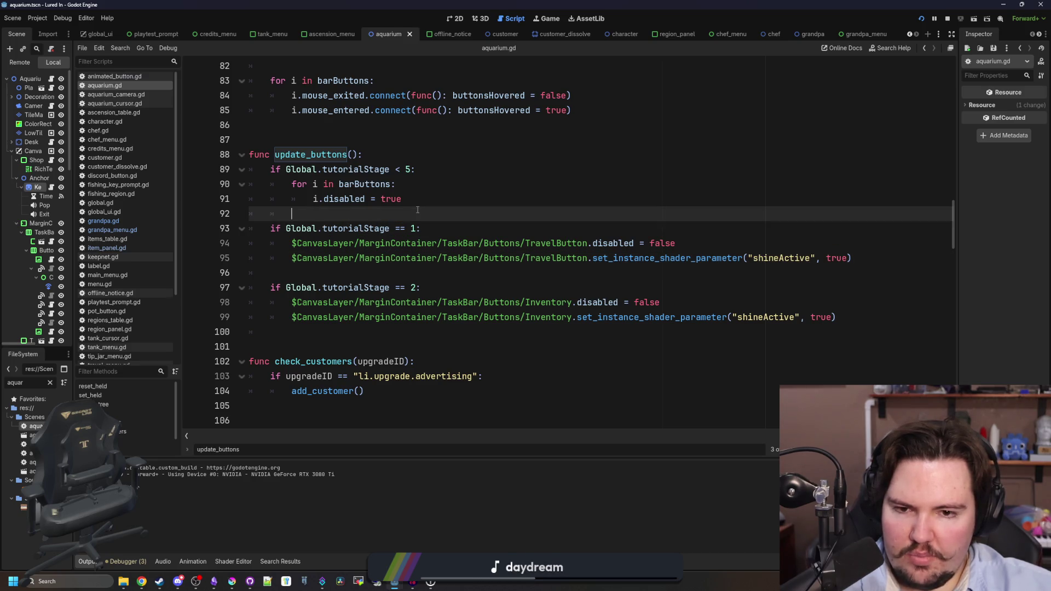
{"action": "left_click_drag", "start_coordinate": [705, 249], "coordinate": [287, 246]}
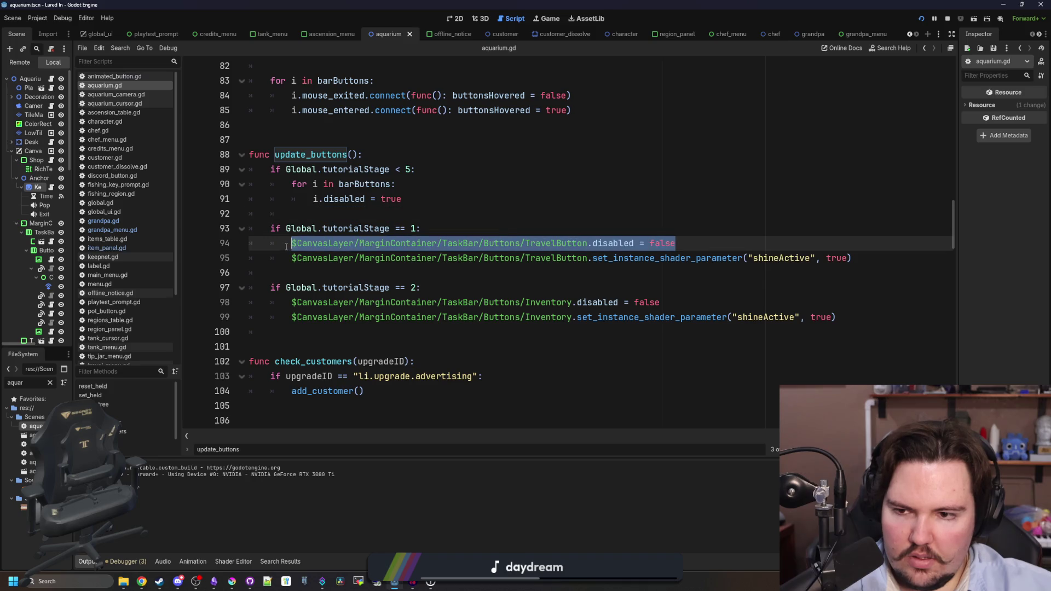
{"action": "left_click", "coordinate": [318, 284]}
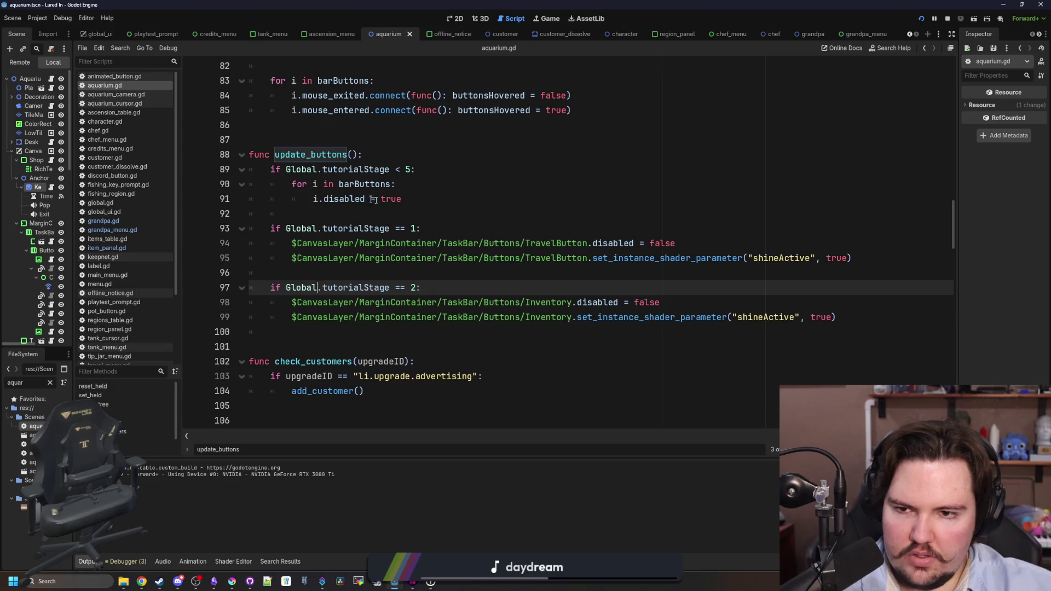
{"action": "left_click", "coordinate": [395, 210]}
{"action": "left_click", "coordinate": [408, 169]}
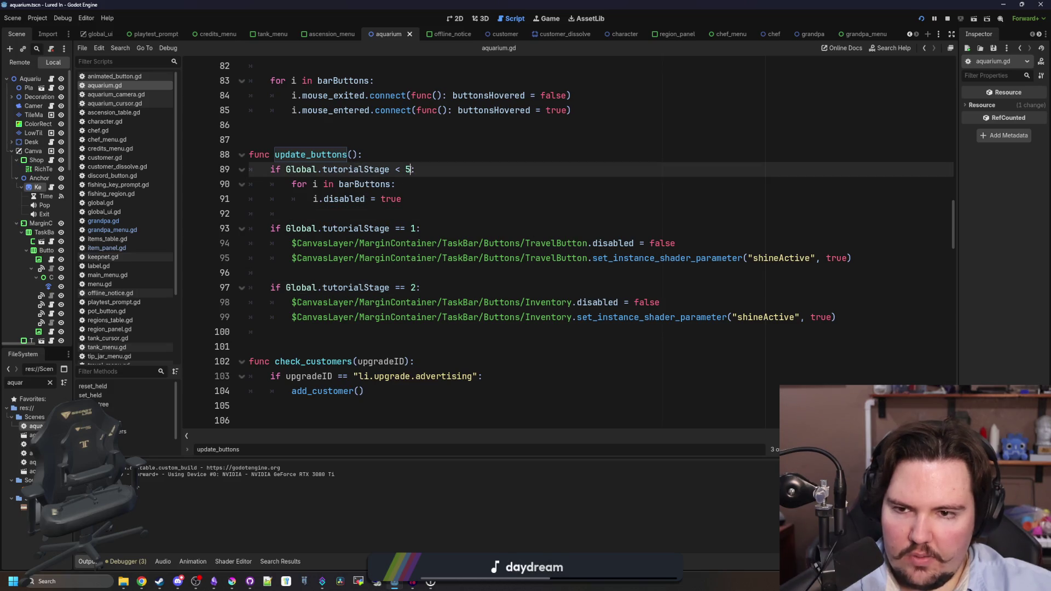
{"action": "left_click", "coordinate": [472, 215]}
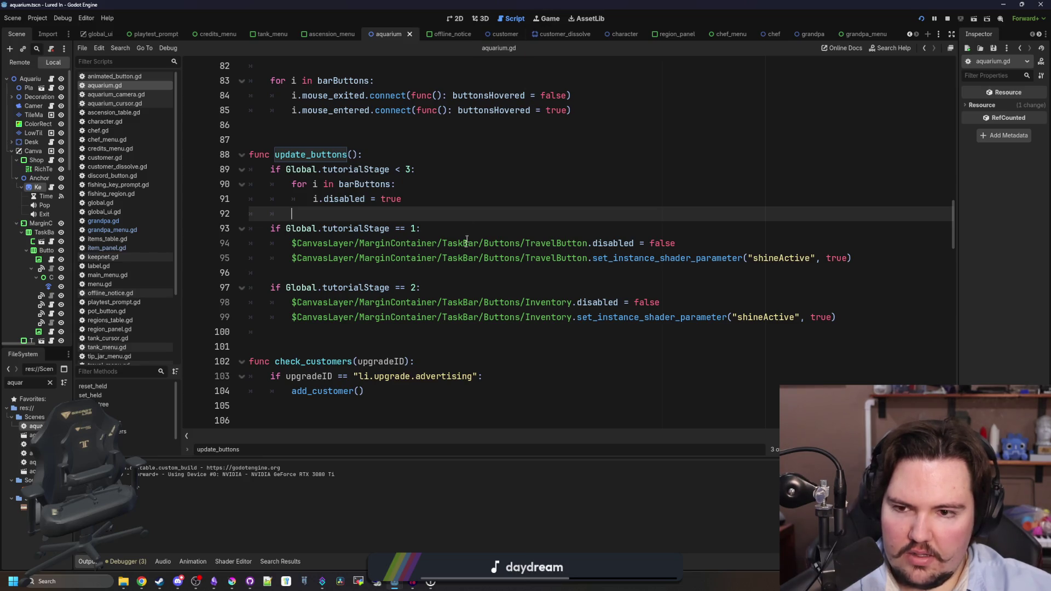
Add an 'if Global.tutorialStage == 3:' check below the stage 2 block.
{"action": "mouse_move", "coordinate": [453, 288]}
{"action": "left_mouse_down"}
{"action": "mouse_move", "coordinate": [258, 287]}
{"action": "mouse_move", "coordinate": [384, 302]}
{"action": "mouse_move", "coordinate": [259, 284]}
{"action": "left_mouse_up"}
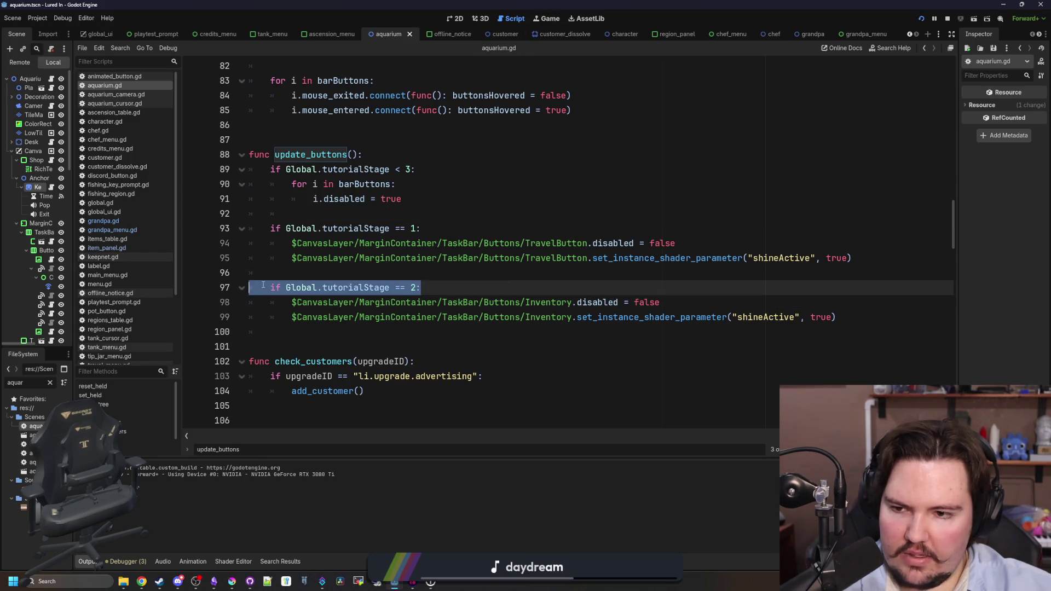
{"action": "key", "text": "ctrl+c"}
{"action": "left_click", "coordinate": [844, 329]}
{"action": "key", "text": "Return"}
{"action": "key", "text": "Return"}
{"action": "key", "text": "Up"}
{"action": "key", "text": "ctrl+v"}
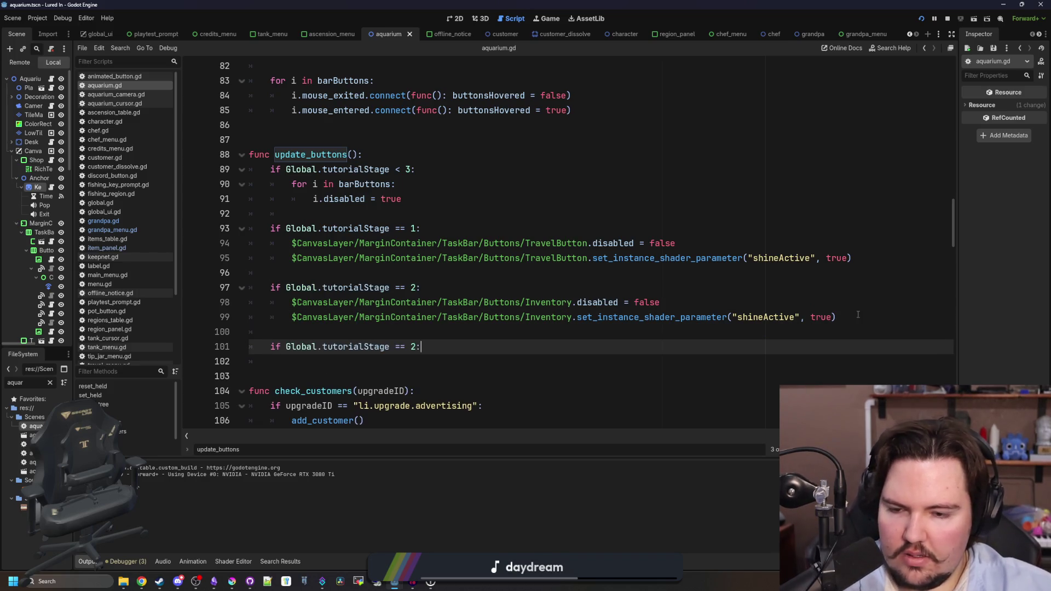
{"action": "key", "text": "Return"}
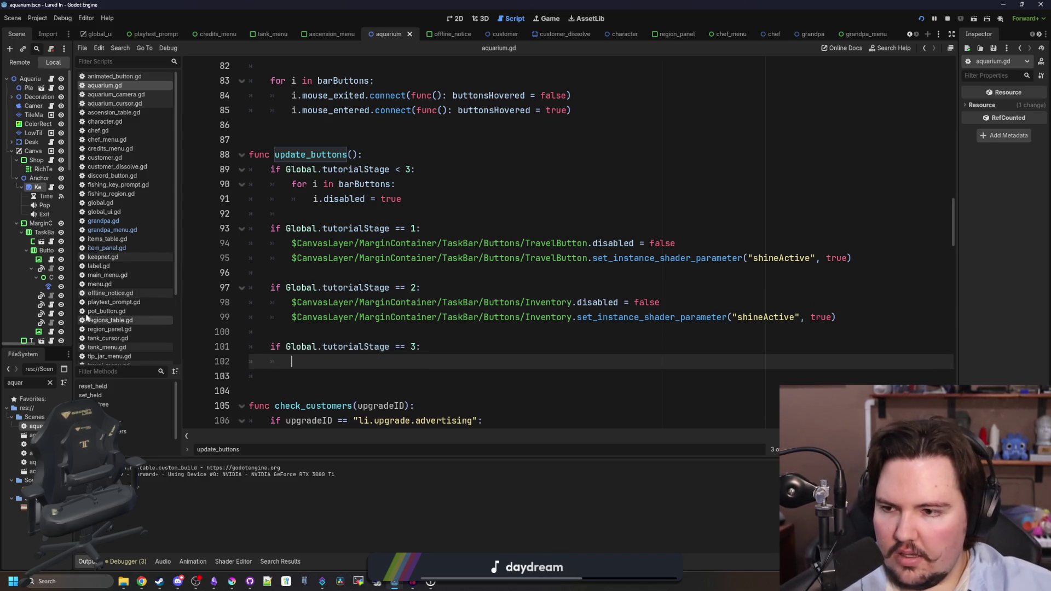
Add ShopButton.set_instance_shader_parameter("shineActive", true) inside the stage 3 check and save.
{"action": "left_click_drag", "start_coordinate": [69, 302], "coordinate": [141, 300]}
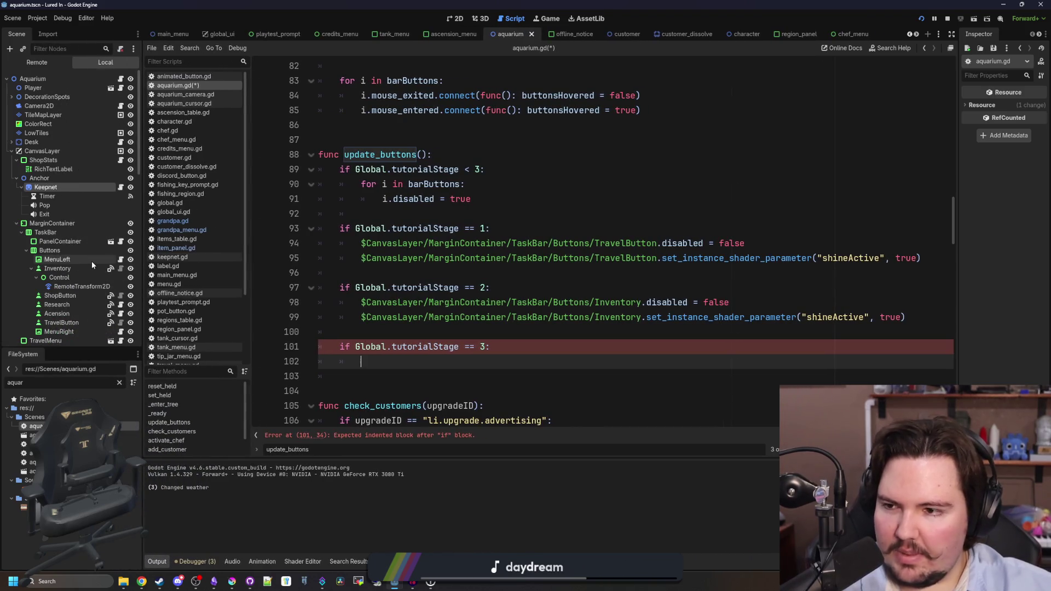
{"action": "mouse_move", "coordinate": [62, 295]}
{"action": "left_mouse_down"}
{"action": "mouse_move", "coordinate": [344, 348]}
{"action": "mouse_move", "coordinate": [512, 364]}
{"action": "left_mouse_up"}
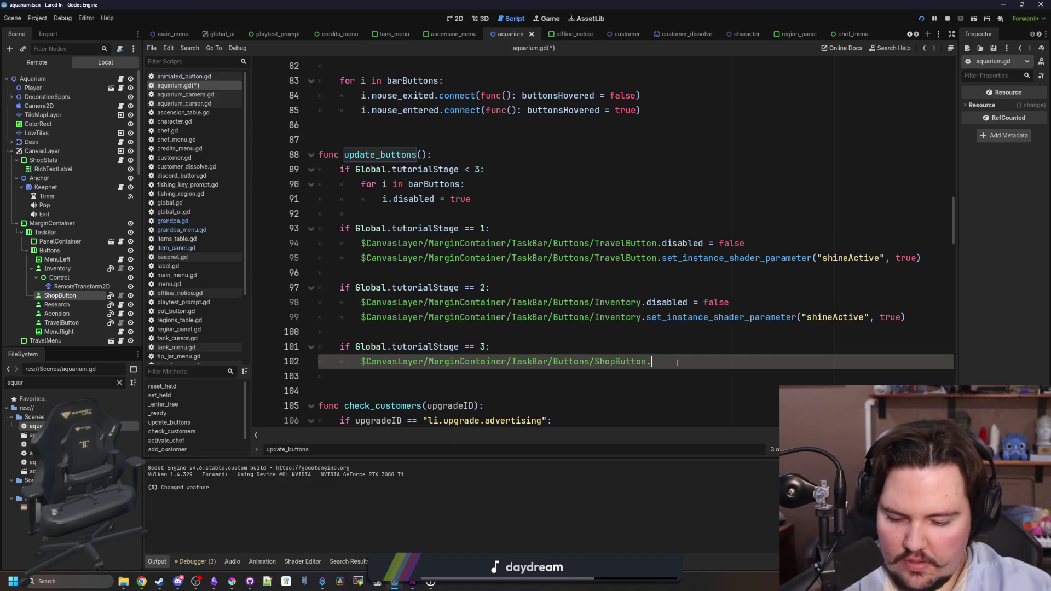
{"action": "key", "text": "BackSpace"}
{"action": "key", "text": "BackSpace"}
{"action": "key", "text": "BackSpace"}
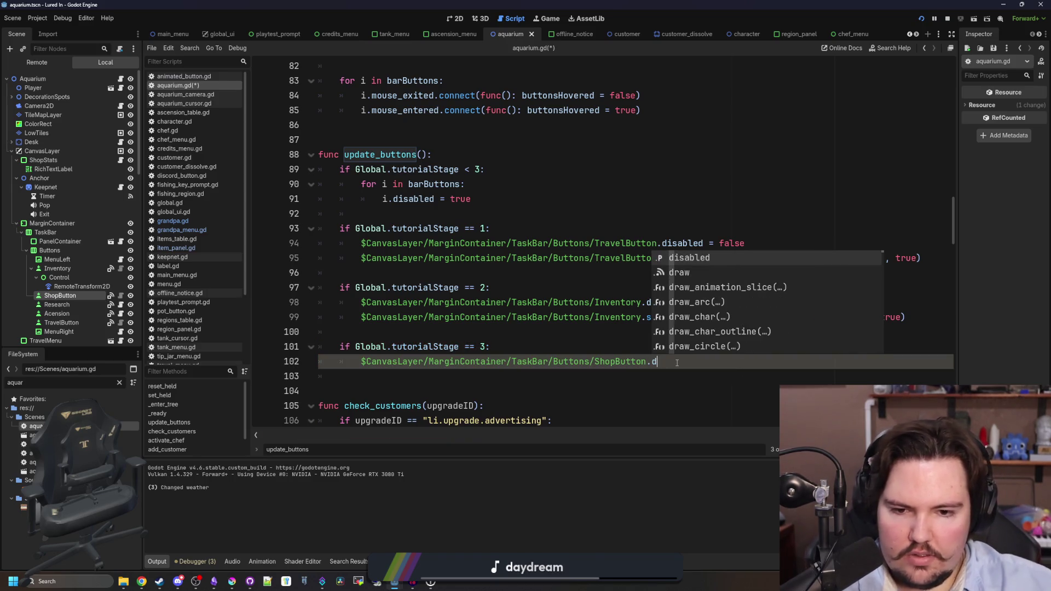
{"action": "left_click", "coordinate": [773, 381]}
{"action": "left_click_drag", "start_coordinate": [906, 316], "coordinate": [645, 317]}
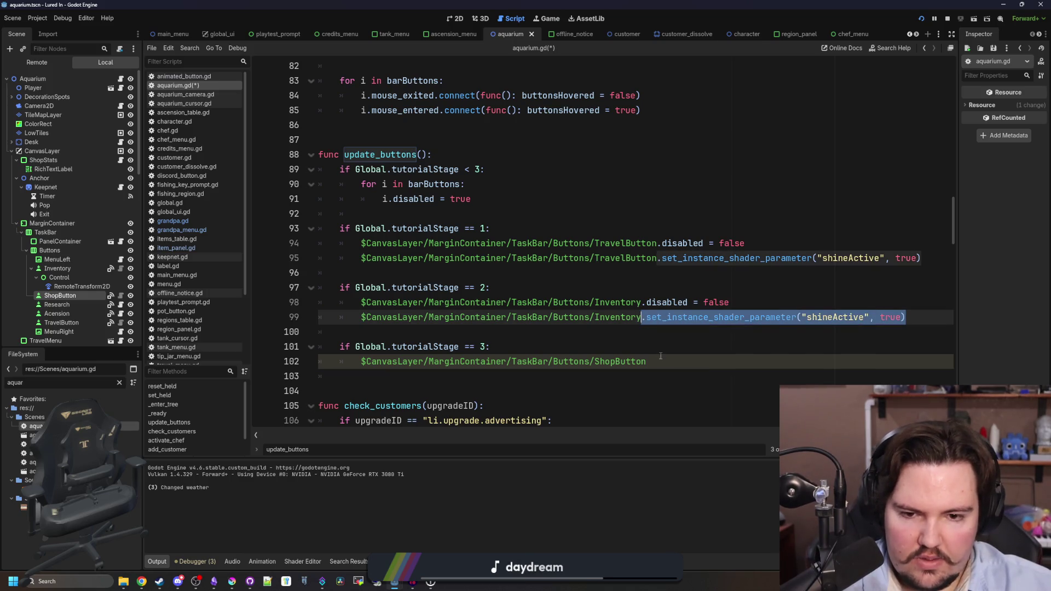
{"action": "key", "text": "ctrl+c"}
{"action": "left_click", "coordinate": [663, 361]}
{"action": "key", "text": "ctrl+v"}
{"action": "left_click", "coordinate": [664, 347]}
{"action": "key", "text": "ctrl+s"}
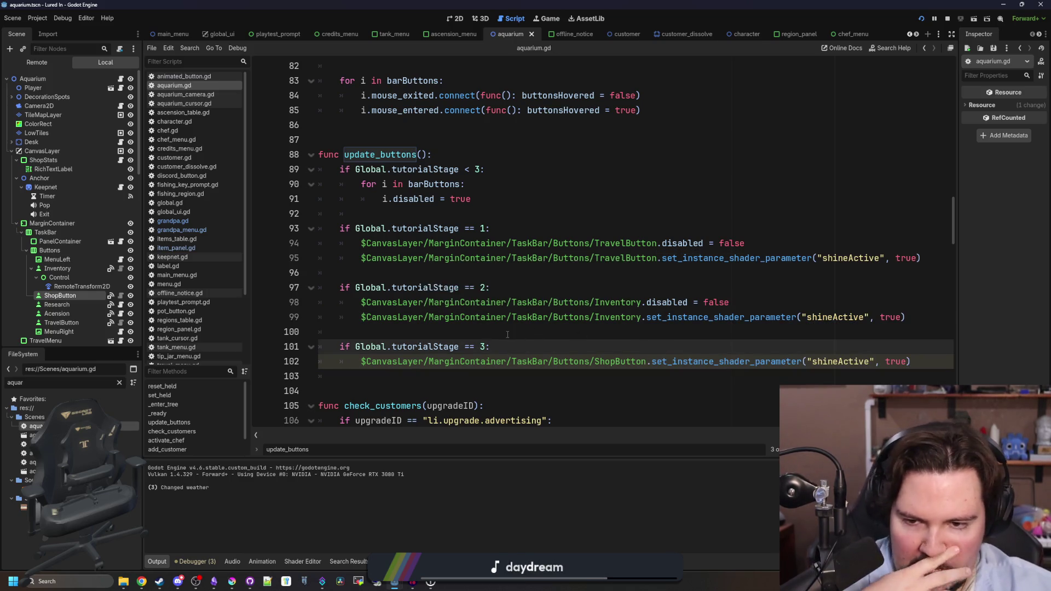
{"action": "left_click", "coordinate": [536, 331]}
{"action": "key", "text": "ctrl+s"}
Replay from the main menu, checking the Shop's New Tank at $10 and Grandpa's dialogue.
{"action": "left_click", "coordinate": [549, 18]}
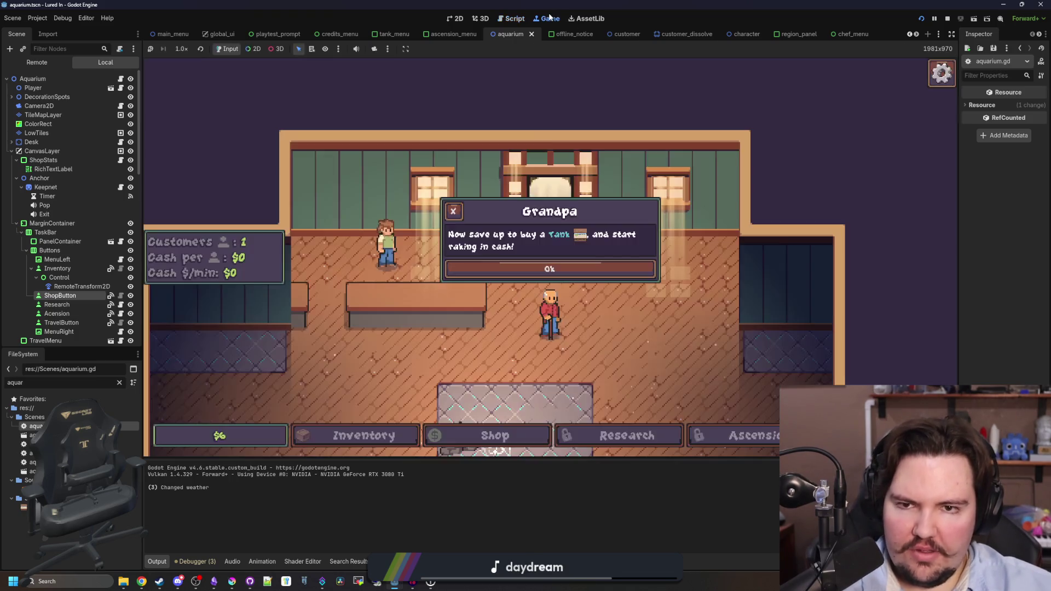
{"action": "key", "text": "Escape"}
{"action": "left_click", "coordinate": [551, 284]}
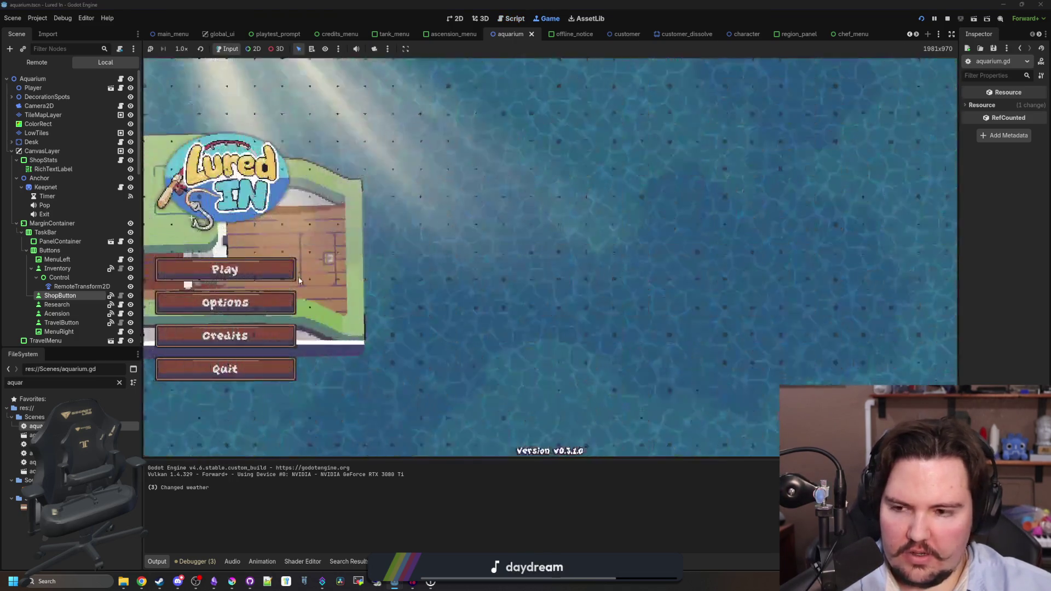
{"action": "left_click", "coordinate": [298, 279]}
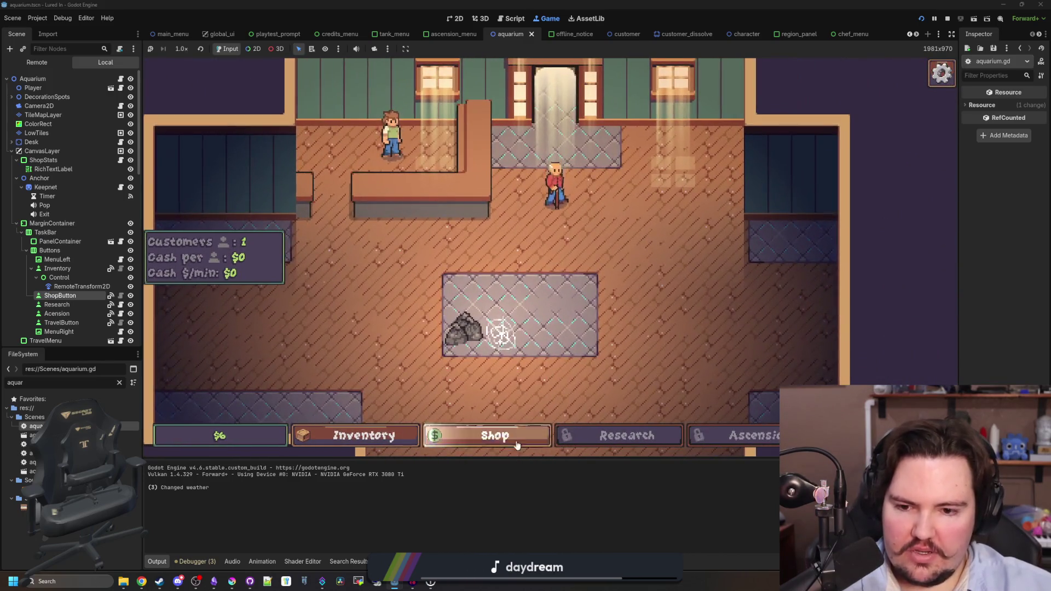
{"action": "left_click", "coordinate": [482, 435]}
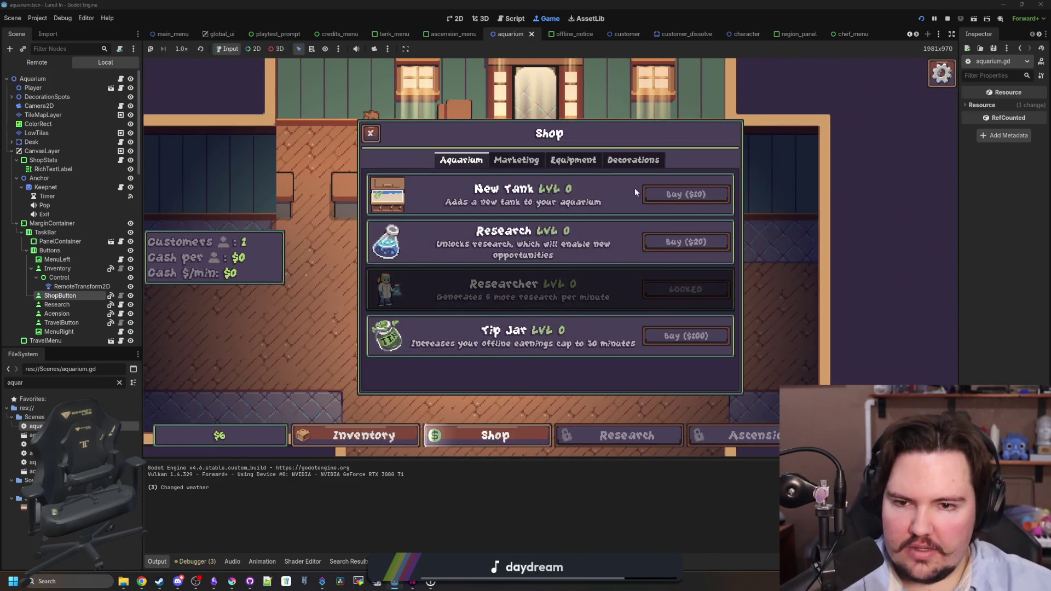
{"action": "left_click", "coordinate": [371, 133]}
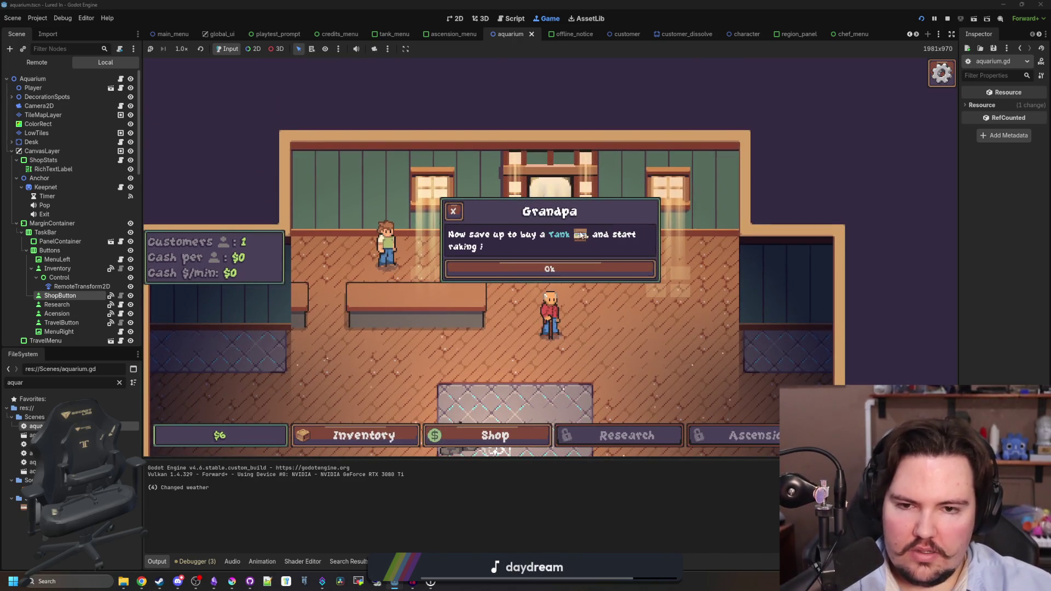
{"action": "left_click", "coordinate": [523, 270]}
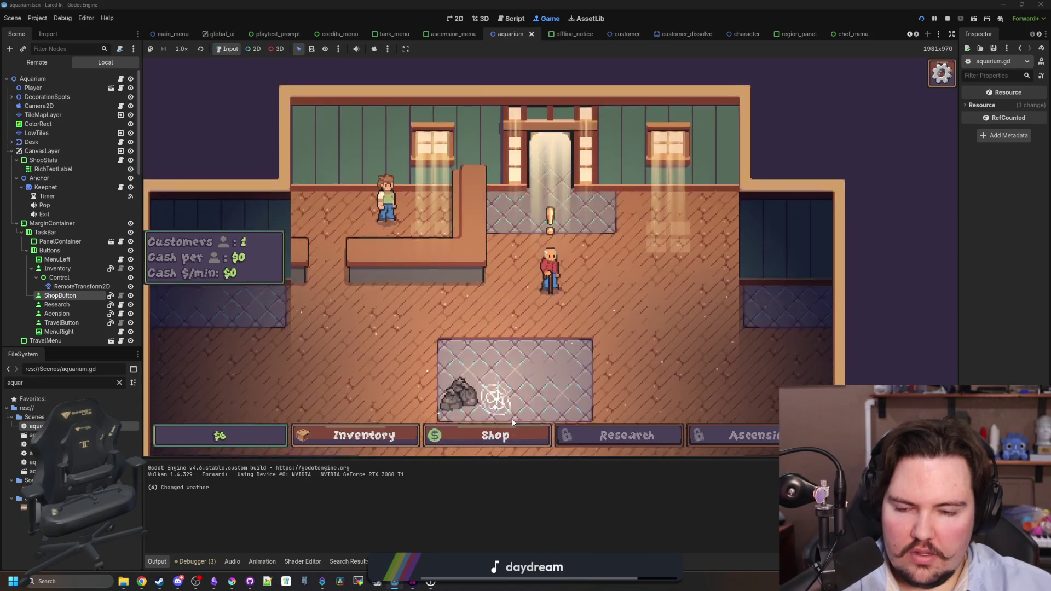
{"action": "left_click", "coordinate": [509, 433]}
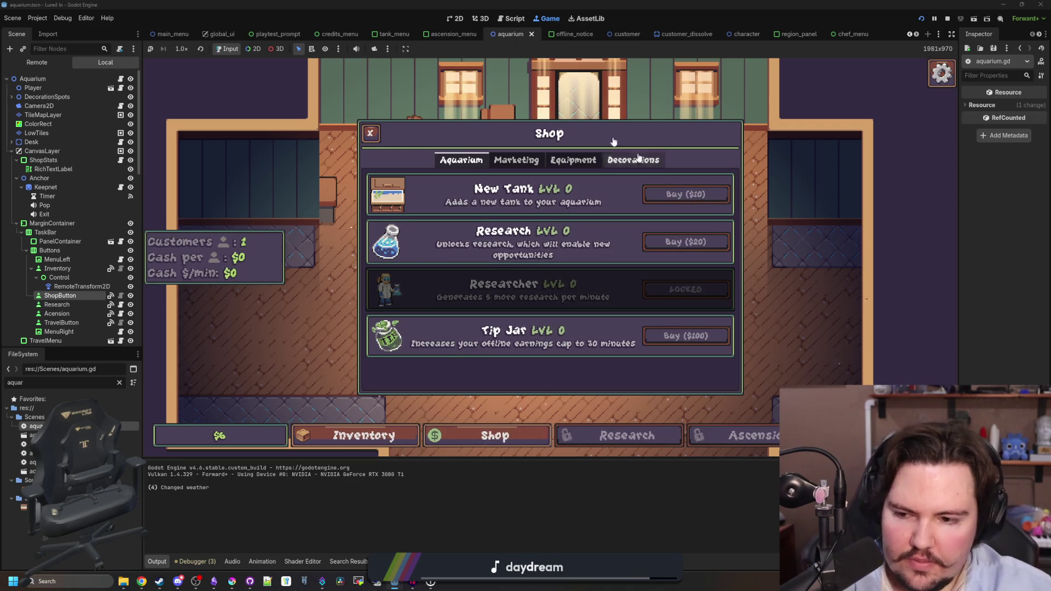
Filter FileSystem for 'upgrade' and open upgrade_panel.gd.
{"action": "left_click", "coordinate": [119, 383]}
{"action": "type", "text": "upgrade"}
{"action": "left_click", "coordinate": [36, 425]}
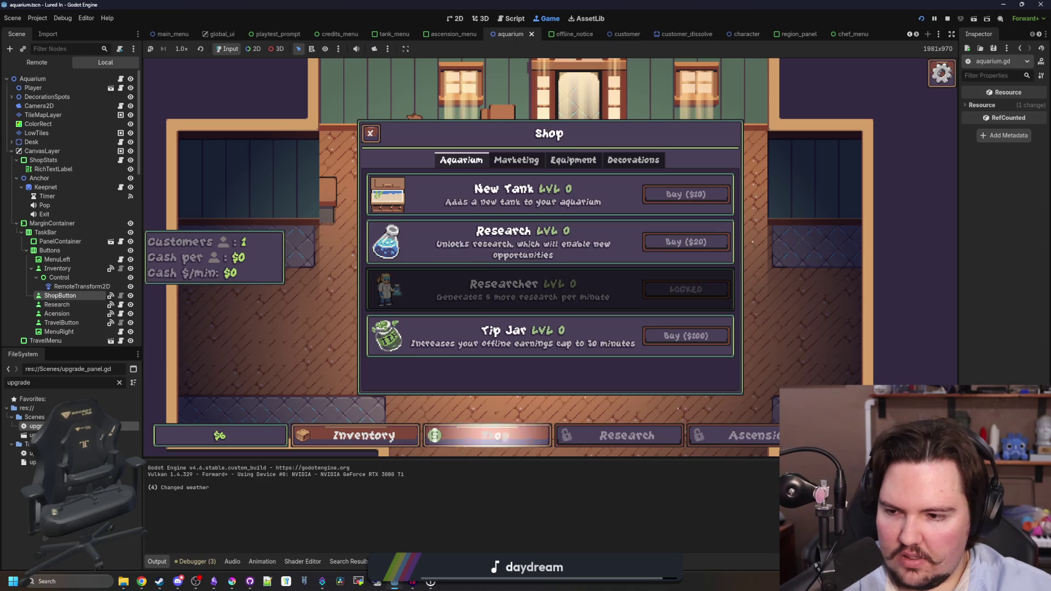
{"action": "double_click", "coordinate": [36, 425]}
Find the level increase in _on_buy_pressed and open a blank line after it.
{"action": "left_click", "coordinate": [517, 273]}
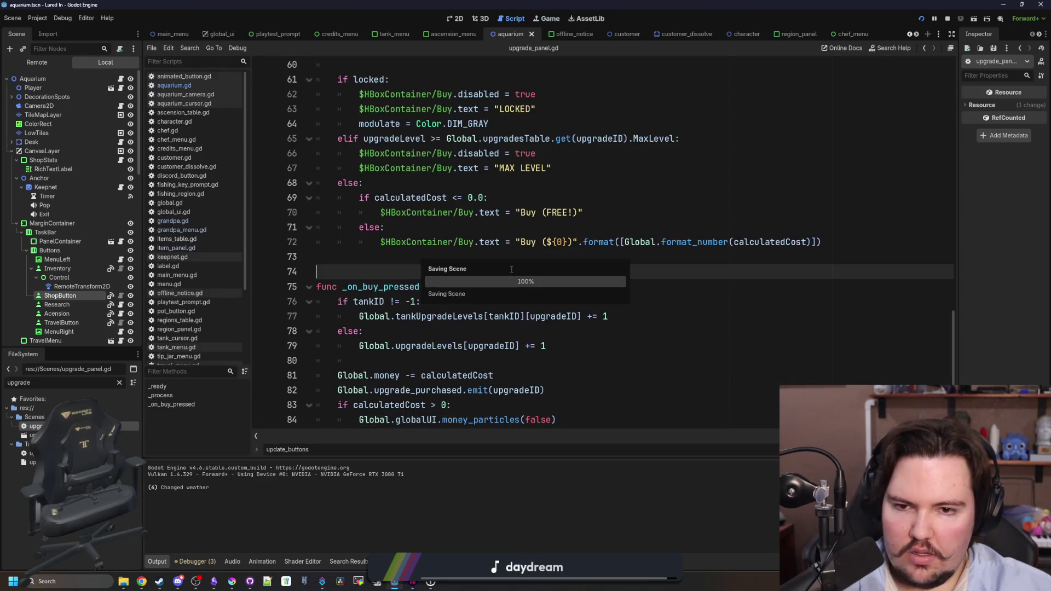
{"action": "scroll", "coordinate": [438, 280], "scroll_direction": "up", "scroll_amount": 2}
{"action": "left_click", "coordinate": [439, 274]}
{"action": "left_click", "coordinate": [413, 138]}
{"action": "left_click", "coordinate": [413, 153]}
{"action": "scroll", "coordinate": [493, 246], "scroll_direction": "down", "scroll_amount": 1}
{"action": "scroll", "coordinate": [492, 280], "scroll_direction": "down", "scroll_amount": 1}
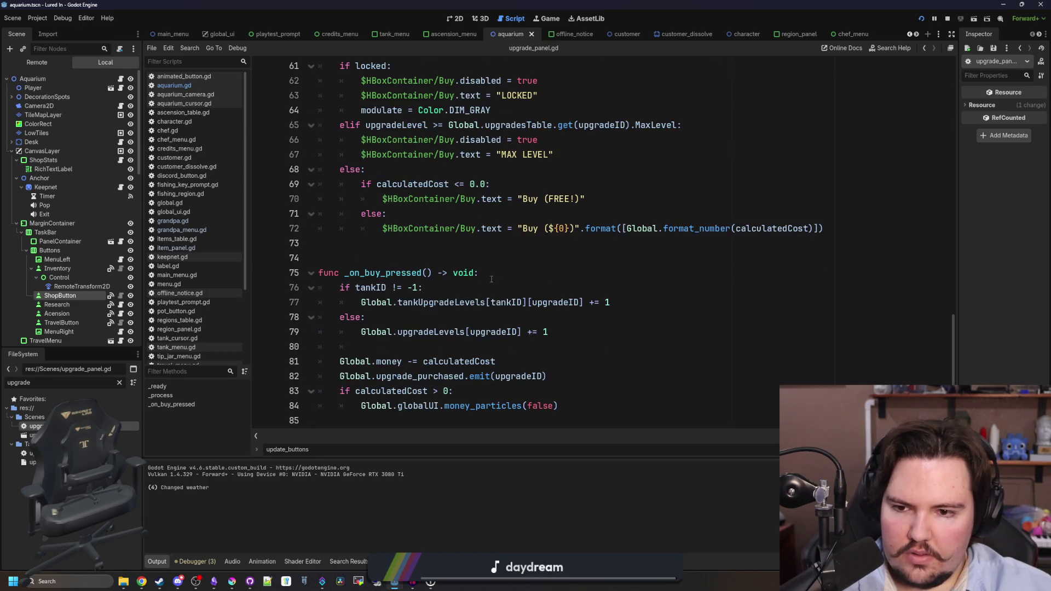
{"action": "left_click", "coordinate": [537, 348]}
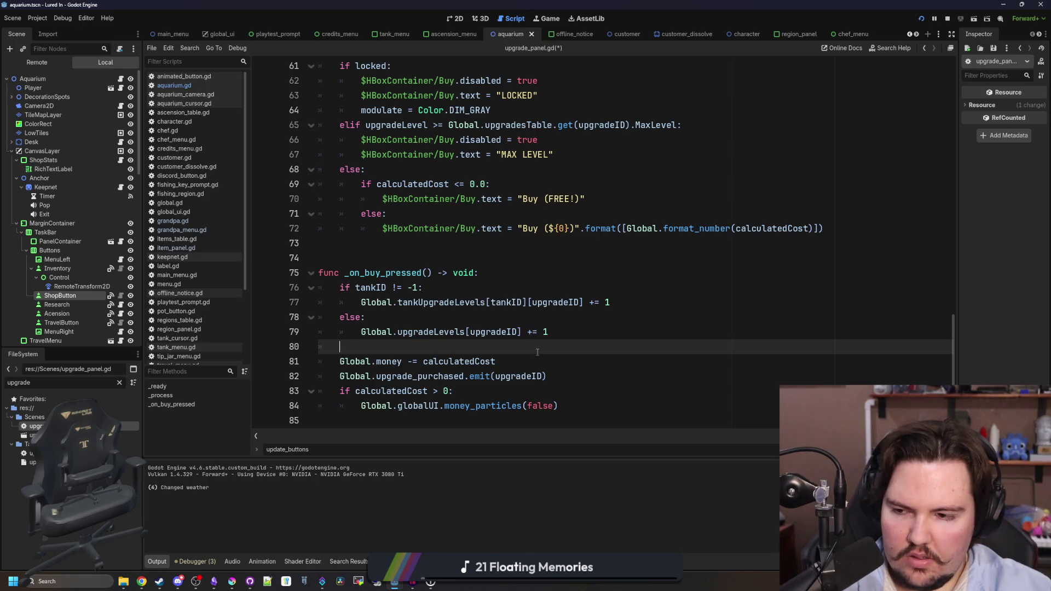
{"action": "key", "text": "Return"}
{"action": "key", "text": "Return"}
{"action": "key", "text": "Up"}
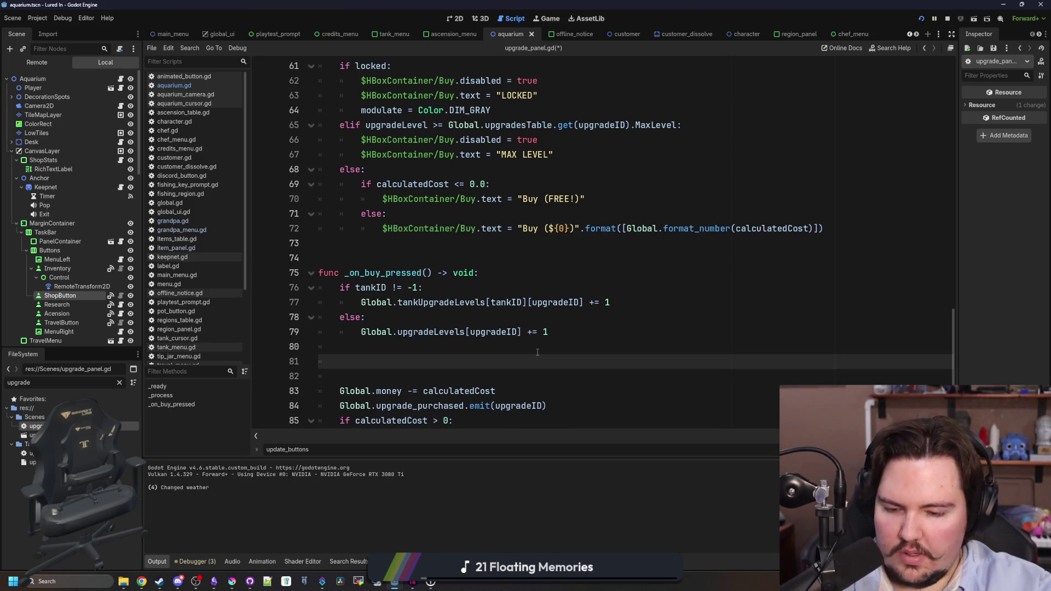
Write the li.upgrades.new_tank upgradeID check with a nested tutorialStage == 3 check, then save.
{"action": "type", "text": "ID == \"li.upgrades.new_tank"}
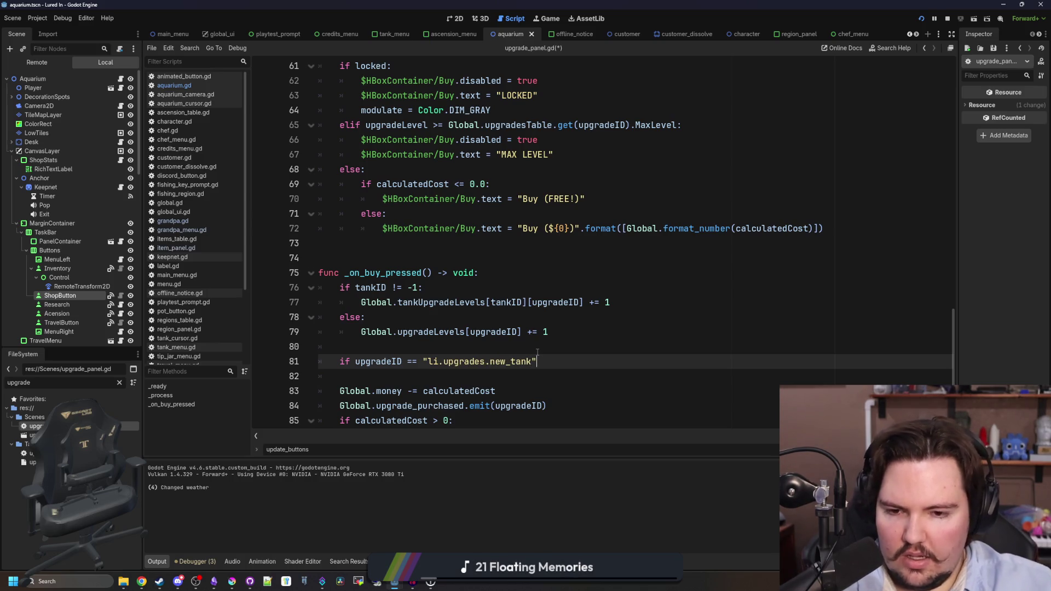
{"action": "type", "text": ":"}
{"action": "key", "text": "Return"}
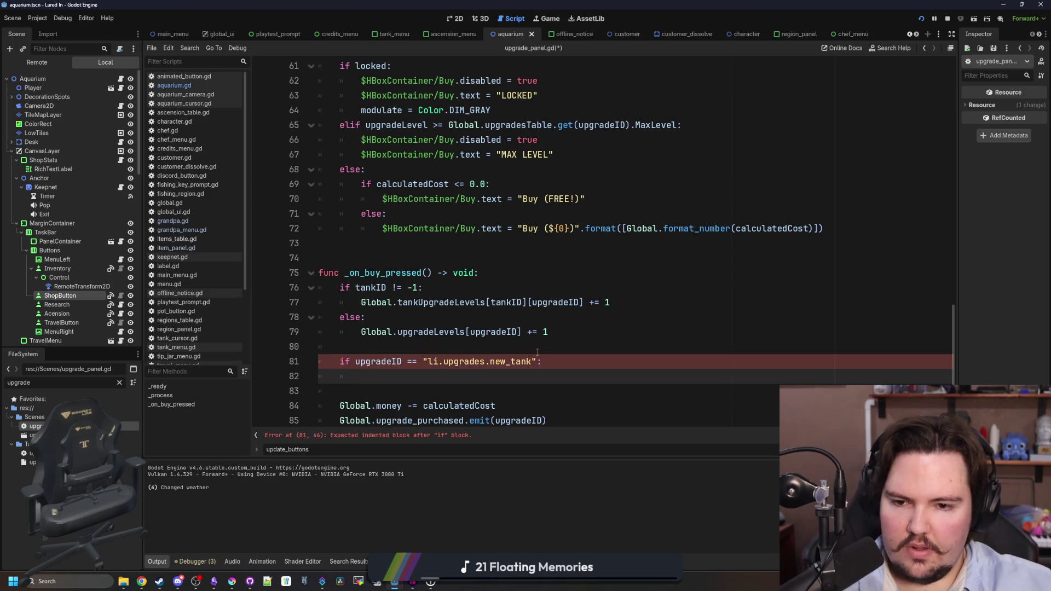
{"action": "scroll", "coordinate": [537, 352], "scroll_direction": "down", "scroll_amount": 1}
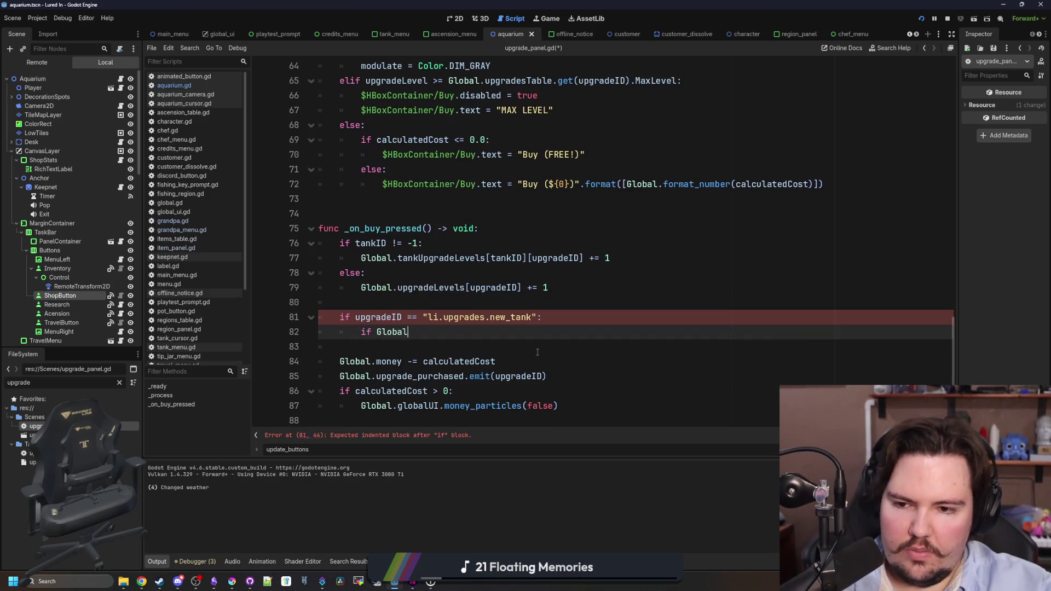
{"action": "type", "text": "tutorial"}
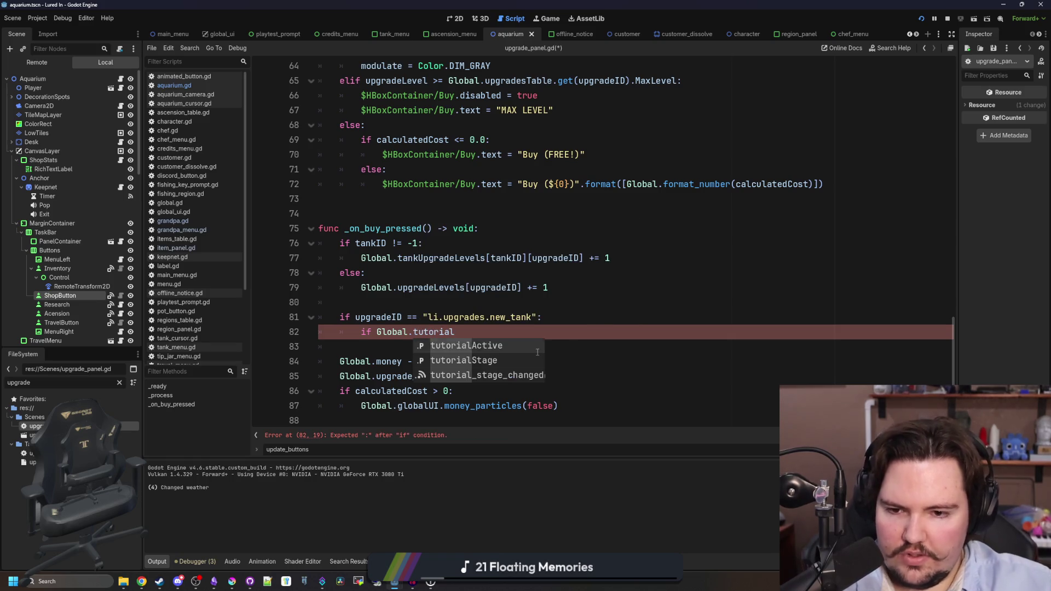
{"action": "key", "text": "Down"}
{"action": "key", "text": "Return"}
{"action": "type", "text": "= 3:"}
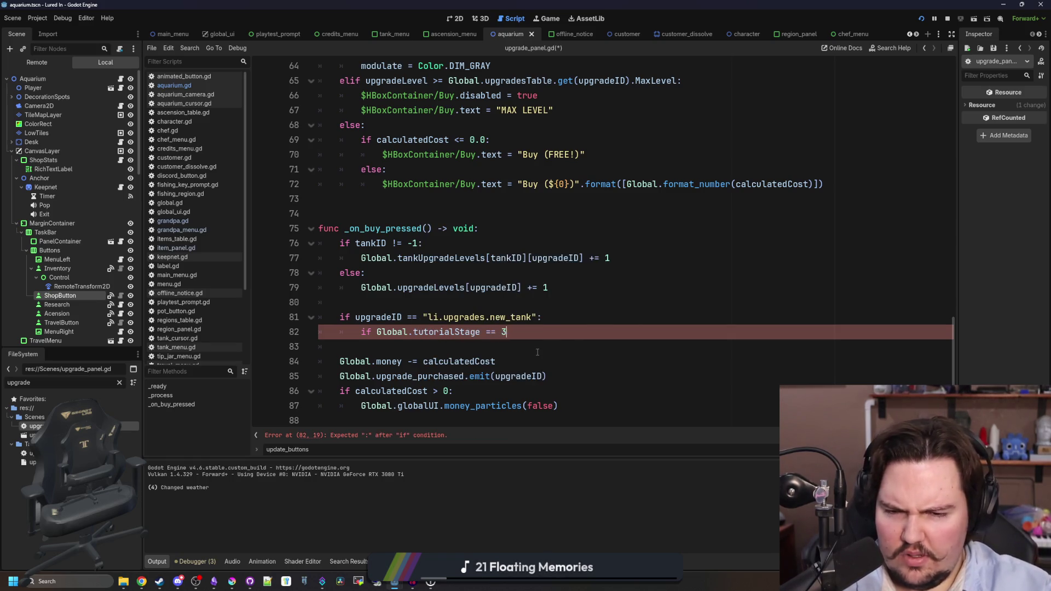
{"action": "key", "text": "Return"}
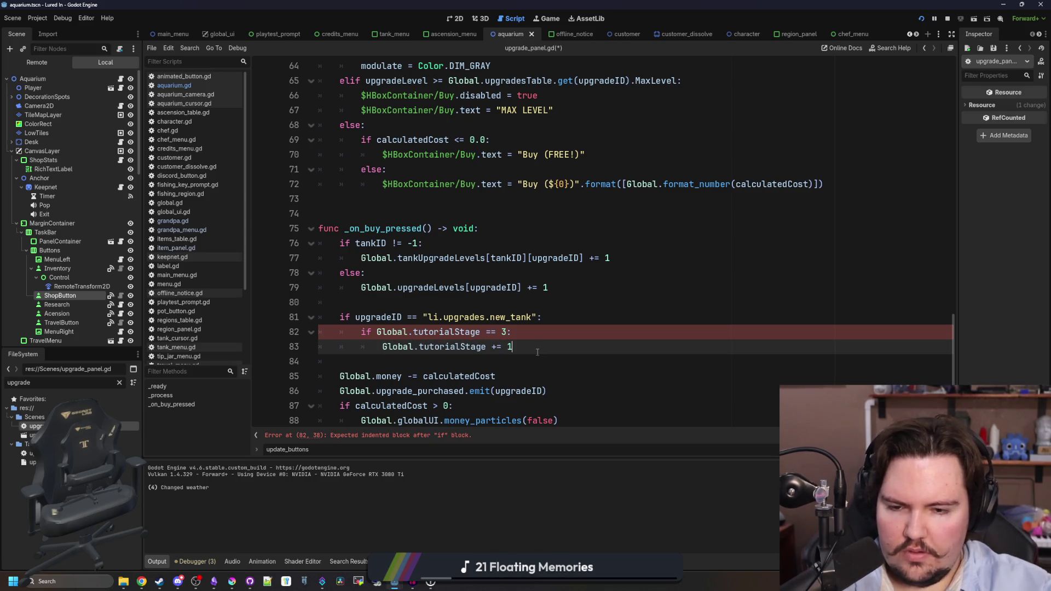
{"action": "key", "text": "ctrl+s"}
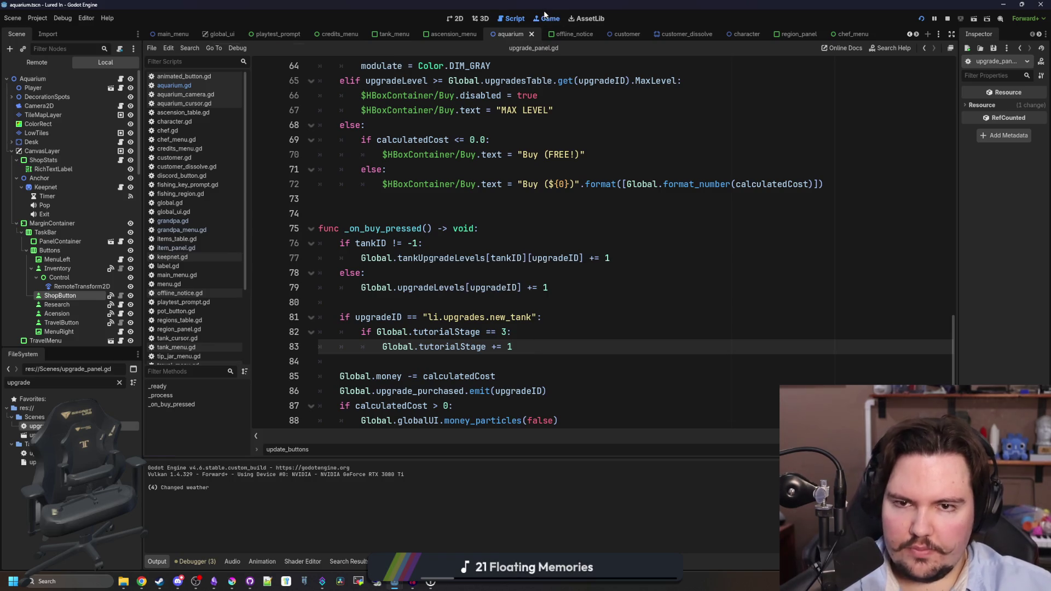
{"action": "left_click", "coordinate": [545, 18]}
{"action": "key", "text": "Escape"}
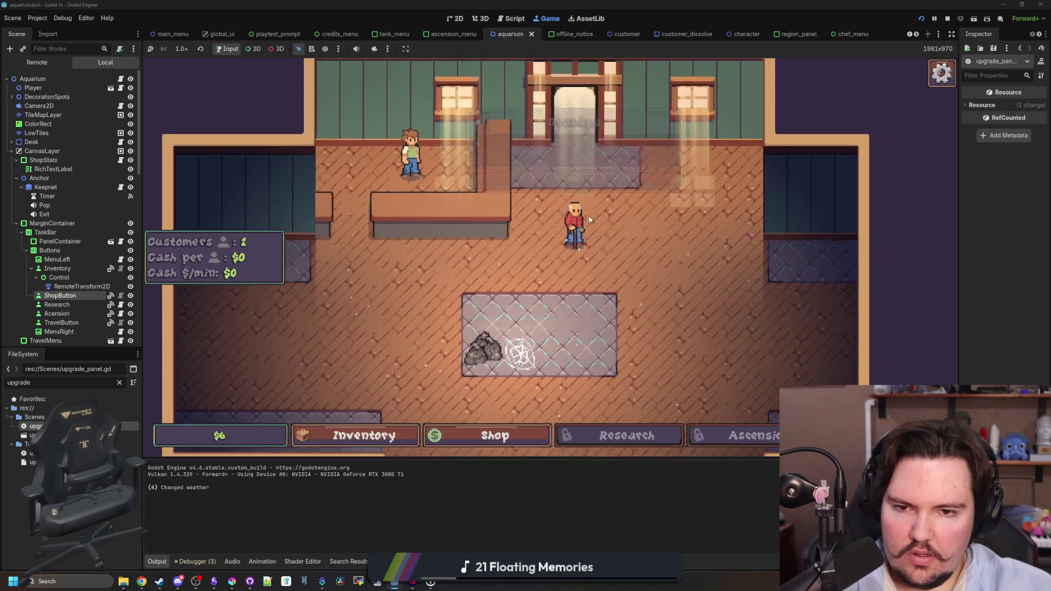
{"action": "left_click", "coordinate": [589, 215]}
{"action": "left_click", "coordinate": [567, 280]}
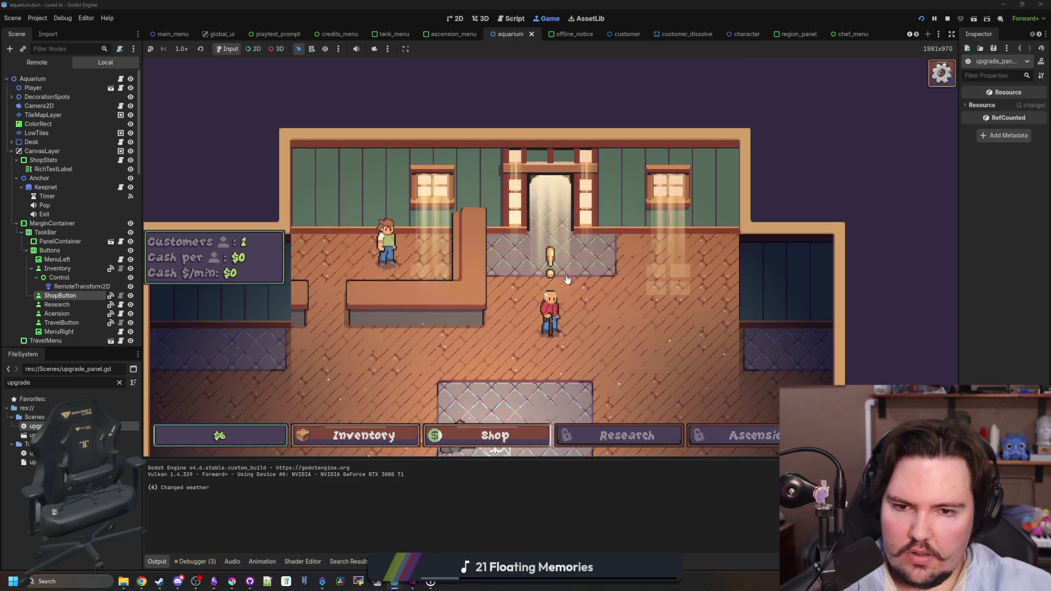
{"action": "key", "text": "grave"}
{"action": "type", "text": "money 1000"}
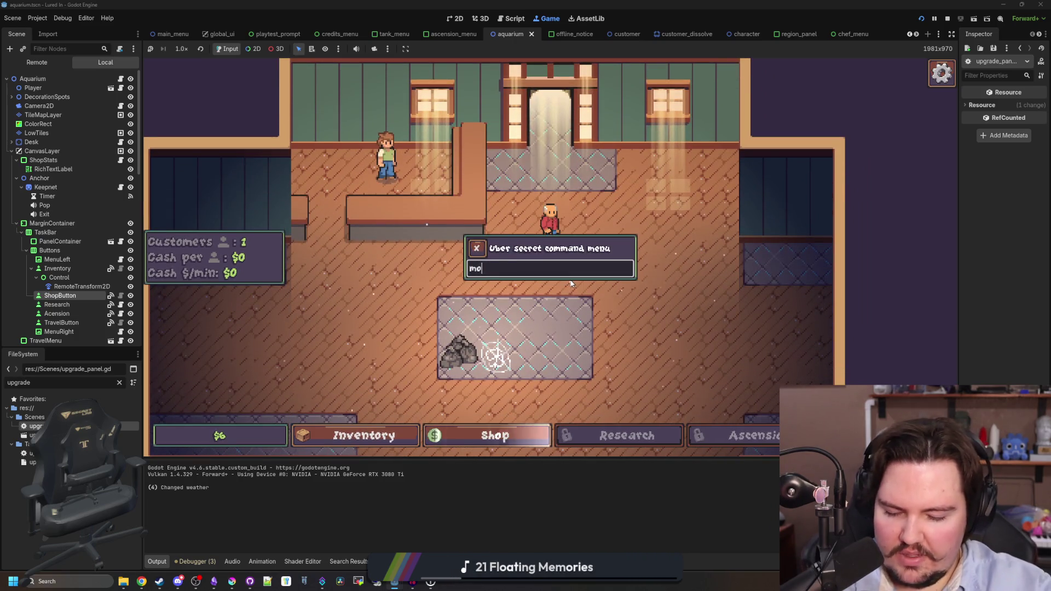
{"action": "key", "text": "Return"}
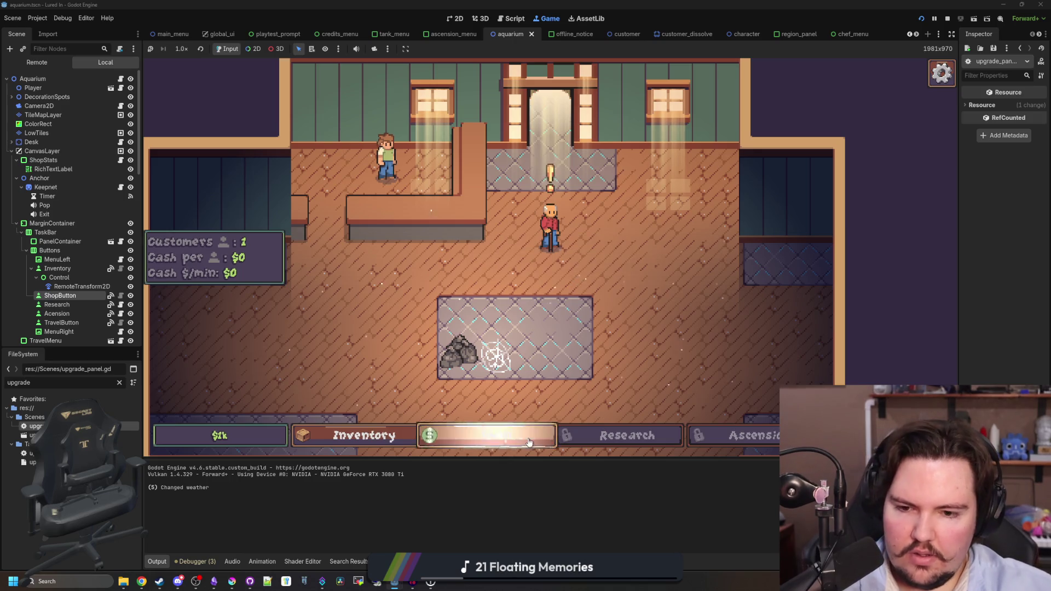
{"action": "left_click", "coordinate": [530, 441]}
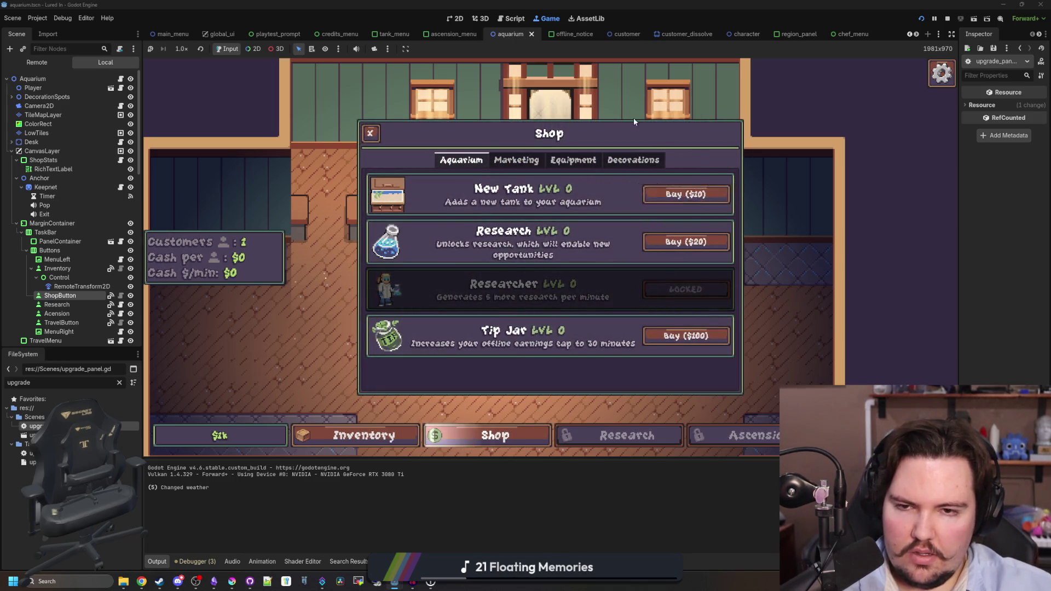
{"action": "key", "text": "Escape"}
{"action": "left_click", "coordinate": [481, 284]}
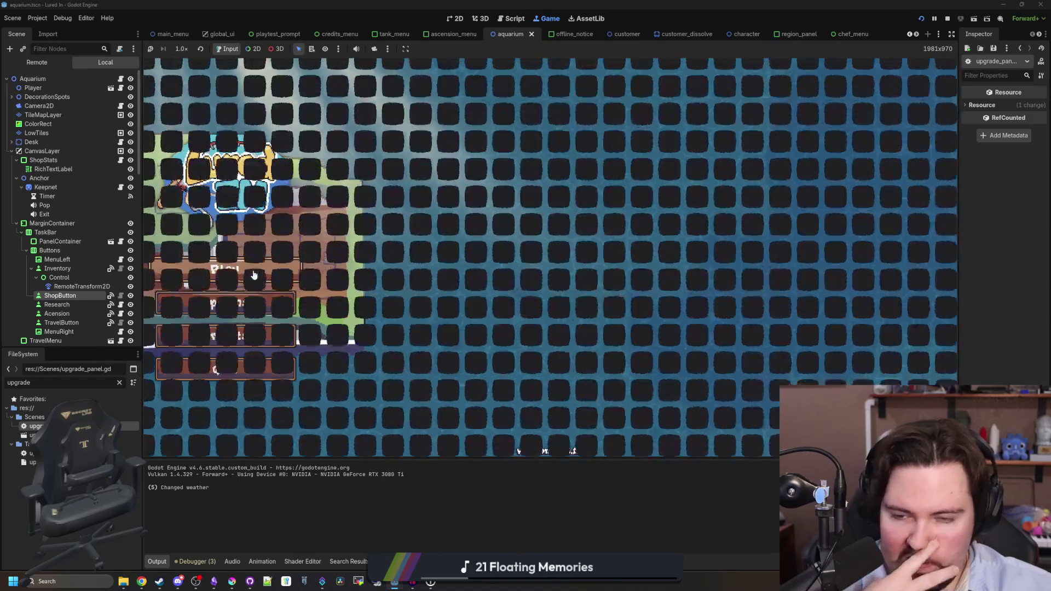
{"action": "left_click", "coordinate": [254, 274]}
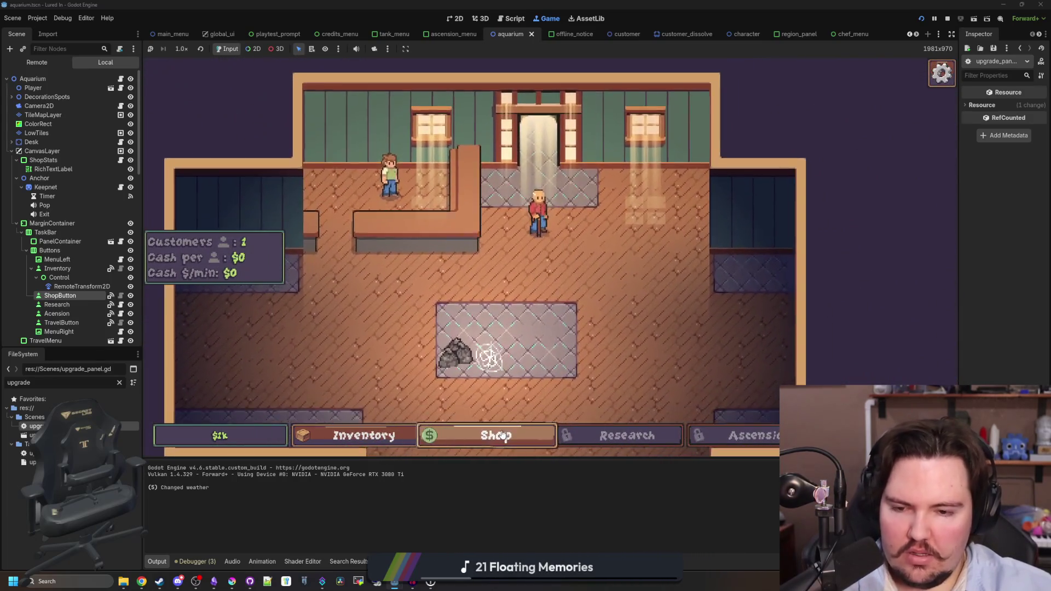
{"action": "left_click", "coordinate": [502, 435]}
{"action": "left_click", "coordinate": [667, 197]}
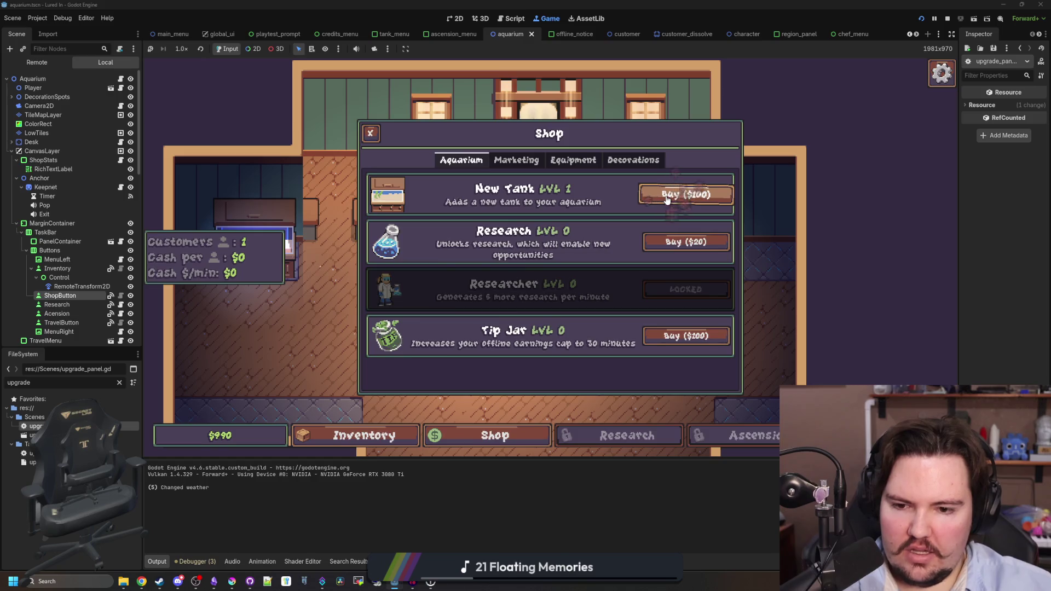
{"action": "left_click", "coordinate": [493, 437]}
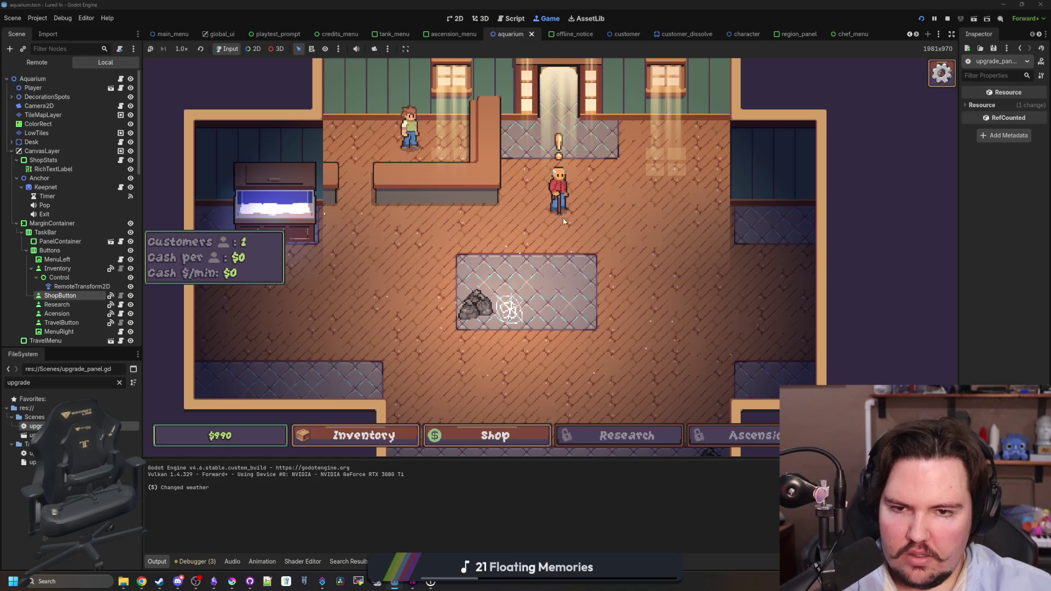
{"action": "left_click", "coordinate": [561, 208]}
{"action": "left_click", "coordinate": [522, 265]}
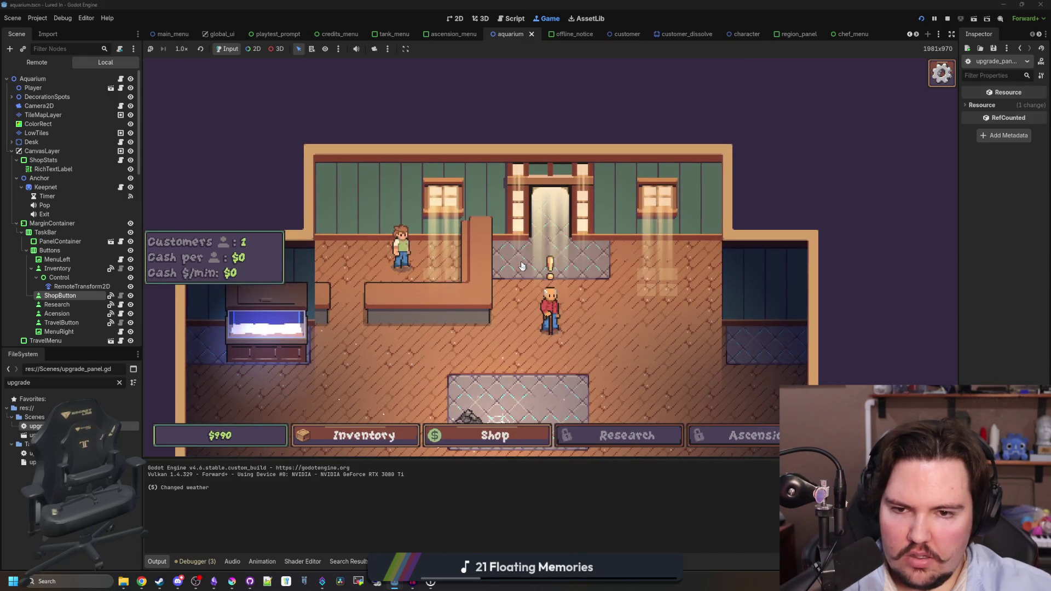
{"action": "key", "text": "ctrl+F3"}
{"action": "left_click", "coordinate": [543, 346]}
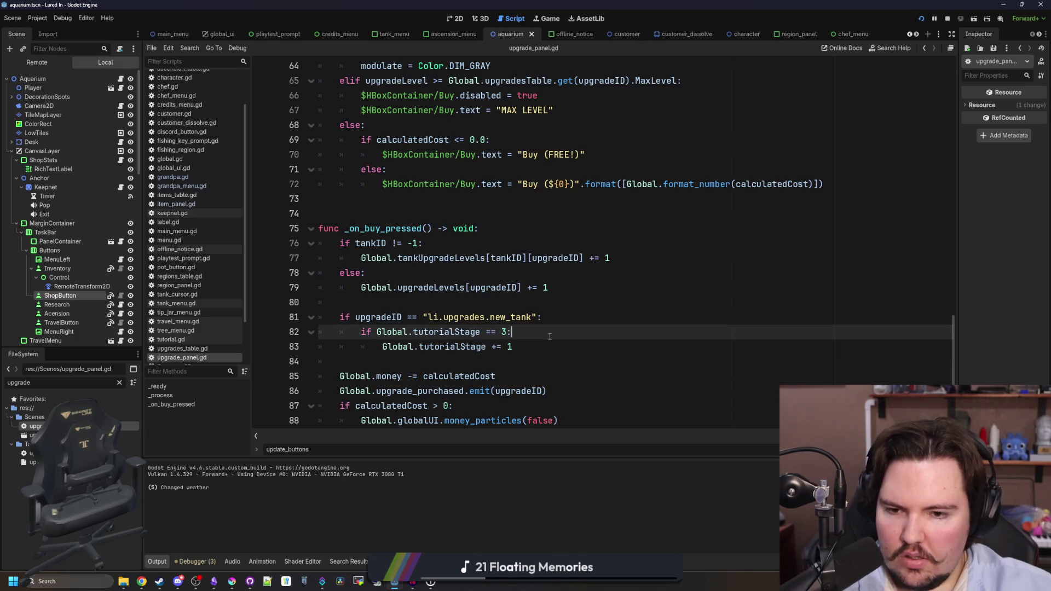
Write print(Global.tutorialStage) and place it above the new_tank check, then save.
{"action": "key", "text": "ctrl+shift+Return"}
{"action": "type", "text": "print(\"ha"}
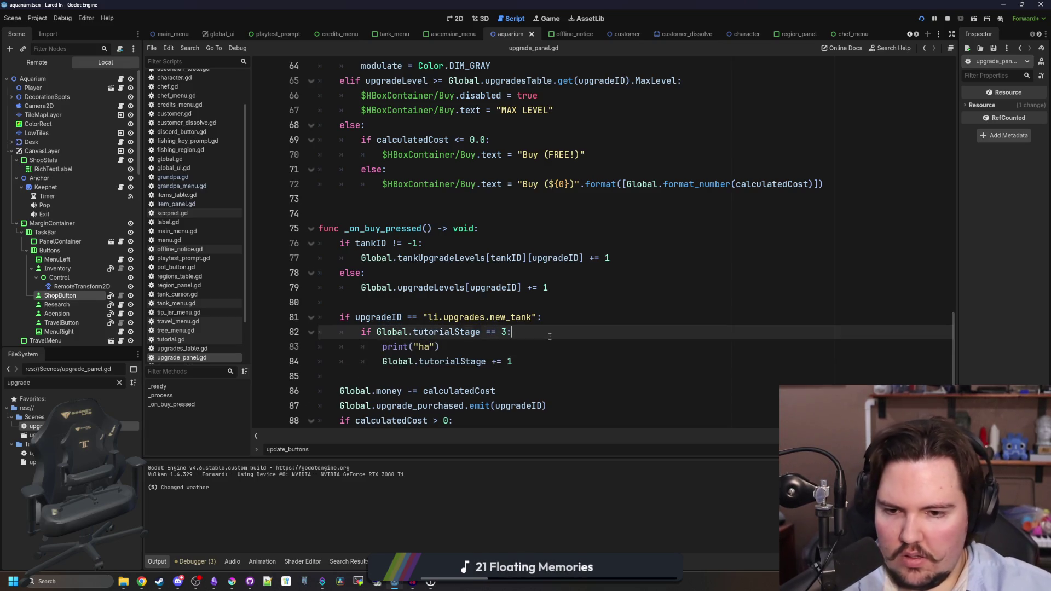
{"action": "key", "text": "Right"}
{"action": "left_click_drag", "start_coordinate": [479, 333], "coordinate": [377, 332]}
{"action": "key", "text": "ctrl+c"}
{"action": "double_click", "coordinate": [423, 347]}
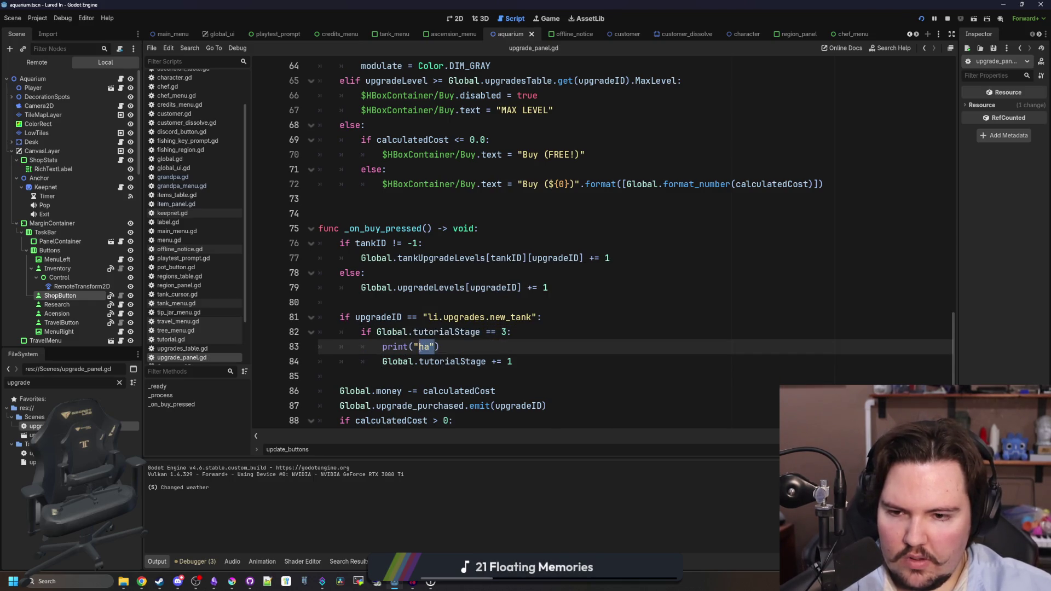
{"action": "key", "text": "ctrl+v"}
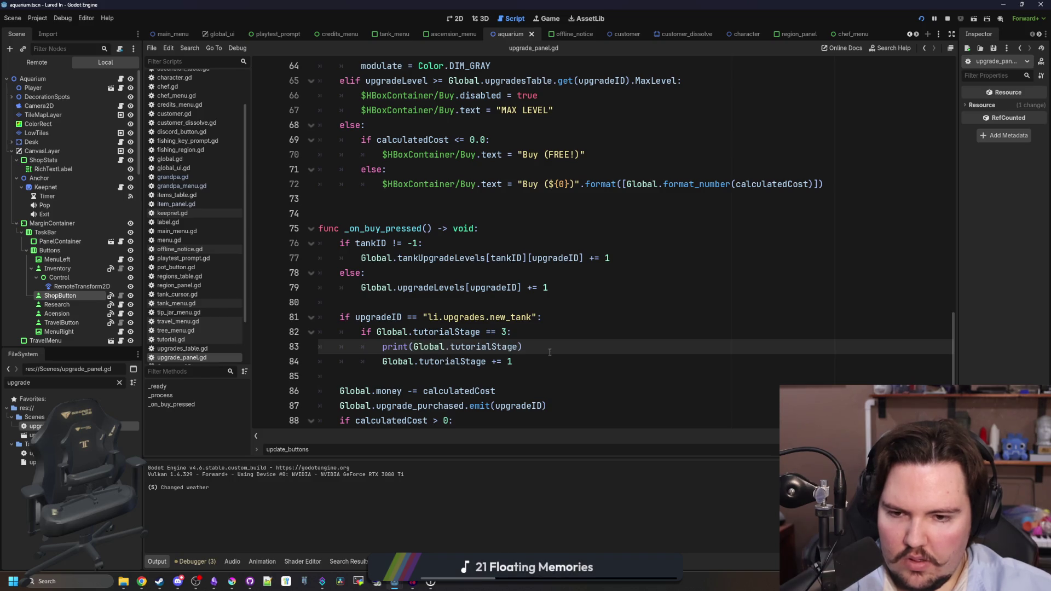
{"action": "left_click_drag", "start_coordinate": [550, 352], "coordinate": [355, 350]}
{"action": "key", "text": "ctrl+x"}
{"action": "left_click", "coordinate": [379, 302]}
{"action": "key", "text": "Return"}
{"action": "key", "text": "Return"}
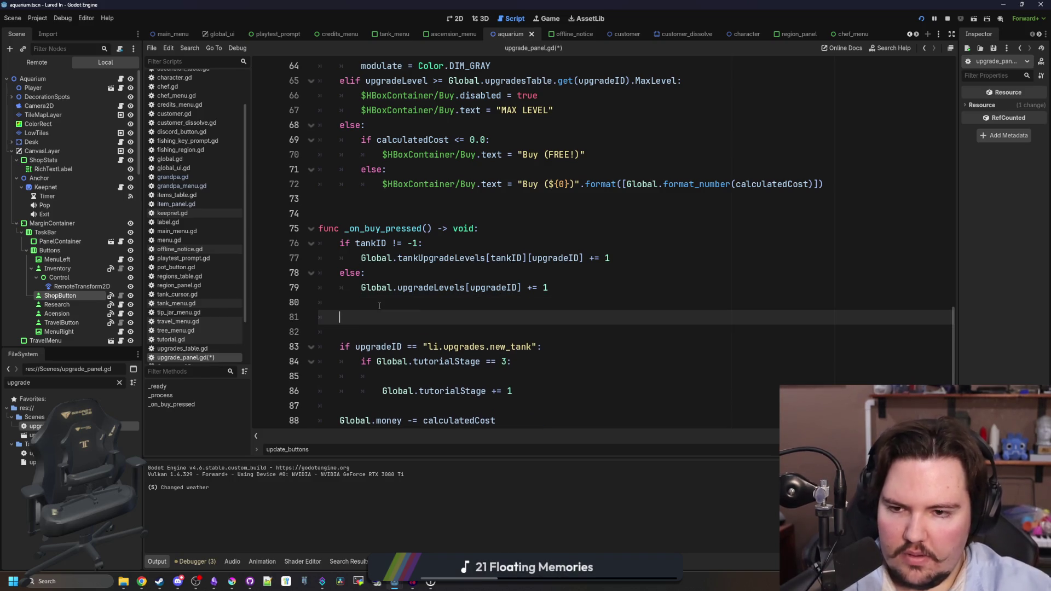
{"action": "key", "text": "ctrl+v"}
{"action": "key", "text": "ctrl+s"}
Buy a second New Tank in the running game, confirming the Output logs 3.
{"action": "scroll", "coordinate": [379, 305], "scroll_direction": "down", "scroll_amount": 2}
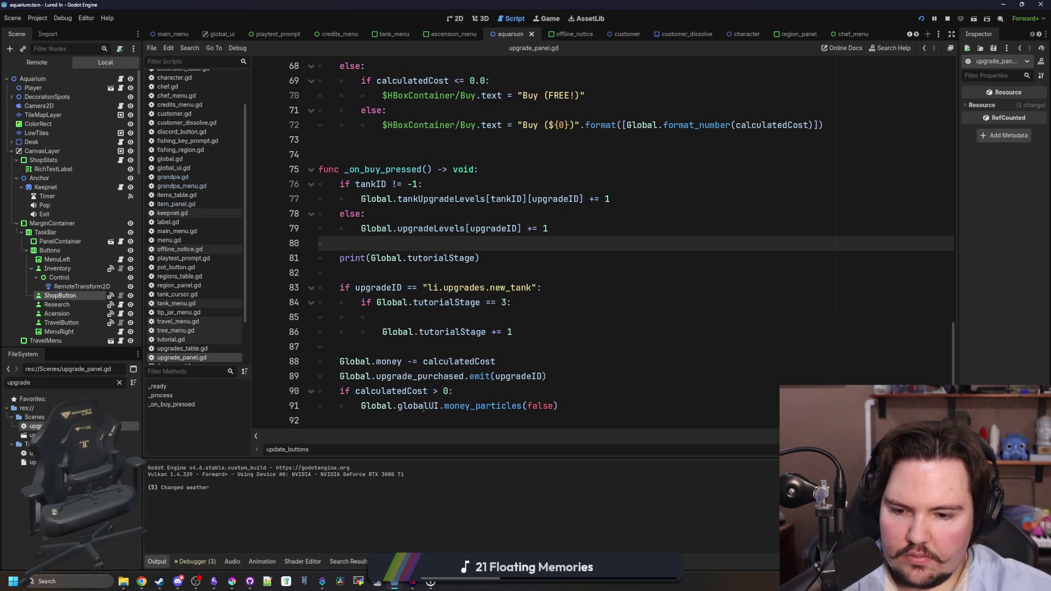
{"action": "left_click", "coordinate": [546, 18]}
{"action": "left_click", "coordinate": [489, 435]}
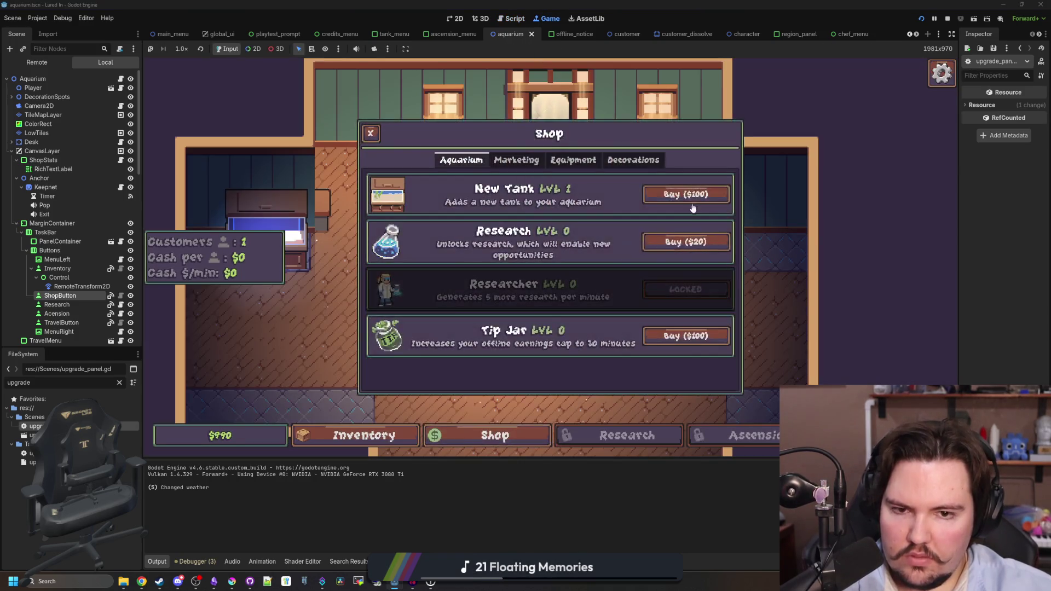
{"action": "left_click", "coordinate": [694, 203]}
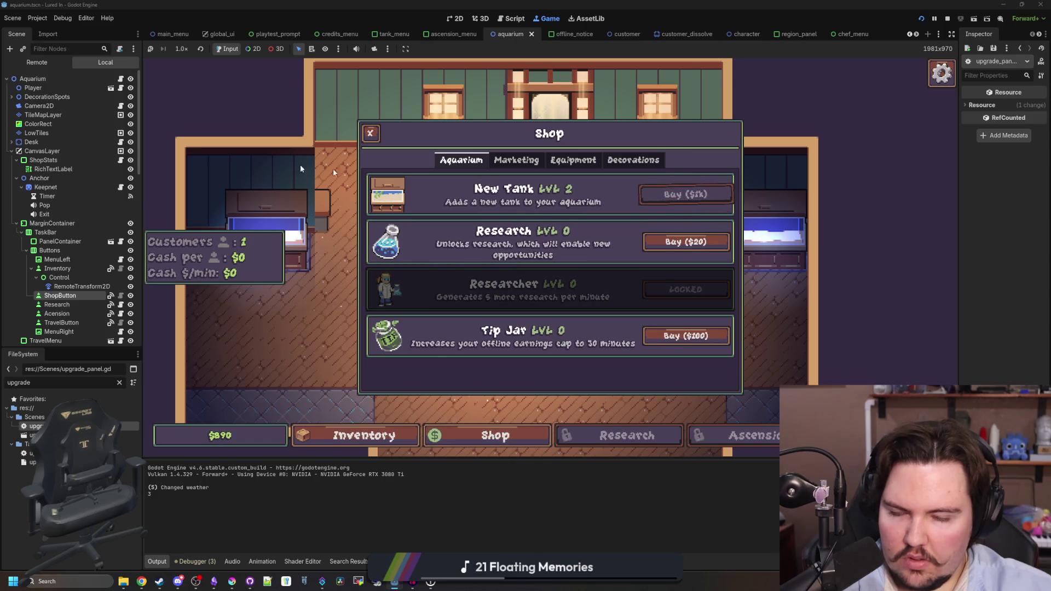
{"action": "left_click", "coordinate": [510, 18]}
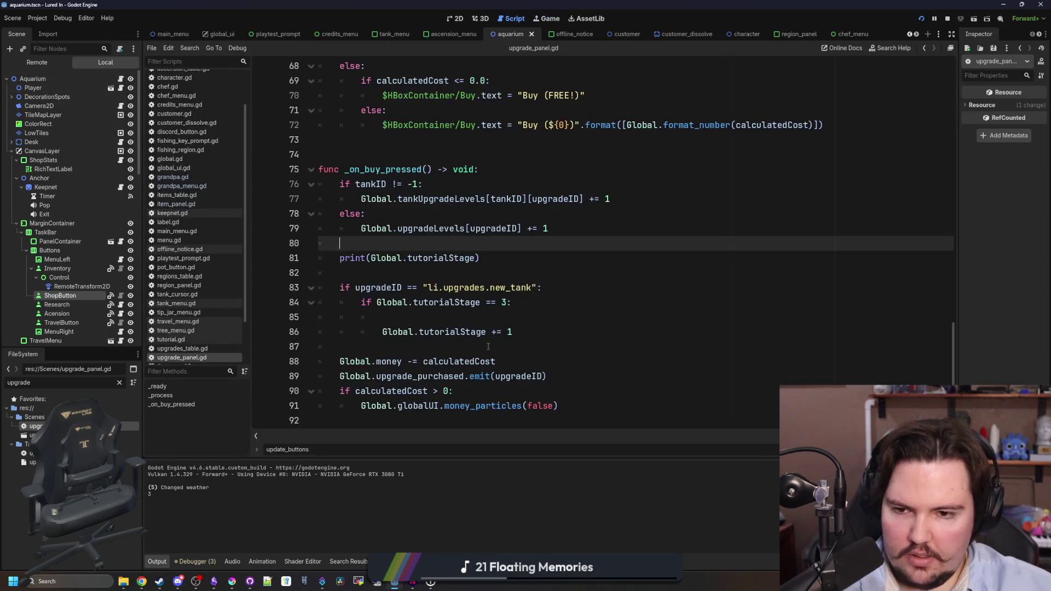
Delete the old debug print line and stray blank lines around the stage block.
{"action": "left_click", "coordinate": [487, 270]}
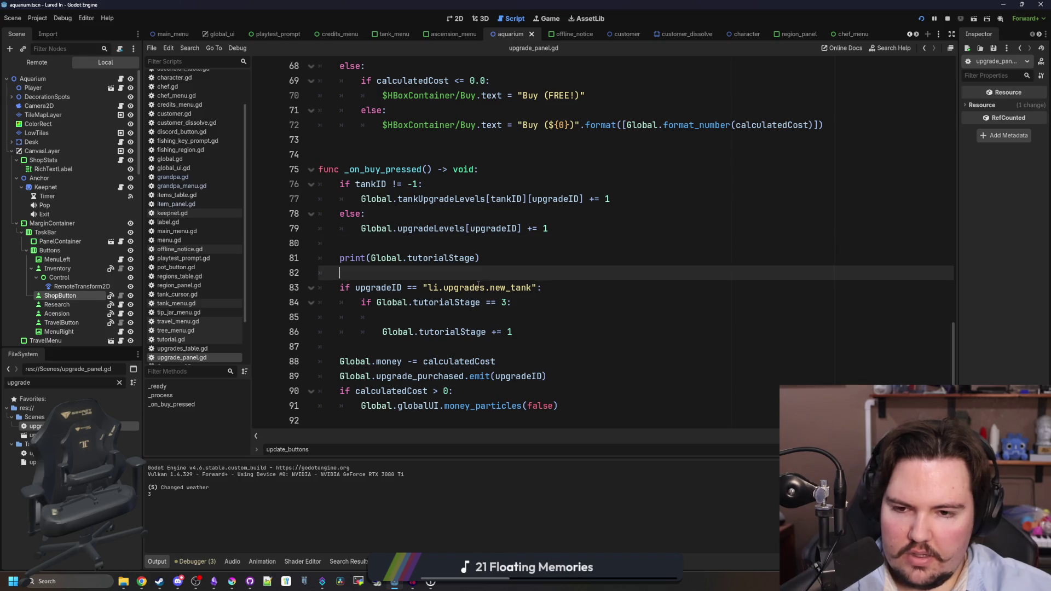
{"action": "left_click", "coordinate": [486, 287]}
{"action": "left_click", "coordinate": [503, 277]}
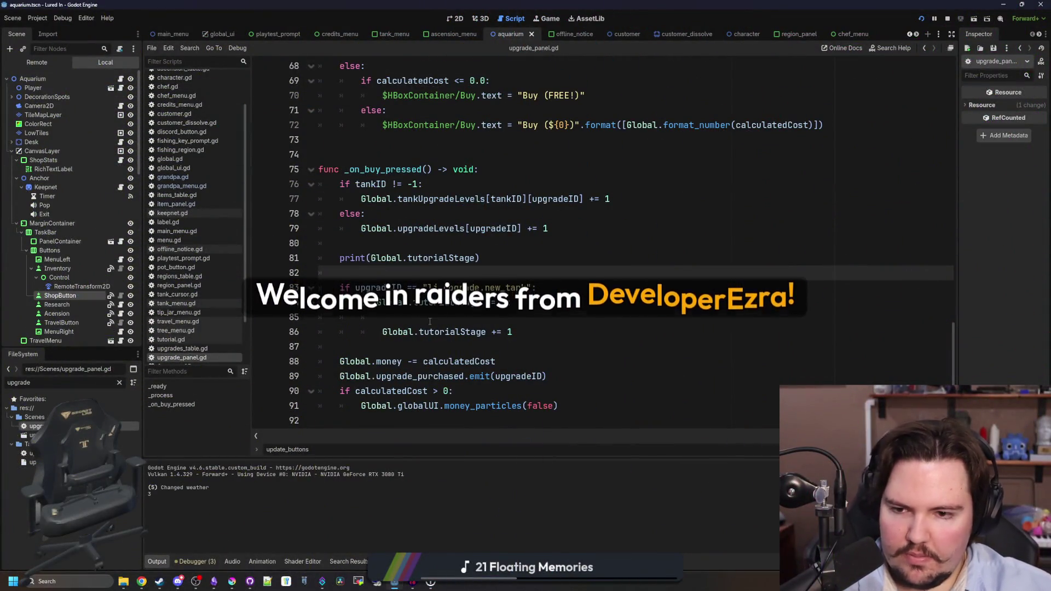
{"action": "left_click", "coordinate": [471, 317]}
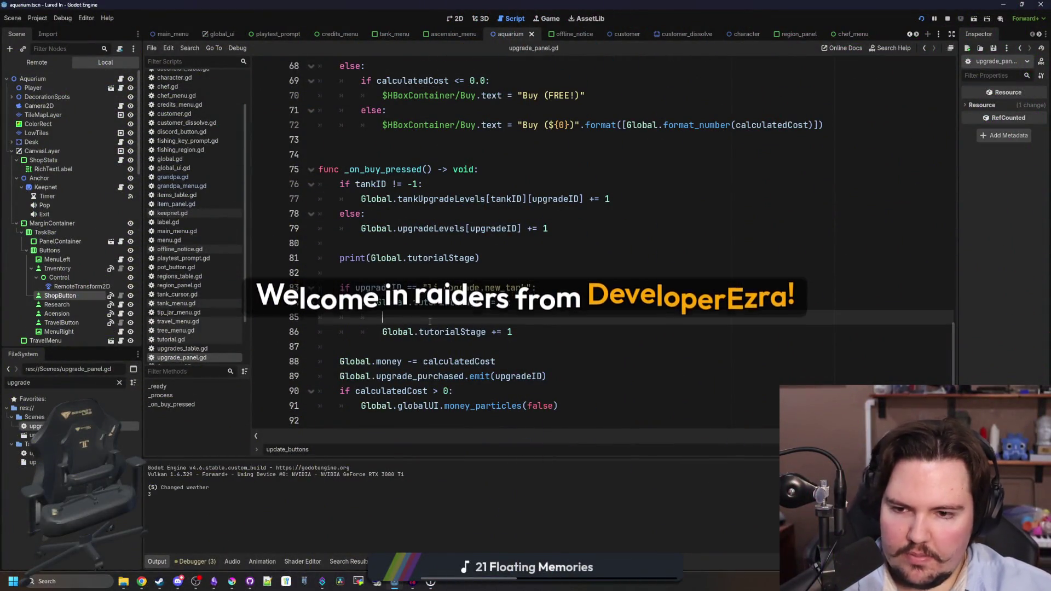
{"action": "key", "text": "BackSpace"}
{"action": "key", "text": "Up"}
{"action": "key", "text": "Up"}
{"action": "key", "text": "Up"}
{"action": "key", "text": "shift+Home"}
{"action": "key", "text": "BackSpace"}
{"action": "key", "text": "BackSpace"}
{"action": "key", "text": "BackSpace"}
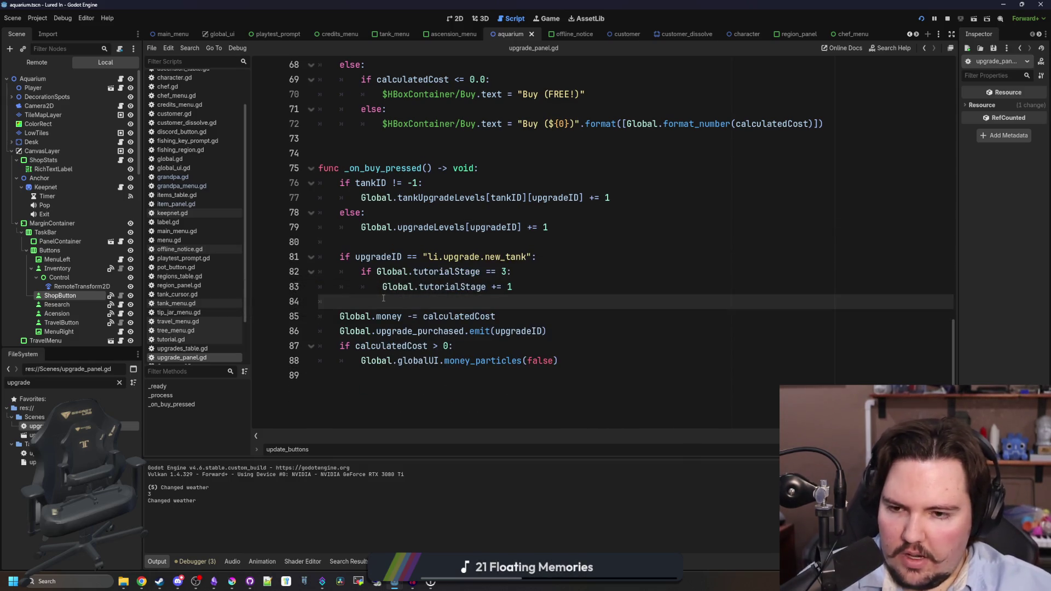
Add print(Global.tutorialStage) after the stage increment and return to the running game.
{"action": "key", "text": "Return"}
{"action": "key", "text": "Return"}
{"action": "key", "text": "Up"}
{"action": "type", "text": "print(Global.tutorialStage)"}
{"action": "key", "text": "Up"}
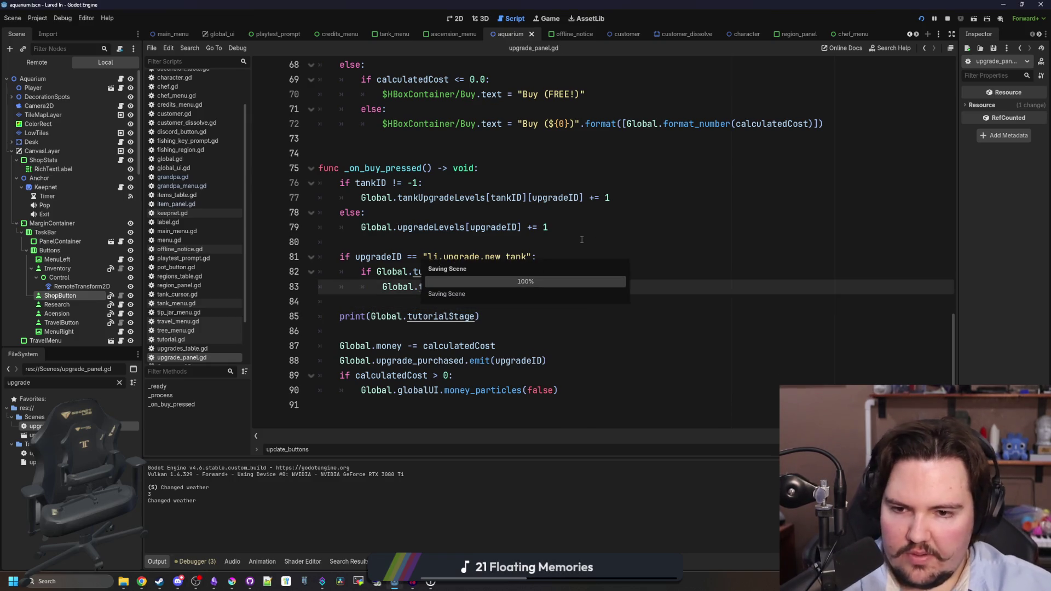
{"action": "key", "text": "Up"}
{"action": "key", "text": "Up"}
{"action": "key", "text": "Up"}
{"action": "left_click", "coordinate": [546, 18]}
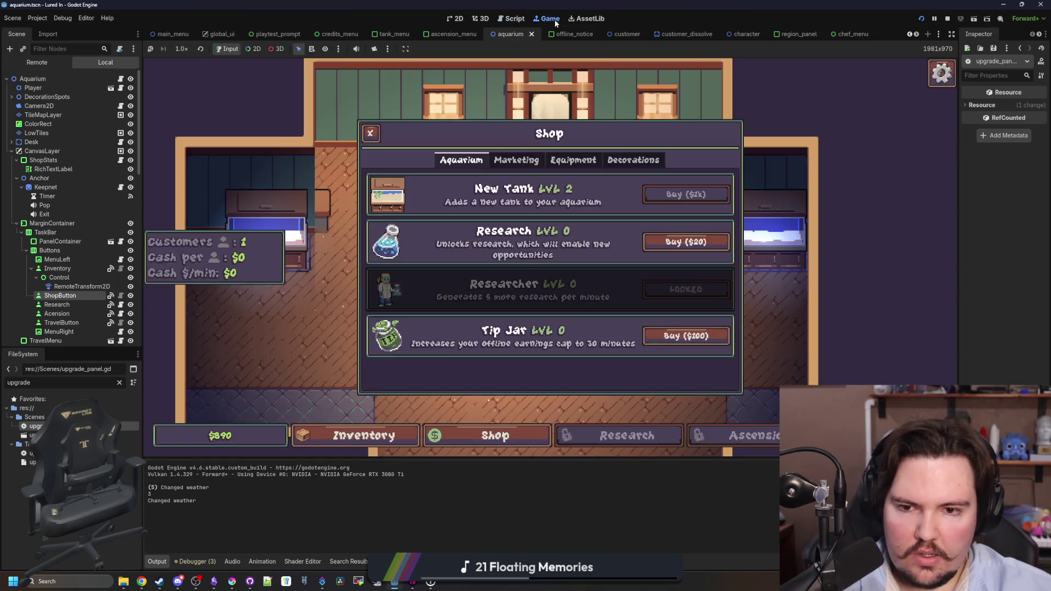
Run the 'money 10' cheat and buy New Tank up to level 3, leaving $99k.
{"action": "key", "text": "Escape"}
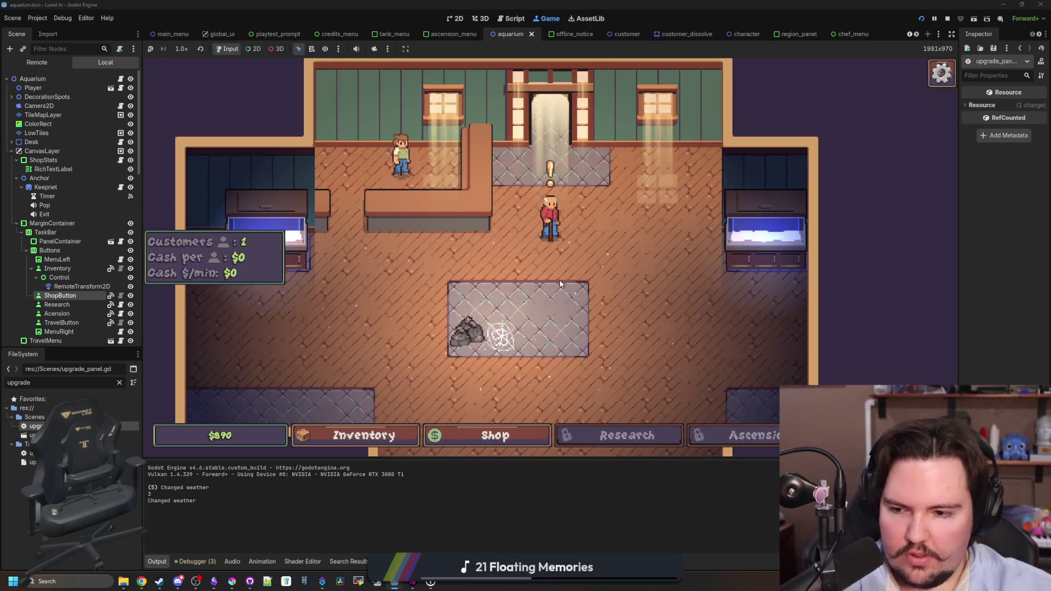
{"action": "key", "text": "grave"}
{"action": "type", "text": "money 10"}
{"action": "key", "text": "Return"}
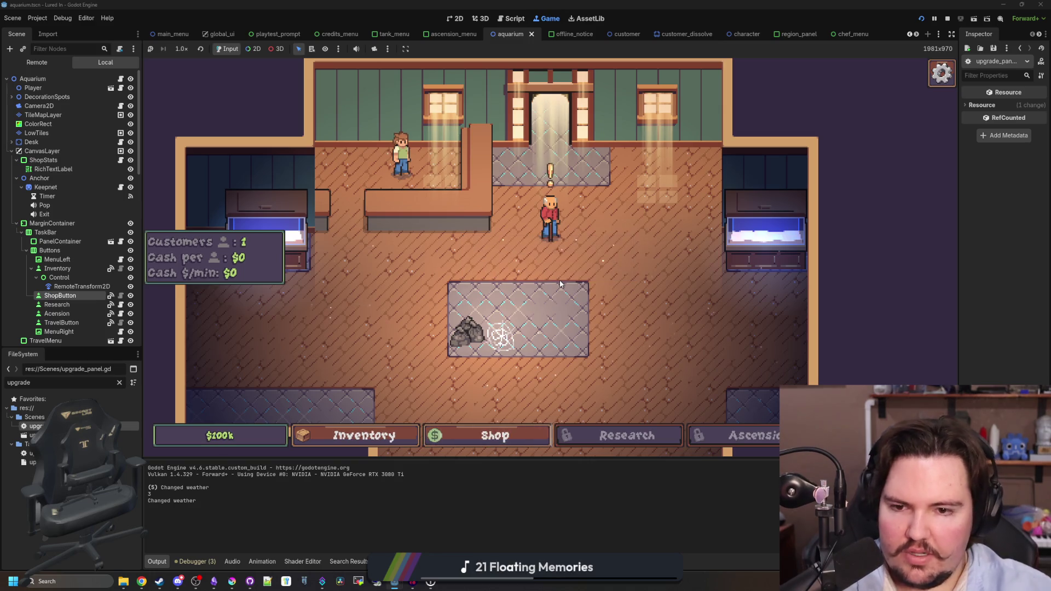
{"action": "left_click", "coordinate": [485, 432]}
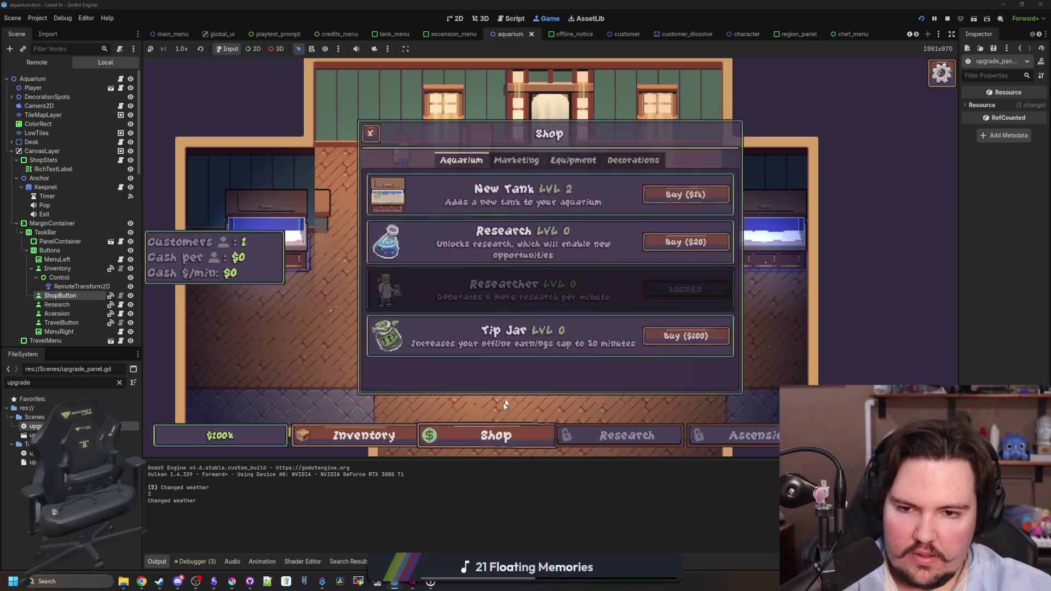
{"action": "left_click", "coordinate": [684, 194]}
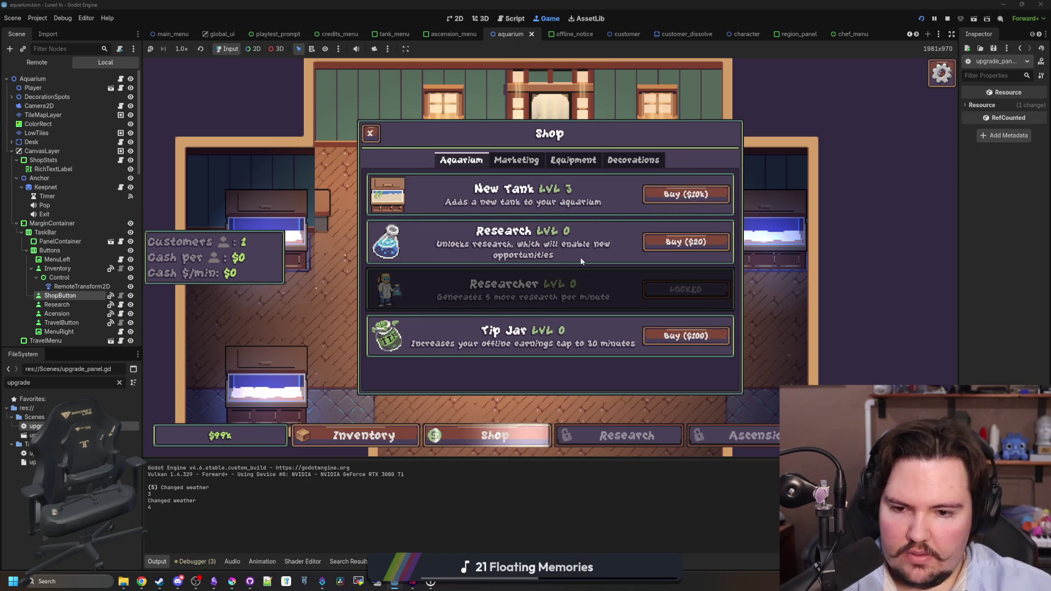
{"action": "key", "text": "Escape"}
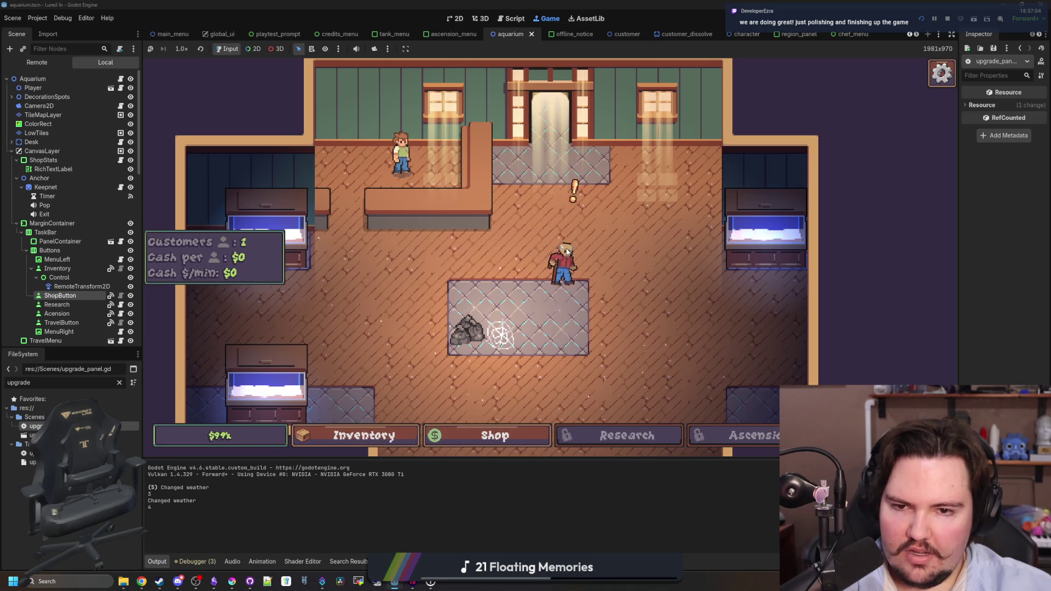
{"action": "left_click", "coordinate": [120, 382]}
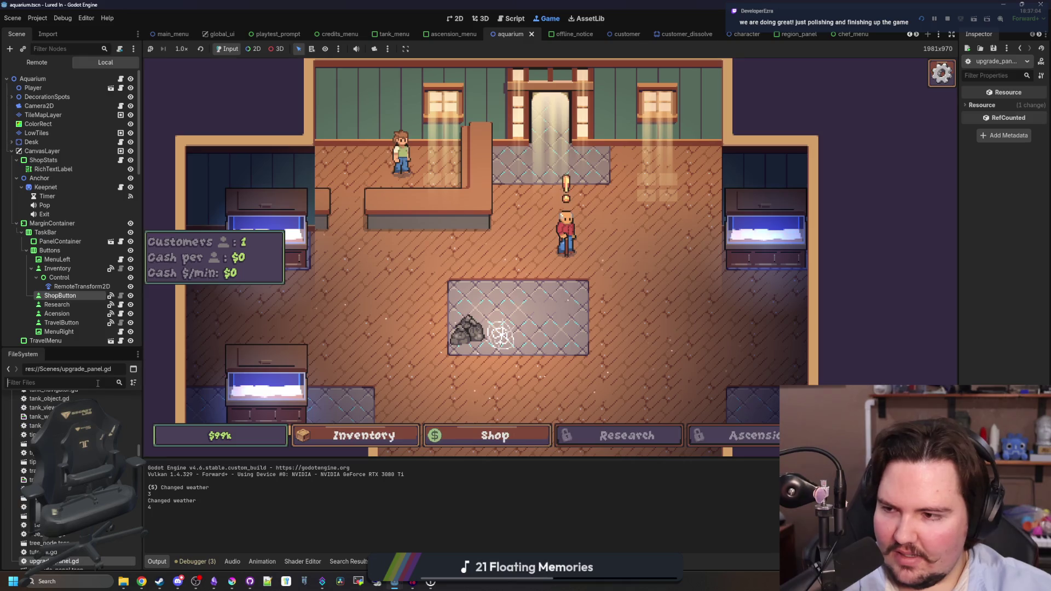
Raise aquarium_cursor.gd's Grandpa check on line 159 to tutorialStage < 5, save, and click Grandpa.
{"action": "type", "text": "cursor"}
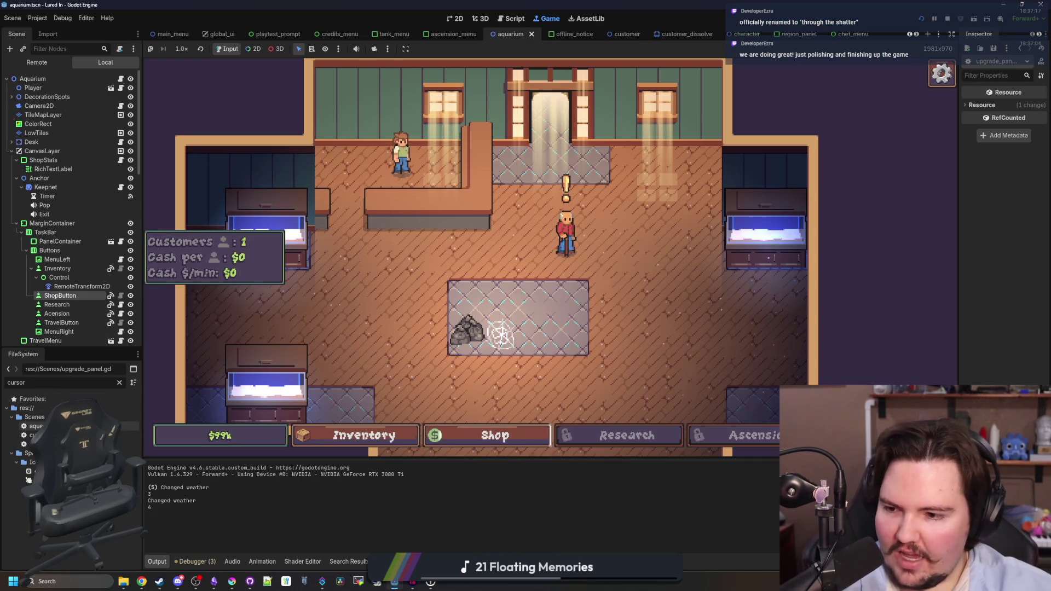
{"action": "double_click", "coordinate": [131, 425]}
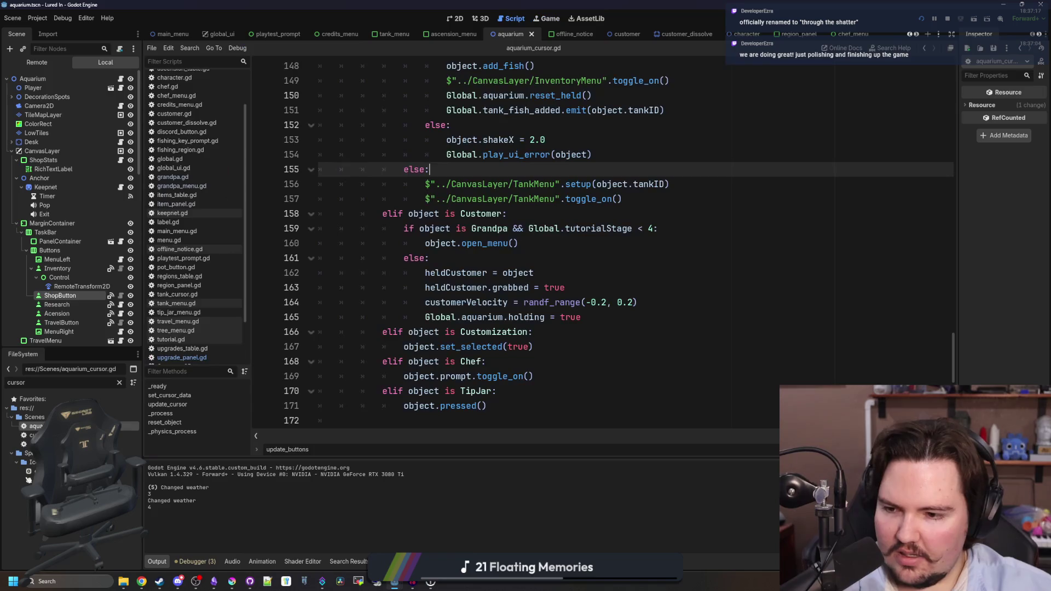
{"action": "scroll", "coordinate": [558, 250], "scroll_direction": "up", "scroll_amount": 2}
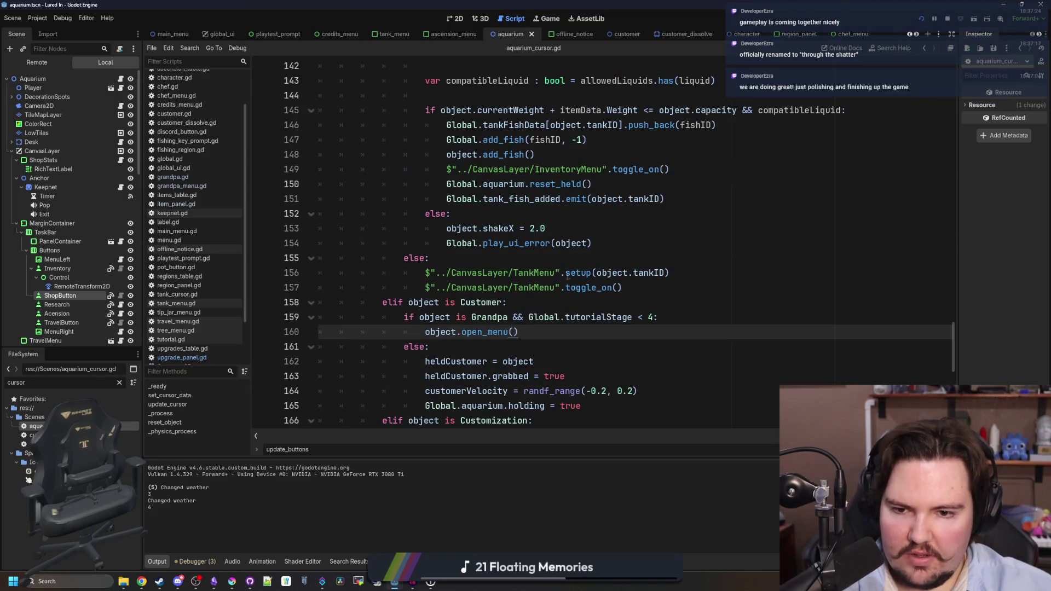
{"action": "left_click", "coordinate": [655, 321]}
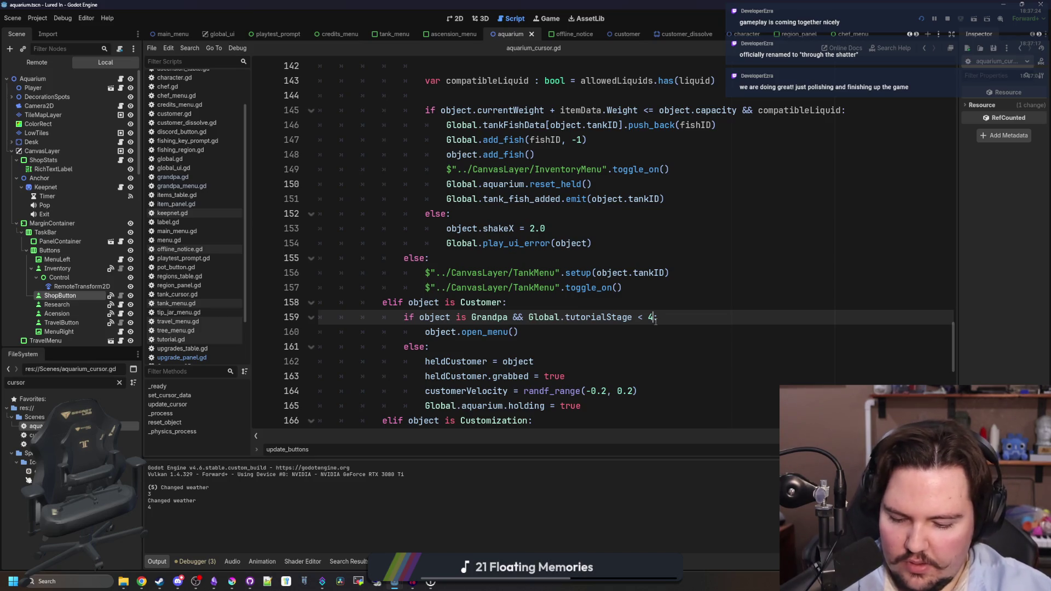
{"action": "left_click", "coordinate": [722, 296]}
{"action": "key", "text": "ctrl+s"}
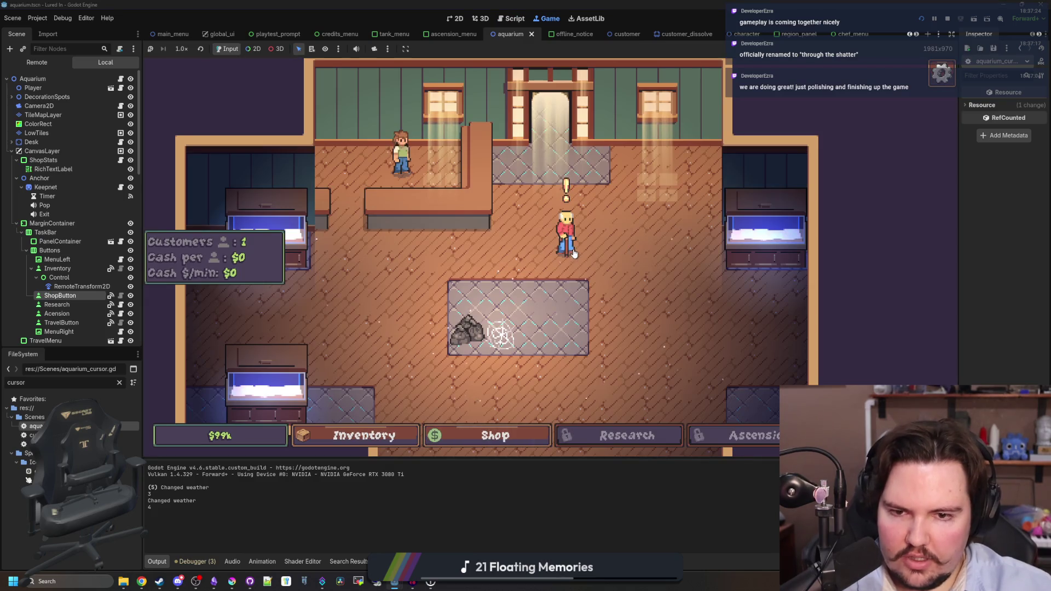
{"action": "left_click", "coordinate": [574, 252]}
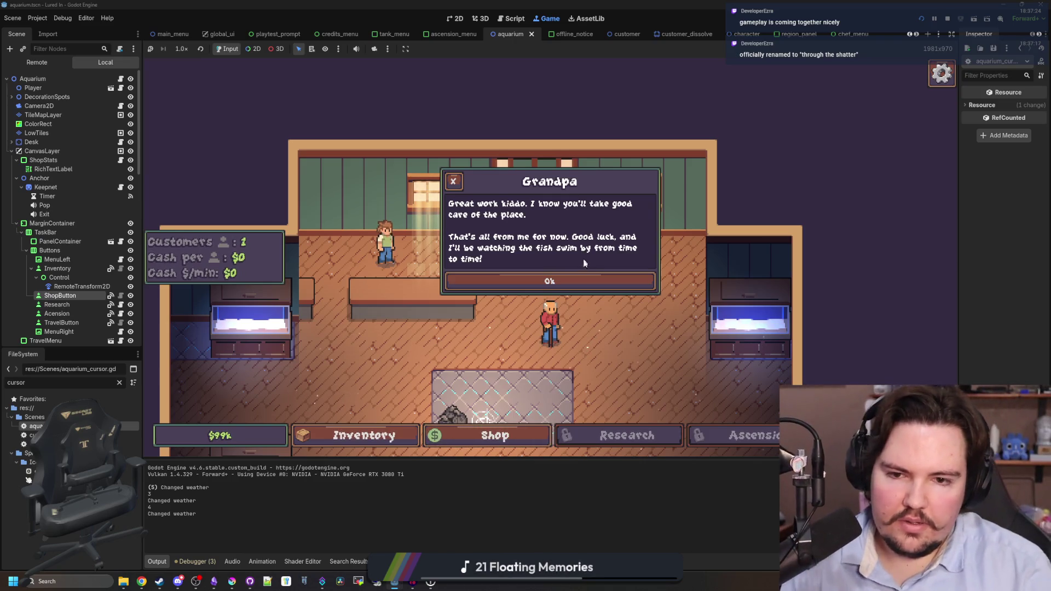
Close Grandpa's farewell, open and close the Shop, then go back to aquarium.gd's update_buttons.
{"action": "left_click", "coordinate": [554, 282]}
{"action": "left_click", "coordinate": [448, 435]}
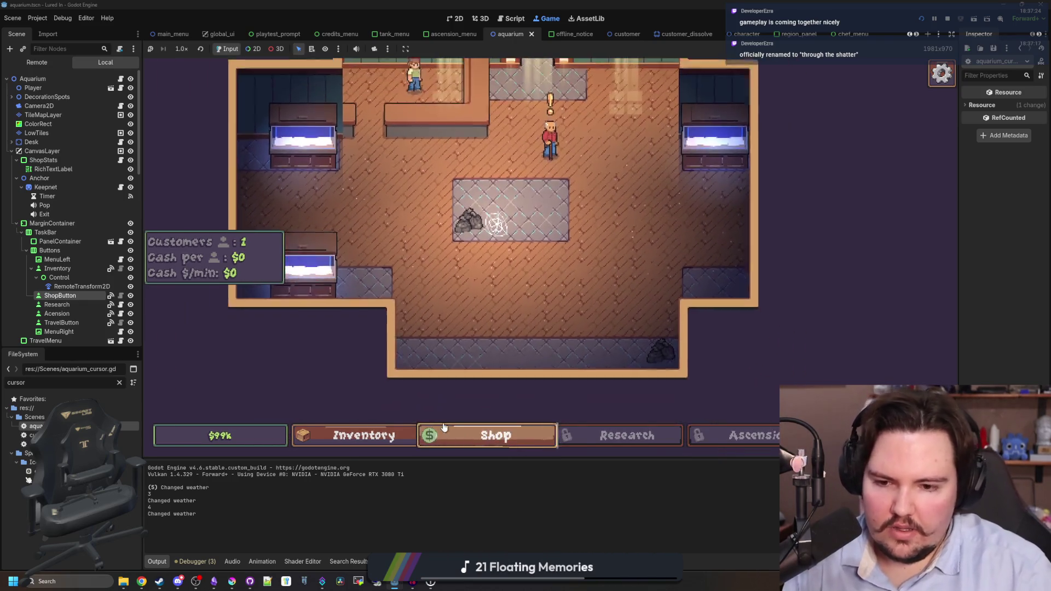
{"action": "left_click", "coordinate": [370, 133]}
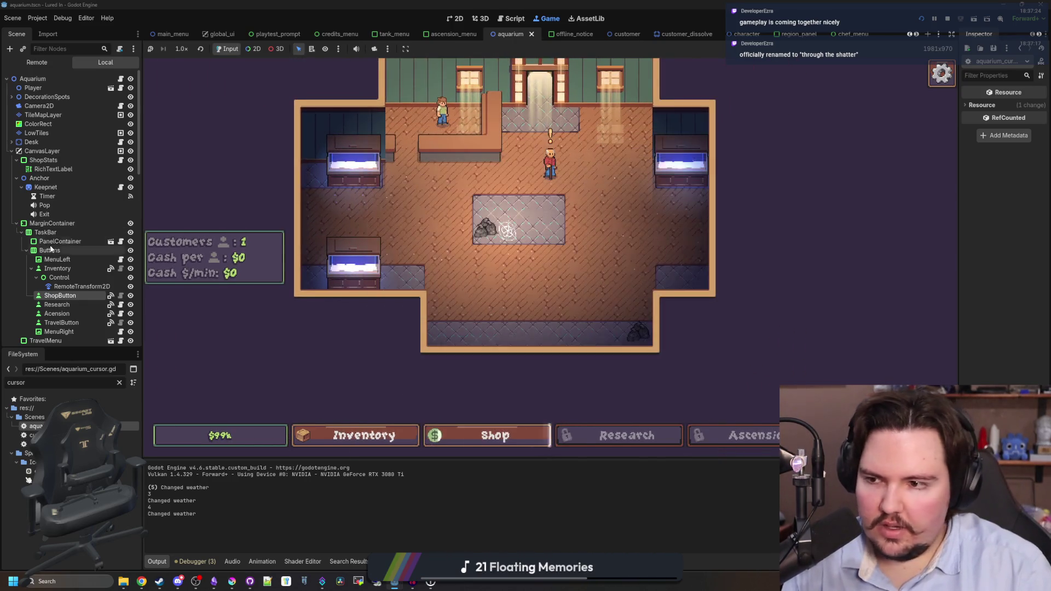
{"action": "key", "text": "ctrl+F3"}
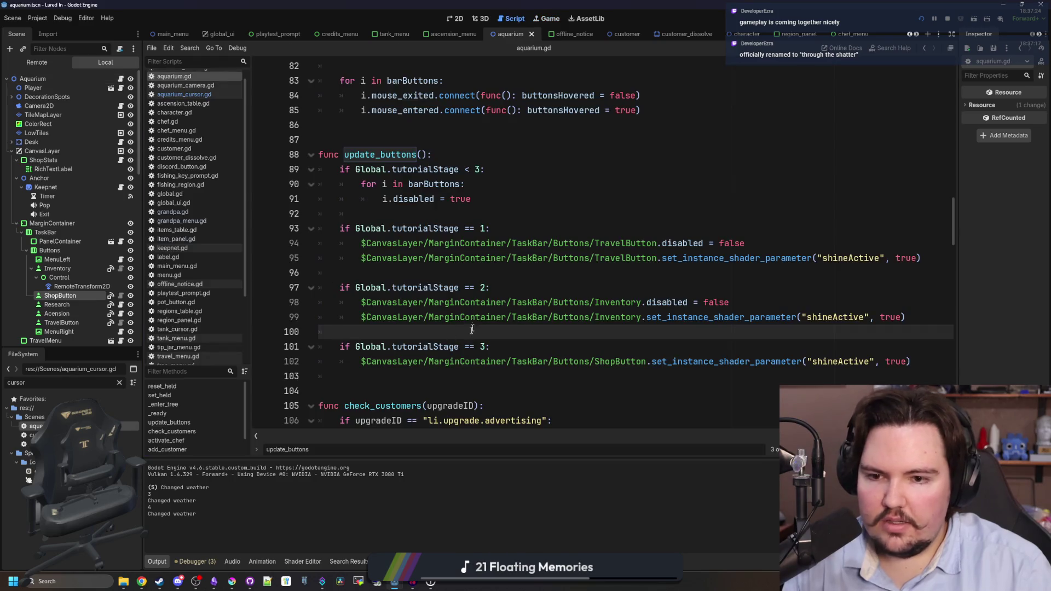
Save aquarium.gd and search the script for 'update'.
{"action": "left_click", "coordinate": [463, 273]}
{"action": "key", "text": "ctrl+s"}
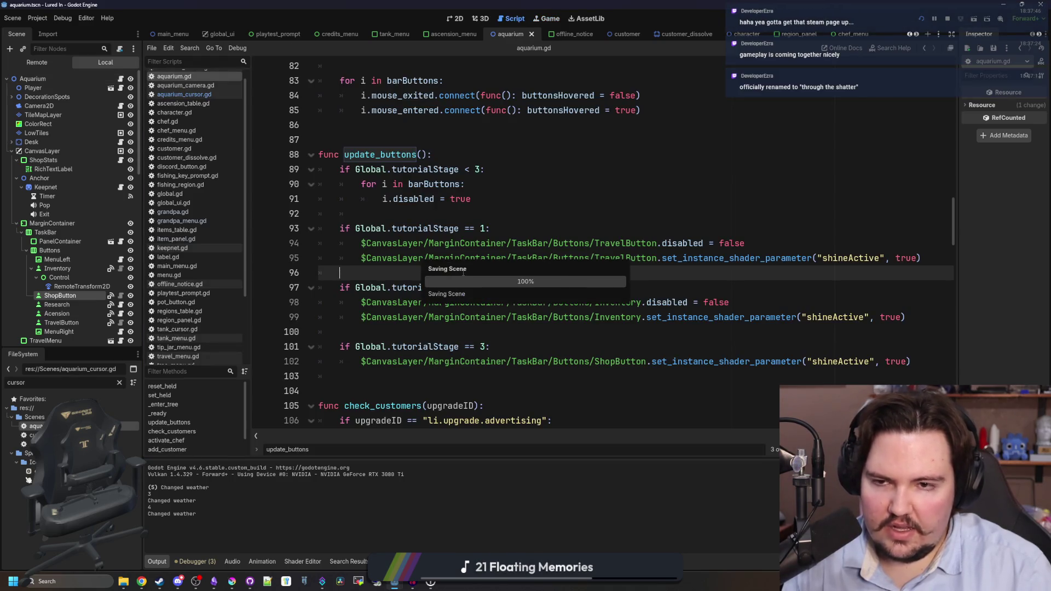
{"action": "key", "text": "ctrl+f"}
{"action": "type", "text": "update"}
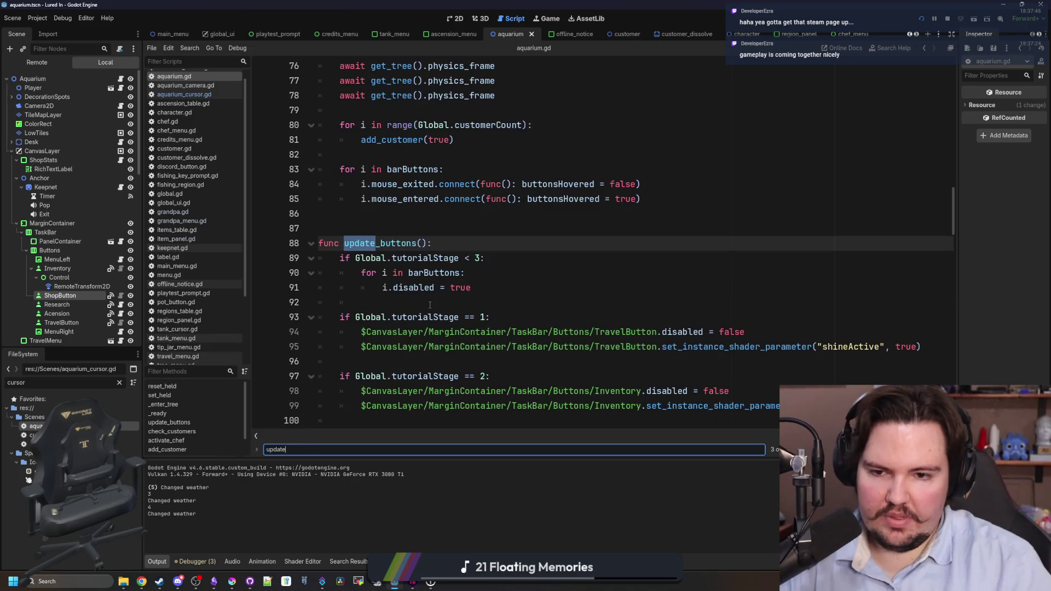
{"action": "key", "text": "Return"}
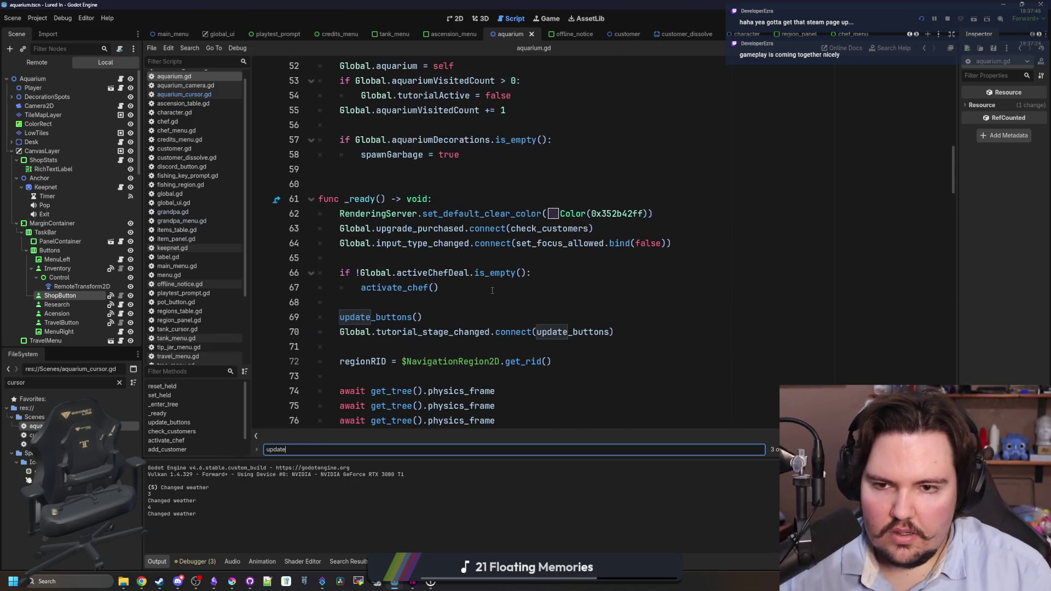
Jump to func update_buttons and narrow the left dock to widen the code editor.
{"action": "scroll", "coordinate": [514, 279], "scroll_direction": "up", "scroll_amount": 7}
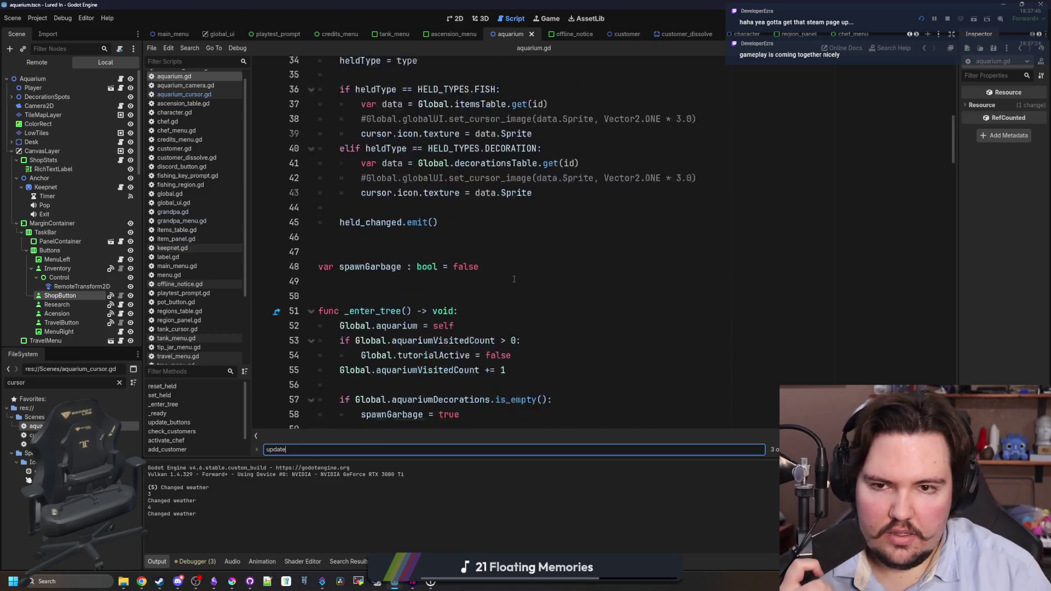
{"action": "scroll", "coordinate": [514, 279], "scroll_direction": "up", "scroll_amount": 2}
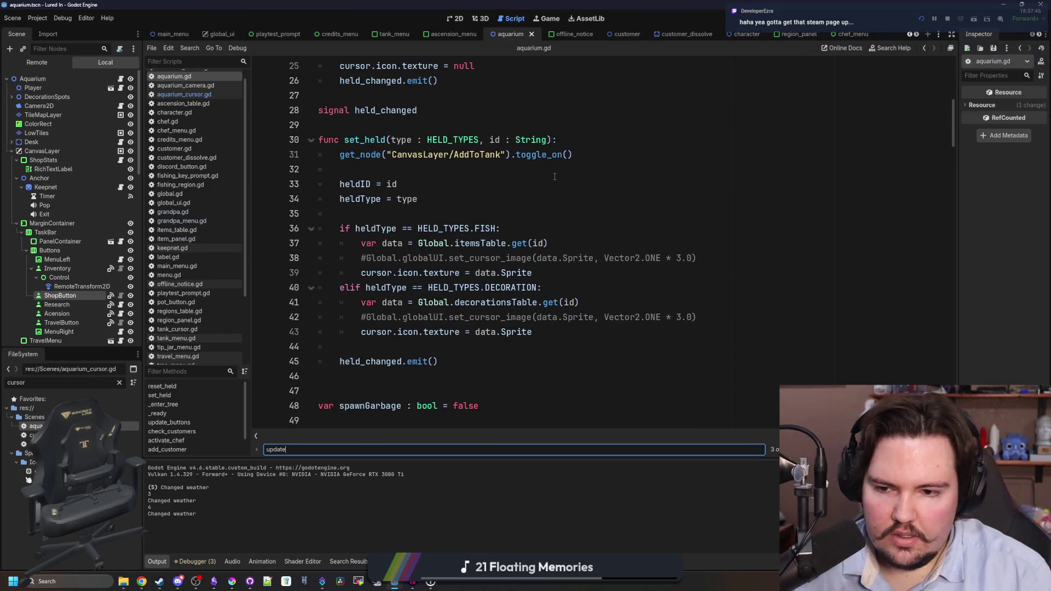
{"action": "scroll", "coordinate": [461, 215], "scroll_direction": "up", "scroll_amount": 8}
{"action": "scroll", "coordinate": [555, 287], "scroll_direction": "down", "scroll_amount": 14}
{"action": "scroll", "coordinate": [582, 300], "scroll_direction": "down", "scroll_amount": 6}
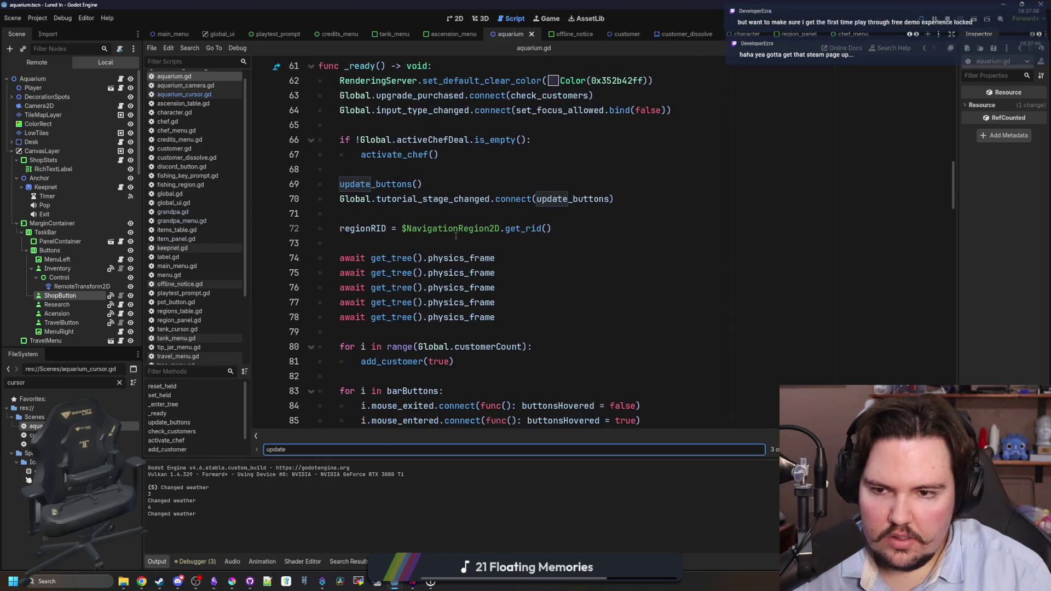
{"action": "key", "text": "Return"}
{"action": "scroll", "coordinate": [493, 246], "scroll_direction": "down", "scroll_amount": 3}
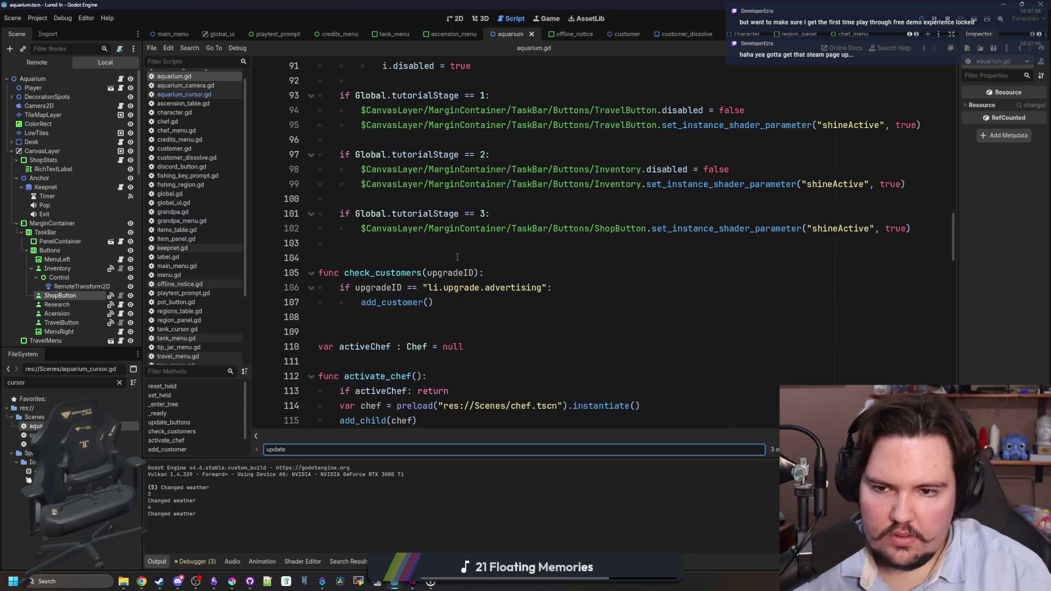
{"action": "scroll", "coordinate": [493, 247], "scroll_direction": "up", "scroll_amount": 2}
{"action": "left_click", "coordinate": [350, 347]}
{"action": "left_click_drag", "start_coordinate": [147, 353], "coordinate": [76, 353]}
{"action": "left_click", "coordinate": [287, 313]}
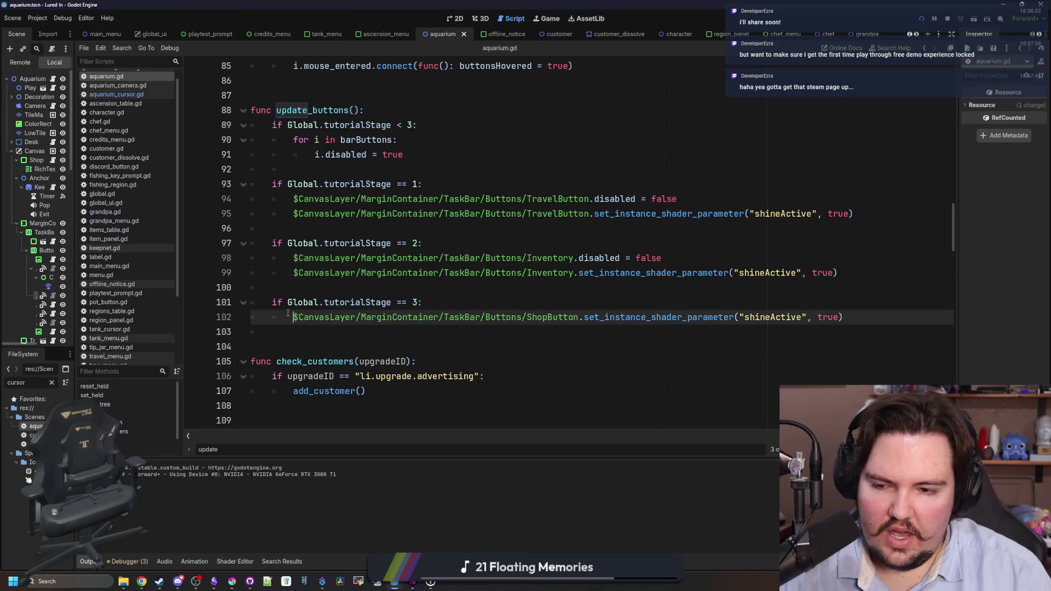
Replace true in the ShopButton shine call with the stage-3 condition and delete its if line.
{"action": "key", "text": "shift+Tab"}
{"action": "left_click_drag", "start_coordinate": [419, 300], "coordinate": [289, 302]}
{"action": "key", "text": "BackSpace"}
{"action": "double_click", "coordinate": [810, 318]}
{"action": "type", "text": "Global.tutorialStage == 3"}
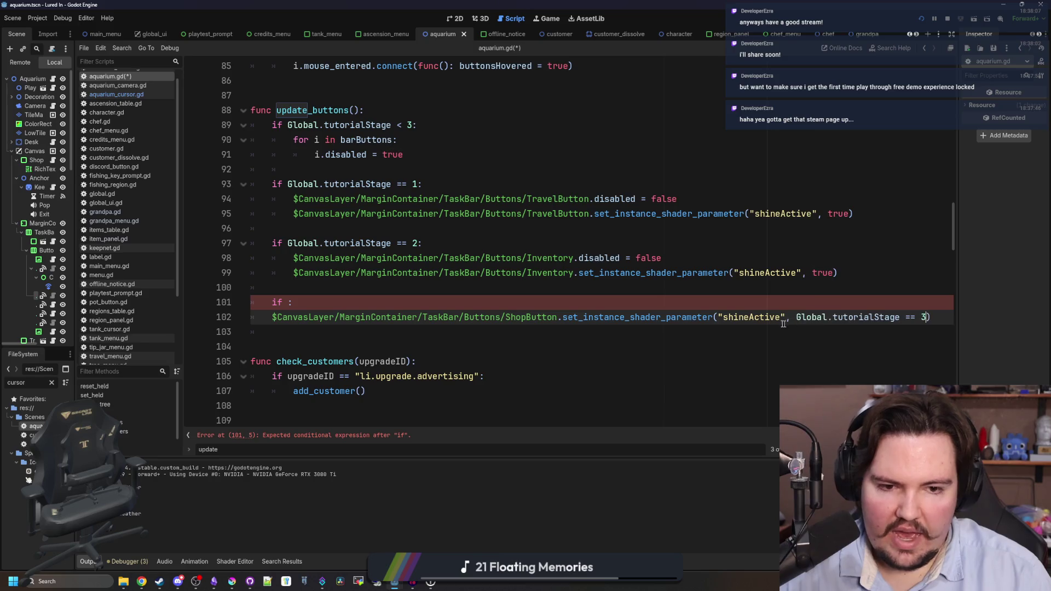
{"action": "key", "text": "ctrl+shift+k"}
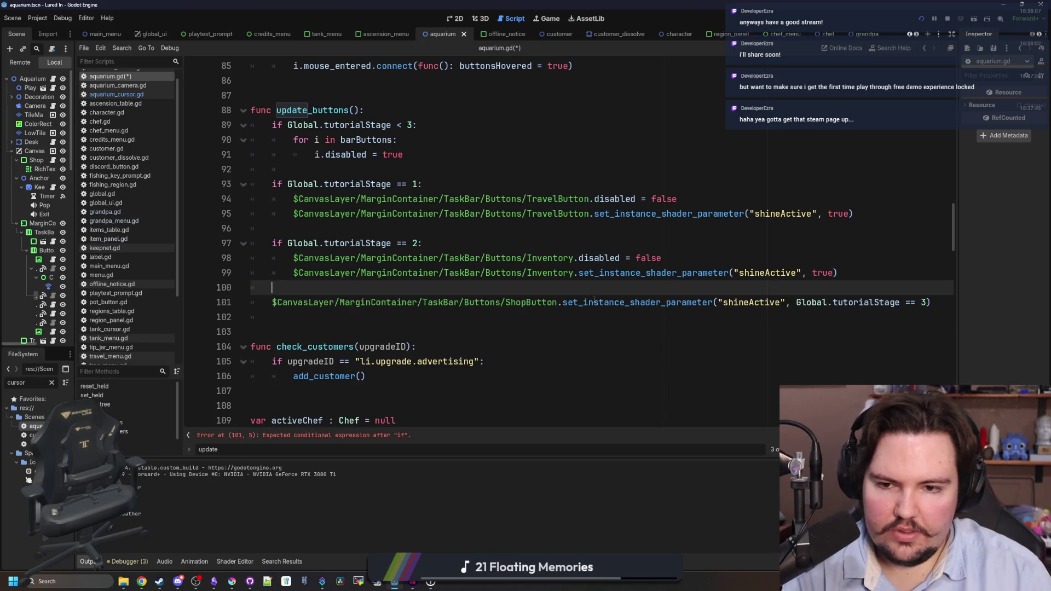
Put the stage-2 condition in place of true in the Inventory shine call, then save.
{"action": "left_click", "coordinate": [283, 272]}
{"action": "key", "text": "shift+Tab"}
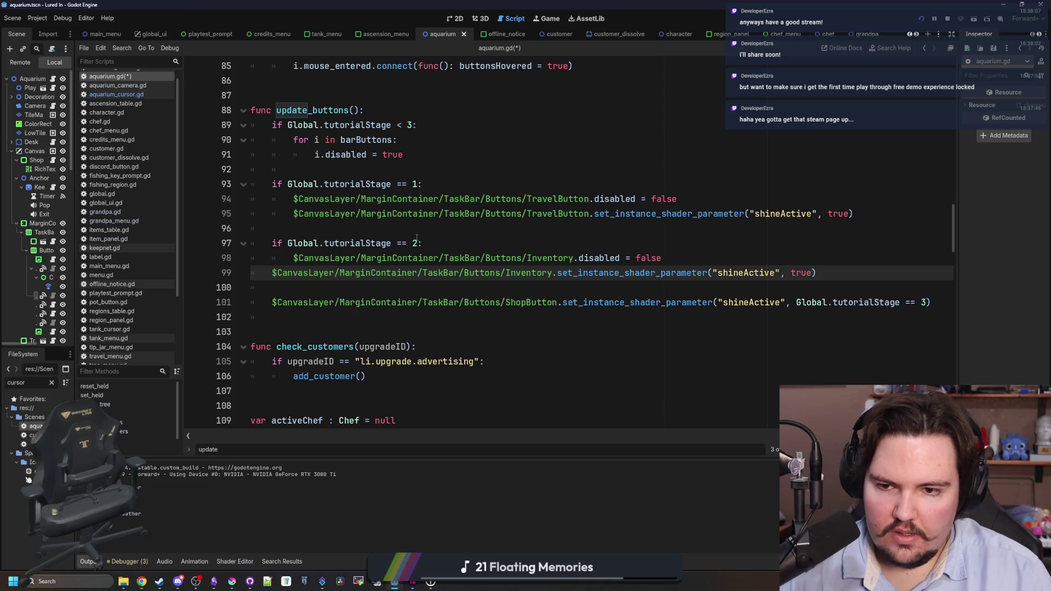
{"action": "left_click_drag", "start_coordinate": [418, 243], "coordinate": [324, 244]}
{"action": "left_click", "coordinate": [470, 246]}
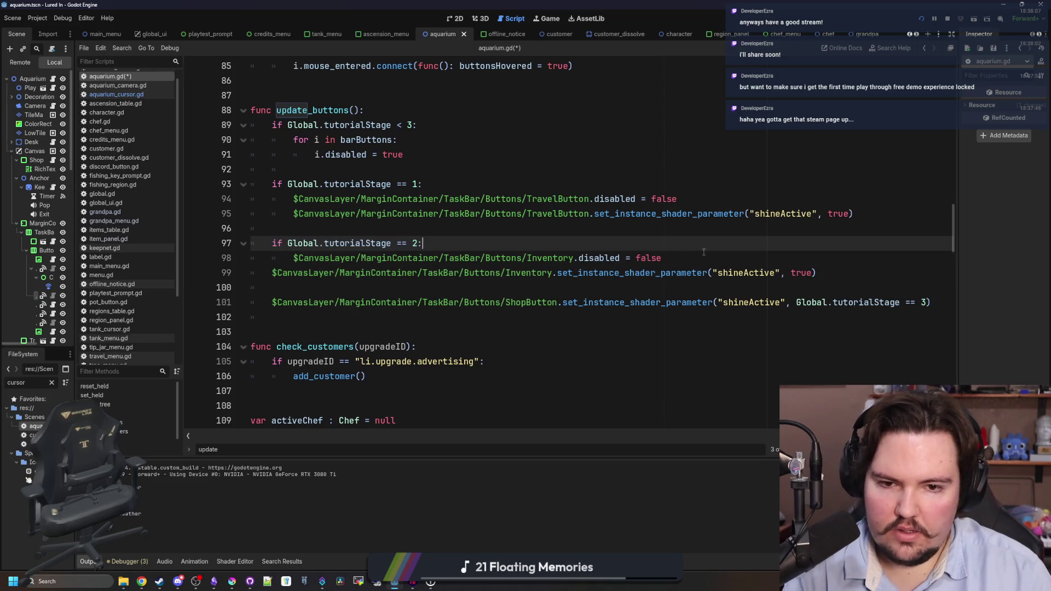
{"action": "left_click", "coordinate": [690, 258]}
{"action": "key", "text": "Return"}
{"action": "double_click", "coordinate": [802, 288]}
{"action": "type", "text": "if Global.tutorialStage == 2"}
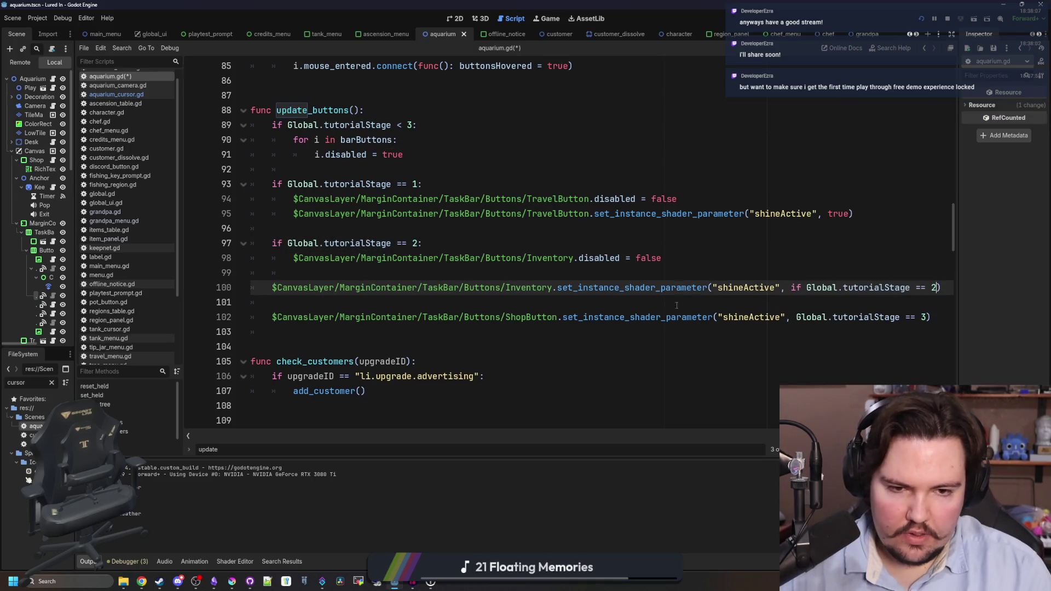
{"action": "left_click", "coordinate": [335, 302]}
{"action": "key", "text": "BackSpace"}
{"action": "key", "text": "BackSpace"}
{"action": "left_click", "coordinate": [335, 271]}
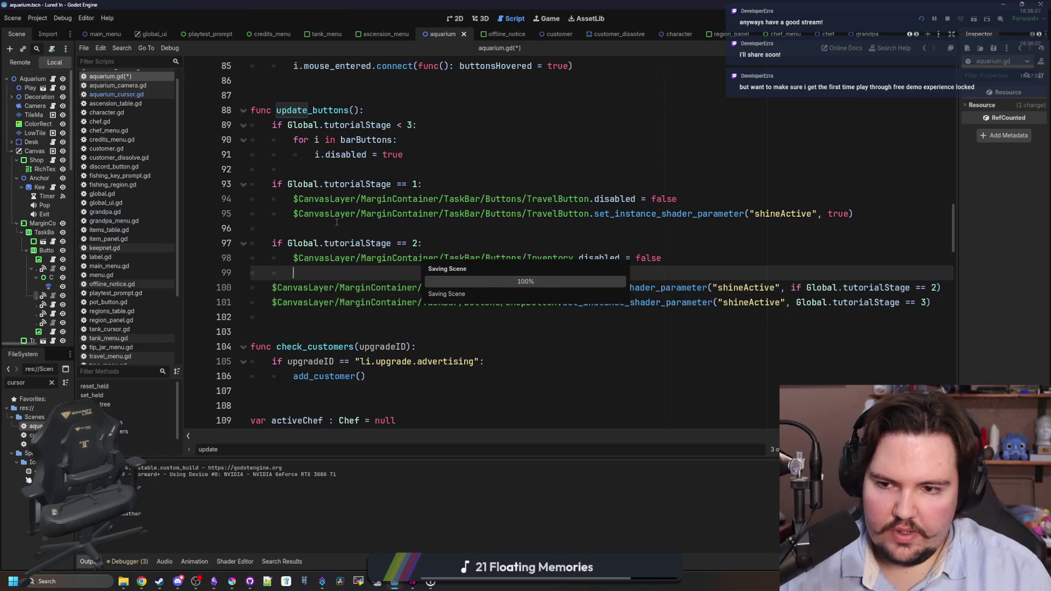
{"action": "key", "text": "ctrl+s"}
Remove the stray if on line 100 and save aquarium.gd.
{"action": "left_click", "coordinate": [870, 213]}
{"action": "left_click", "coordinate": [877, 259]}
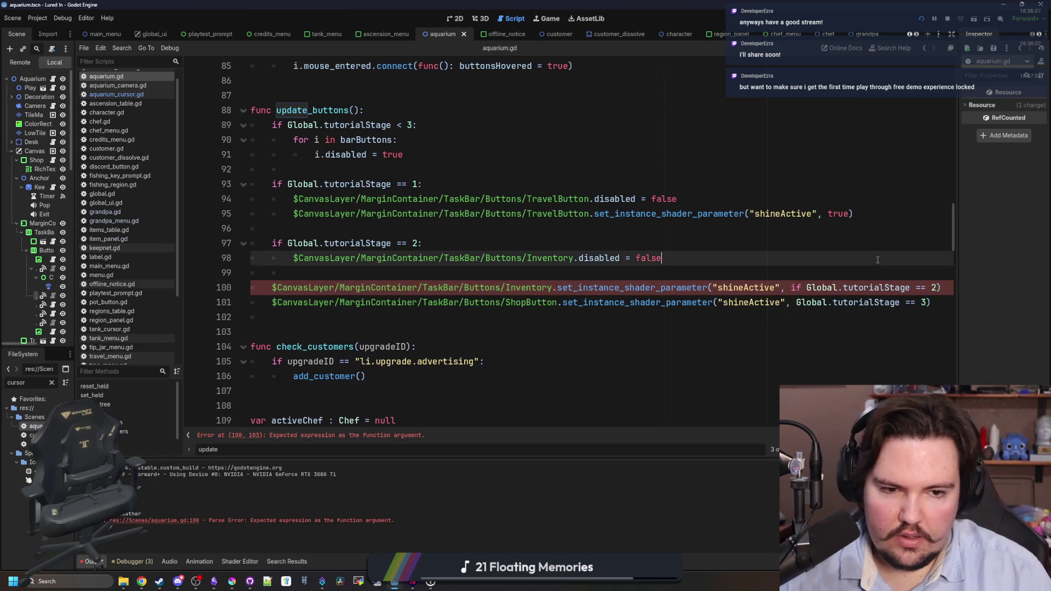
{"action": "left_click", "coordinate": [800, 288]}
{"action": "key", "text": "Delete"}
{"action": "left_click", "coordinate": [816, 259]}
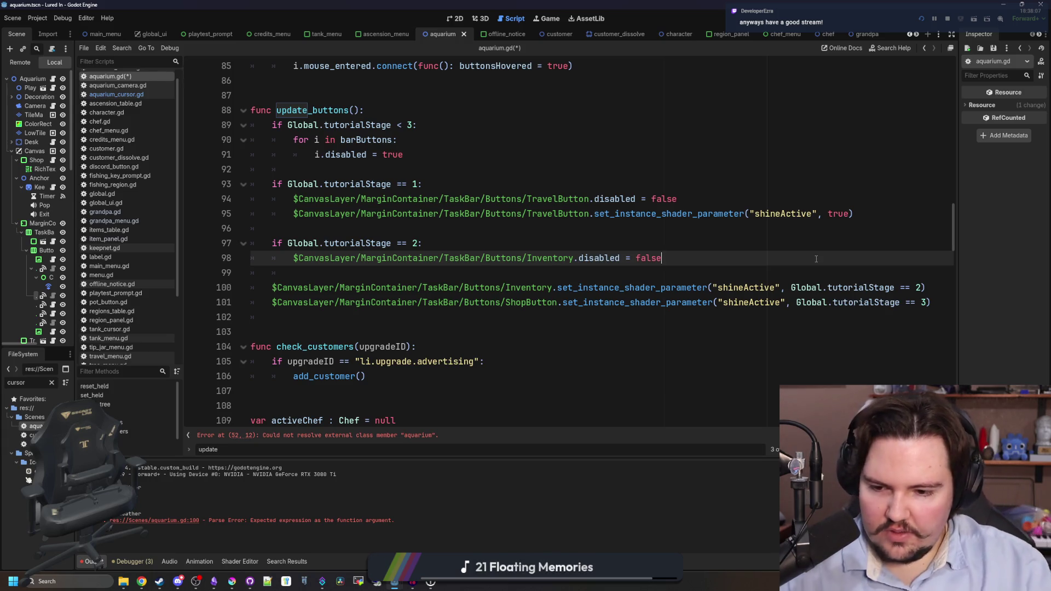
{"action": "key", "text": "ctrl+s"}
{"action": "key", "text": "Up"}
{"action": "key", "text": "Up"}
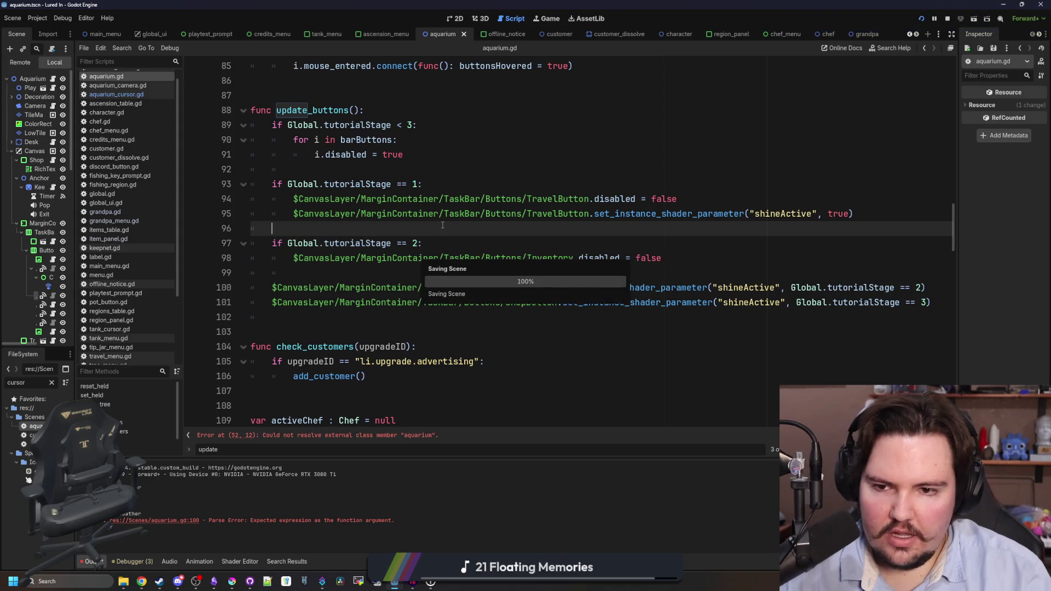
Outdent the TravelButton shine line and make it use Global.tutorialStage == 1 instead of true.
{"action": "left_click", "coordinate": [696, 258]}
{"action": "left_click_drag", "start_coordinate": [854, 214], "coordinate": [301, 214]}
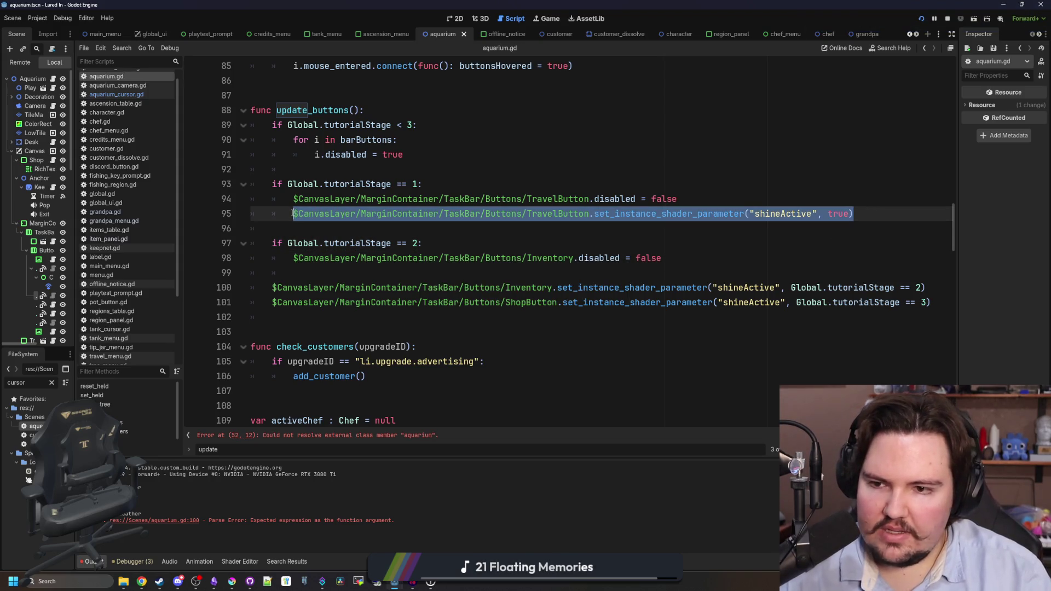
{"action": "left_click", "coordinate": [294, 214]}
{"action": "key", "text": "BackSpace"}
{"action": "left_click", "coordinate": [386, 169]}
{"action": "left_click_drag", "start_coordinate": [426, 186], "coordinate": [287, 185]}
{"action": "left_click", "coordinate": [307, 272]}
{"action": "double_click", "coordinate": [816, 214]}
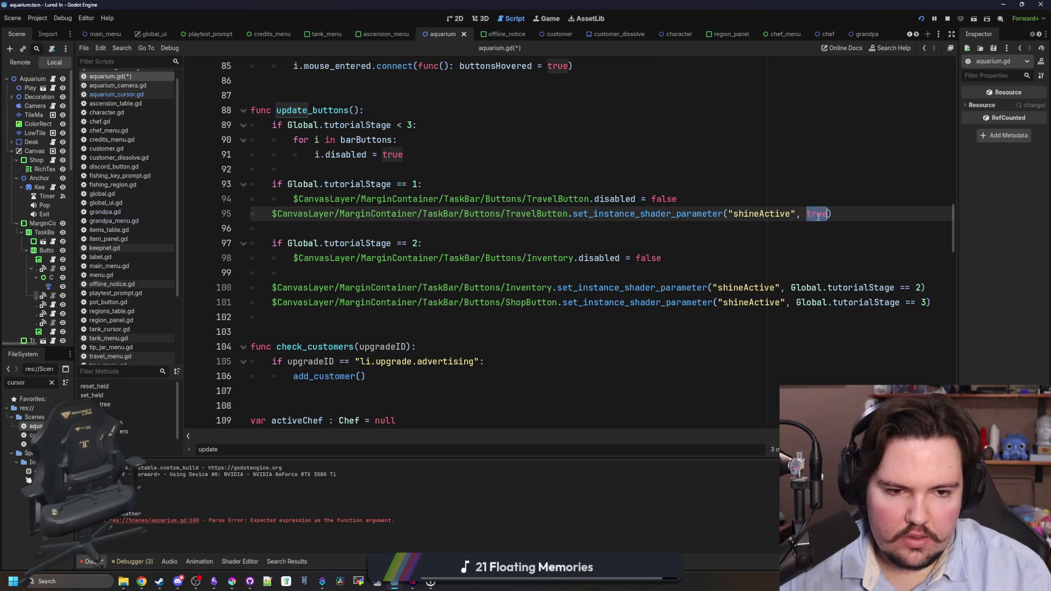
{"action": "left_click", "coordinate": [819, 189]}
Move the tutorialStage == 2 block up after the stage 1 block, tidy blank lines, and save.
{"action": "left_click_drag", "start_coordinate": [667, 262], "coordinate": [244, 245]}
{"action": "key", "text": "ctrl+c"}
{"action": "key", "text": "BackSpace"}
{"action": "left_click", "coordinate": [714, 205]}
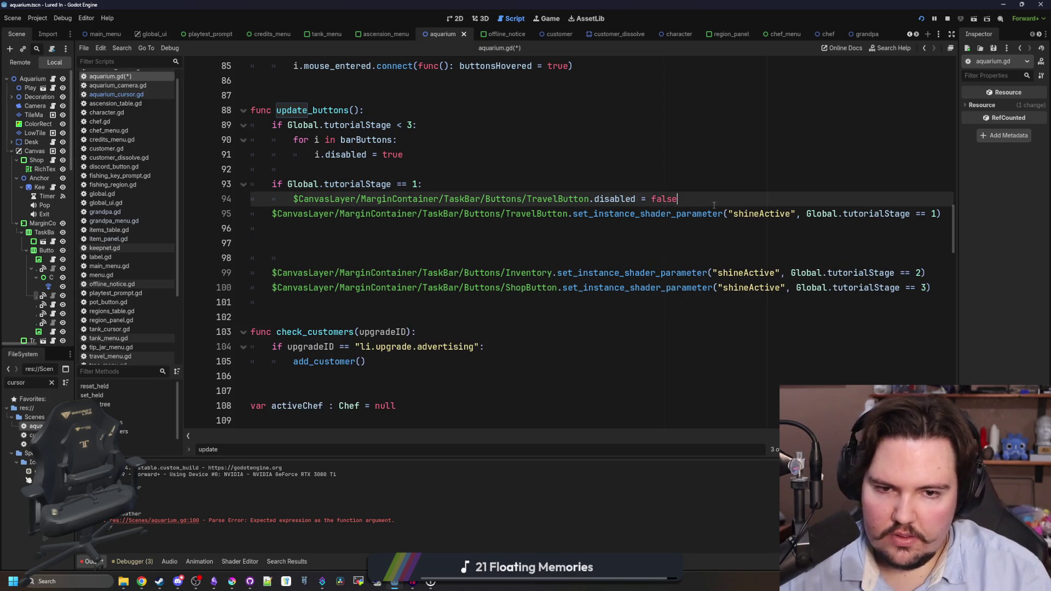
{"action": "key", "text": "Return"}
{"action": "key", "text": "ctrl+v"}
{"action": "left_click", "coordinate": [286, 213]}
{"action": "key", "text": "BackSpace"}
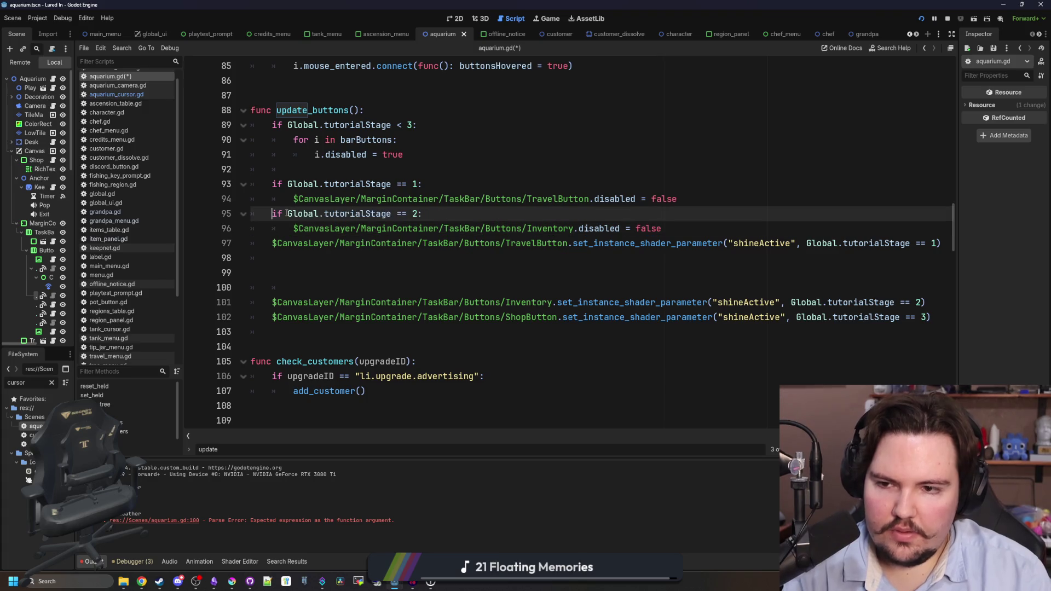
{"action": "left_click", "coordinate": [674, 227]}
{"action": "key", "text": "Return"}
{"action": "left_click", "coordinate": [310, 295]}
{"action": "key", "text": "BackSpace"}
{"action": "key", "text": "BackSpace"}
{"action": "key", "text": "BackSpace"}
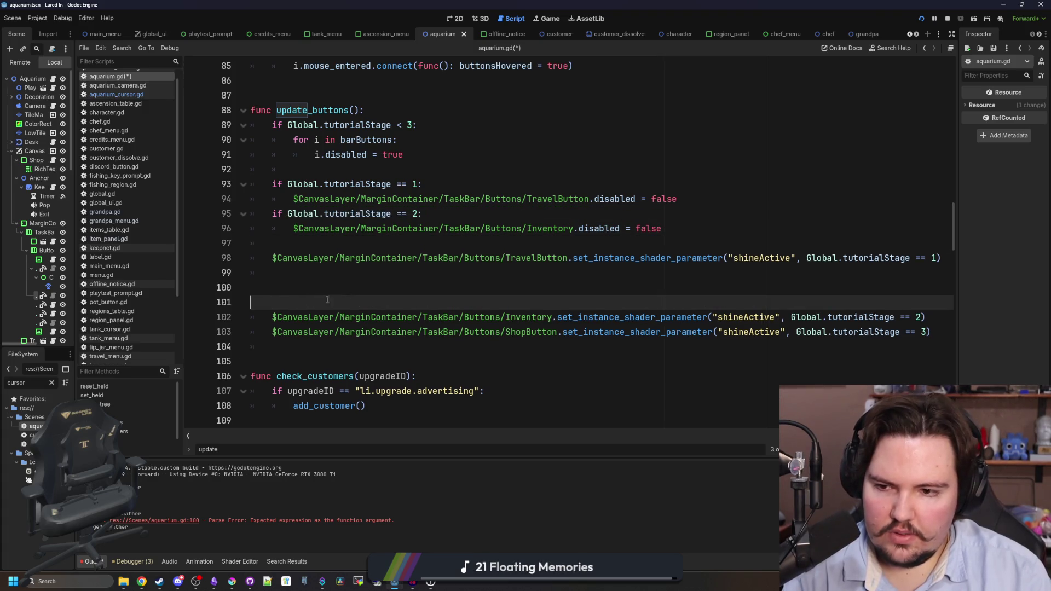
{"action": "left_click", "coordinate": [835, 240]}
{"action": "key", "text": "ctrl+s"}
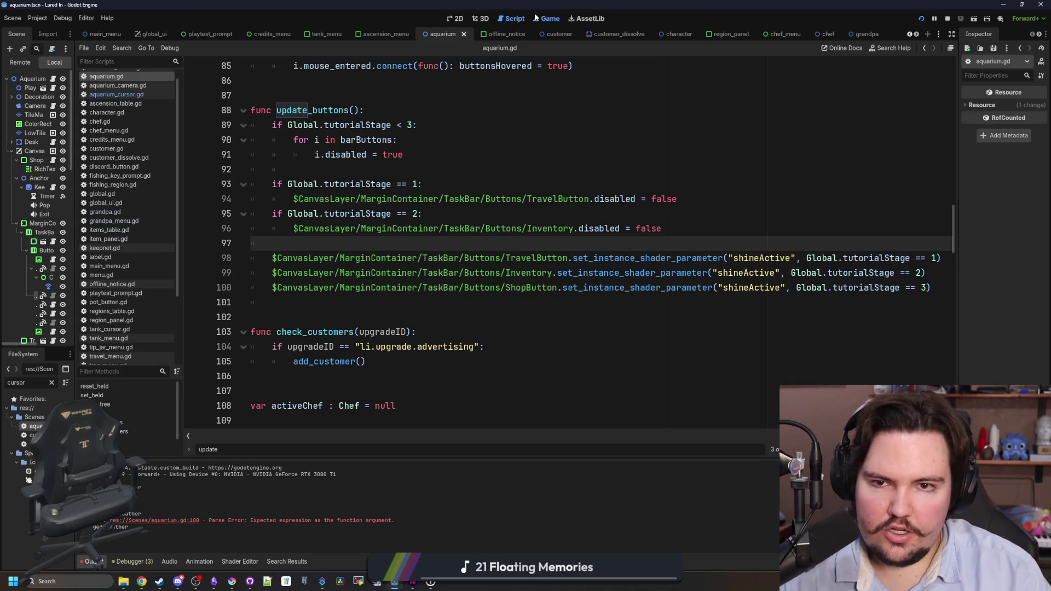
Return the running game to its main menu.
{"action": "left_click", "coordinate": [547, 18]}
{"action": "key", "text": "Escape"}
{"action": "left_click", "coordinate": [579, 291]}
Play into the aquarium to check Grandpa's farewell, then filter FileSystem for 'grand' and open grandpa.gd.
{"action": "left_click", "coordinate": [217, 278]}
{"action": "left_click", "coordinate": [462, 436]}
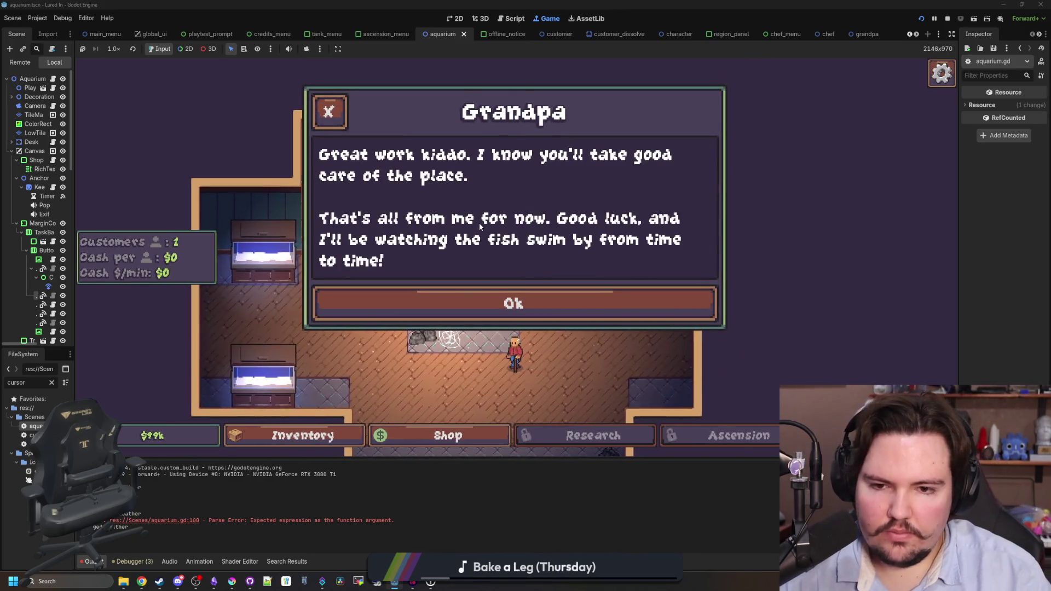
{"action": "left_click", "coordinate": [51, 383]}
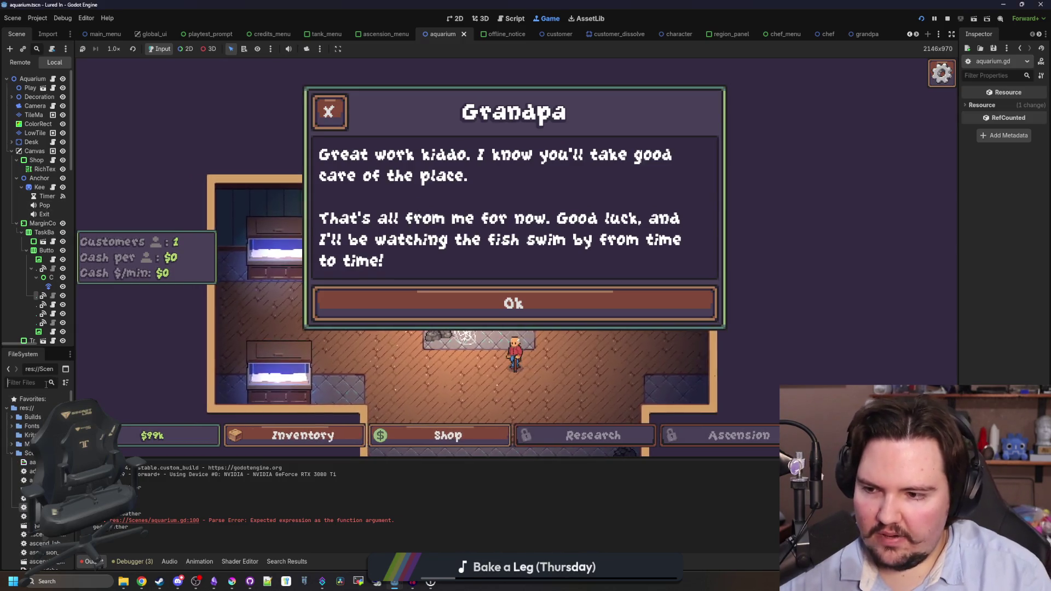
{"action": "type", "text": "grand"}
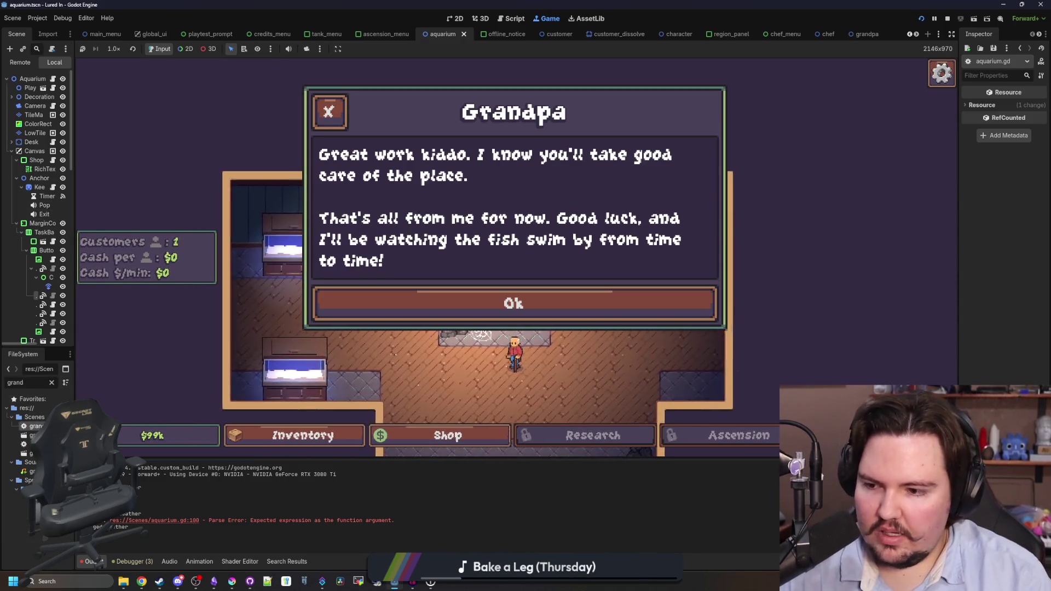
{"action": "double_click", "coordinate": [37, 426]}
{"action": "left_click", "coordinate": [415, 214]}
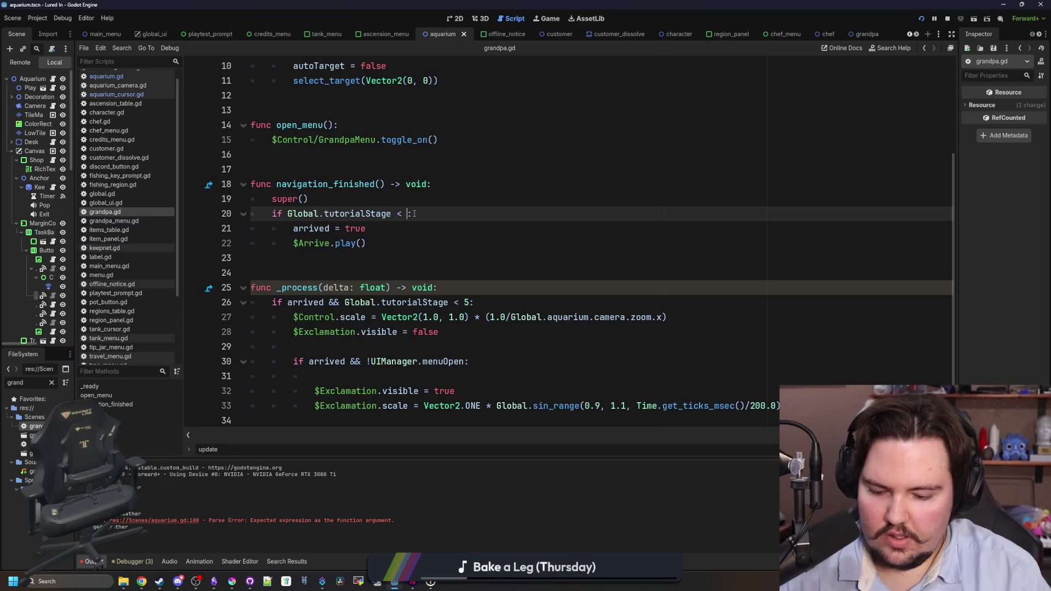
Change the tutorialStage threshold from < 4 to < 5 on lines 9 and 20 of grandpa.gd.
{"action": "left_click", "coordinate": [443, 227]}
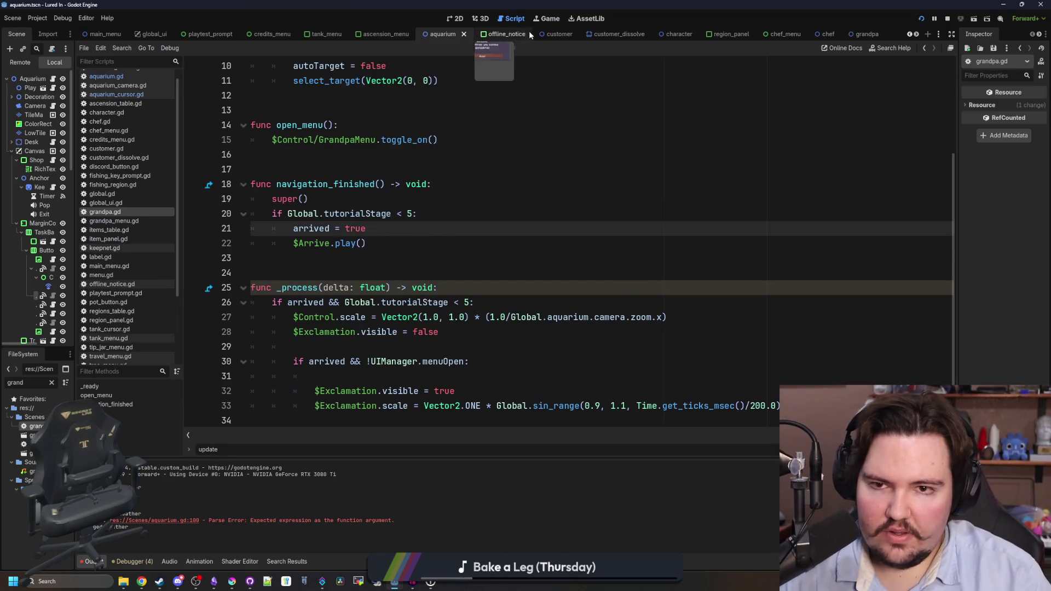
{"action": "scroll", "coordinate": [482, 235], "scroll_direction": "up", "scroll_amount": 3}
{"action": "left_click", "coordinate": [412, 184]}
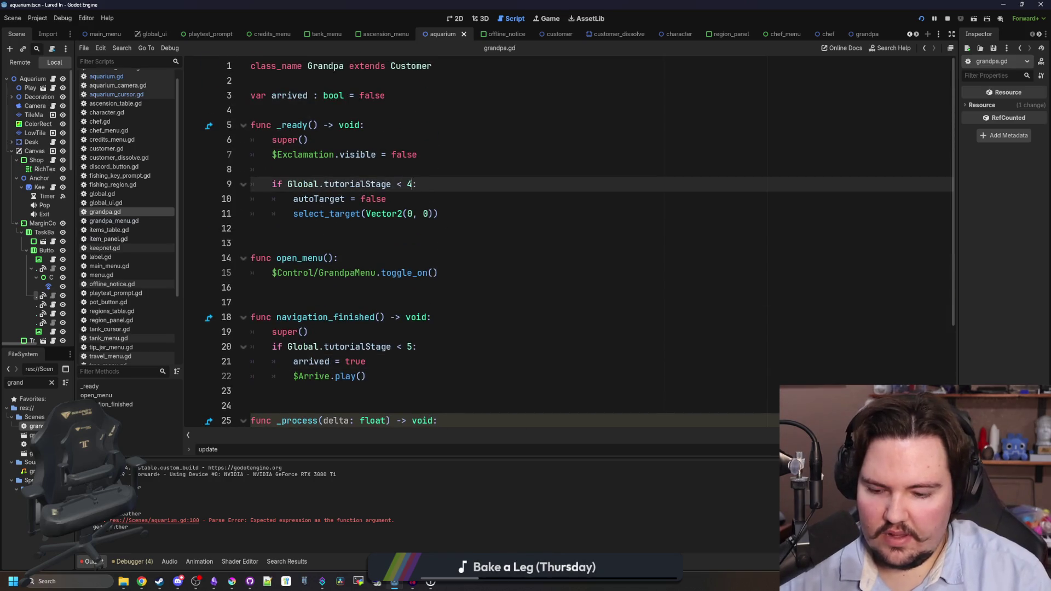
{"action": "scroll", "coordinate": [492, 274], "scroll_direction": "down", "scroll_amount": 3}
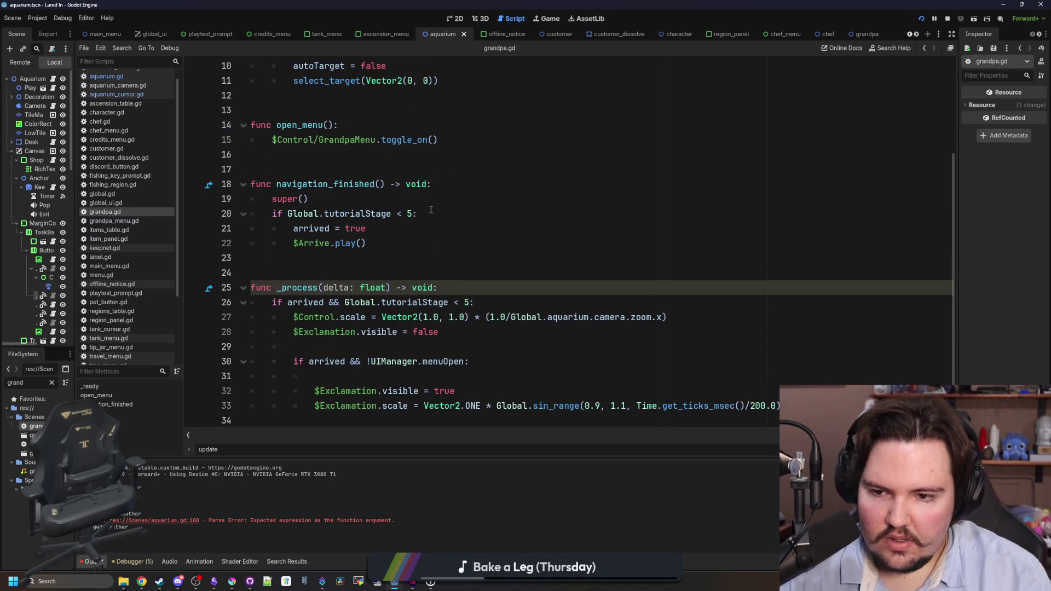
{"action": "left_click", "coordinate": [427, 243]}
Replay the game, talk to Grandpa and close his dialogue, then return to grandpa.gd.
{"action": "left_click", "coordinate": [551, 23]}
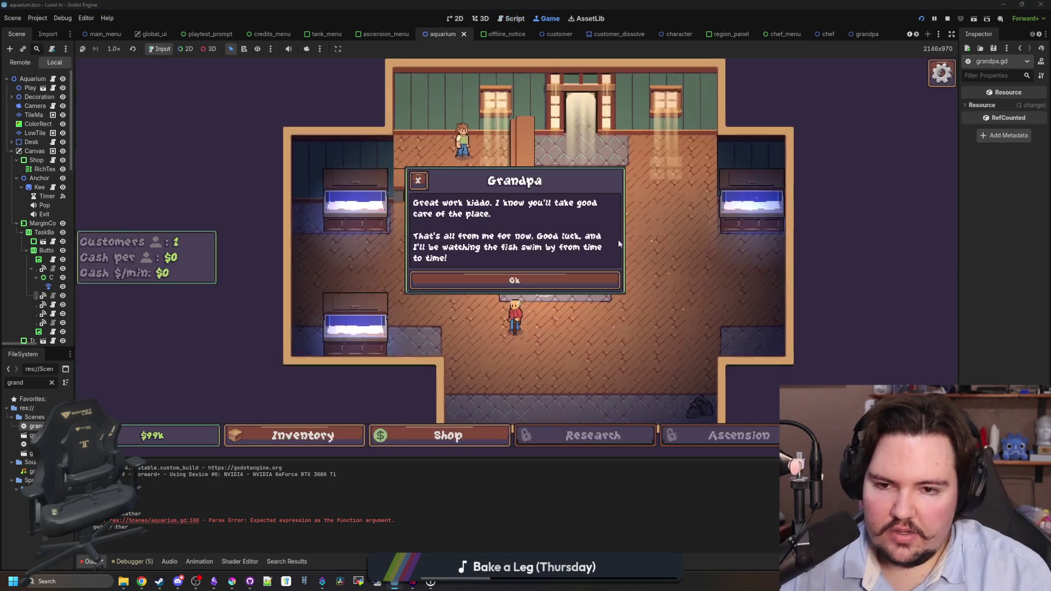
{"action": "key", "text": "Escape"}
{"action": "left_click", "coordinate": [513, 282]}
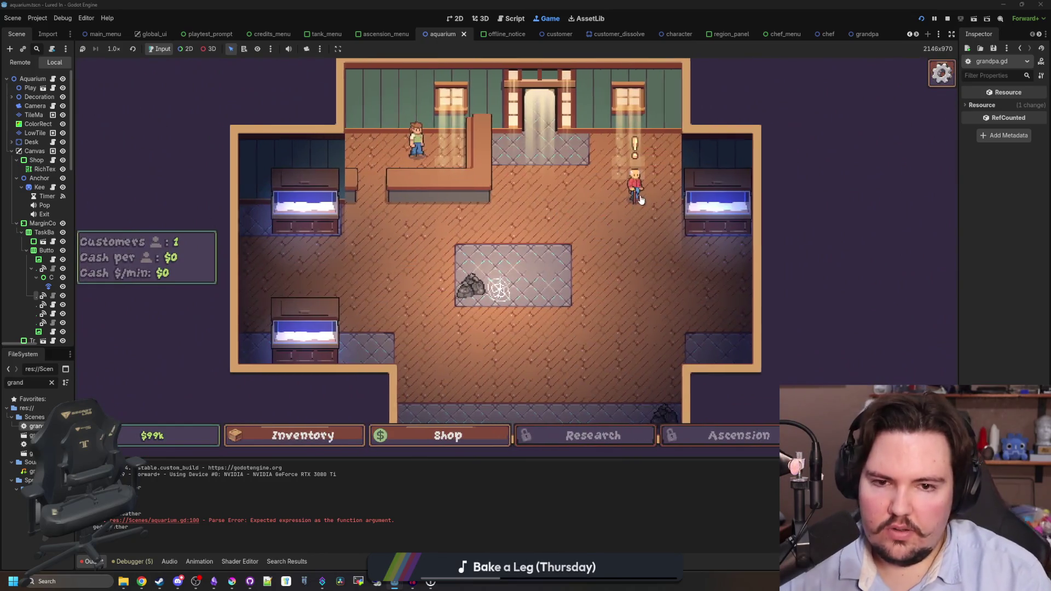
{"action": "left_click", "coordinate": [636, 192]}
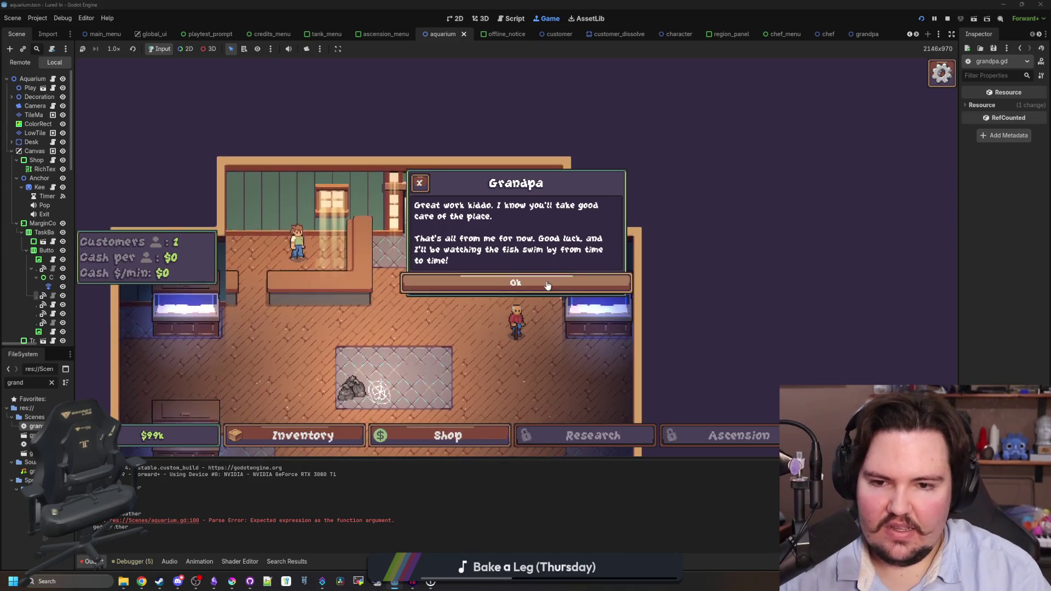
{"action": "left_click", "coordinate": [547, 284]}
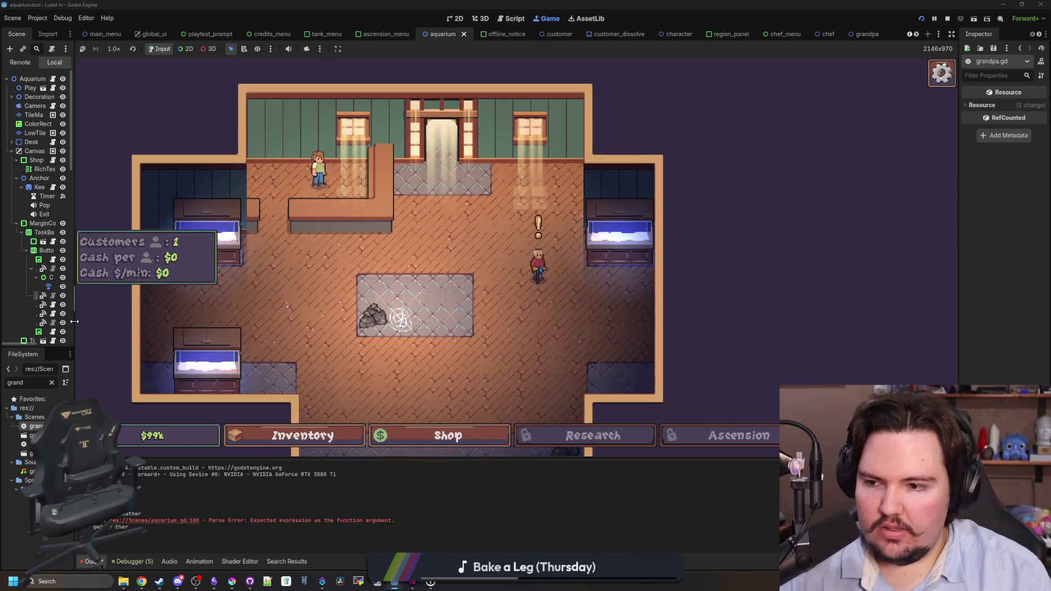
{"action": "left_click_drag", "start_coordinate": [74, 322], "coordinate": [178, 322]}
{"action": "key", "text": "ctrl+F3"}
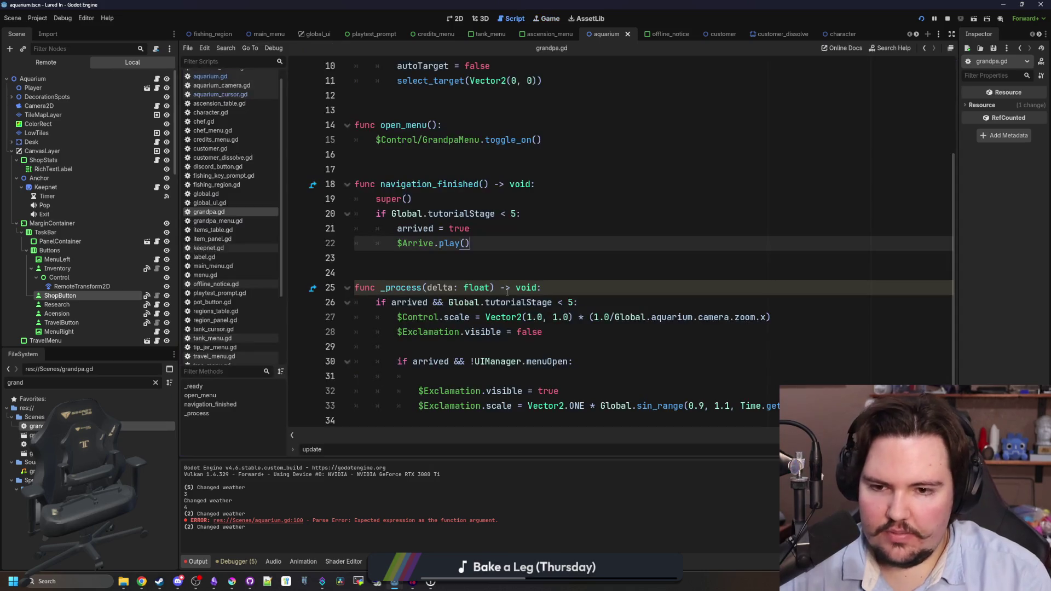
Review grandpa.gd's lines, then switch to aquarium.gd's update_buttons function.
{"action": "left_click", "coordinate": [518, 272]}
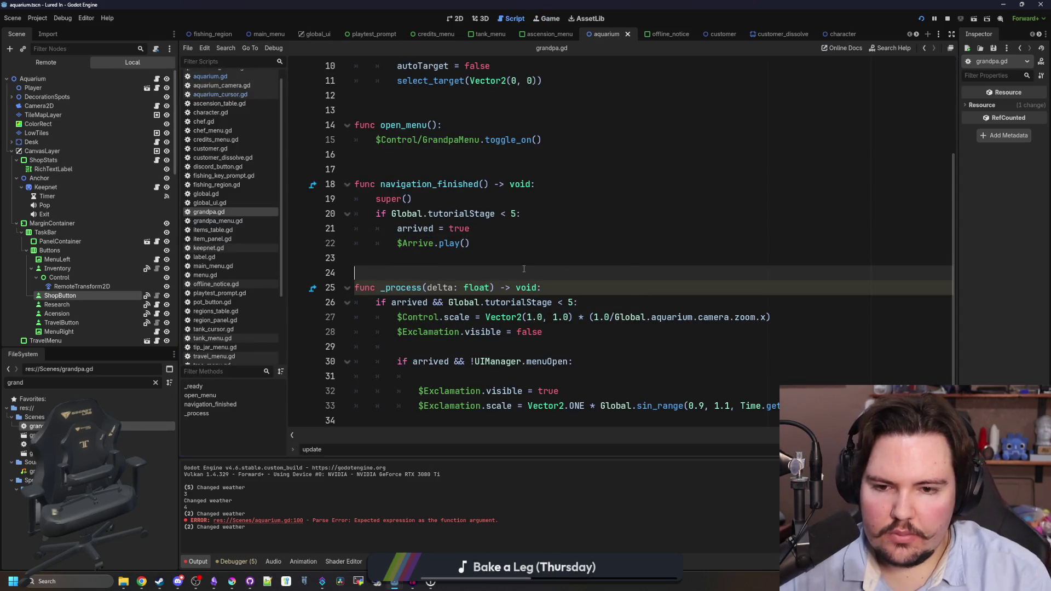
{"action": "scroll", "coordinate": [435, 257], "scroll_direction": "up", "scroll_amount": 3}
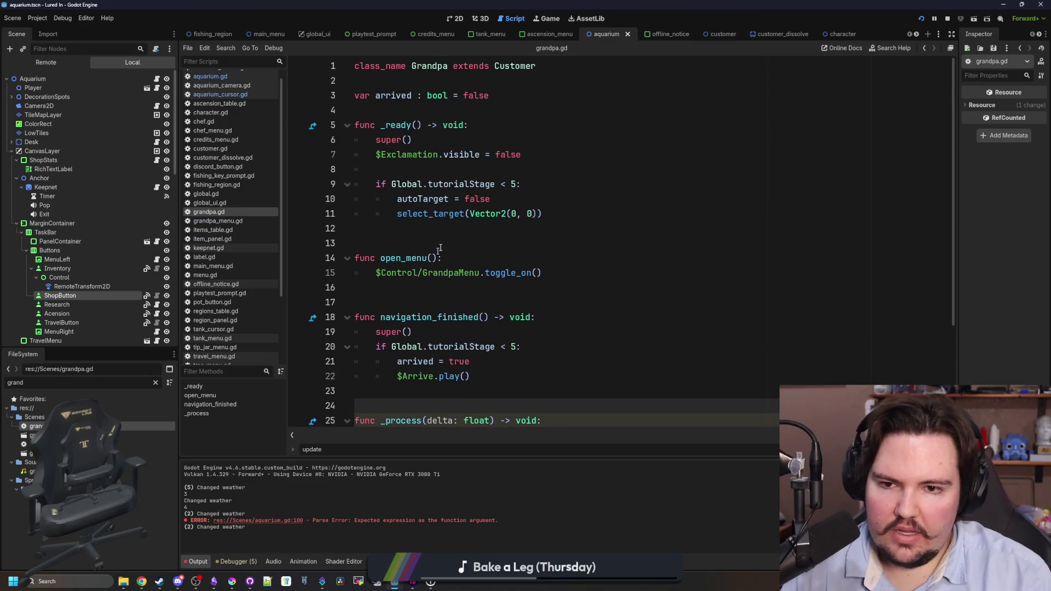
{"action": "left_click", "coordinate": [457, 238]}
{"action": "scroll", "coordinate": [457, 239], "scroll_direction": "down", "scroll_amount": 3}
{"action": "left_click", "coordinate": [457, 169]}
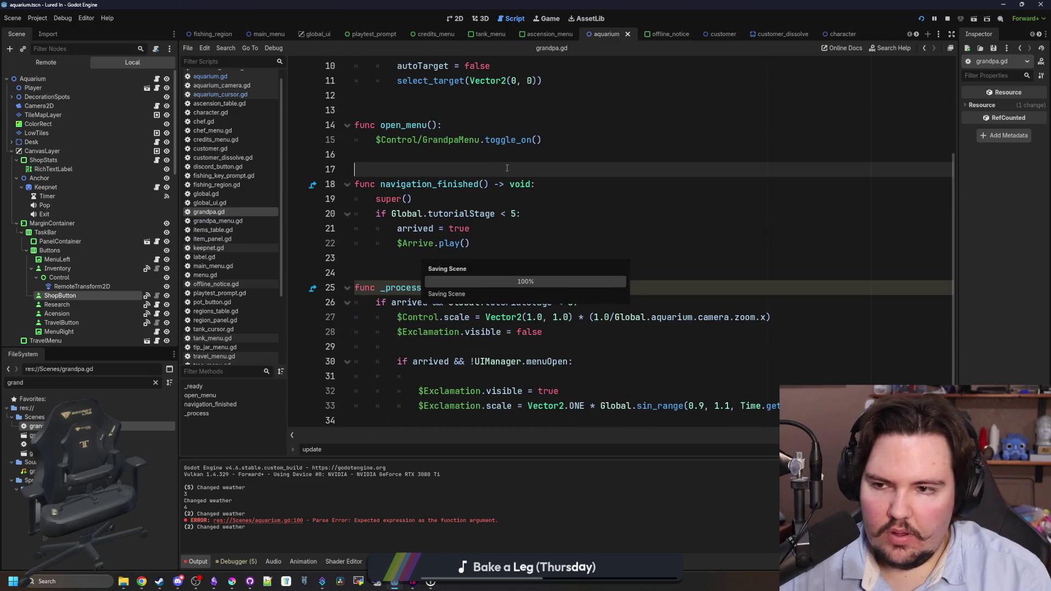
{"action": "scroll", "coordinate": [226, 96], "scroll_direction": "up", "scroll_amount": 1}
{"action": "left_click", "coordinate": [236, 83]}
{"action": "scroll", "coordinate": [547, 246], "scroll_direction": "down", "scroll_amount": 8}
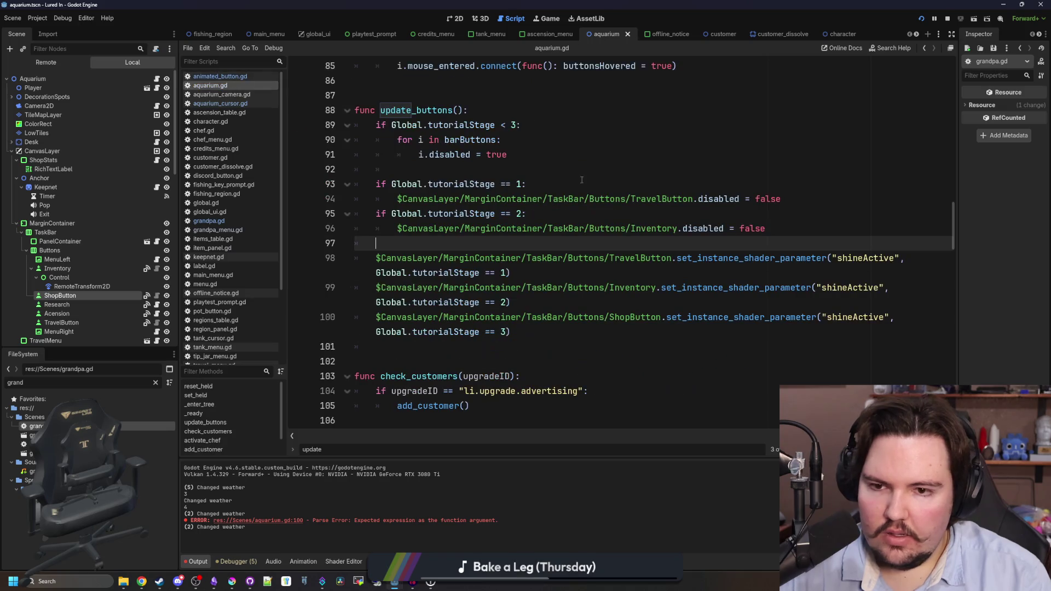
{"action": "left_click", "coordinate": [599, 169]}
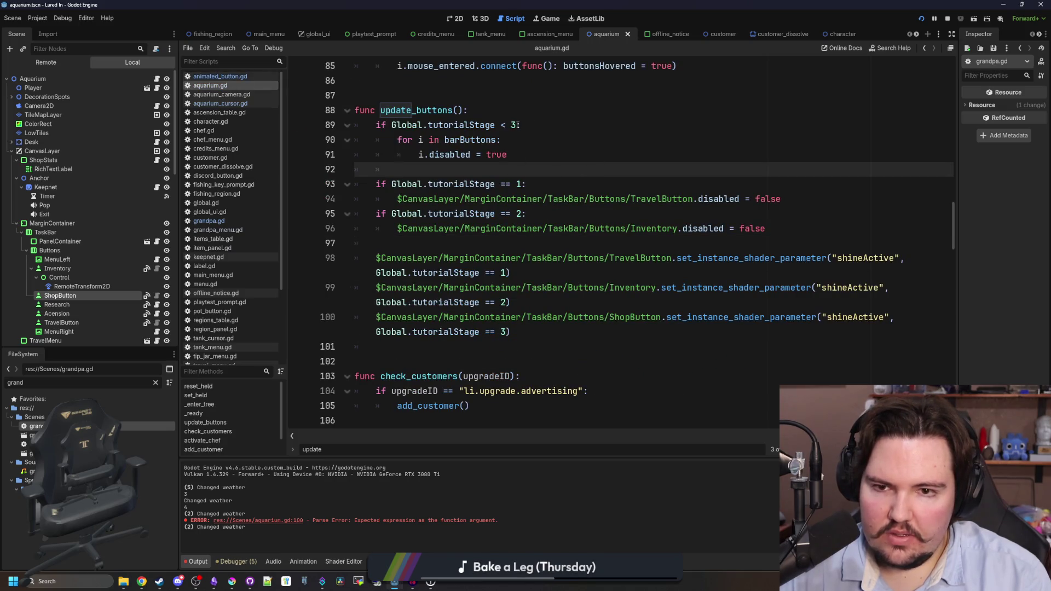
Search aquarium.gd for tutorialStage, make add_customer spawn Grandpa while tutorialStage < 5, and save.
{"action": "scroll", "coordinate": [628, 282], "scroll_direction": "up", "scroll_amount": 11}
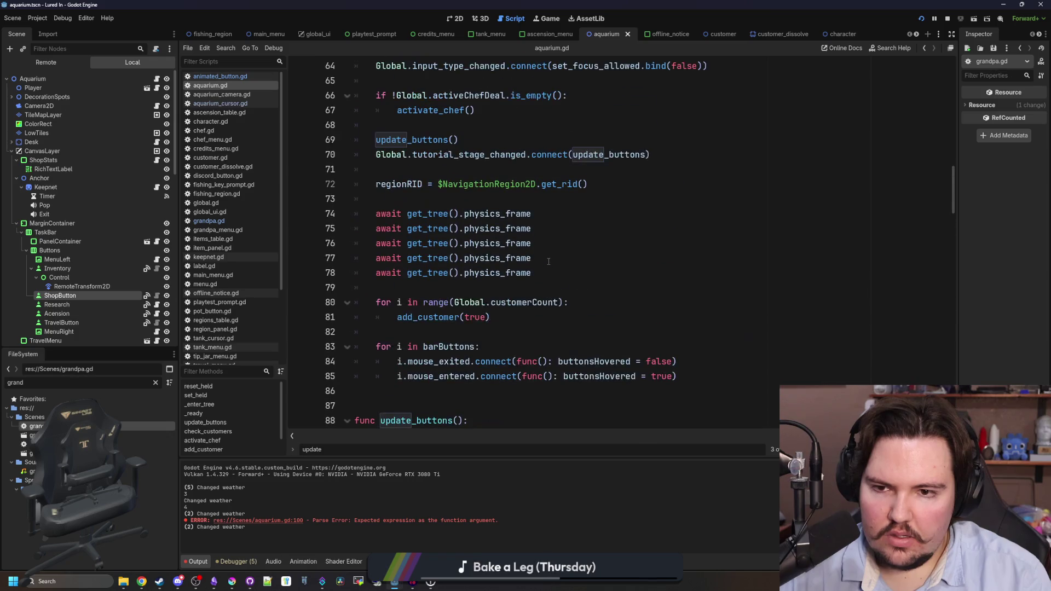
{"action": "scroll", "coordinate": [628, 282], "scroll_direction": "up", "scroll_amount": 5}
{"action": "left_click", "coordinate": [671, 273]}
{"action": "key", "text": "ctrl+f"}
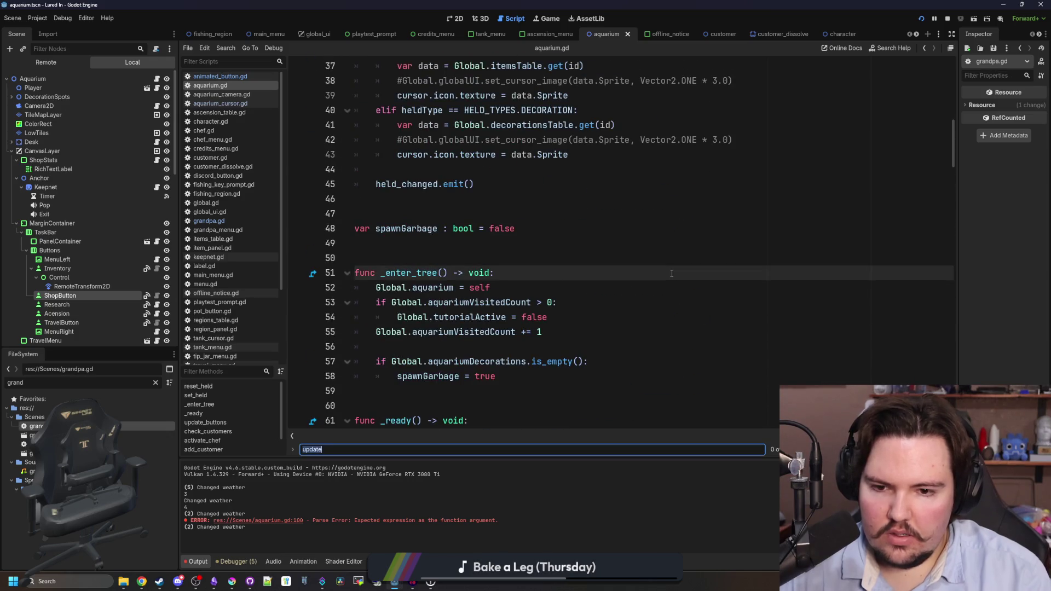
{"action": "type", "text": "tutorialStage"}
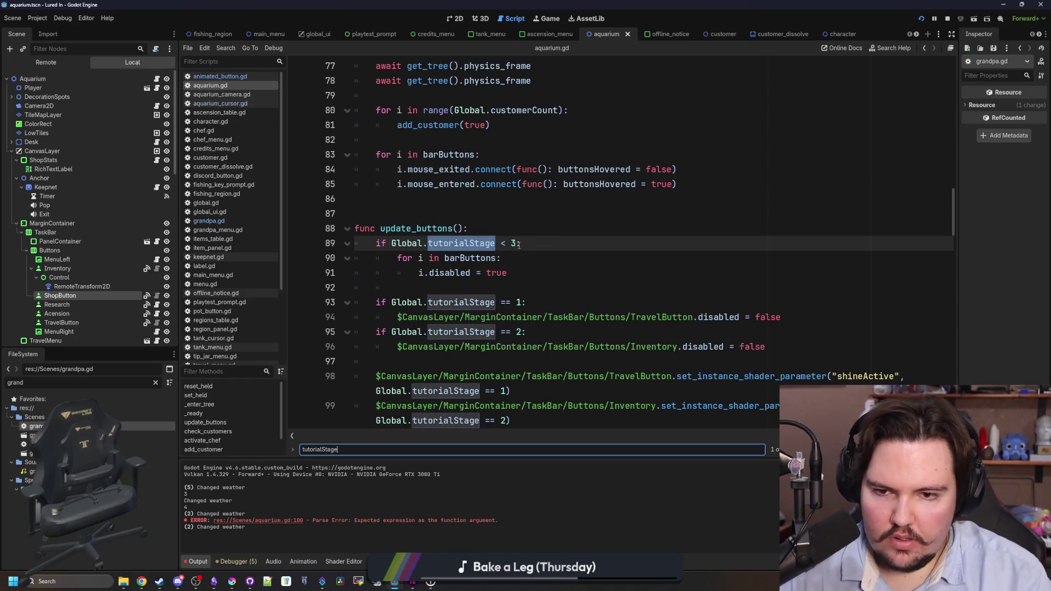
{"action": "left_click", "coordinate": [519, 244]}
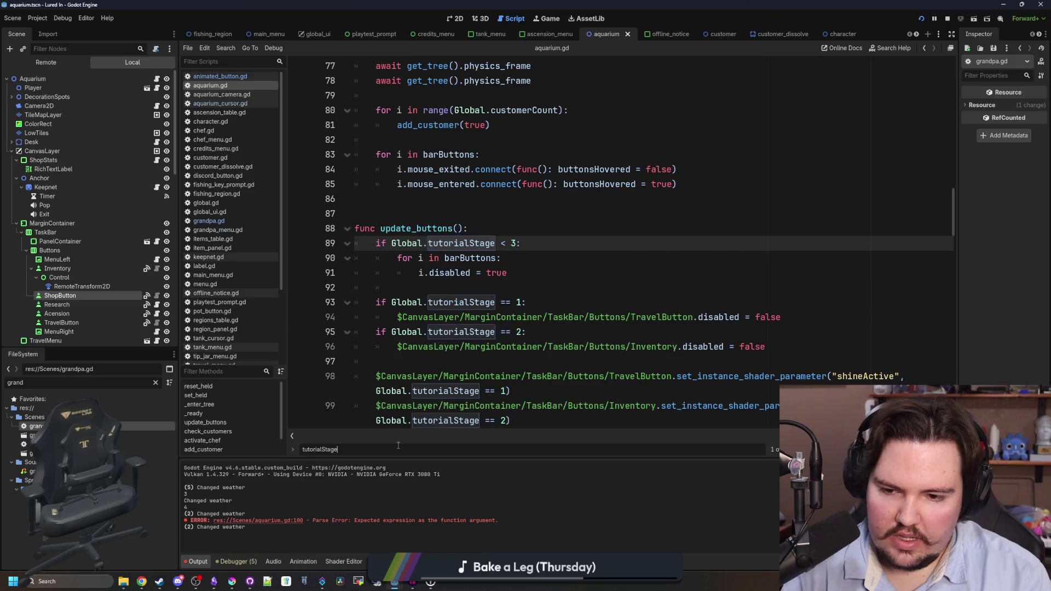
{"action": "key", "text": "F3"}
{"action": "key", "text": "F3"}
{"action": "key", "text": "F3"}
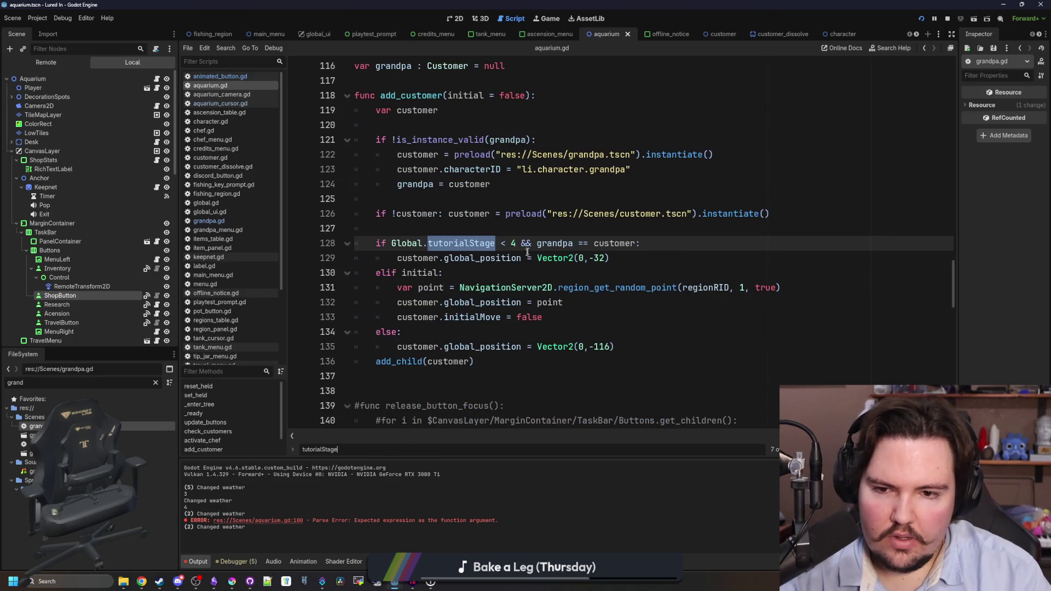
{"action": "left_click", "coordinate": [585, 231]}
{"action": "key", "text": "ctrl+s"}
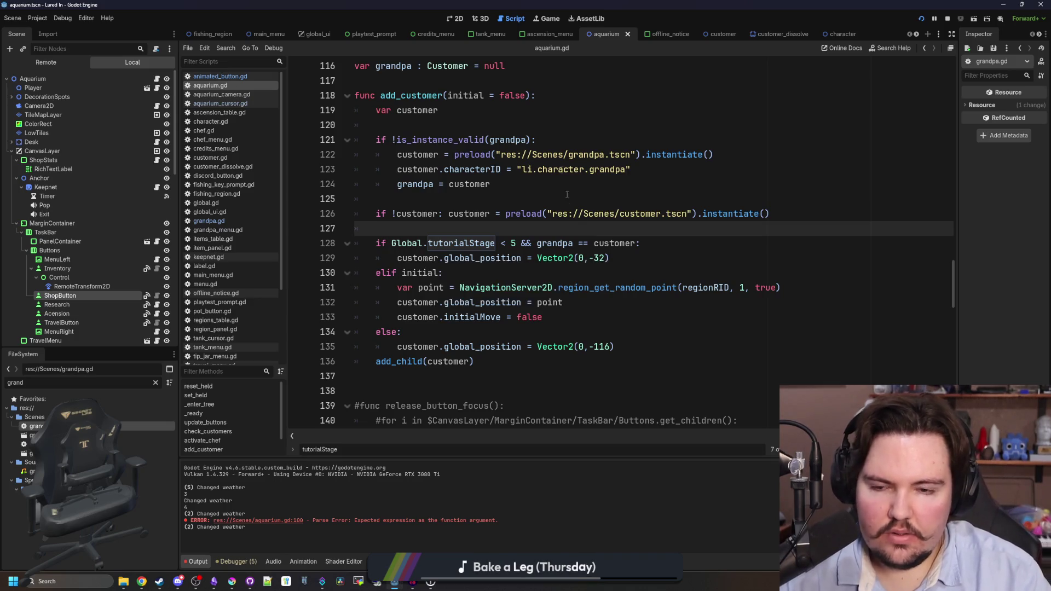
Restart a play session from the title screen, then go back to the grandpa.gd script.
{"action": "left_click", "coordinate": [550, 18]}
{"action": "key", "text": "Escape"}
{"action": "key", "text": "Return"}
{"action": "left_click", "coordinate": [268, 268]}
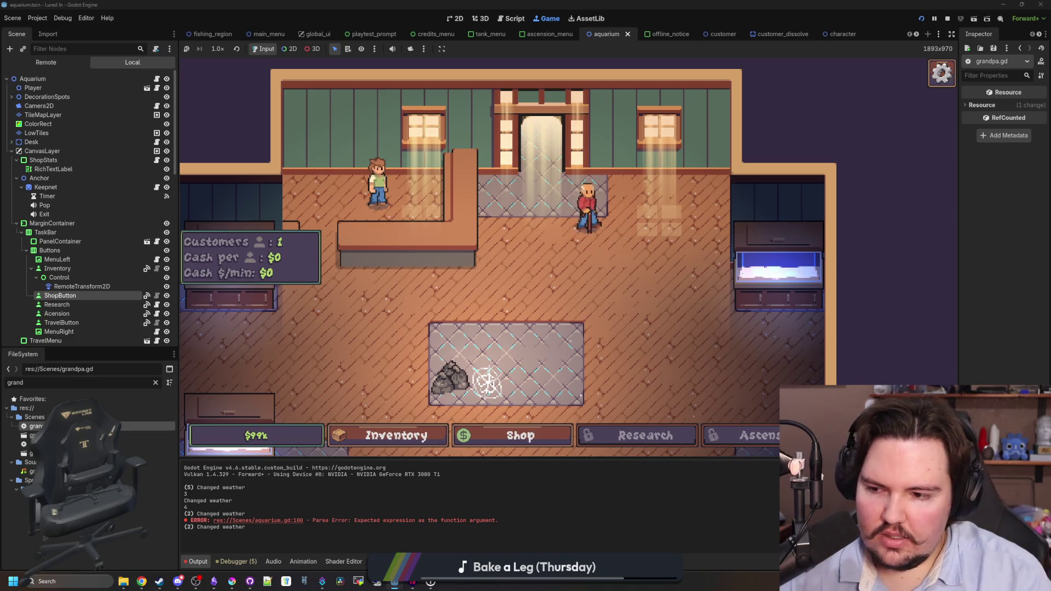
{"action": "left_click", "coordinate": [510, 19]}
{"action": "left_click", "coordinate": [562, 280]}
{"action": "left_click", "coordinate": [497, 244]}
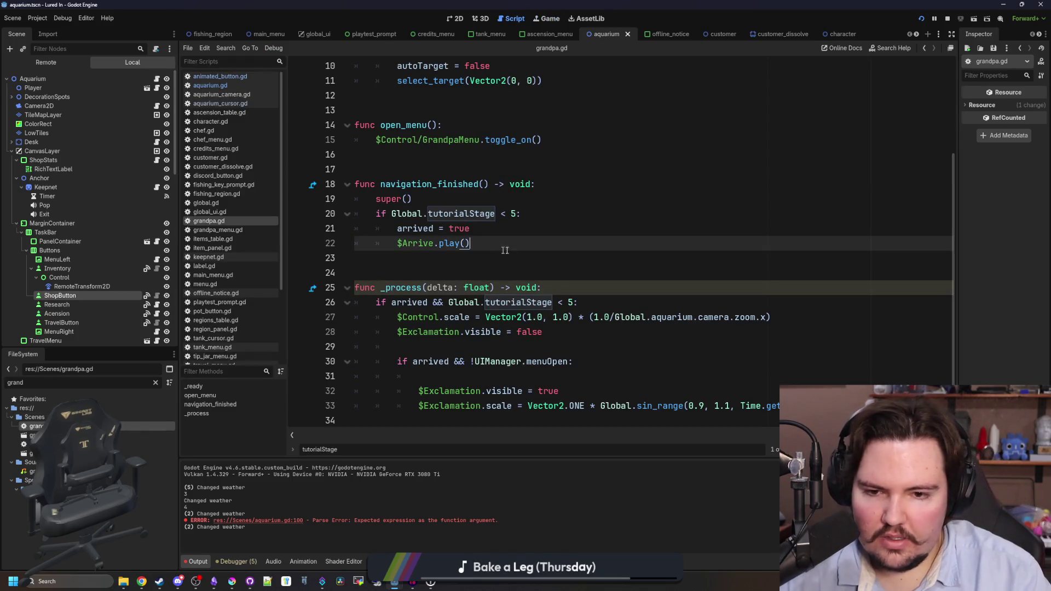
{"action": "left_click", "coordinate": [444, 262]}
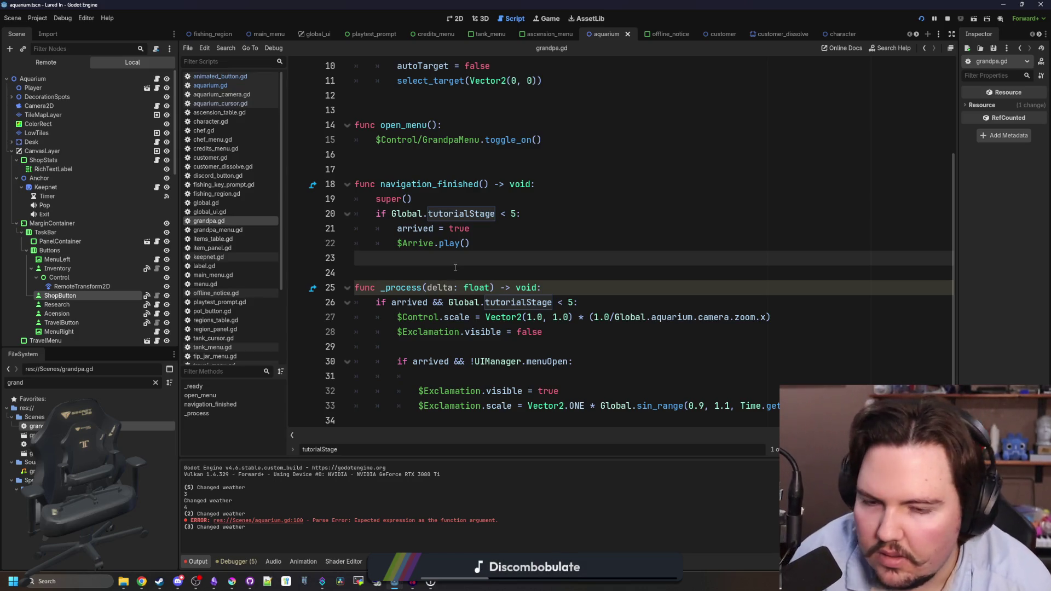
{"action": "left_click", "coordinate": [461, 273]}
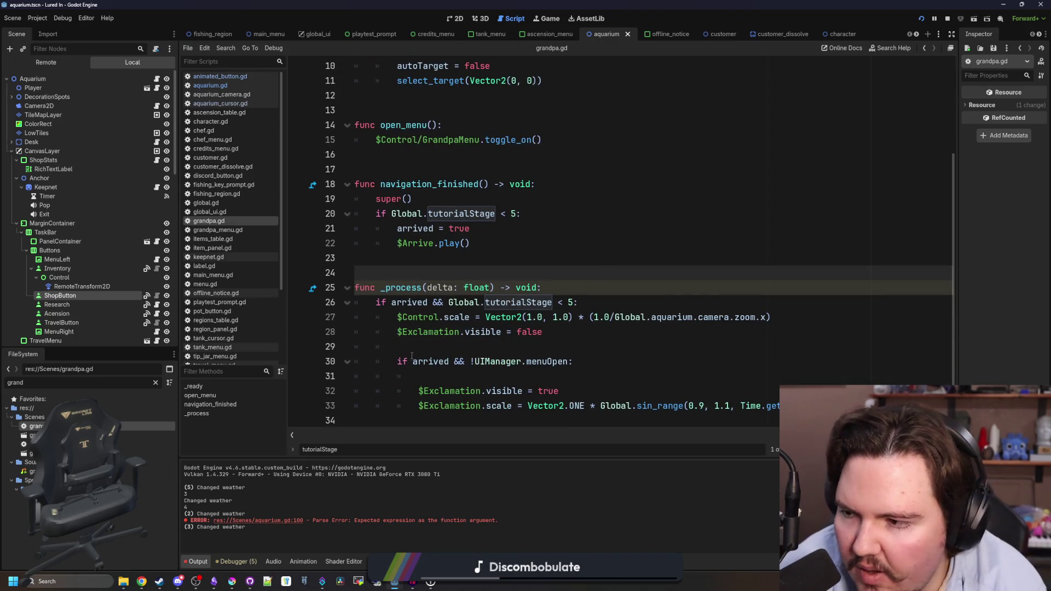
{"action": "left_click", "coordinate": [290, 521]}
{"action": "scroll", "coordinate": [528, 291], "scroll_direction": "up", "scroll_amount": 4}
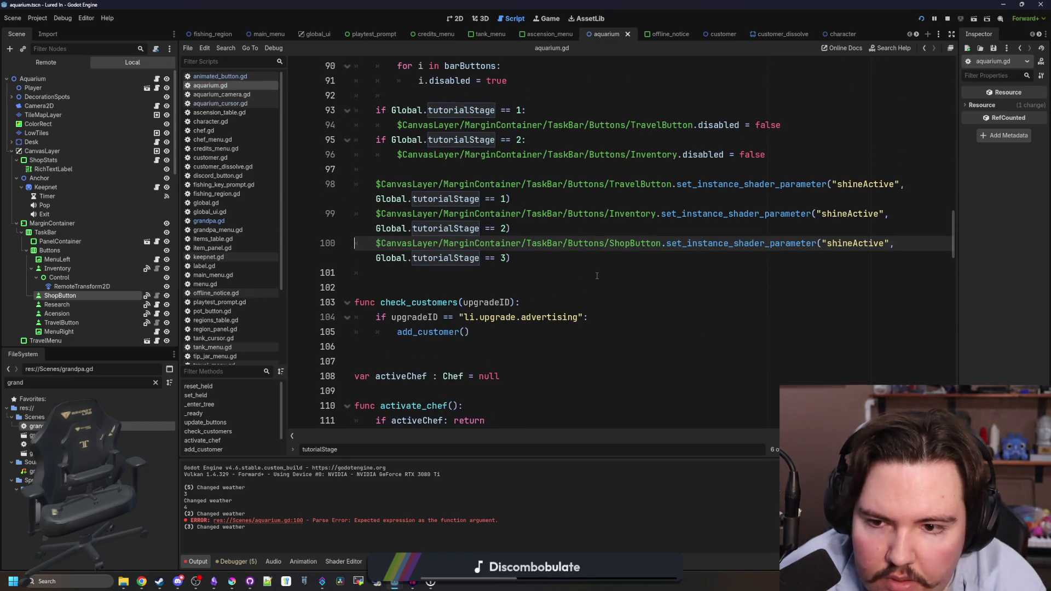
{"action": "left_click", "coordinate": [539, 303]}
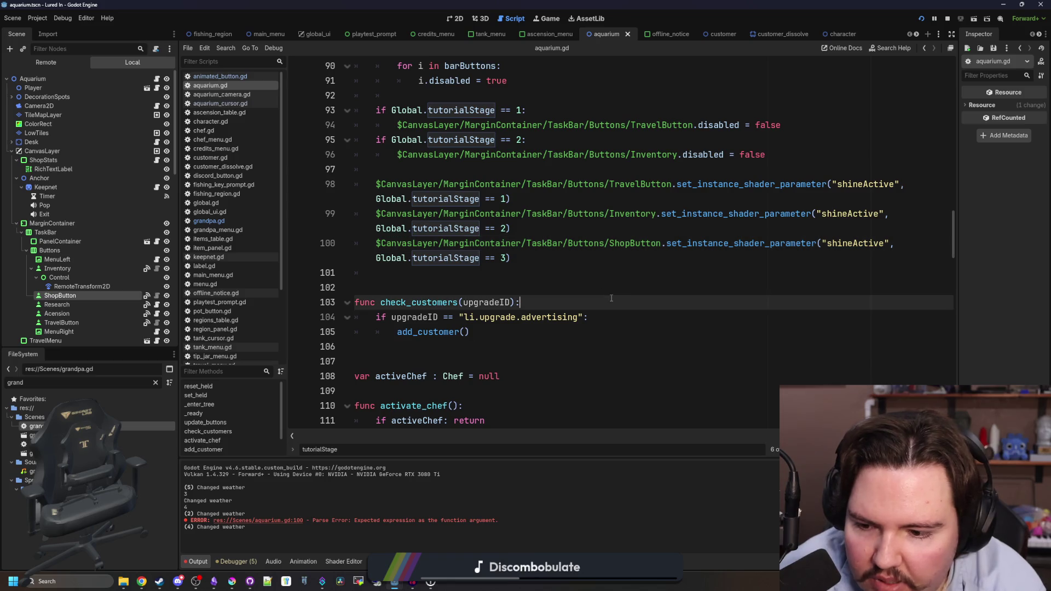
{"action": "left_click", "coordinate": [211, 220]}
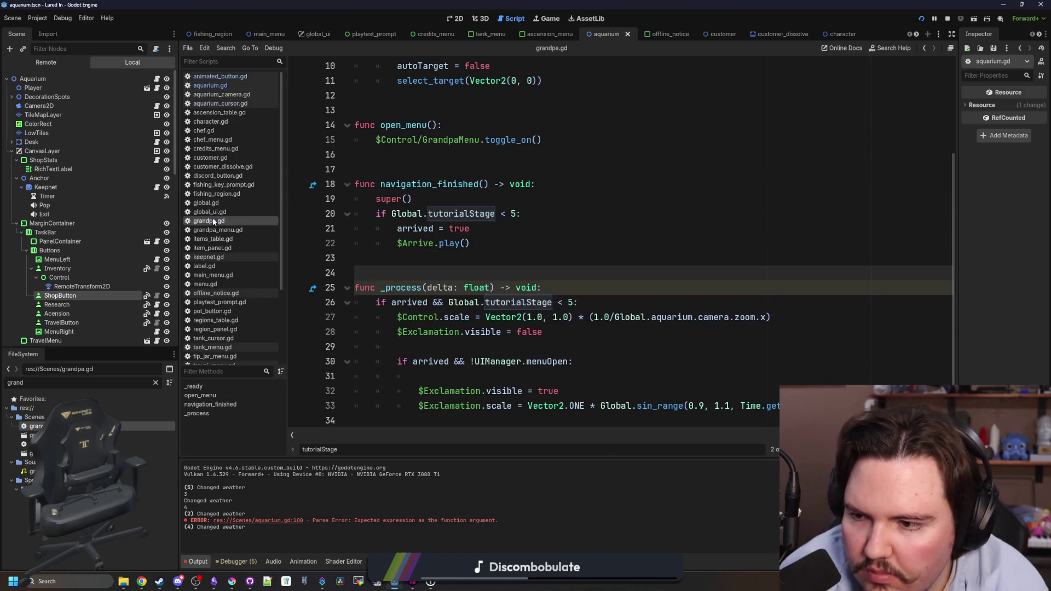
{"action": "left_click", "coordinate": [558, 258]}
{"action": "left_click", "coordinate": [549, 340]}
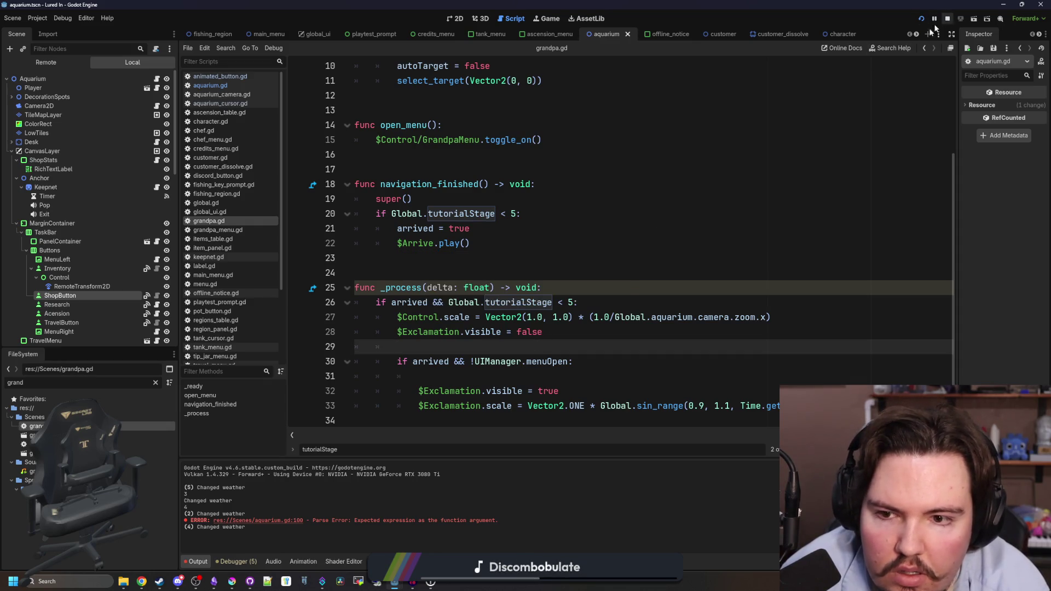
{"action": "scroll", "coordinate": [566, 246], "scroll_direction": "up", "scroll_amount": 3}
{"action": "left_click", "coordinate": [547, 303]}
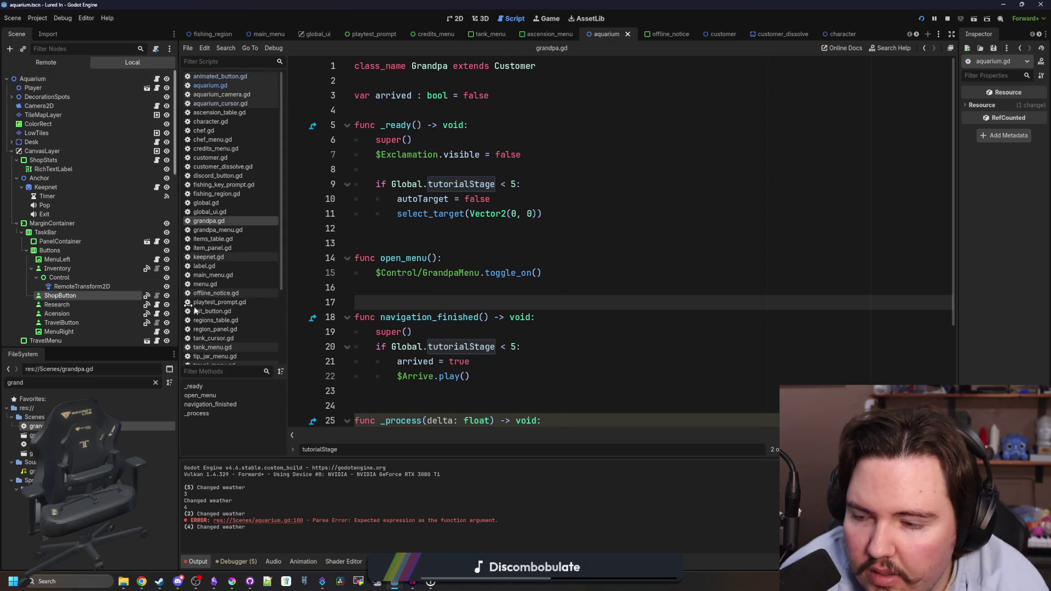
{"action": "key", "text": "ctrl+shift+f"}
Search the project for Global.tutorialStage and open customer.gd's line 152 match.
{"action": "type", "text": "Global"}
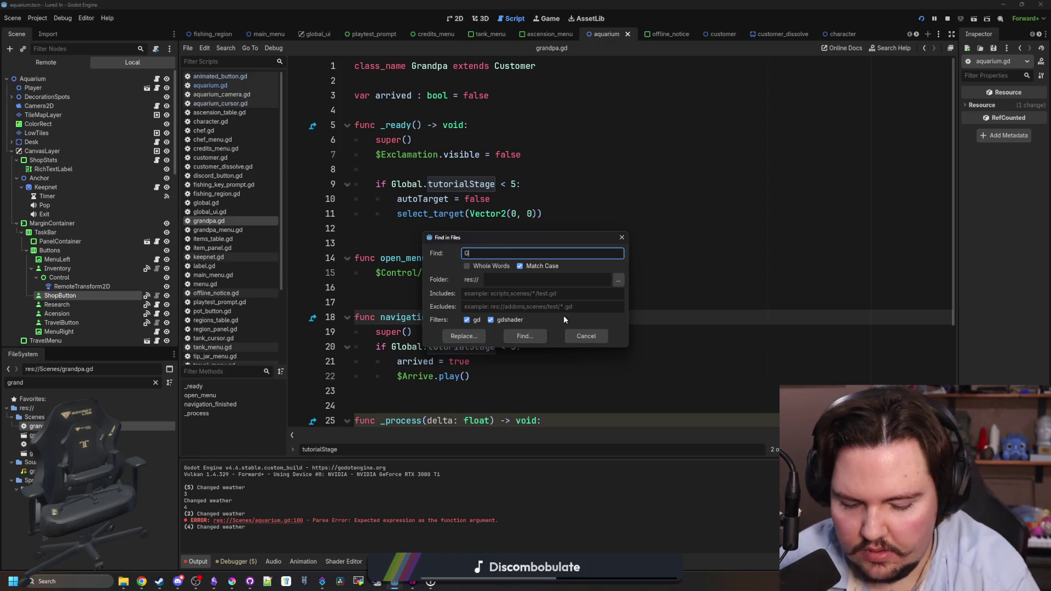
{"action": "type", "text": ".tutorial"}
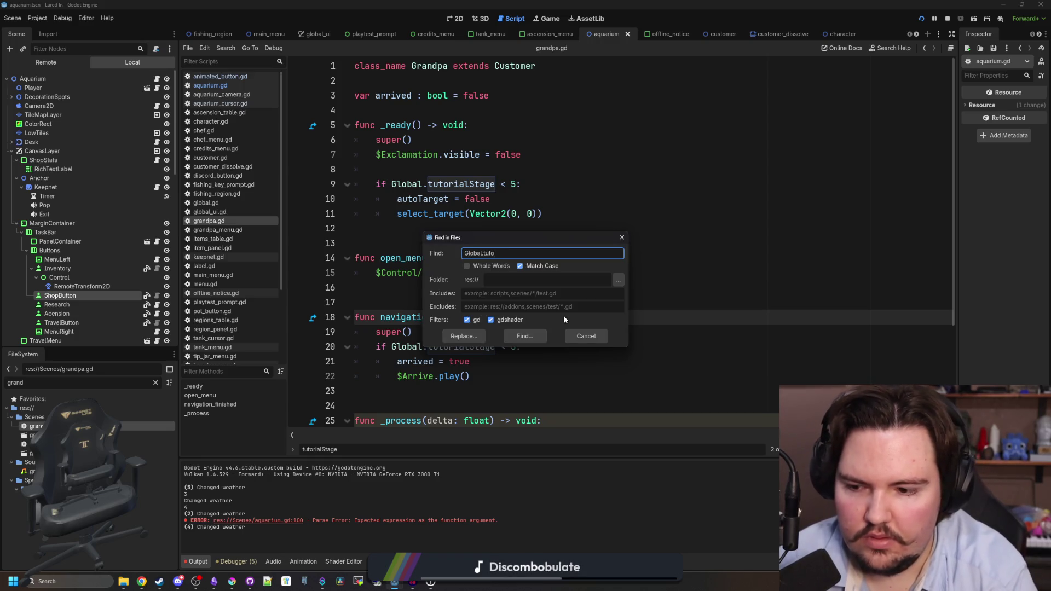
{"action": "type", "text": "Stage"}
{"action": "key", "text": "Return"}
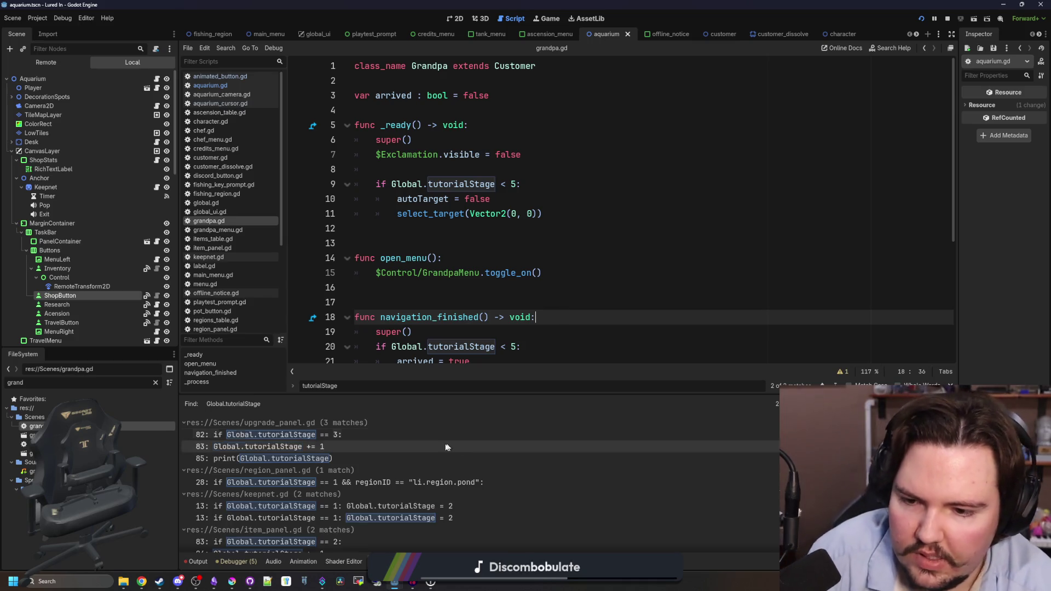
{"action": "scroll", "coordinate": [444, 446], "scroll_direction": "down", "scroll_amount": 10}
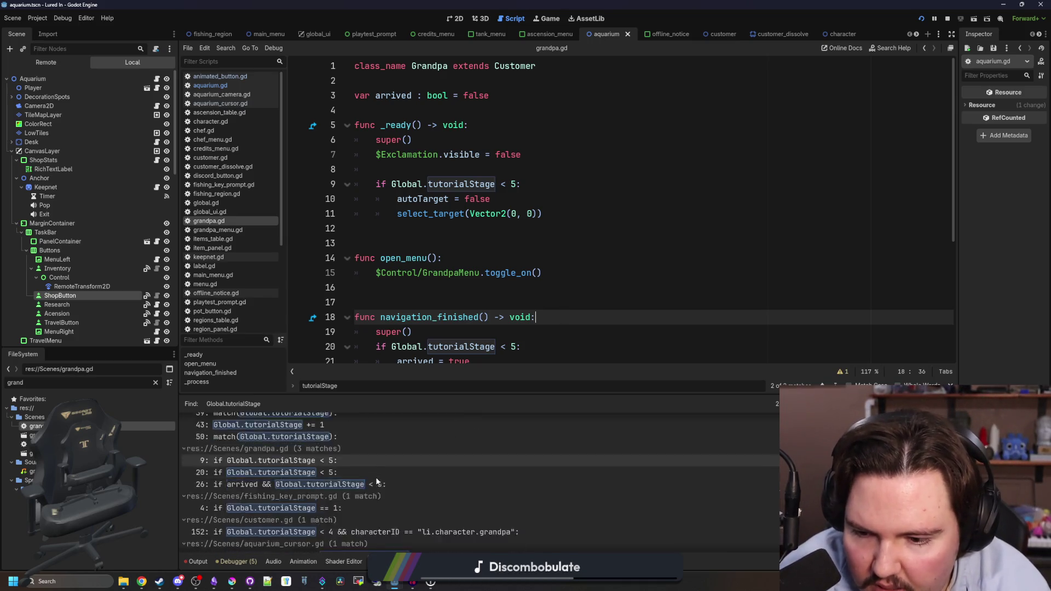
{"action": "left_click", "coordinate": [326, 483]}
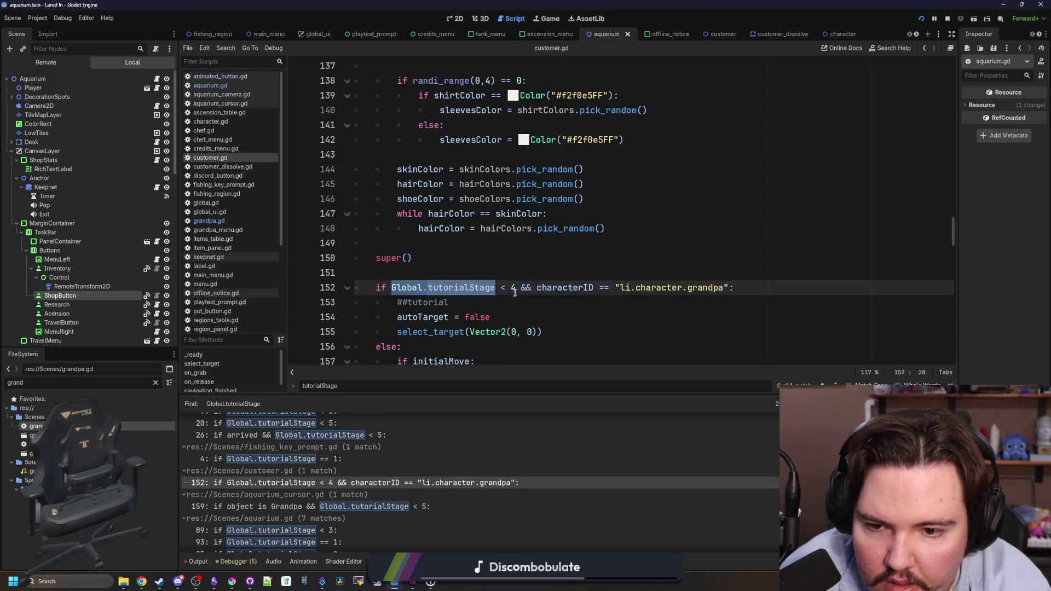
Change customer.gd's Grandpa check to tutorialStage < 5 and relaunch the game.
{"action": "left_click", "coordinate": [515, 290]}
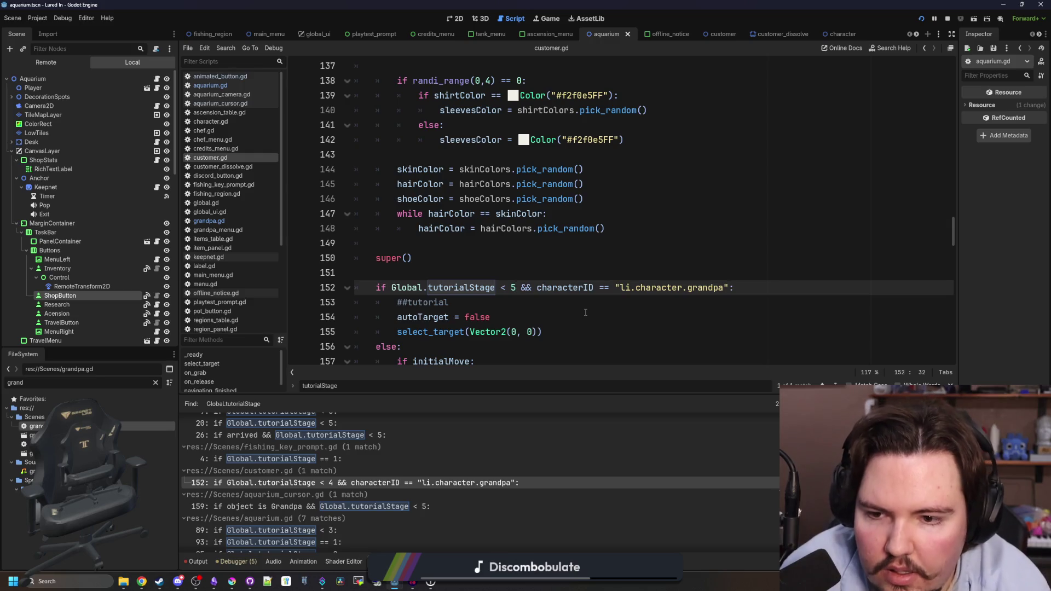
{"action": "scroll", "coordinate": [585, 313], "scroll_direction": "down", "scroll_amount": 2}
{"action": "left_click", "coordinate": [405, 258]}
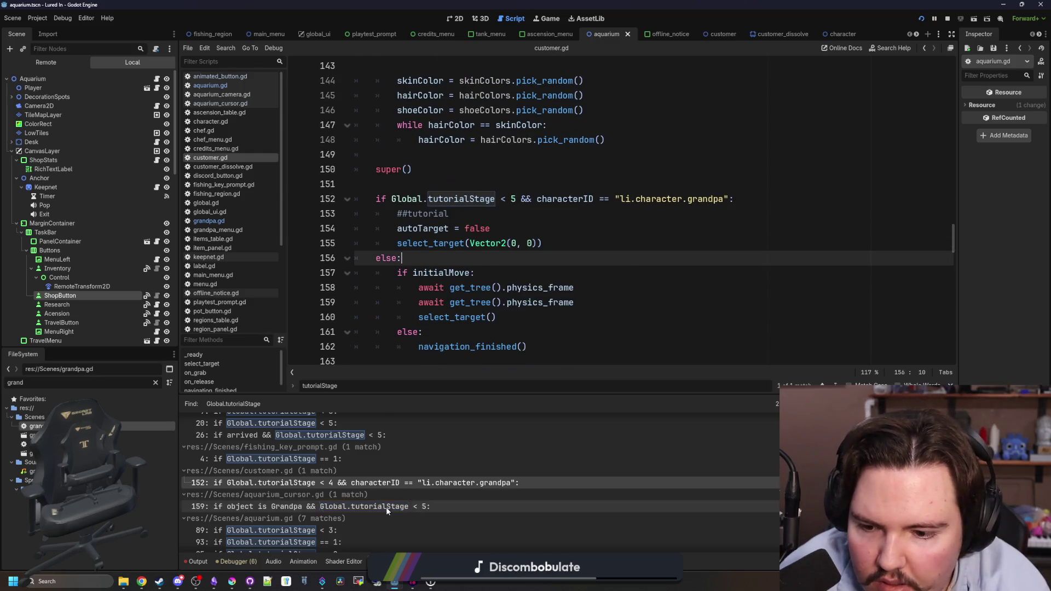
{"action": "scroll", "coordinate": [386, 506], "scroll_direction": "down", "scroll_amount": 2}
{"action": "left_click", "coordinate": [548, 332]}
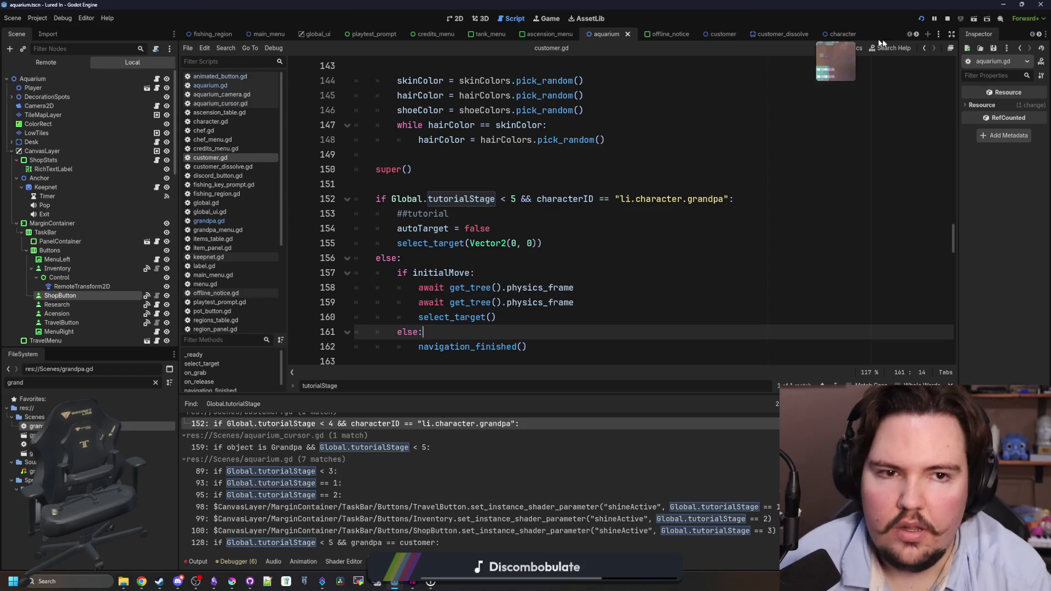
{"action": "left_click", "coordinate": [920, 18]}
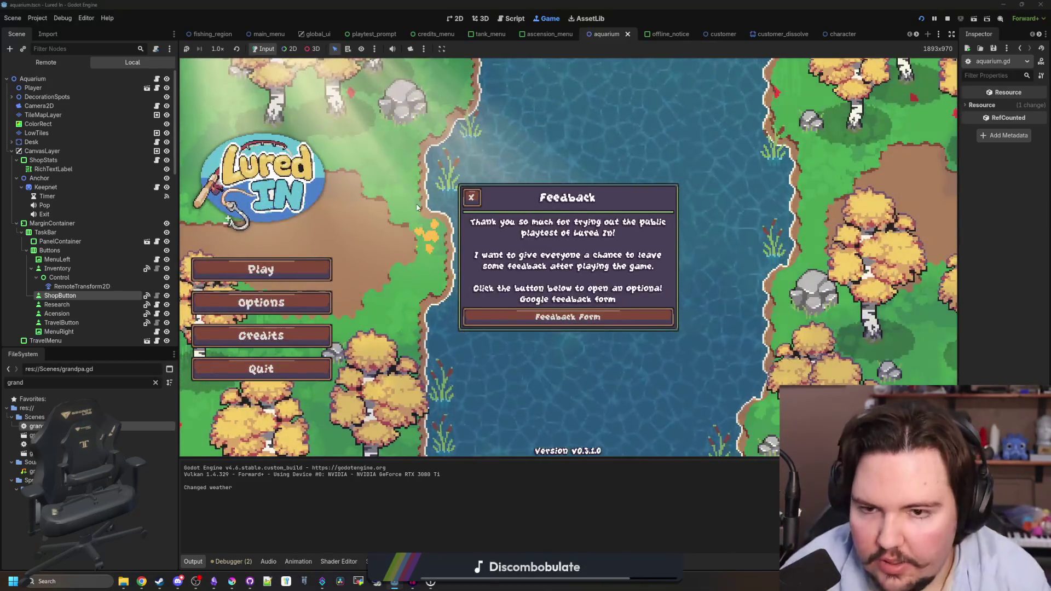
Dismiss the feedback notice, open and close the fish inventory, and dismiss Grandpa's farewell dialogue.
{"action": "left_click", "coordinate": [471, 196]}
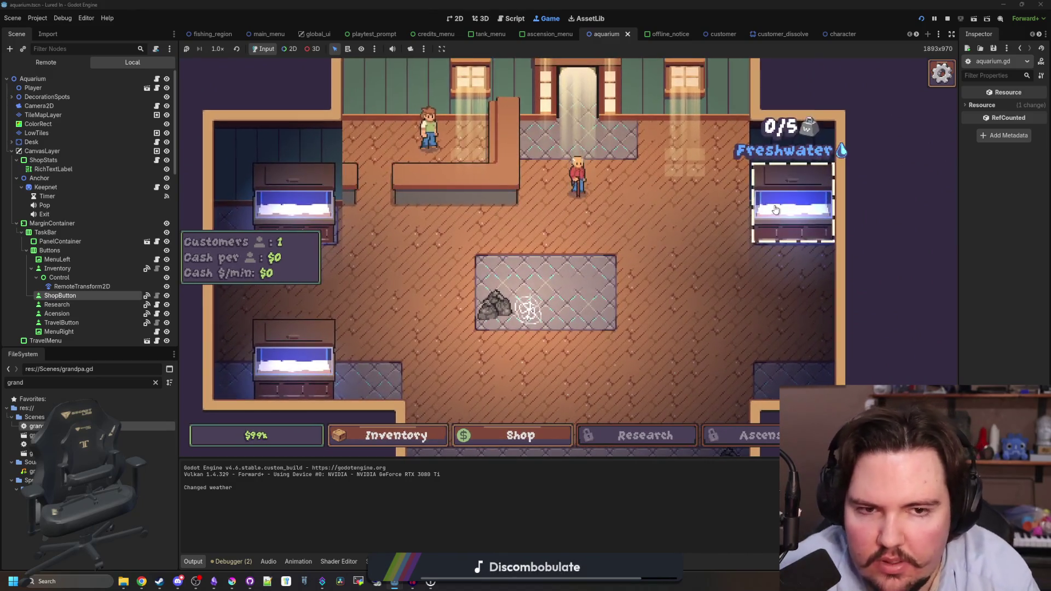
{"action": "left_click", "coordinate": [378, 435]}
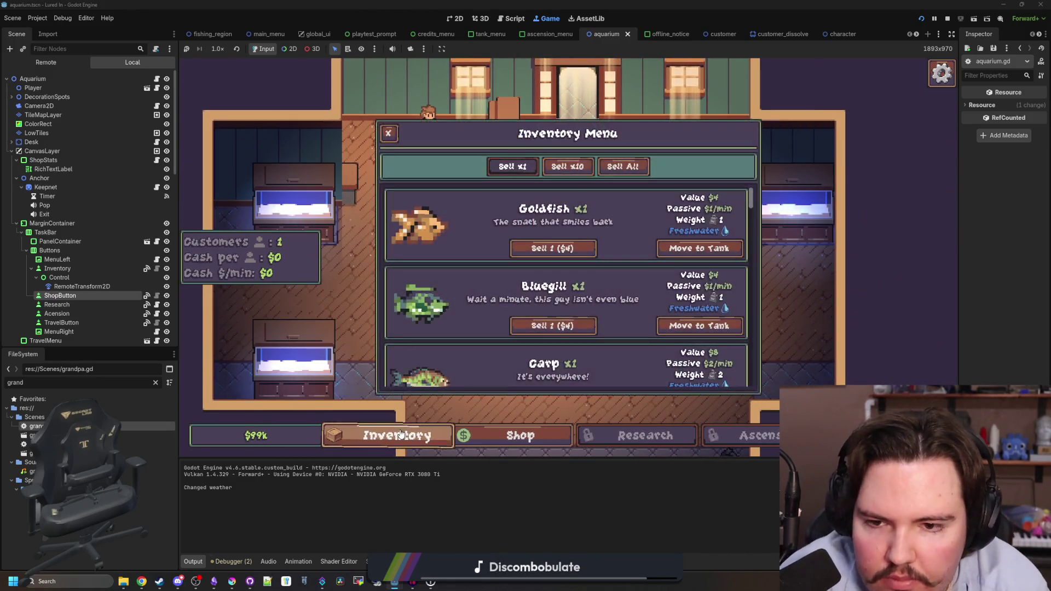
{"action": "left_click", "coordinate": [388, 134]}
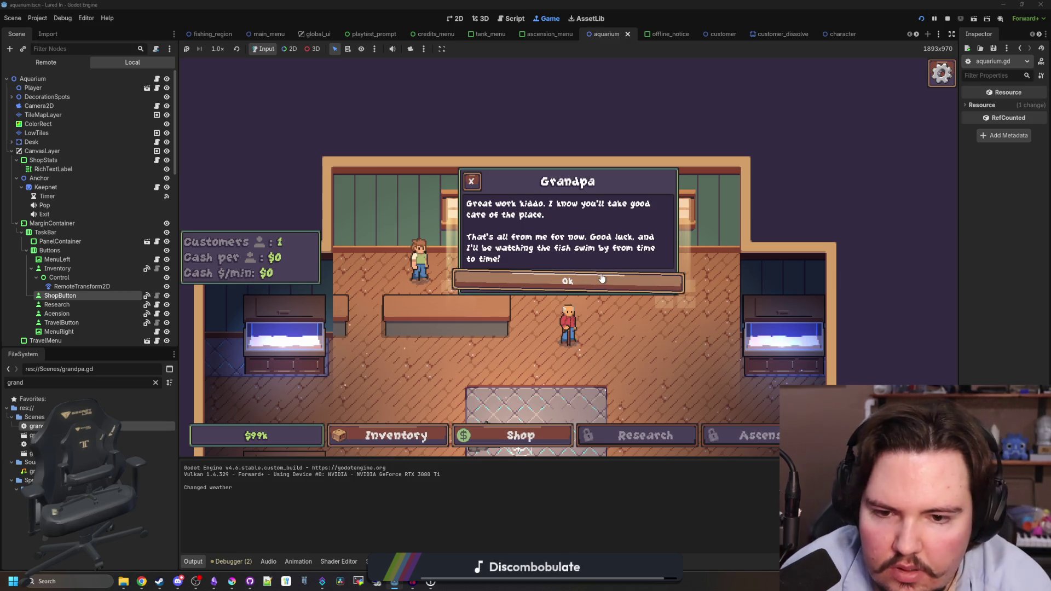
{"action": "left_click", "coordinate": [567, 279]}
Filter FileSystem for 'grand' and open grandpa.gd.
{"action": "left_click", "coordinate": [142, 383]}
{"action": "key", "text": "BackSpace"}
{"action": "key", "text": "BackSpace"}
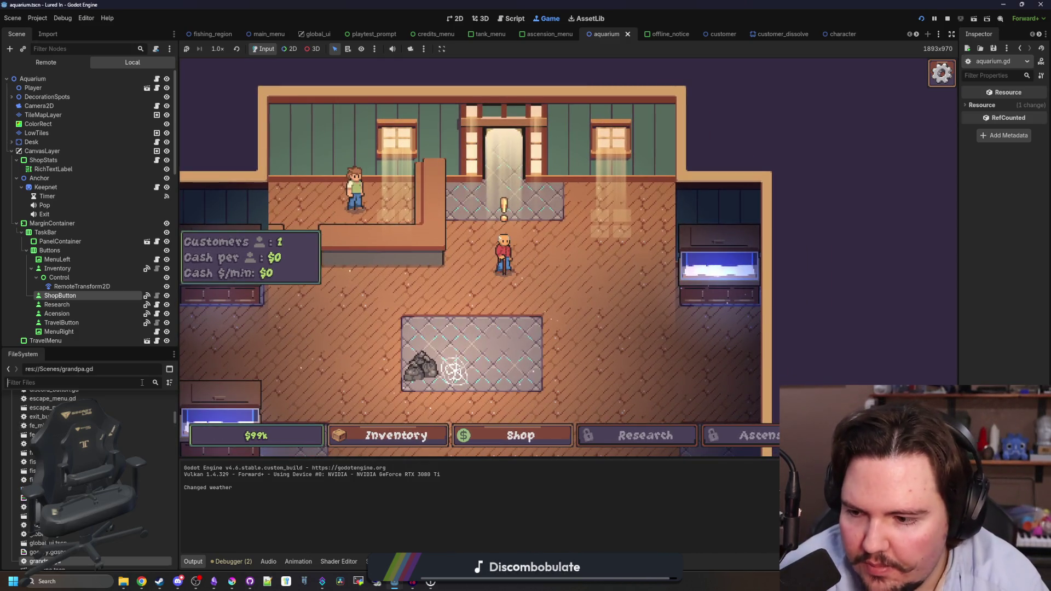
{"action": "type", "text": "nd"}
{"action": "double_click", "coordinate": [36, 426]}
{"action": "scroll", "coordinate": [486, 317], "scroll_direction": "down", "scroll_amount": 3}
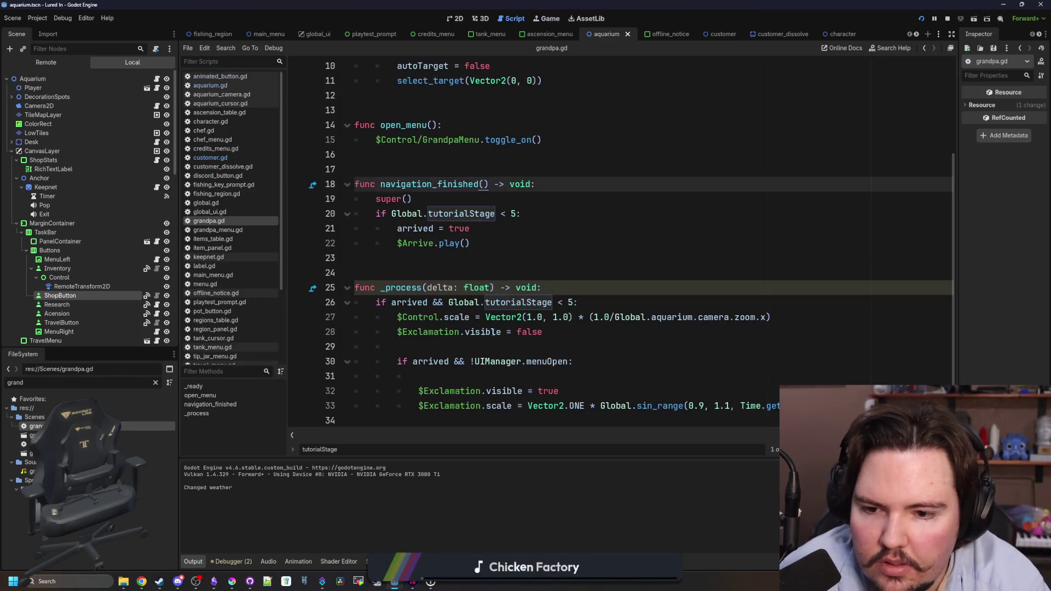
In grandpa_menu.gd, duplicate line 10's 'Now save up to buy a Tank' dialogue entry.
{"action": "double_click", "coordinate": [136, 444]}
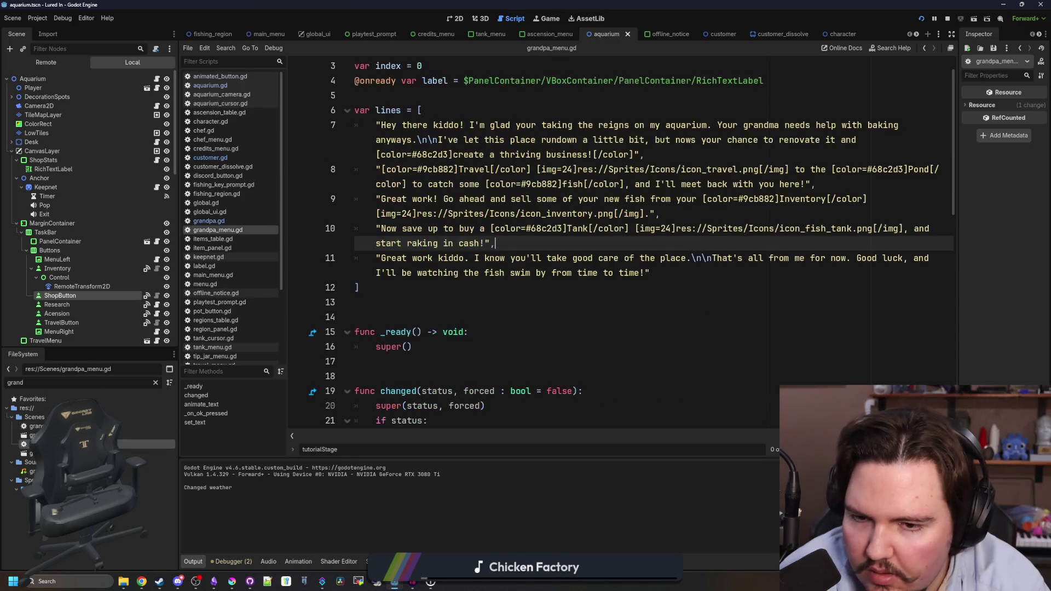
{"action": "left_click", "coordinate": [547, 317]}
{"action": "left_click_drag", "start_coordinate": [528, 245], "coordinate": [417, 243]}
{"action": "triple_click", "coordinate": [418, 243]}
{"action": "key", "text": "ctrl+c"}
{"action": "left_click", "coordinate": [551, 248]}
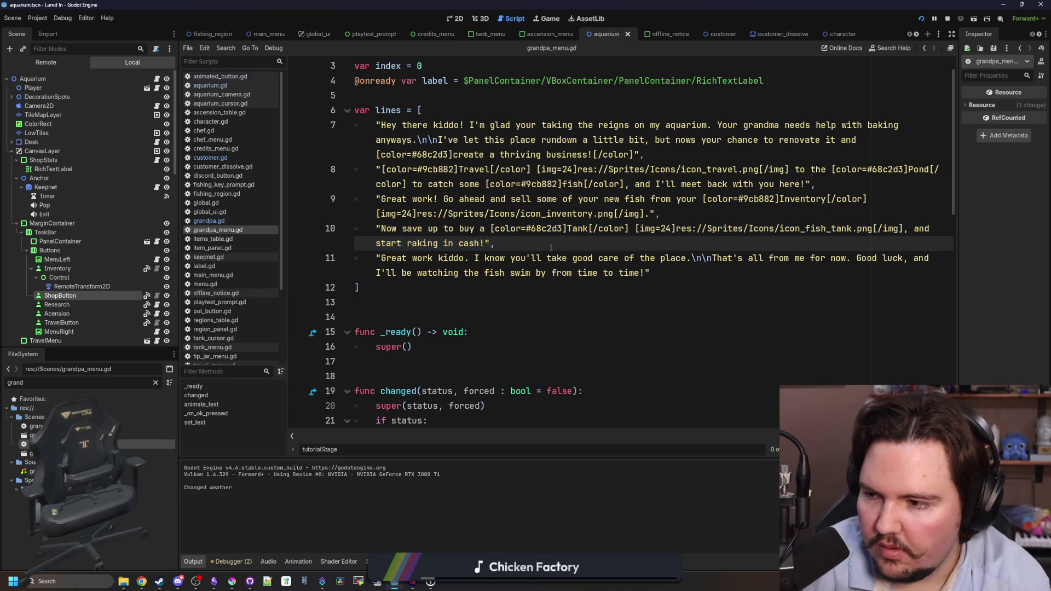
{"action": "key", "text": "Return"}
{"action": "key", "text": "Return"}
{"action": "key", "text": "Return"}
{"action": "key", "text": "Up"}
{"action": "key", "text": "ctrl+v"}
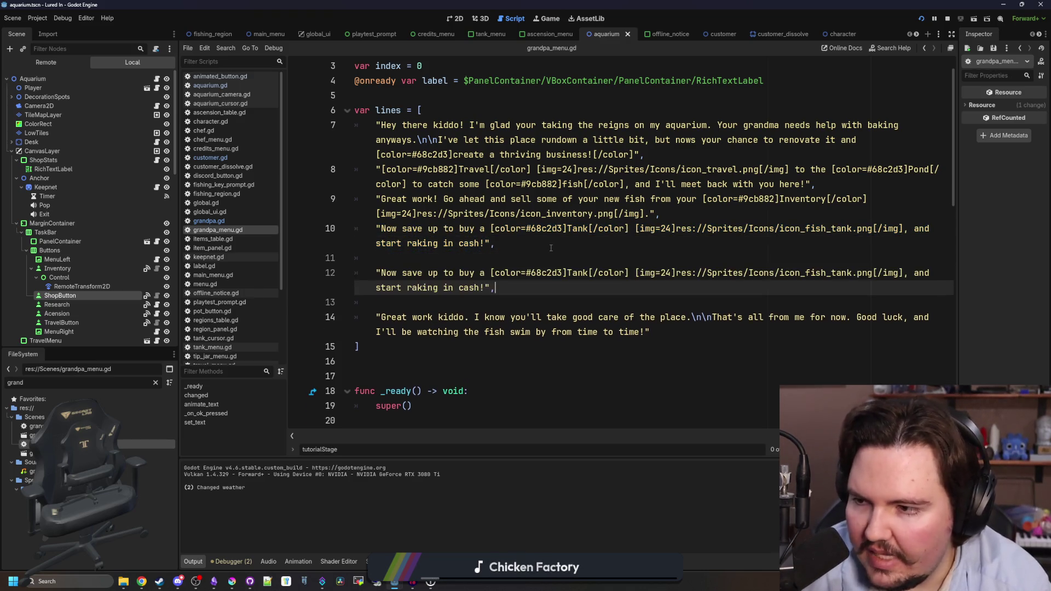
{"action": "key", "text": "Up"}
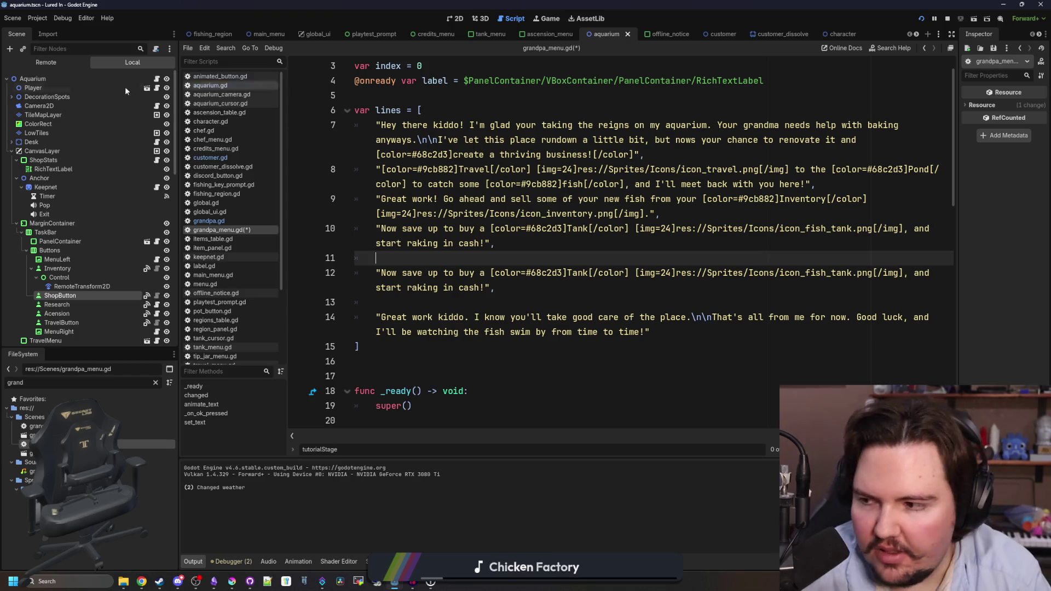
Check the pasted entry around line 12, then return to the Godot editor window.
{"action": "left_click", "coordinate": [457, 304]}
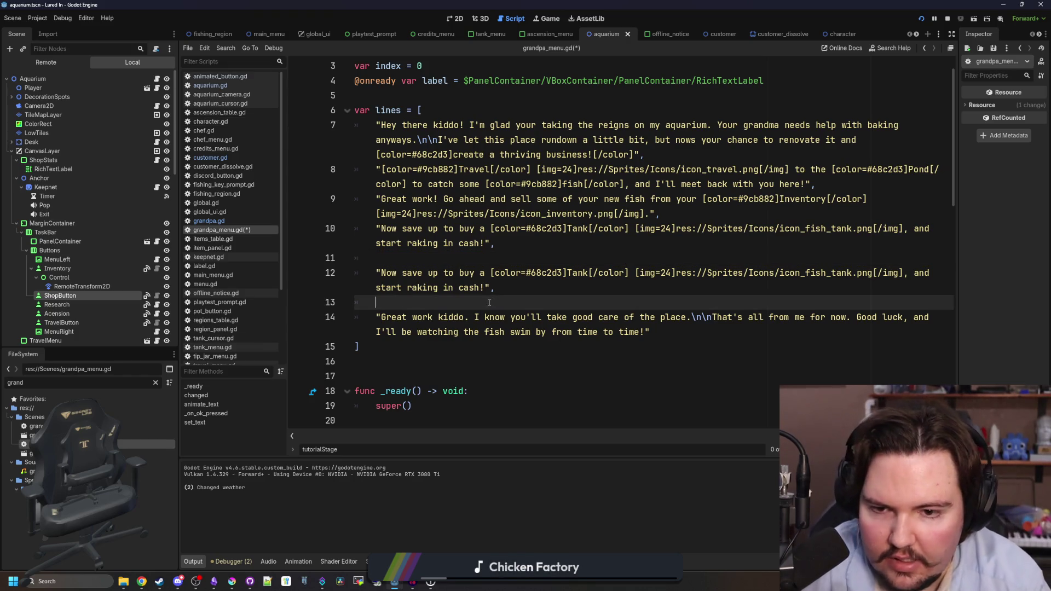
{"action": "left_click", "coordinate": [503, 293]}
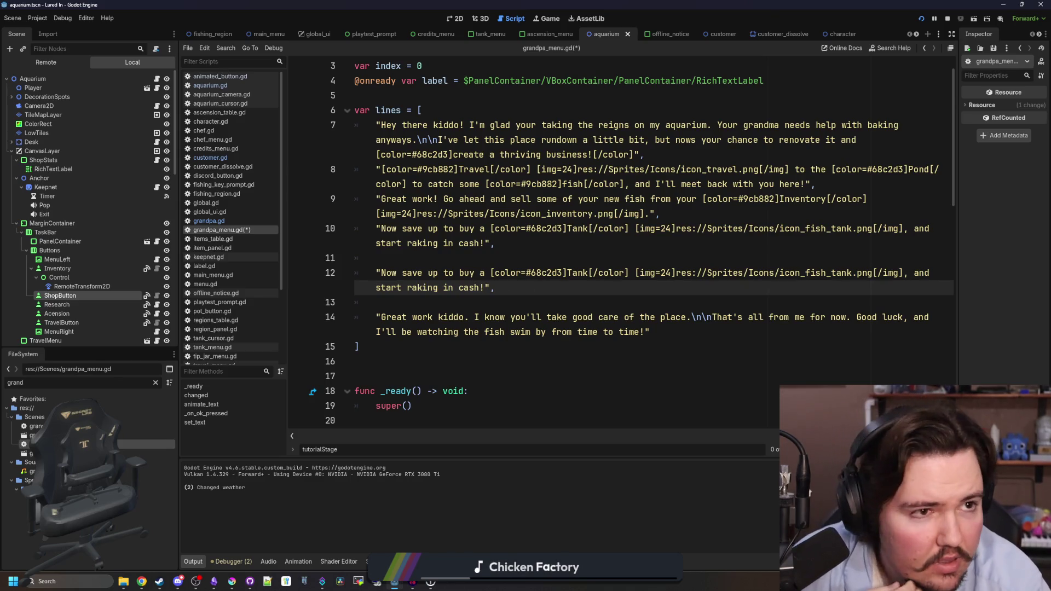
{"action": "mouse_move", "coordinate": [156, 578]}
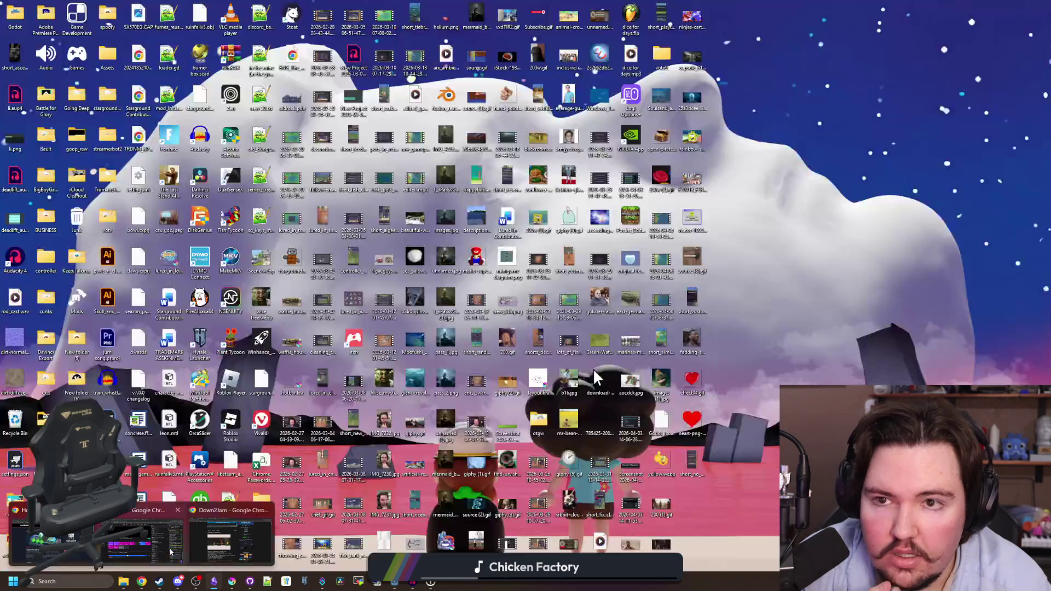
{"action": "left_click", "coordinate": [214, 581]}
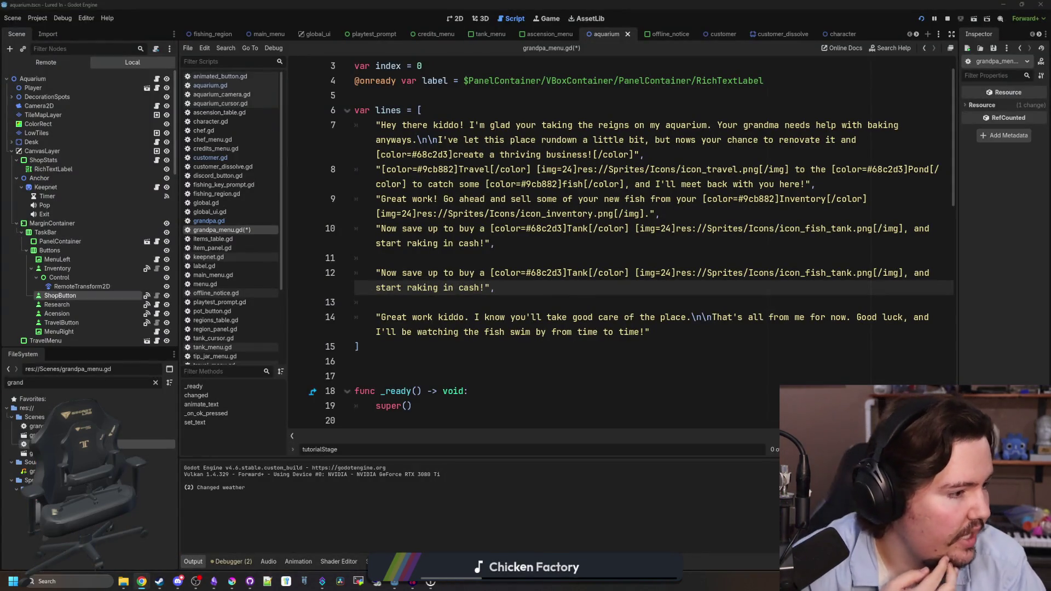
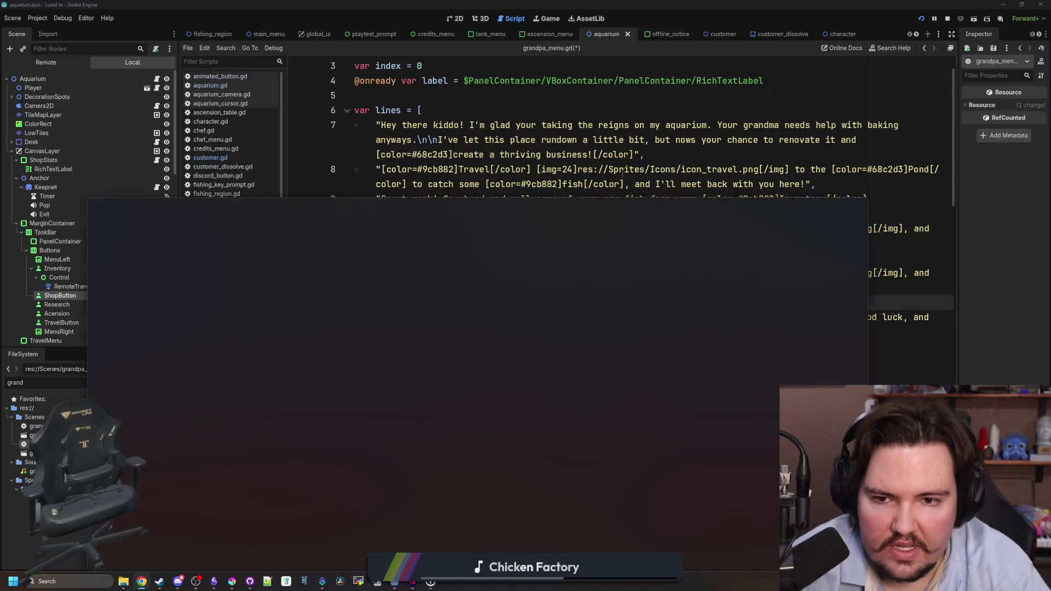
Open YouTube in Chrome and switch to the Big Boy Games channel.
{"action": "key", "text": "super+2"}
{"action": "type", "text": "y"}
{"action": "key", "text": "Return"}
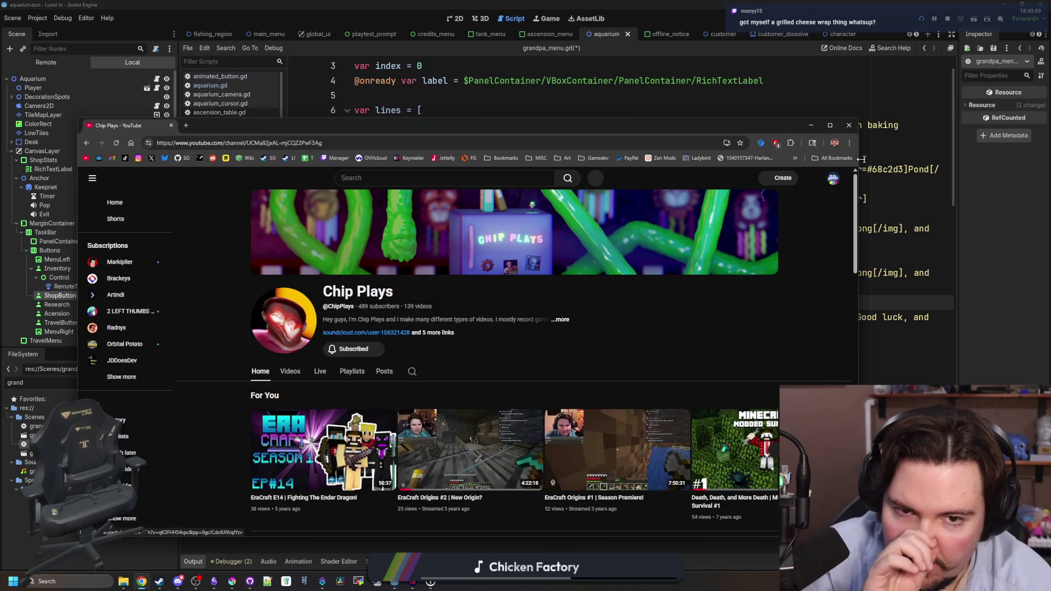
{"action": "left_click", "coordinate": [832, 179]}
{"action": "left_click", "coordinate": [783, 218]}
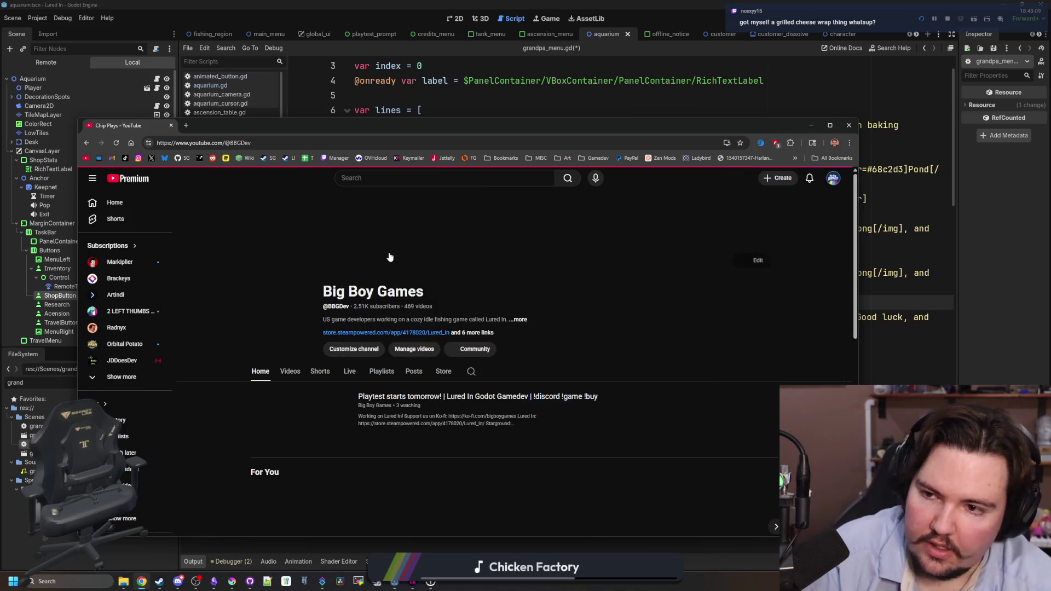
Open and pause the Lured In Announcement Trailer, select its video ID, then return to Godot.
{"action": "scroll", "coordinate": [318, 378], "scroll_direction": "down", "scroll_amount": 3}
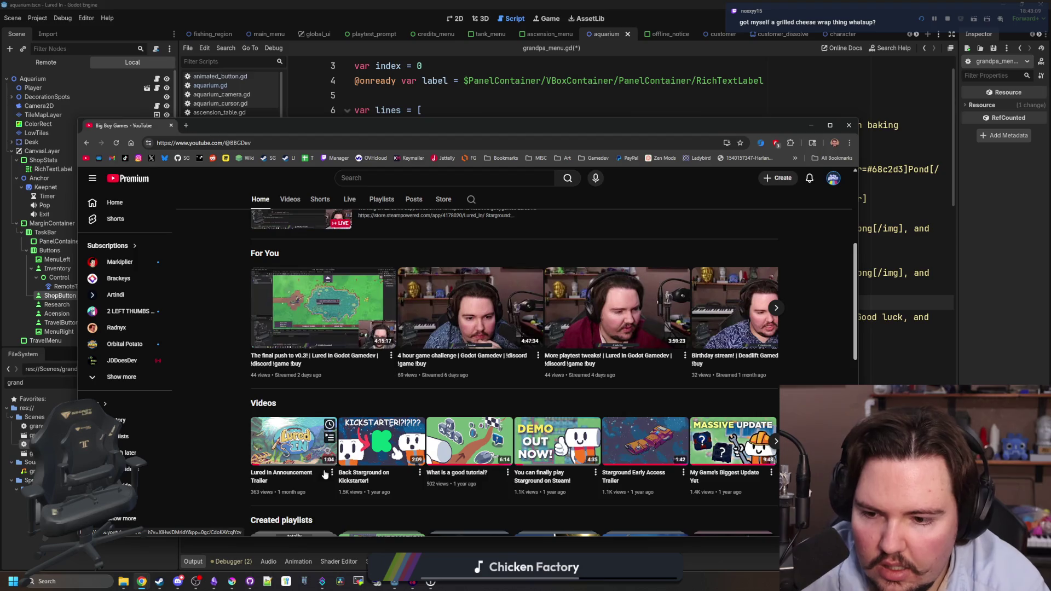
{"action": "left_click", "coordinate": [294, 442]}
{"action": "left_click", "coordinate": [484, 283]}
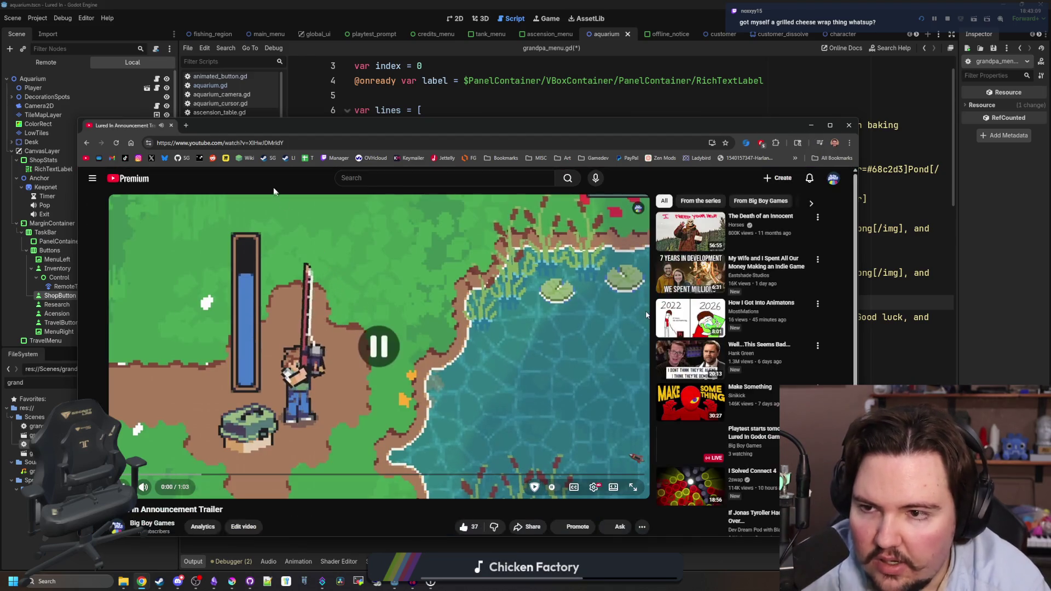
{"action": "left_click_drag", "start_coordinate": [294, 142], "coordinate": [249, 142]}
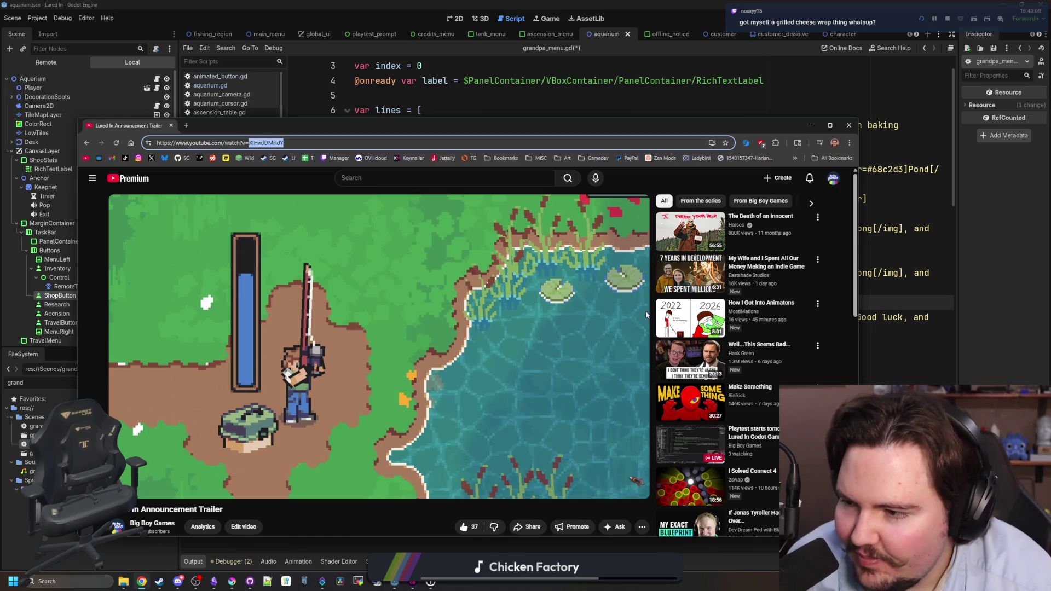
{"action": "key", "text": "alt+Tab"}
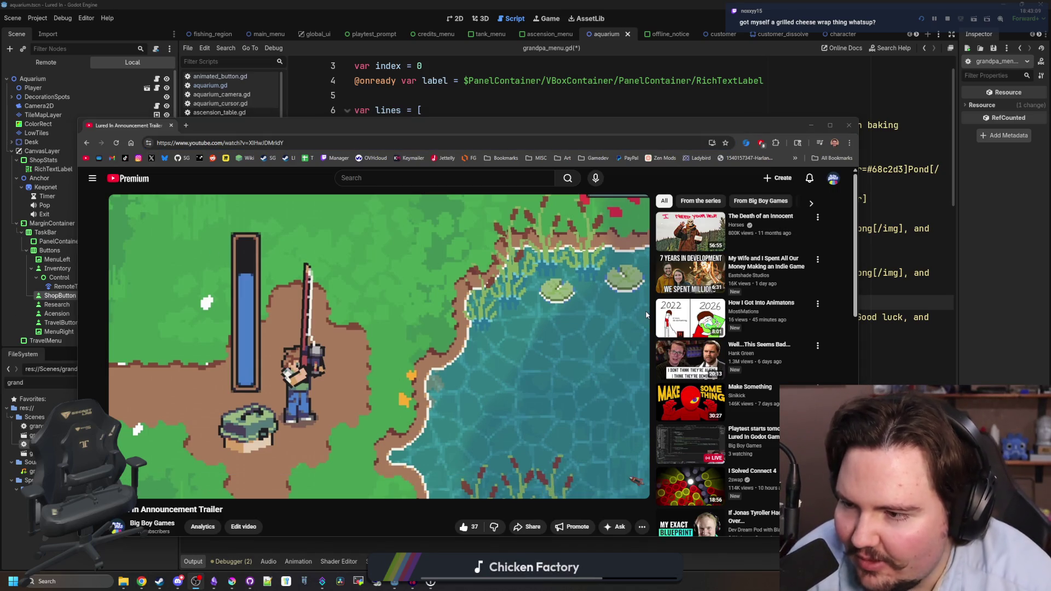
{"action": "left_click", "coordinate": [529, 114]}
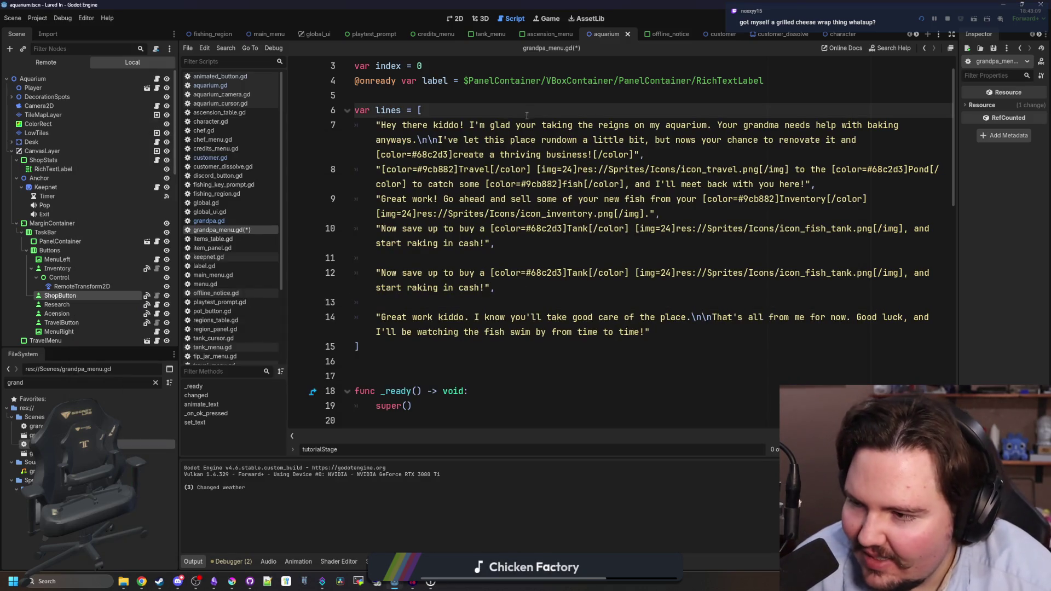
Replace line 12's 'Now save up to buy a' with 'Now you can go ahead and place a fish into the tank'.
{"action": "left_click", "coordinate": [493, 304]}
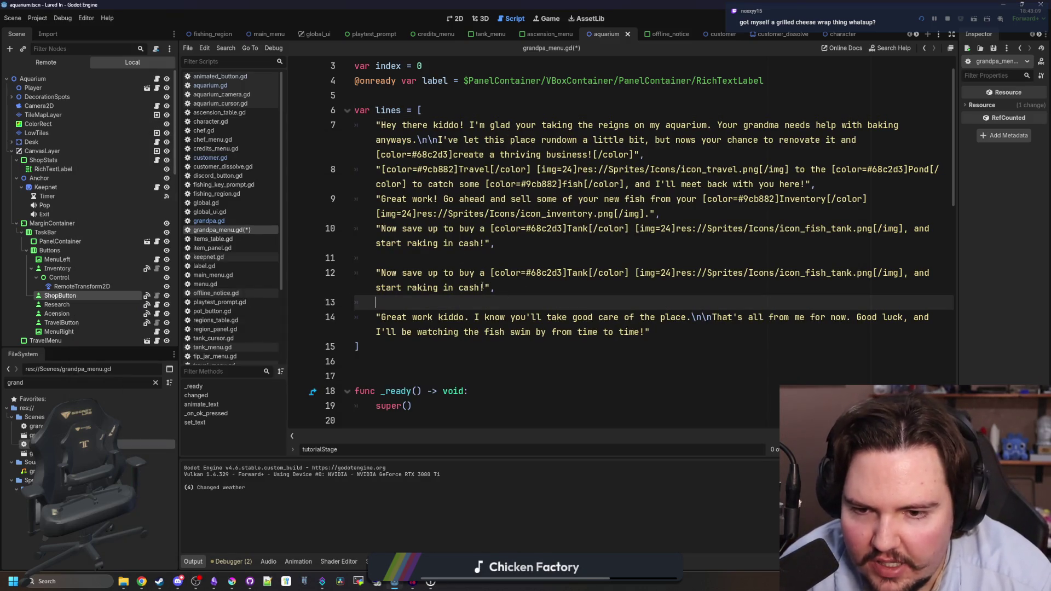
{"action": "left_click", "coordinate": [432, 275]}
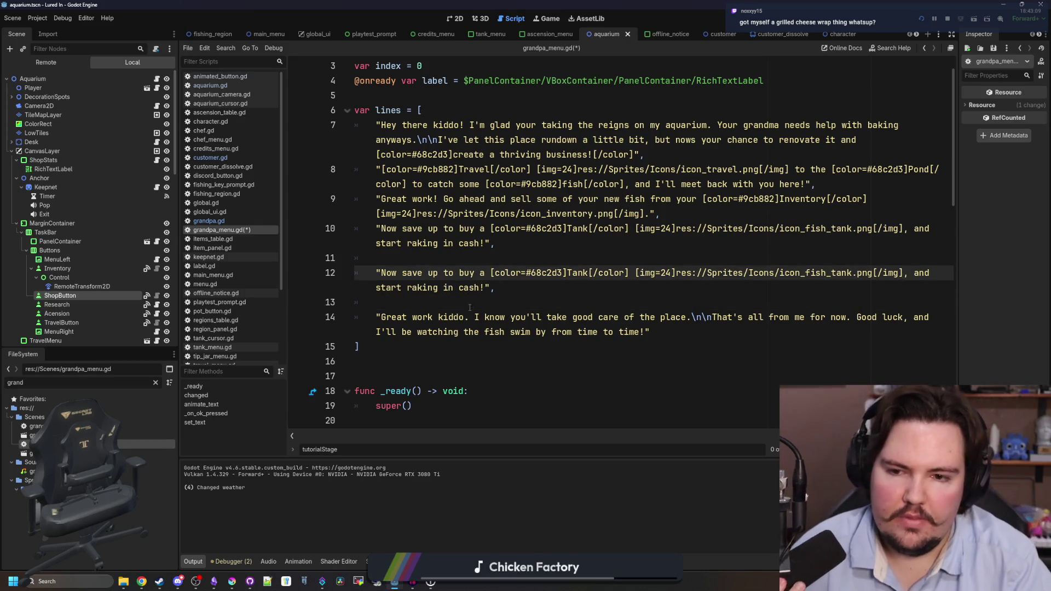
{"action": "left_click", "coordinate": [427, 319]}
{"action": "left_click_drag", "start_coordinate": [484, 274], "coordinate": [383, 273]}
{"action": "key", "text": "BackSpace"}
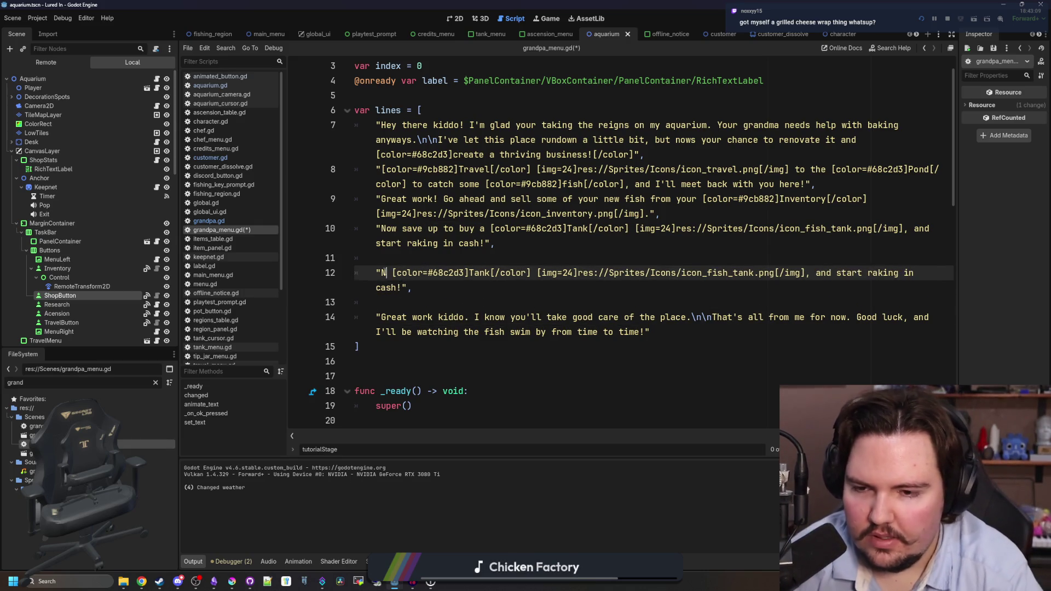
{"action": "type", "text": "Now you can go ahead "}
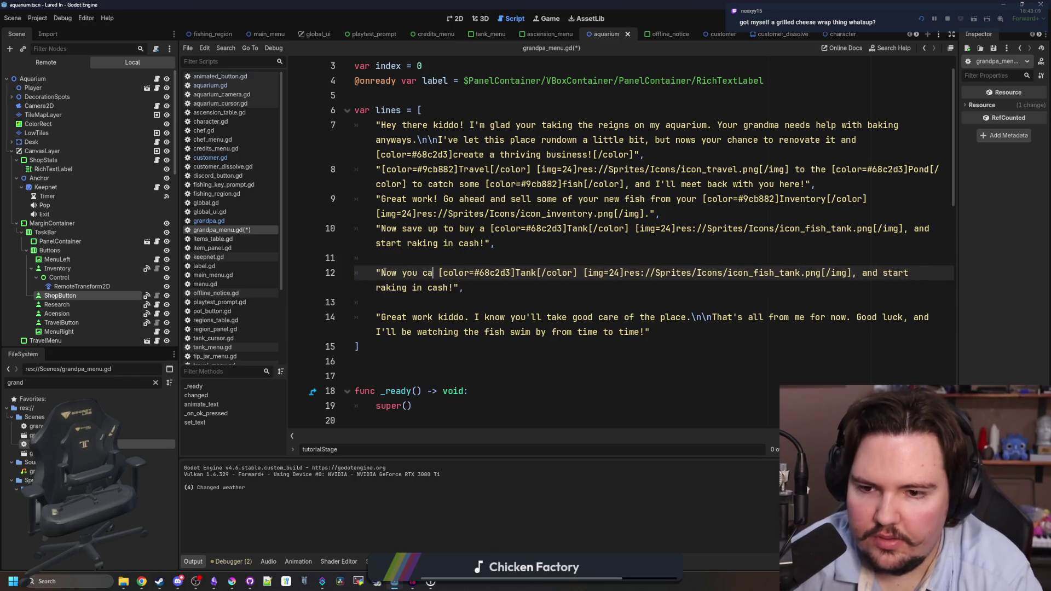
{"action": "type", "text": "and place a fish into t"}
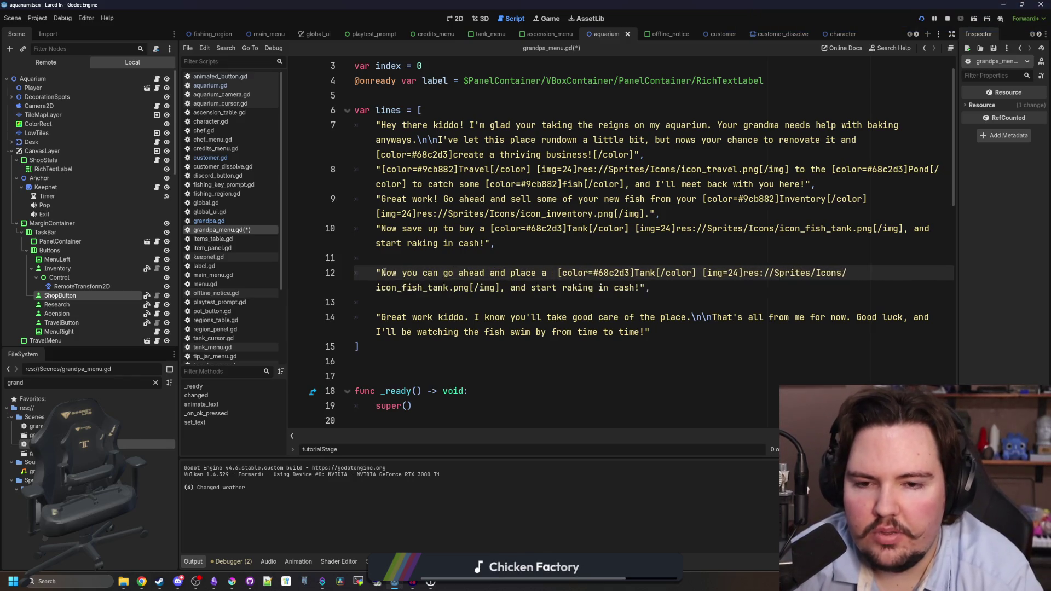
{"action": "type", "text": "he tank"}
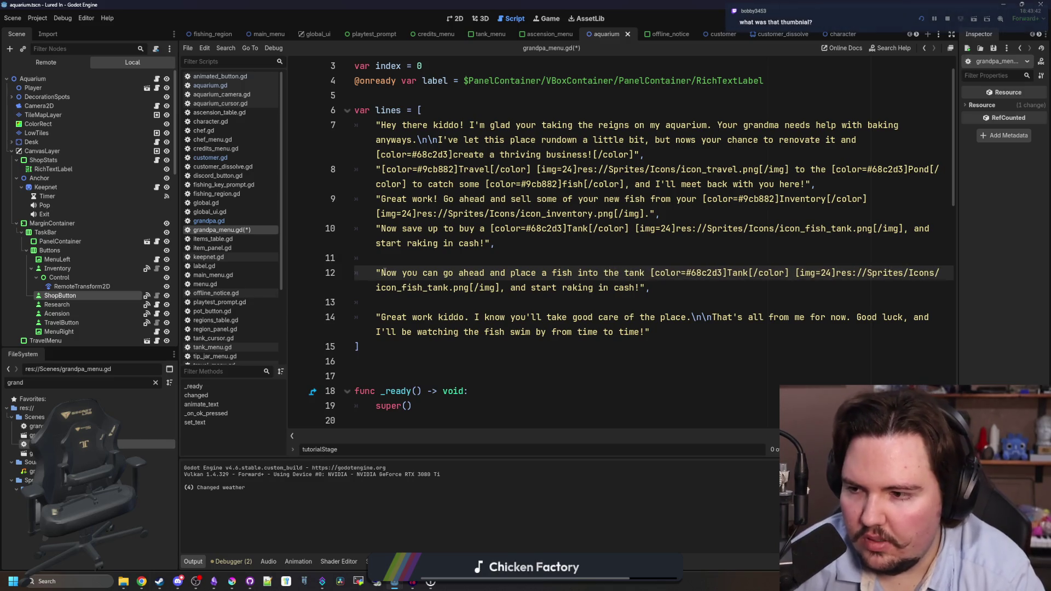
{"action": "key", "text": "alt+Tab"}
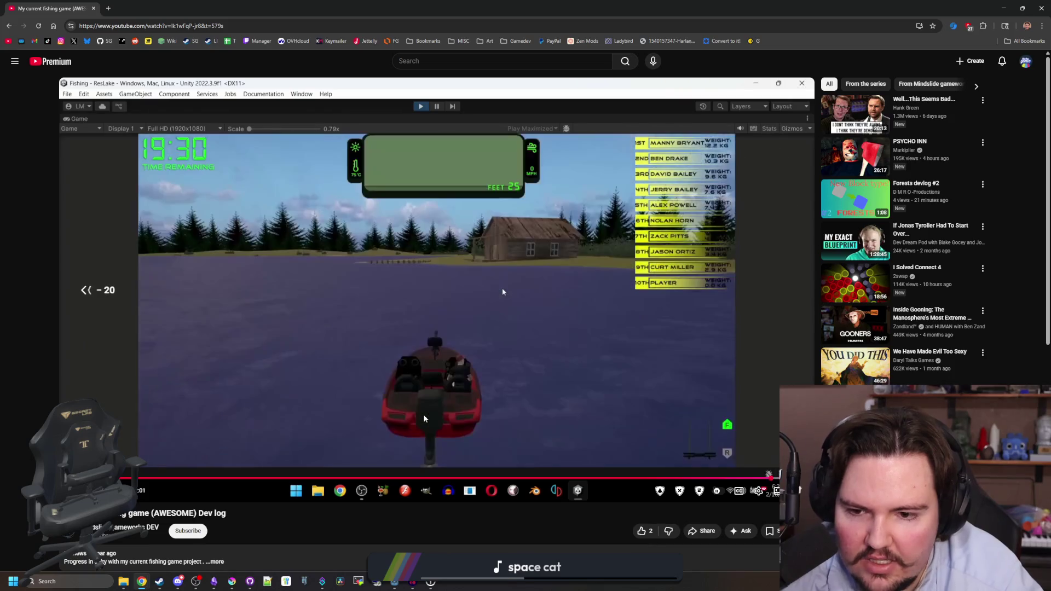
Rewind the fishing-game devlog step by step back to the earlier boating and dock gameplay.
{"action": "key", "text": "j"}
{"action": "key", "text": "j"}
{"action": "key", "text": "j"}
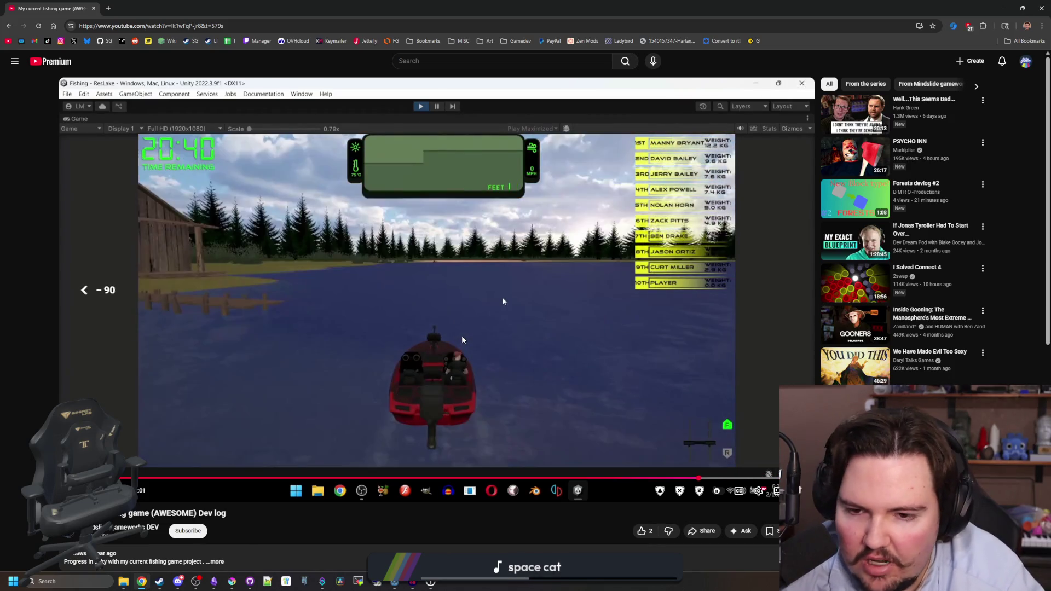
{"action": "key", "text": "j"}
{"action": "key", "text": "j"}
{"action": "key", "text": "j"}
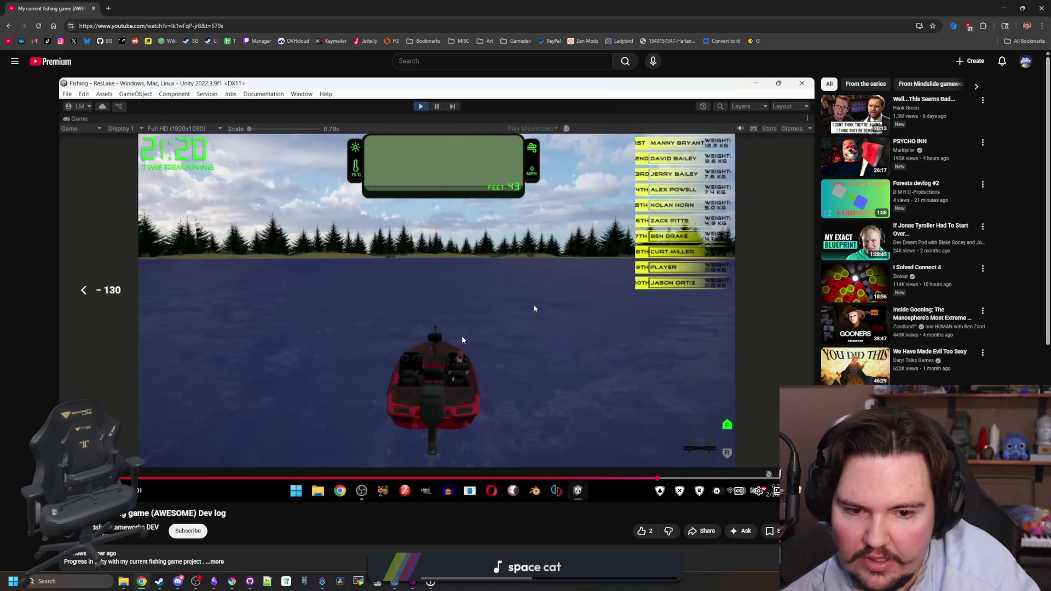
{"action": "key", "text": "j"}
{"action": "key", "text": "j"}
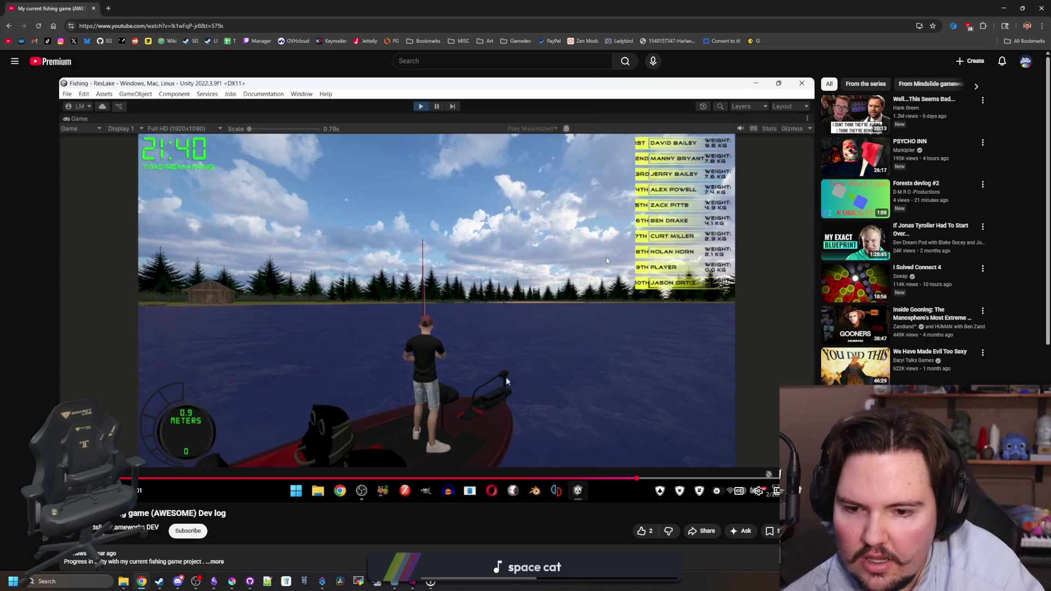
{"action": "key", "text": "Left"}
{"action": "key", "text": "Left"}
{"action": "key", "text": "Left"}
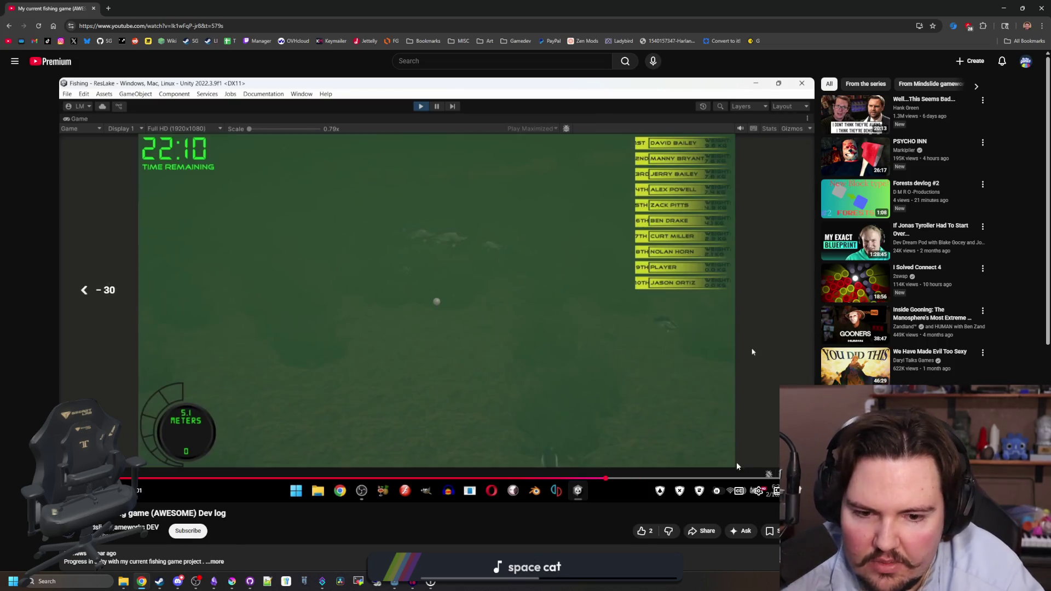
{"action": "key", "text": "Left"}
{"action": "key", "text": "Left"}
{"action": "key", "text": "Left"}
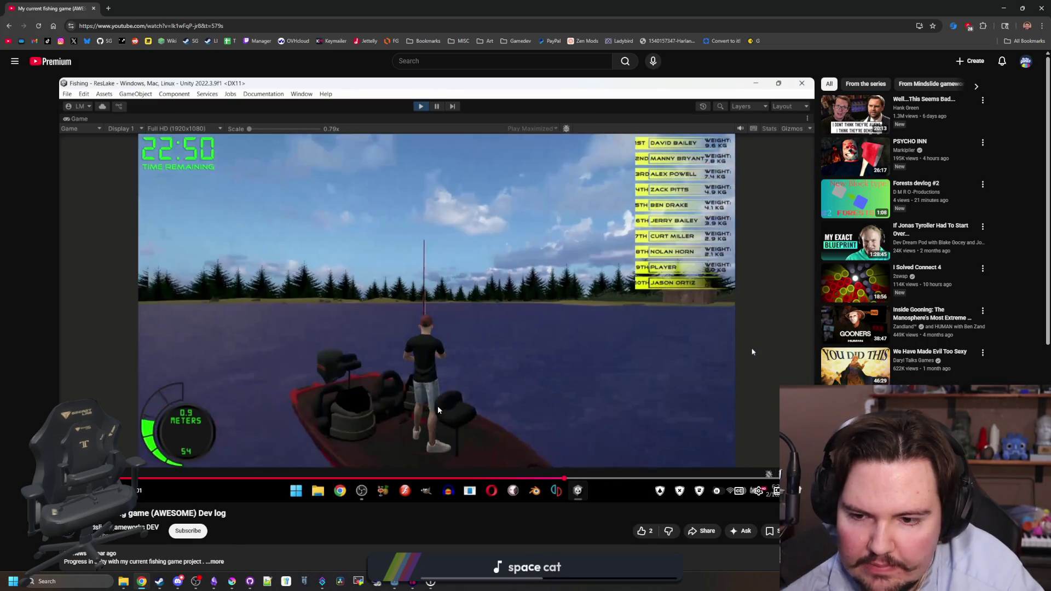
{"action": "key", "text": "Left"}
{"action": "key", "text": "Left"}
{"action": "key", "text": "Left"}
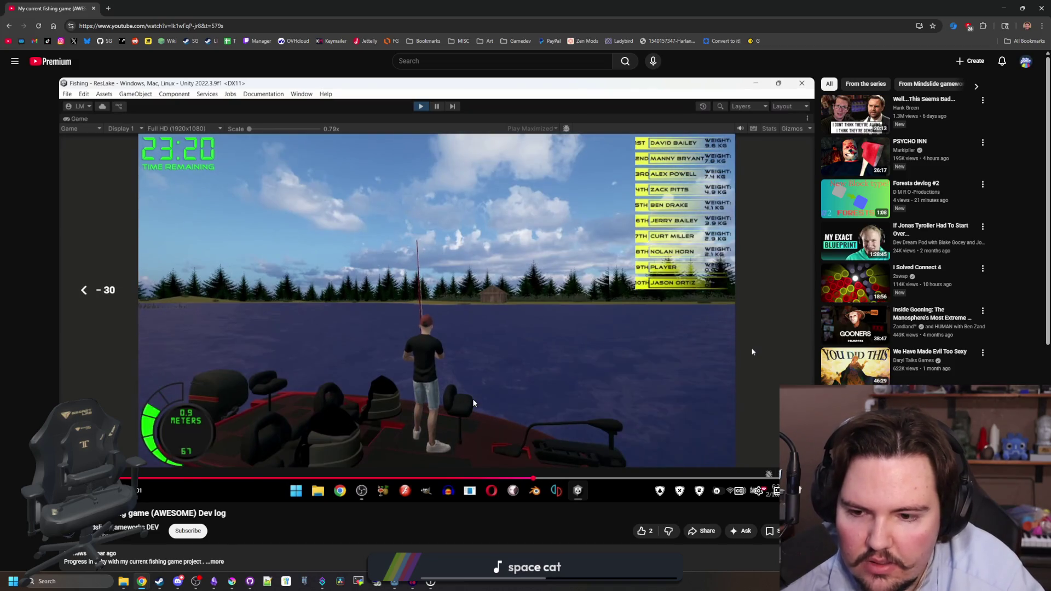
{"action": "key", "text": "Left"}
{"action": "key", "text": "Left"}
{"action": "key", "text": "Left"}
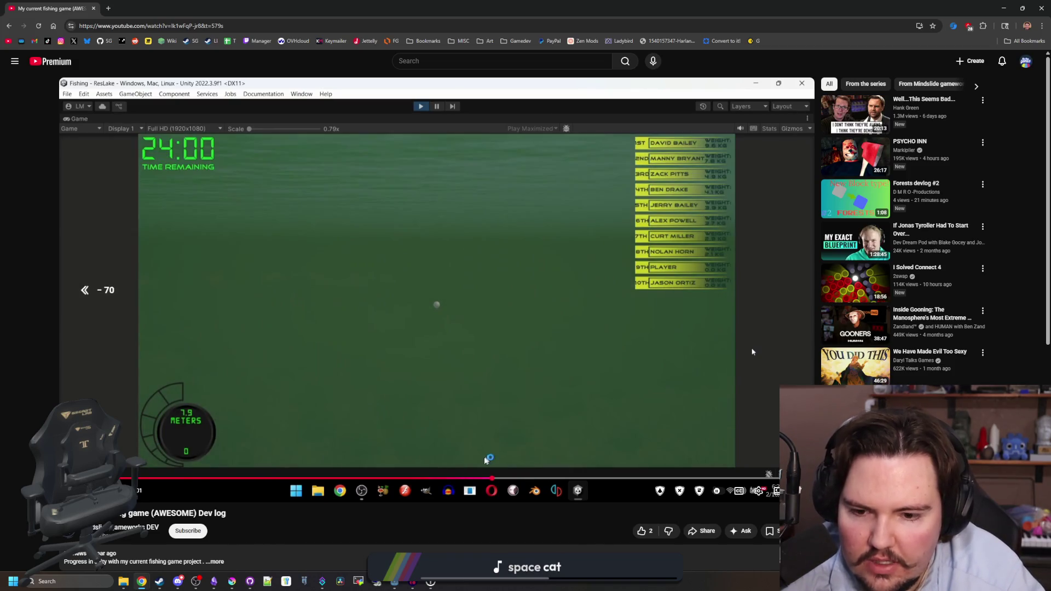
{"action": "key", "text": "Left"}
{"action": "key", "text": "Left"}
{"action": "key", "text": "Left"}
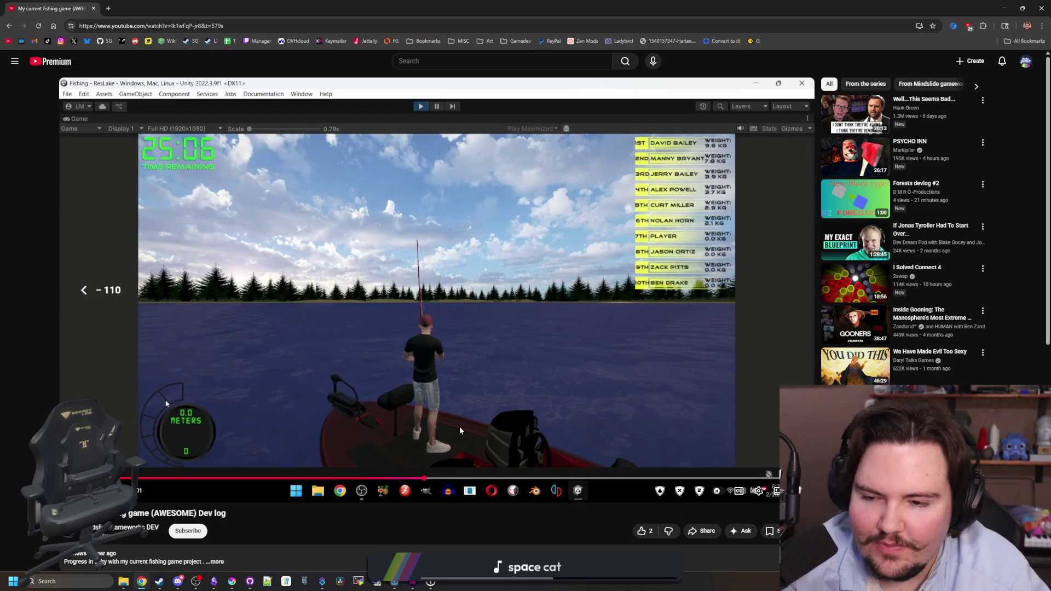
{"action": "key", "text": "Left"}
{"action": "key", "text": "Left"}
{"action": "key", "text": "Left"}
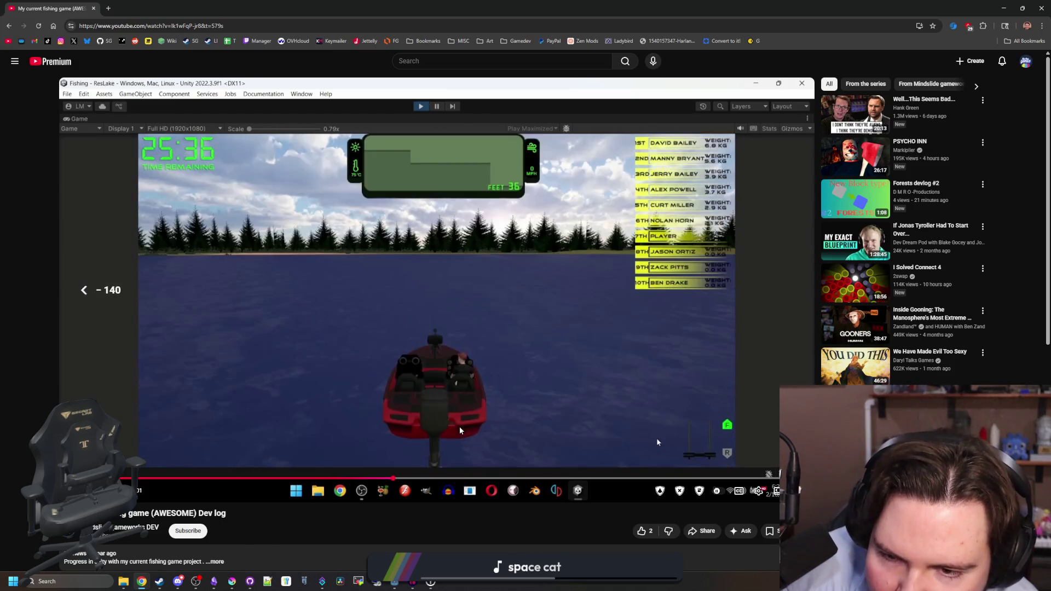
{"action": "key", "text": "Left"}
{"action": "key", "text": "Left"}
{"action": "key", "text": "Left"}
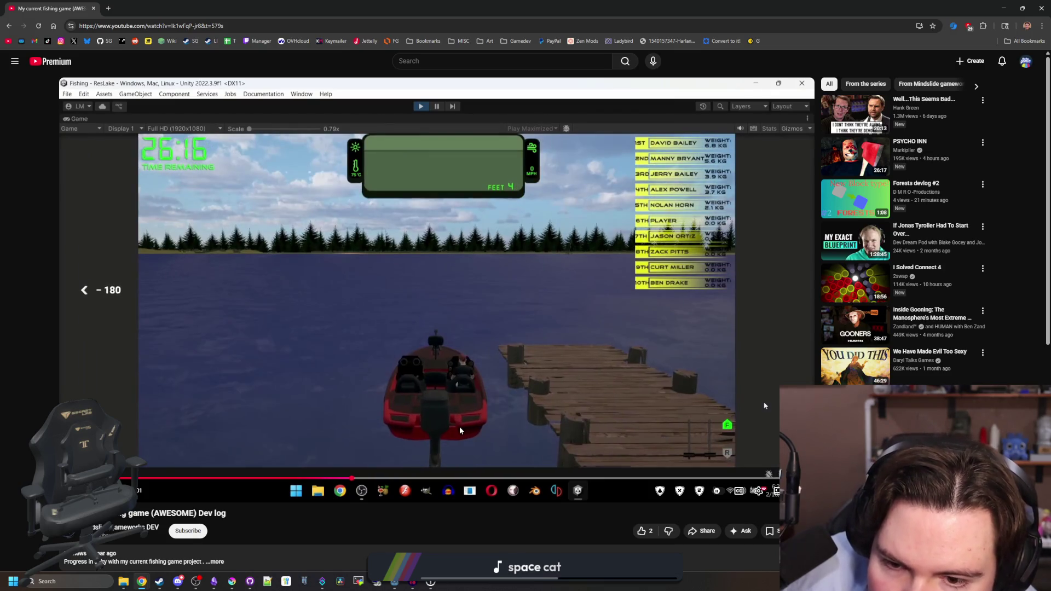
{"action": "key", "text": "Left"}
{"action": "key", "text": "Left"}
{"action": "key", "text": "Left"}
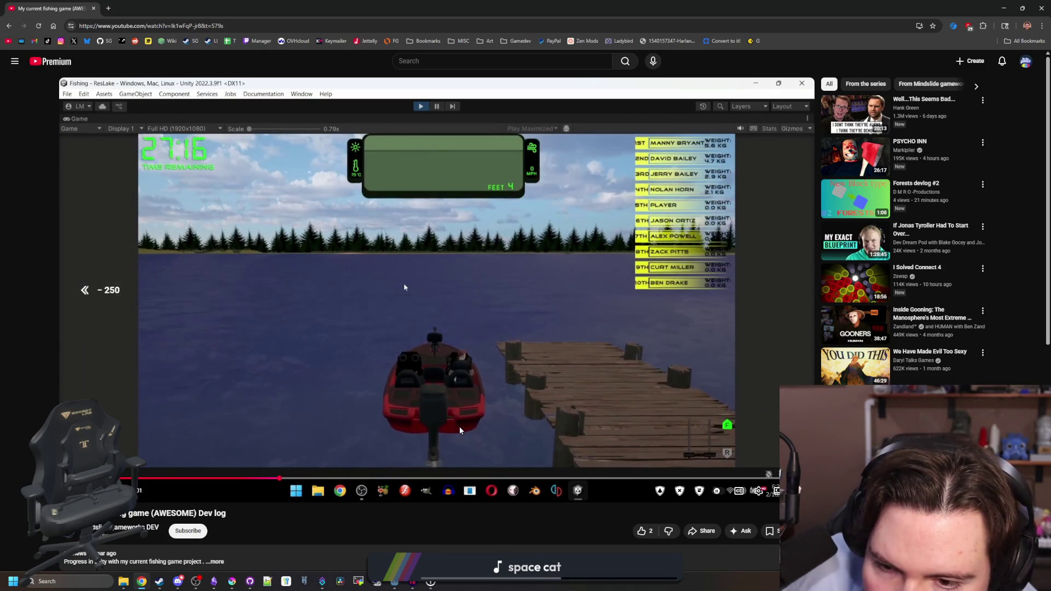
{"action": "key", "text": "Left"}
{"action": "key", "text": "Left"}
{"action": "key", "text": "Left"}
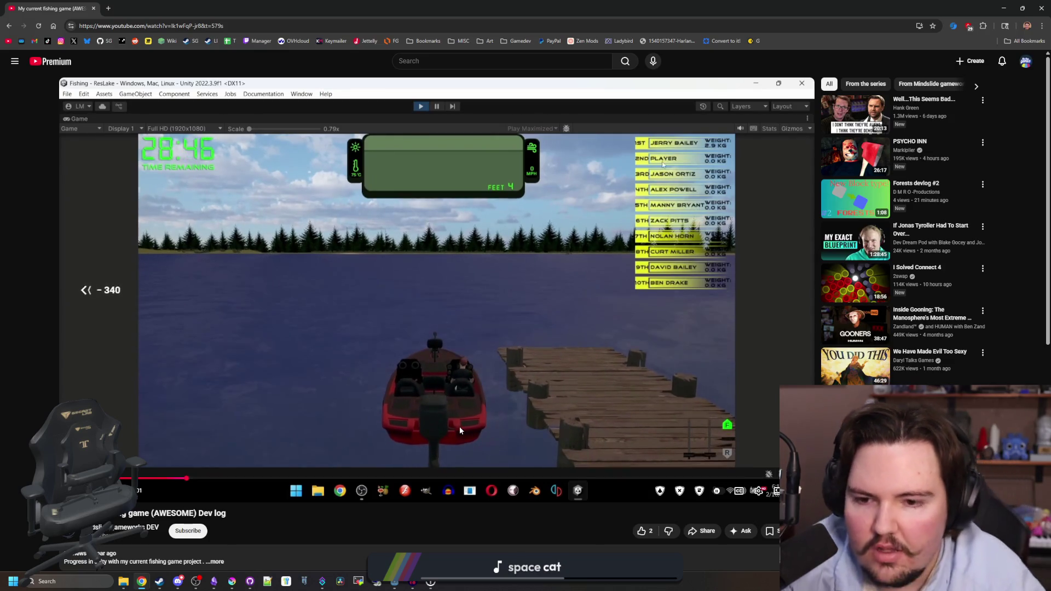
{"action": "key", "text": "Left"}
{"action": "key", "text": "Left"}
{"action": "key", "text": "Left"}
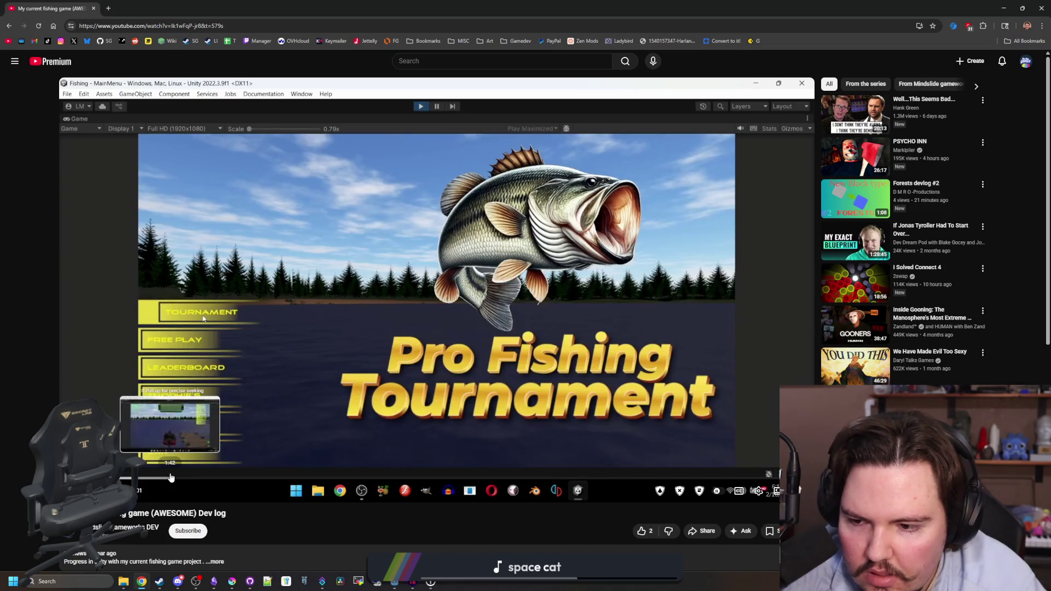
Jump ahead on the progress bar to the dock gameplay and skip further forward.
{"action": "left_click", "coordinate": [170, 478]}
{"action": "left_click", "coordinate": [348, 478]}
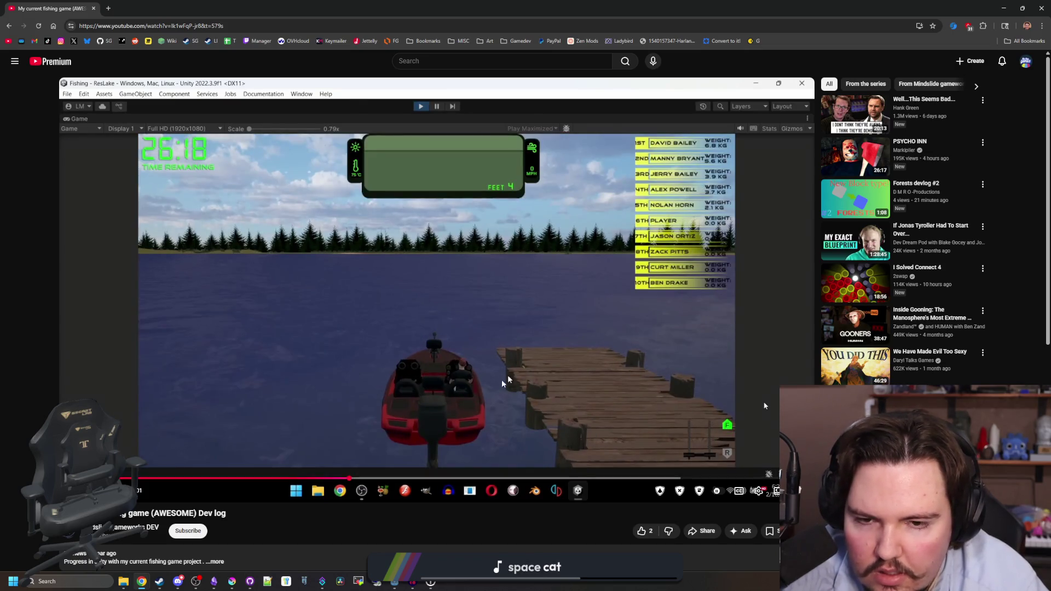
{"action": "key", "text": "l"}
{"action": "key", "text": "l"}
{"action": "key", "text": "l"}
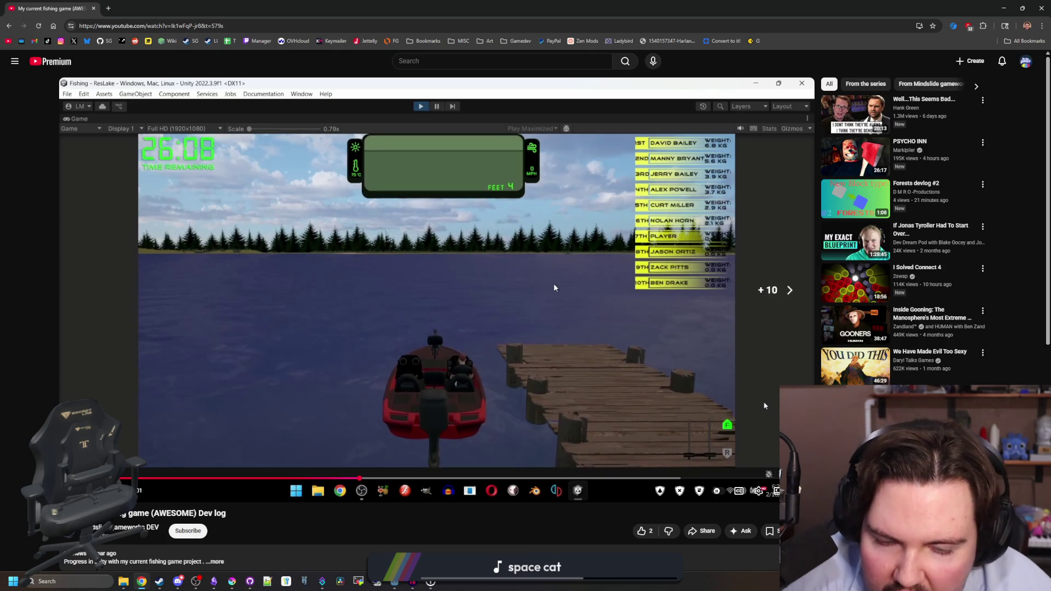
{"action": "key", "text": "l"}
{"action": "key", "text": "l"}
{"action": "key", "text": "l"}
{"action": "key", "text": "l"}
{"action": "key", "text": "l"}
{"action": "key", "text": "l"}
{"action": "key", "text": "l"}
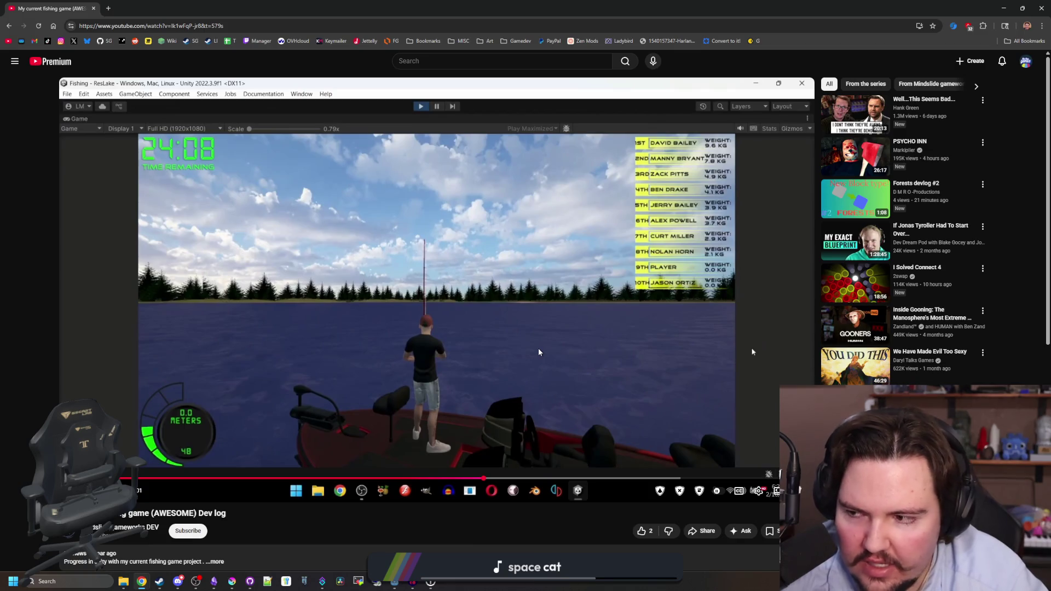
{"action": "left_click", "coordinate": [108, 9]}
Search Google Images for 'lake' and preview the Country Living, LearningMole and Lake Tahoe photos.
{"action": "type", "text": "lake"}
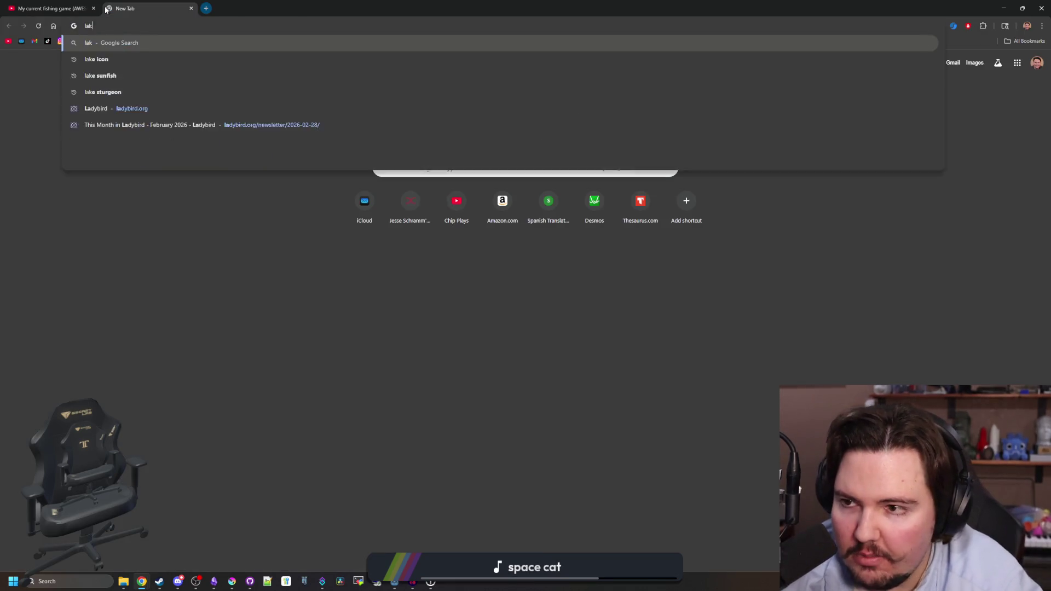
{"action": "key", "text": "Return"}
{"action": "left_click", "coordinate": [153, 111]}
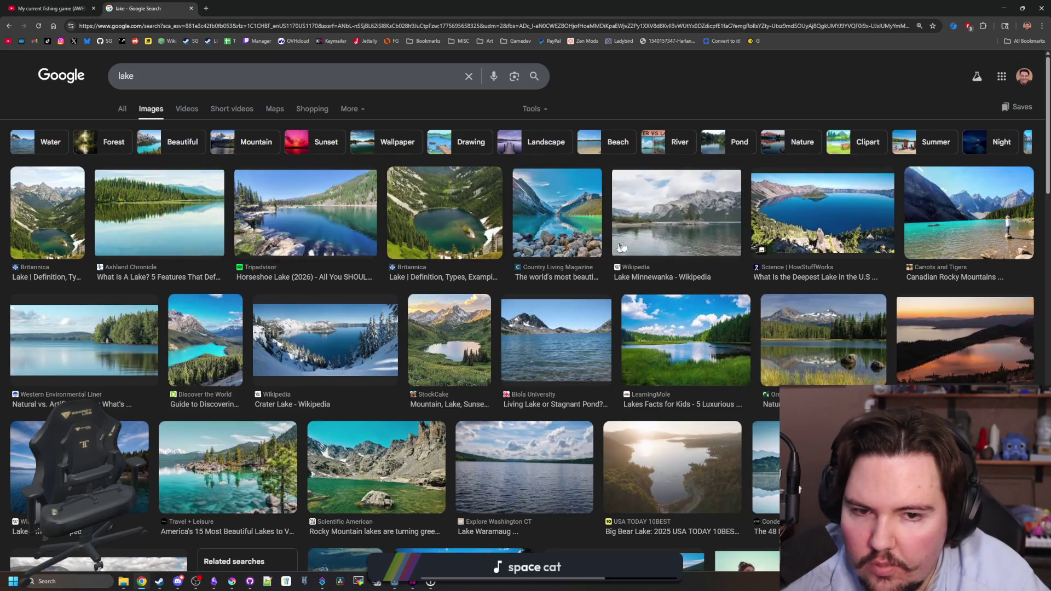
{"action": "left_click", "coordinate": [578, 231]}
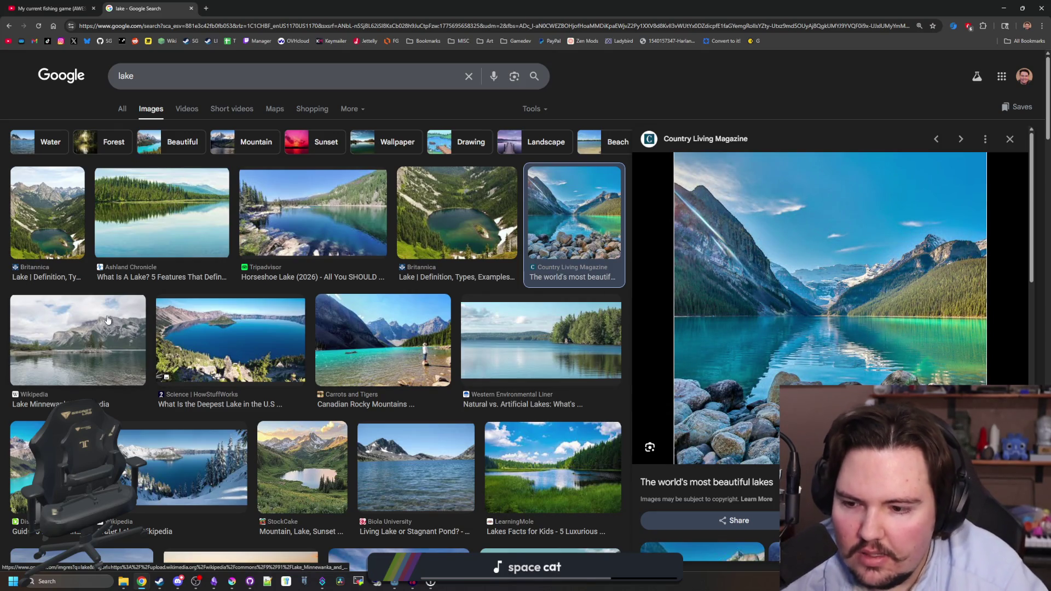
{"action": "scroll", "coordinate": [107, 320], "scroll_direction": "down", "scroll_amount": 2}
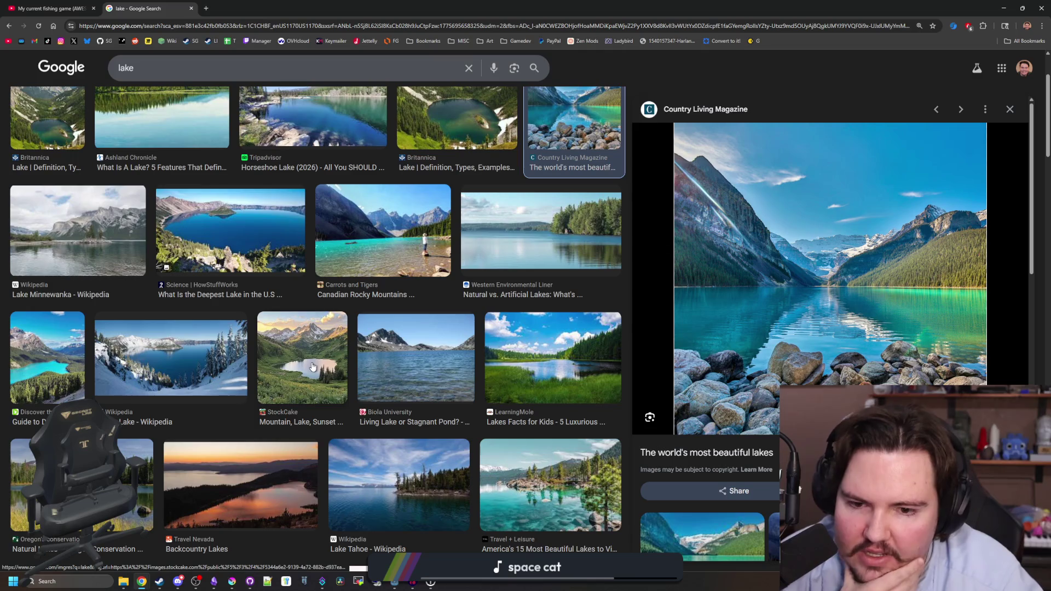
{"action": "left_click", "coordinate": [542, 374]}
{"action": "left_click", "coordinate": [449, 482]}
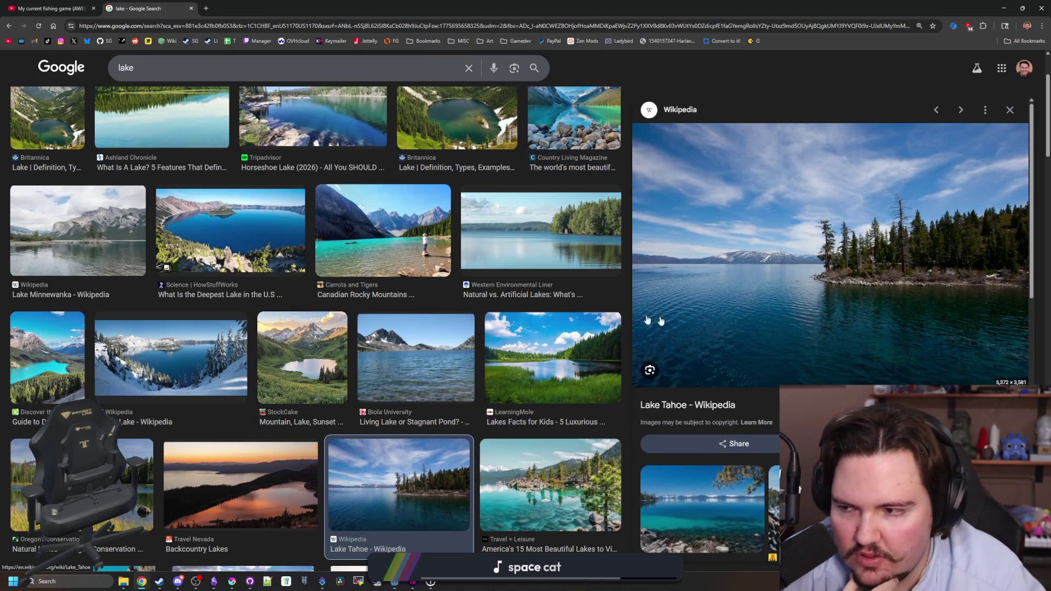
Preview the Lake Waramaug and GeoForm pier photos, then skip the devlog ahead to about 7:42.
{"action": "scroll", "coordinate": [249, 336], "scroll_direction": "down", "scroll_amount": 3}
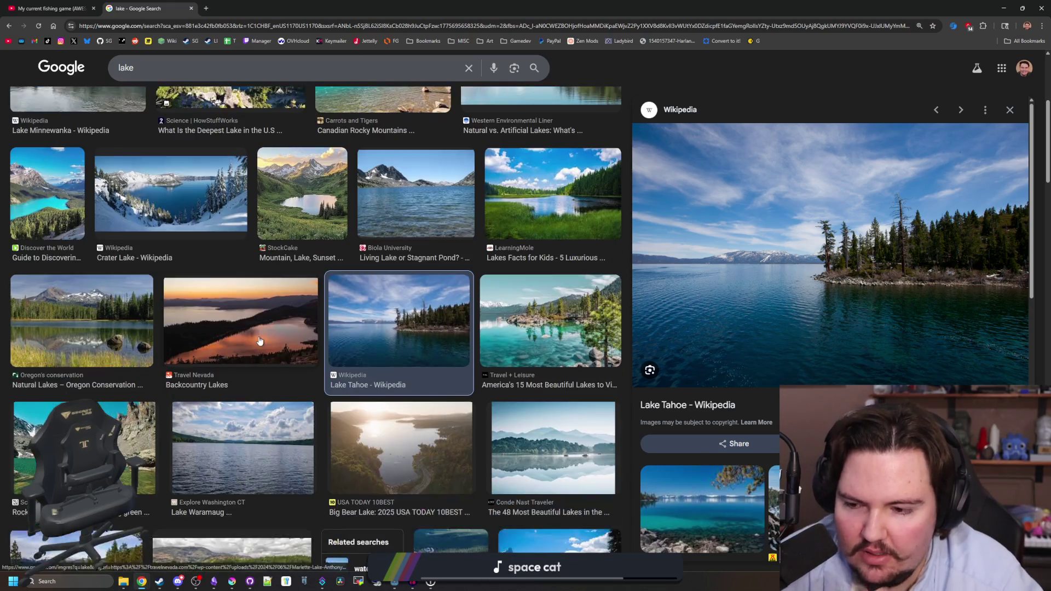
{"action": "scroll", "coordinate": [260, 341], "scroll_direction": "down", "scroll_amount": 1}
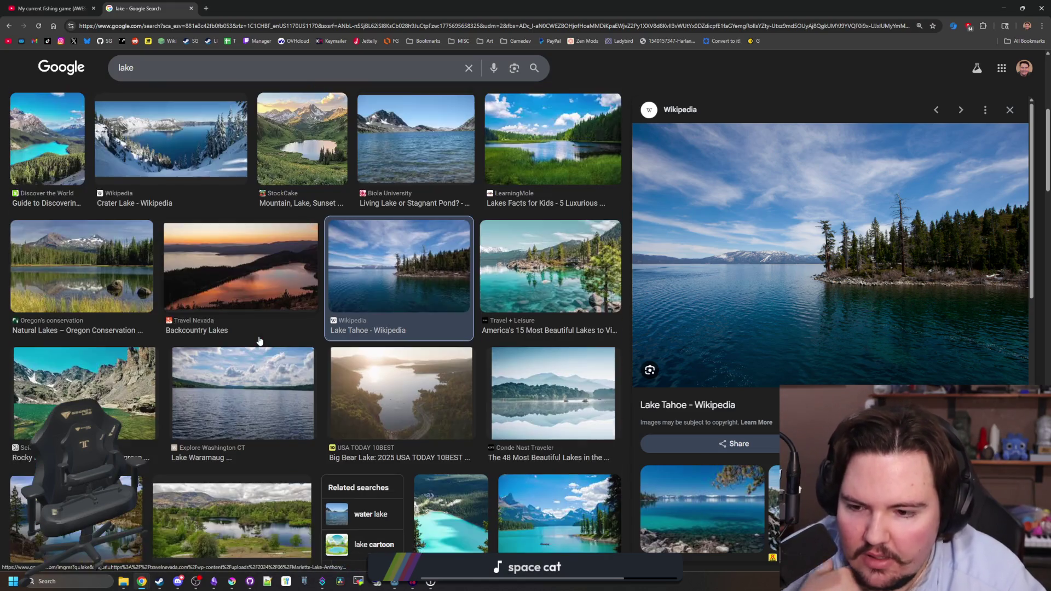
{"action": "left_click", "coordinate": [281, 388]}
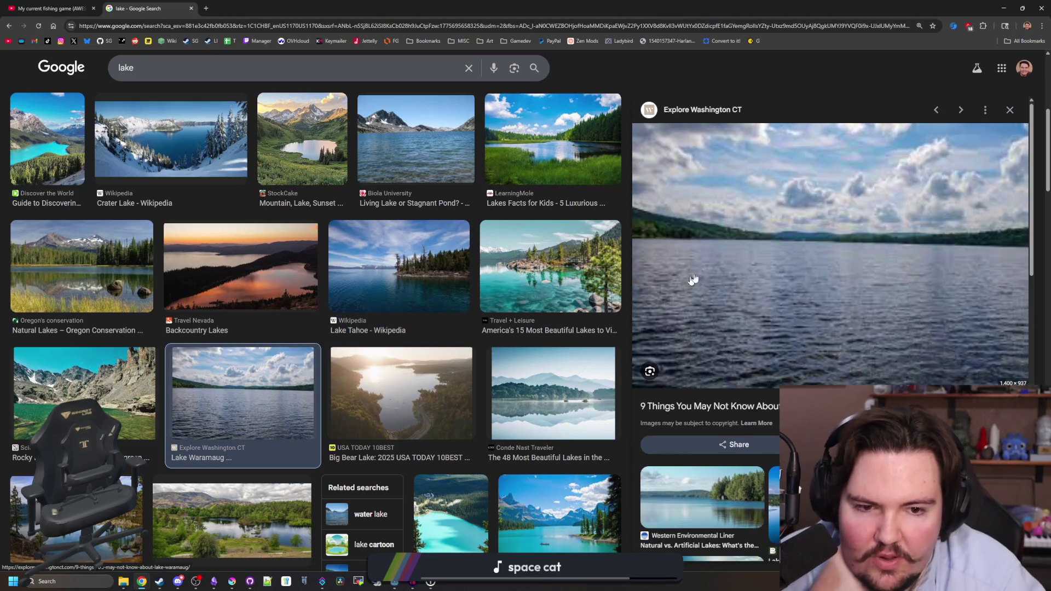
{"action": "scroll", "coordinate": [241, 425], "scroll_direction": "down", "scroll_amount": 3}
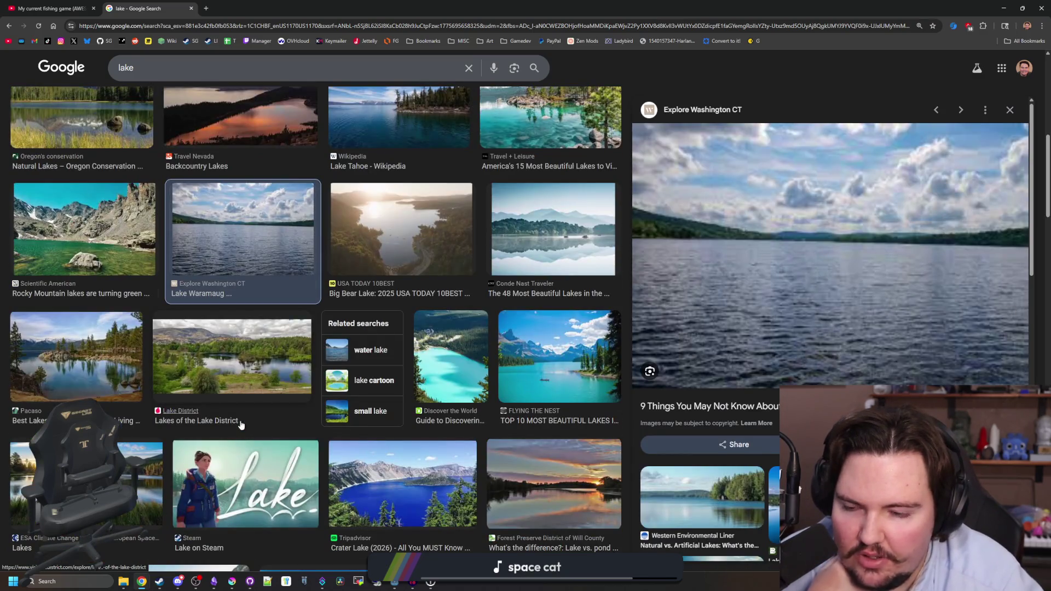
{"action": "scroll", "coordinate": [244, 265], "scroll_direction": "down", "scroll_amount": 3}
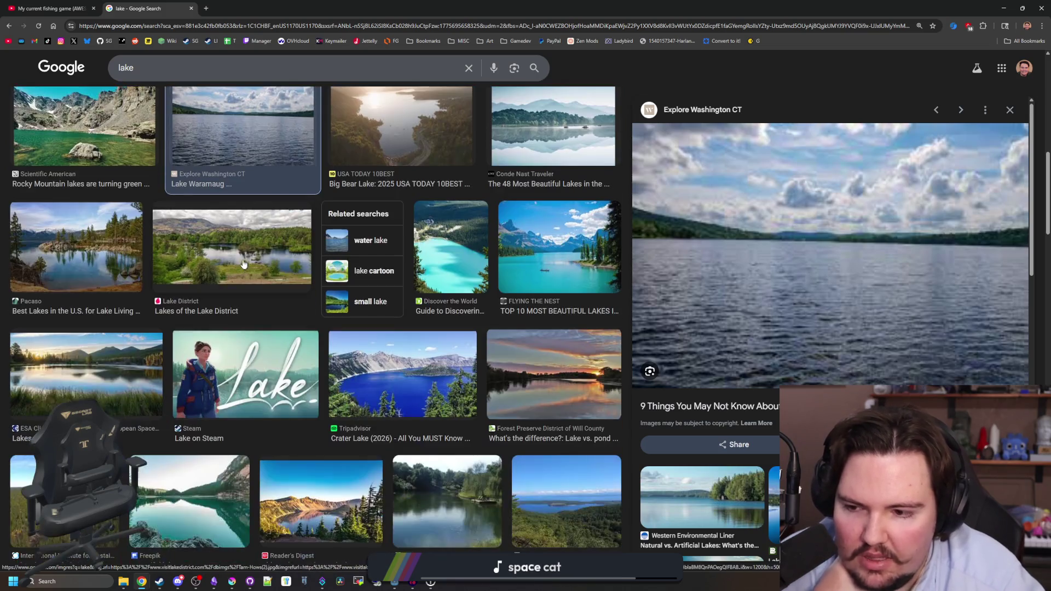
{"action": "scroll", "coordinate": [243, 264], "scroll_direction": "down", "scroll_amount": 2}
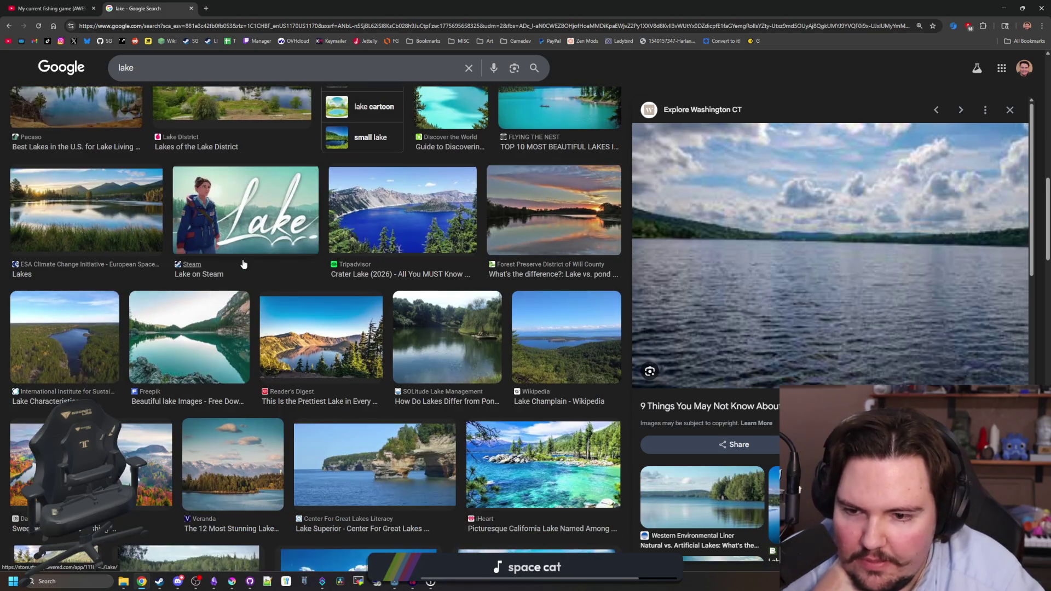
{"action": "scroll", "coordinate": [244, 264], "scroll_direction": "down", "scroll_amount": 3}
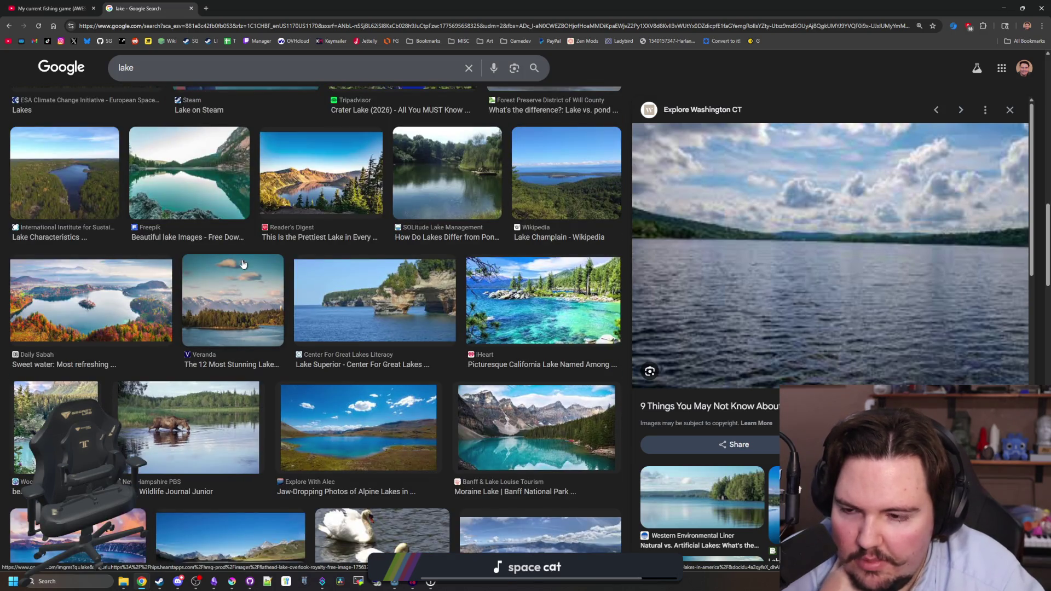
{"action": "scroll", "coordinate": [398, 314], "scroll_direction": "down", "scroll_amount": 2}
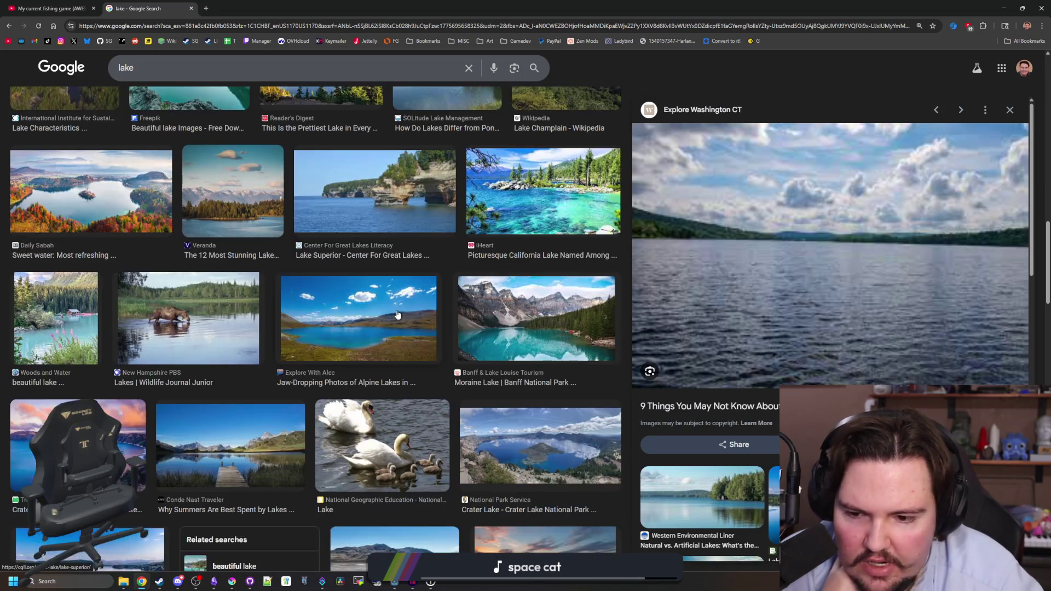
{"action": "scroll", "coordinate": [397, 314], "scroll_direction": "down", "scroll_amount": 2}
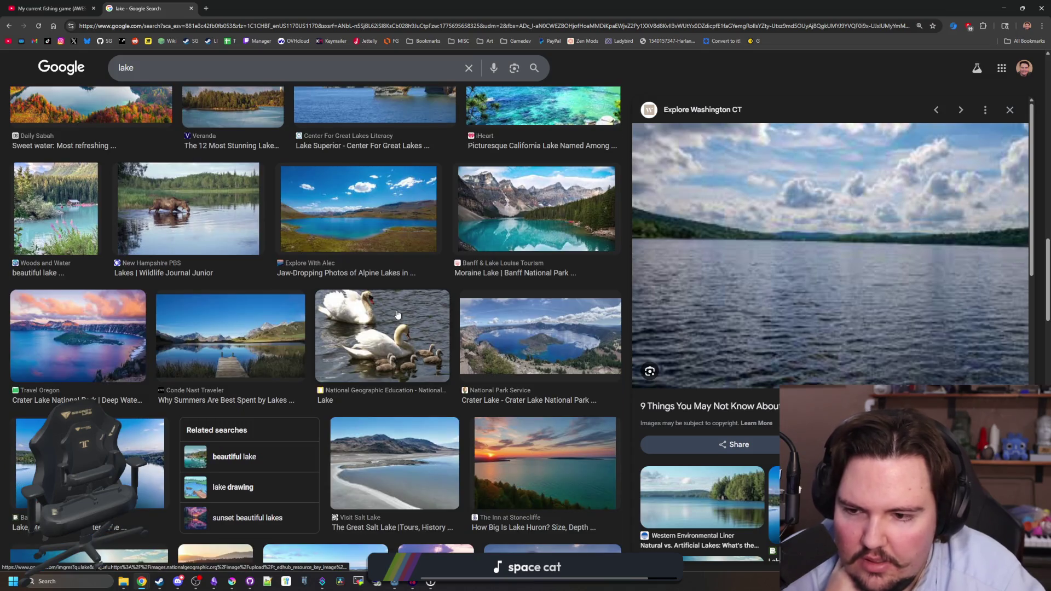
{"action": "scroll", "coordinate": [398, 315], "scroll_direction": "down", "scroll_amount": 4}
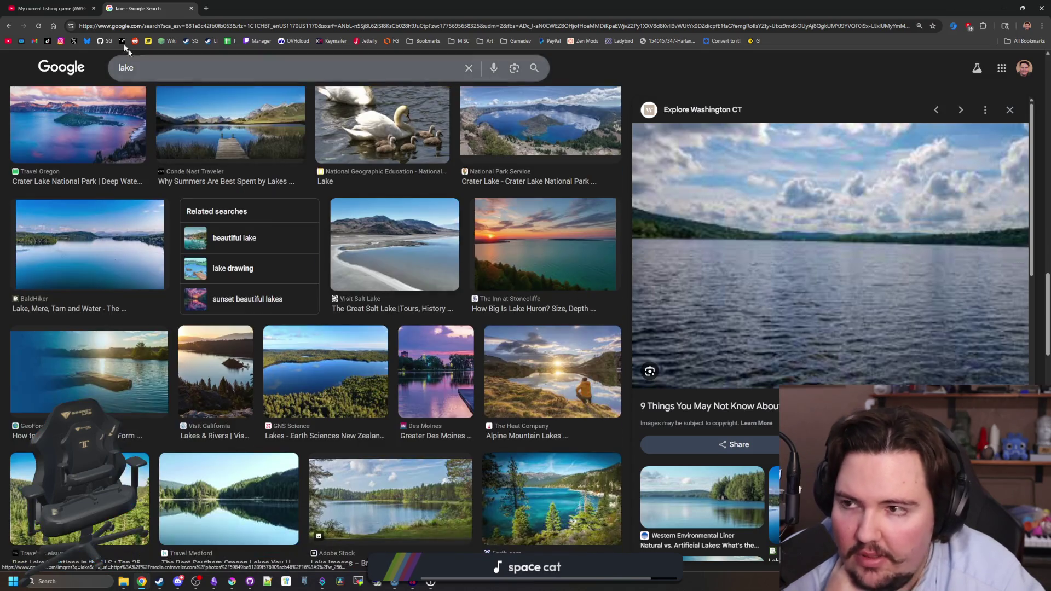
{"action": "left_click", "coordinate": [87, 369]}
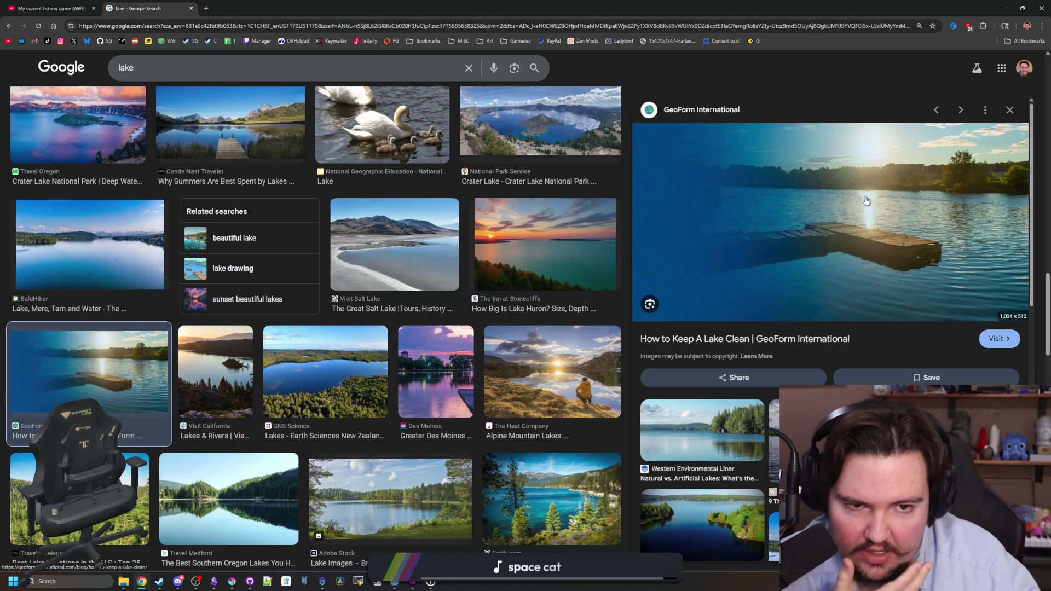
{"action": "scroll", "coordinate": [413, 282], "scroll_direction": "down", "scroll_amount": 2}
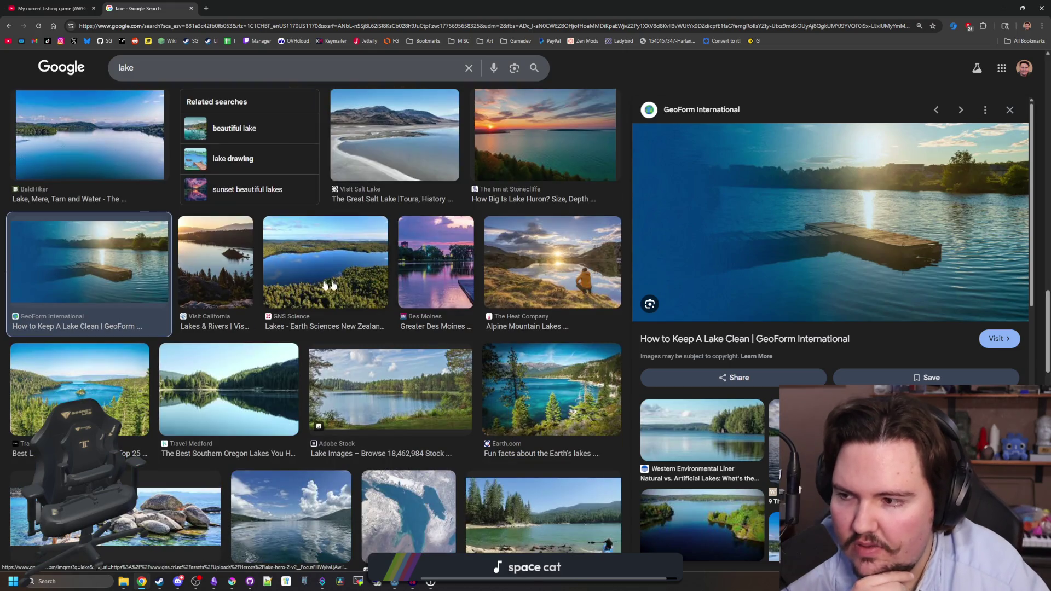
{"action": "left_click", "coordinate": [52, 8]}
{"action": "mouse_move", "coordinate": [491, 478]}
{"action": "left_mouse_down"}
{"action": "mouse_move", "coordinate": [662, 480]}
{"action": "mouse_move", "coordinate": [650, 480]}
{"action": "left_mouse_up"}
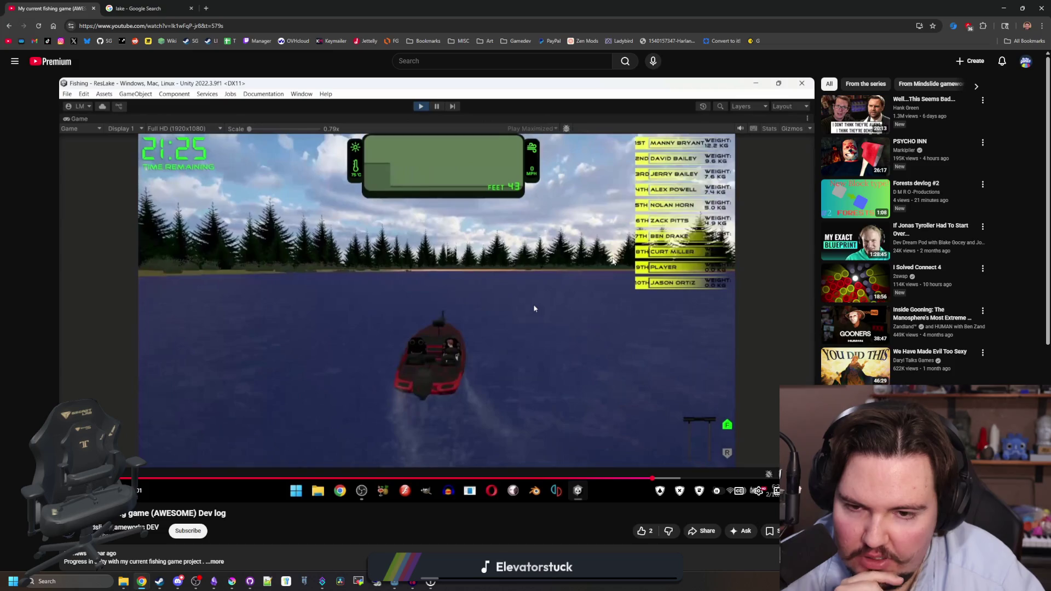
Seek the devlog back past the underwater view, go fullscreen, and land on the dock scene at 3:14.
{"action": "left_click", "coordinate": [629, 479]}
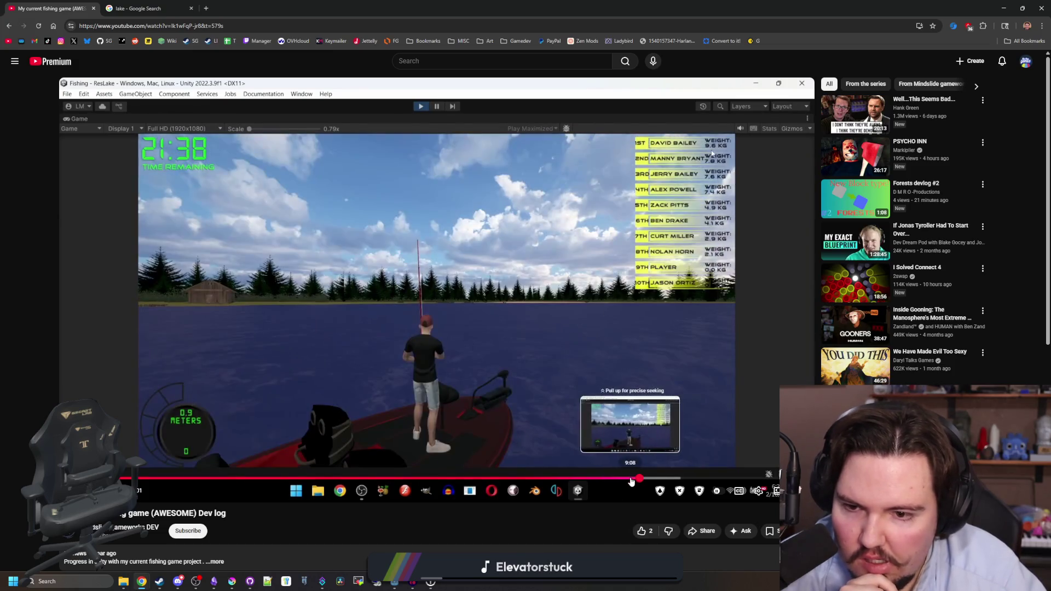
{"action": "left_click", "coordinate": [596, 478]}
{"action": "left_click", "coordinate": [543, 478]}
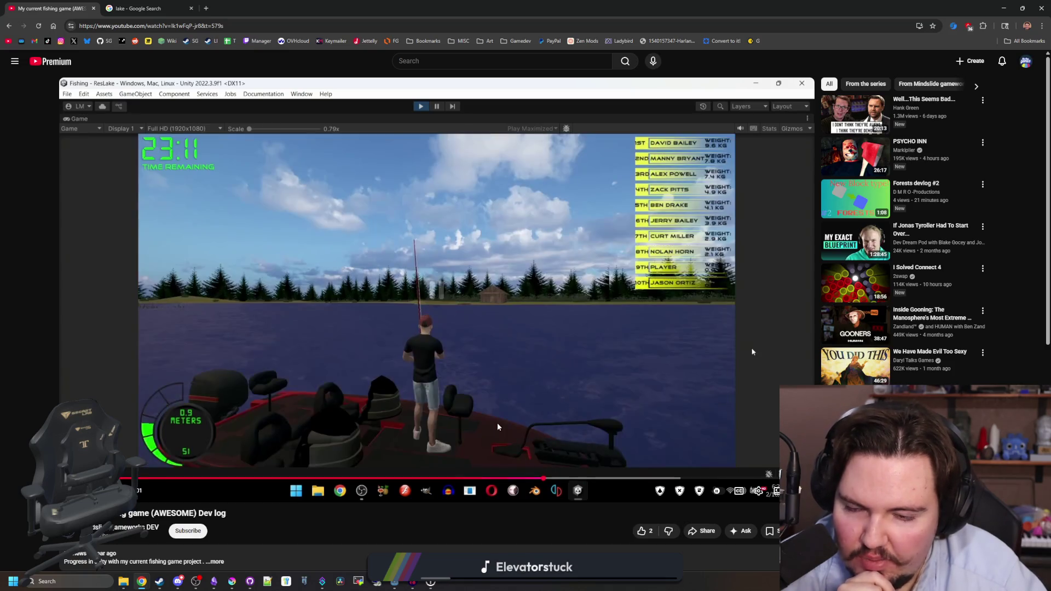
{"action": "left_click_drag", "start_coordinate": [539, 478], "coordinate": [502, 478]}
{"action": "left_click_drag", "start_coordinate": [419, 478], "coordinate": [281, 479]}
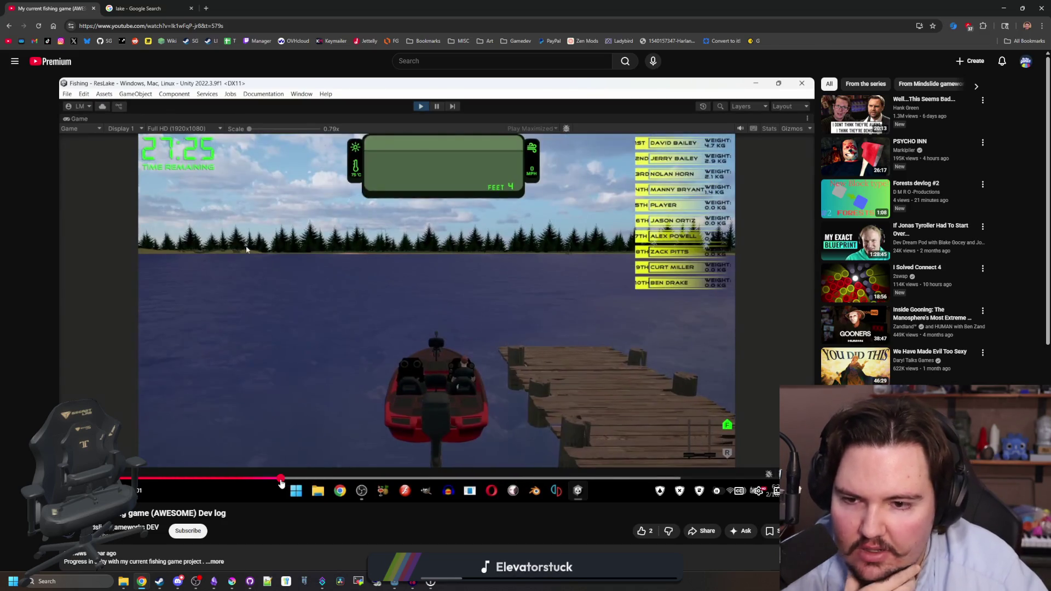
{"action": "left_click", "coordinate": [219, 479]}
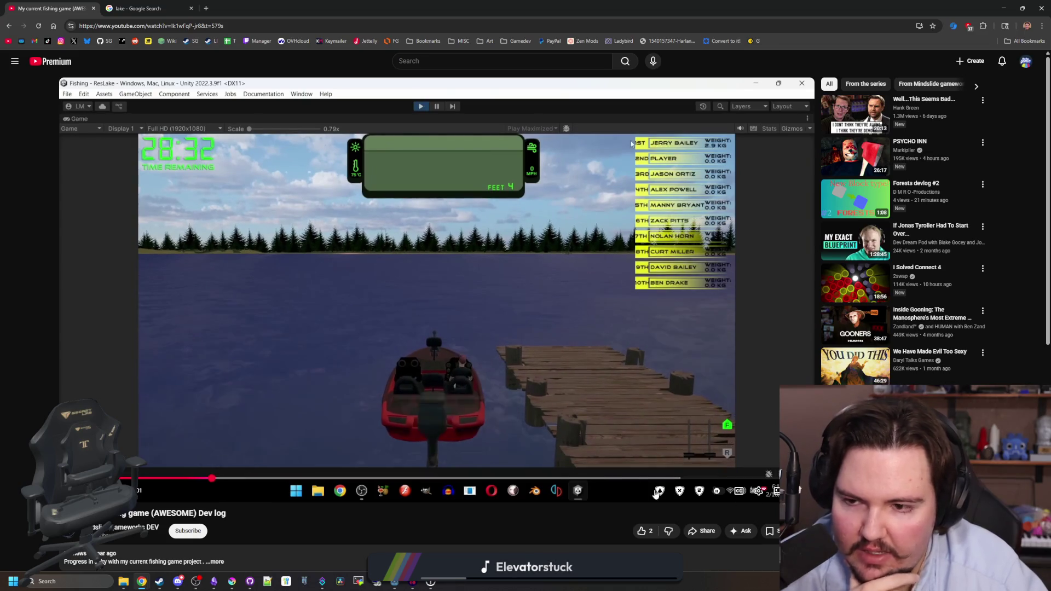
{"action": "key", "text": "f"}
{"action": "left_click", "coordinate": [246, 566]}
{"action": "left_click", "coordinate": [284, 567]}
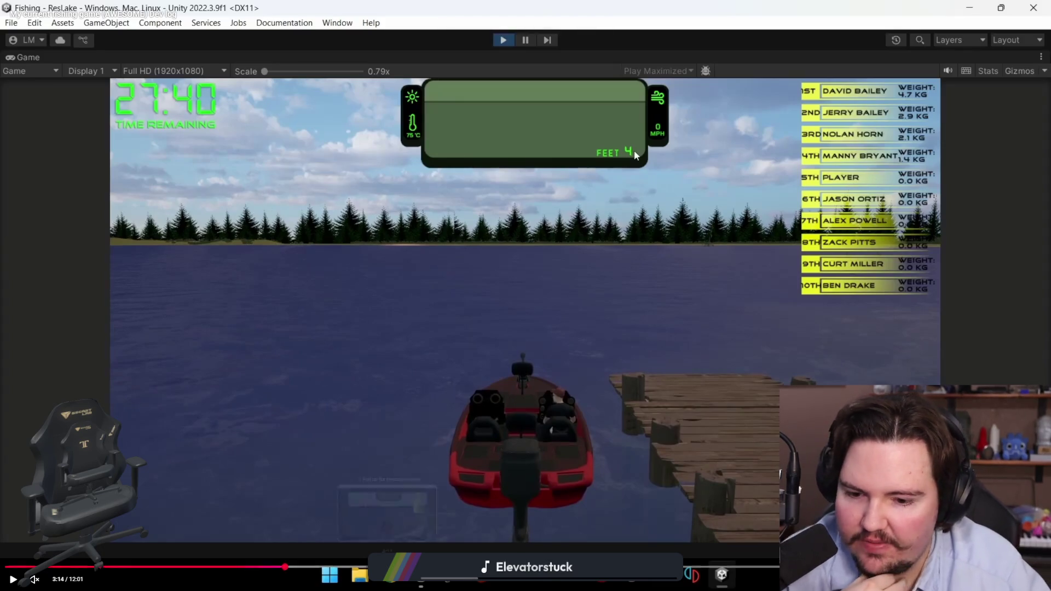
Skip the devlog ahead to 7:42, play it, then scrub forward and pause near 9:11.
{"action": "left_click", "coordinate": [427, 566]}
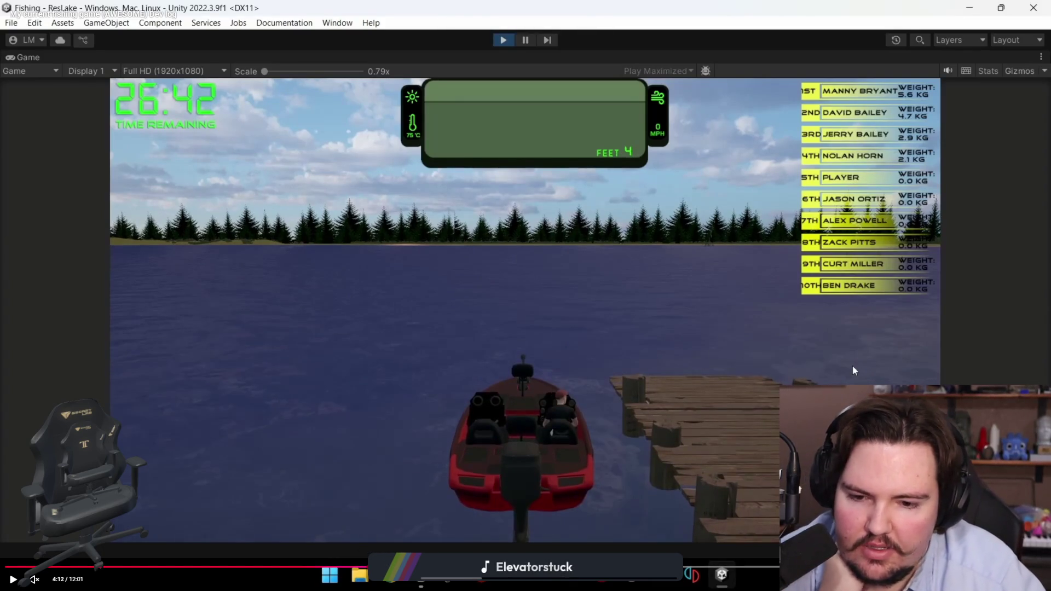
{"action": "left_click", "coordinate": [485, 566]}
{"action": "left_click", "coordinate": [539, 567]}
{"action": "left_click", "coordinate": [573, 567]}
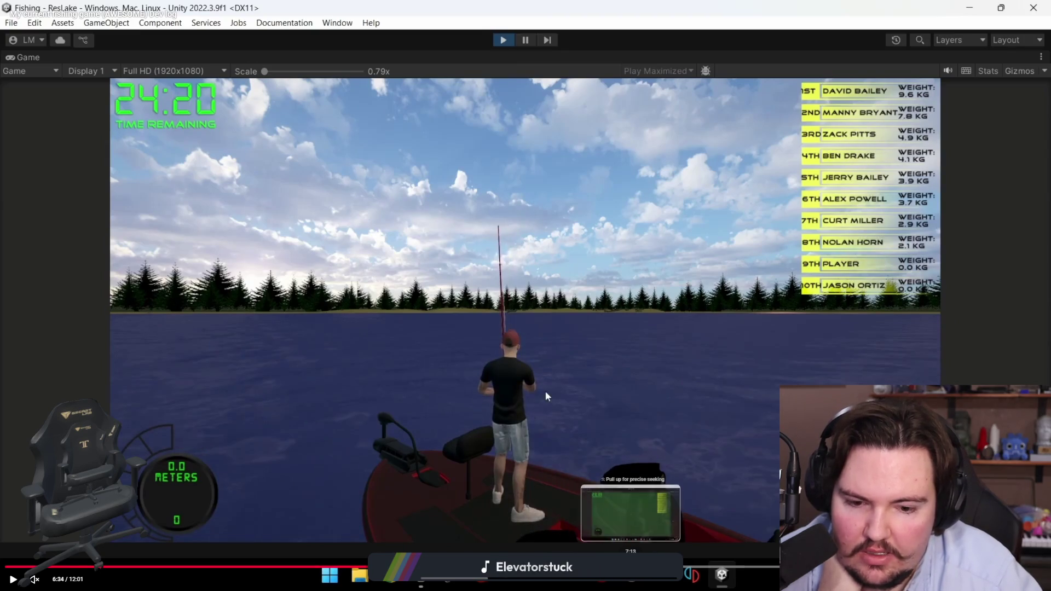
{"action": "left_click", "coordinate": [630, 566]}
{"action": "left_click", "coordinate": [672, 567]}
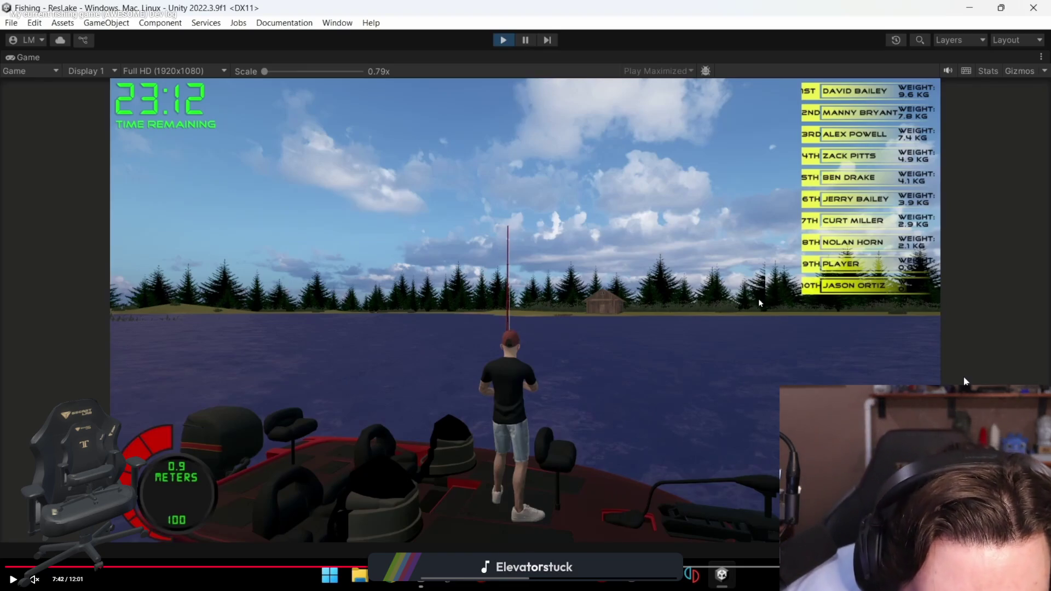
{"action": "key", "text": "space"}
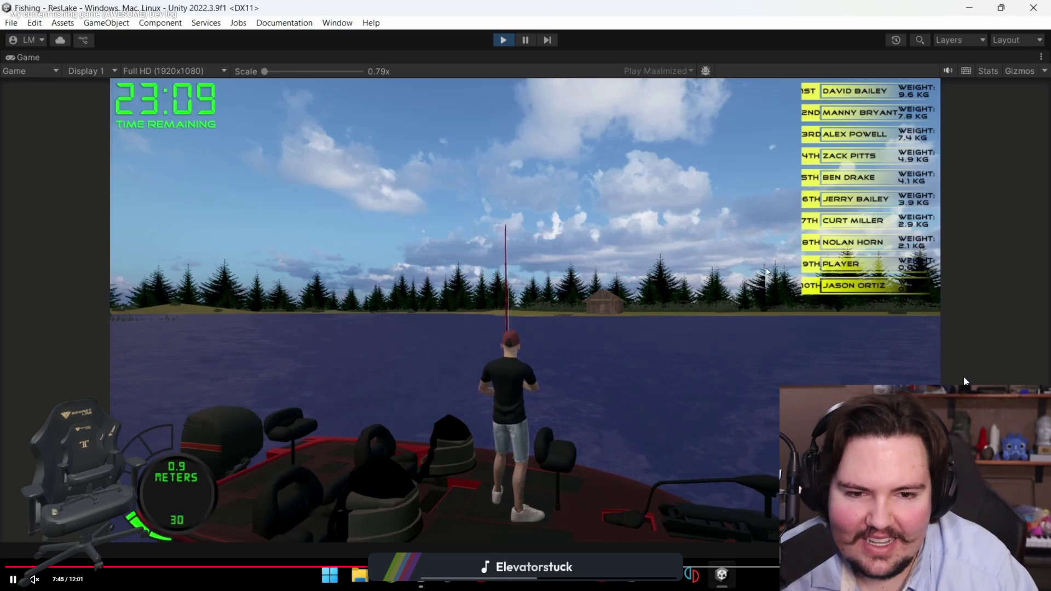
{"action": "key", "text": "space"}
{"action": "key", "text": "space"}
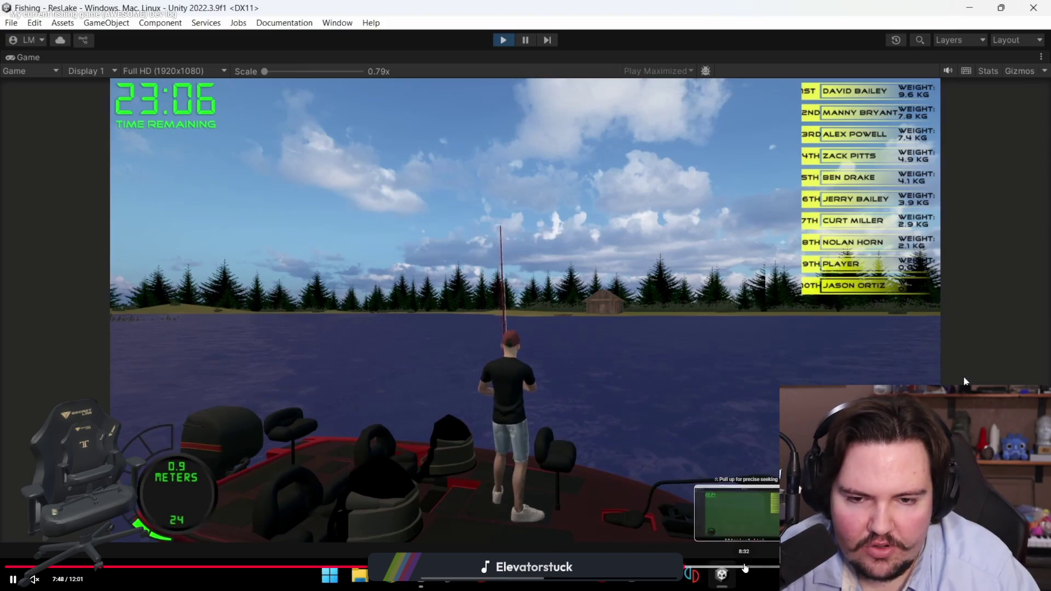
{"action": "left_click_drag", "start_coordinate": [739, 567], "coordinate": [794, 567]}
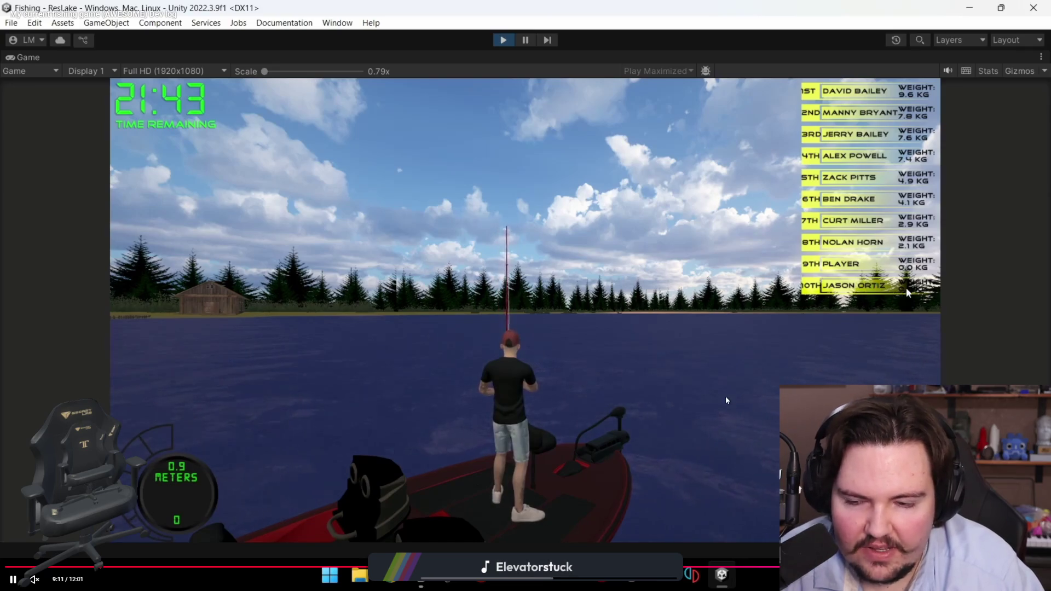
{"action": "left_click", "coordinate": [487, 381]}
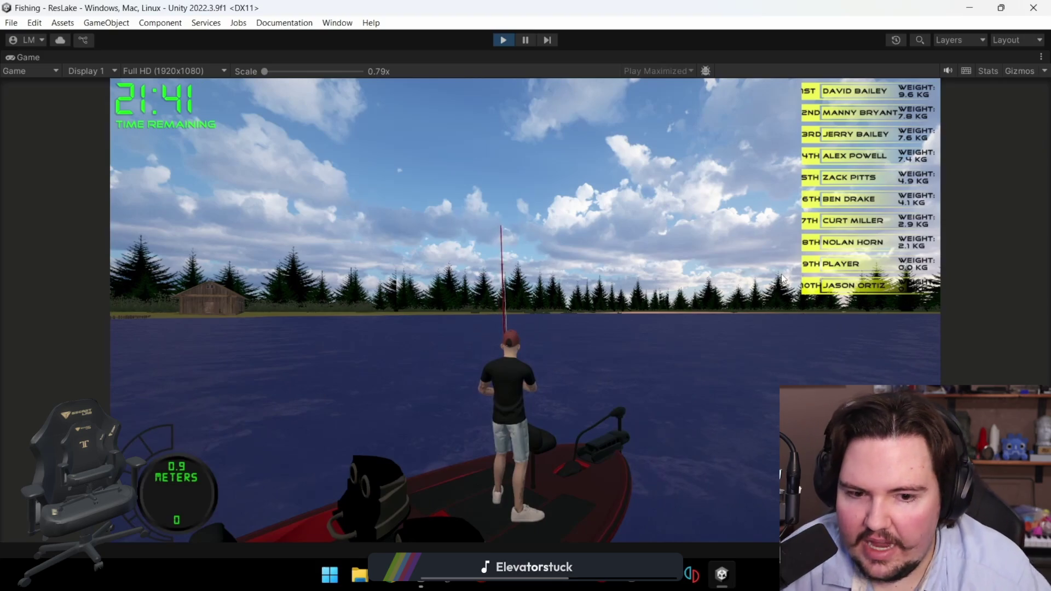
Preview the Earth.com lake photo in the image results, then return to the devlog.
{"action": "key", "text": "ctrl+Tab"}
{"action": "left_click", "coordinate": [581, 371]}
{"action": "key", "text": "ctrl+Tab"}
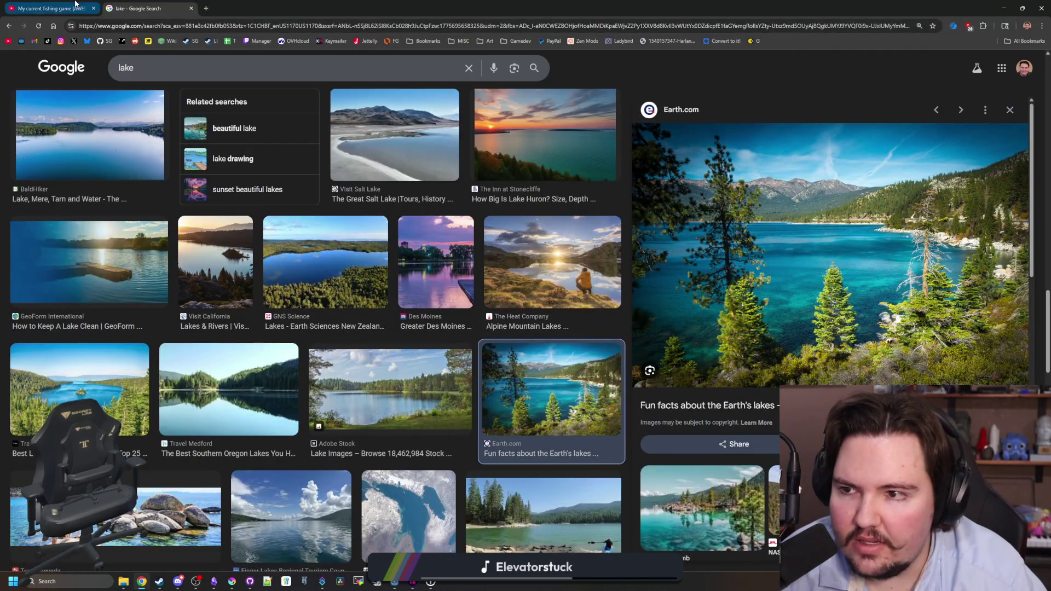
Briefly play the devlog full screen, then pause it and exit full screen.
{"action": "left_click", "coordinate": [595, 291]}
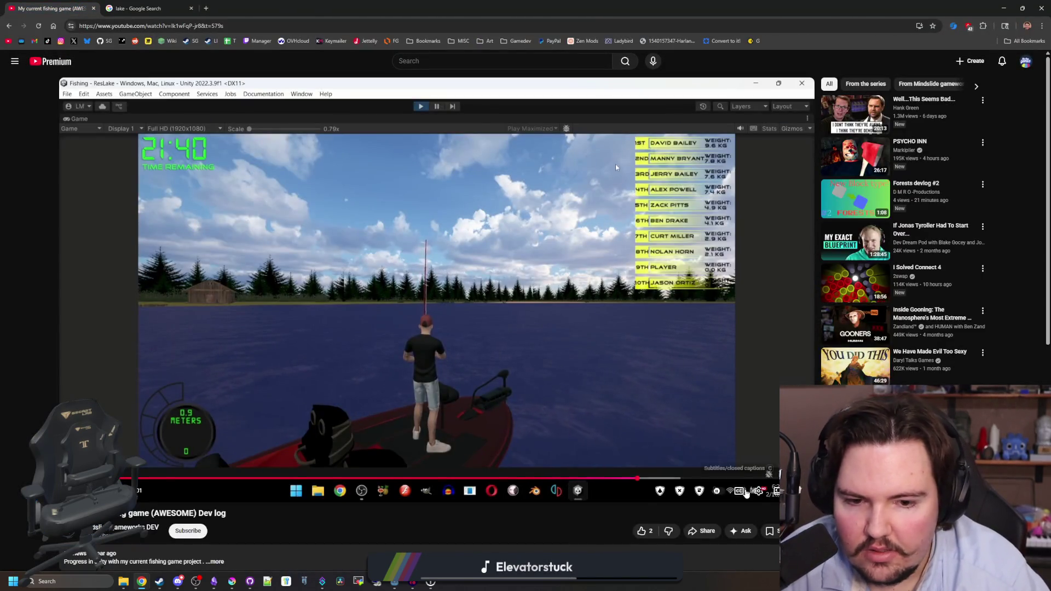
{"action": "left_click", "coordinate": [769, 475]}
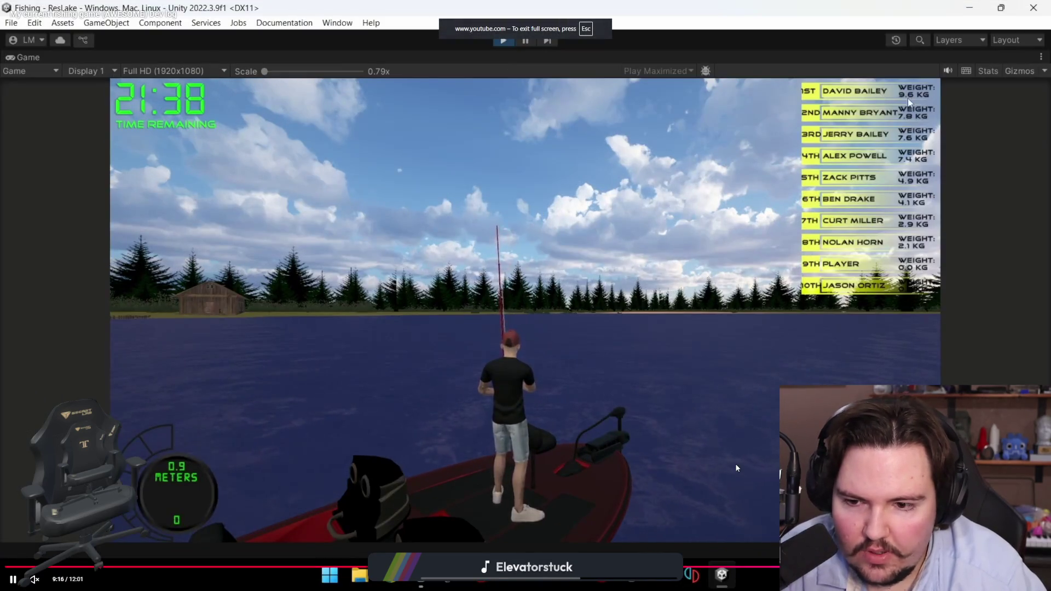
{"action": "left_click", "coordinate": [734, 198]}
{"action": "key", "text": "Escape"}
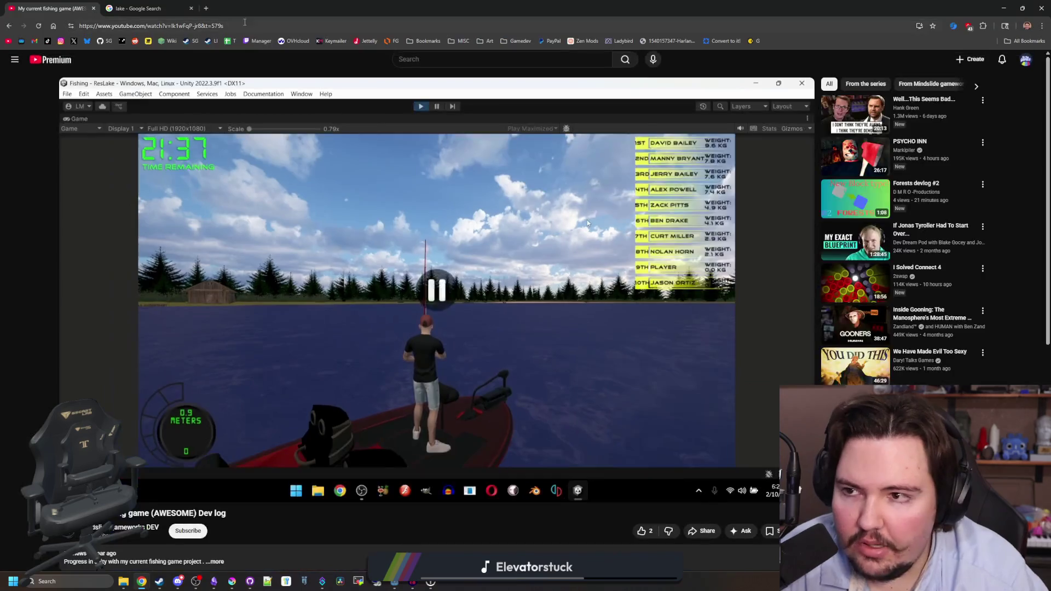
Scroll the lake image results to the top and preview the Horseshoe Lake photo.
{"action": "left_click", "coordinate": [134, 8]}
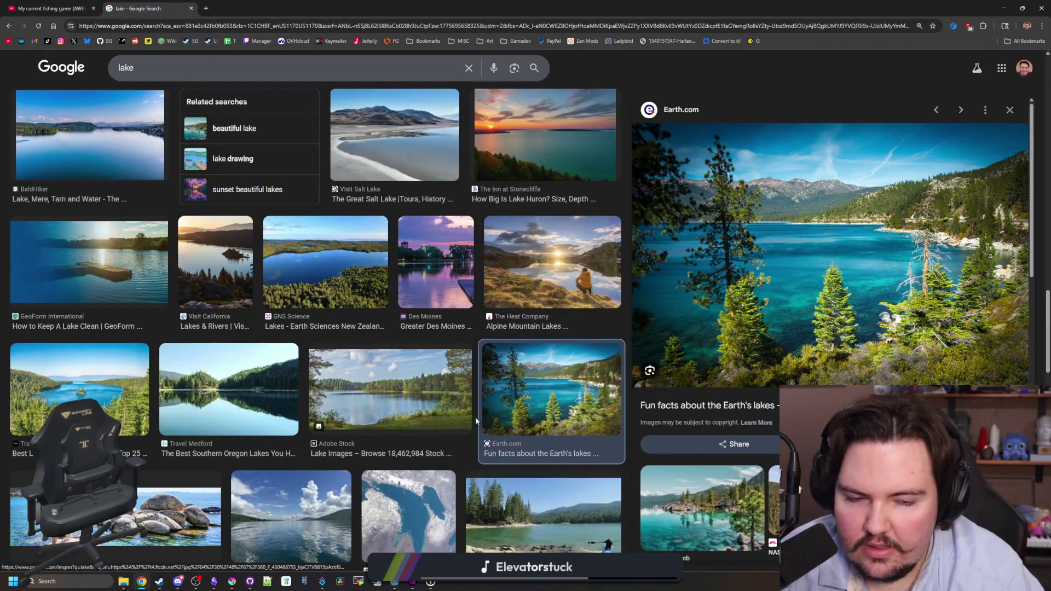
{"action": "scroll", "coordinate": [475, 419], "scroll_direction": "up", "scroll_amount": 15}
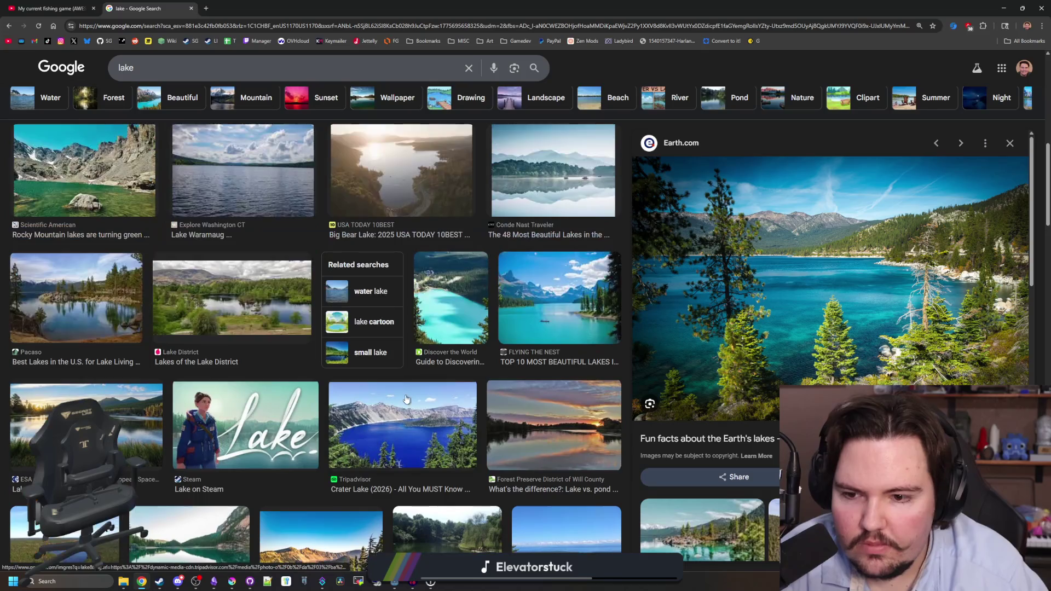
{"action": "scroll", "coordinate": [406, 399], "scroll_direction": "up", "scroll_amount": 10}
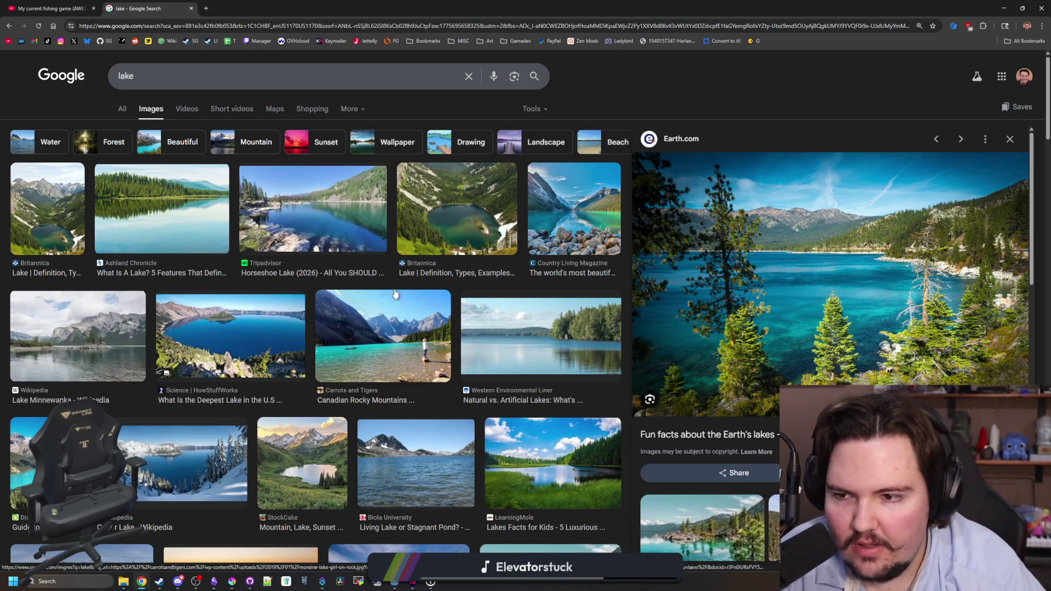
{"action": "left_click", "coordinate": [283, 240]}
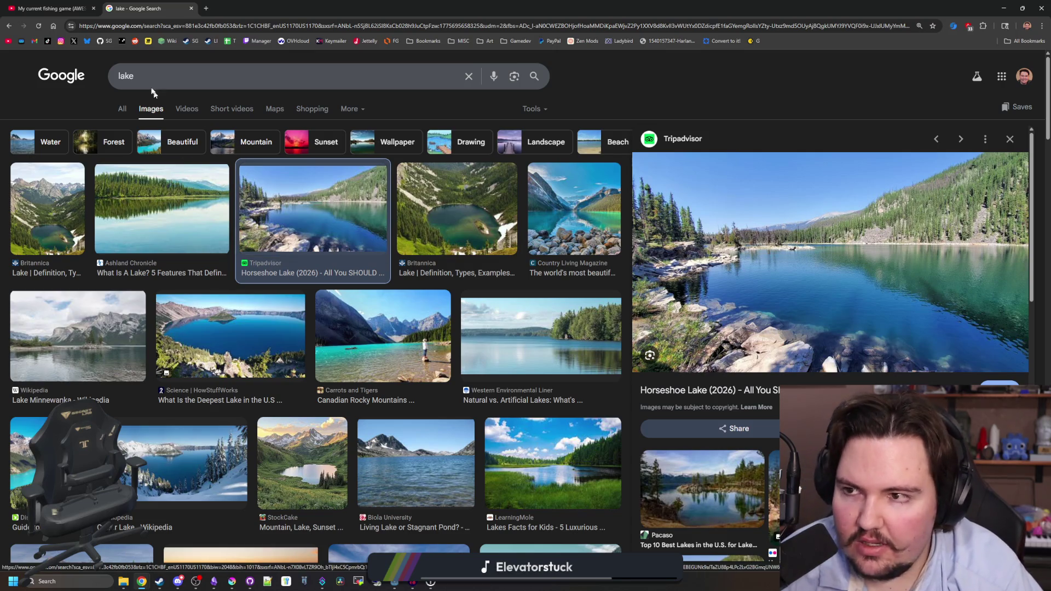
{"action": "key", "text": "ctrl+shift+Tab"}
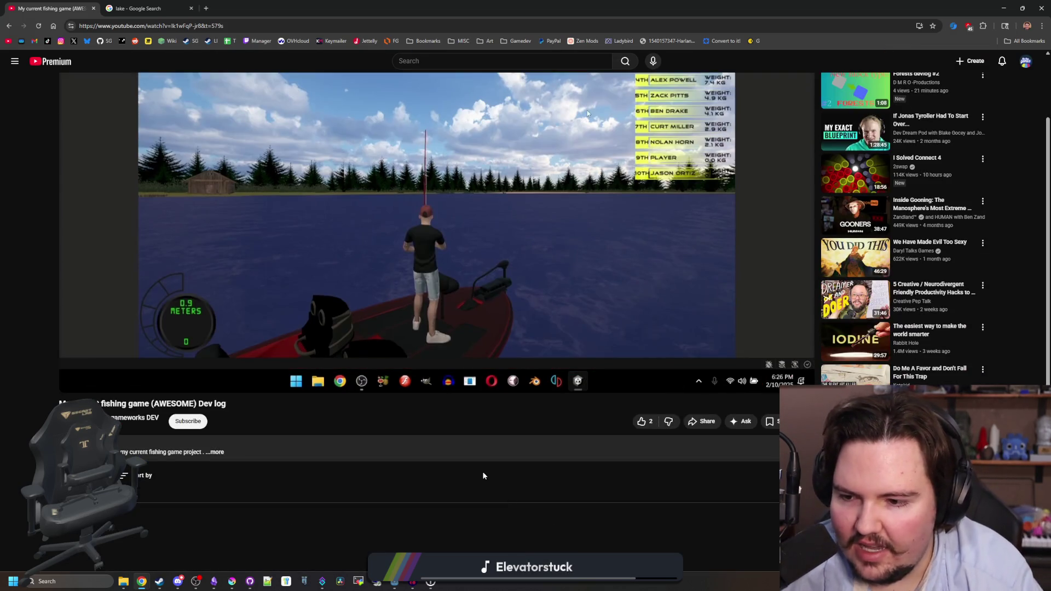
Seek the devlog, restore the browser down, and drag it off-screen to reveal the Godot editor.
{"action": "left_click", "coordinate": [430, 370]}
{"action": "key", "text": "super+Down"}
{"action": "mouse_move", "coordinate": [446, 356]}
{"action": "left_mouse_down"}
{"action": "mouse_move", "coordinate": [990, 268]}
{"action": "mouse_move", "coordinate": [1050, 189]}
{"action": "left_mouse_up"}
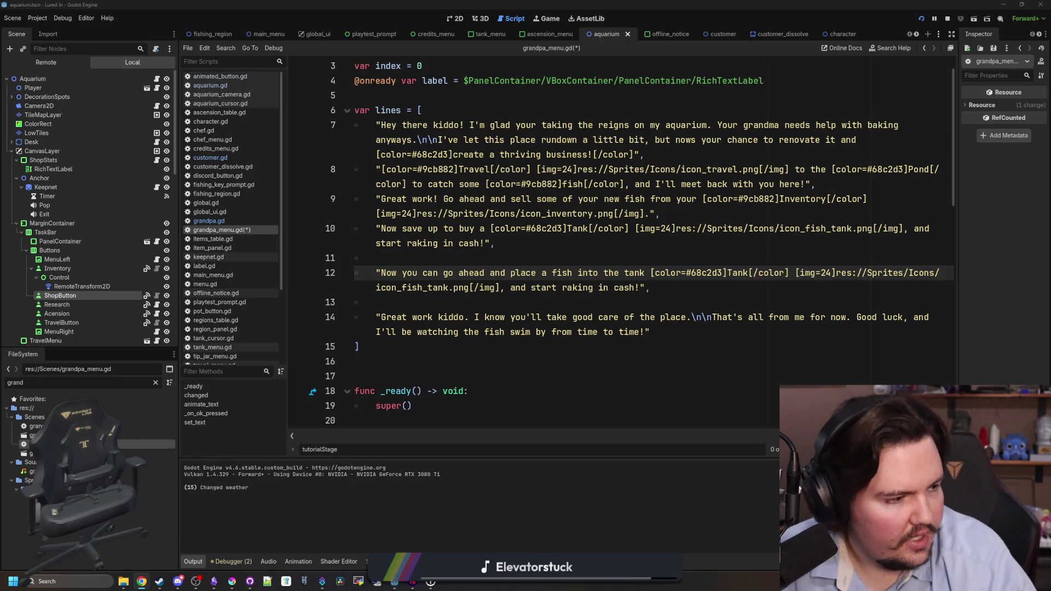
Replace line 12's string with 'Move a fish from your inventory into a tank, and watch the cash flow in!'.
{"action": "left_click", "coordinate": [493, 363]}
{"action": "left_click", "coordinate": [492, 299]}
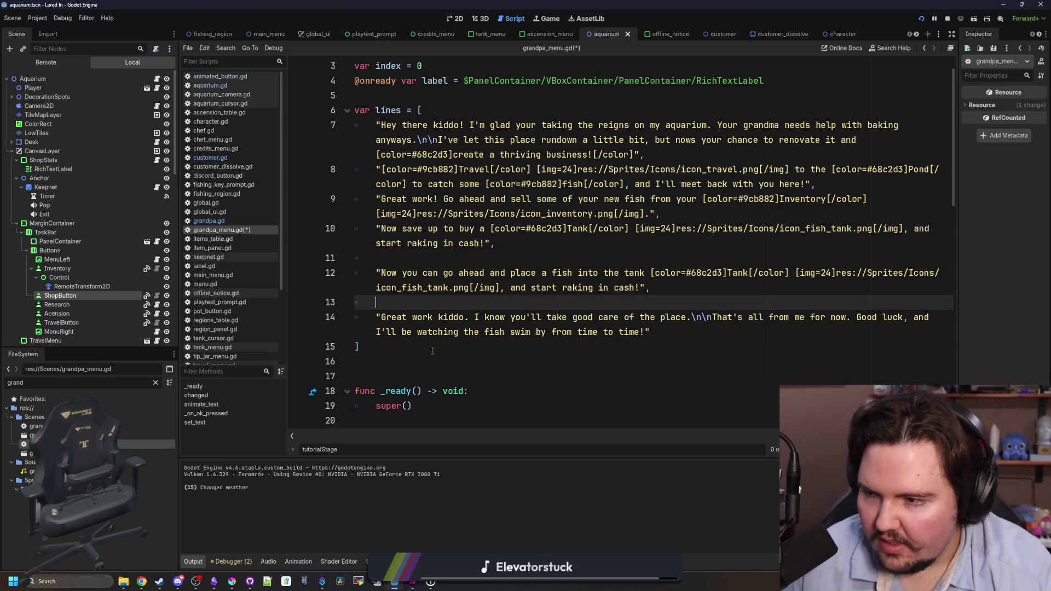
{"action": "left_click", "coordinate": [499, 263]}
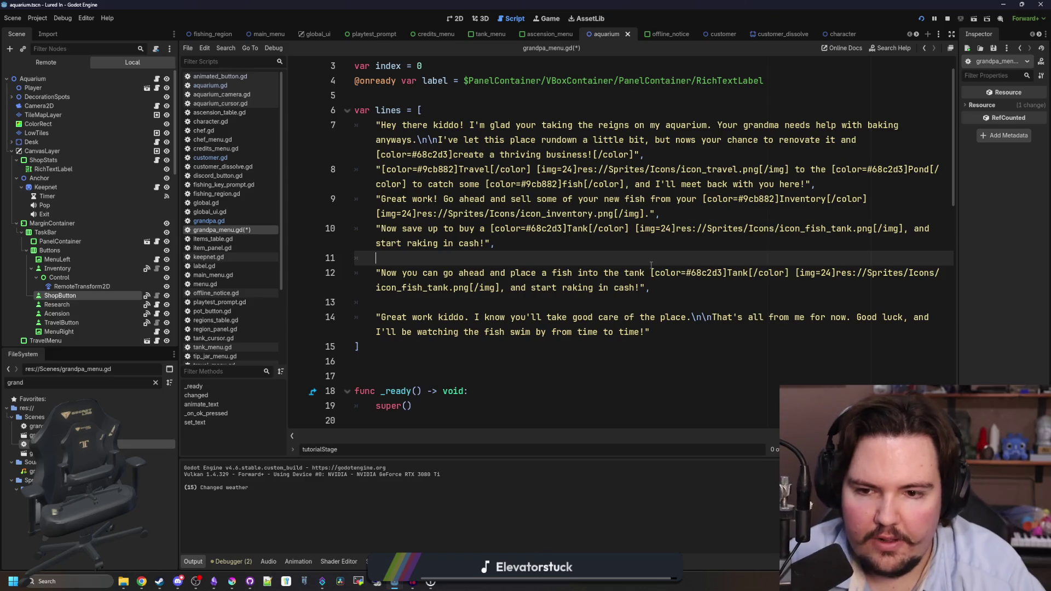
{"action": "left_click_drag", "start_coordinate": [639, 288], "coordinate": [384, 276]}
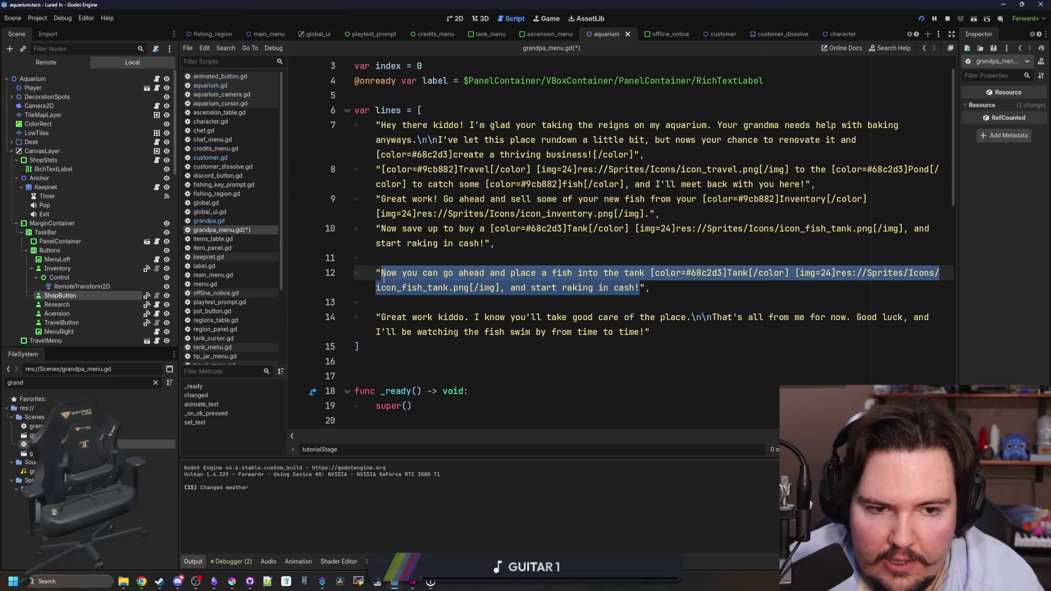
{"action": "left_click", "coordinate": [577, 274]}
{"action": "left_click_drag", "start_coordinate": [637, 290], "coordinate": [381, 273]}
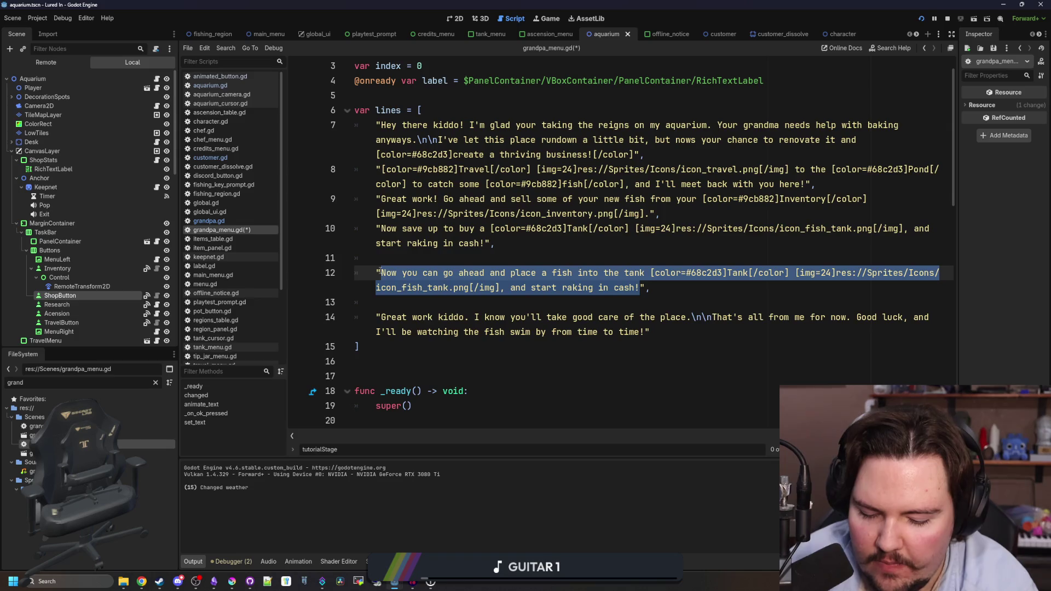
{"action": "type", "text": "Plop"}
{"action": "key", "text": "BackSpace"}
{"action": "key", "text": "BackSpace"}
{"action": "key", "text": "BackSpace"}
{"action": "type", "text": "Move a fish f"}
{"action": "type", "text": "rom your inventory into a "}
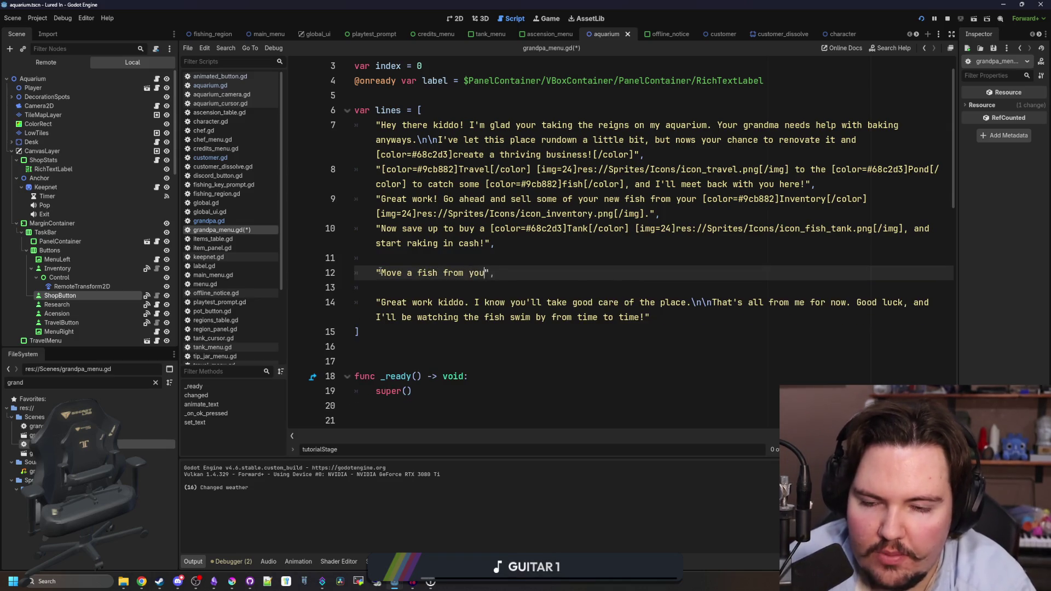
{"action": "type", "text": "tank, and w"}
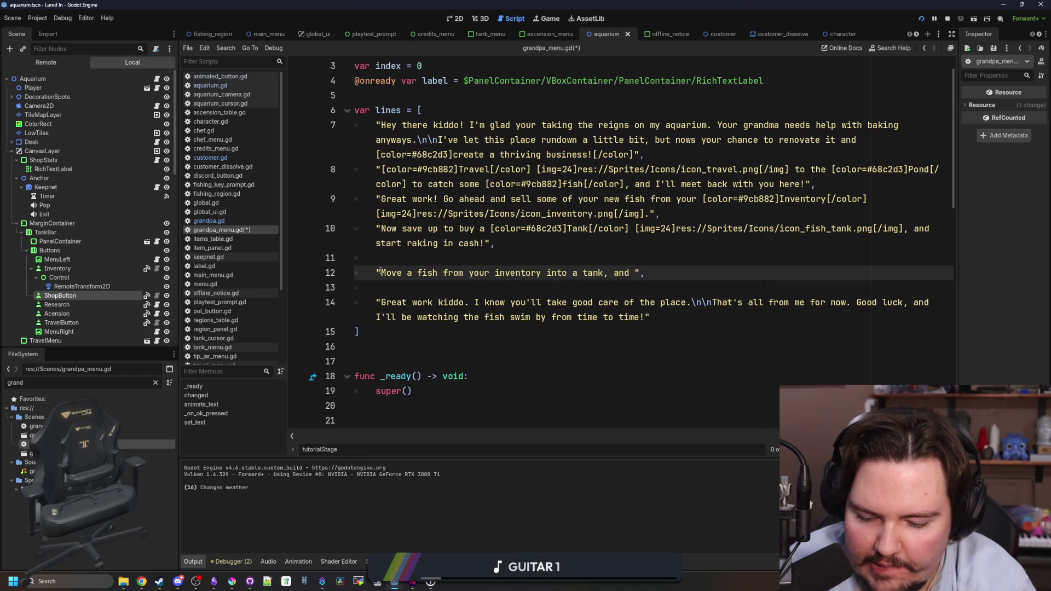
{"action": "type", "text": "atch "}
{"action": "type", "text": "the cash flow"}
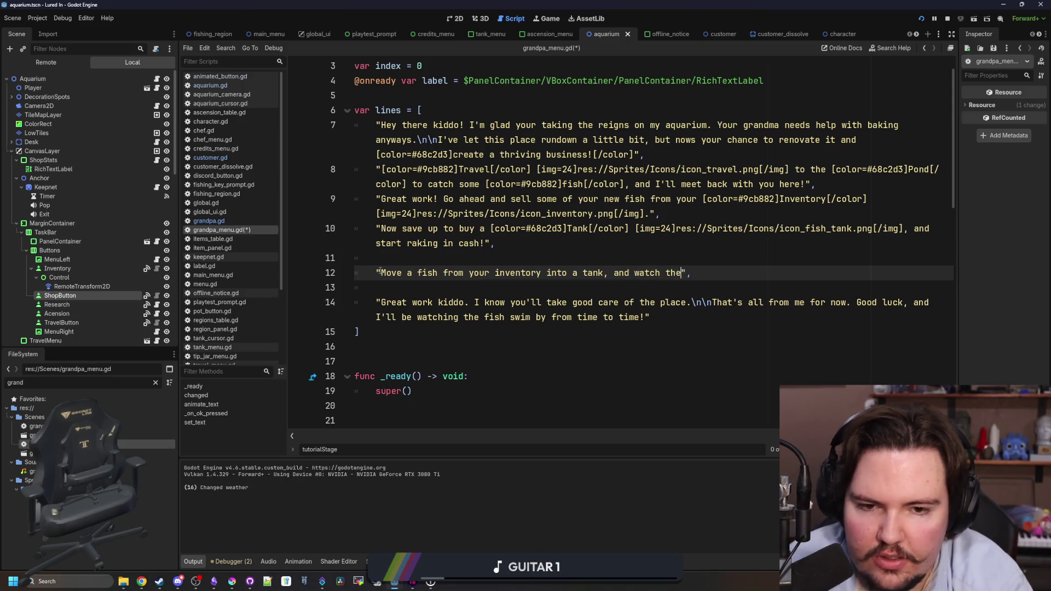
{"action": "type", "text": " in!"}
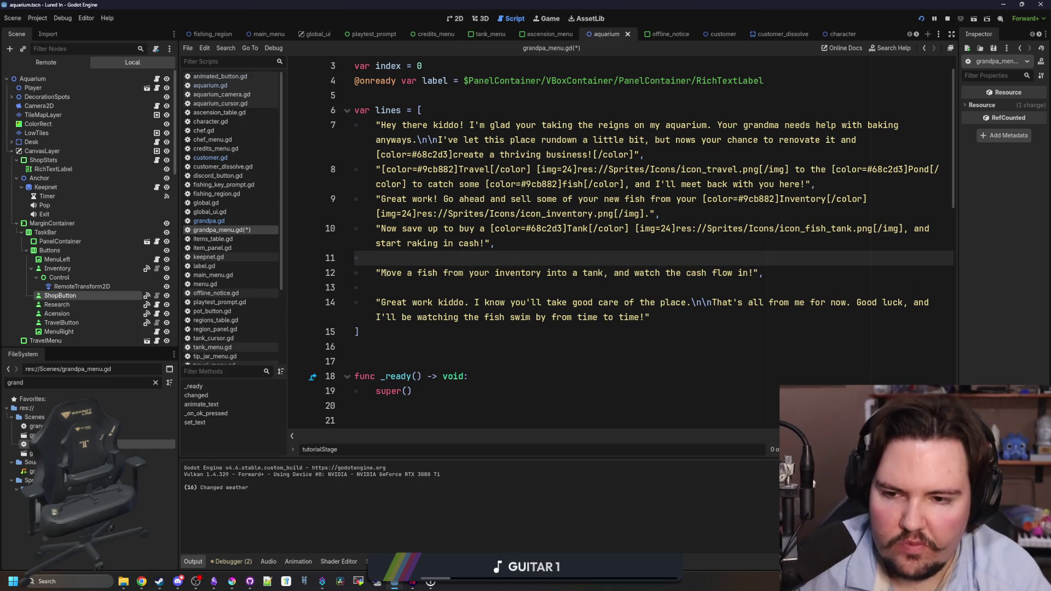
Select the 'and start raking in cash!' ending on line 10.
{"action": "left_click", "coordinate": [382, 273]}
{"action": "left_click", "coordinate": [423, 259]}
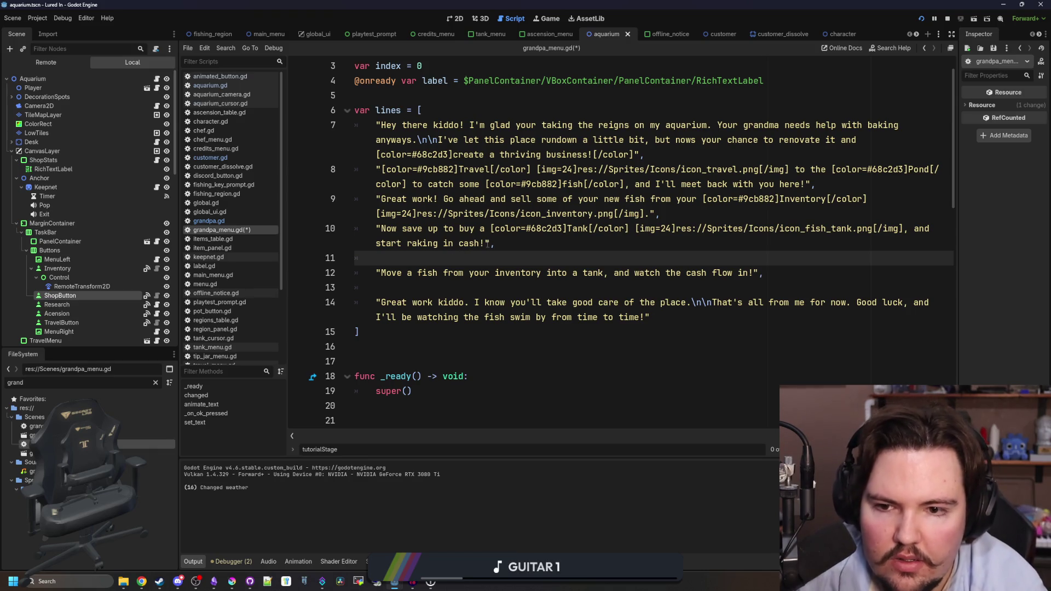
{"action": "mouse_move", "coordinate": [487, 242]}
{"action": "left_mouse_down"}
{"action": "mouse_move", "coordinate": [381, 228]}
{"action": "mouse_move", "coordinate": [913, 228]}
{"action": "left_mouse_up"}
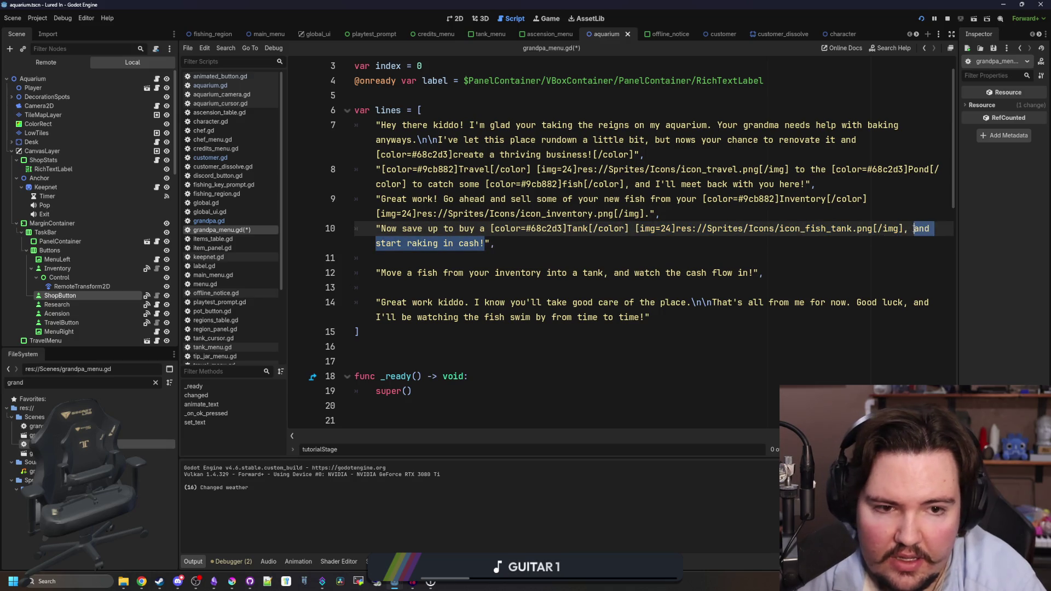
Replace line 10's ending with 'so that you can start generating some passive income'.
{"action": "key", "text": "BackSpace"}
{"action": "key", "text": "BackSpace"}
{"action": "key", "text": "BackSpace"}
{"action": "type", "text": "so that you can "}
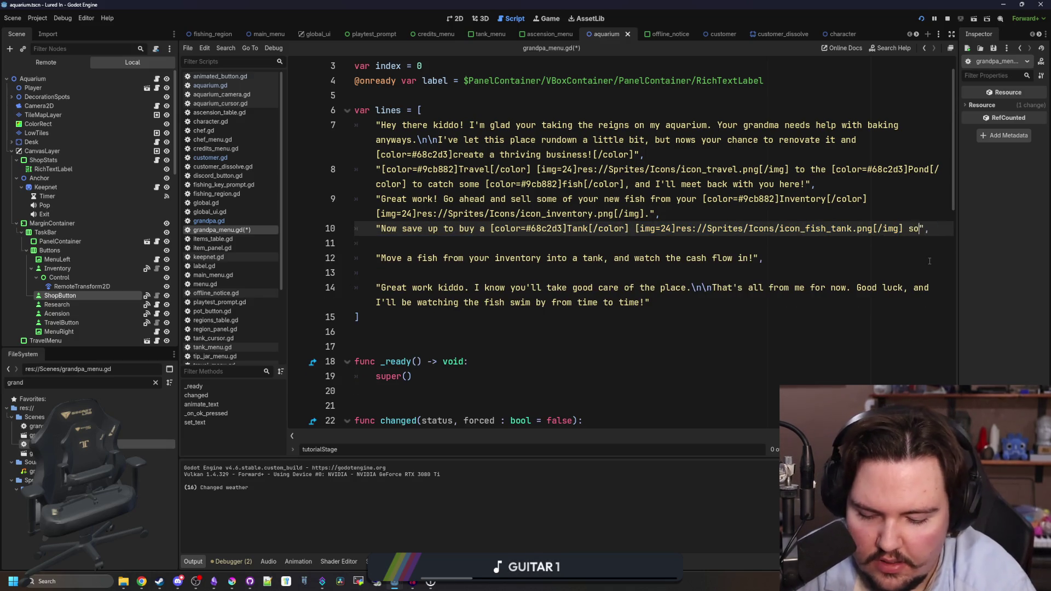
{"action": "type", "text": "start generating some pa"}
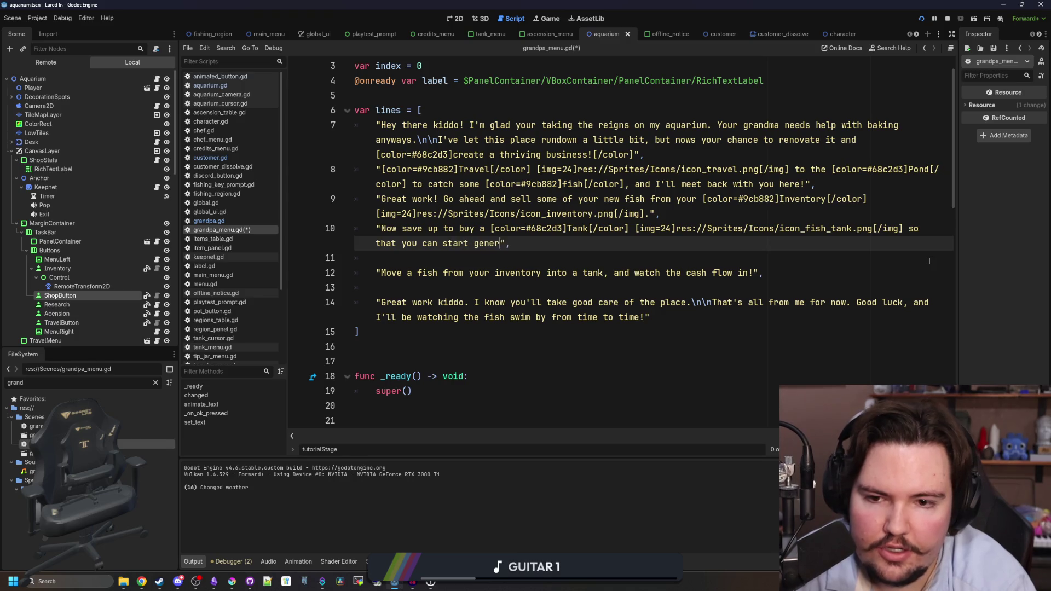
{"action": "type", "text": "ssive income!"}
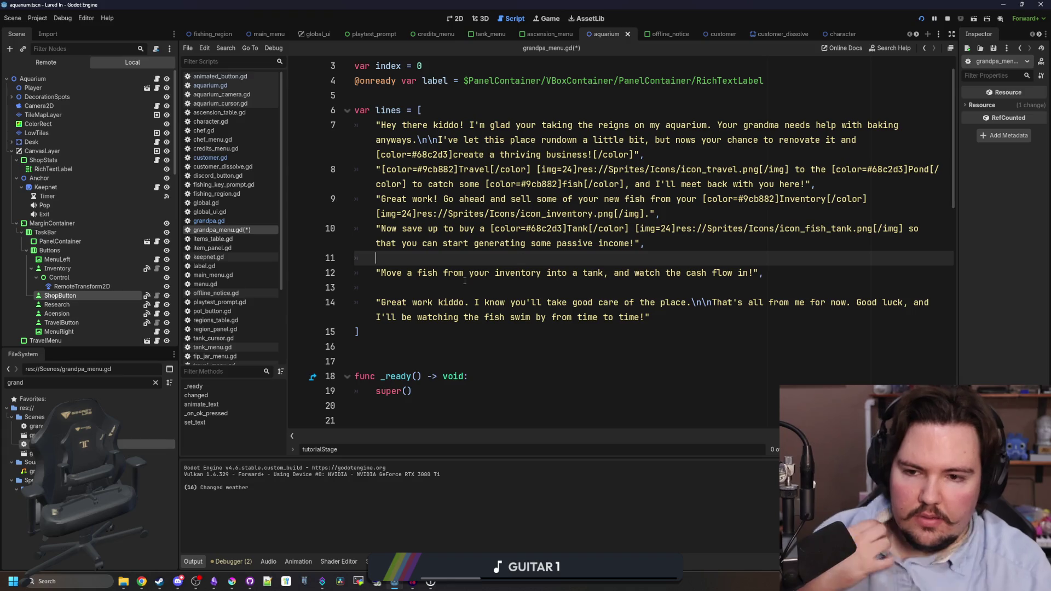
{"action": "left_click_drag", "start_coordinate": [495, 273], "coordinate": [739, 272]}
{"action": "left_click", "coordinate": [737, 273]}
Delete the blank lines 11 and 13 between the tutorial entries.
{"action": "left_click", "coordinate": [762, 262]}
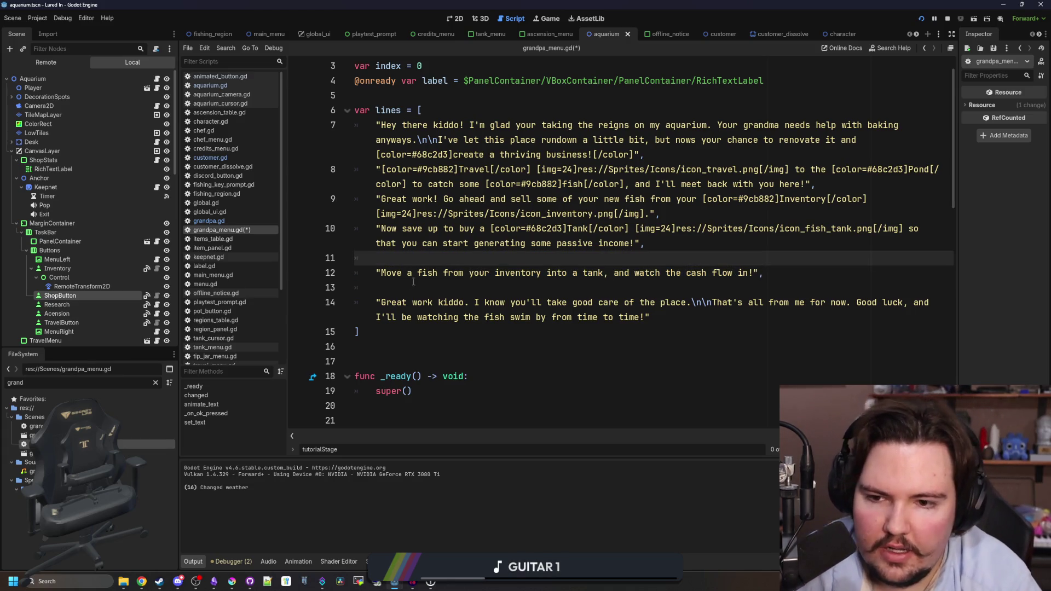
{"action": "key", "text": "ctrl+shift+k"}
{"action": "key", "text": "Down"}
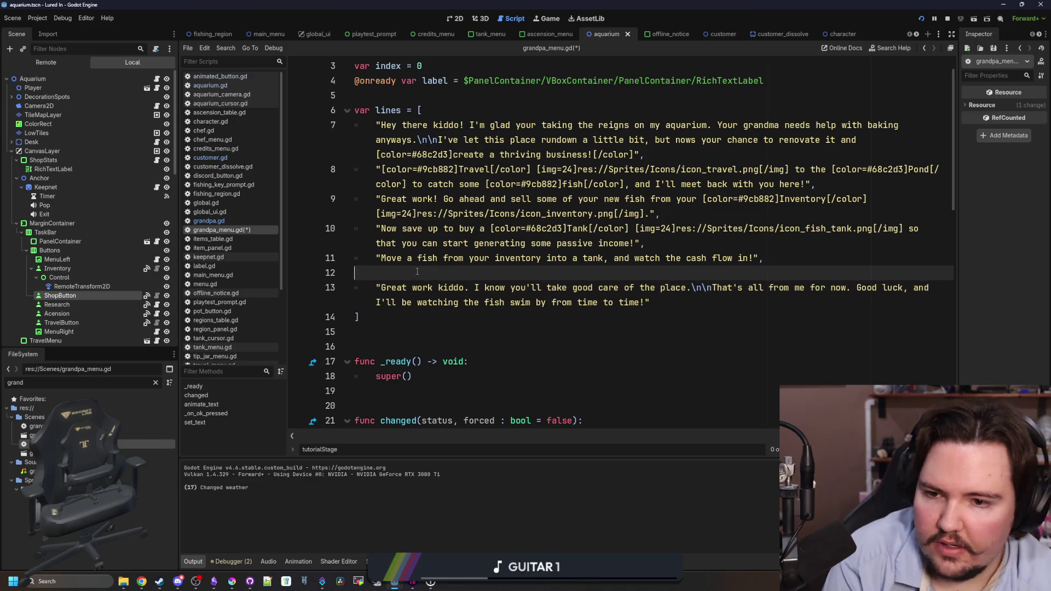
{"action": "key", "text": "BackSpace"}
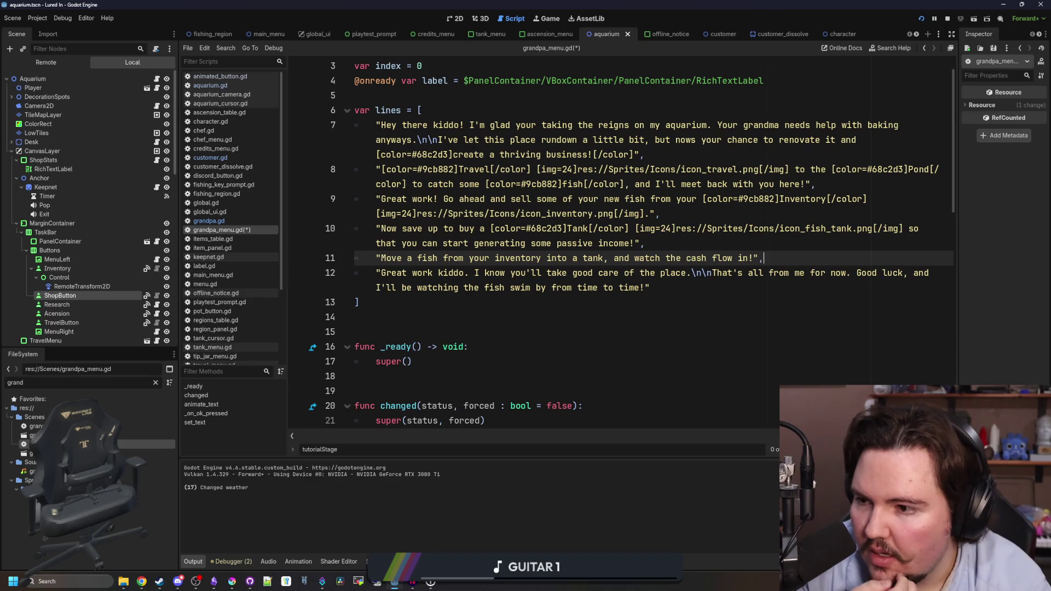
{"action": "left_click", "coordinate": [556, 300]}
{"action": "left_click", "coordinate": [141, 582]}
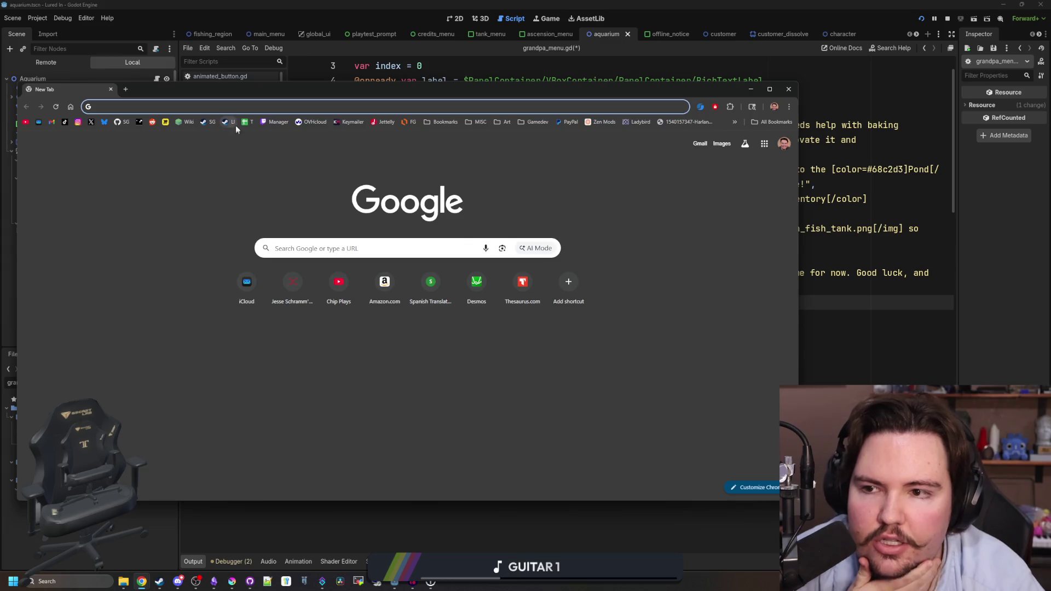
Open the Lured In Steam store page, maximise the browser and scroll down through it.
{"action": "left_click", "coordinate": [235, 124]}
{"action": "left_click_drag", "start_coordinate": [273, 85], "coordinate": [429, 71]}
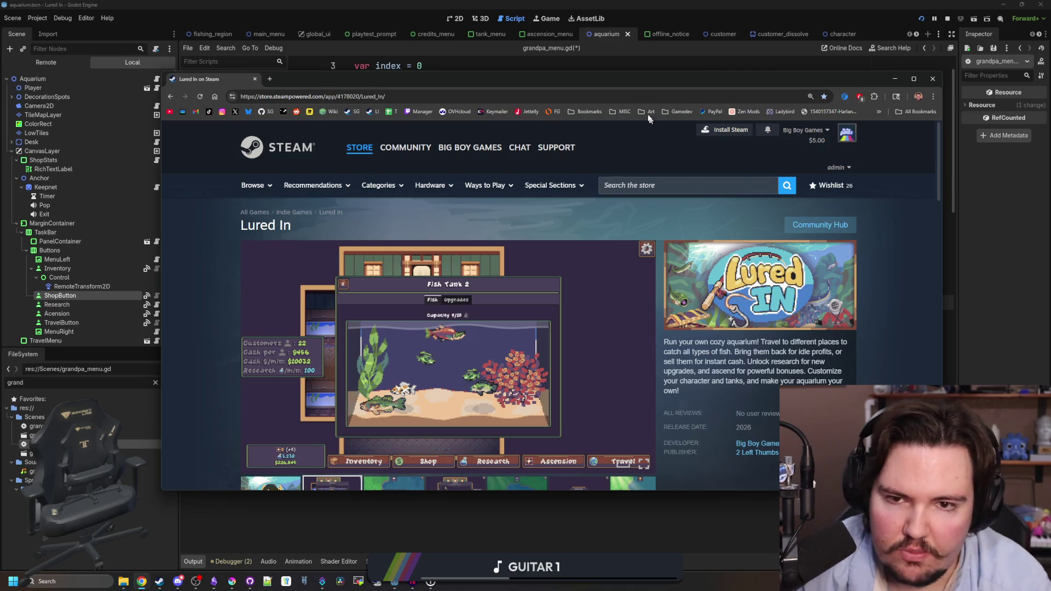
{"action": "double_click", "coordinate": [633, 80]}
{"action": "scroll", "coordinate": [558, 292], "scroll_direction": "down", "scroll_amount": 3}
{"action": "scroll", "coordinate": [559, 291], "scroll_direction": "down", "scroll_amount": 3}
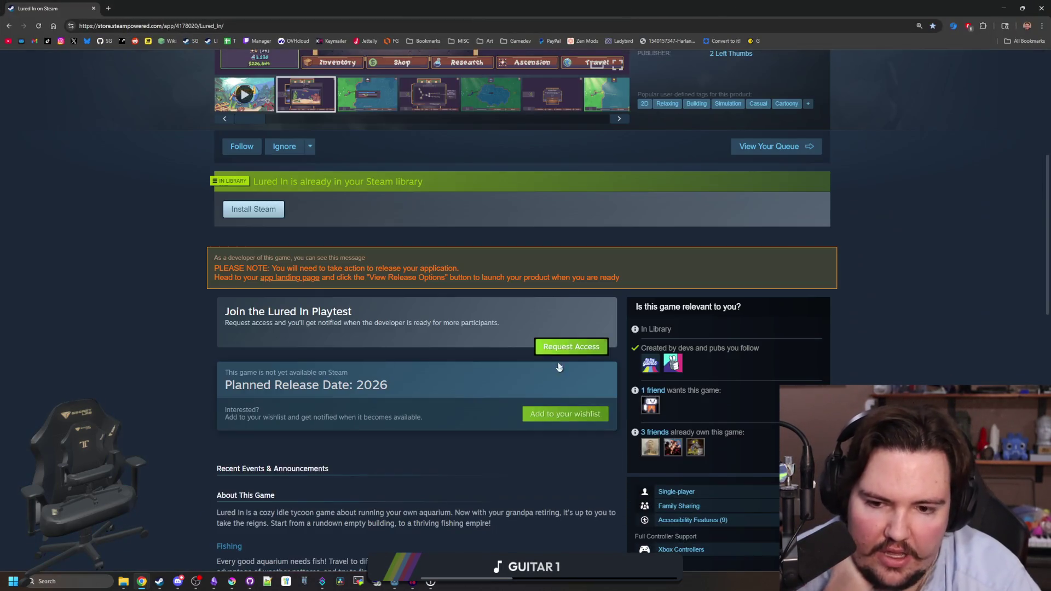
{"action": "scroll", "coordinate": [574, 350], "scroll_direction": "down", "scroll_amount": 10}
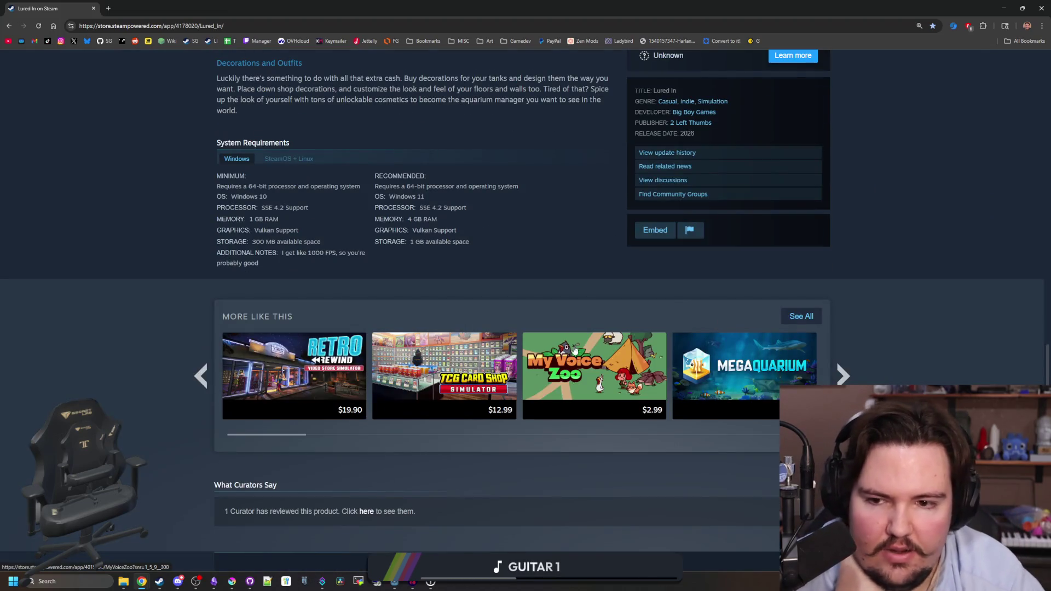
{"action": "scroll", "coordinate": [911, 234], "scroll_direction": "down", "scroll_amount": 3}
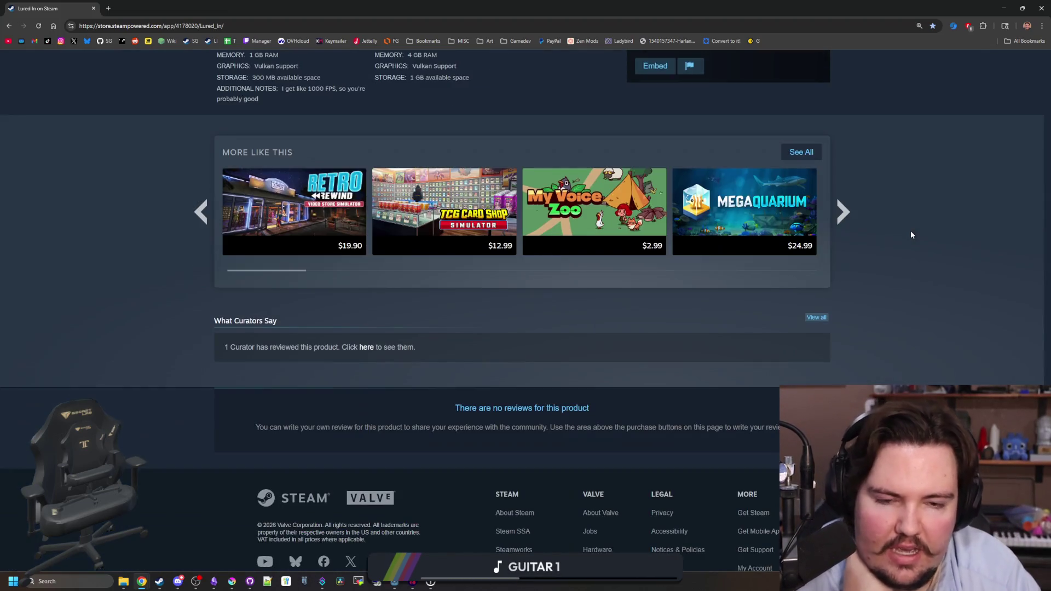
Scroll back to the top, page through three screenshots, then un-maximise the browser to reveal Godot.
{"action": "scroll", "coordinate": [819, 277], "scroll_direction": "up", "scroll_amount": 11}
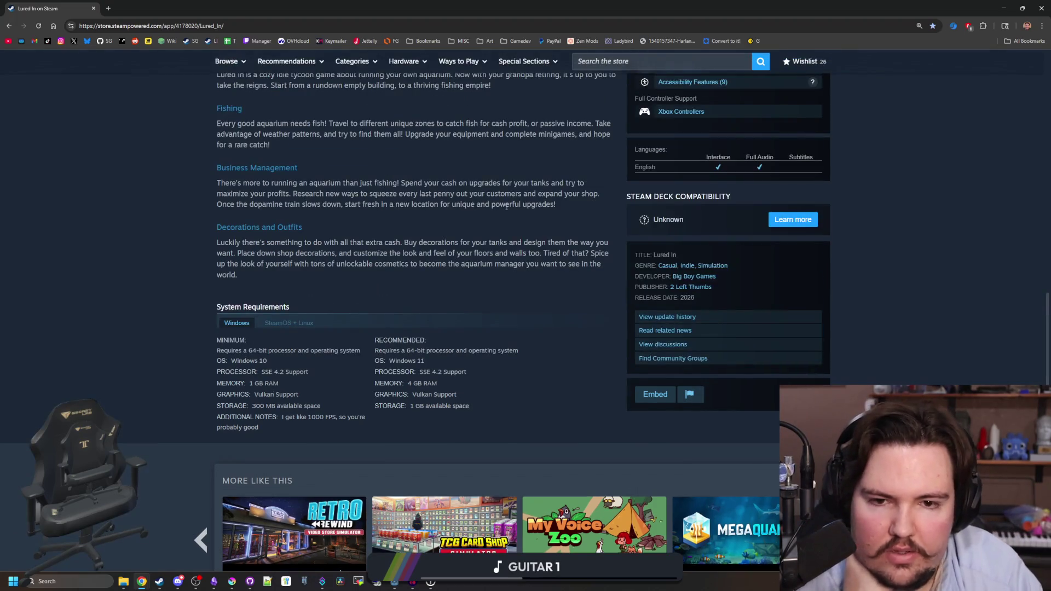
{"action": "scroll", "coordinate": [548, 273], "scroll_direction": "up", "scroll_amount": 6}
{"action": "scroll", "coordinate": [586, 333], "scroll_direction": "up", "scroll_amount": 4}
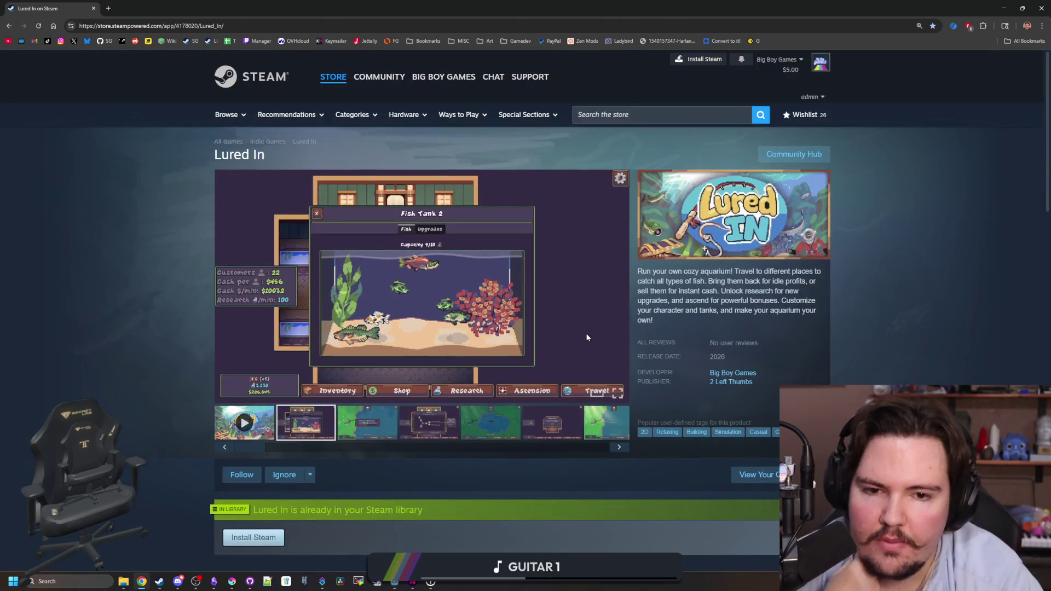
{"action": "left_click", "coordinate": [620, 301]}
{"action": "left_click", "coordinate": [620, 301]}
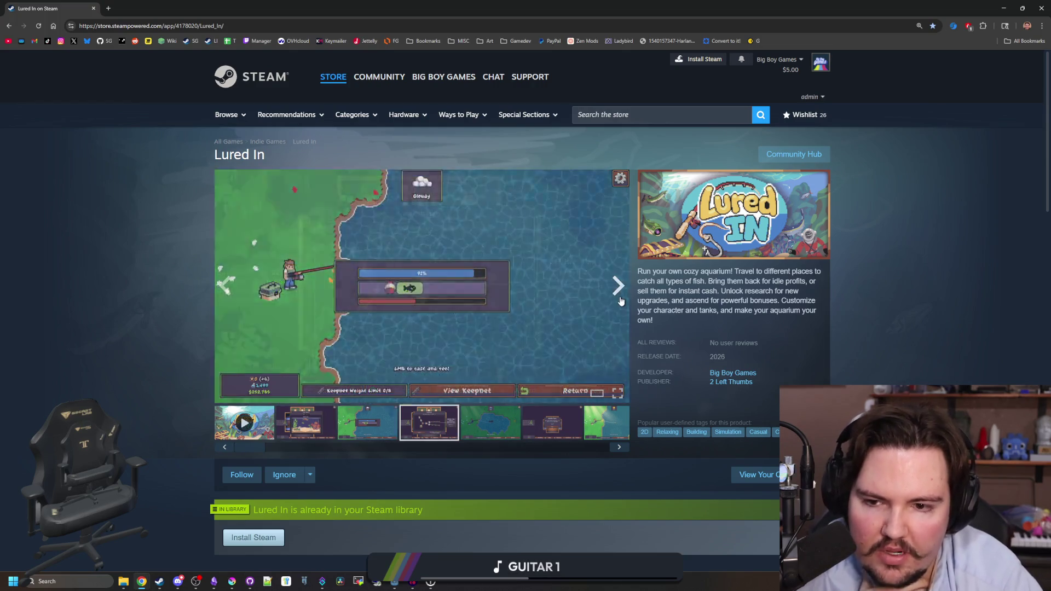
{"action": "left_click", "coordinate": [621, 301]}
{"action": "left_click", "coordinate": [621, 301]}
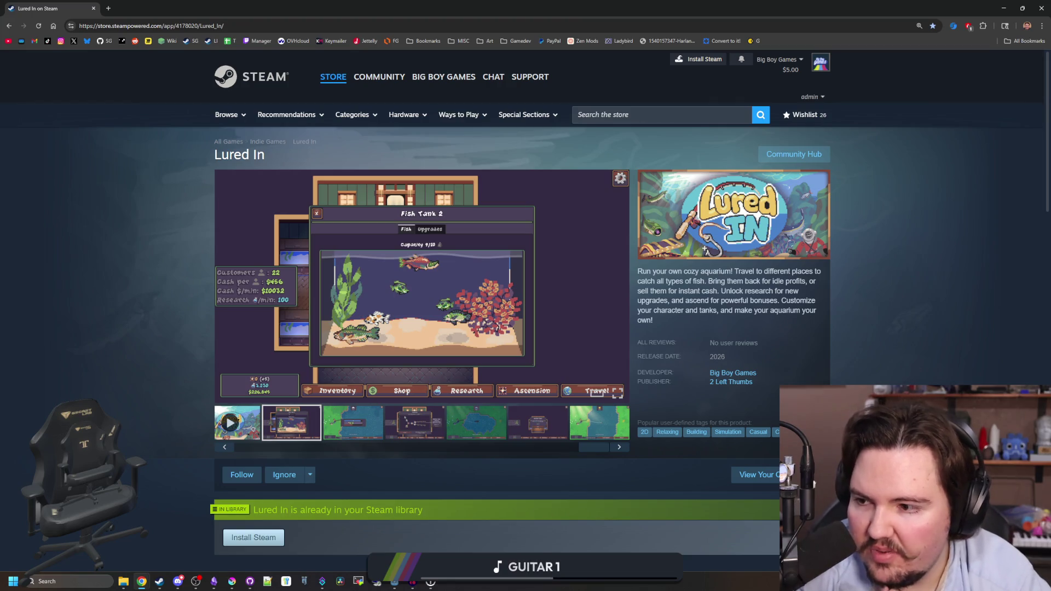
{"action": "left_click_drag", "start_coordinate": [154, 8], "coordinate": [437, 327]}
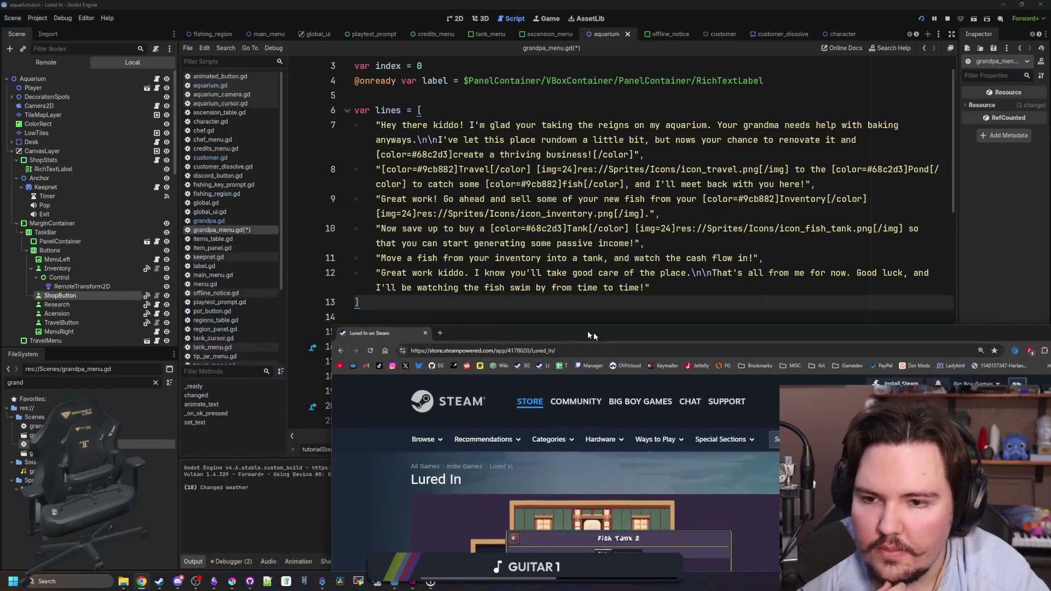
Save grandpa_menu.gd and open Find in Files for Global.tutorialStage.
{"action": "left_click", "coordinate": [455, 306]}
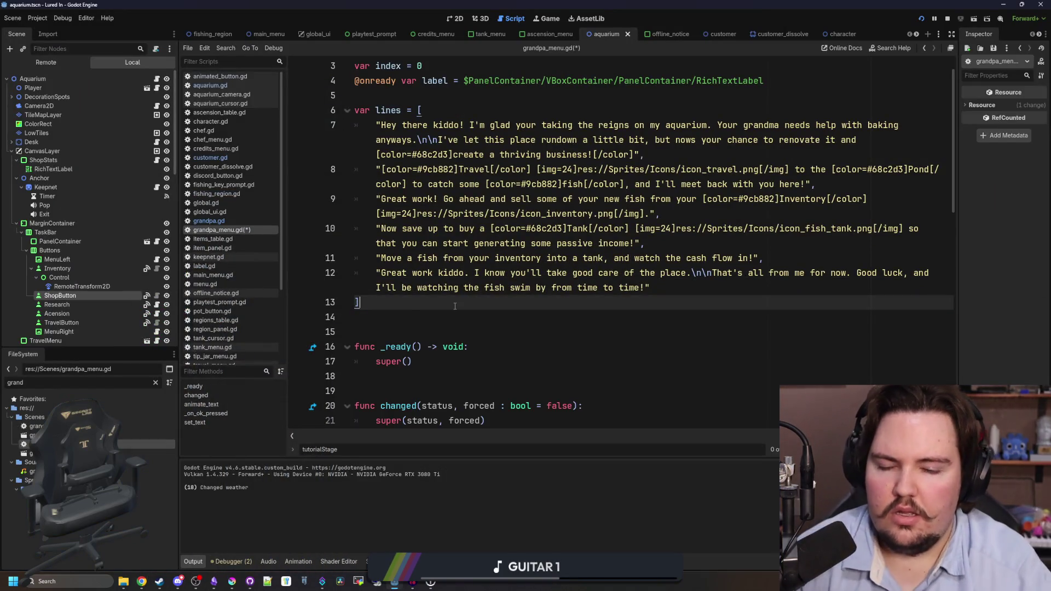
{"action": "key", "text": "ctrl+s"}
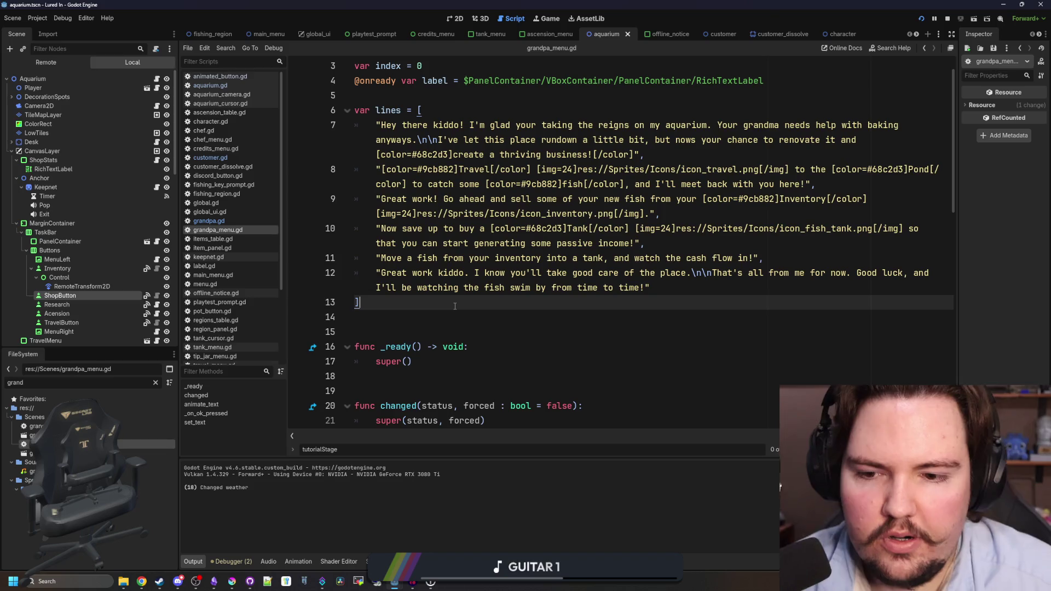
{"action": "key", "text": "shift+Down"}
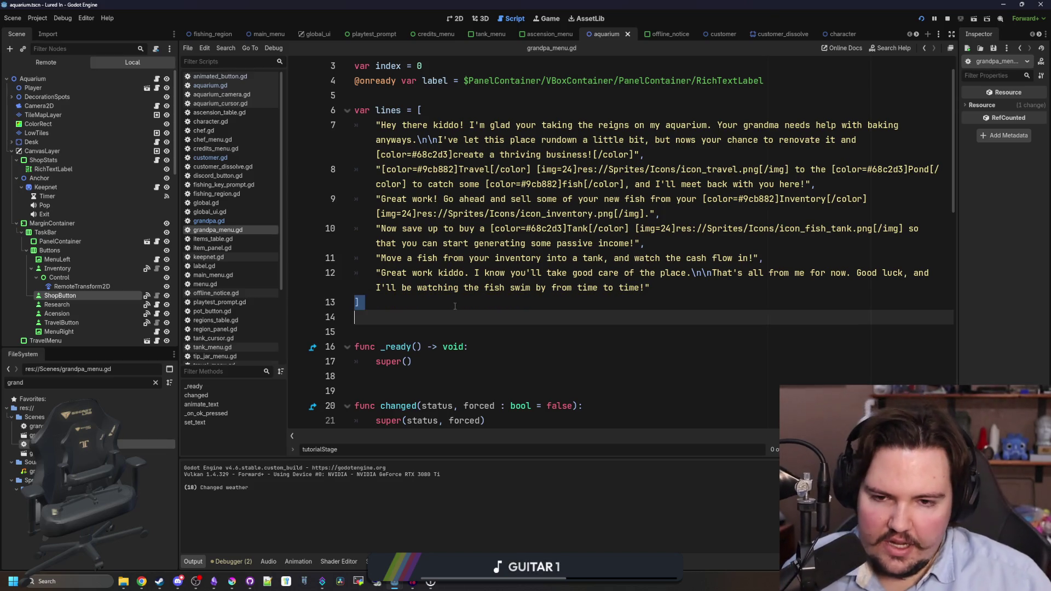
{"action": "key", "text": "ctrl+shift+f"}
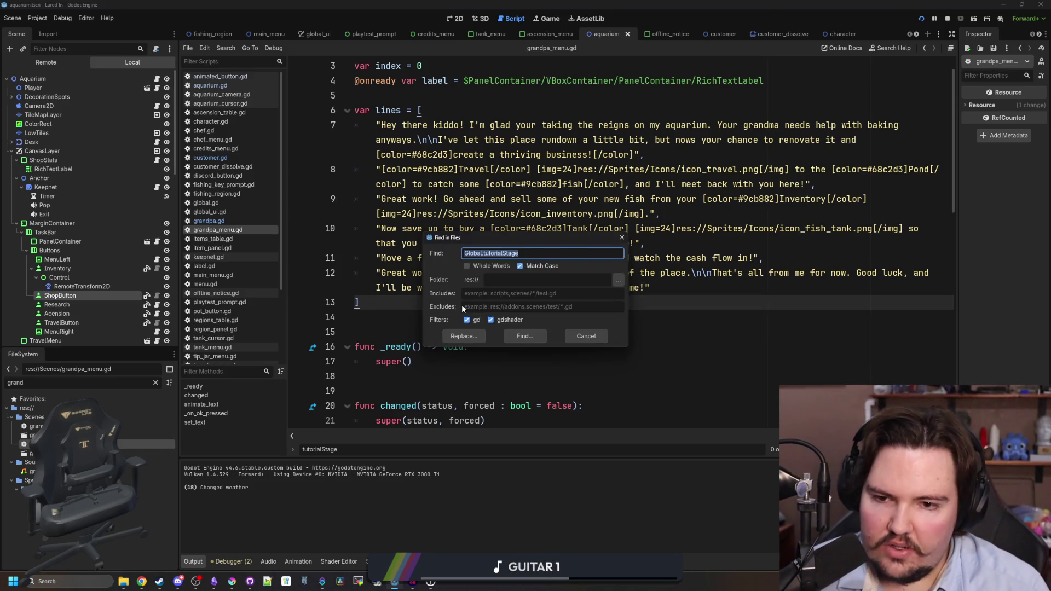
Run the Global.tutorialStage search and edit the stage limits in aquarium_cursor.gd line 159 and customer.gd line 152.
{"action": "key", "text": "Return"}
{"action": "scroll", "coordinate": [425, 465], "scroll_direction": "down", "scroll_amount": 5}
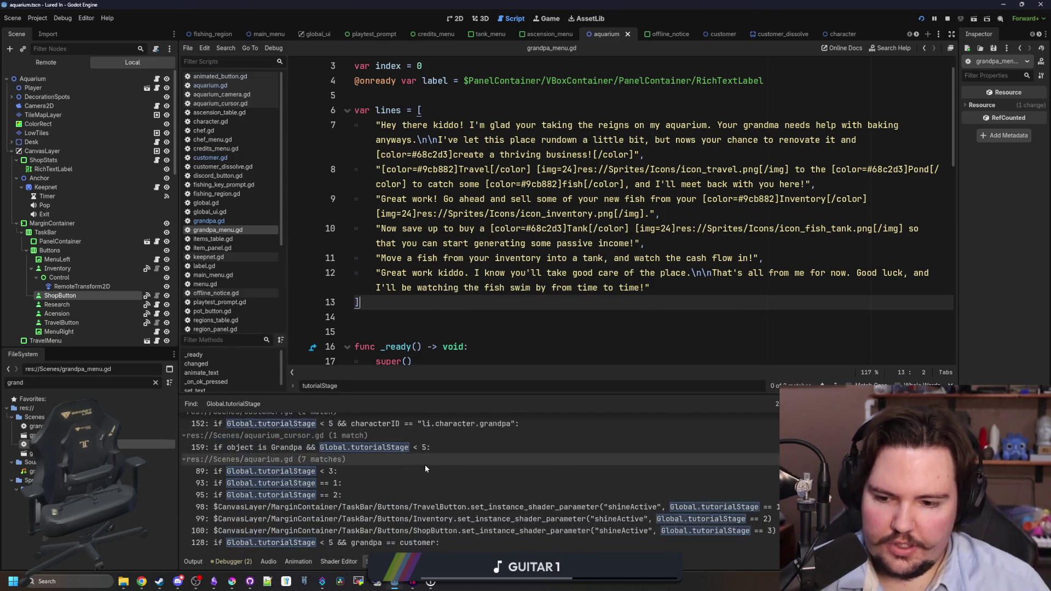
{"action": "left_click", "coordinate": [353, 473]}
{"action": "left_click", "coordinate": [397, 447]}
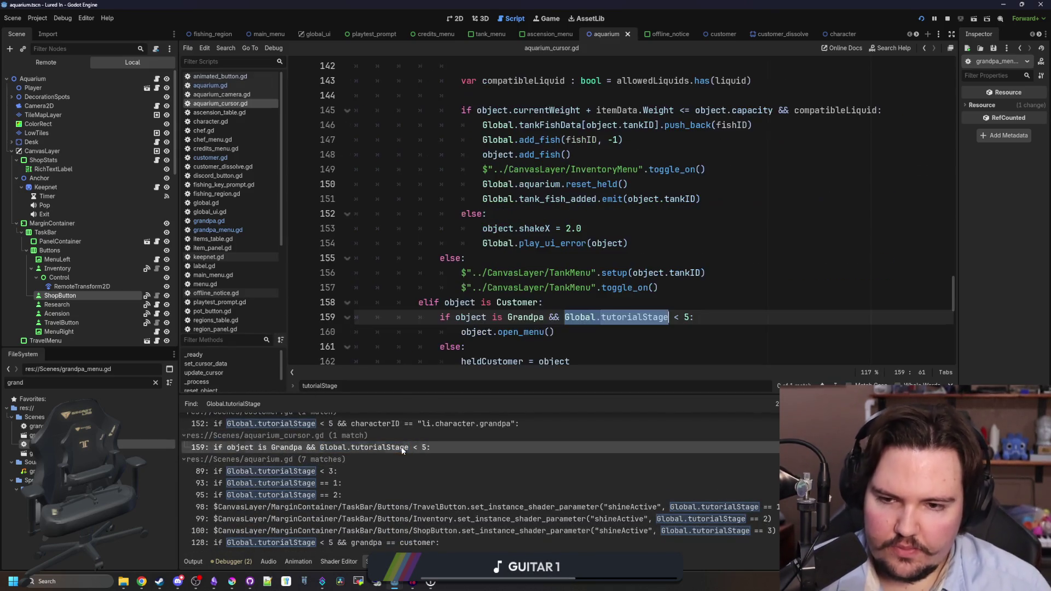
{"action": "left_click", "coordinate": [689, 317]}
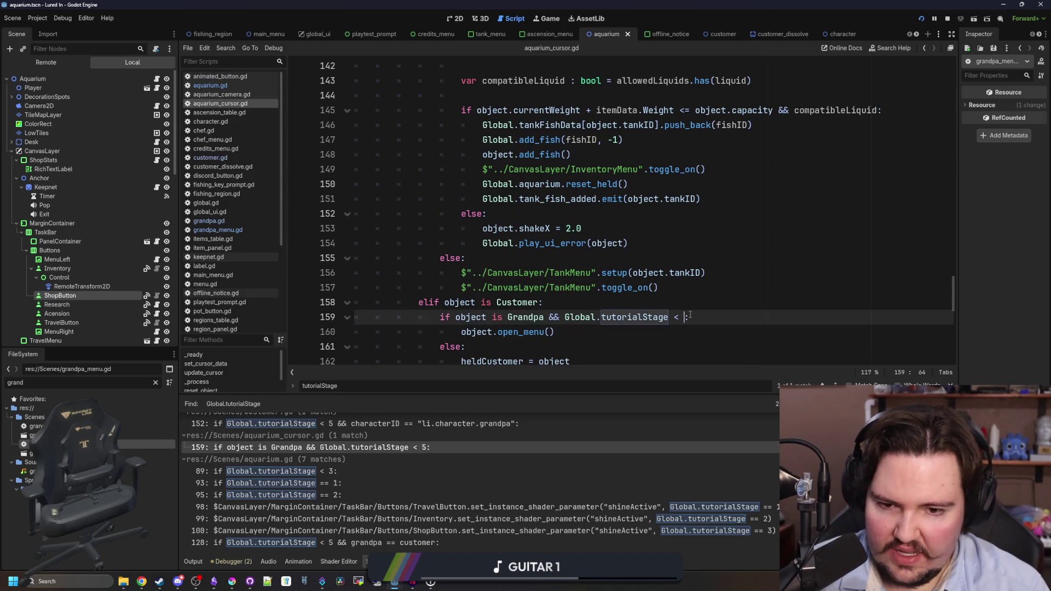
{"action": "scroll", "coordinate": [383, 471], "scroll_direction": "up", "scroll_amount": 2}
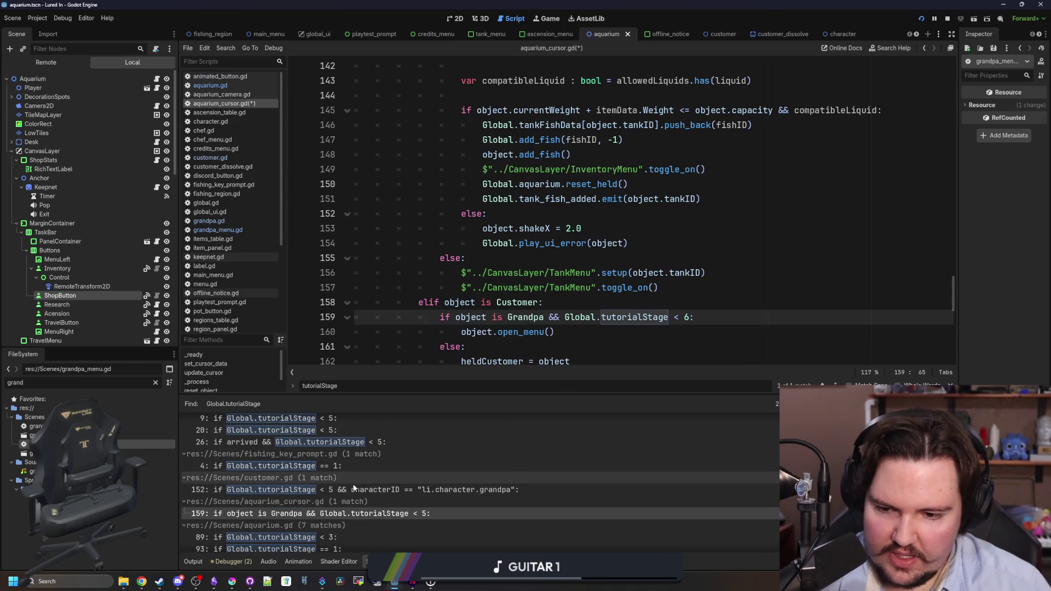
{"action": "left_click", "coordinate": [350, 485]}
{"action": "left_click", "coordinate": [521, 199]}
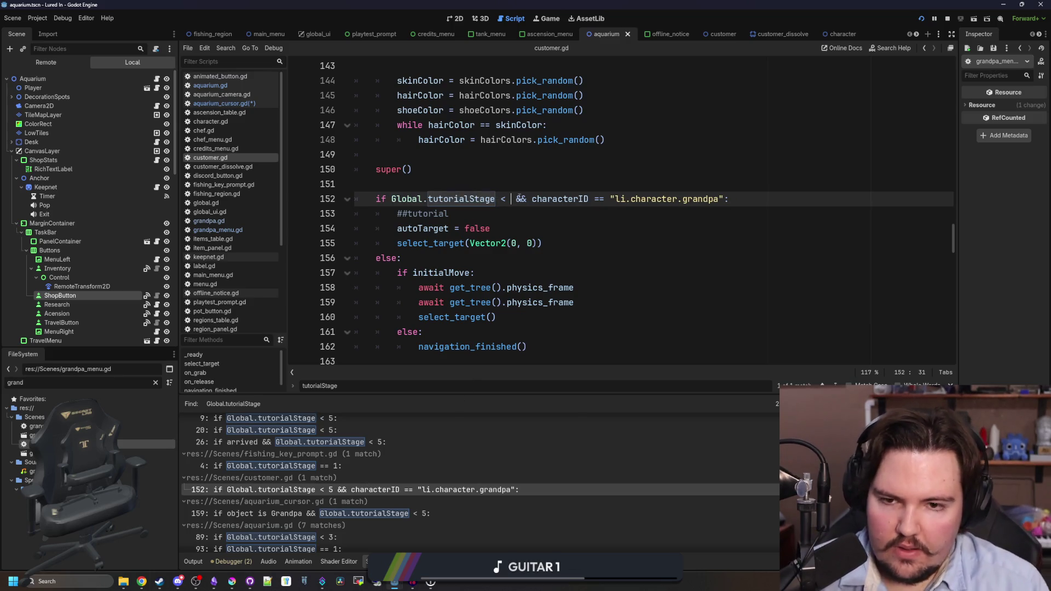
Change grandpa.gd's stage checks on lines 26, 20 and 9 from < 5 to < 6.
{"action": "scroll", "coordinate": [390, 506], "scroll_direction": "up", "scroll_amount": 2}
{"action": "left_click", "coordinate": [351, 474]}
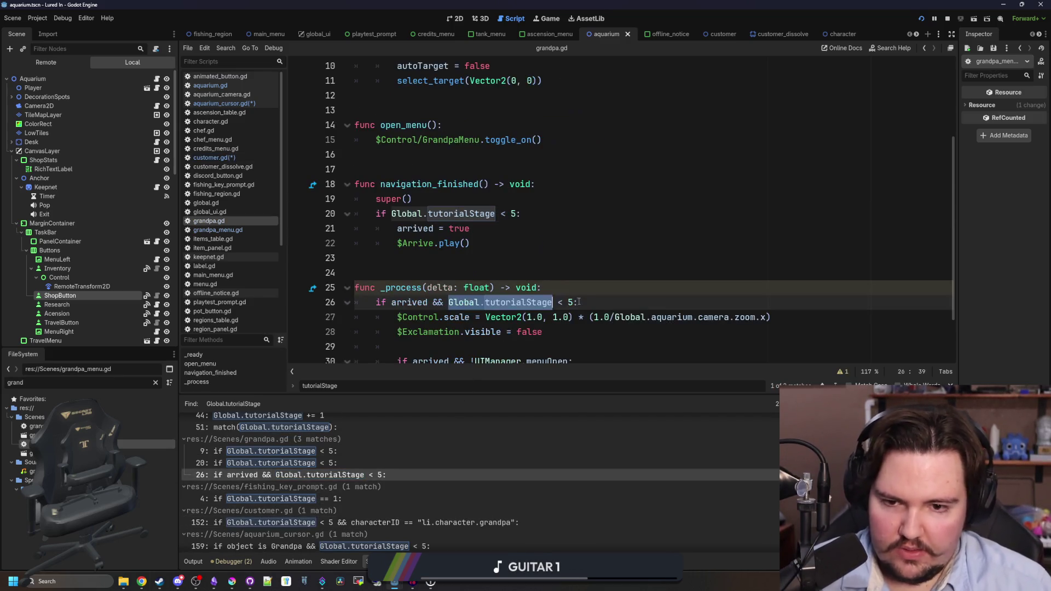
{"action": "left_click", "coordinate": [578, 301]}
{"action": "type", "text": "6"}
{"action": "left_click", "coordinate": [274, 463]}
{"action": "left_click", "coordinate": [517, 214]}
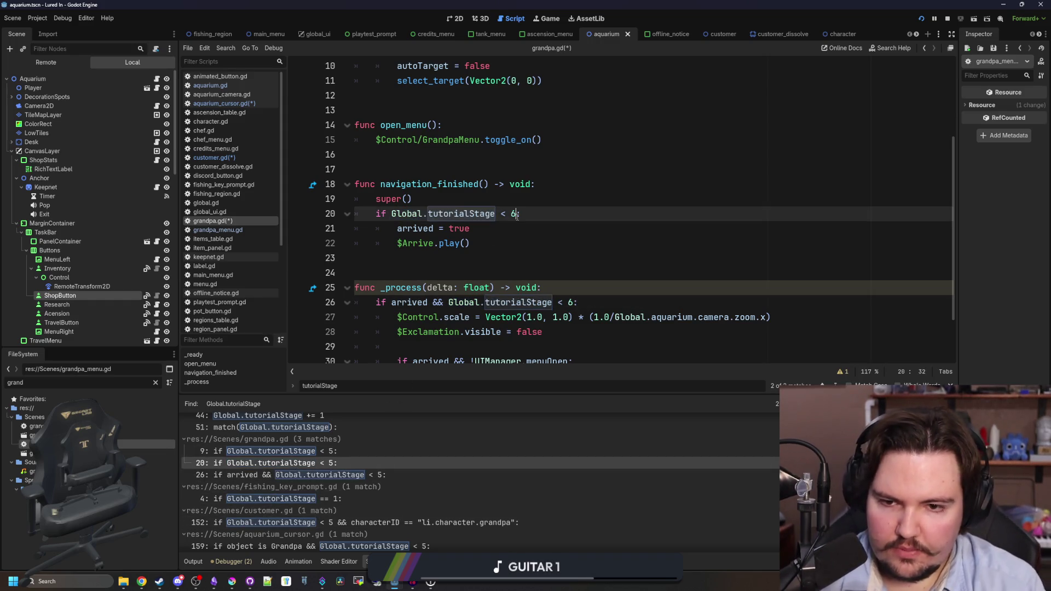
{"action": "left_click", "coordinate": [301, 451]}
{"action": "scroll", "coordinate": [518, 121], "scroll_direction": "up", "scroll_amount": 2}
{"action": "left_click", "coordinate": [522, 155]}
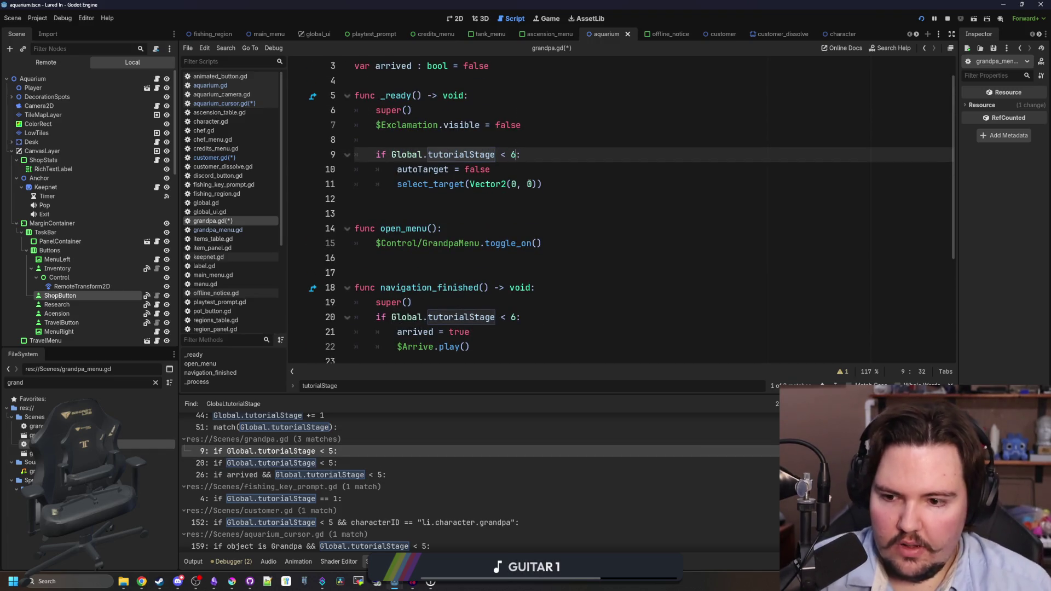
{"action": "scroll", "coordinate": [481, 460], "scroll_direction": "down", "scroll_amount": 4}
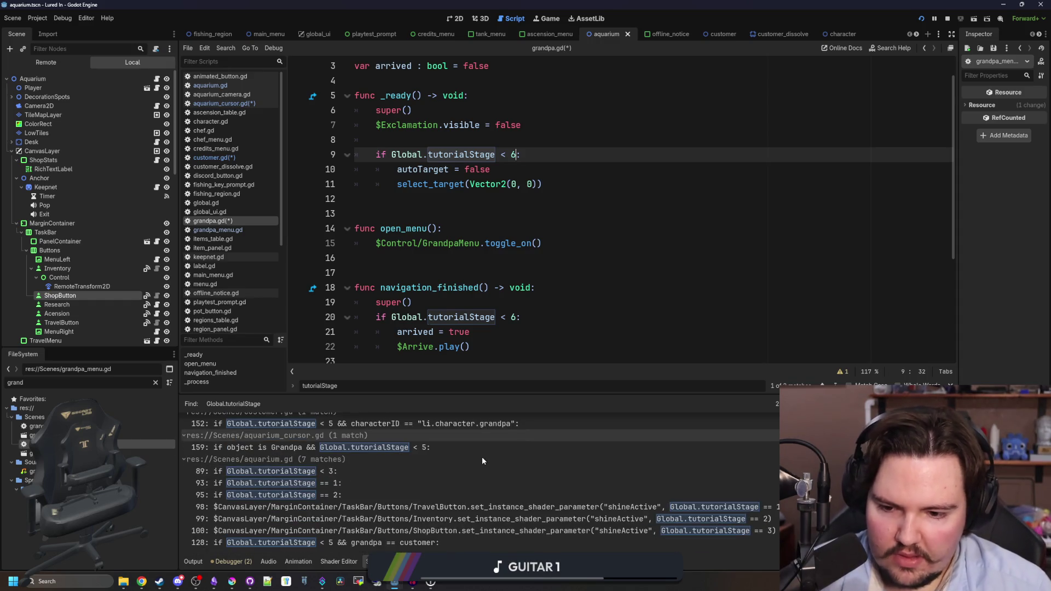
Change aquarium.gd line 128 to < 6 and save all edited scripts.
{"action": "left_click", "coordinate": [476, 542]}
{"action": "key", "text": "BackSpace"}
{"action": "type", "text": "6"}
{"action": "left_click", "coordinate": [613, 287]}
{"action": "key", "text": "ctrl+s"}
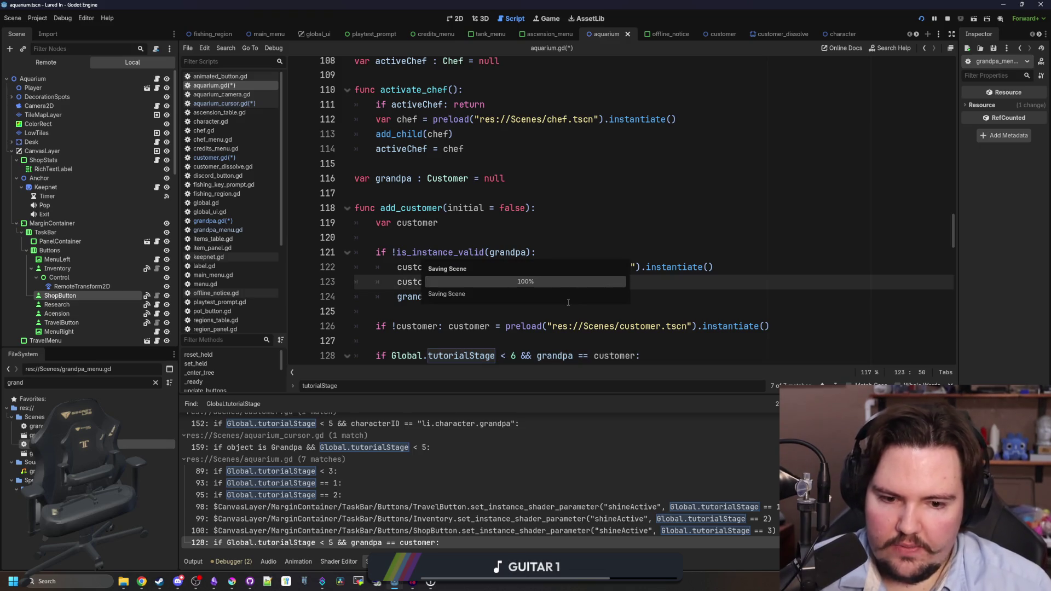
{"action": "left_click", "coordinate": [599, 305]}
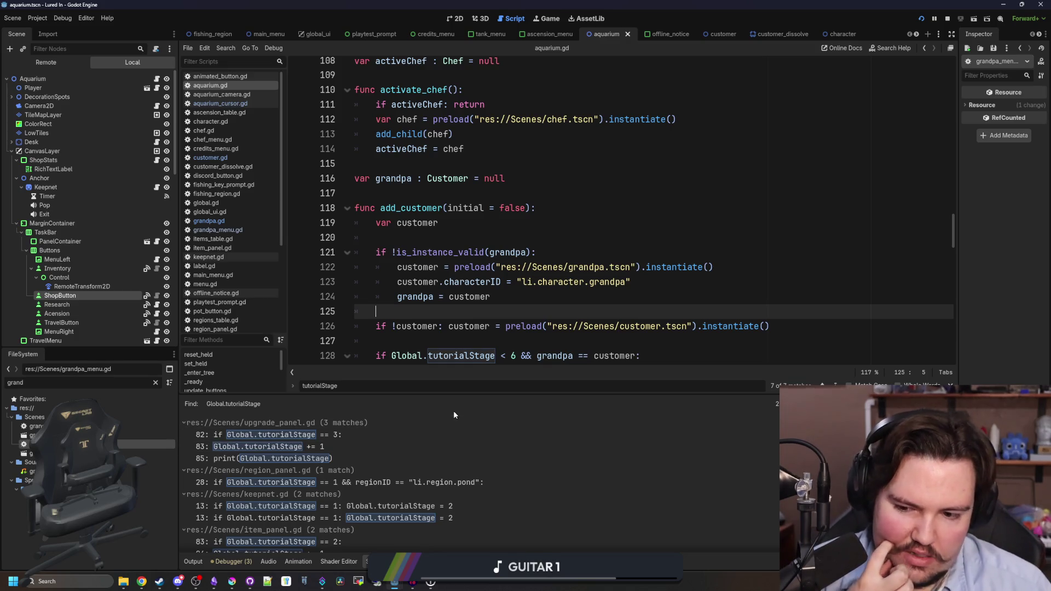
Stop the running game and relaunch the project to playtest.
{"action": "scroll", "coordinate": [438, 423], "scroll_direction": "down", "scroll_amount": 10}
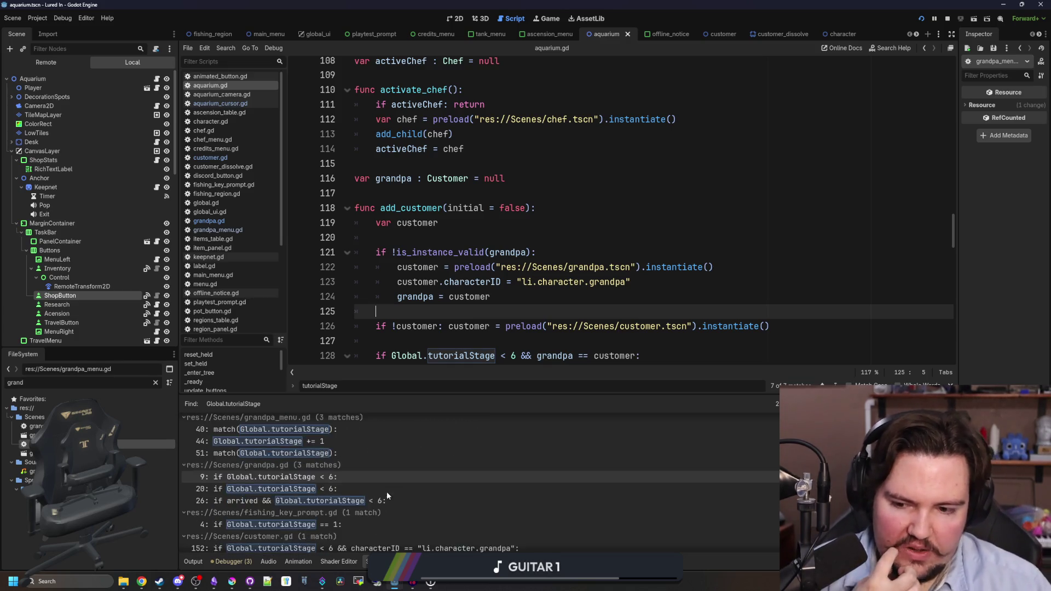
{"action": "scroll", "coordinate": [387, 491], "scroll_direction": "down", "scroll_amount": 5}
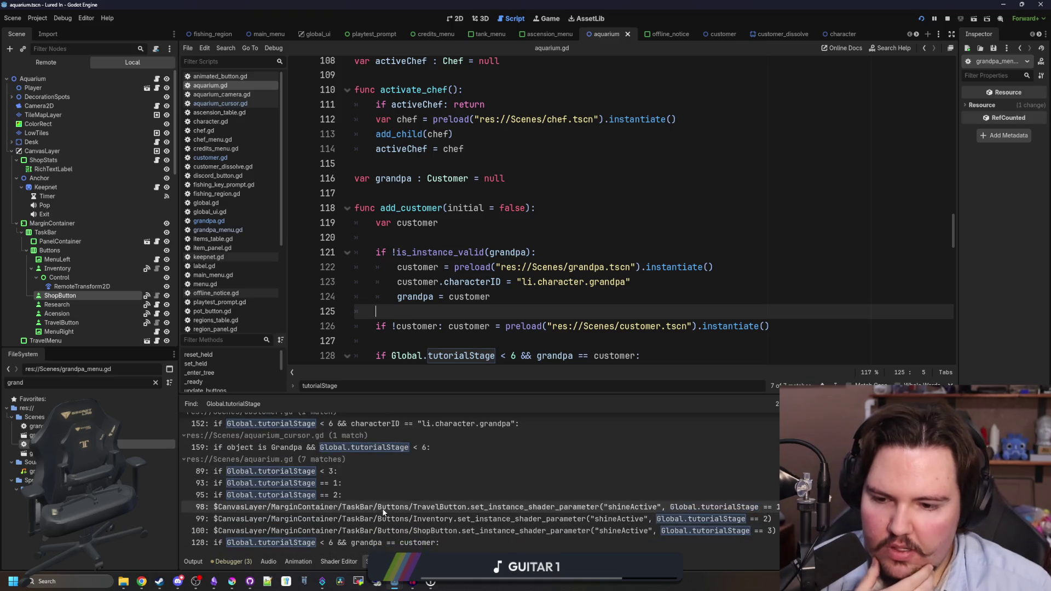
{"action": "scroll", "coordinate": [451, 448], "scroll_direction": "up", "scroll_amount": 15}
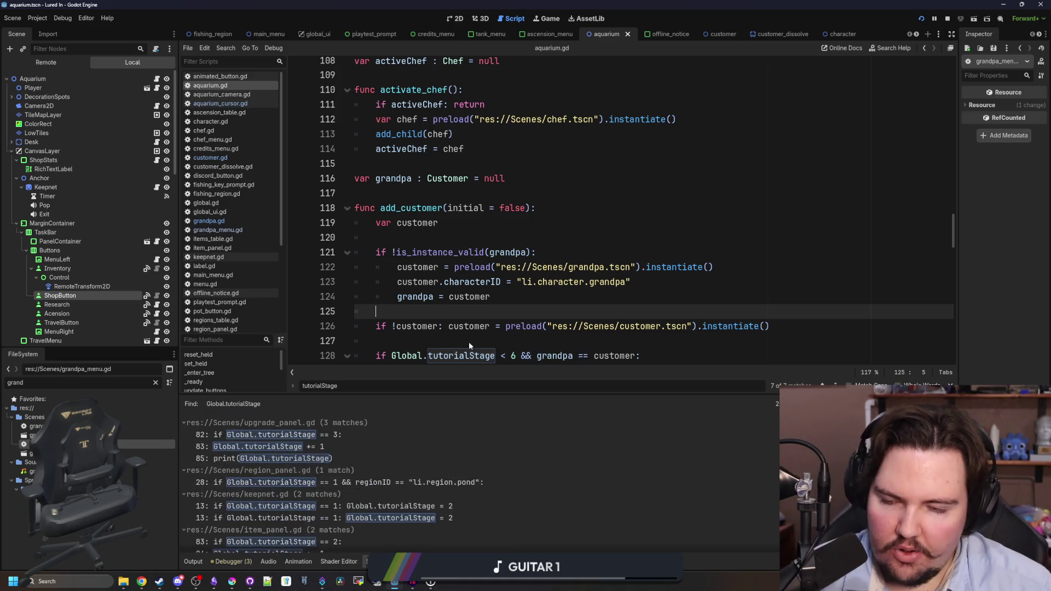
{"action": "left_click", "coordinate": [441, 239]}
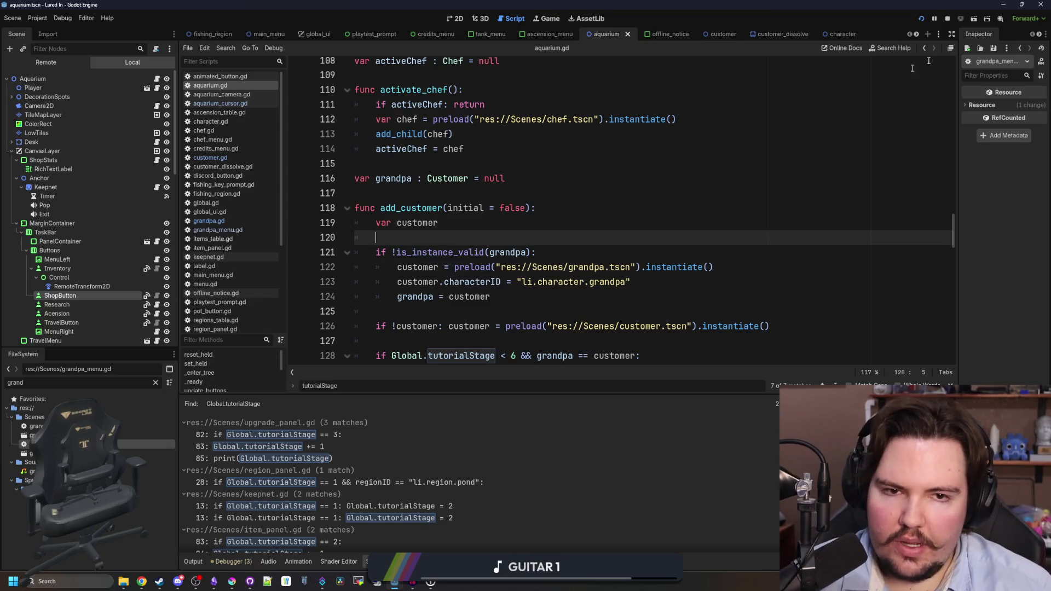
{"action": "left_click", "coordinate": [924, 20]}
{"action": "left_click", "coordinate": [921, 19]}
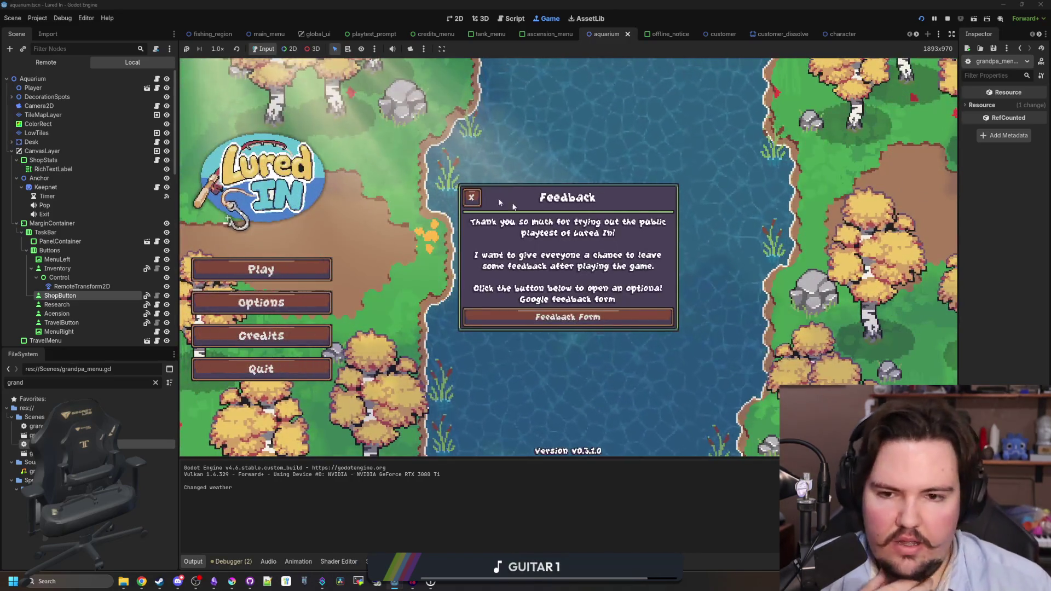
Start the game, talk to the exclamation-marked grandpa, read his tank tip, then return to aquarium.gd.
{"action": "key", "text": "Escape"}
{"action": "key", "text": "Return"}
{"action": "left_click", "coordinate": [566, 298]}
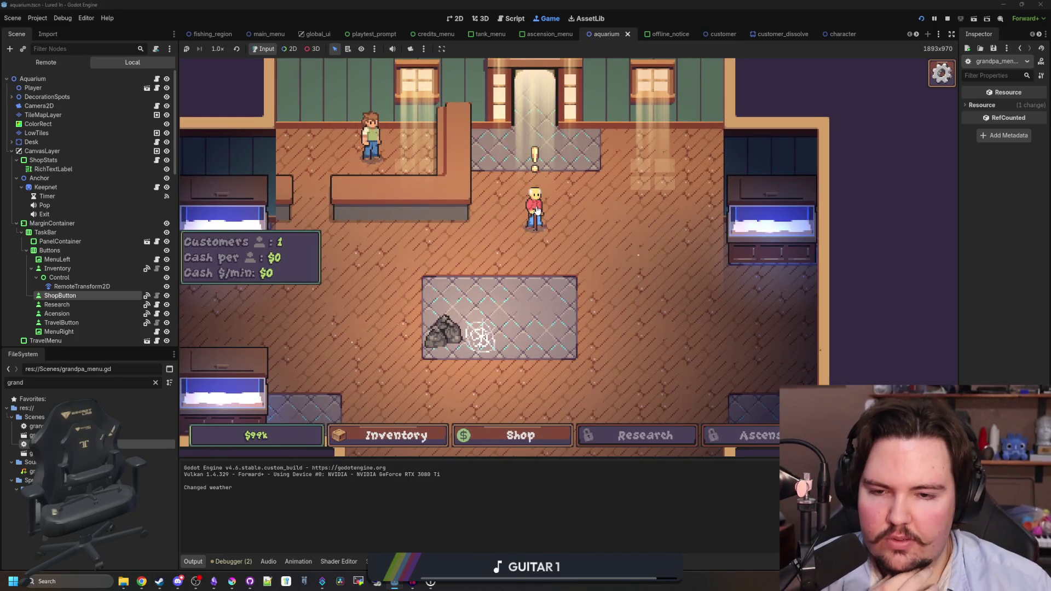
{"action": "left_click", "coordinate": [536, 210]}
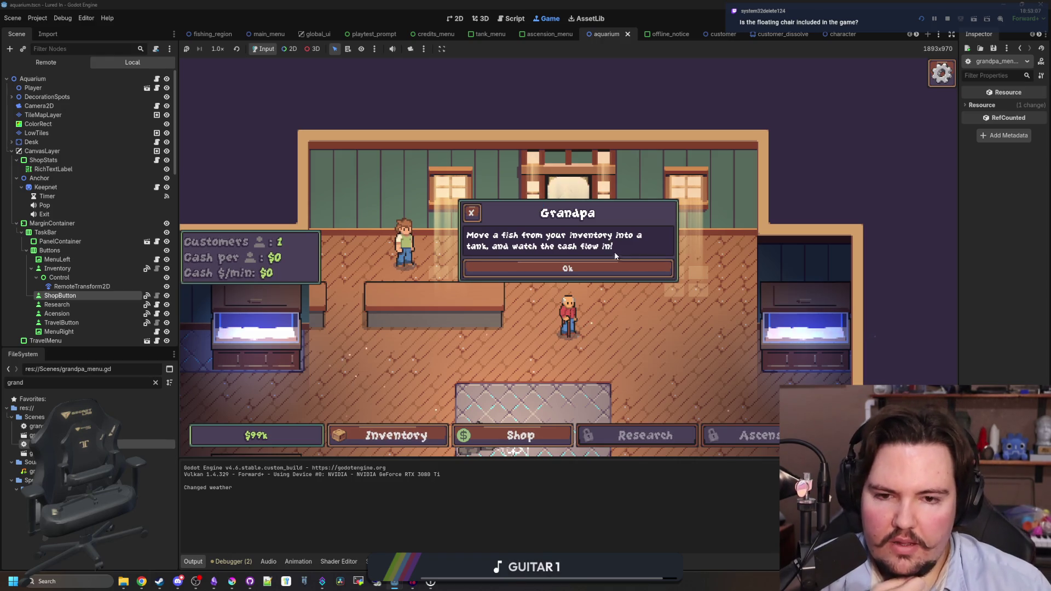
{"action": "left_click", "coordinate": [550, 268]}
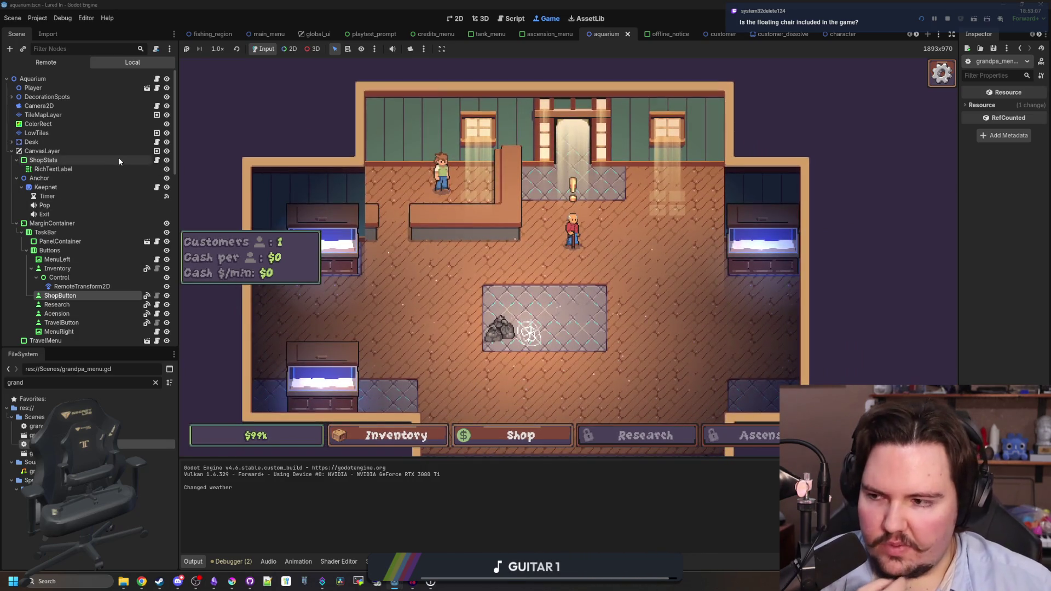
{"action": "left_click", "coordinate": [157, 79]}
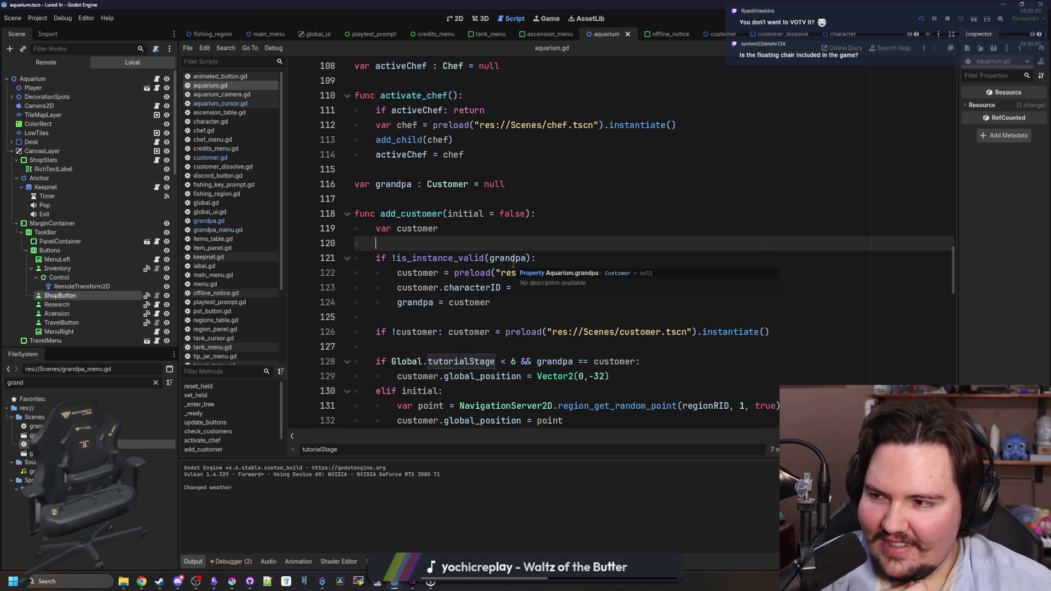
Append '|| Global.tutorialStage == 4' to the Inventory shineActive condition on line 99.
{"action": "scroll", "coordinate": [502, 261], "scroll_direction": "up", "scroll_amount": 7}
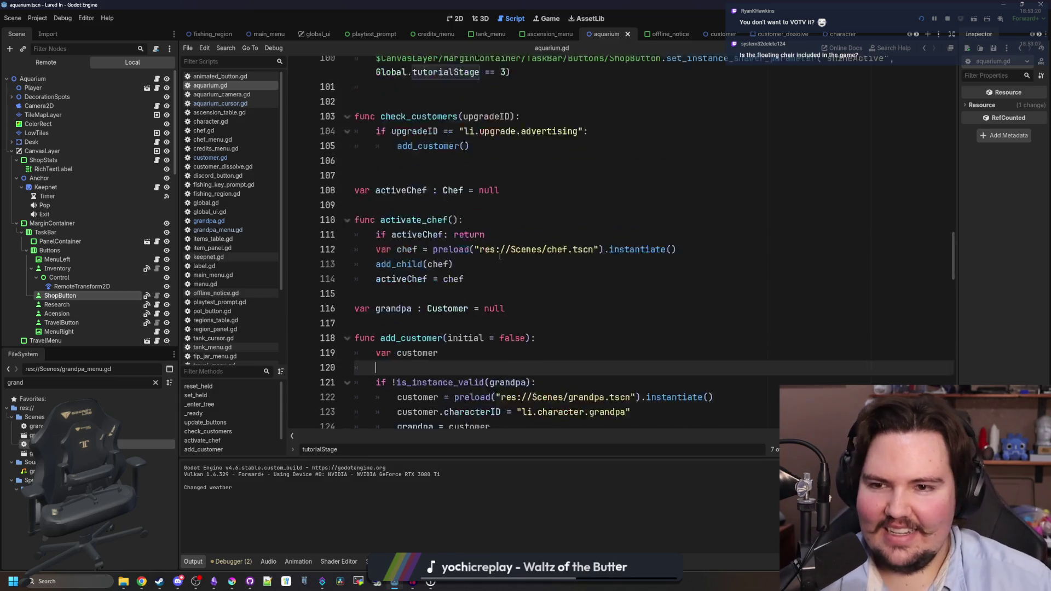
{"action": "left_click", "coordinate": [543, 302]}
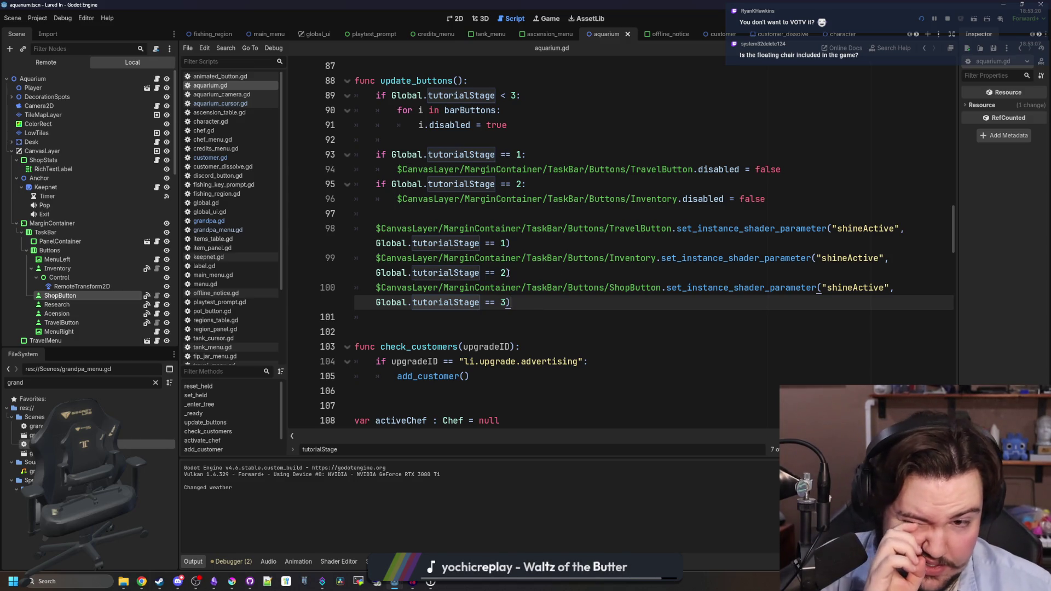
{"action": "left_click", "coordinate": [506, 272]}
{"action": "key", "text": "ctrl+shift+Left"}
{"action": "key", "text": "ctrl+shift+Left"}
{"action": "key", "text": "ctrl+shift+Left"}
{"action": "key", "text": "ctrl+c"}
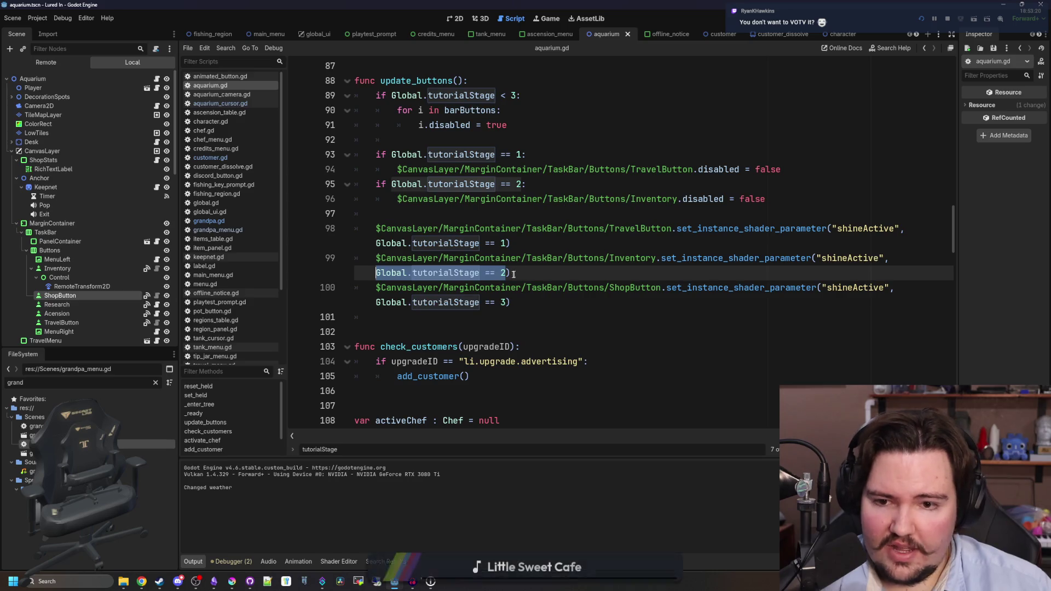
{"action": "left_click", "coordinate": [507, 273]}
{"action": "key", "text": "ctrl+v"}
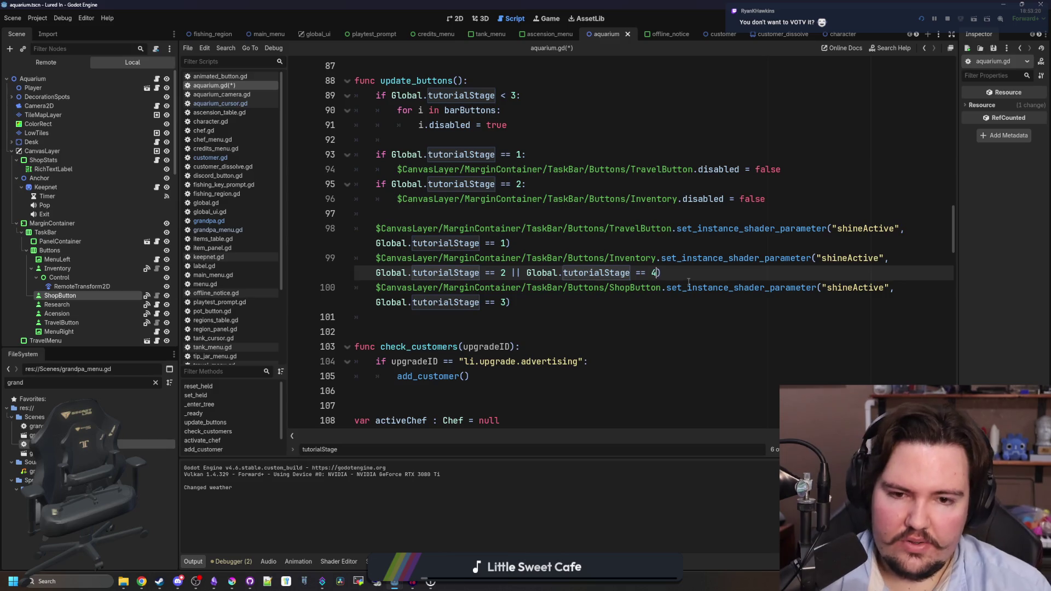
Save aquarium.gd, run the game and open its escape menu.
{"action": "key", "text": "ctrl+s"}
{"action": "left_click", "coordinate": [563, 238]}
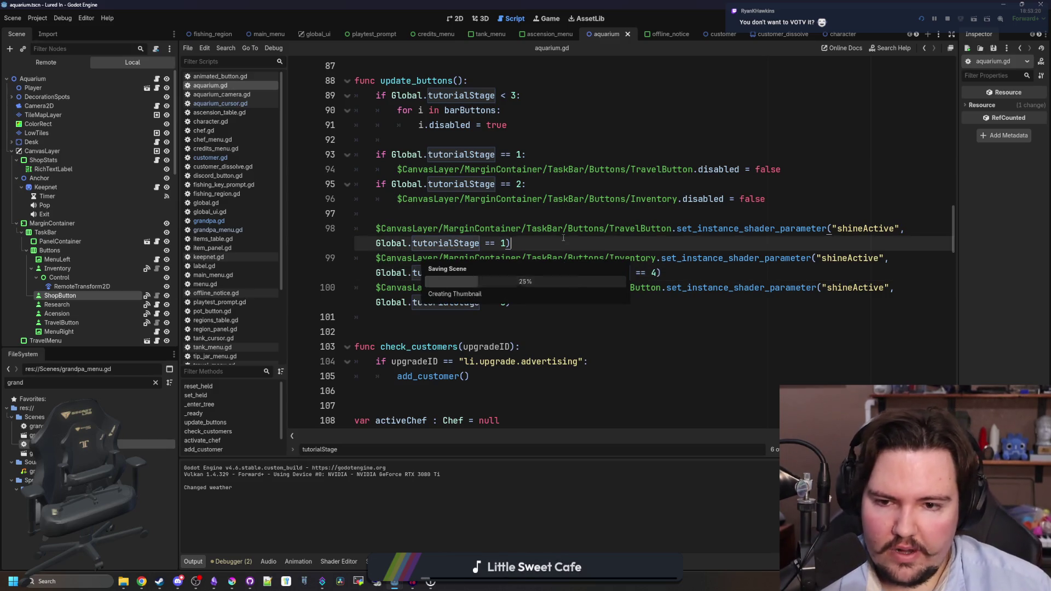
{"action": "key", "text": "F6"}
{"action": "key", "text": "Escape"}
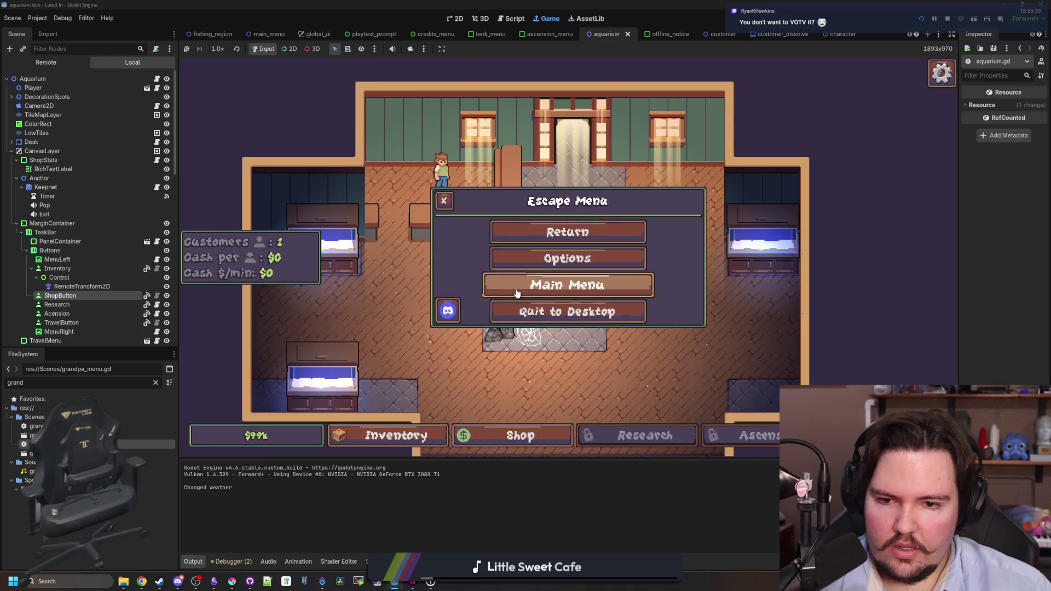
Start play, move the Goldfish into a tank, dismiss Grandpa's message, then open grandpa.gd.
{"action": "left_click", "coordinate": [556, 281]}
{"action": "left_click", "coordinate": [323, 269]}
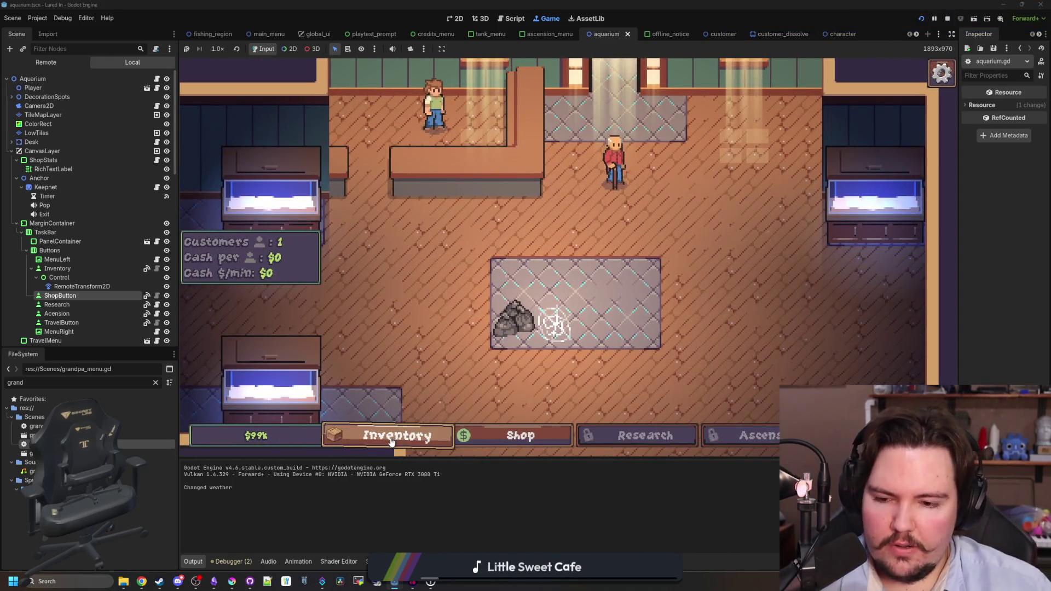
{"action": "left_click", "coordinate": [392, 442]}
{"action": "scroll", "coordinate": [648, 294], "scroll_direction": "down", "scroll_amount": 10}
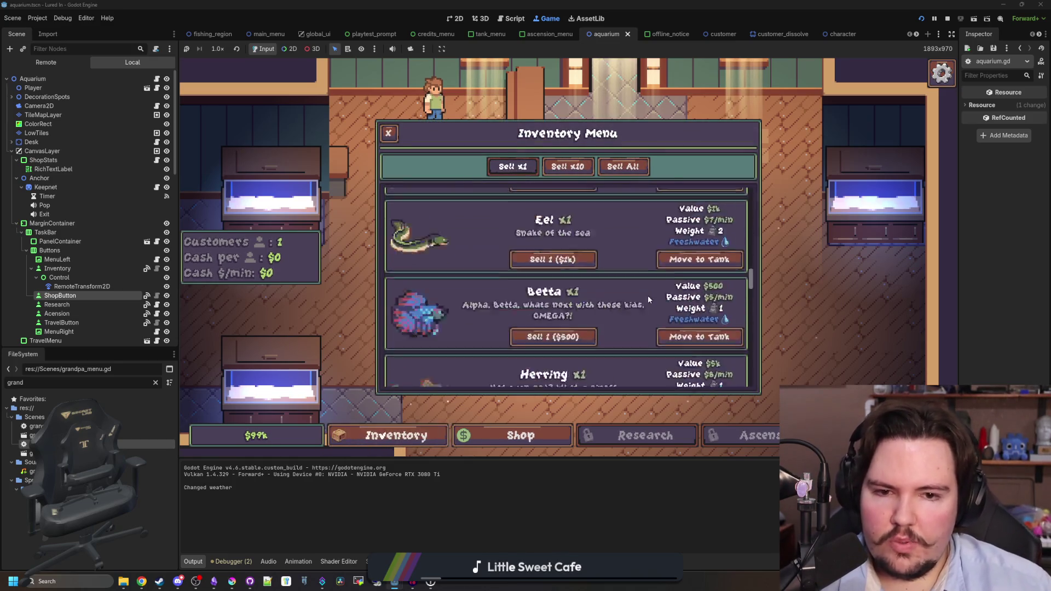
{"action": "scroll", "coordinate": [654, 255], "scroll_direction": "up", "scroll_amount": 10}
{"action": "left_click", "coordinate": [698, 258]}
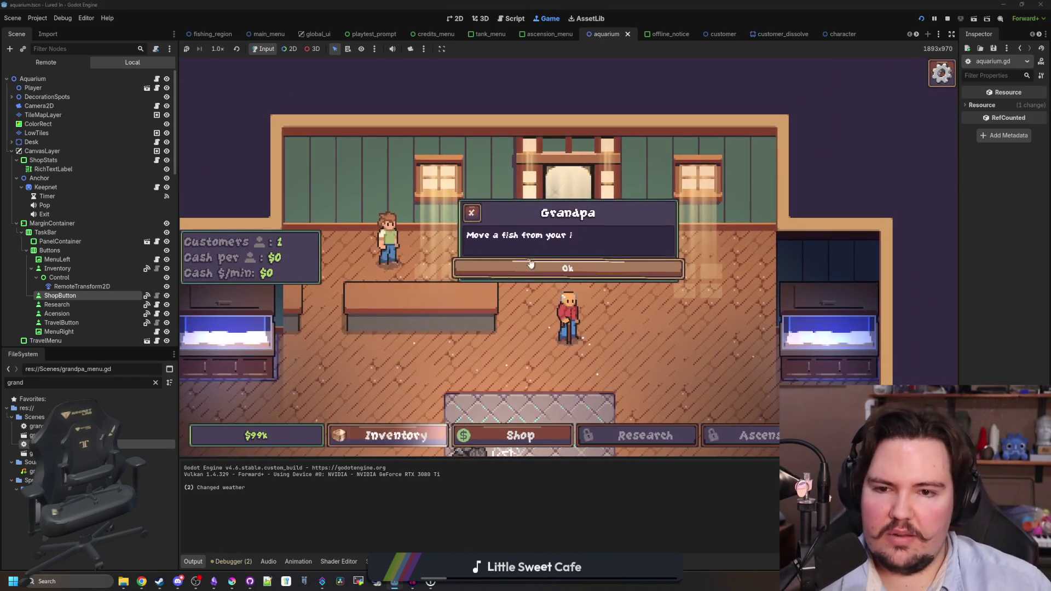
{"action": "left_click", "coordinate": [585, 269]}
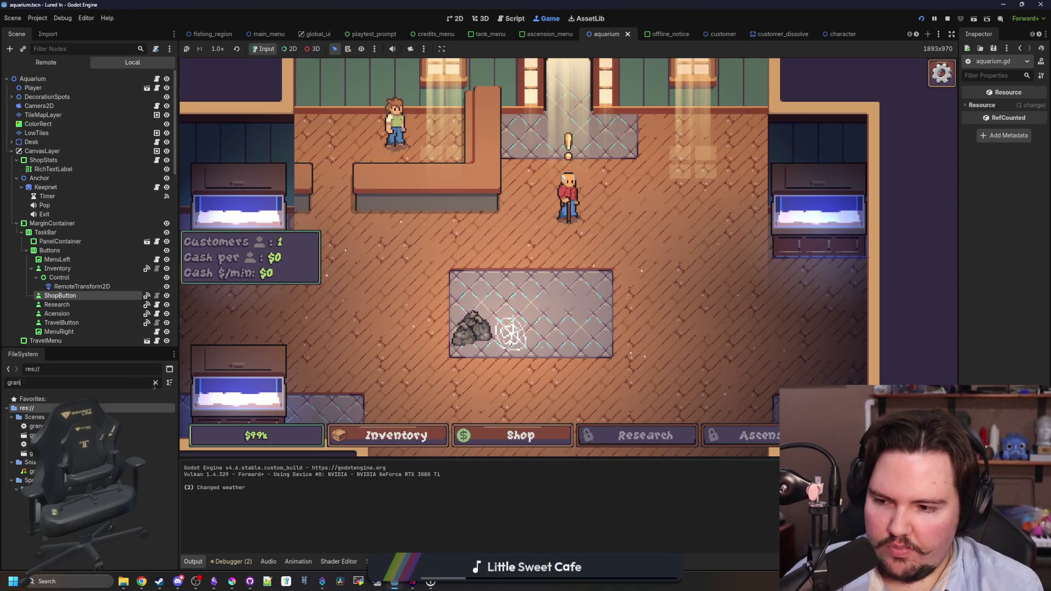
{"action": "double_click", "coordinate": [124, 427]}
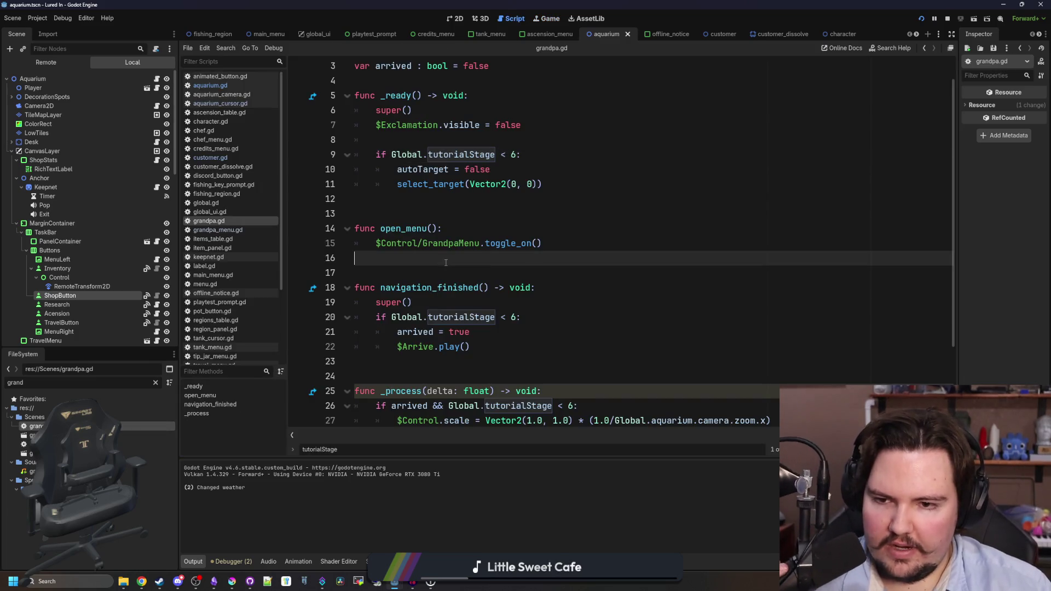
Move the exclamation visibility line from _process into open_menu and save grandpa.gd.
{"action": "key", "text": "Return"}
{"action": "scroll", "coordinate": [529, 337], "scroll_direction": "down", "scroll_amount": 3}
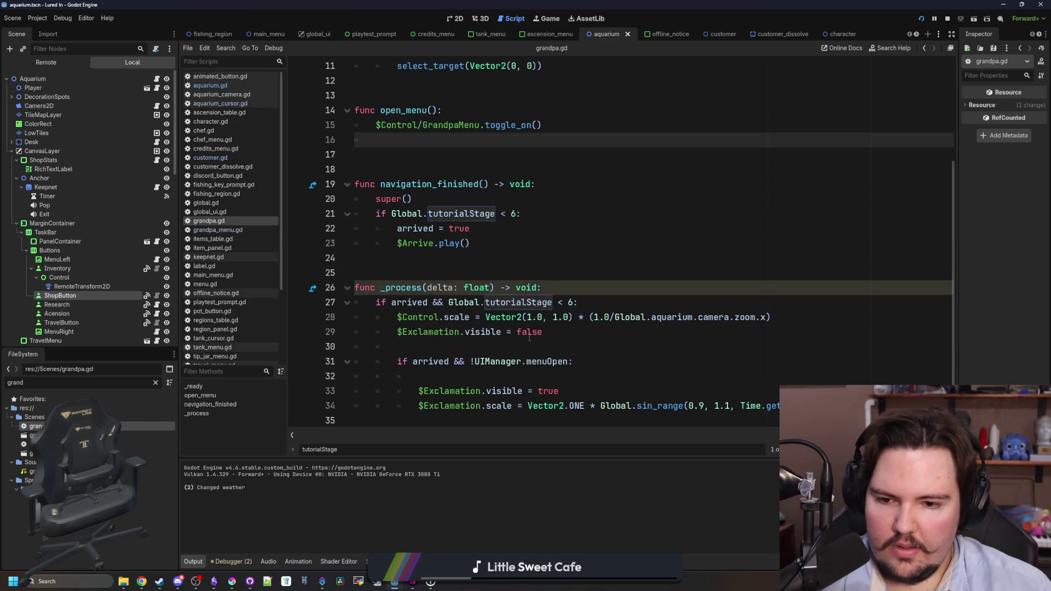
{"action": "left_click_drag", "start_coordinate": [558, 392], "coordinate": [414, 392]}
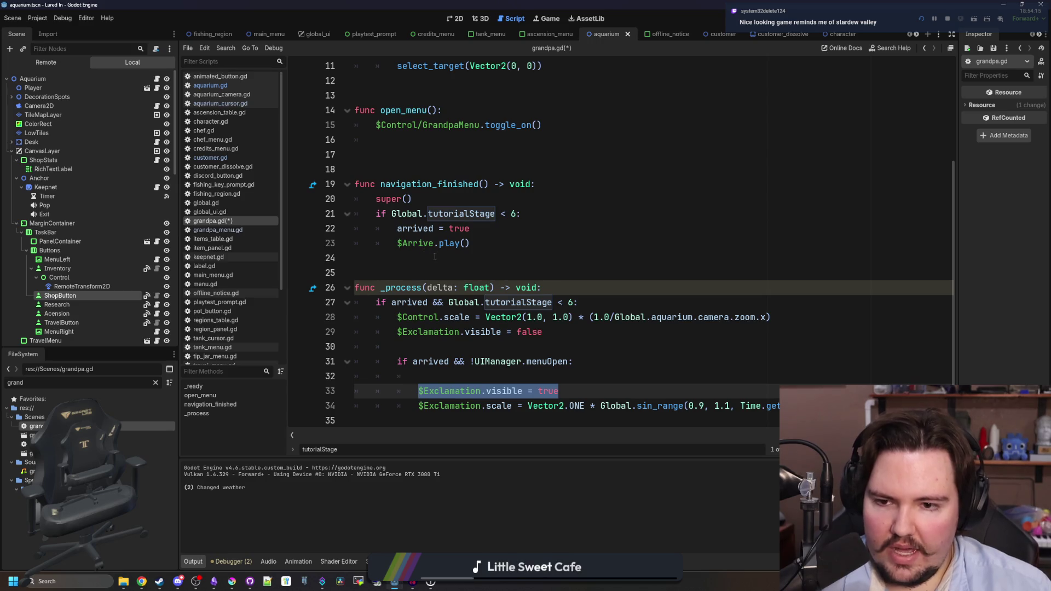
{"action": "left_click", "coordinate": [450, 144]}
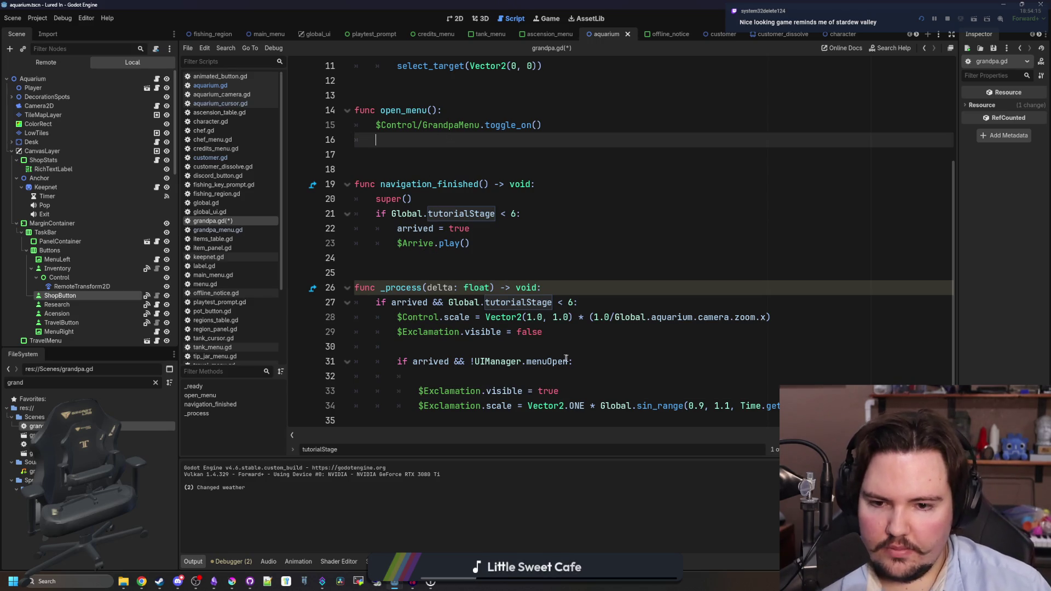
{"action": "left_click_drag", "start_coordinate": [573, 383], "coordinate": [383, 377]}
{"action": "key", "text": "ctrl+x"}
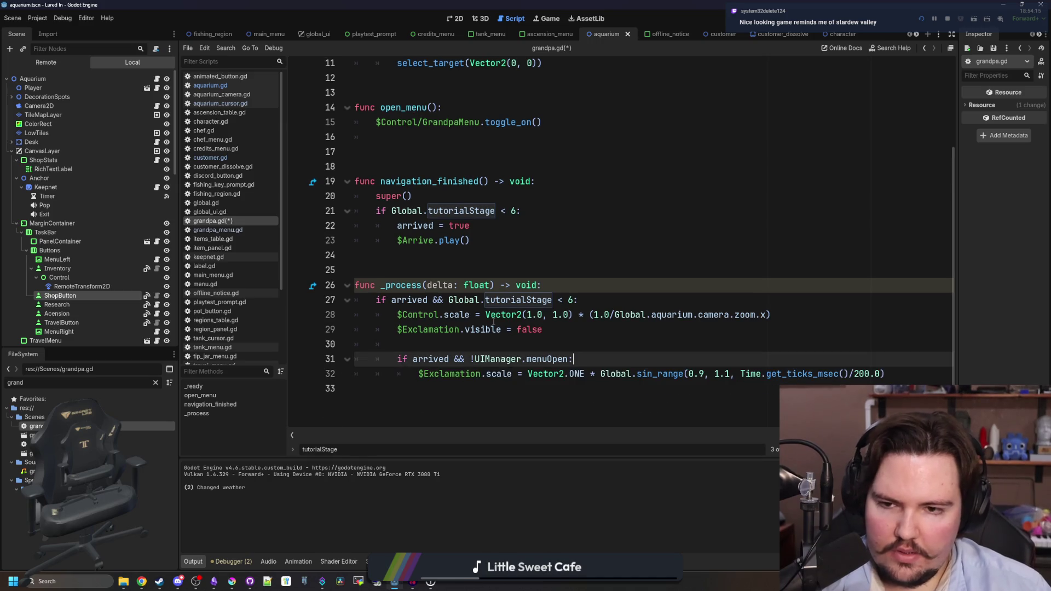
{"action": "scroll", "coordinate": [493, 322], "scroll_direction": "up", "scroll_amount": 2}
{"action": "scroll", "coordinate": [493, 322], "scroll_direction": "up", "scroll_amount": 2}
{"action": "scroll", "coordinate": [466, 247], "scroll_direction": "down", "scroll_amount": 3}
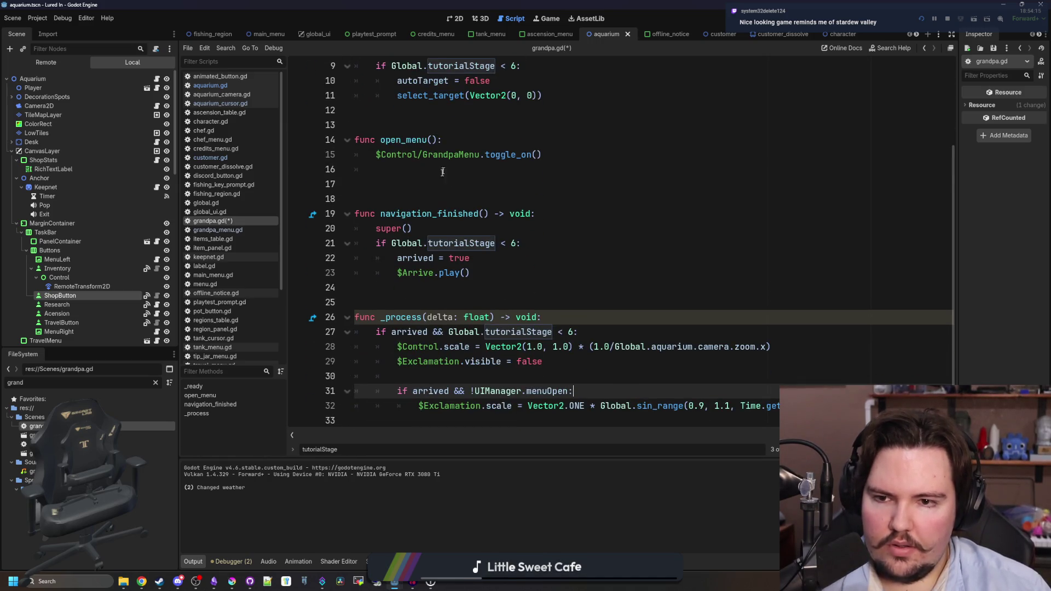
{"action": "left_click", "coordinate": [441, 170]}
{"action": "key", "text": "ctrl+v"}
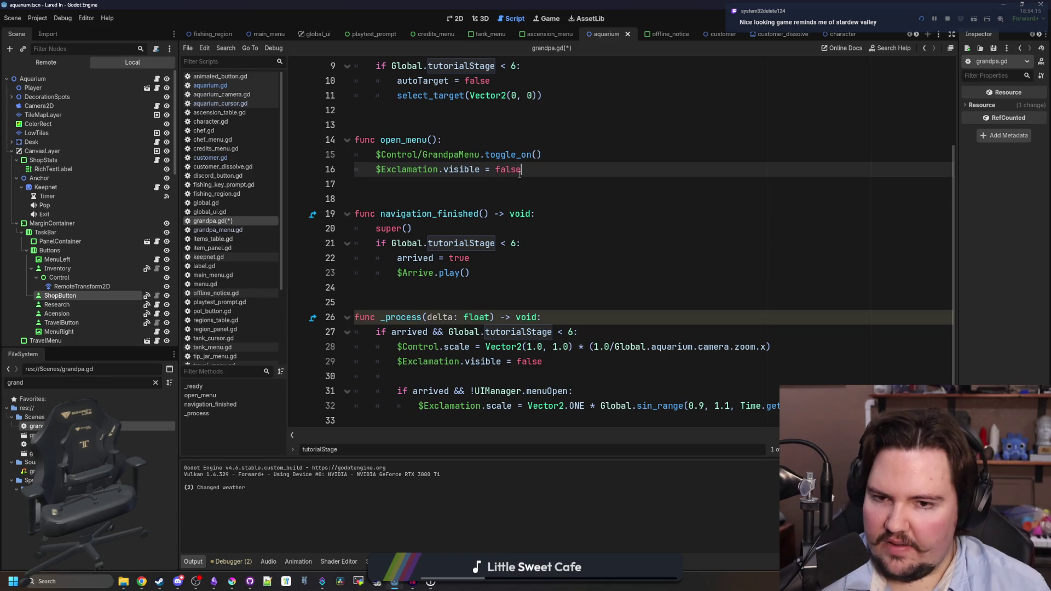
{"action": "left_click", "coordinate": [492, 187]}
{"action": "key", "text": "ctrl+s"}
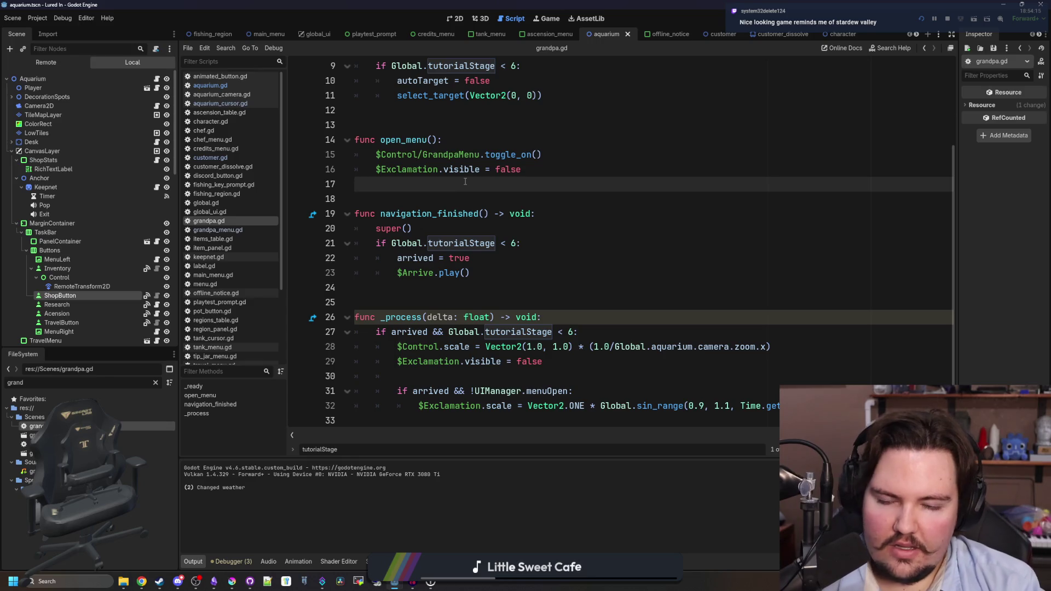
Rename delta to _delta and delete the exclamation-hiding line from _process.
{"action": "left_click", "coordinate": [428, 317]}
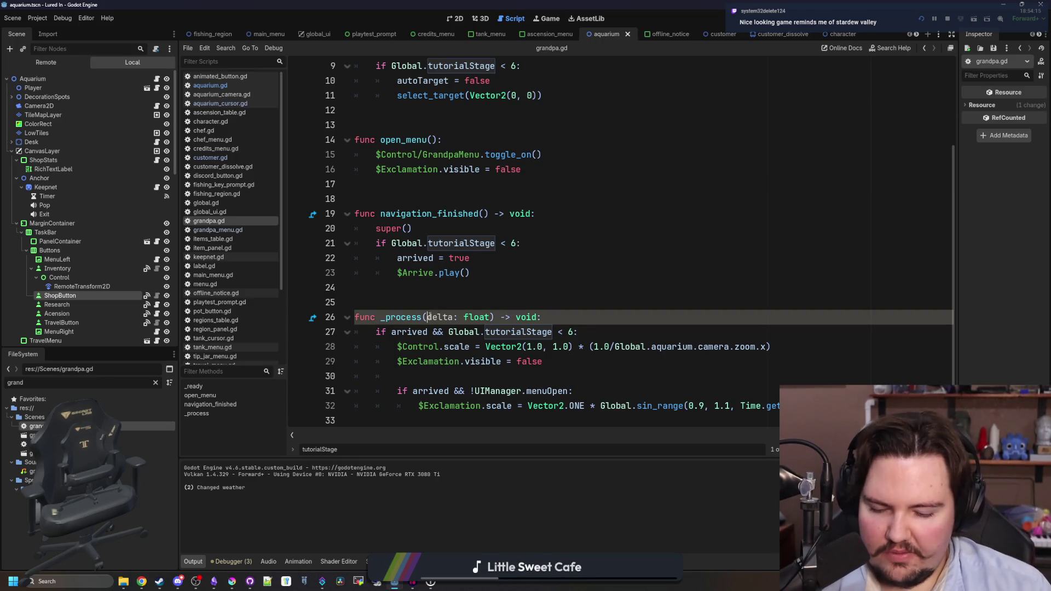
{"action": "type", "text": "_"}
{"action": "left_click", "coordinate": [421, 287]}
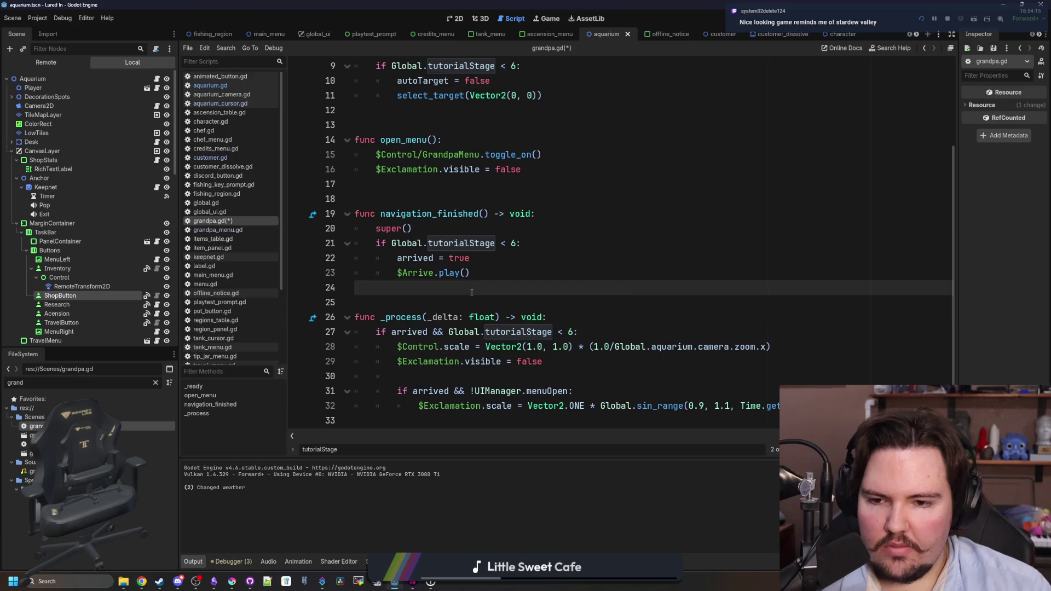
{"action": "left_click", "coordinate": [399, 184]}
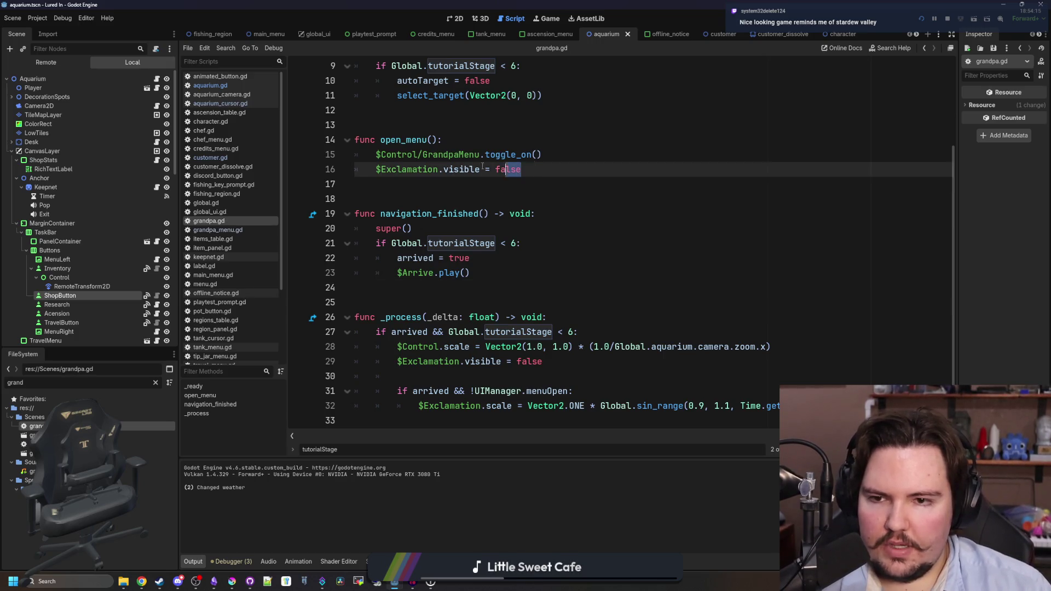
{"action": "left_click_drag", "start_coordinate": [523, 169], "coordinate": [381, 169]}
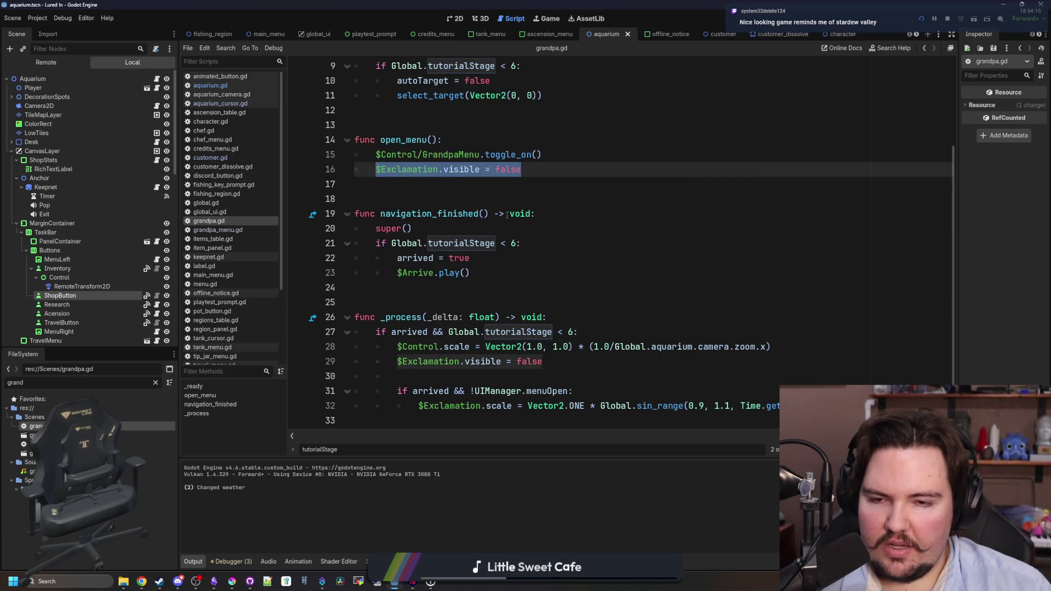
{"action": "left_click_drag", "start_coordinate": [544, 361], "coordinate": [341, 368]}
{"action": "key", "text": "BackSpace"}
{"action": "key", "text": "BackSpace"}
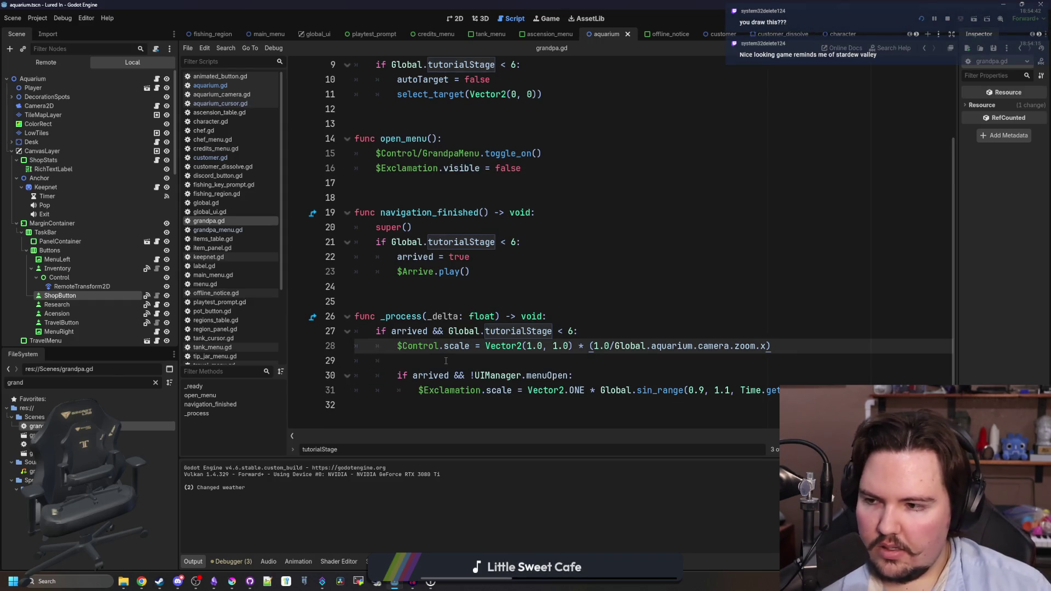
{"action": "left_click", "coordinate": [446, 360]}
Add the exclamation visibility line below arrived = true.
{"action": "scroll", "coordinate": [427, 246], "scroll_direction": "up", "scroll_amount": 3}
{"action": "left_click", "coordinate": [426, 242]}
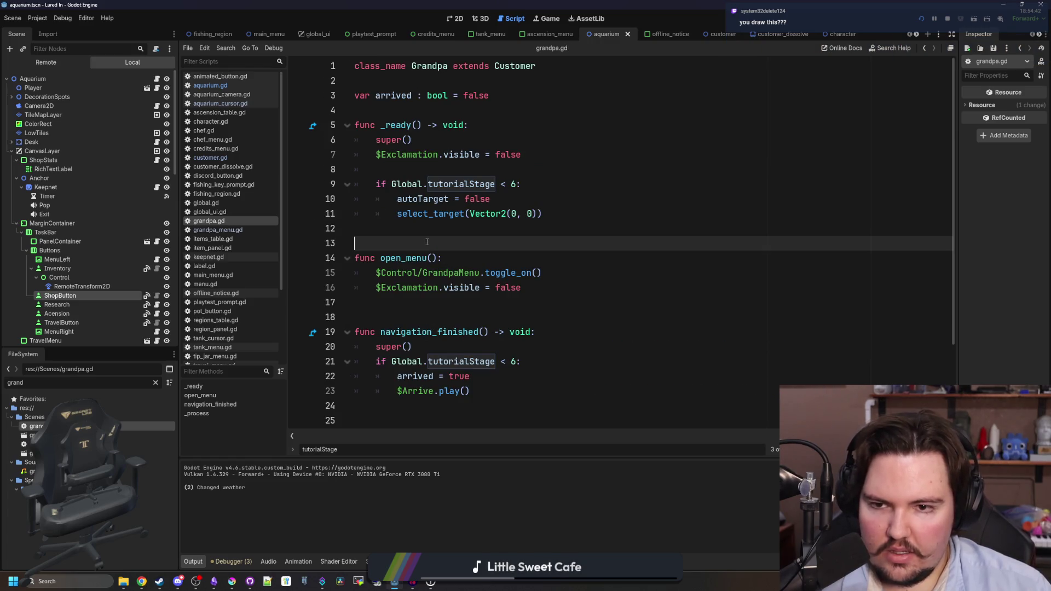
{"action": "left_click", "coordinate": [470, 320]}
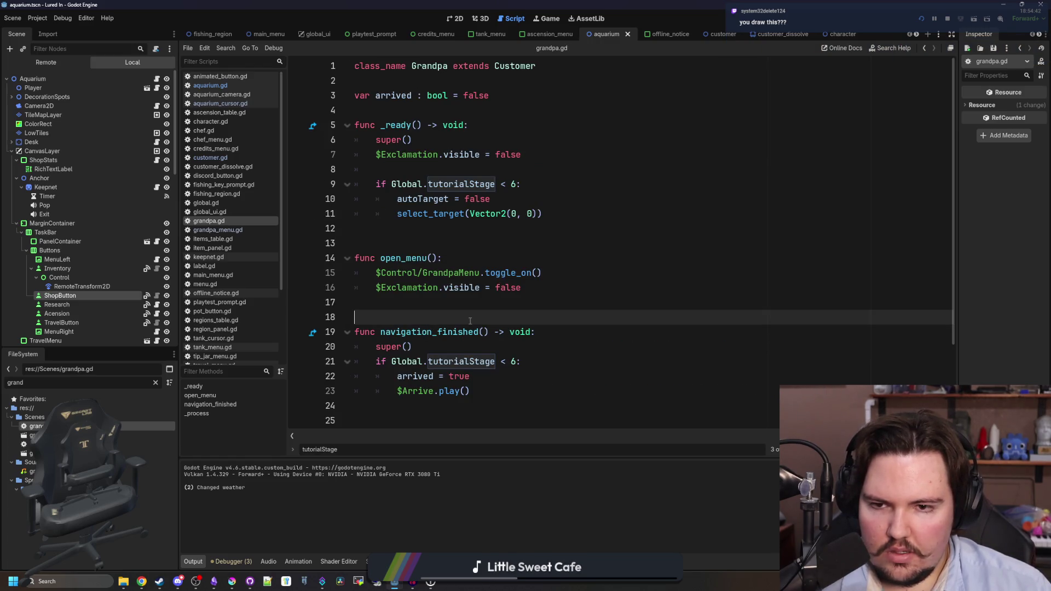
{"action": "left_click", "coordinate": [457, 228]}
{"action": "scroll", "coordinate": [522, 239], "scroll_direction": "down", "scroll_amount": 3}
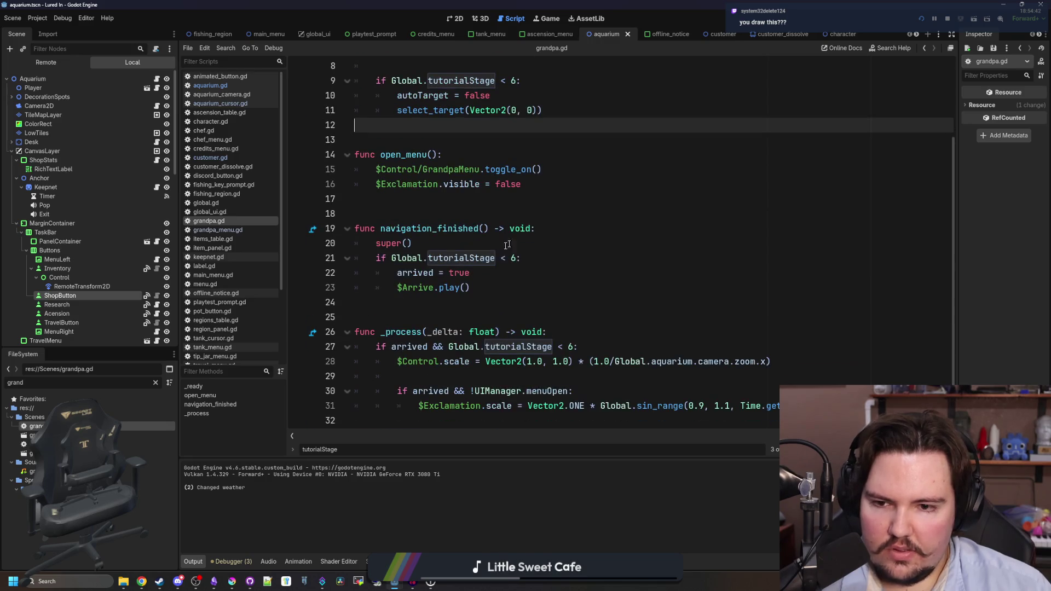
{"action": "left_click", "coordinate": [486, 273]}
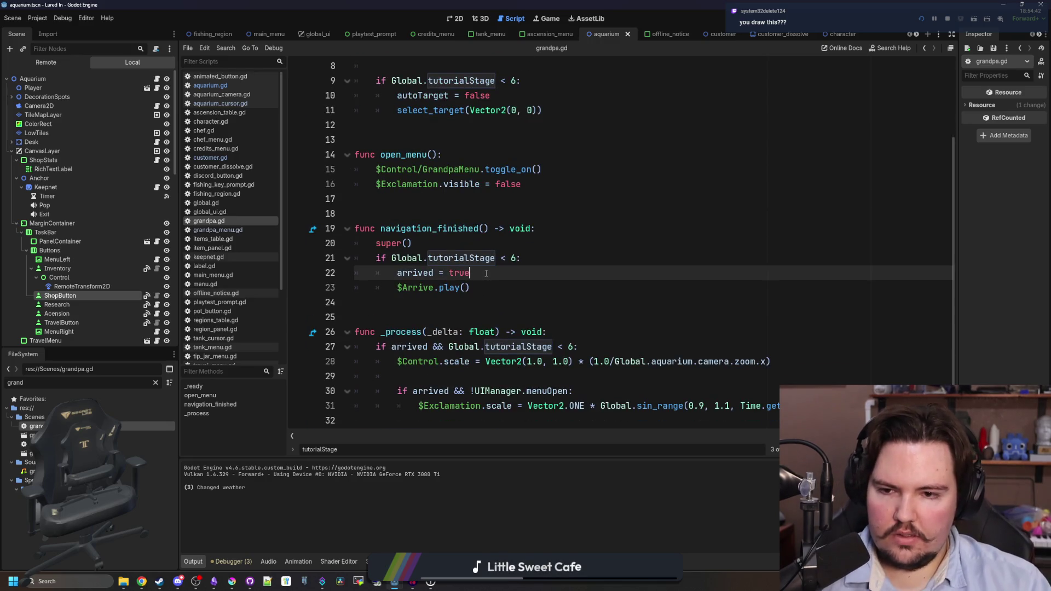
{"action": "key", "text": "Return"}
{"action": "key", "text": "ctrl+v"}
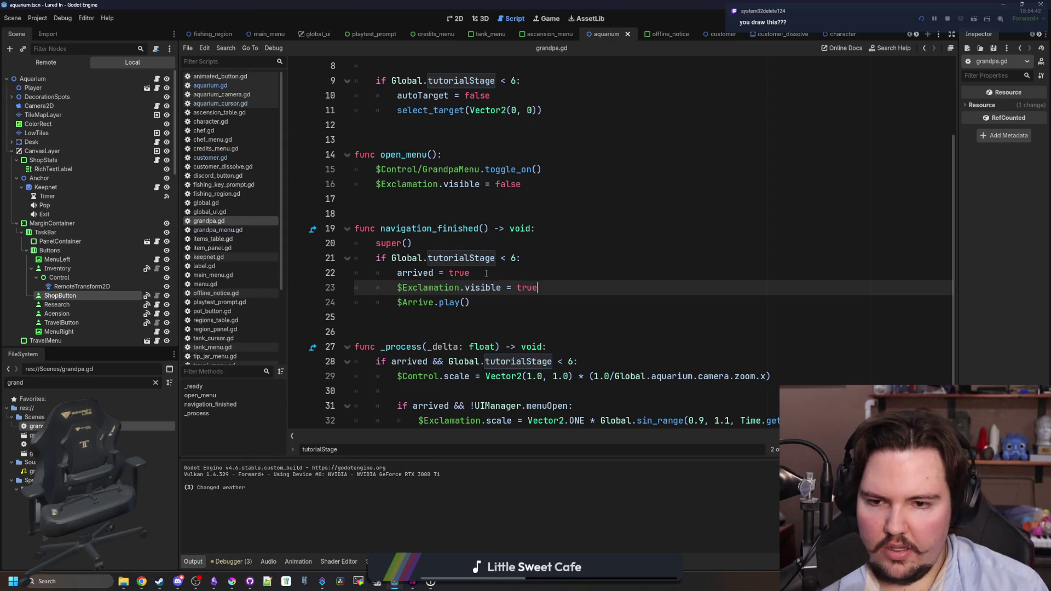
Connect Global.tutorial_stage_changed after select_target, save grandpa.gd and run the project.
{"action": "scroll", "coordinate": [485, 273], "scroll_direction": "up", "scroll_amount": 3}
{"action": "left_click", "coordinate": [568, 218]}
{"action": "key", "text": "Return"}
{"action": "key", "text": "Return"}
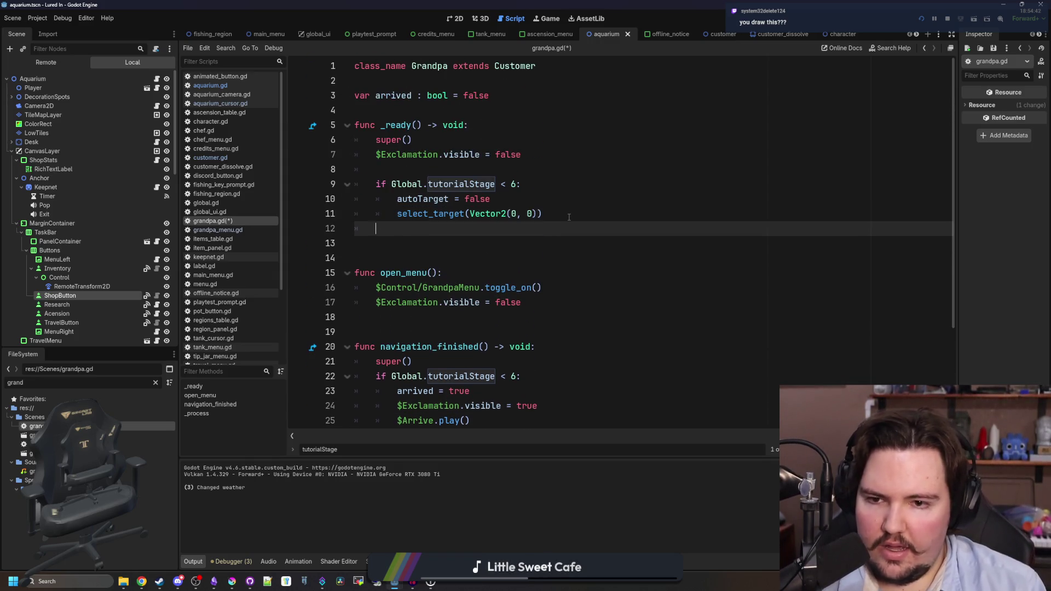
{"action": "type", "text": "Global.tutorila"}
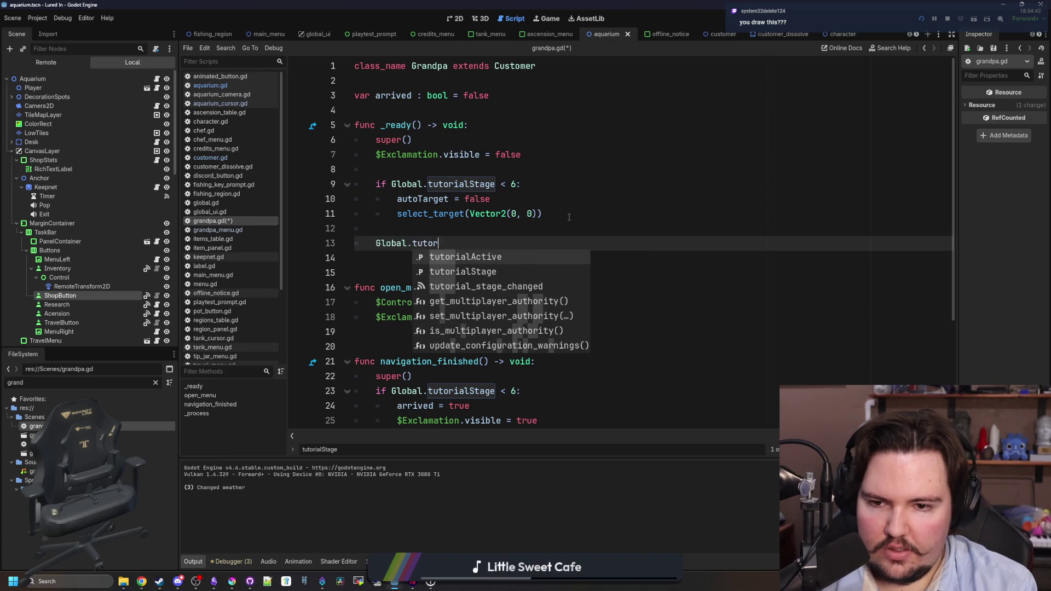
{"action": "key", "text": "Down"}
{"action": "key", "text": "Down"}
{"action": "key", "text": "Return"}
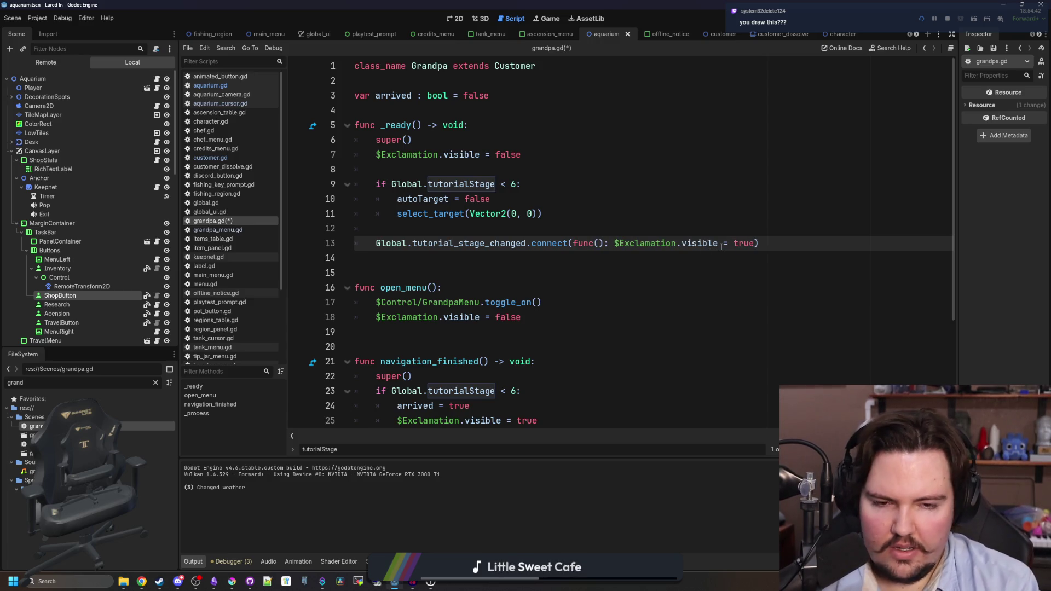
{"action": "left_click", "coordinate": [710, 228]}
{"action": "key", "text": "ctrl+s"}
{"action": "scroll", "coordinate": [596, 265], "scroll_direction": "down", "scroll_amount": 4}
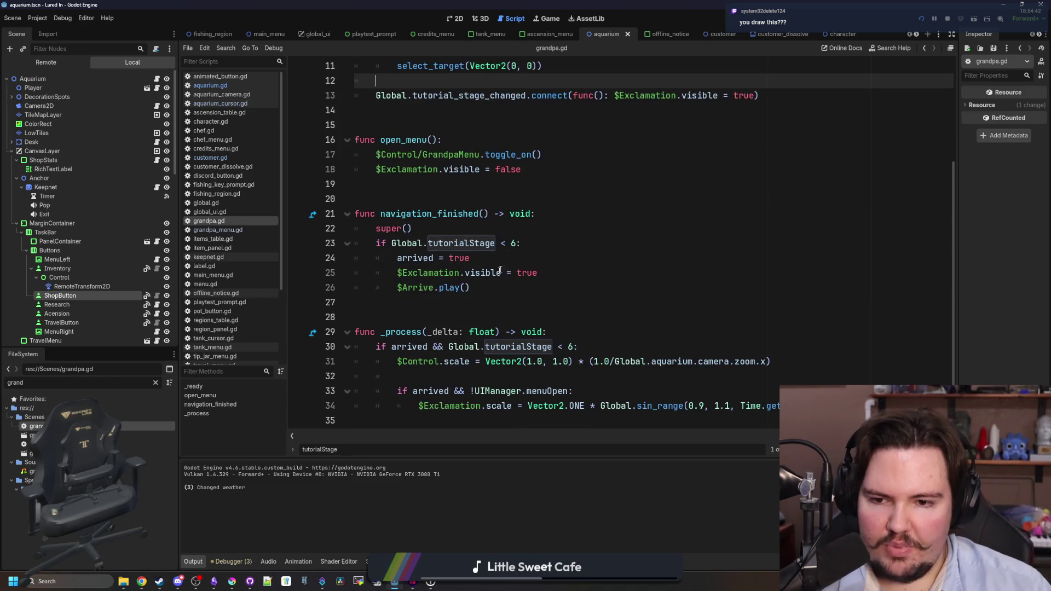
{"action": "key", "text": "F5"}
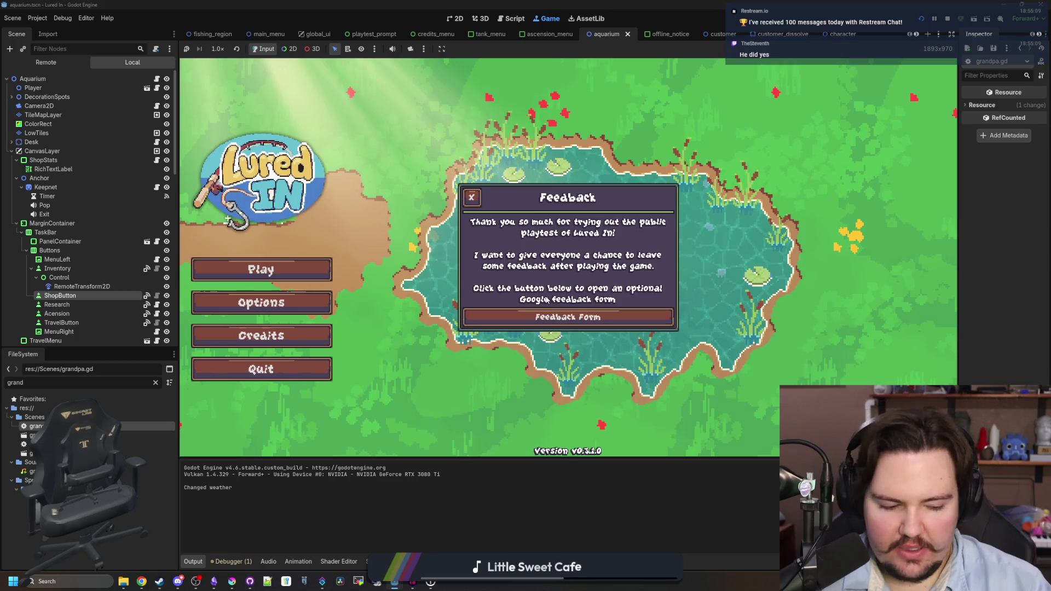
Start the game and click through Grandpa's tutorial dialogue to the move-a-fish instruction.
{"action": "left_click", "coordinate": [471, 197]}
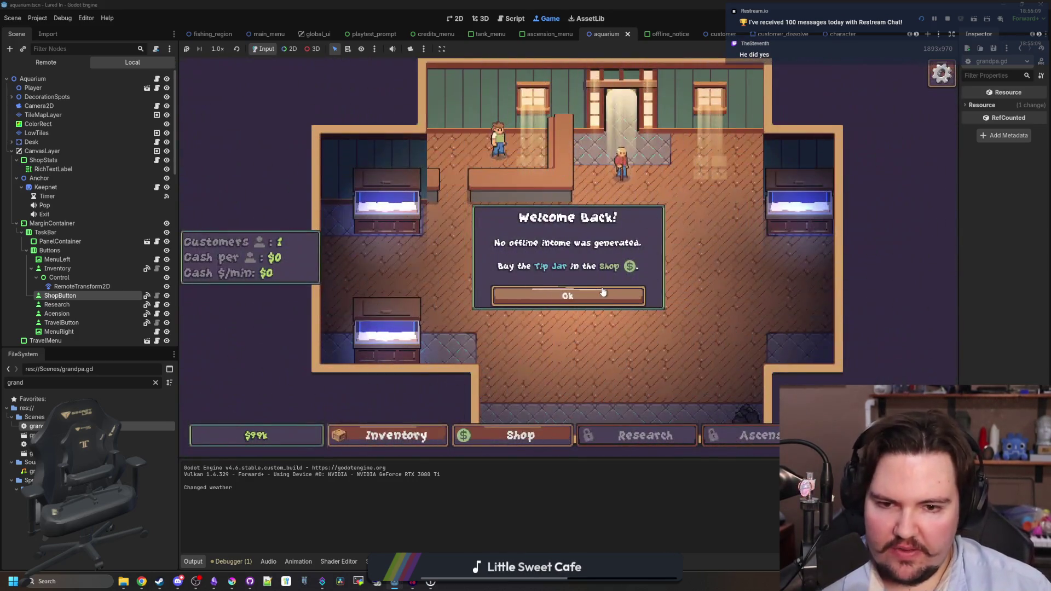
{"action": "left_click", "coordinate": [602, 292]}
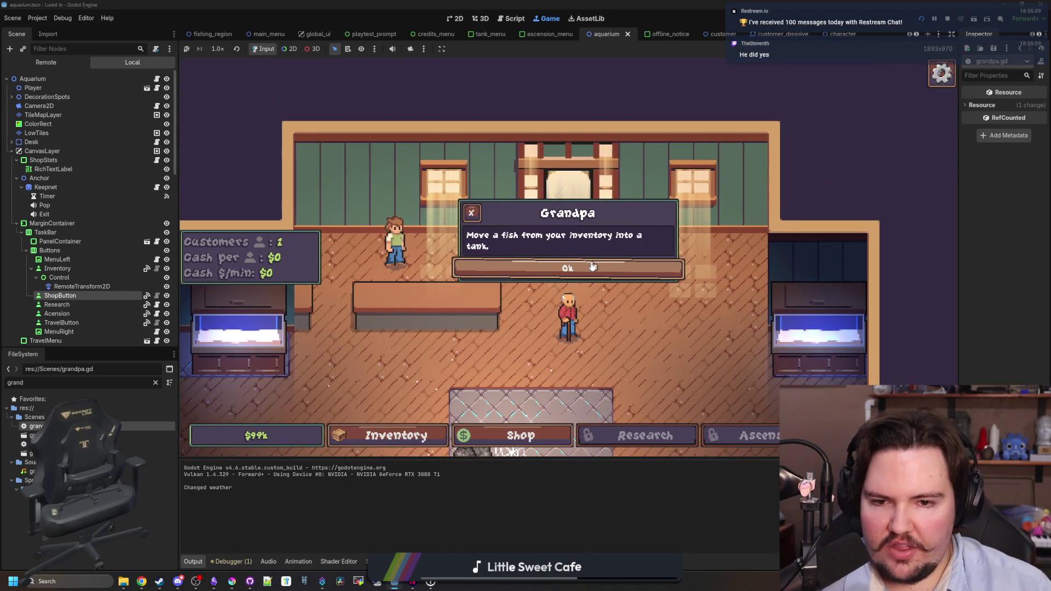
{"action": "left_click", "coordinate": [569, 268]}
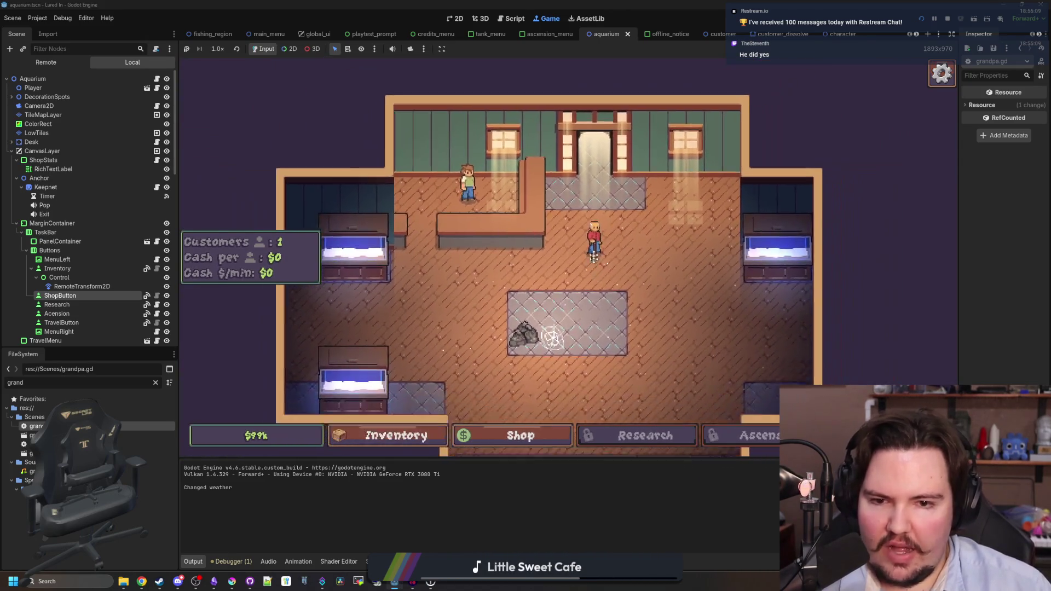
{"action": "left_click", "coordinate": [590, 204]}
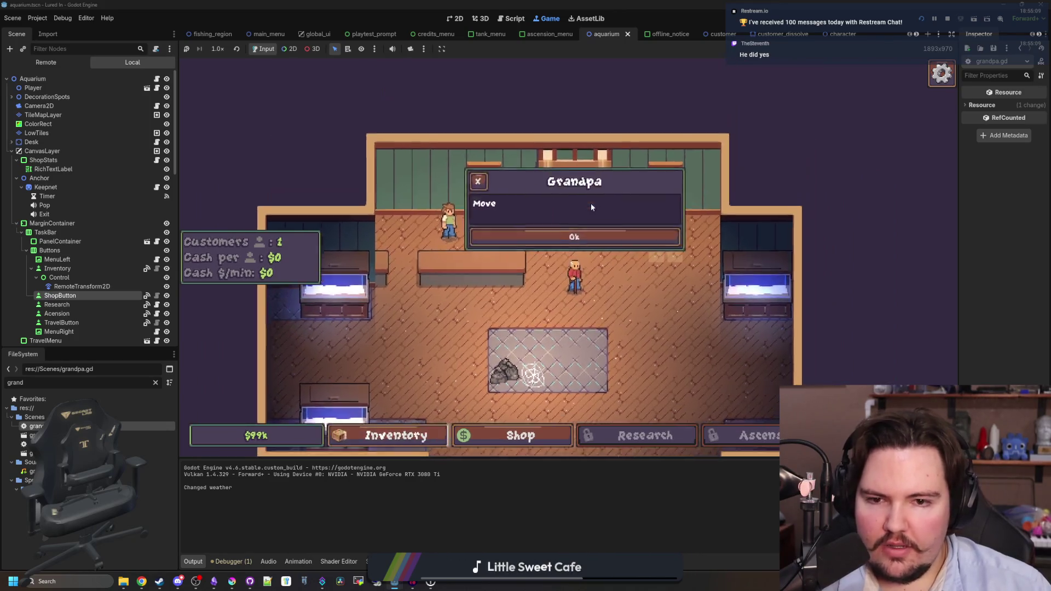
{"action": "left_click", "coordinate": [569, 279]}
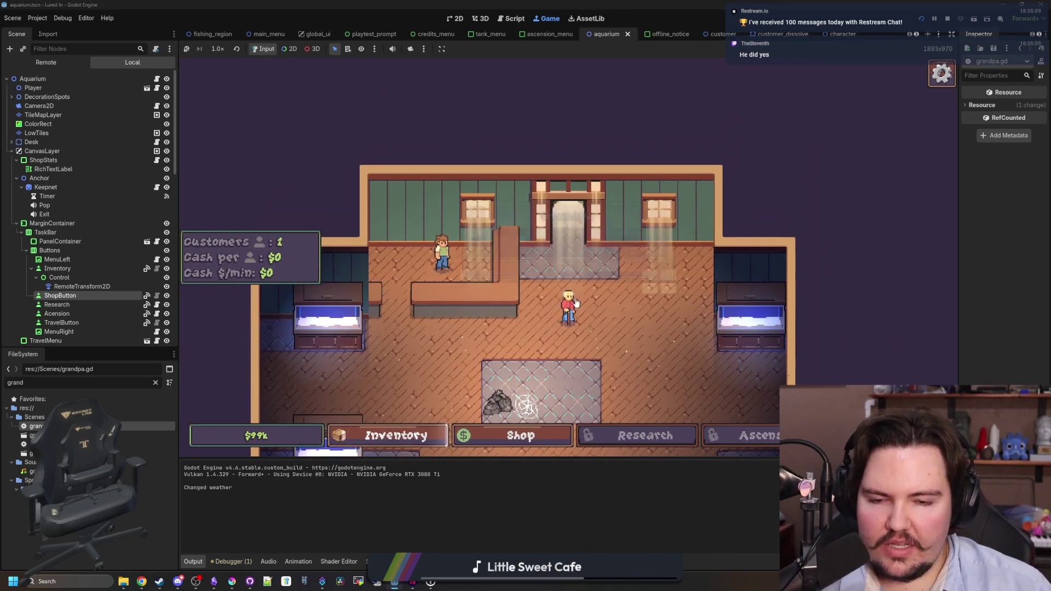
{"action": "left_click", "coordinate": [576, 303]}
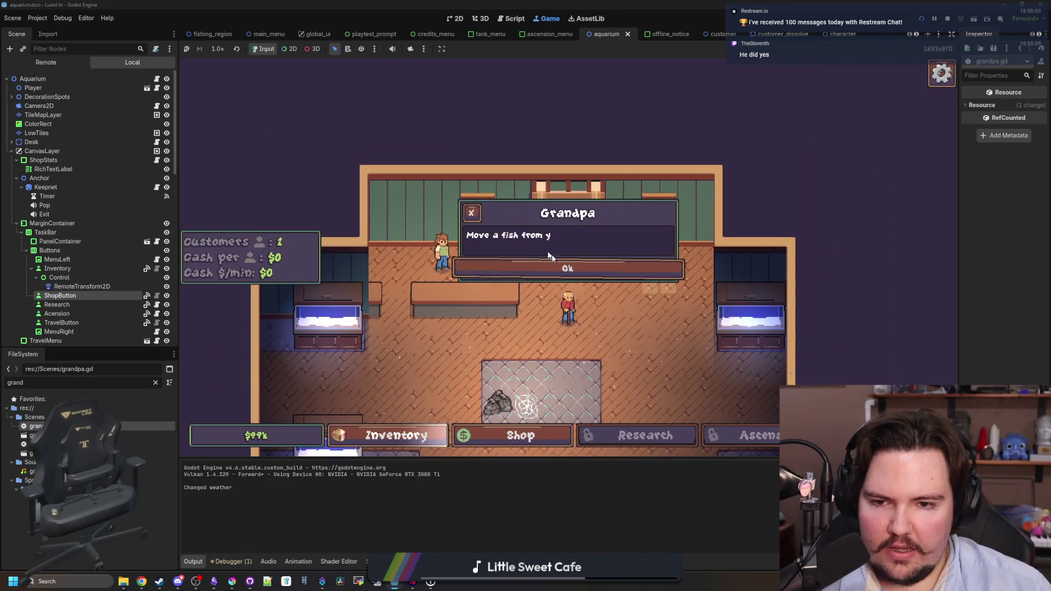
{"action": "left_click", "coordinate": [566, 266]}
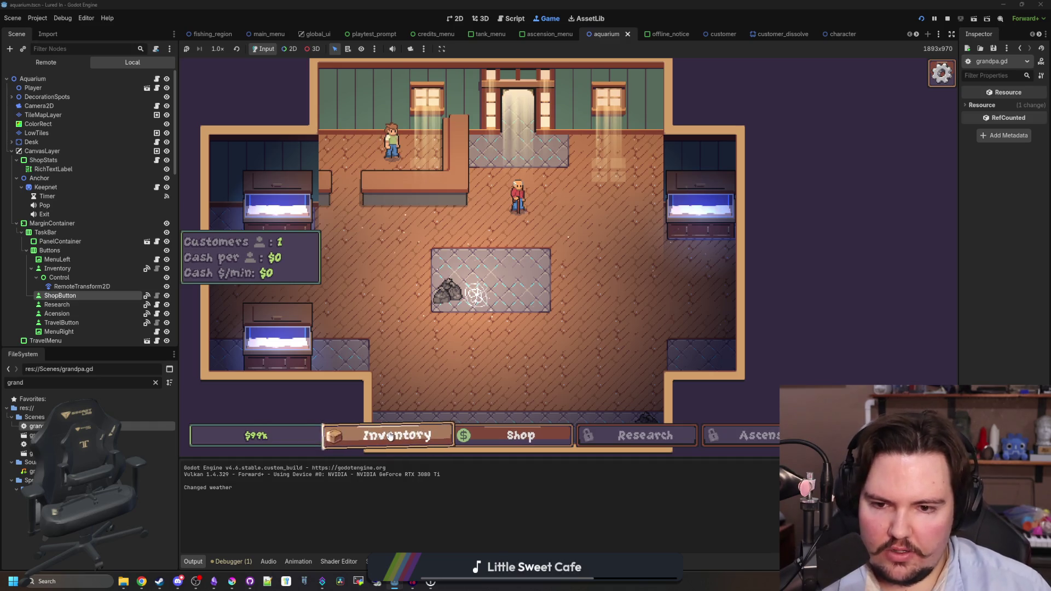
Check the Inventory and Shop, then filter FileSystem for 'upgrade' and open upgrade_panel.gd.
{"action": "left_click", "coordinate": [394, 434]}
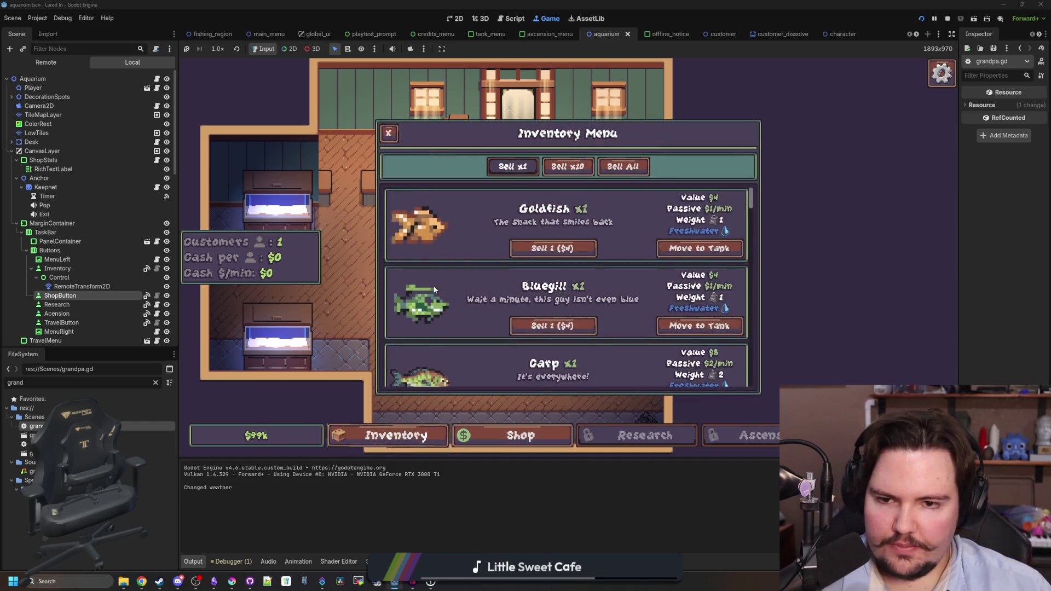
{"action": "left_click", "coordinate": [389, 133]}
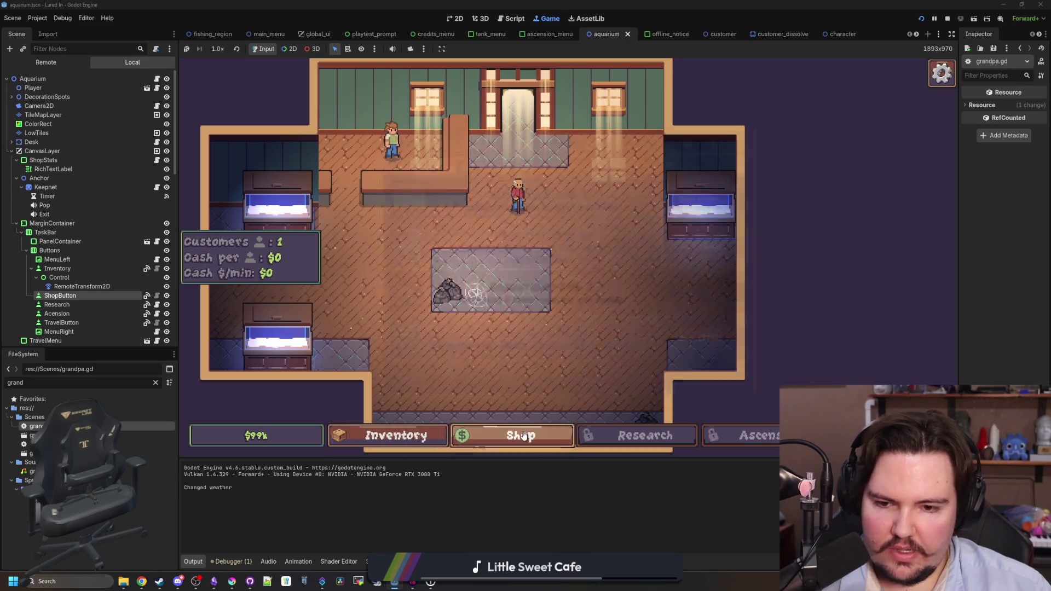
{"action": "left_click", "coordinate": [520, 436]}
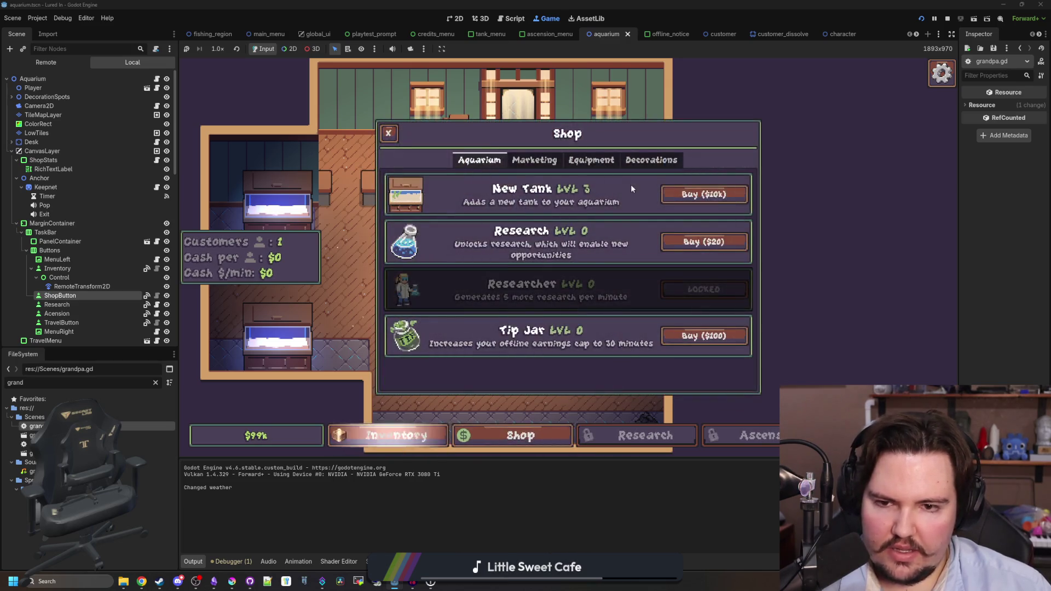
{"action": "left_click", "coordinate": [155, 382]}
{"action": "type", "text": "upgrad"}
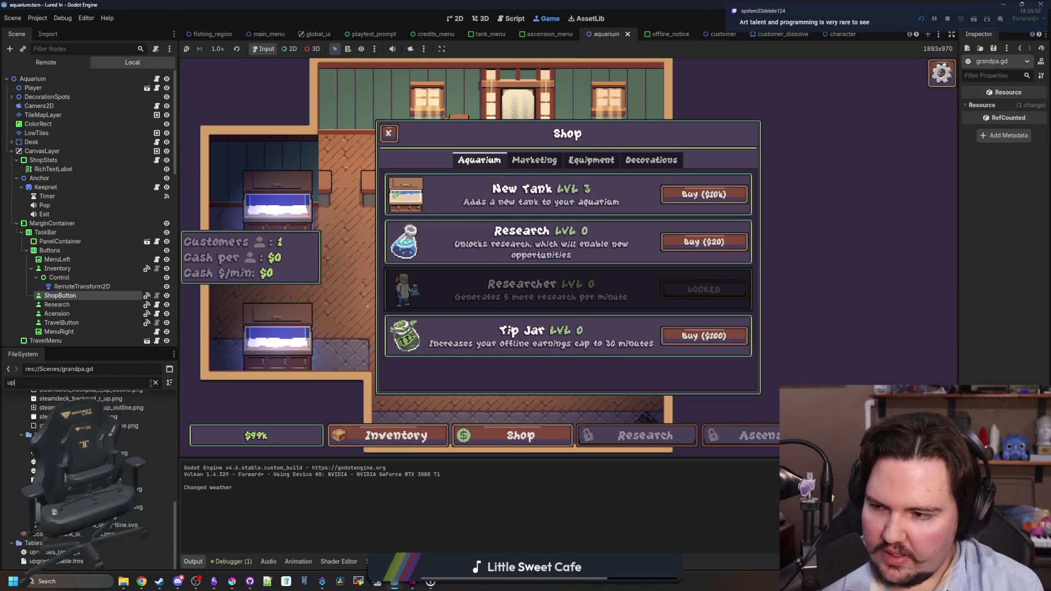
{"action": "type", "text": "e"}
{"action": "double_click", "coordinate": [35, 426]}
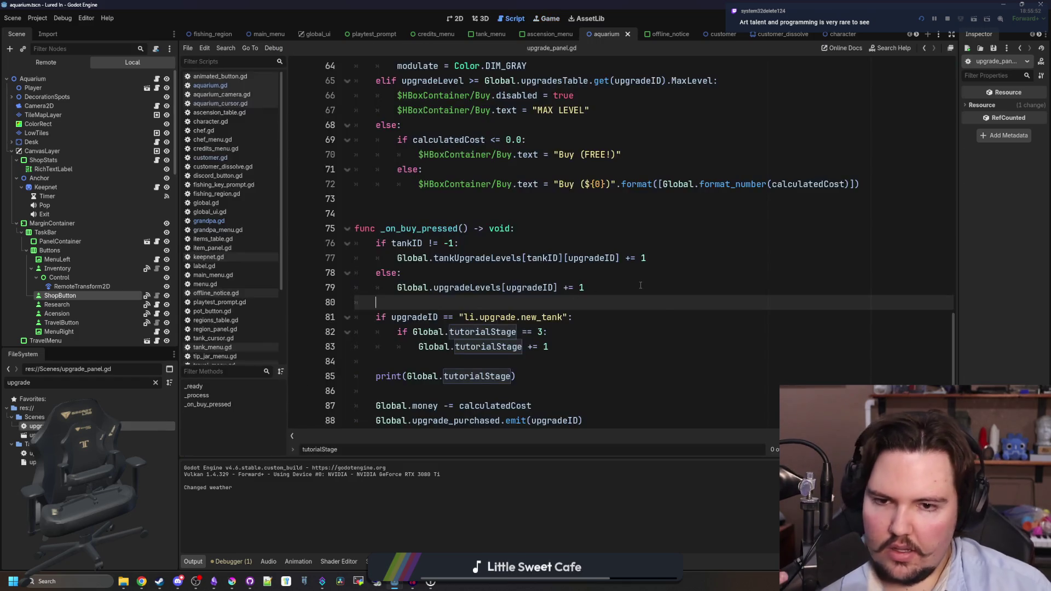
Scroll through upgrade_panel.gd's buy-pressed code and required-upgrades loop.
{"action": "left_click", "coordinate": [679, 257]}
{"action": "scroll", "coordinate": [678, 257], "scroll_direction": "down", "scroll_amount": 1}
{"action": "scroll", "coordinate": [684, 279], "scroll_direction": "up", "scroll_amount": 6}
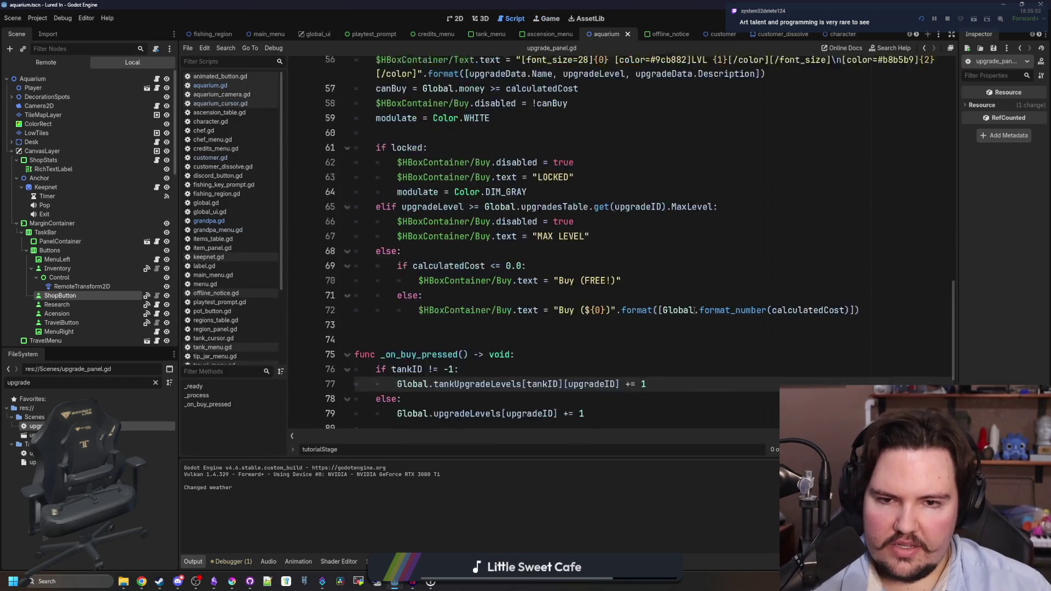
{"action": "scroll", "coordinate": [694, 310], "scroll_direction": "up", "scroll_amount": 15}
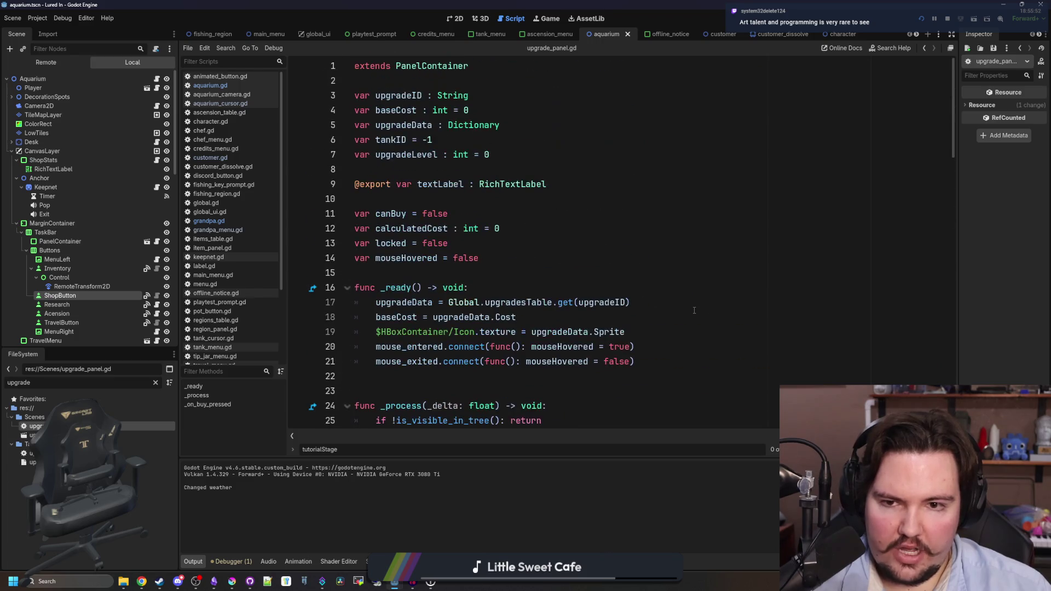
{"action": "scroll", "coordinate": [544, 311], "scroll_direction": "down", "scroll_amount": 6}
{"action": "left_click", "coordinate": [580, 214]}
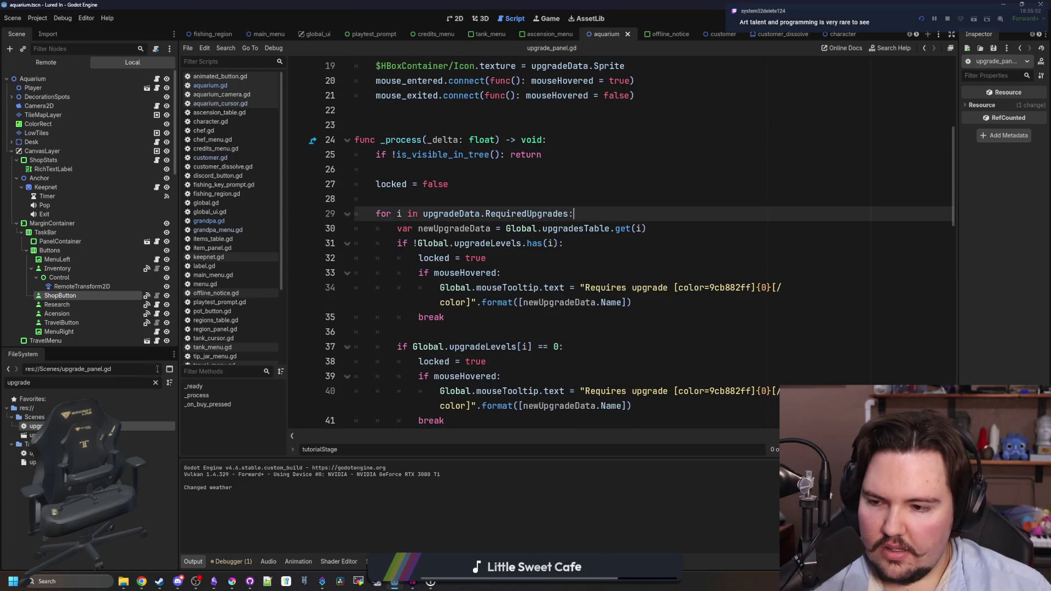
{"action": "left_click", "coordinate": [538, 325]}
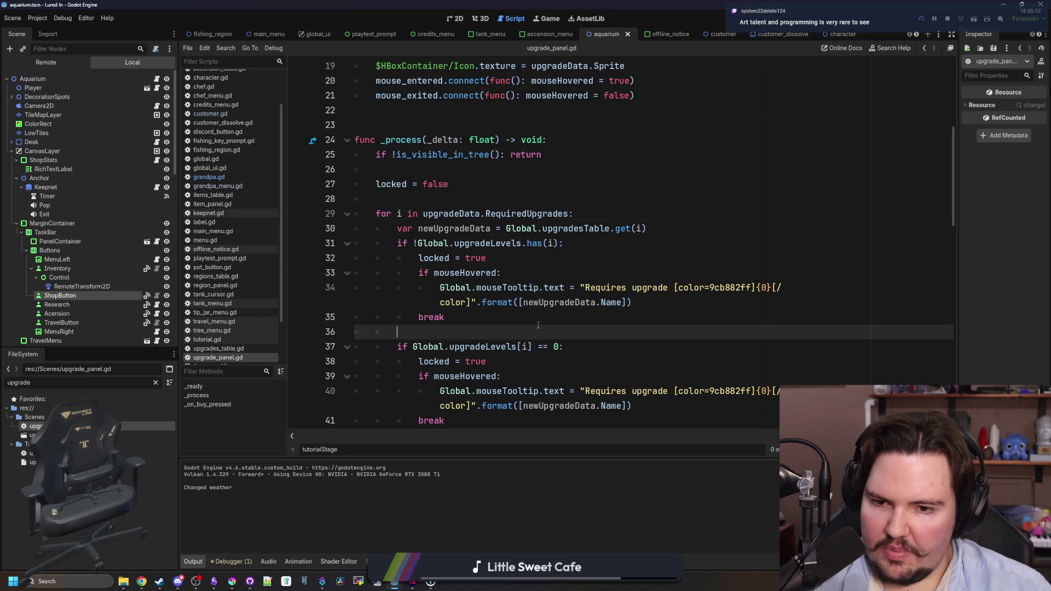
{"action": "left_click", "coordinate": [474, 201]}
Search upgrade_panel.gd for shine usages and save the script.
{"action": "key", "text": "ctrl+f"}
{"action": "type", "text": "s"}
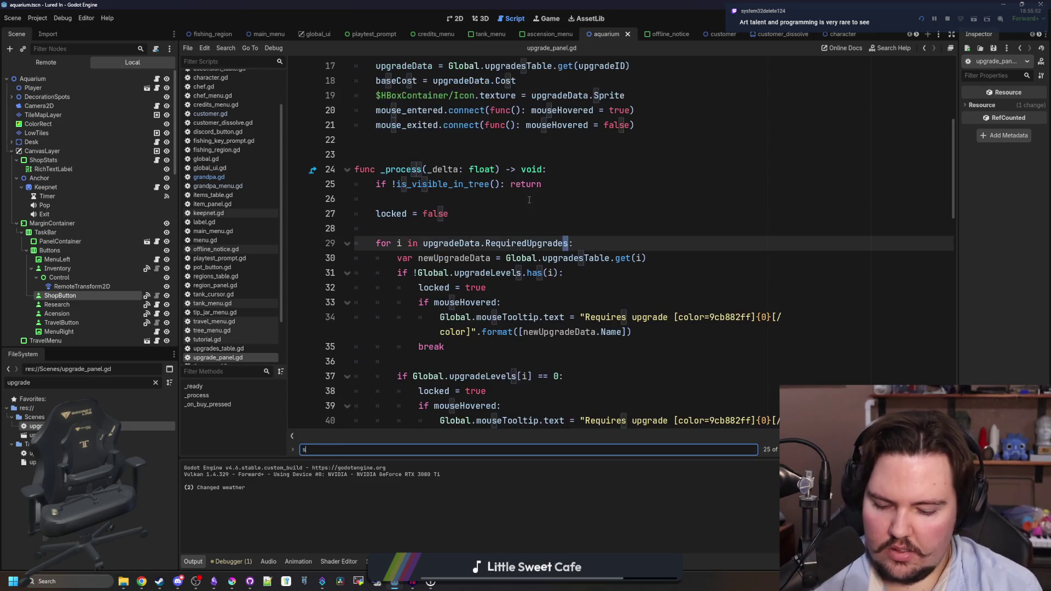
{"action": "scroll", "coordinate": [528, 199], "scroll_direction": "up", "scroll_amount": 2}
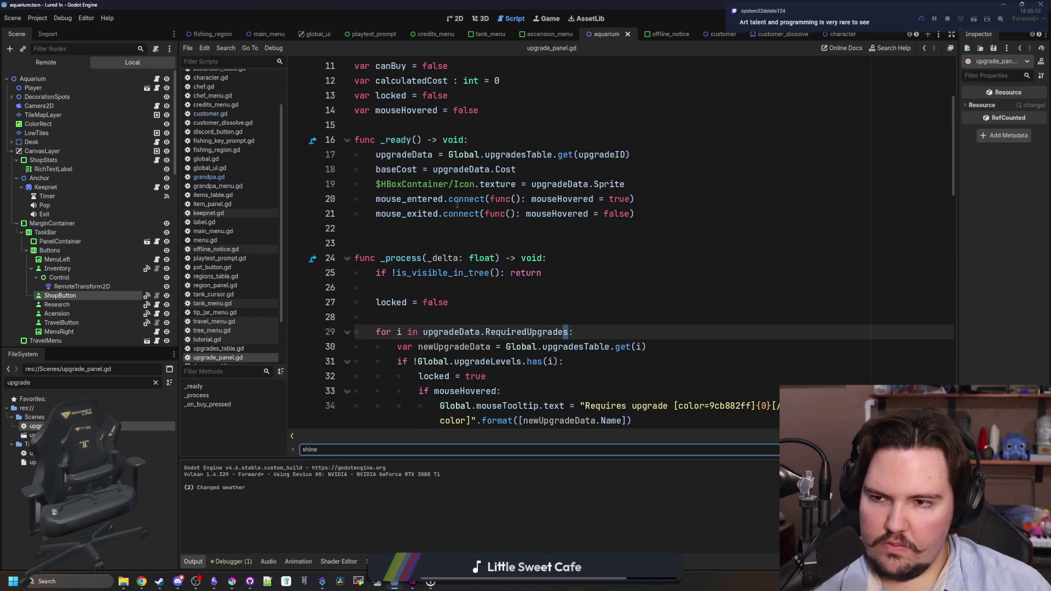
{"action": "left_click", "coordinate": [436, 229]}
{"action": "left_click", "coordinate": [460, 244]}
{"action": "key", "text": "ctrl+s"}
Filter the FileSystem for 'item' and open item_panel.gd.
{"action": "scroll", "coordinate": [430, 254], "scroll_direction": "up", "scroll_amount": 3}
{"action": "left_click", "coordinate": [430, 254]}
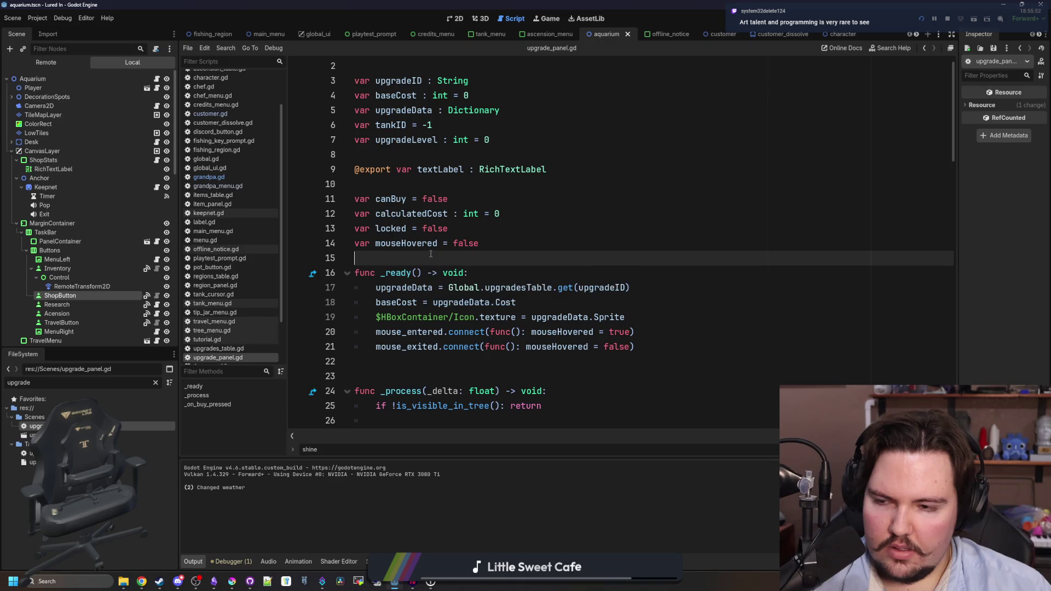
{"action": "scroll", "coordinate": [430, 254], "scroll_direction": "down", "scroll_amount": 18}
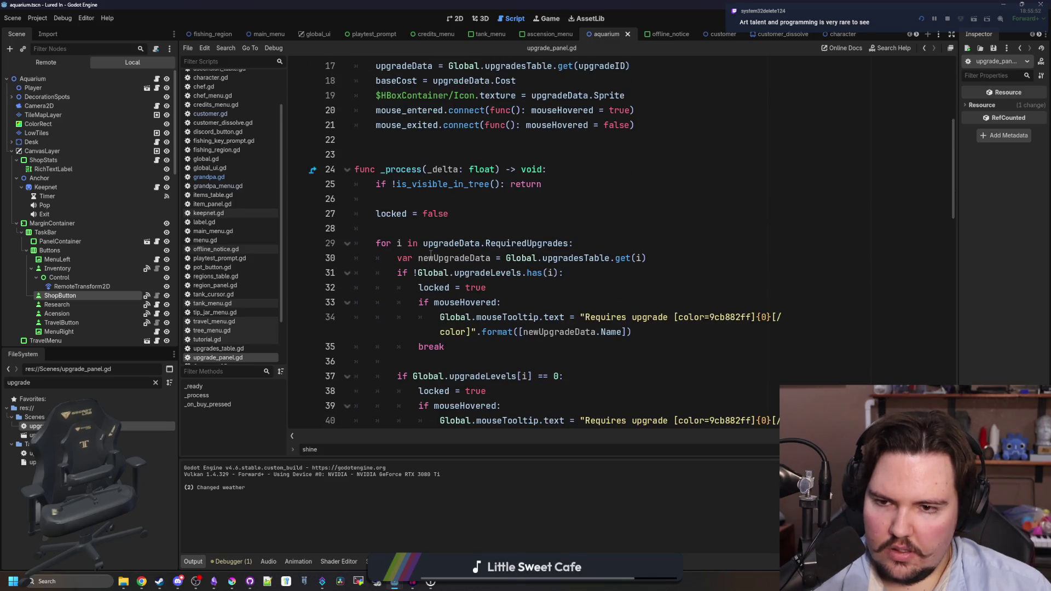
{"action": "scroll", "coordinate": [430, 254], "scroll_direction": "down", "scroll_amount": 1}
{"action": "left_click", "coordinate": [156, 383]}
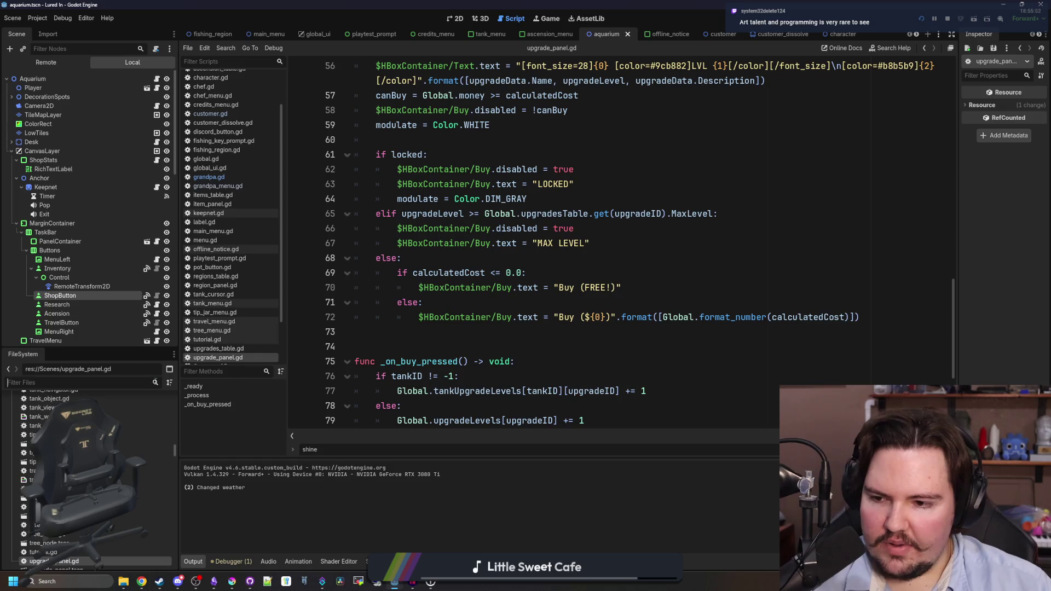
{"action": "type", "text": "item"}
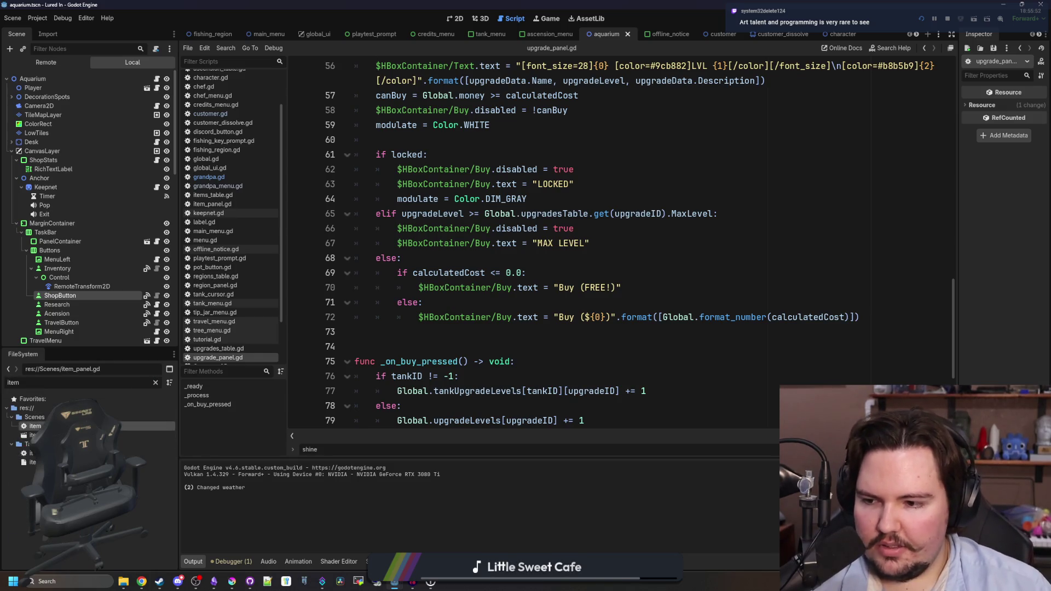
{"action": "double_click", "coordinate": [35, 425]}
{"action": "left_click", "coordinate": [587, 273]}
Scroll item_panel.gd and search it for 'sh' to find shine usages.
{"action": "scroll", "coordinate": [552, 265], "scroll_direction": "up", "scroll_amount": 7}
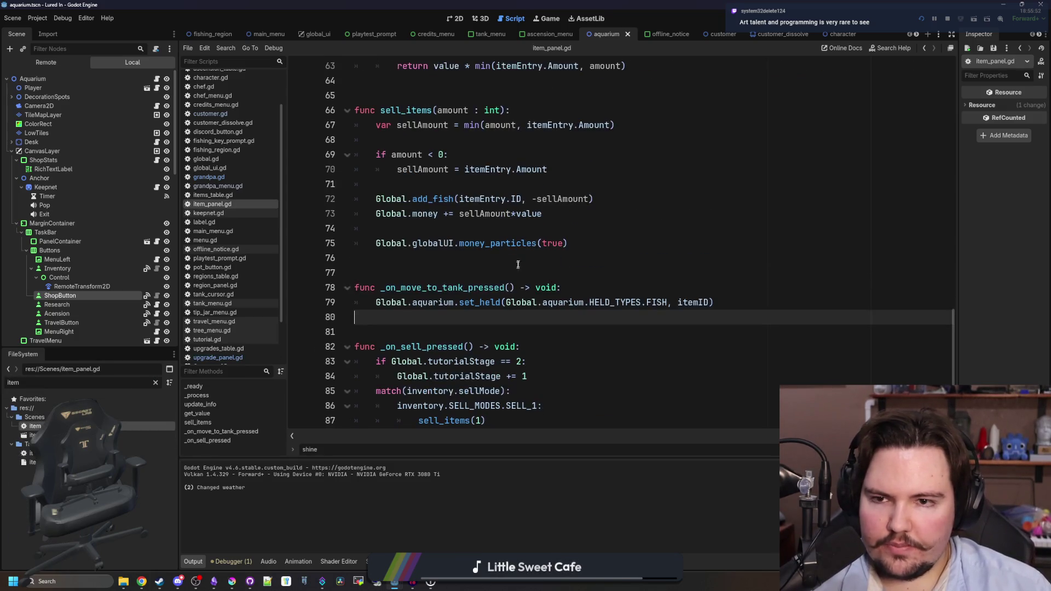
{"action": "scroll", "coordinate": [522, 263], "scroll_direction": "down", "scroll_amount": 7}
{"action": "scroll", "coordinate": [522, 263], "scroll_direction": "up", "scroll_amount": 15}
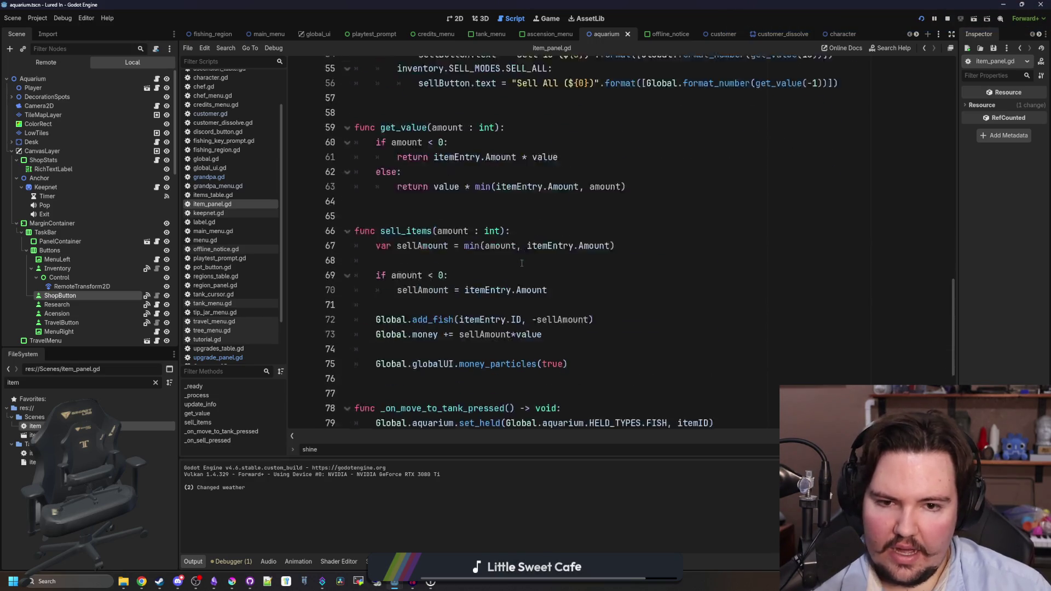
{"action": "scroll", "coordinate": [535, 263], "scroll_direction": "up", "scroll_amount": 3}
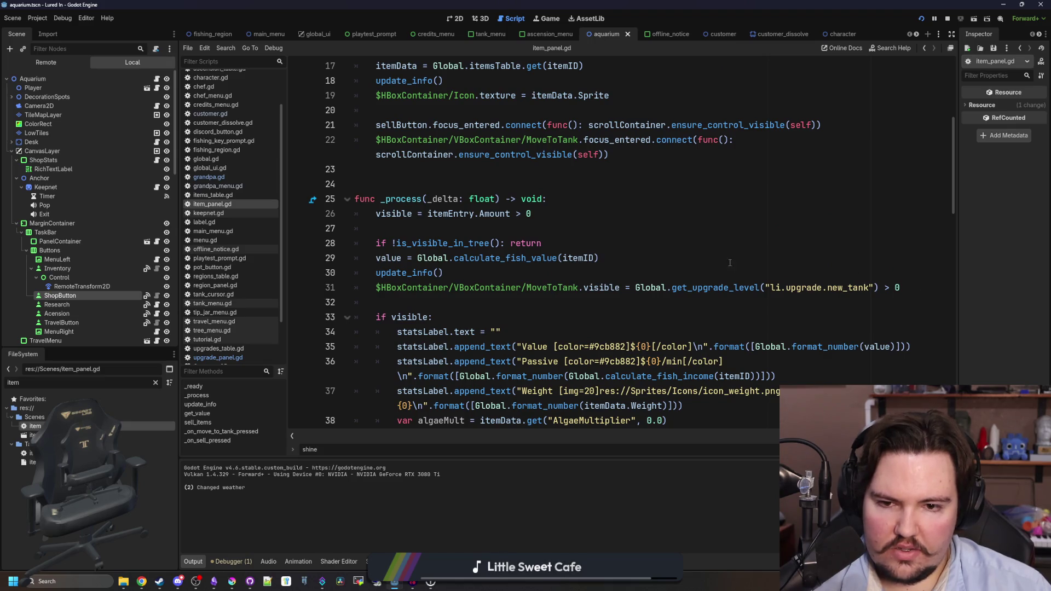
{"action": "scroll", "coordinate": [733, 263], "scroll_direction": "up", "scroll_amount": 5}
{"action": "scroll", "coordinate": [666, 270], "scroll_direction": "down", "scroll_amount": 2}
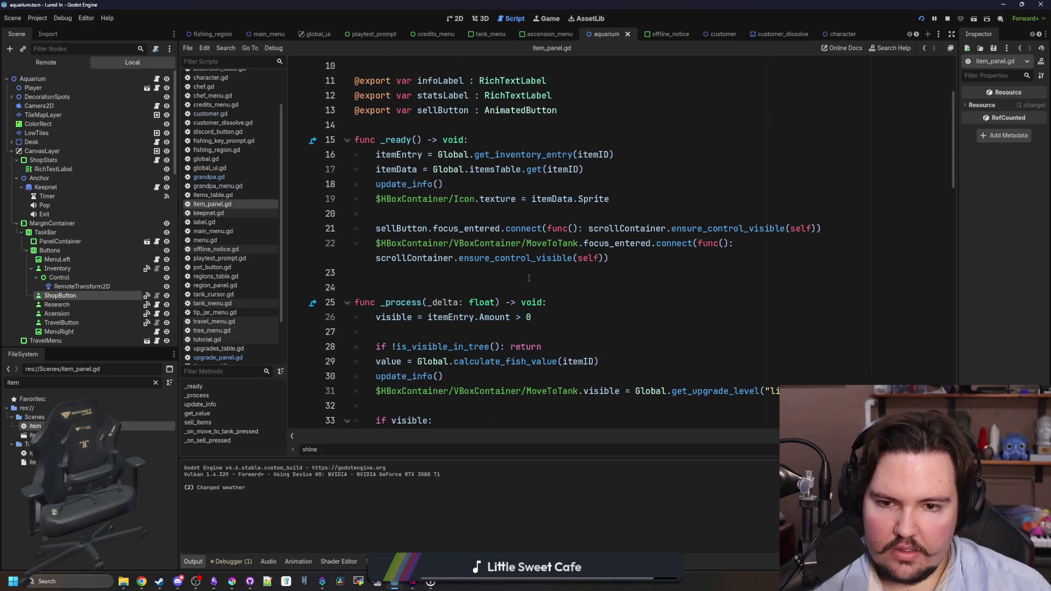
{"action": "scroll", "coordinate": [535, 273], "scroll_direction": "up", "scroll_amount": 3}
{"action": "key", "text": "ctrl+f"}
{"action": "type", "text": "sh"}
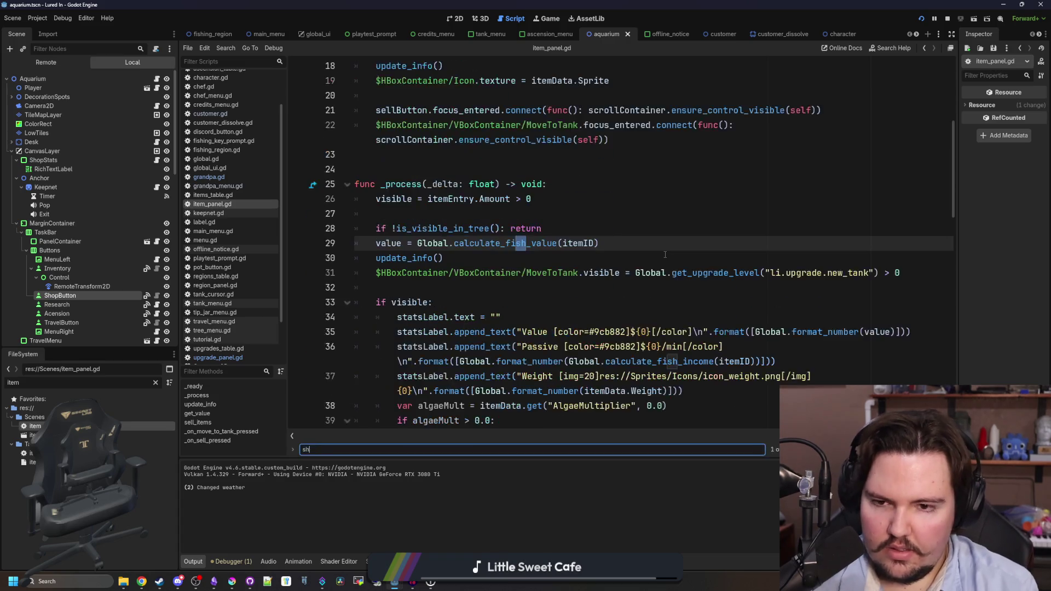
{"action": "key", "text": "BackSpace"}
{"action": "key", "text": "BackSpace"}
{"action": "key", "text": "BackSpace"}
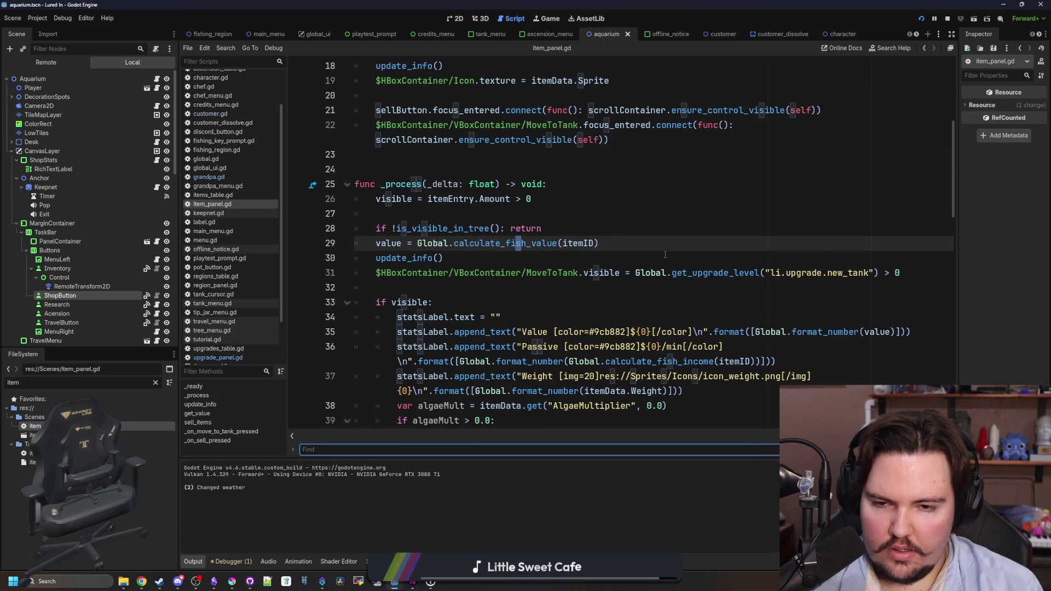
{"action": "left_click", "coordinate": [665, 254]}
Save item_panel.gd, then bring up a blank Chrome tab with Super+2.
{"action": "double_click", "coordinate": [32, 435]}
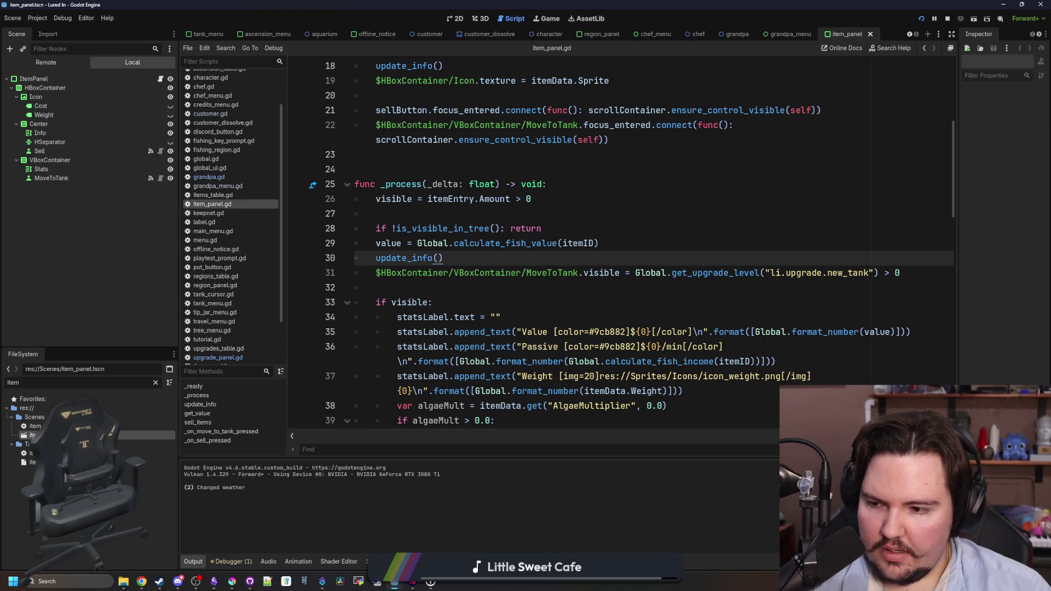
{"action": "left_click", "coordinate": [611, 229]}
{"action": "key", "text": "ctrl+s"}
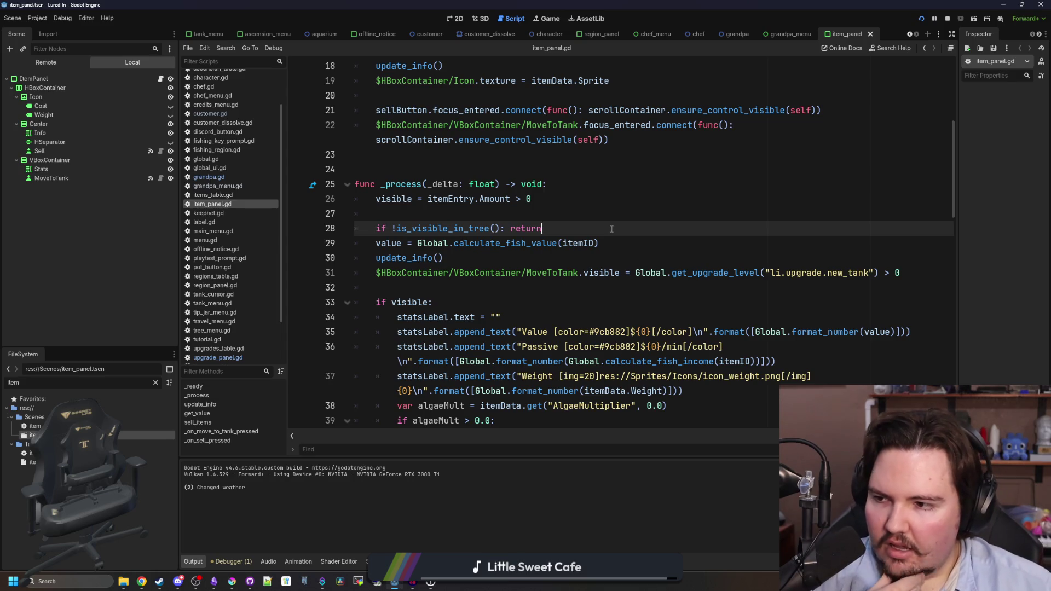
{"action": "left_click", "coordinate": [480, 200]}
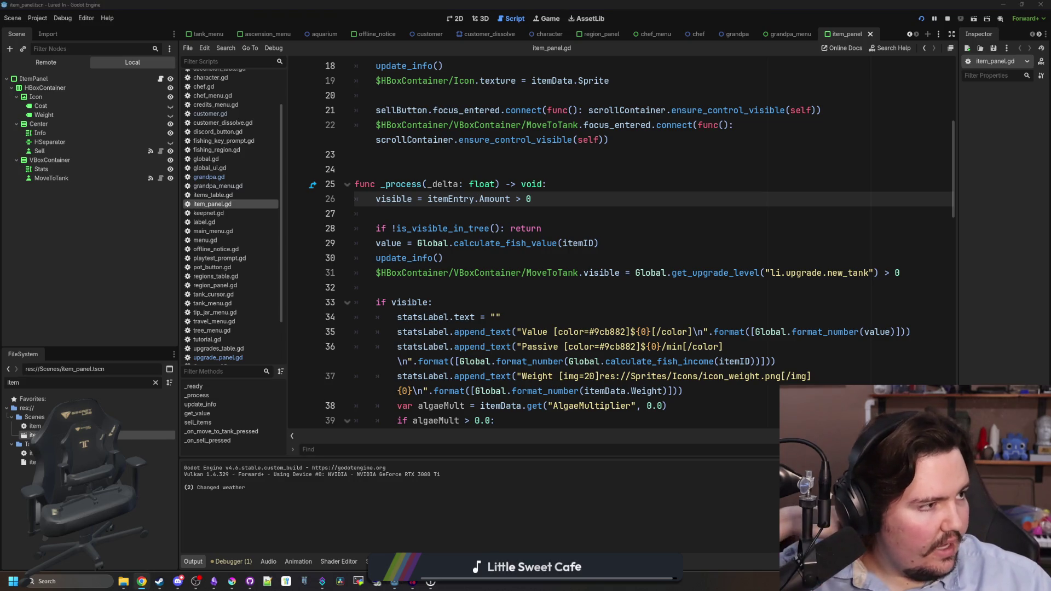
{"action": "key", "text": "super+2"}
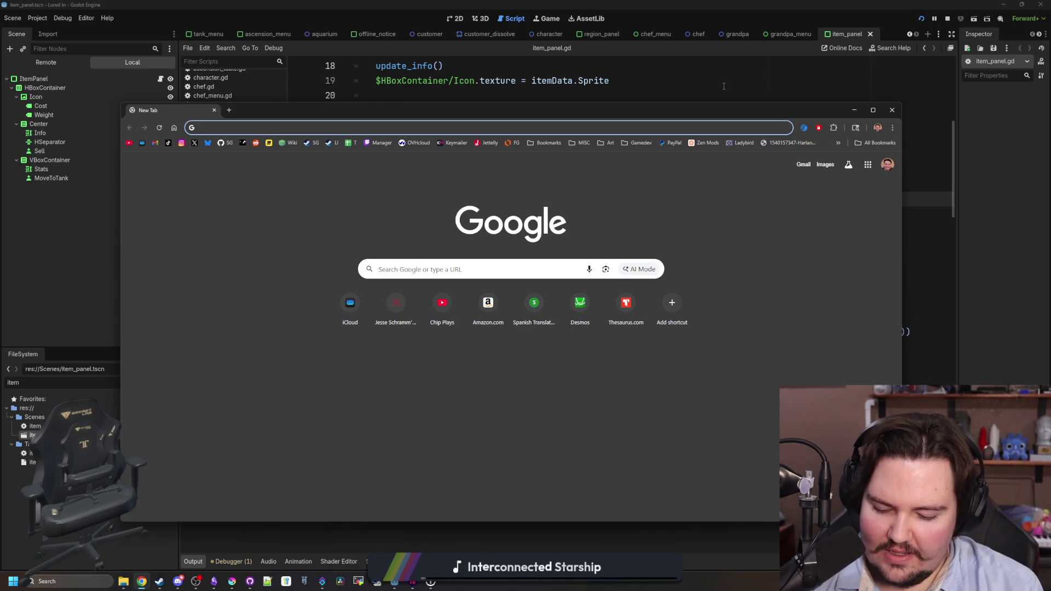
Search Google for 'animal crossing new leaf' and show the image results.
{"action": "type", "text": "animal crossing new l"}
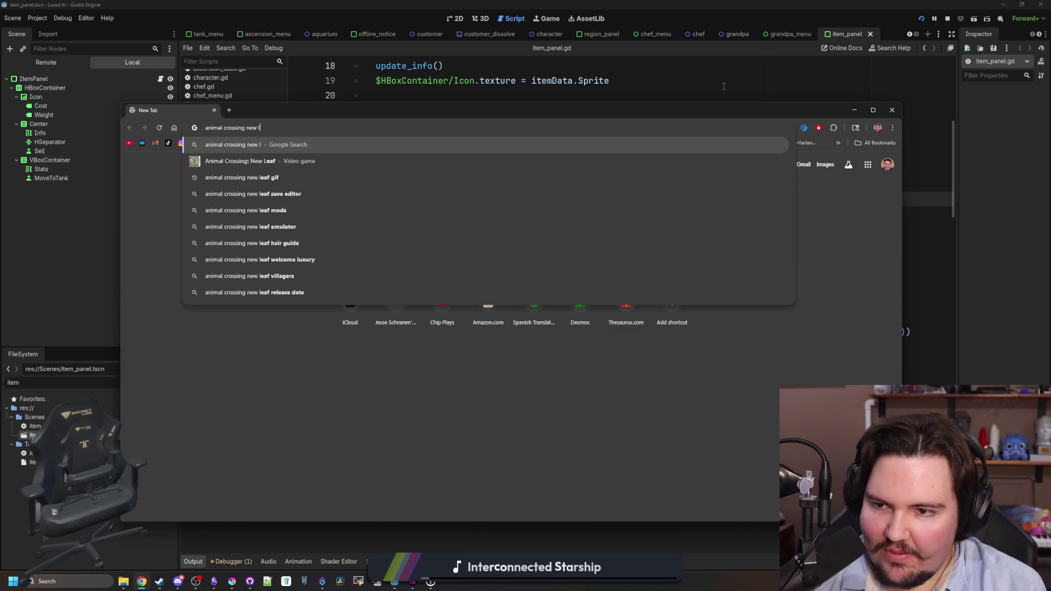
{"action": "type", "text": "eaf"}
{"action": "key", "text": "Return"}
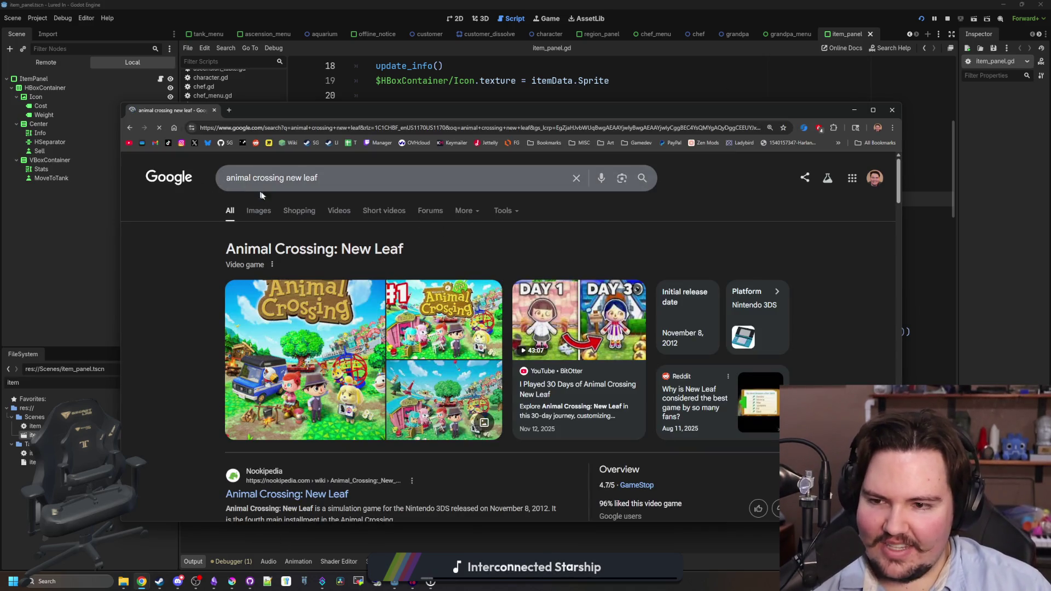
{"action": "left_click", "coordinate": [266, 208]}
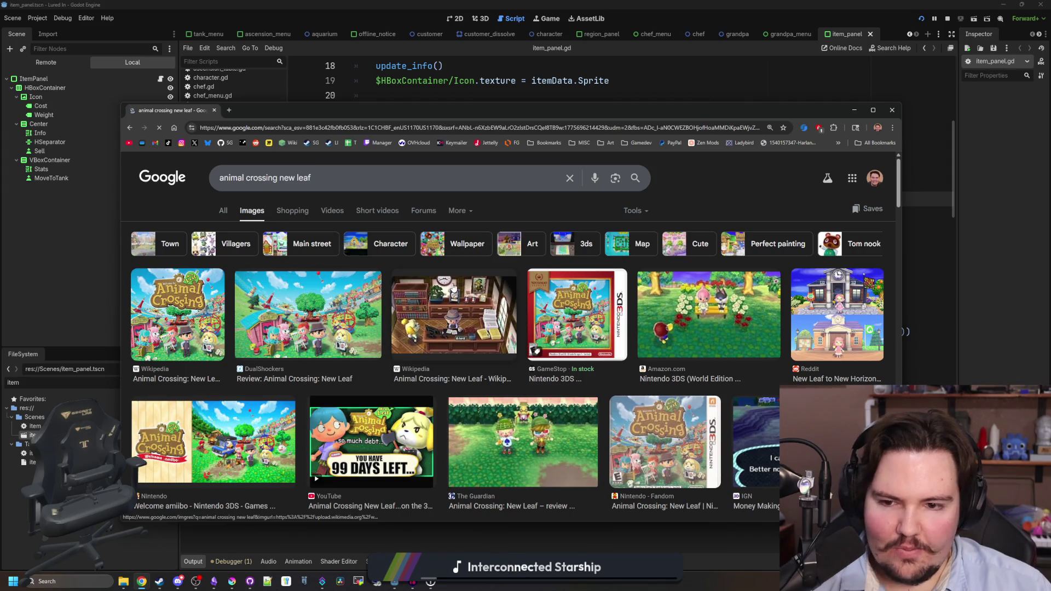
{"action": "scroll", "coordinate": [472, 286], "scroll_direction": "down", "scroll_amount": 5}
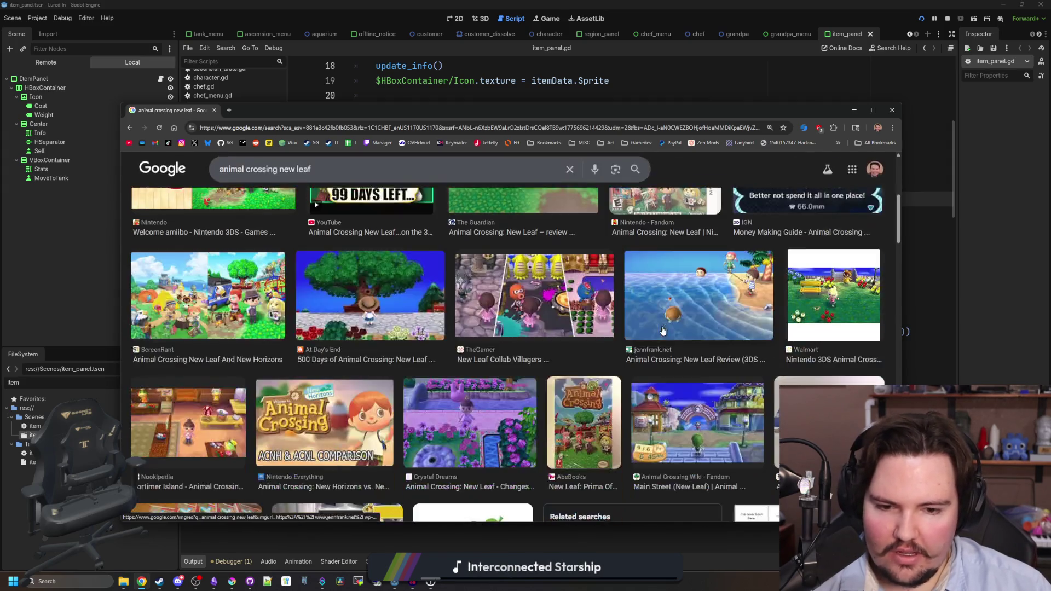
{"action": "scroll", "coordinate": [306, 214], "scroll_direction": "up", "scroll_amount": 5}
Refine the search with 'custom clothing' and preview the IGN, Tumblr, RGB and Reddit designs.
{"action": "left_click", "coordinate": [332, 181]}
{"action": "type", "text": "custom clothing"}
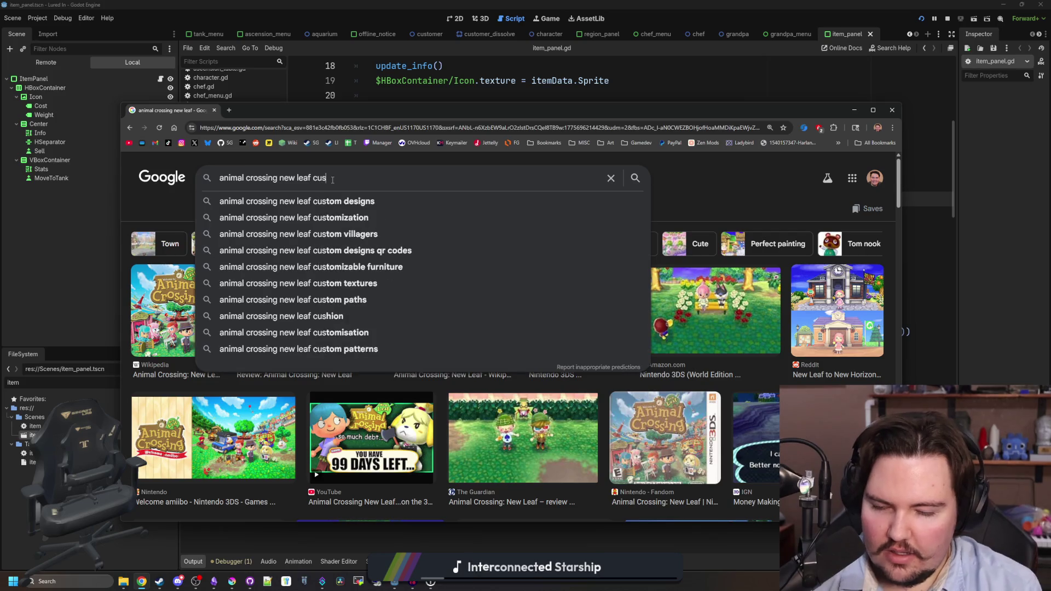
{"action": "key", "text": "Return"}
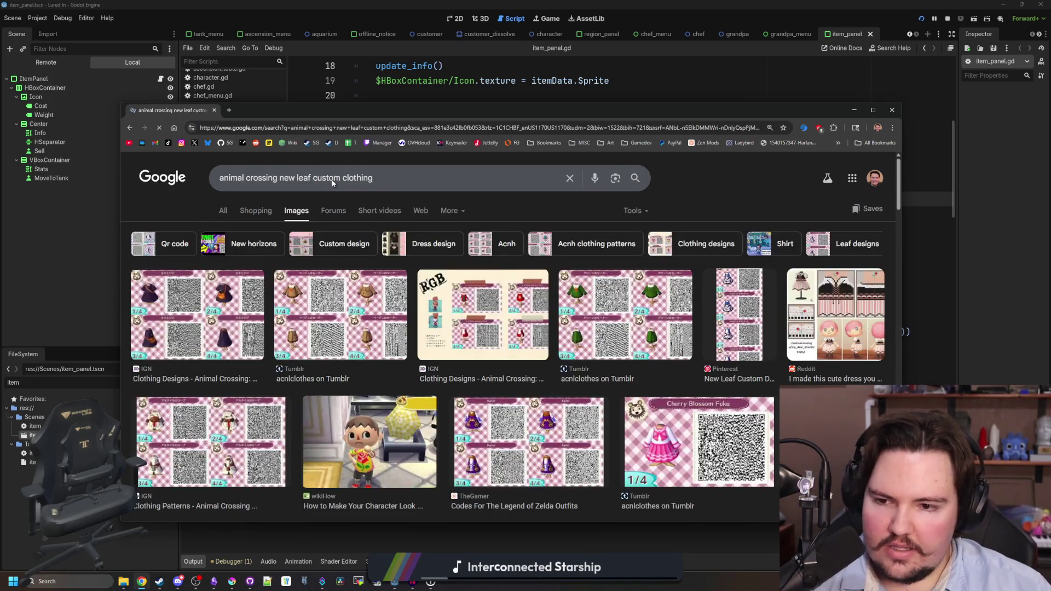
{"action": "left_click", "coordinate": [215, 303]}
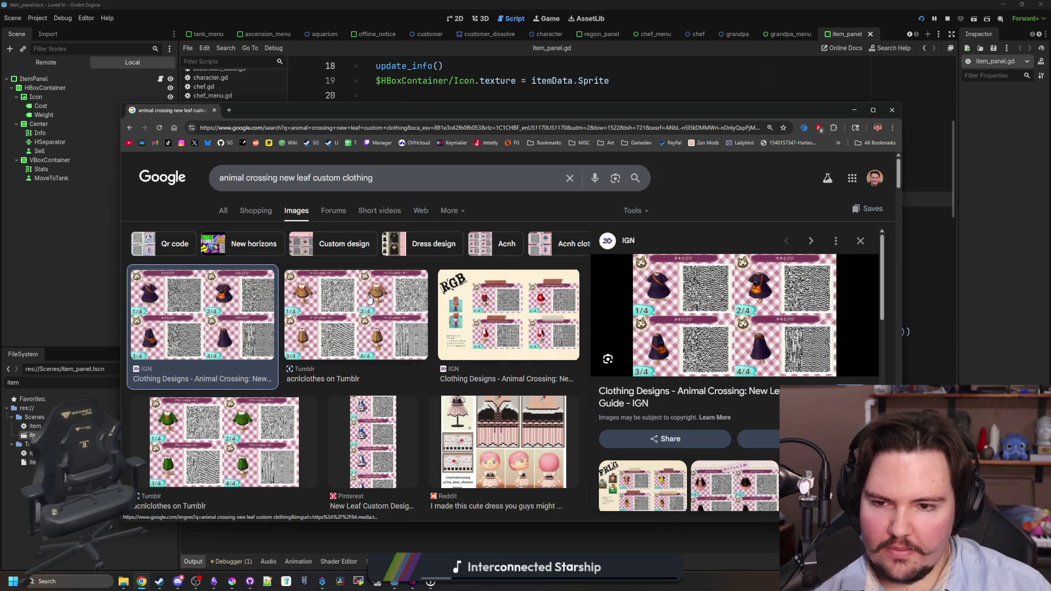
{"action": "left_click", "coordinate": [356, 315]}
{"action": "left_click", "coordinate": [513, 309]}
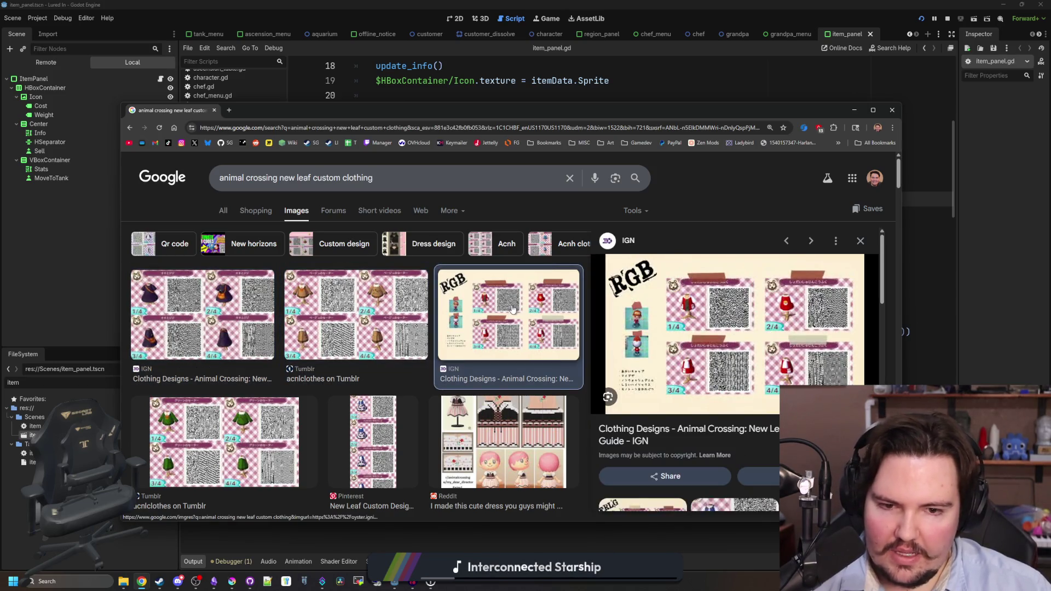
{"action": "scroll", "coordinate": [493, 323], "scroll_direction": "down", "scroll_amount": 2}
{"action": "left_click", "coordinate": [479, 331]}
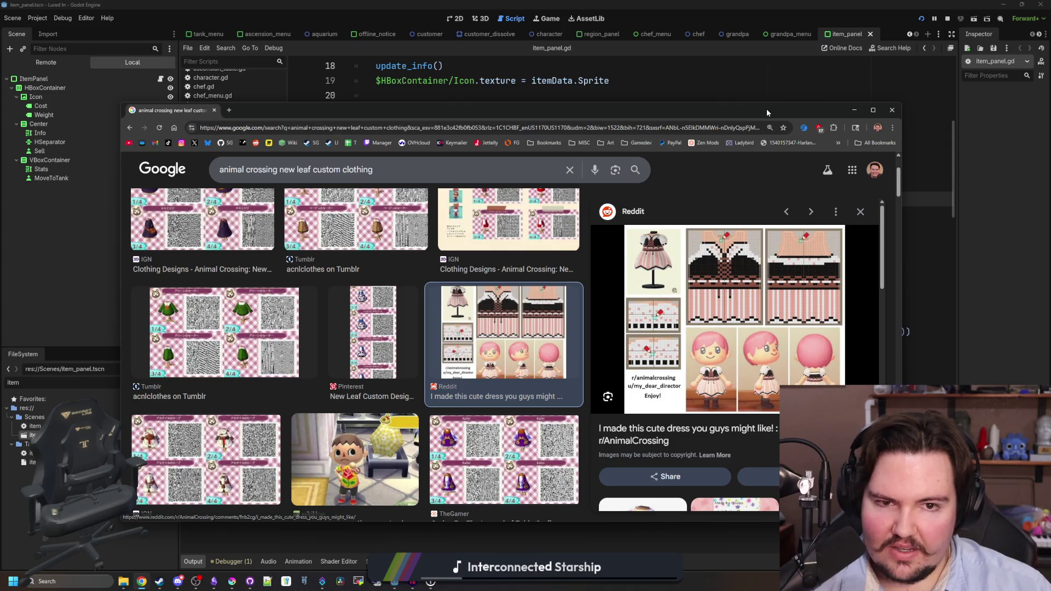
Maximize Chrome, preview the TikTok New Leaf Dresses result and more designs, then return to Godot.
{"action": "left_click", "coordinate": [873, 110]}
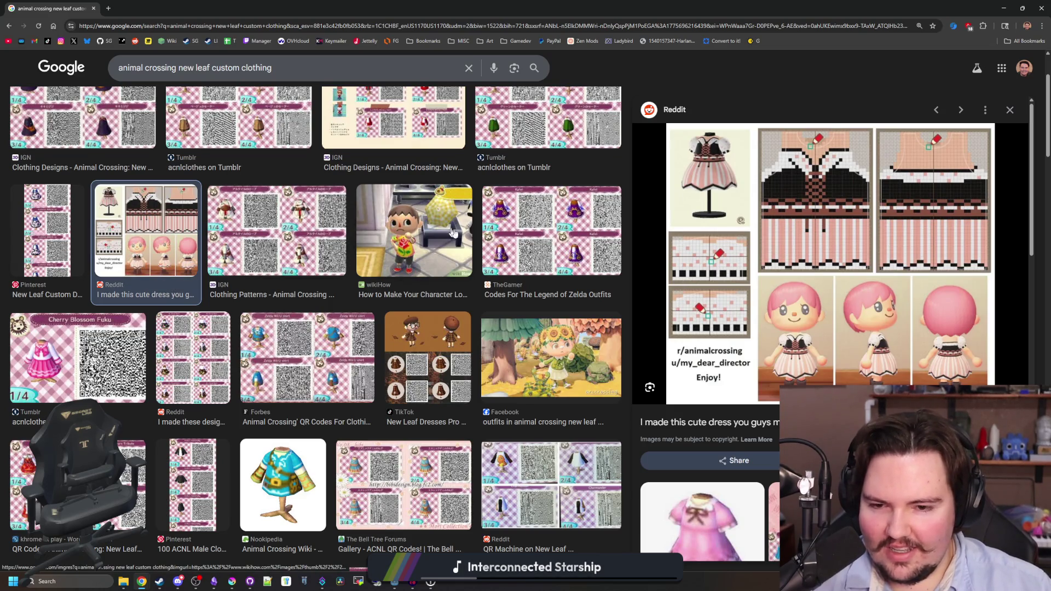
{"action": "left_click", "coordinate": [414, 350]}
{"action": "scroll", "coordinate": [357, 334], "scroll_direction": "down", "scroll_amount": 2}
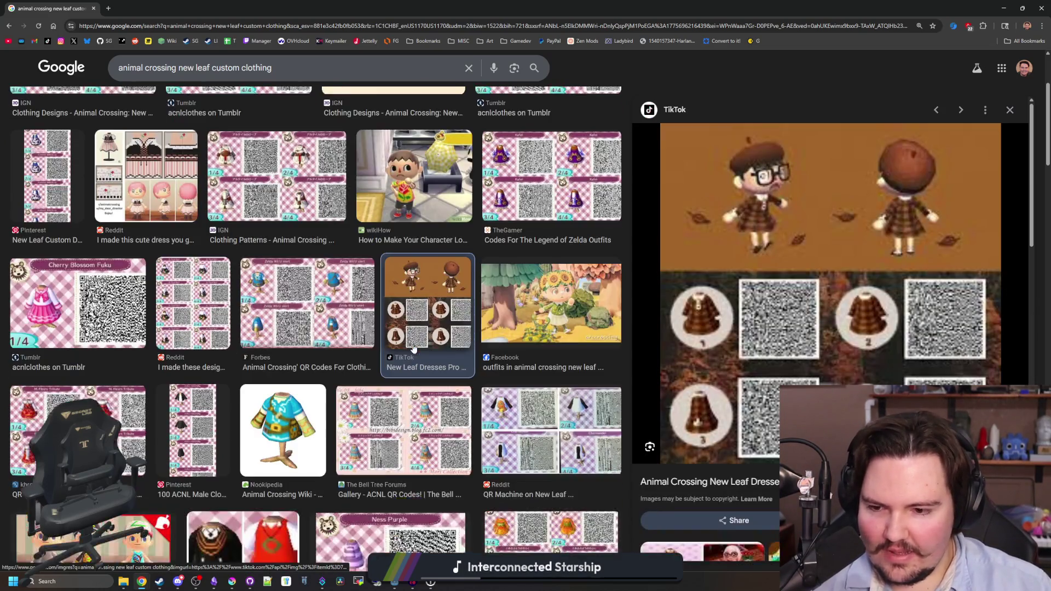
{"action": "scroll", "coordinate": [357, 334], "scroll_direction": "down", "scroll_amount": 2}
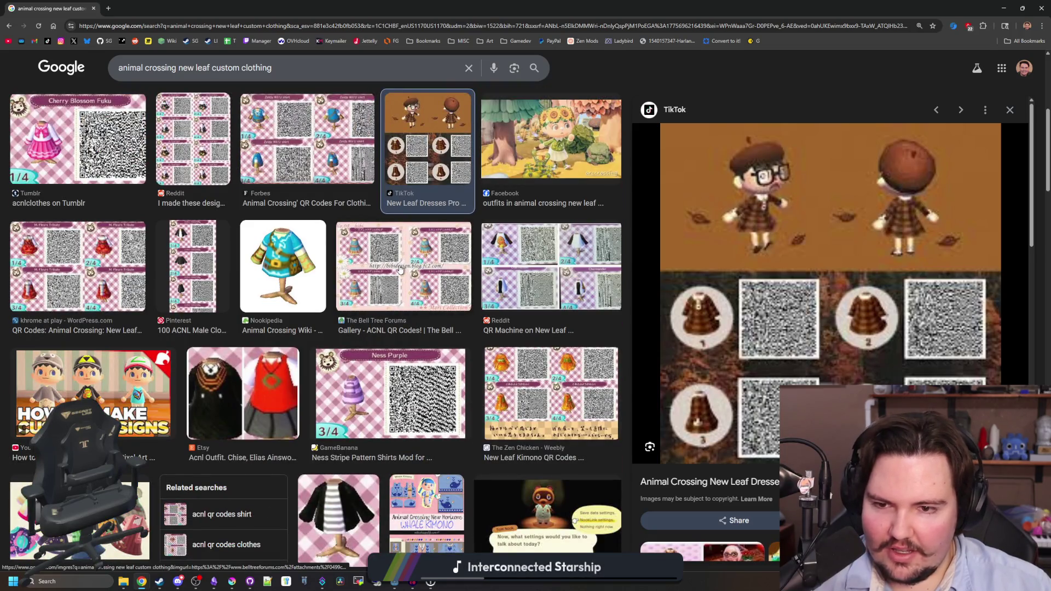
{"action": "scroll", "coordinate": [400, 268], "scroll_direction": "down", "scroll_amount": 3}
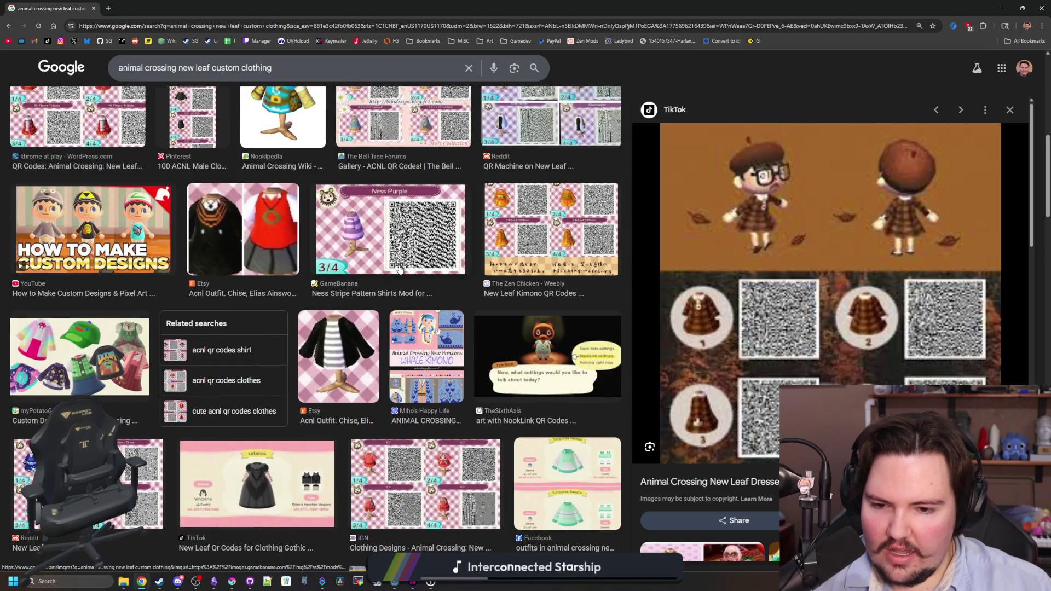
{"action": "scroll", "coordinate": [400, 268], "scroll_direction": "down", "scroll_amount": 4}
{"action": "scroll", "coordinate": [400, 268], "scroll_direction": "down", "scroll_amount": 5}
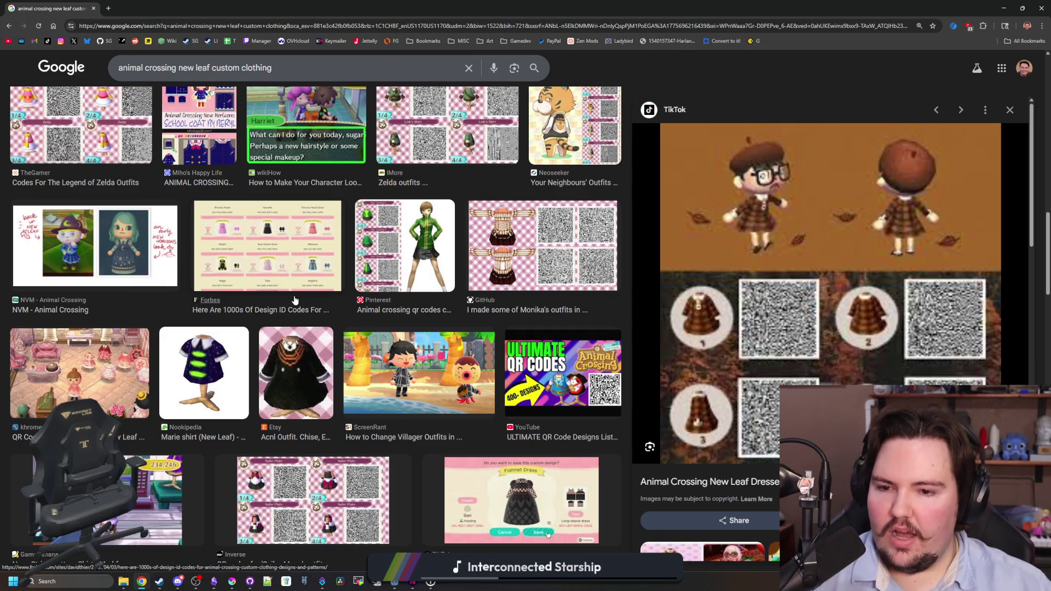
{"action": "scroll", "coordinate": [294, 300], "scroll_direction": "down", "scroll_amount": 2}
{"action": "scroll", "coordinate": [294, 299], "scroll_direction": "down", "scroll_amount": 4}
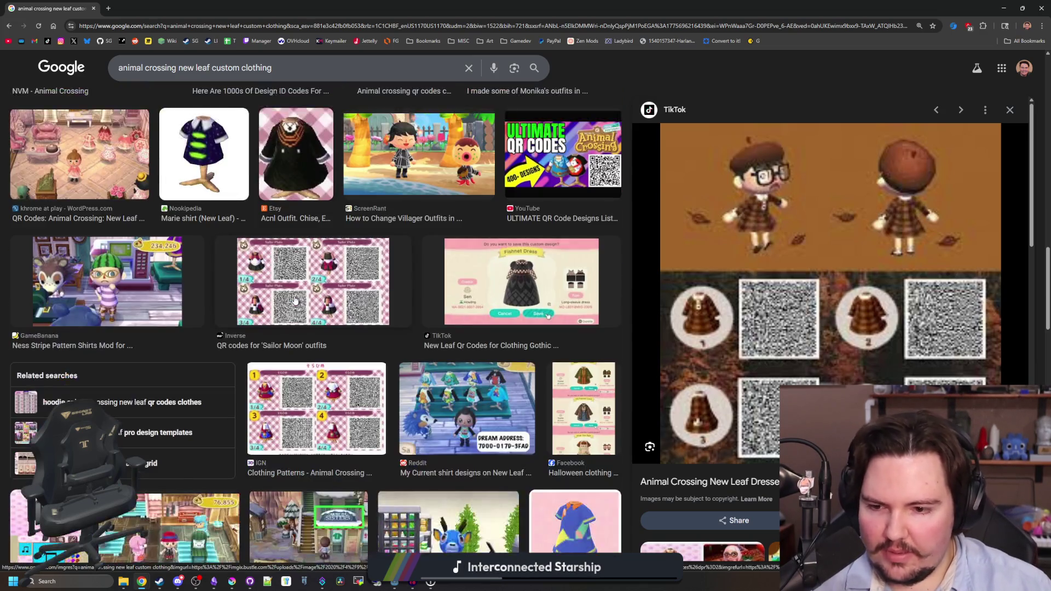
{"action": "scroll", "coordinate": [348, 366], "scroll_direction": "down", "scroll_amount": 2}
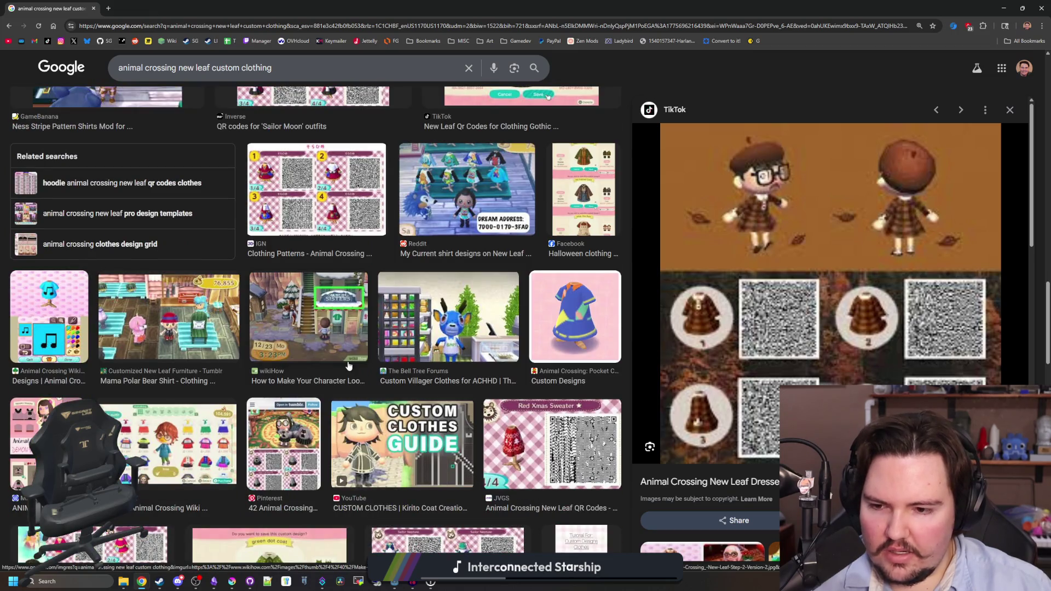
{"action": "scroll", "coordinate": [349, 367], "scroll_direction": "down", "scroll_amount": 7}
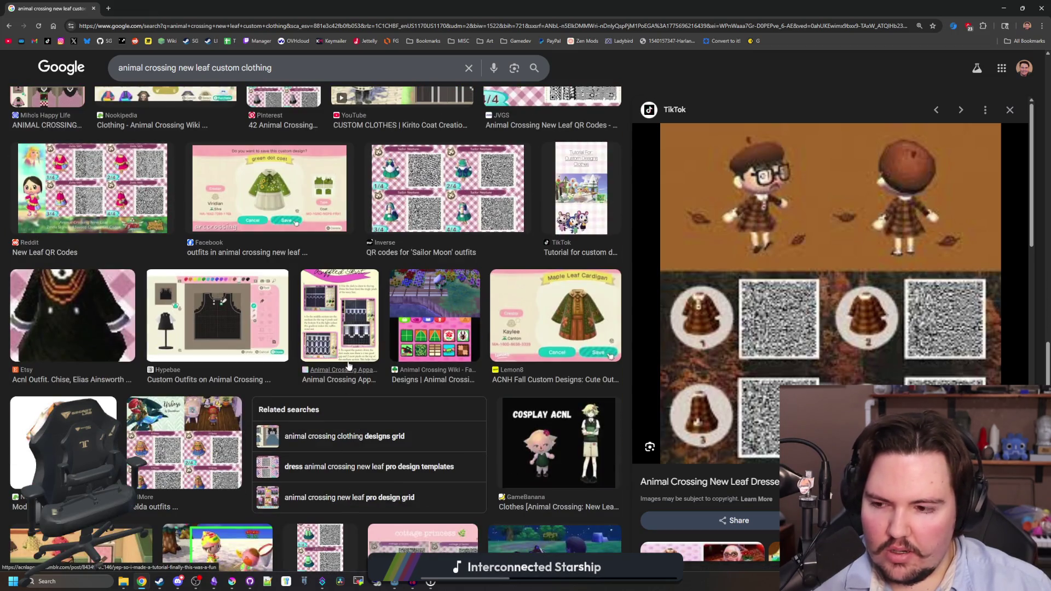
{"action": "scroll", "coordinate": [348, 366], "scroll_direction": "down", "scroll_amount": 2}
{"action": "scroll", "coordinate": [348, 366], "scroll_direction": "down", "scroll_amount": 3}
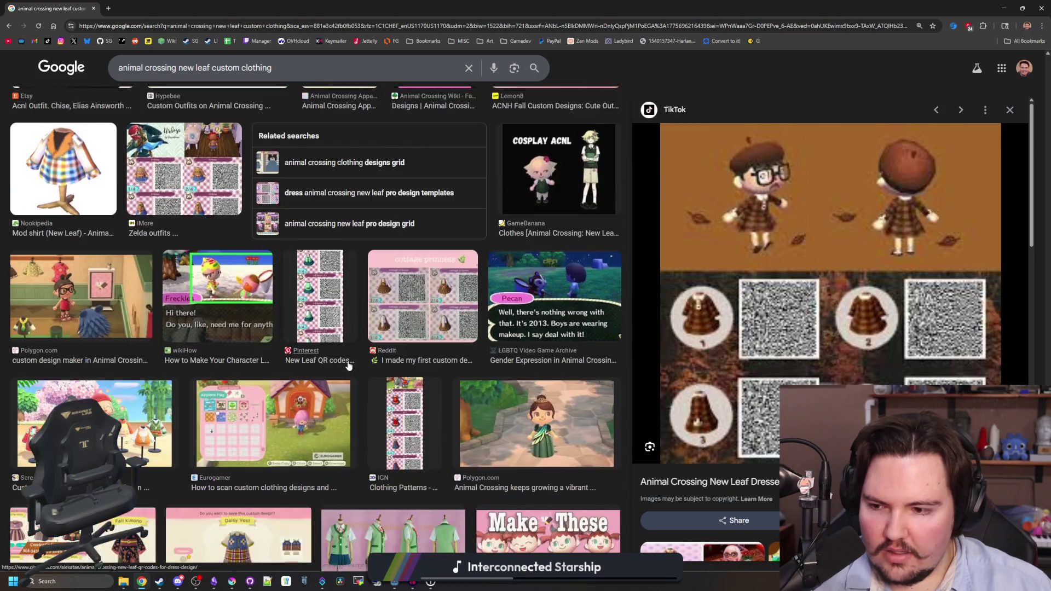
{"action": "scroll", "coordinate": [349, 367], "scroll_direction": "down", "scroll_amount": 4}
{"action": "scroll", "coordinate": [230, 149], "scroll_direction": "up", "scroll_amount": 10}
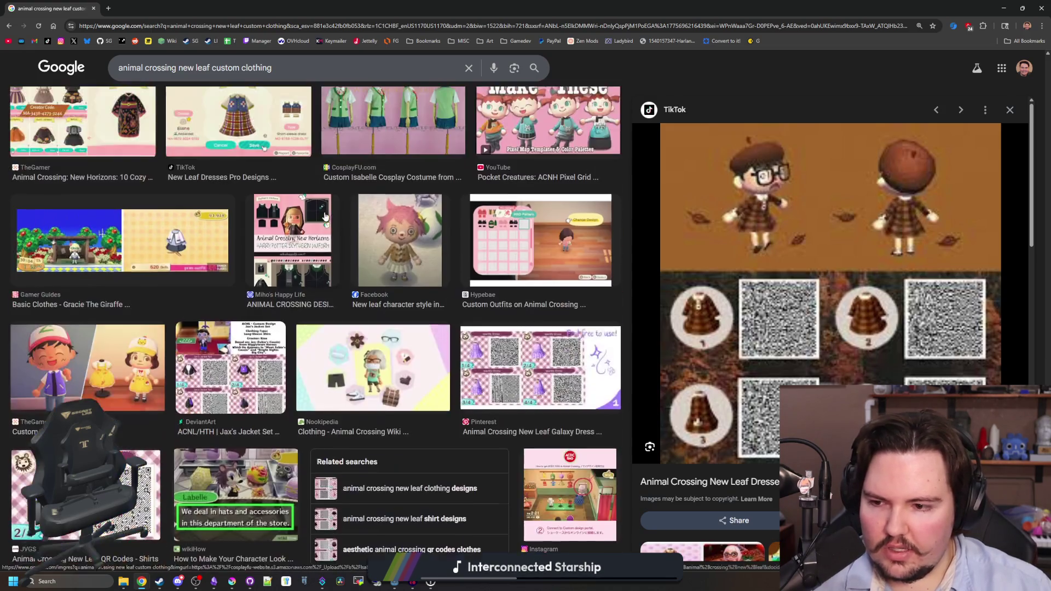
{"action": "scroll", "coordinate": [231, 150], "scroll_direction": "up", "scroll_amount": 3}
{"action": "key", "text": "alt+Tab"}
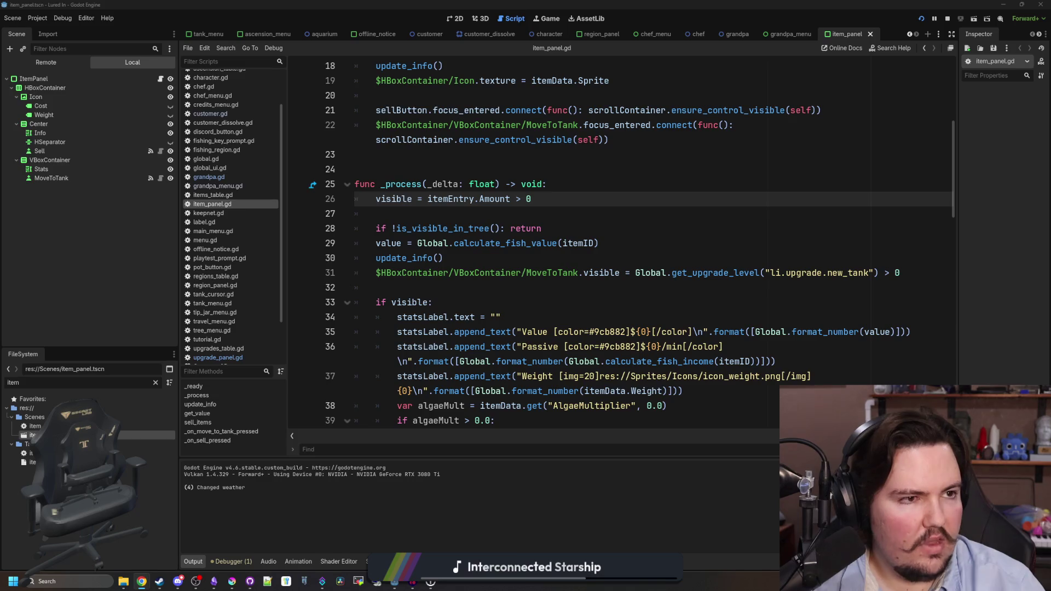
Open a new Chrome window on the Starground Steam store page from the Steam bookmark.
{"action": "left_click", "coordinate": [141, 581]}
{"action": "left_click", "coordinate": [465, 175]}
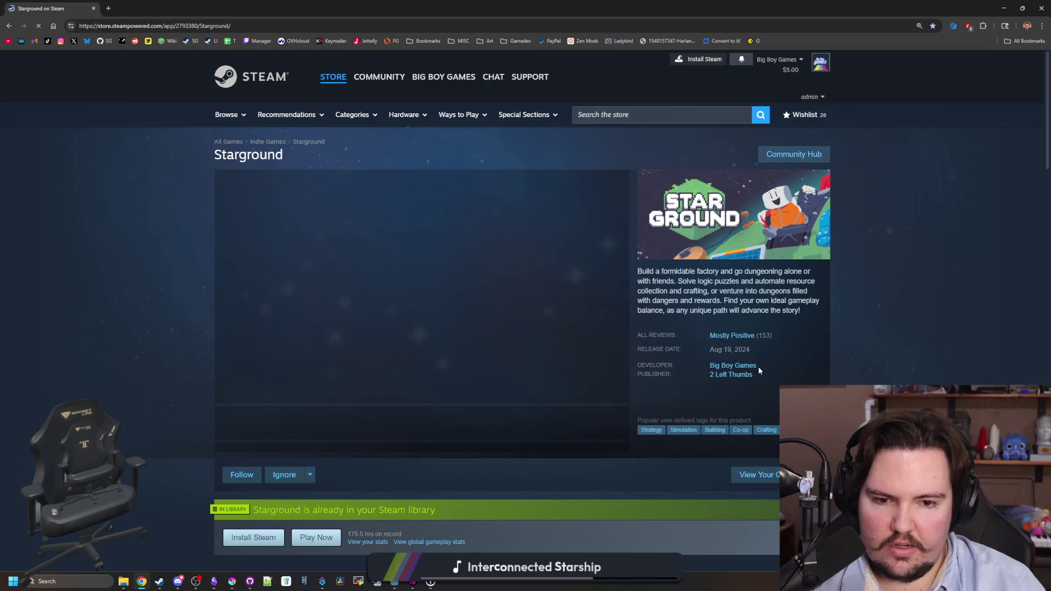
From the Big Boy Games curator page, page through Pogo Rocket's screenshots, then go back.
{"action": "left_click", "coordinate": [735, 366]}
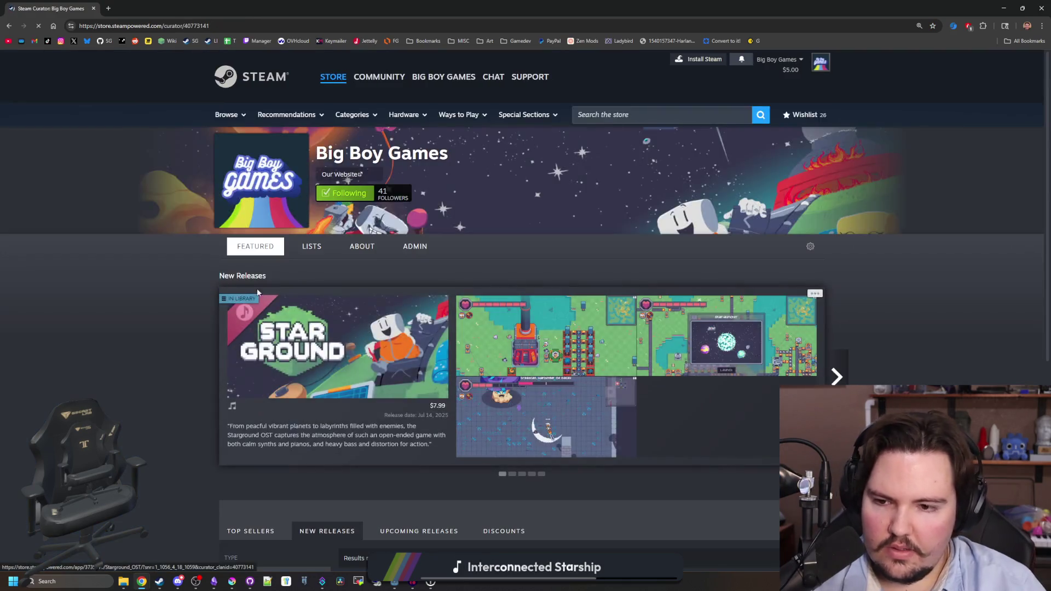
{"action": "scroll", "coordinate": [277, 324], "scroll_direction": "down", "scroll_amount": 9}
{"action": "left_click", "coordinate": [404, 382]}
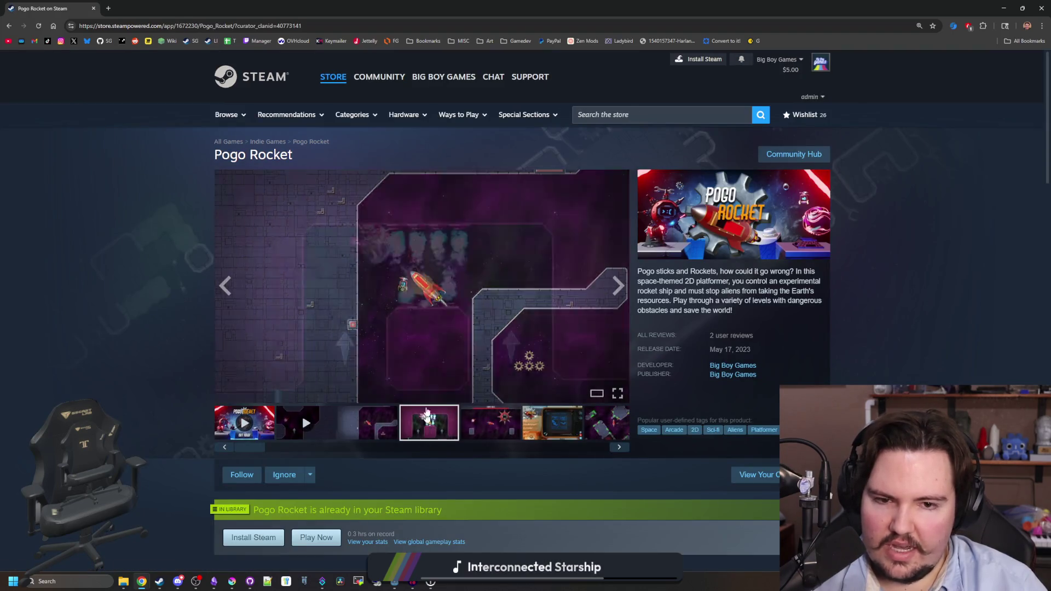
{"action": "left_click", "coordinate": [437, 331]}
{"action": "left_click", "coordinate": [918, 310]}
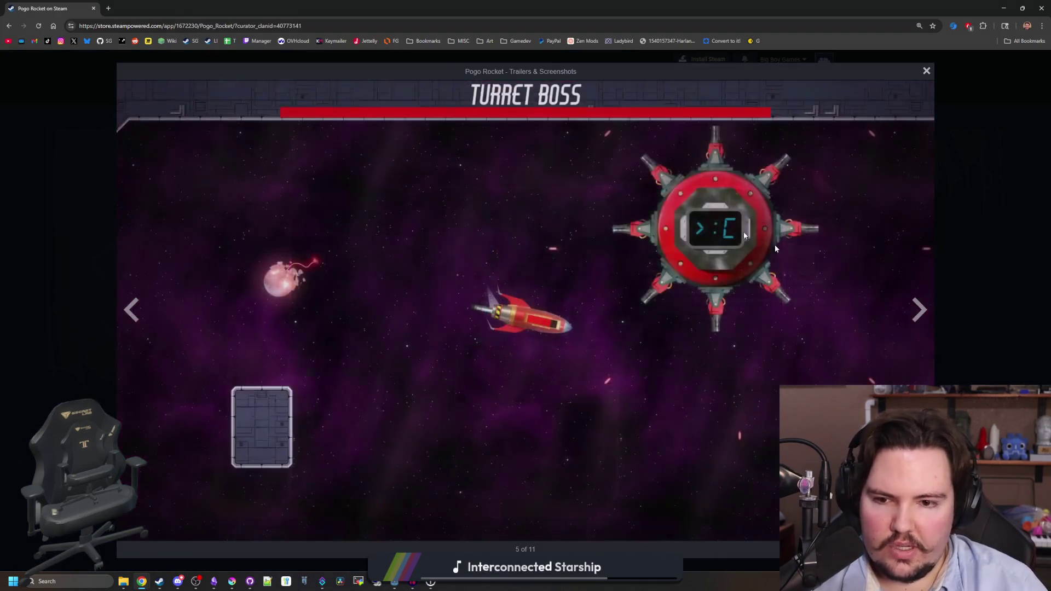
{"action": "left_click", "coordinate": [917, 314]}
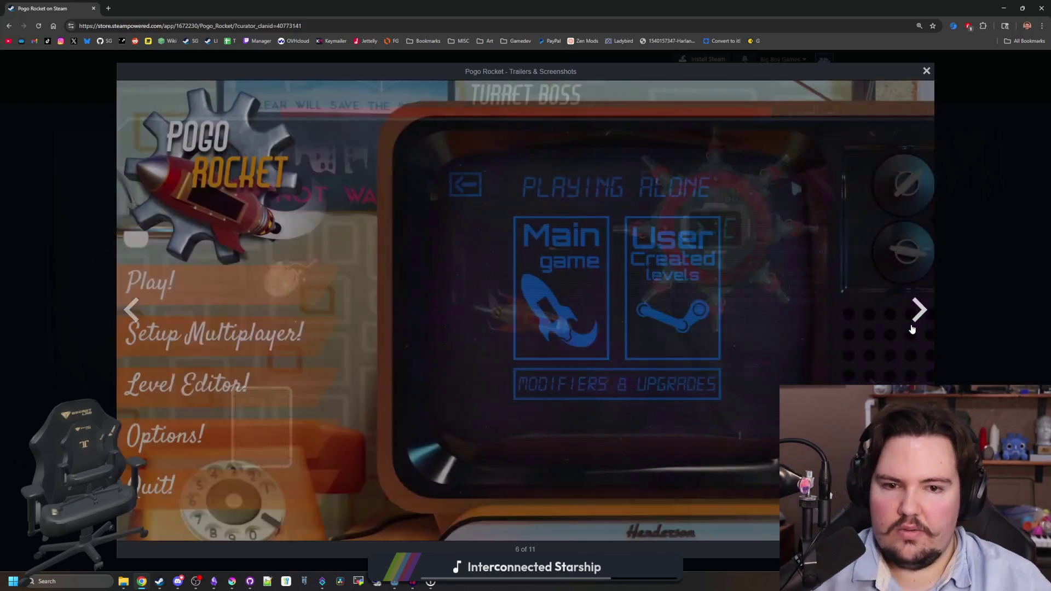
{"action": "left_click", "coordinate": [919, 309]}
{"action": "left_click", "coordinate": [918, 310]}
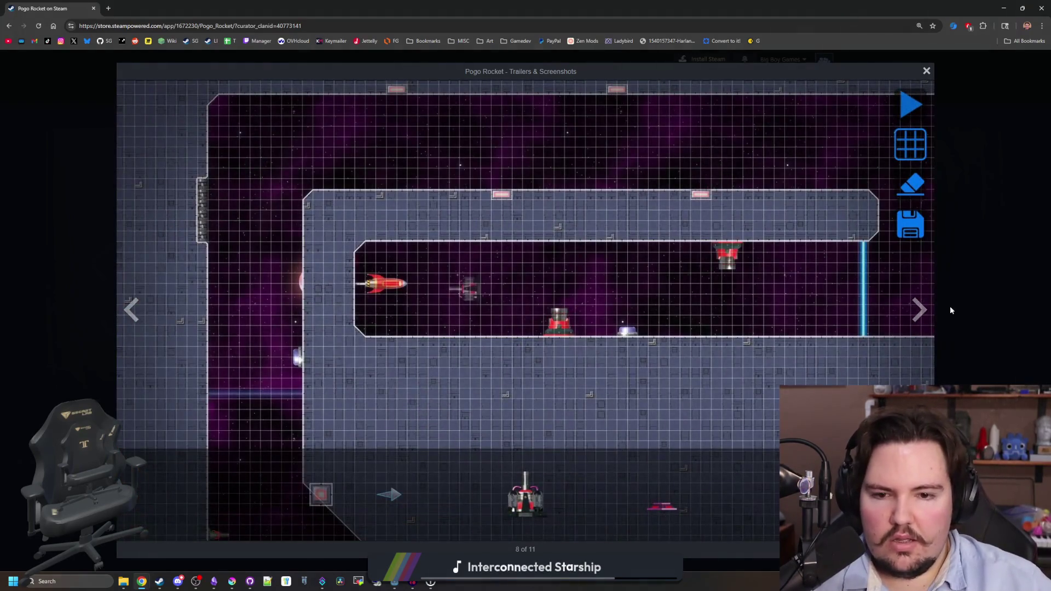
{"action": "left_click", "coordinate": [971, 301]}
{"action": "key", "text": "alt+Left"}
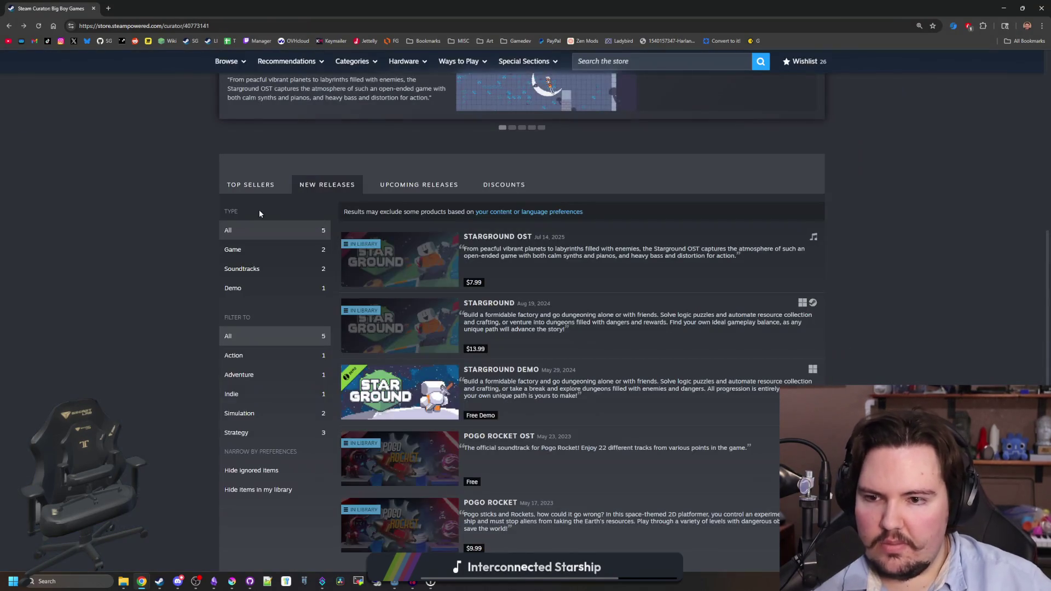
Open Starground's store page, page through its whole screenshot gallery, close it and refocus Godot.
{"action": "left_click", "coordinate": [400, 323]}
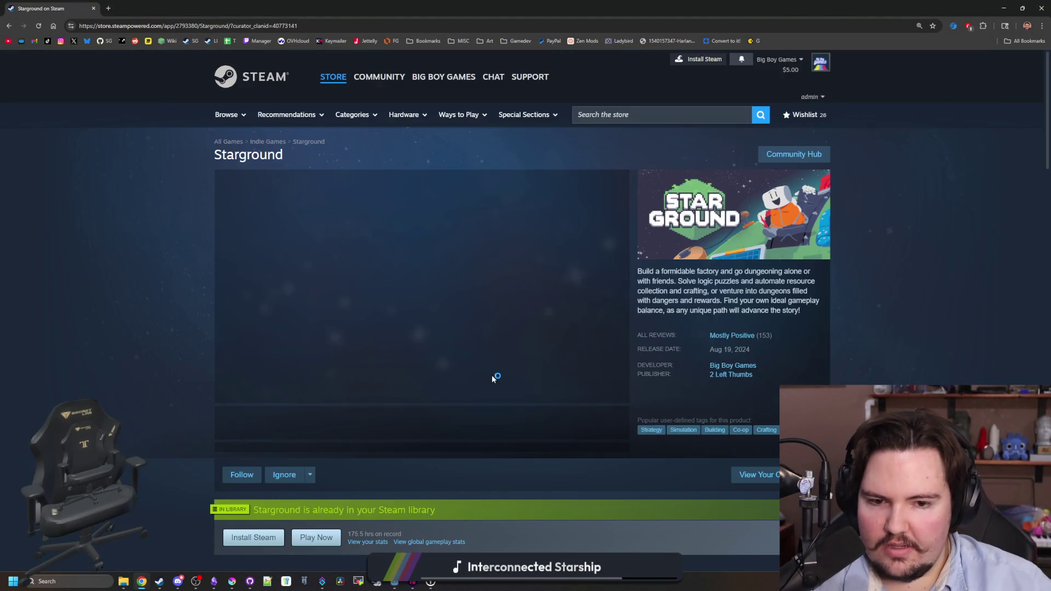
{"action": "left_click", "coordinate": [368, 422]}
{"action": "left_click", "coordinate": [422, 296]}
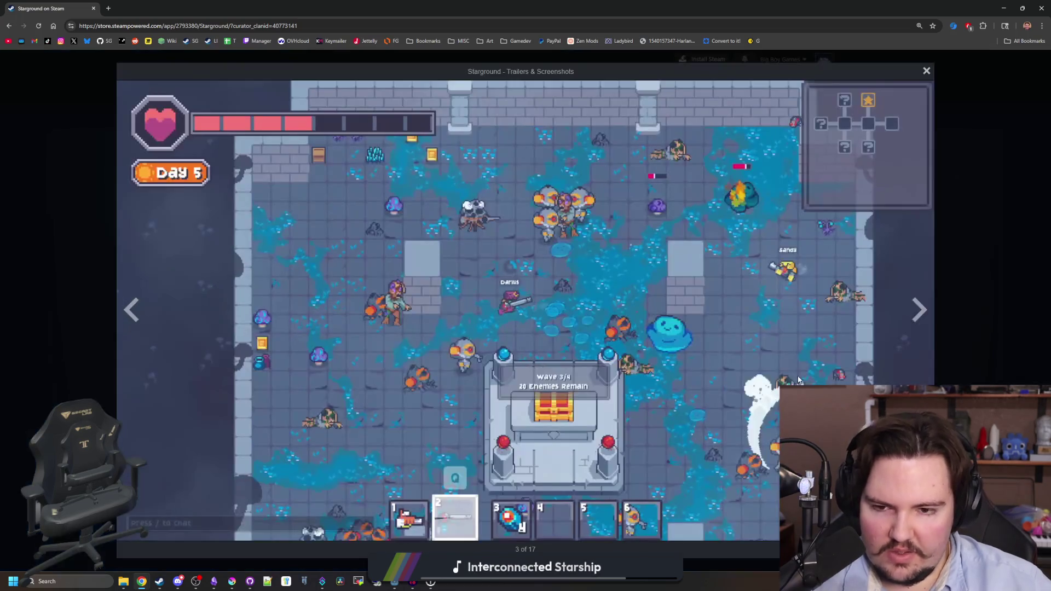
{"action": "left_click", "coordinate": [916, 316]}
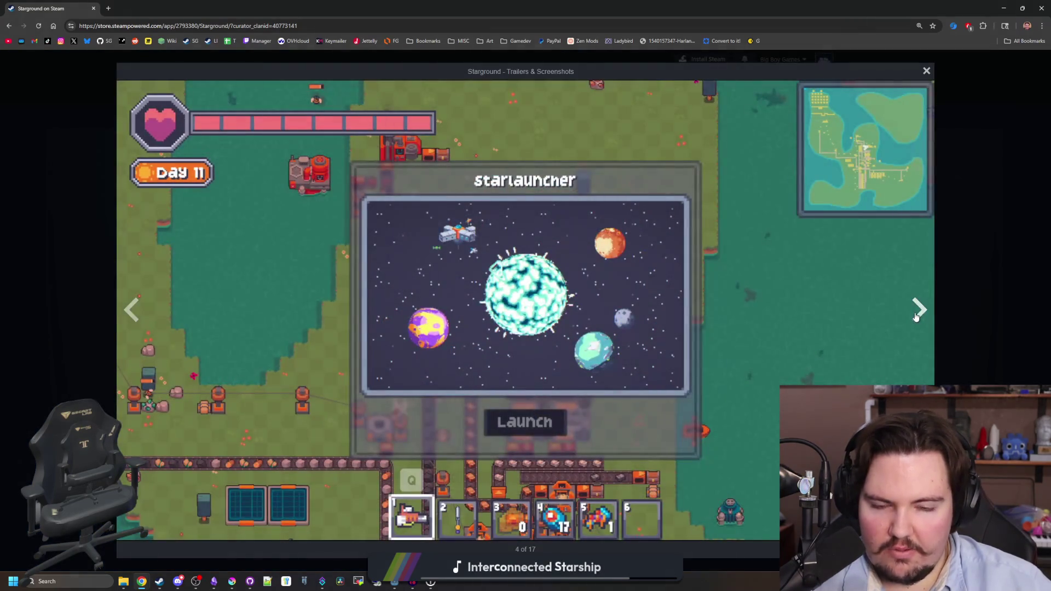
{"action": "left_click", "coordinate": [916, 316]}
{"action": "left_click", "coordinate": [916, 316]}
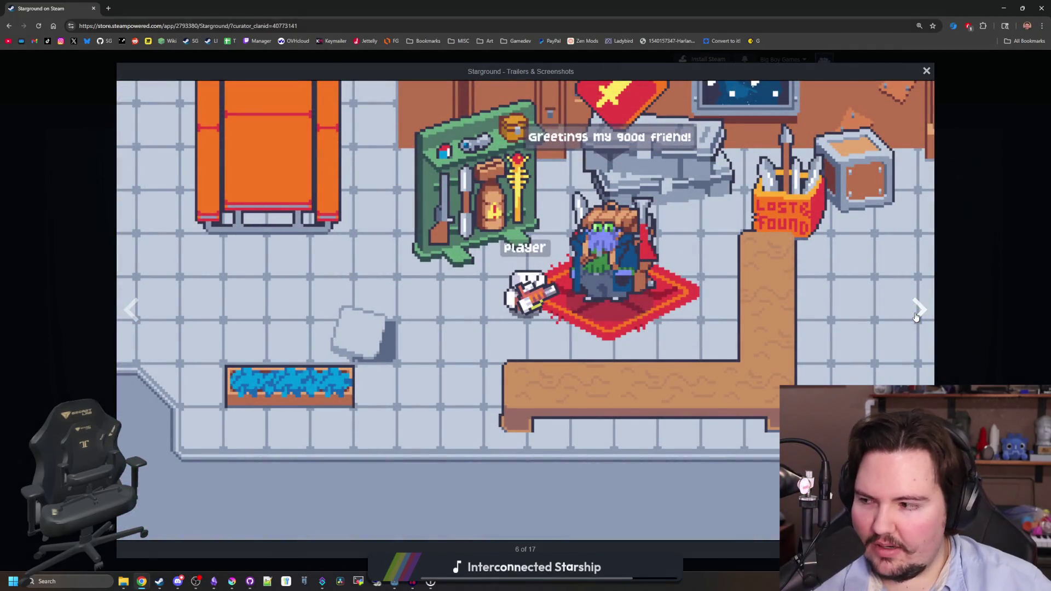
{"action": "left_click", "coordinate": [916, 317]}
{"action": "left_click", "coordinate": [916, 317]}
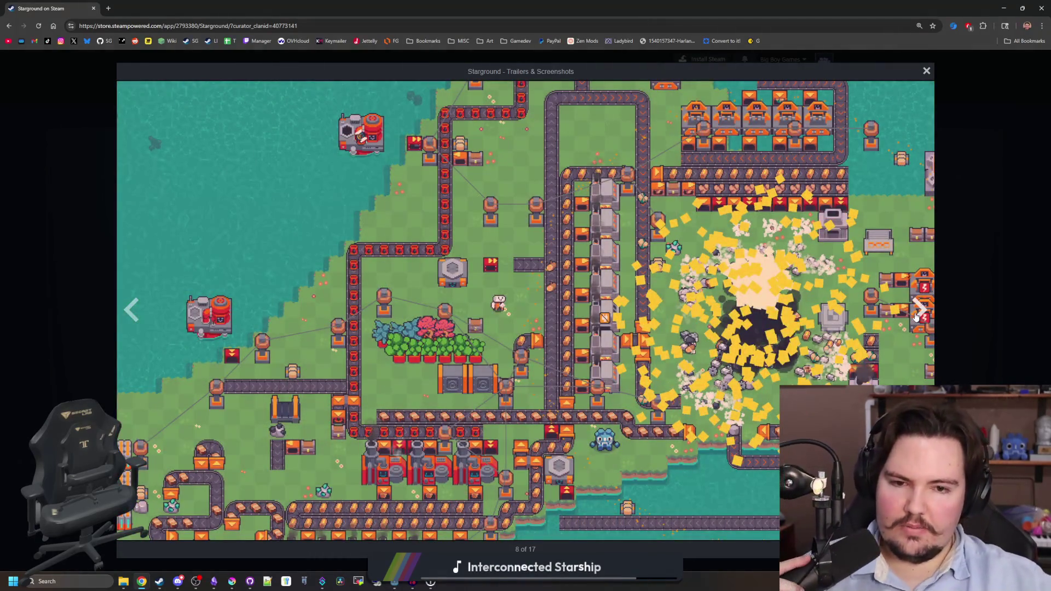
{"action": "left_click", "coordinate": [916, 317]}
{"action": "left_click", "coordinate": [916, 316]}
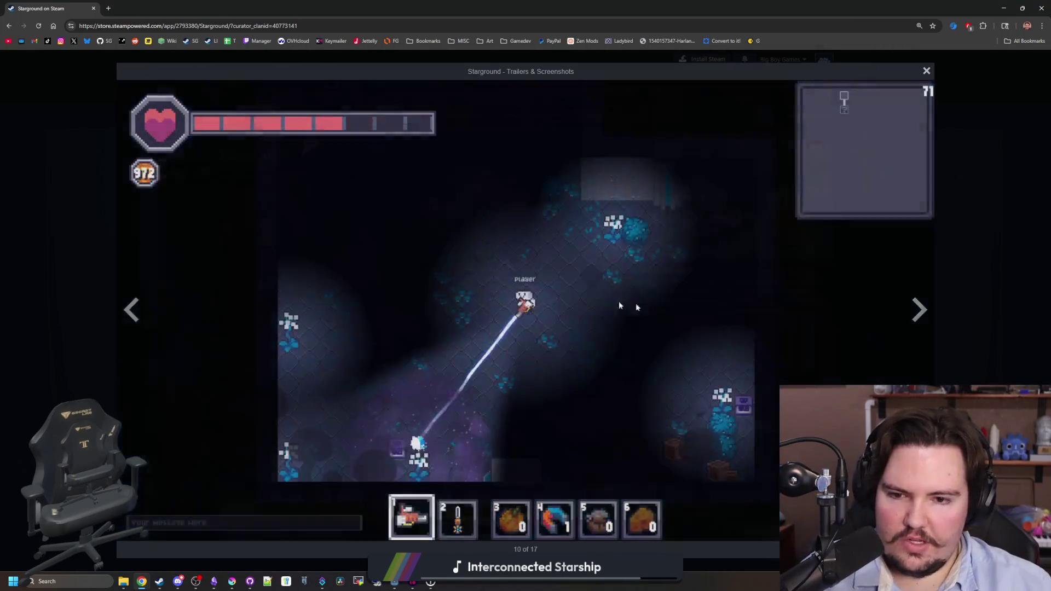
{"action": "left_click", "coordinate": [918, 312]}
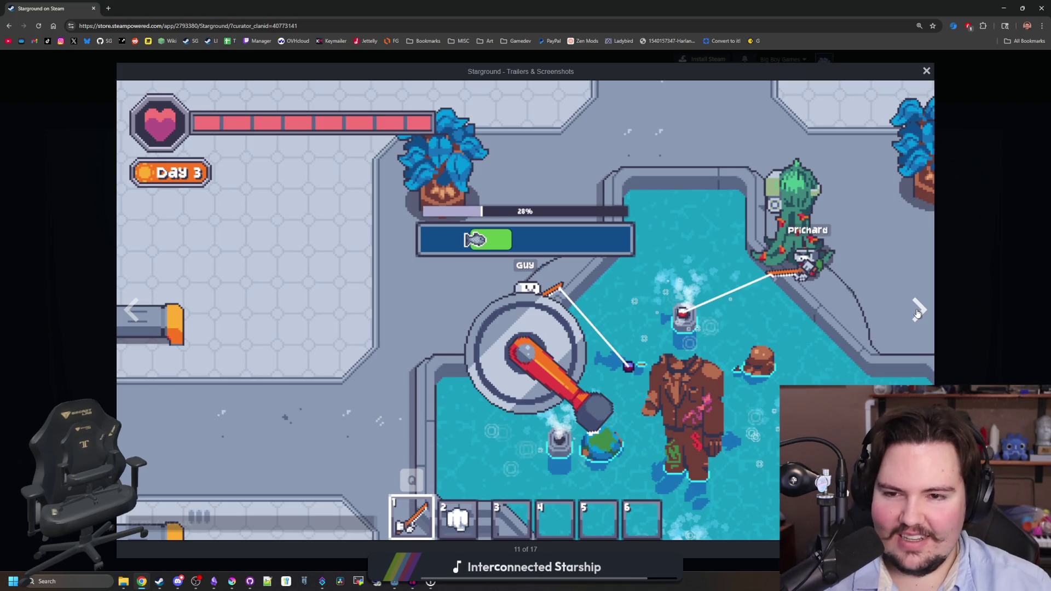
{"action": "left_click", "coordinate": [918, 312]}
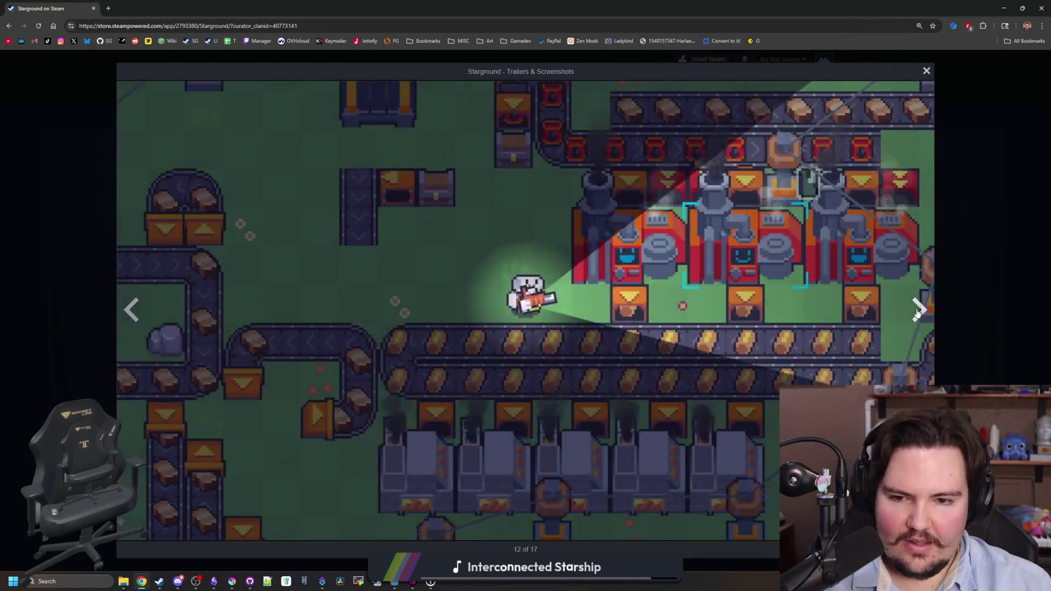
{"action": "left_click", "coordinate": [918, 312]}
{"action": "left_click", "coordinate": [918, 311]}
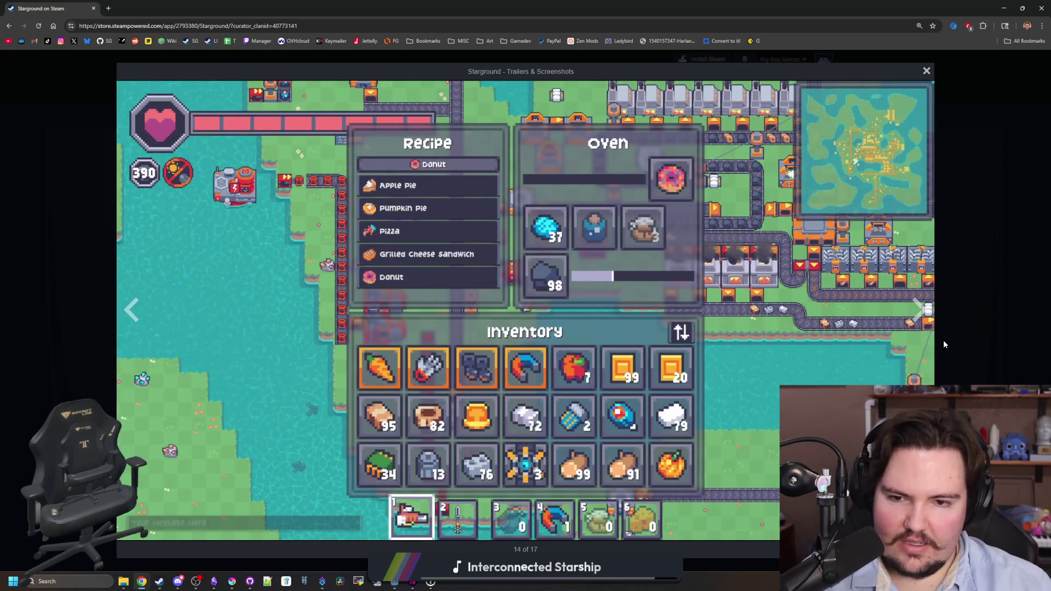
{"action": "left_click", "coordinate": [918, 312]}
{"action": "left_click", "coordinate": [918, 311]}
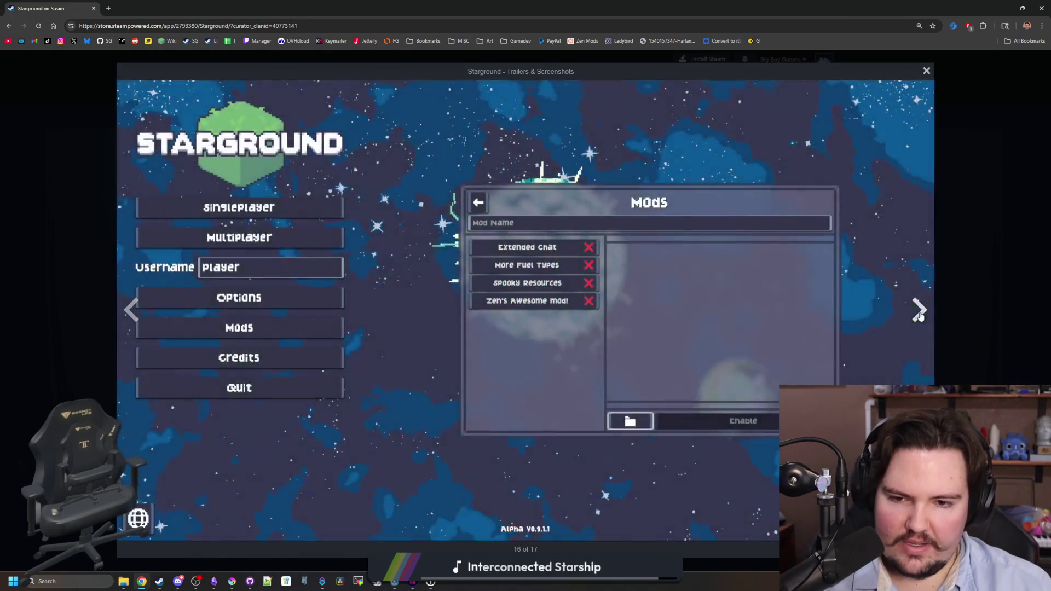
{"action": "left_click", "coordinate": [919, 311]}
{"action": "left_click", "coordinate": [918, 311]}
{"action": "left_click", "coordinate": [919, 311]}
{"action": "left_click", "coordinate": [918, 311]}
{"action": "left_click", "coordinate": [919, 311]}
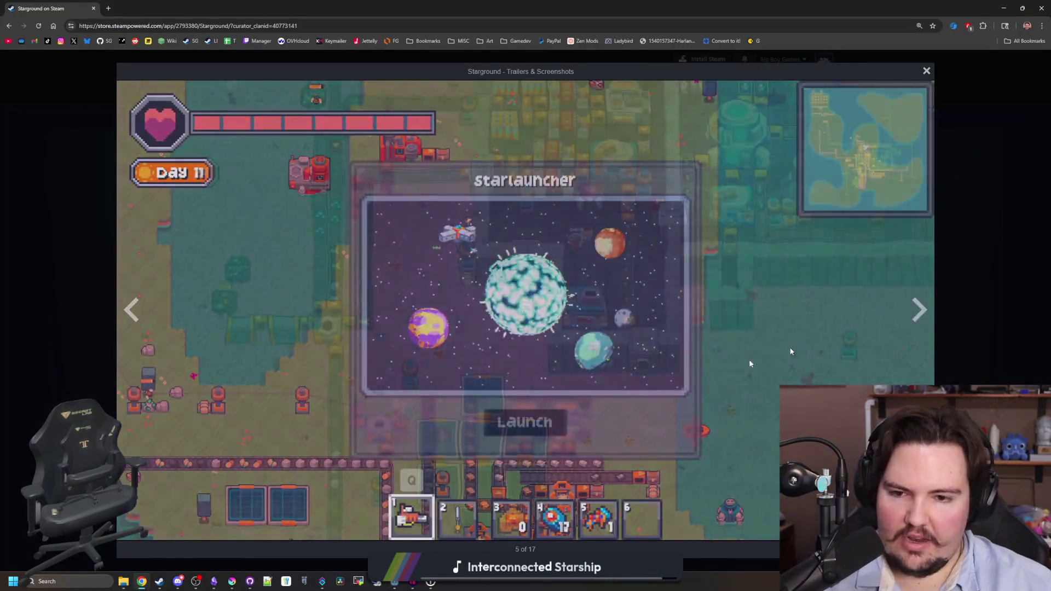
{"action": "left_click", "coordinate": [919, 313]}
{"action": "left_click", "coordinate": [919, 312]}
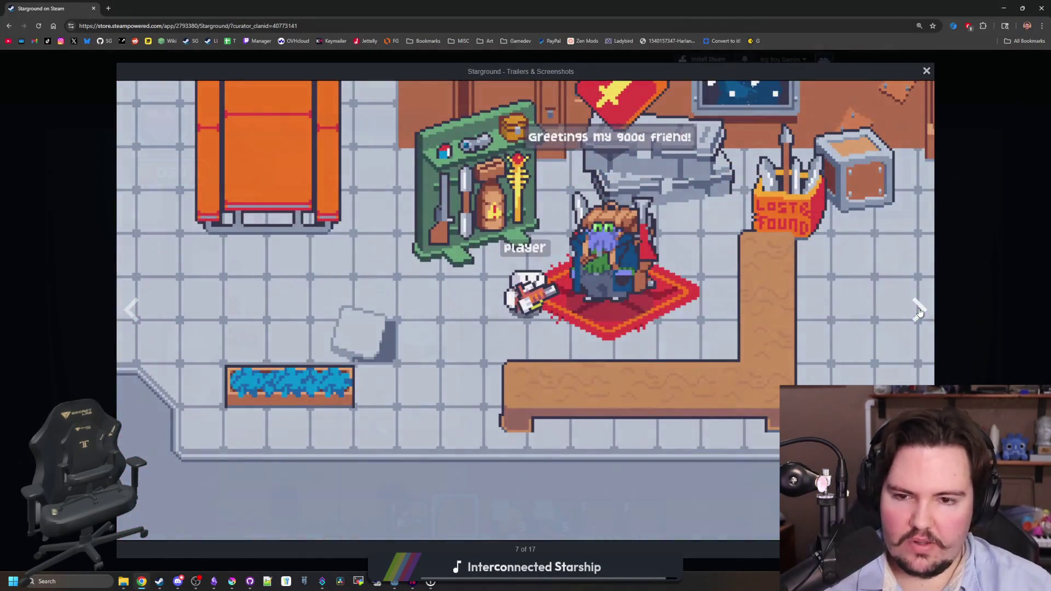
{"action": "left_click", "coordinate": [919, 311]}
{"action": "left_click", "coordinate": [974, 273]}
{"action": "left_click", "coordinate": [640, 221]}
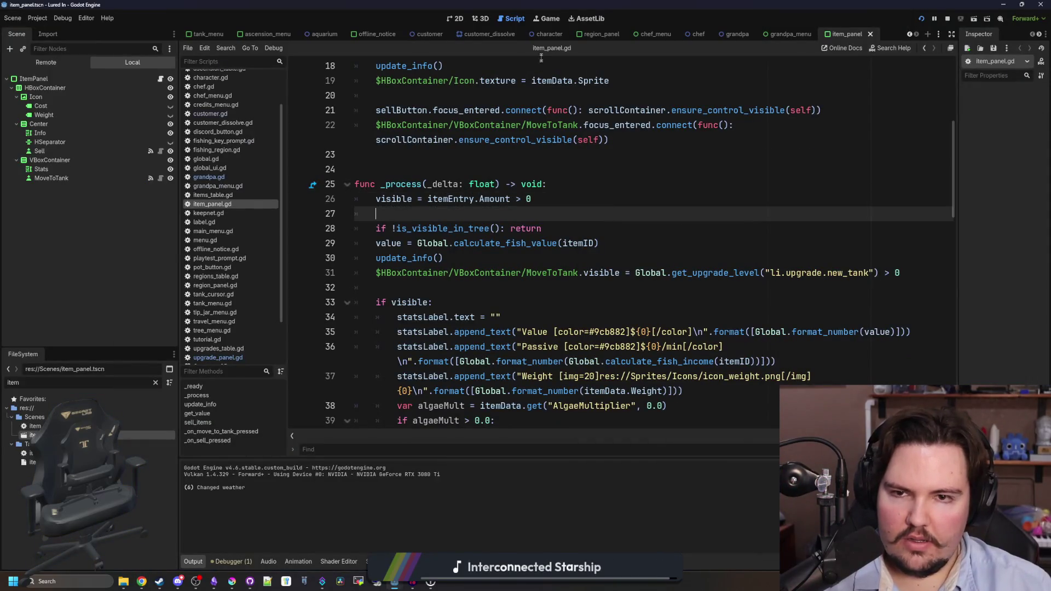
{"action": "left_click", "coordinate": [547, 18]}
{"action": "left_click", "coordinate": [388, 133]}
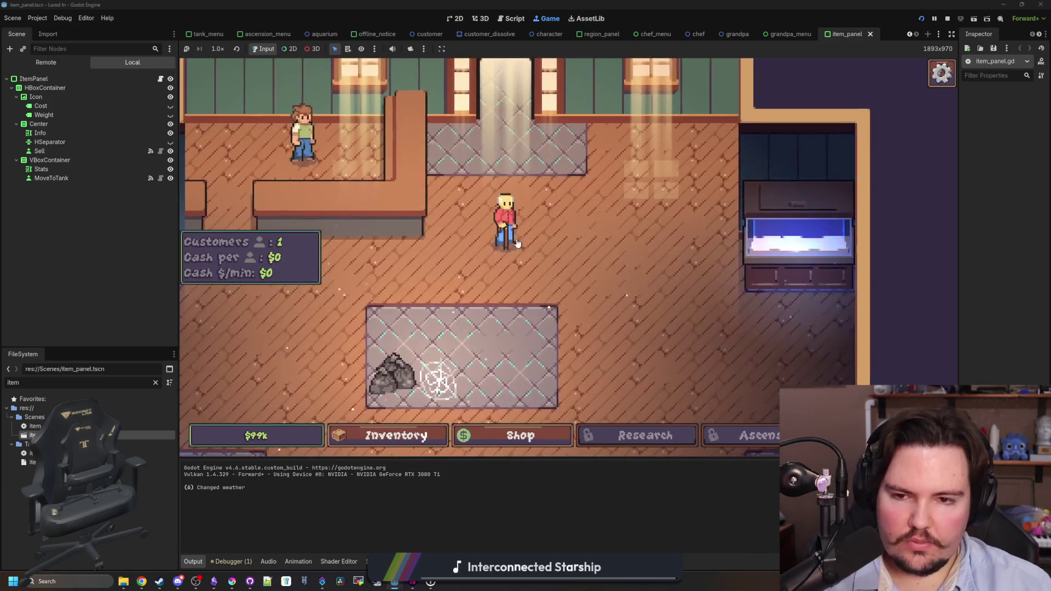
{"action": "scroll", "coordinate": [517, 243], "scroll_direction": "down", "scroll_amount": 3}
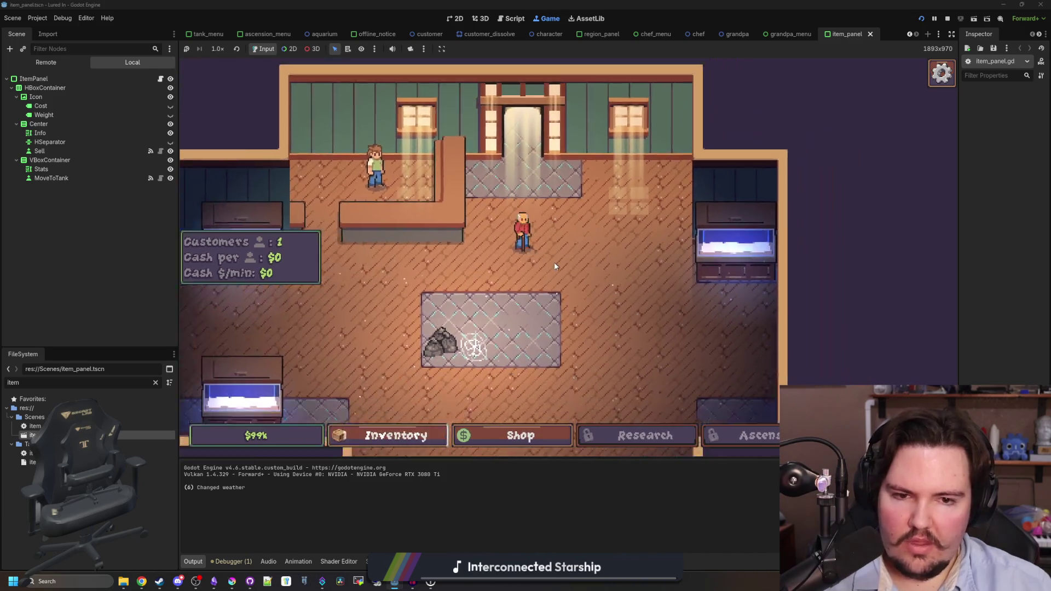
{"action": "scroll", "coordinate": [411, 369], "scroll_direction": "up", "scroll_amount": 1}
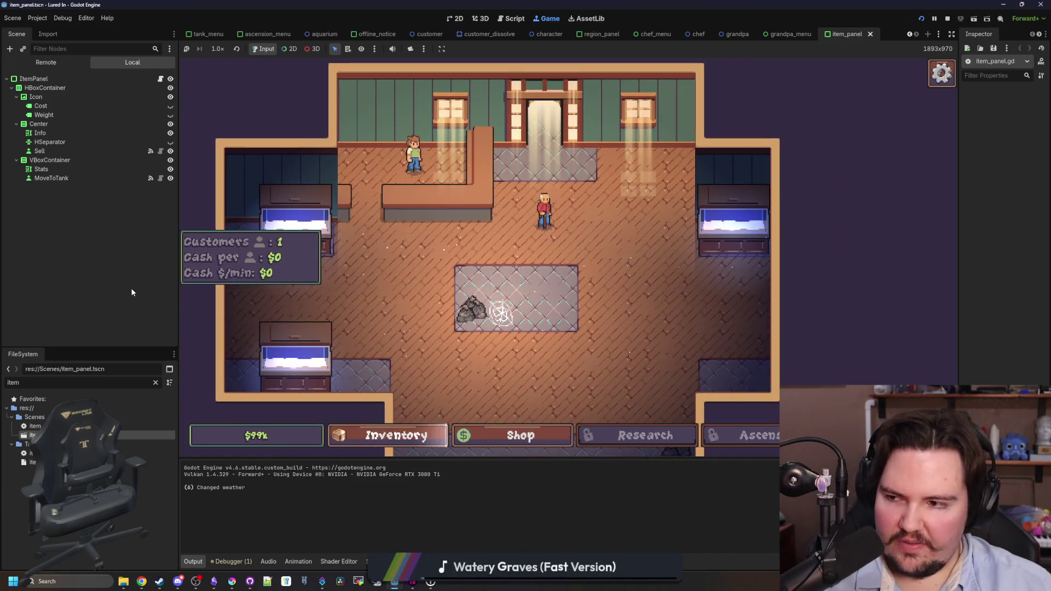
{"action": "key", "text": "ctrl+F3"}
{"action": "left_click", "coordinate": [616, 289]}
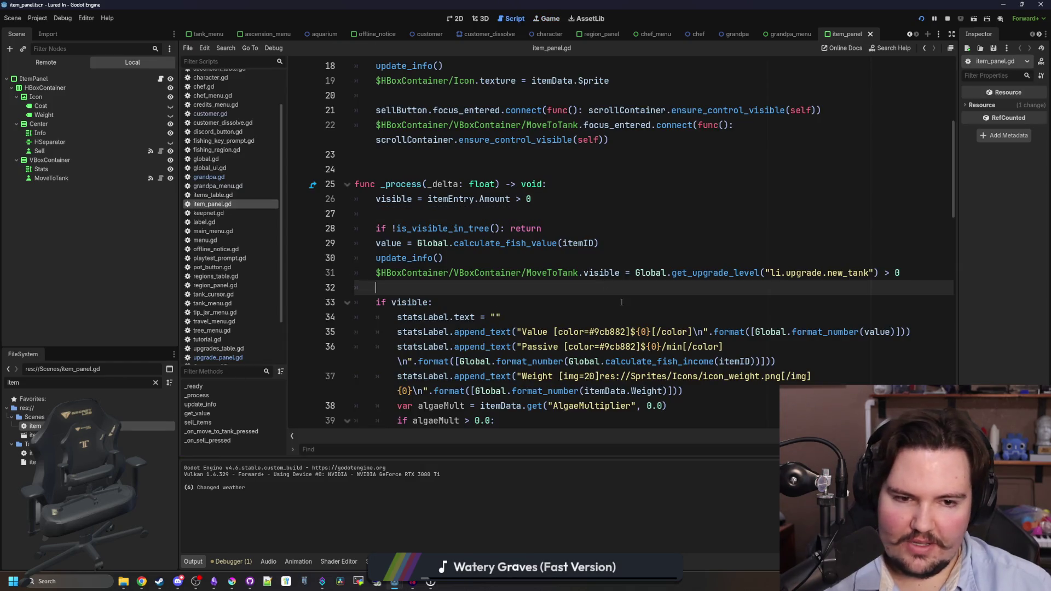
{"action": "scroll", "coordinate": [608, 233], "scroll_direction": "up", "scroll_amount": 3}
{"action": "scroll", "coordinate": [602, 219], "scroll_direction": "down", "scroll_amount": 10}
{"action": "scroll", "coordinate": [598, 213], "scroll_direction": "down", "scroll_amount": 9}
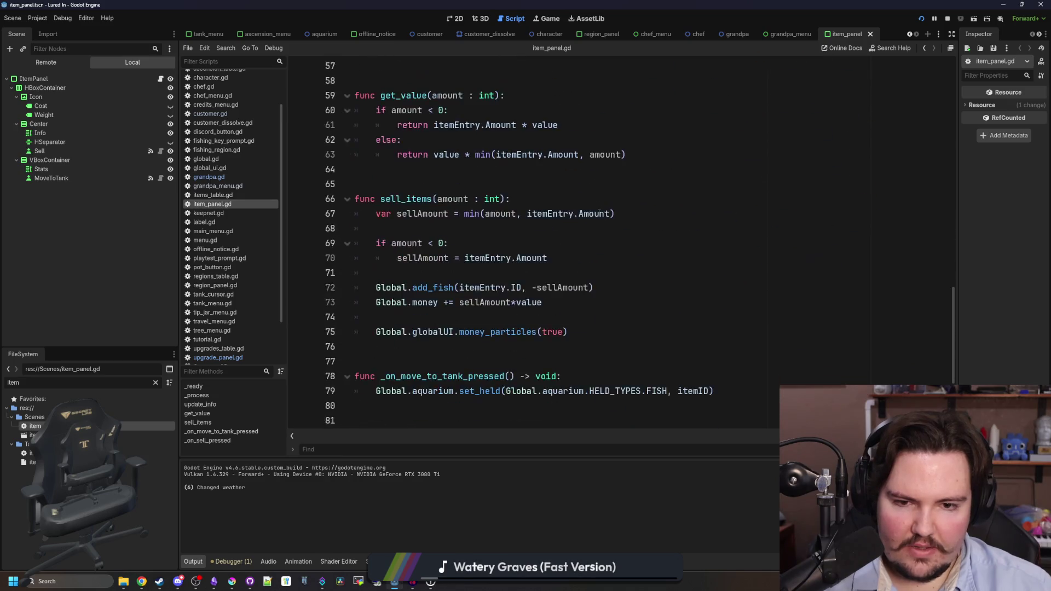
{"action": "left_click", "coordinate": [714, 200]}
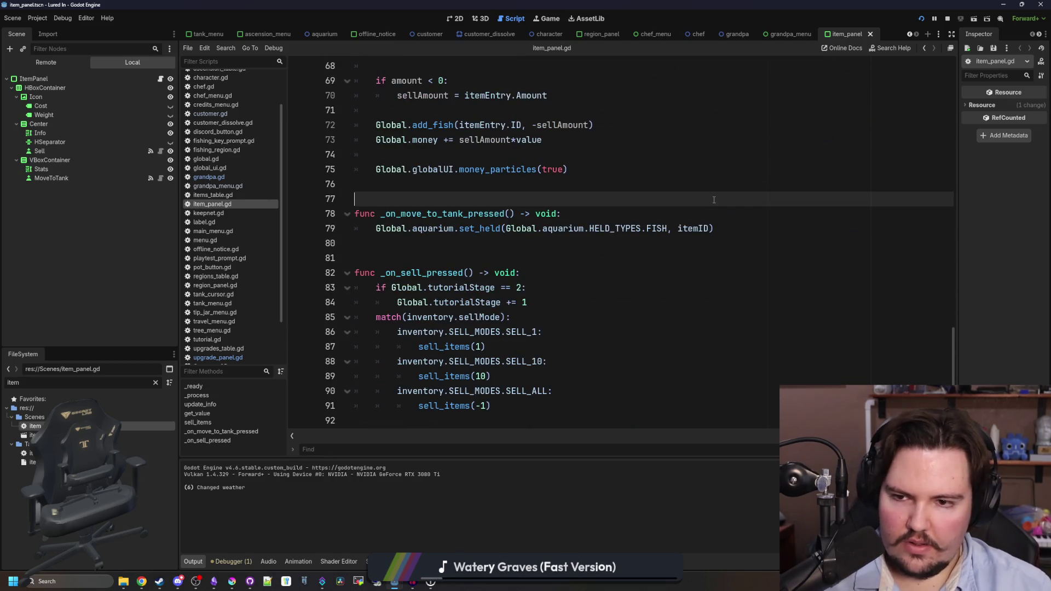
{"action": "key", "text": "ctrl+shift+f"}
{"action": "type", "text": "set_instance_"}
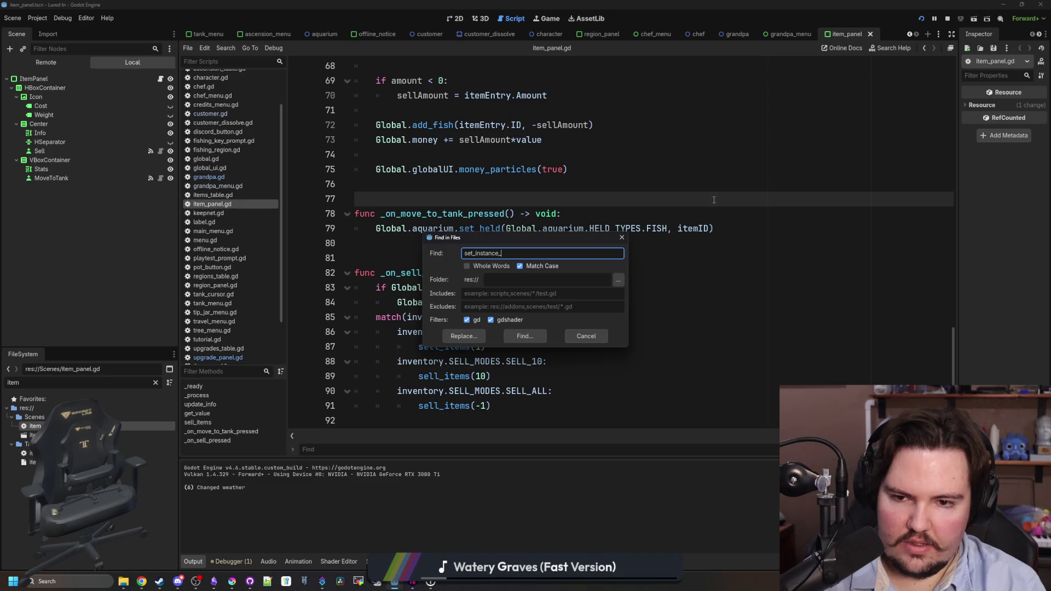
Run a project-wide search for set_instance and open the region_panel.gd match.
{"action": "key", "text": "BackSpace"}
{"action": "key", "text": "Return"}
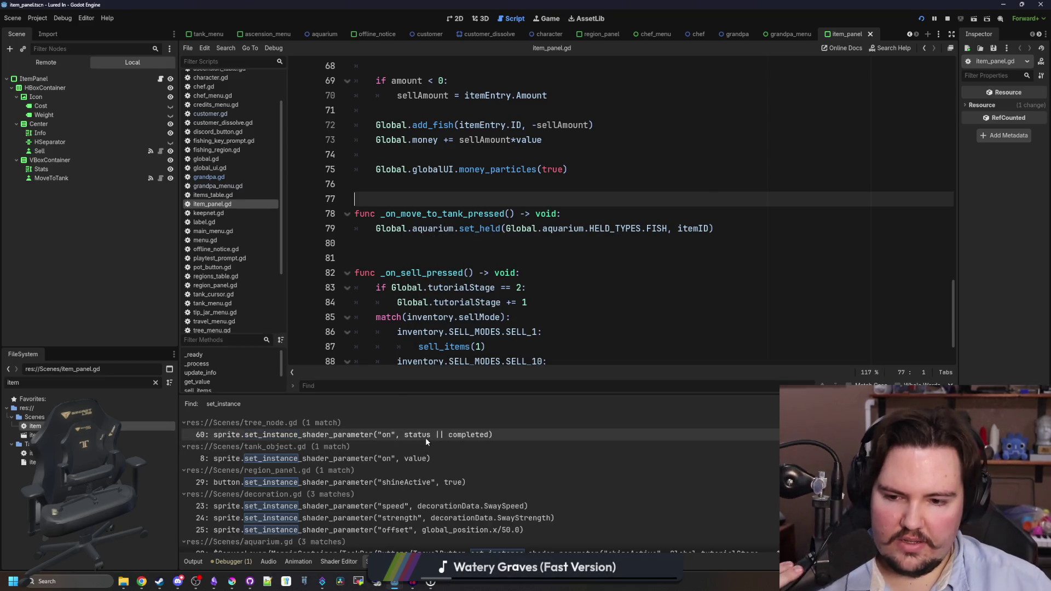
{"action": "left_click", "coordinate": [439, 485]}
Inspect the set_shine code and select the Global.tutorialStage == 1 condition on line 28.
{"action": "scroll", "coordinate": [551, 277], "scroll_direction": "down", "scroll_amount": 2}
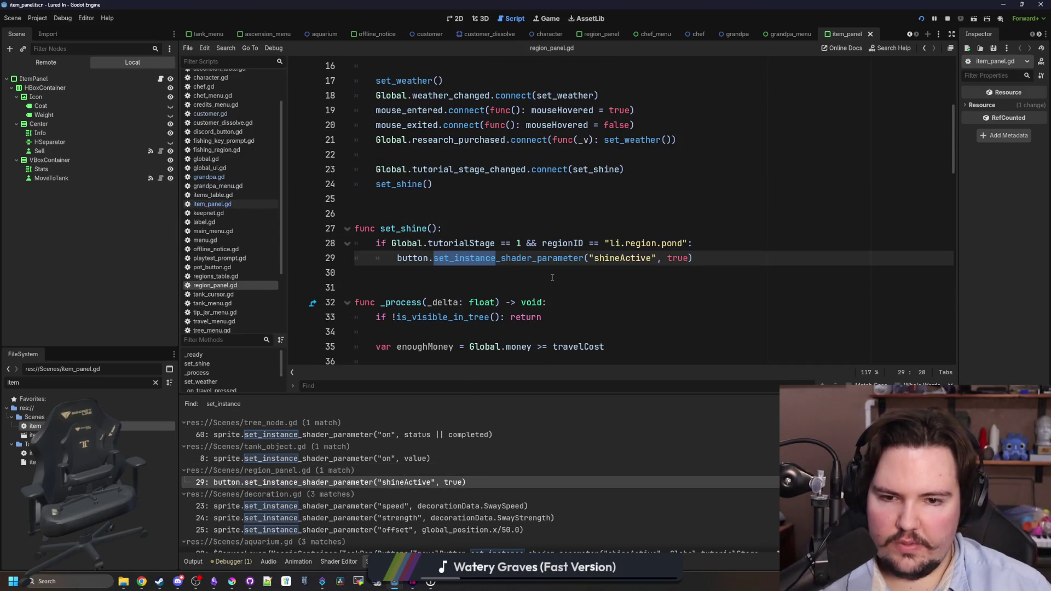
{"action": "left_click", "coordinate": [583, 271]}
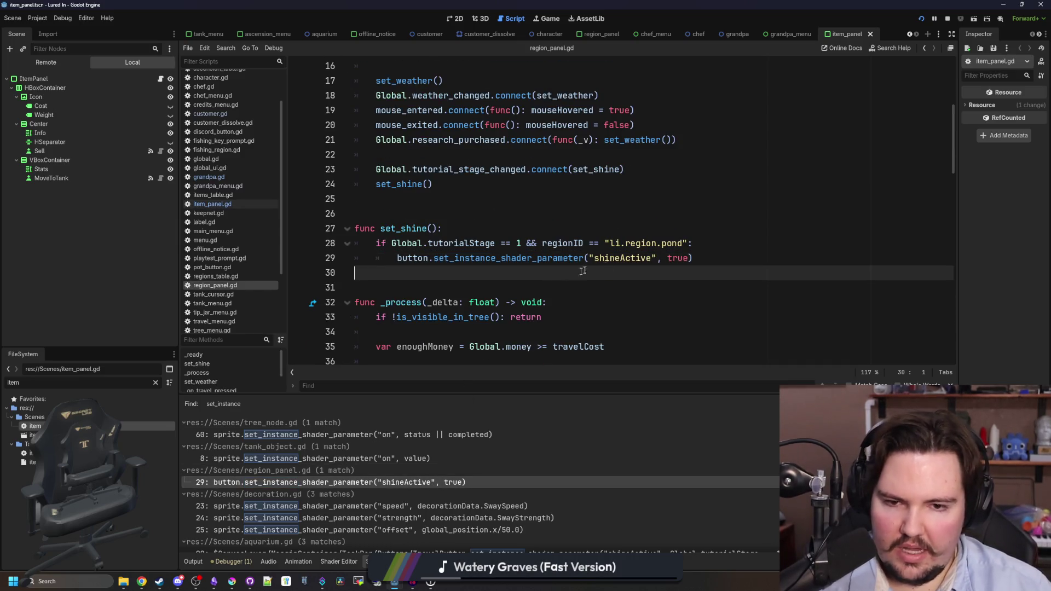
{"action": "double_click", "coordinate": [667, 258]}
{"action": "left_click", "coordinate": [535, 268]}
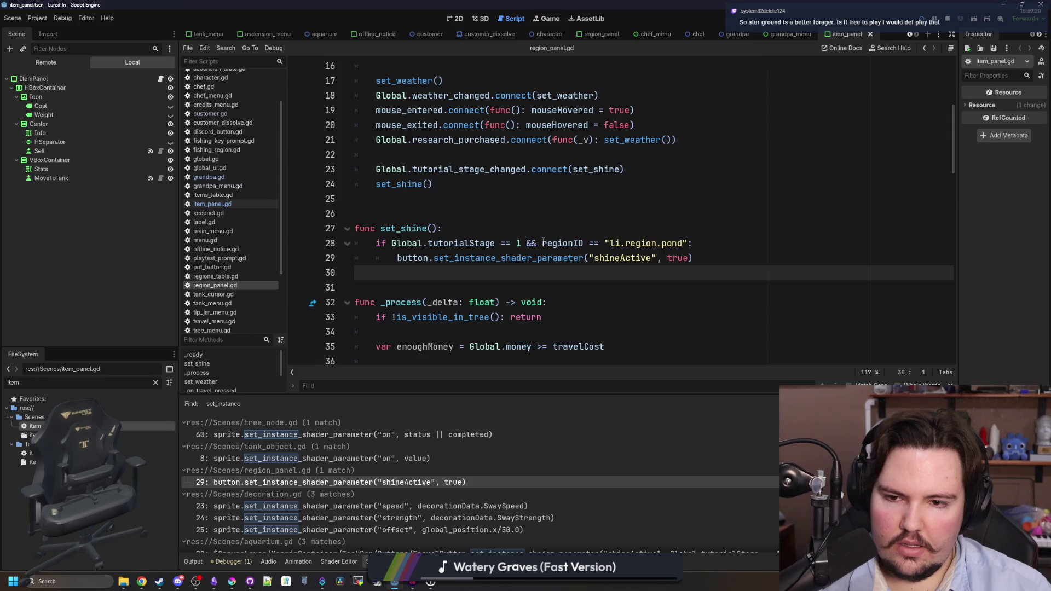
{"action": "left_click_drag", "start_coordinate": [523, 243], "coordinate": [390, 243]}
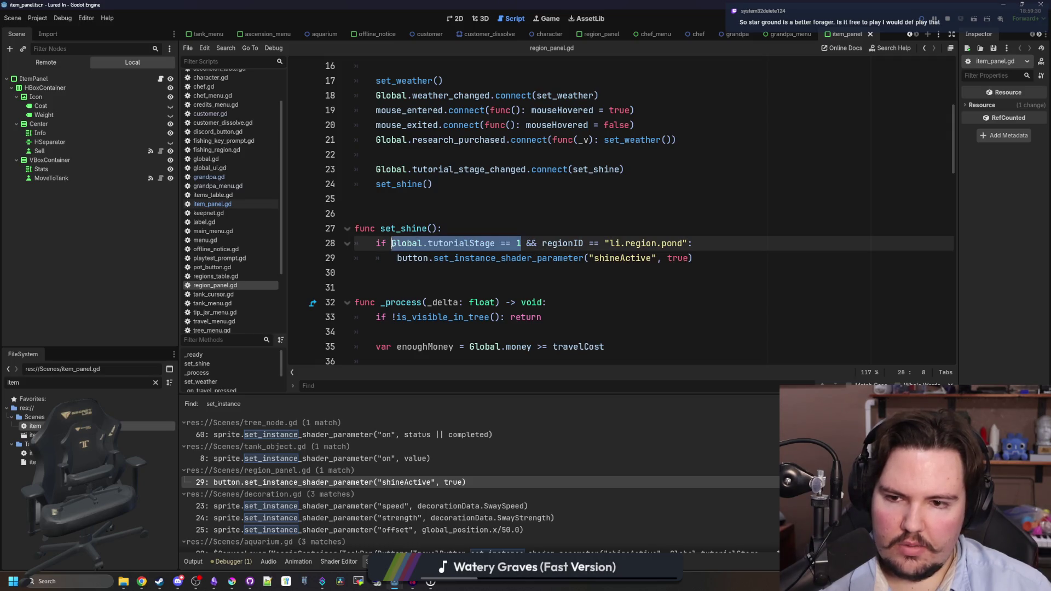